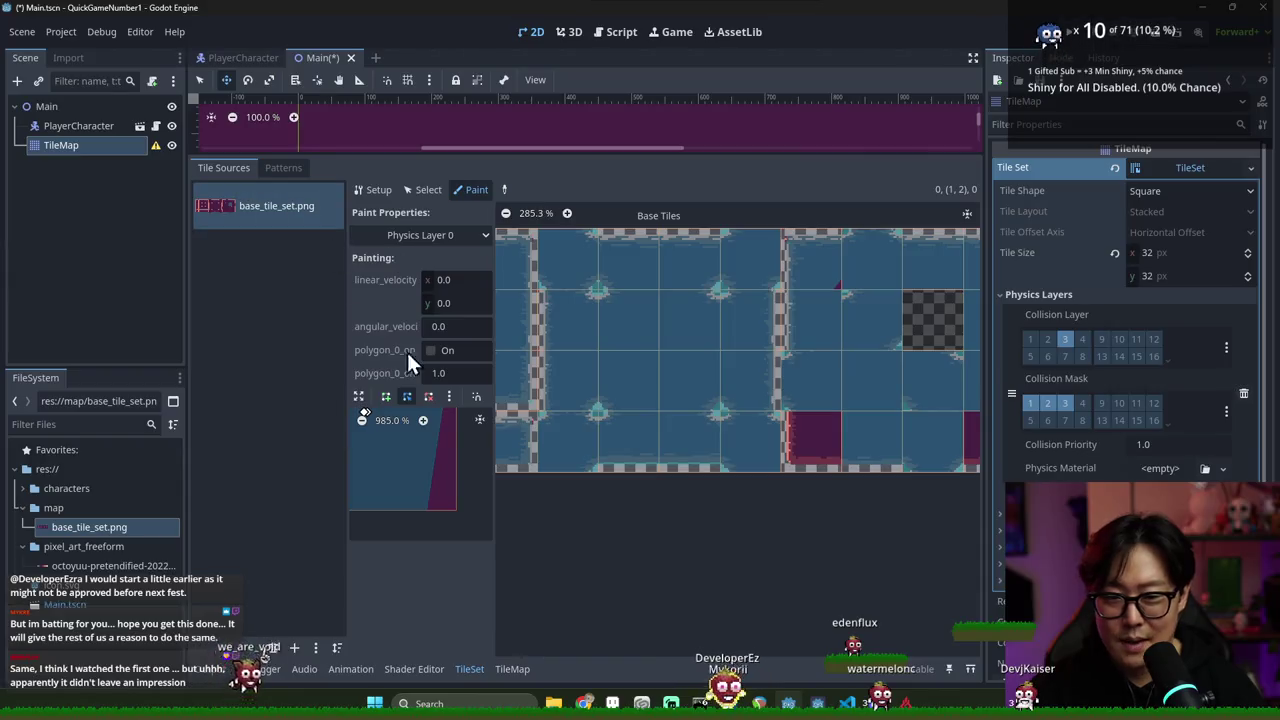
Drag the collision polygon's bottom-right point to the tile corner so the shape becomes a full square
{"action": "left_click", "coordinate": [360, 396]}
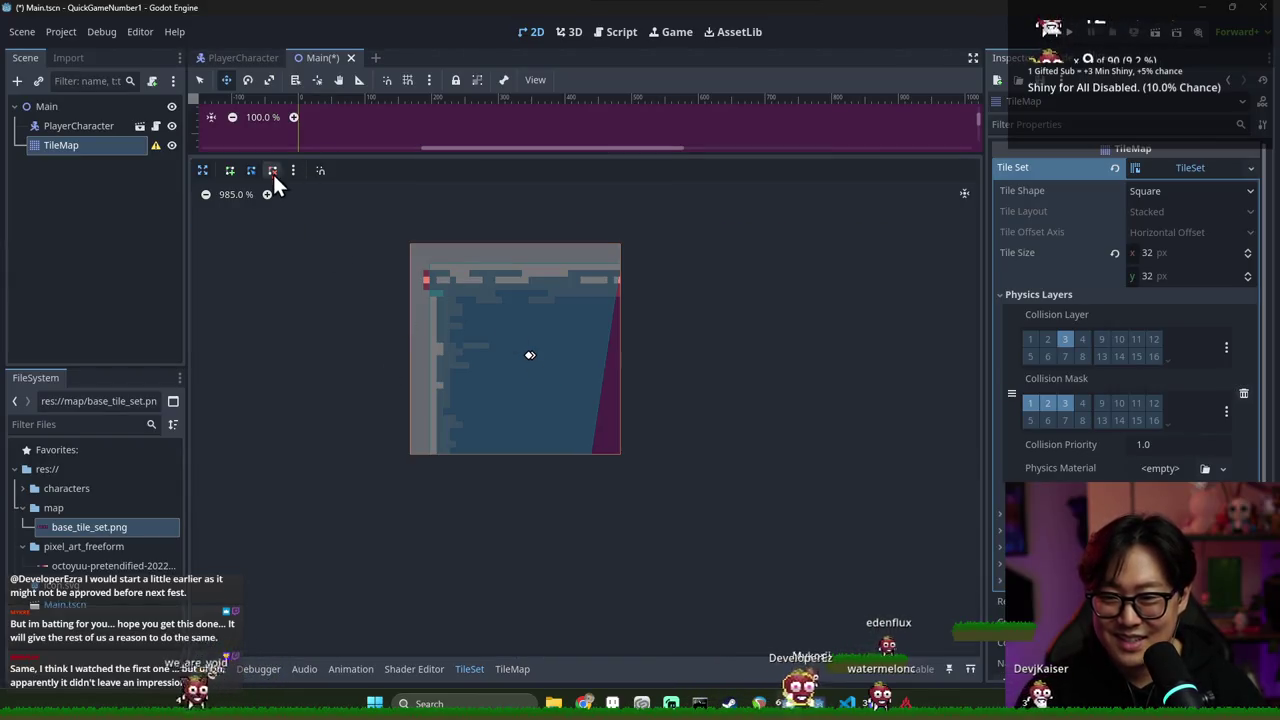
{"action": "left_click", "coordinate": [533, 358]}
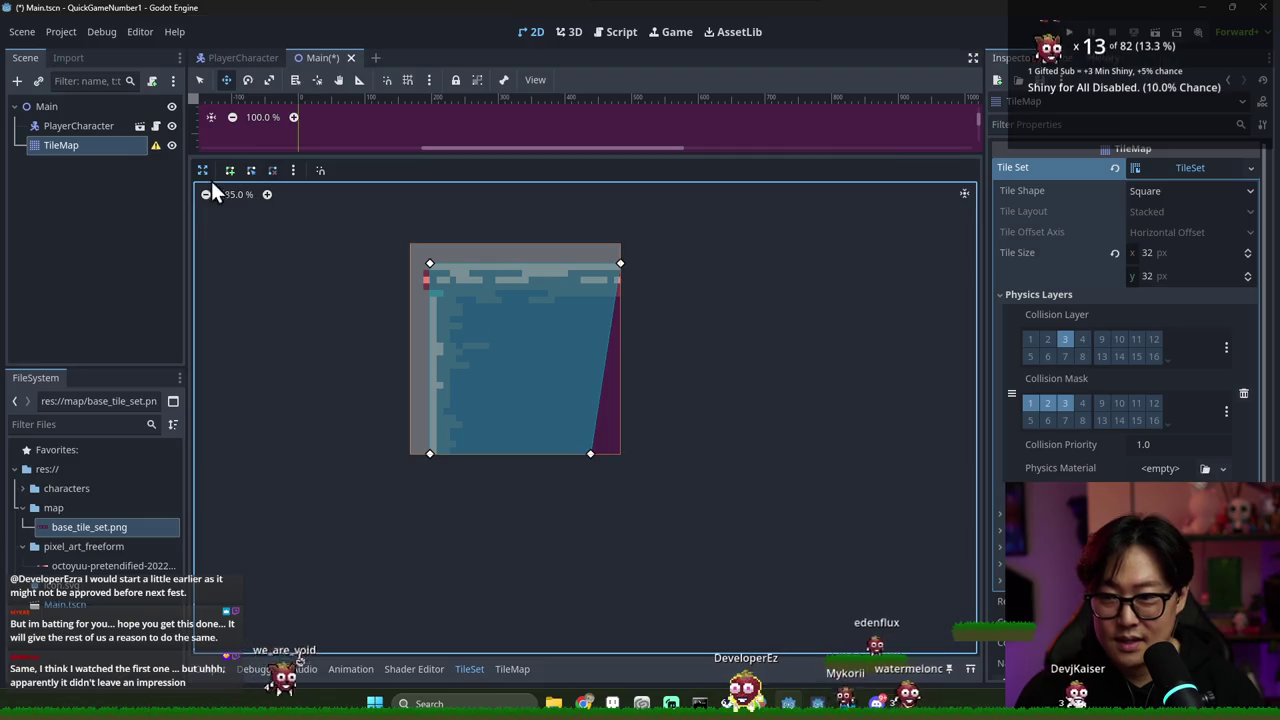
{"action": "left_click", "coordinate": [251, 171]}
{"action": "left_click_drag", "start_coordinate": [591, 453], "coordinate": [626, 453]}
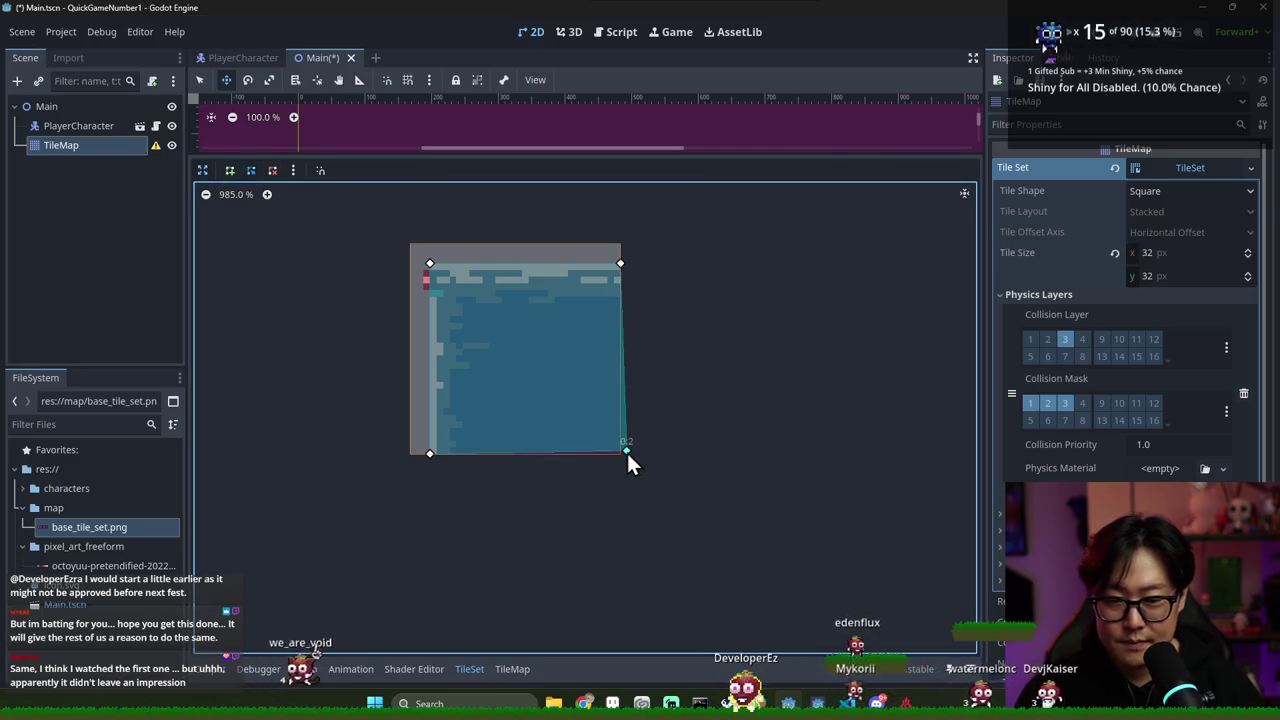
{"action": "left_click", "coordinate": [206, 170]}
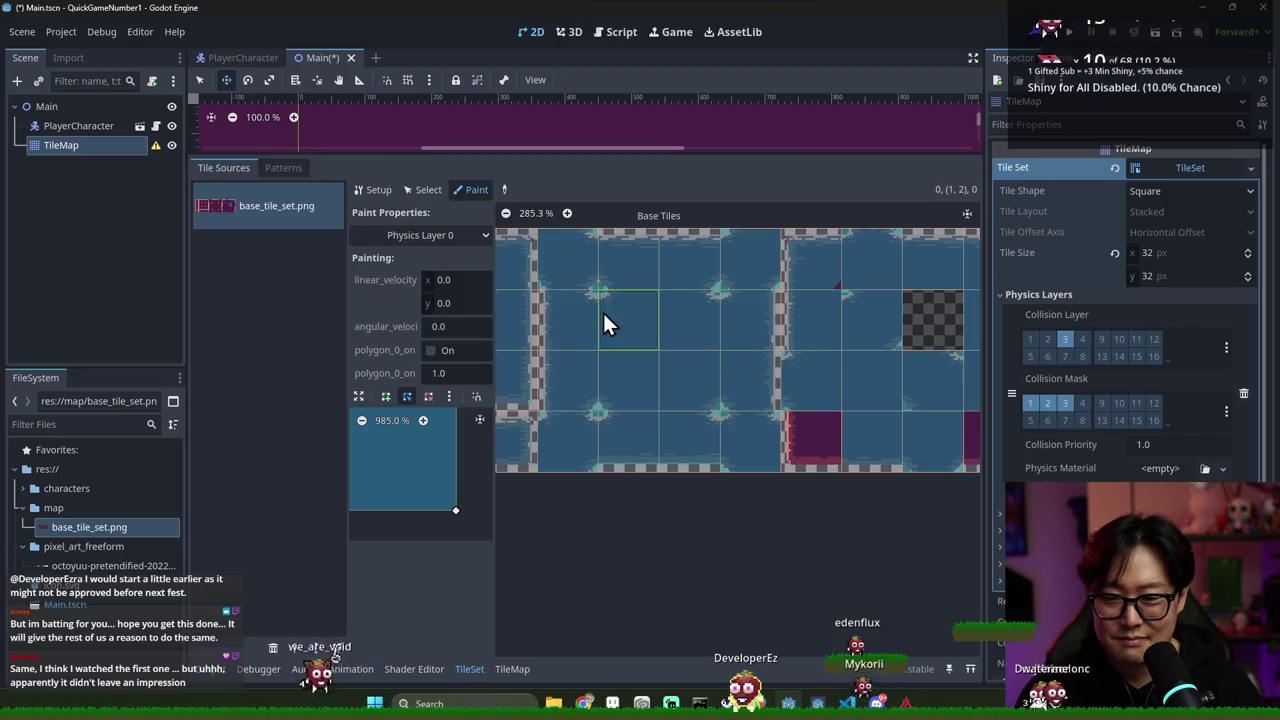
Paint the squared physics collision polygon onto an atlas tile
{"action": "left_click", "coordinate": [361, 420]}
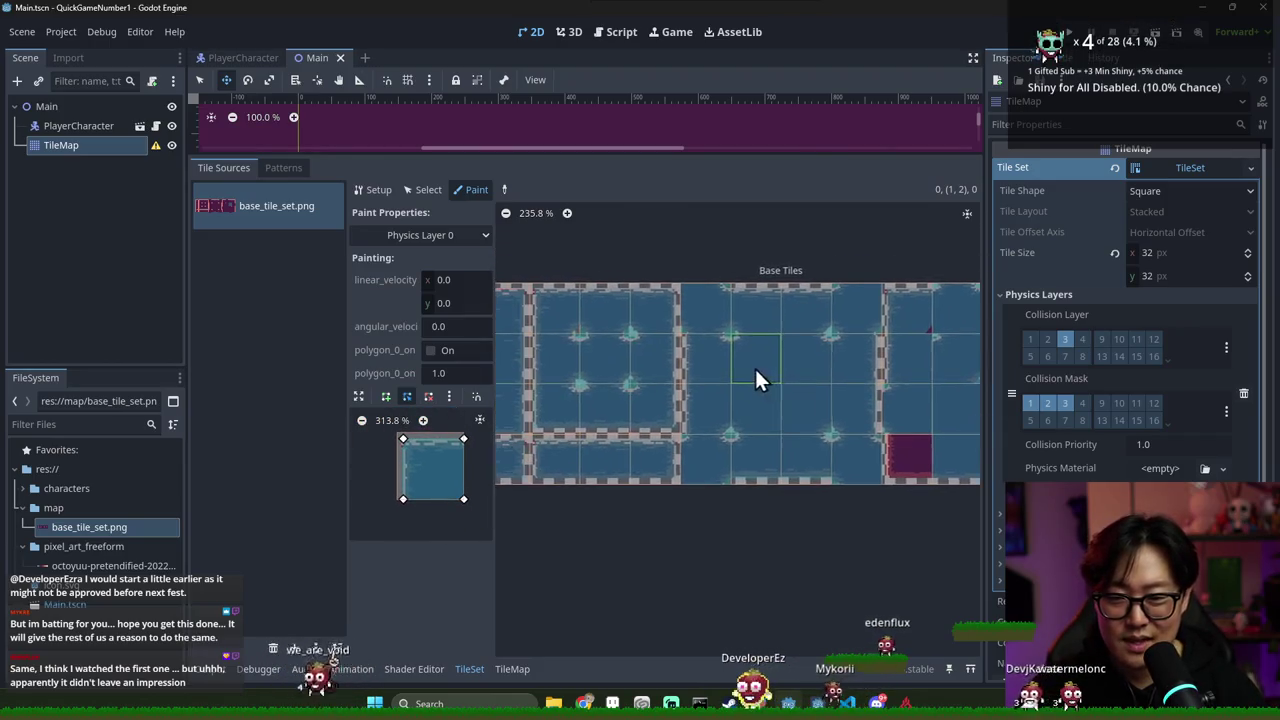
{"action": "left_click", "coordinate": [565, 313]}
{"action": "scroll", "coordinate": [664, 289], "scroll_direction": "right", "scroll_amount": 5}
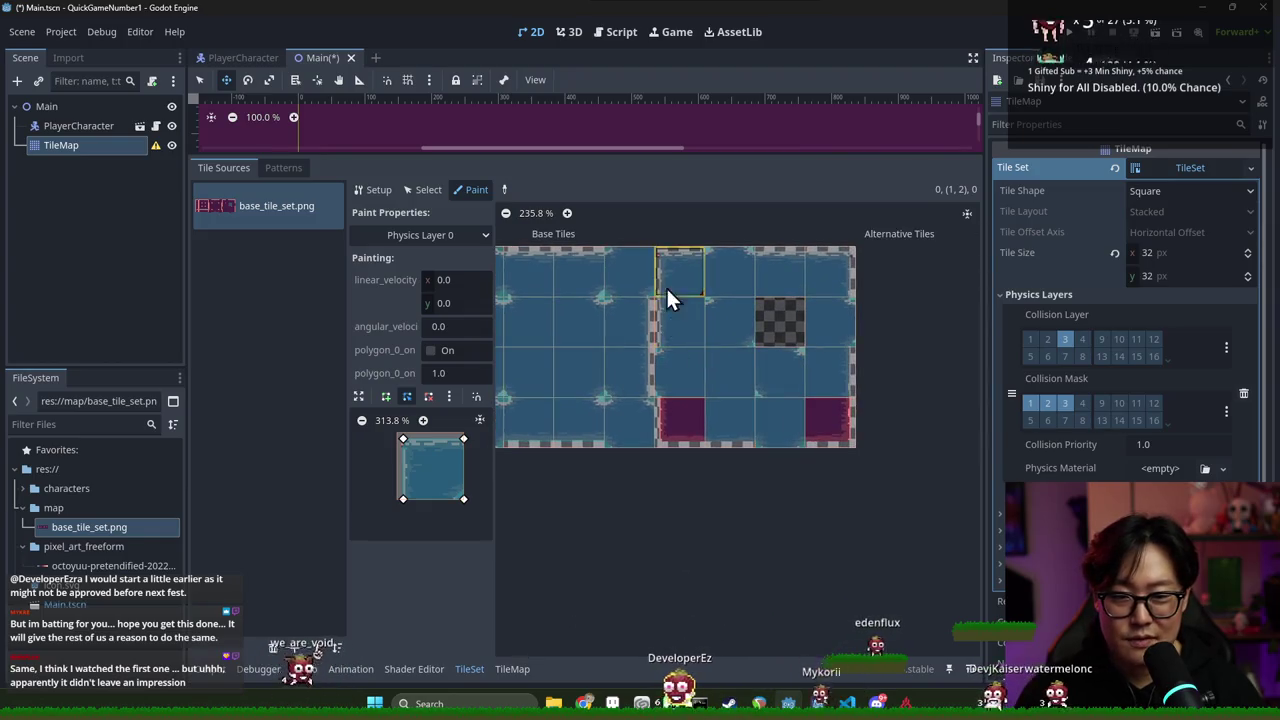
{"action": "scroll", "coordinate": [826, 372], "scroll_direction": "down", "scroll_amount": 2}
{"action": "scroll", "coordinate": [697, 379], "scroll_direction": "down", "scroll_amount": 1}
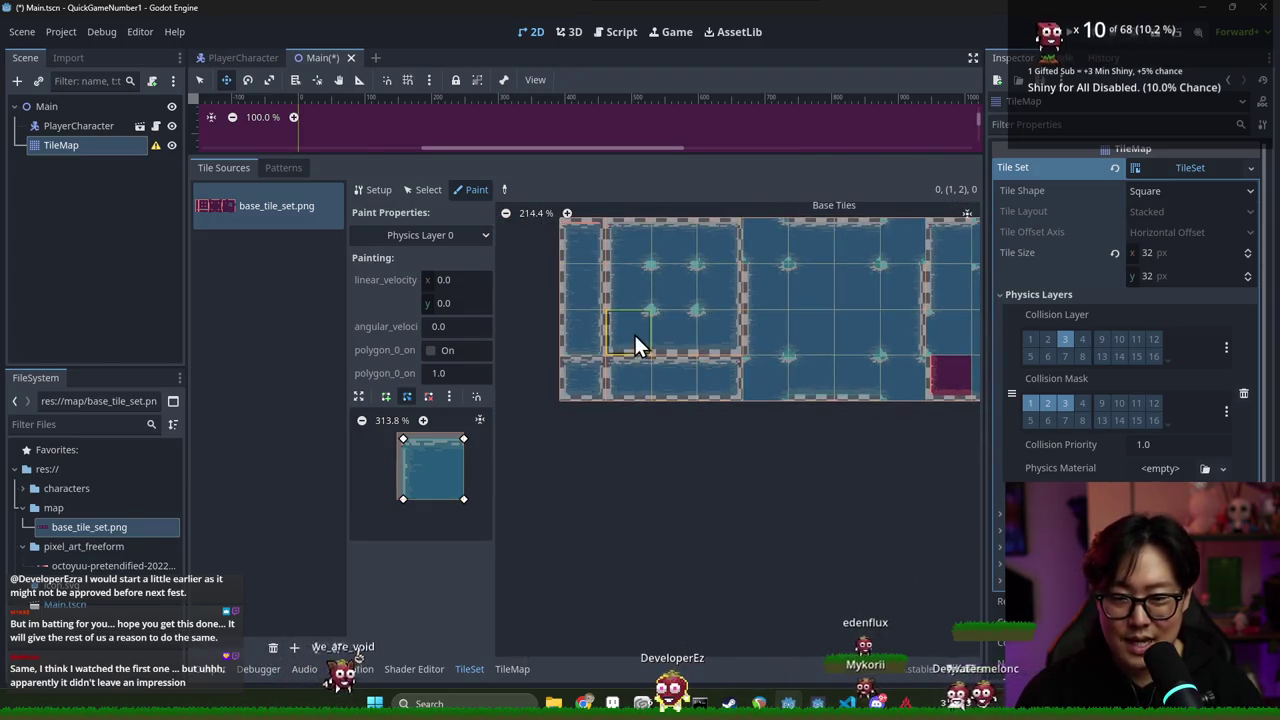
{"action": "scroll", "coordinate": [632, 331], "scroll_direction": "right", "scroll_amount": 3}
{"action": "scroll", "coordinate": [627, 375], "scroll_direction": "left", "scroll_amount": 2}
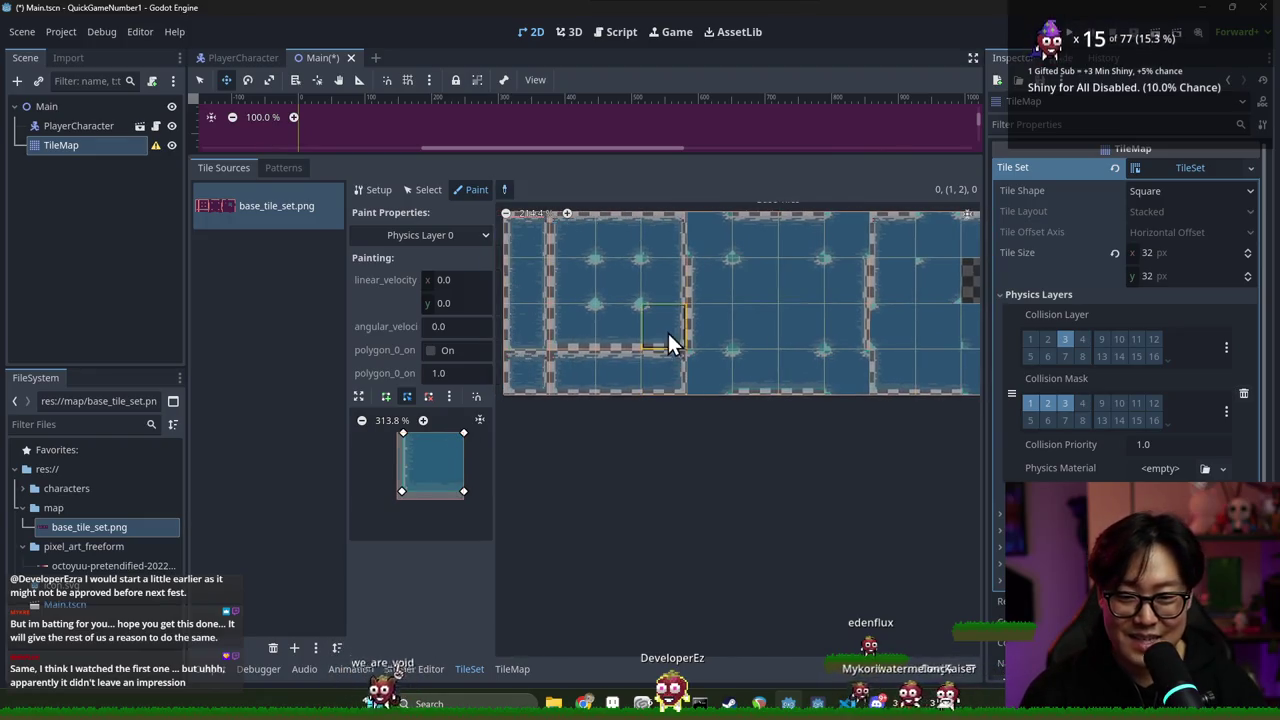
{"action": "scroll", "coordinate": [664, 350], "scroll_direction": "right", "scroll_amount": 3}
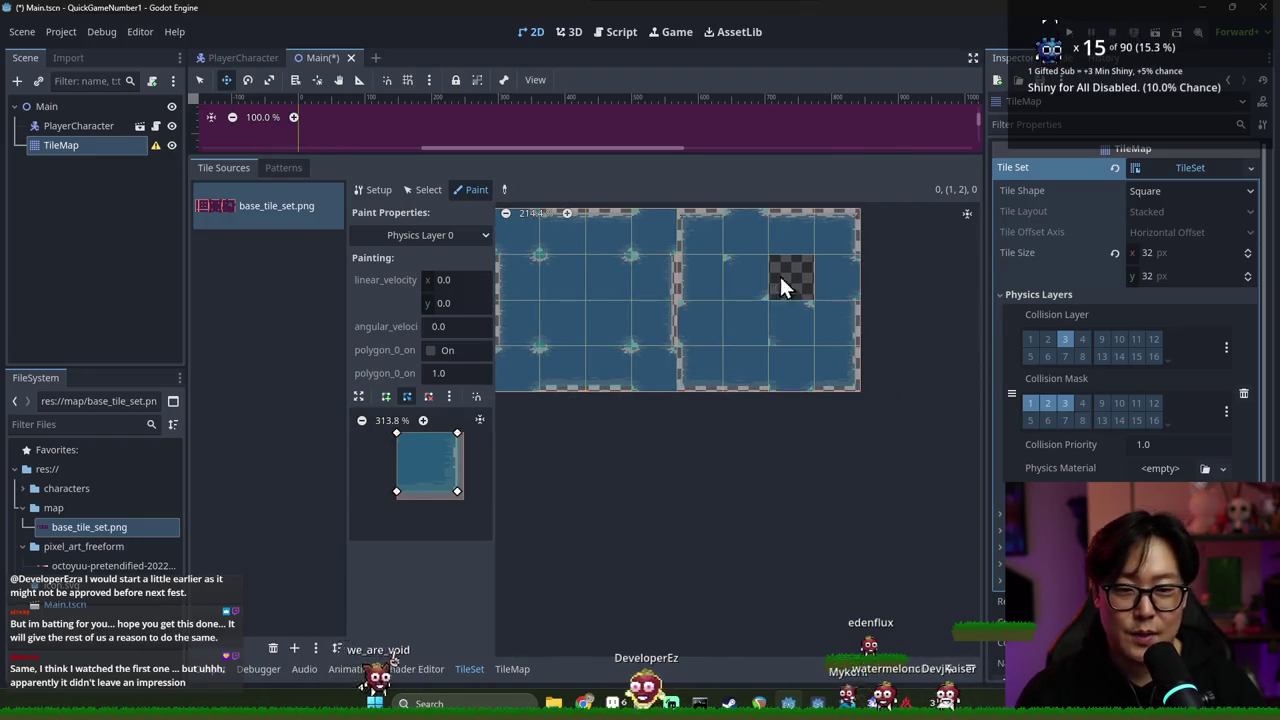
{"action": "scroll", "coordinate": [771, 315], "scroll_direction": "down", "scroll_amount": 1}
{"action": "scroll", "coordinate": [674, 318], "scroll_direction": "down", "scroll_amount": 1}
{"action": "key", "text": "alt+Tab"}
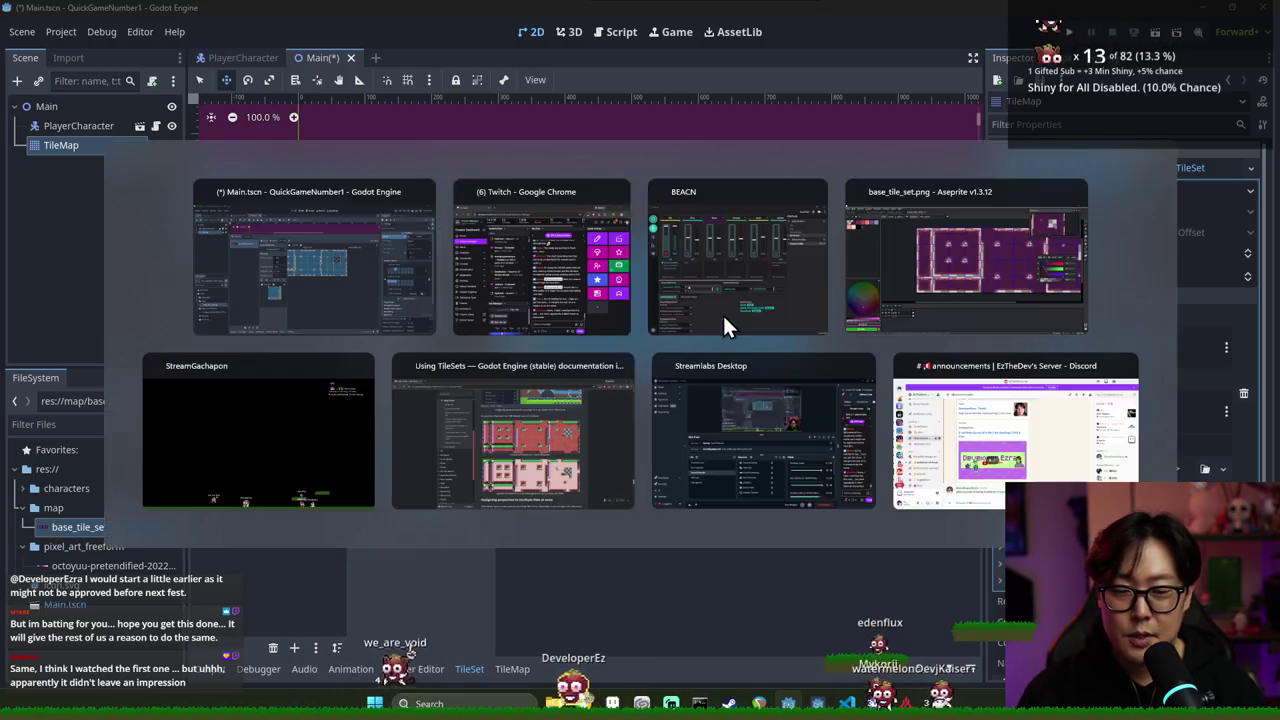
{"action": "left_click", "coordinate": [968, 270]}
{"action": "scroll", "coordinate": [885, 275], "scroll_direction": "down", "scroll_amount": 3}
{"action": "scroll", "coordinate": [890, 280], "scroll_direction": "up", "scroll_amount": 1}
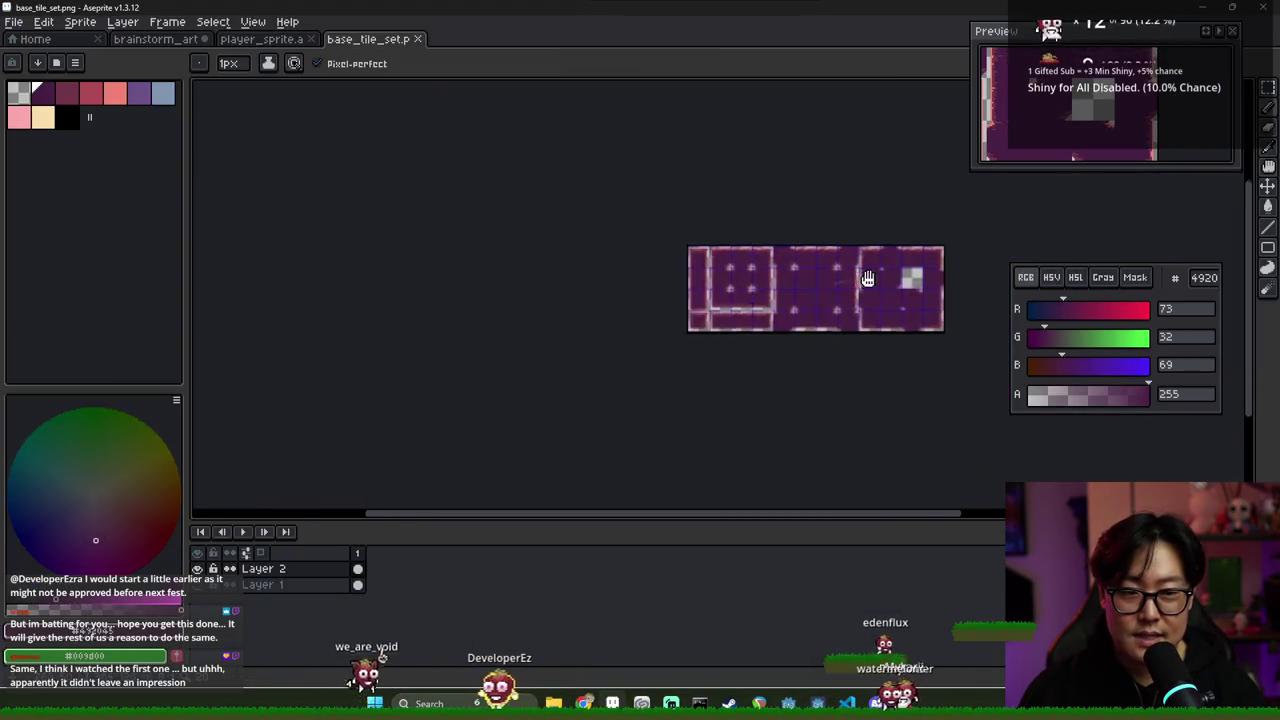
{"action": "key", "text": "alt+Tab"}
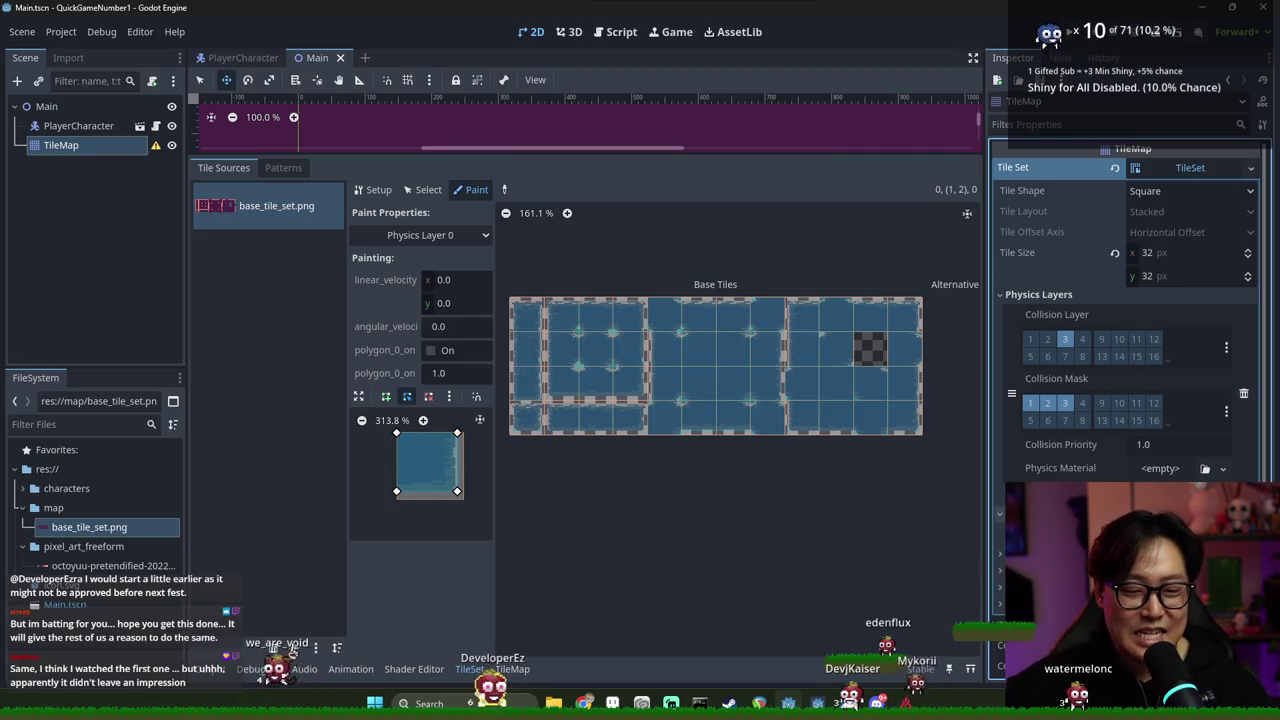
Add a new terrain to the terrain set and rename it 'default'
{"action": "scroll", "coordinate": [1106, 340], "scroll_direction": "down", "scroll_amount": 3}
{"action": "left_click", "coordinate": [1100, 423]}
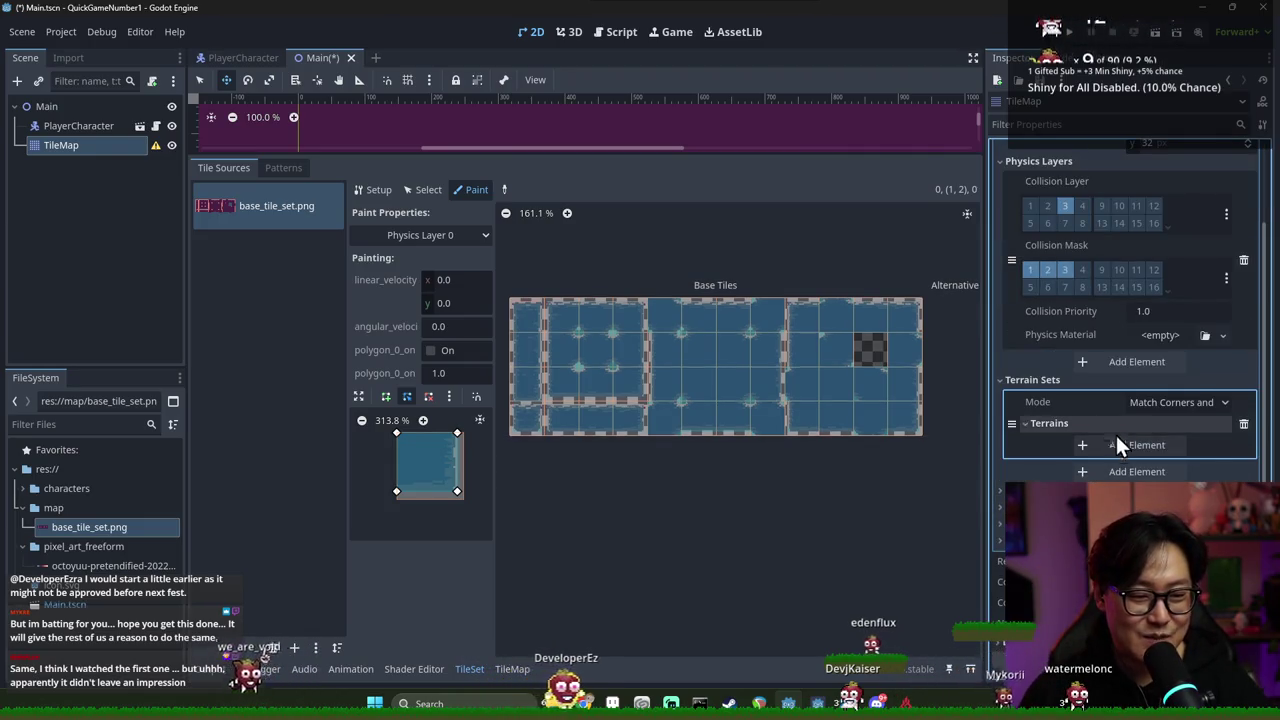
{"action": "left_click", "coordinate": [1116, 450]}
{"action": "left_click", "coordinate": [1140, 447]}
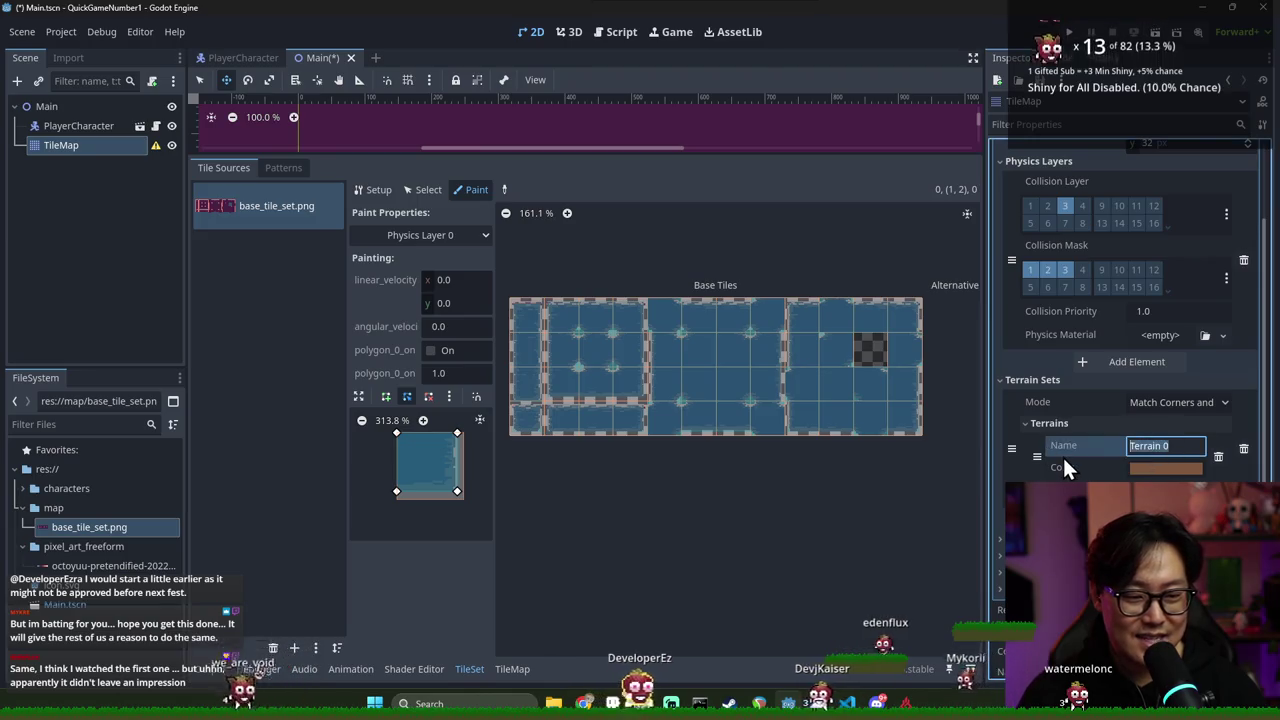
{"action": "key", "text": "BackSpace"}
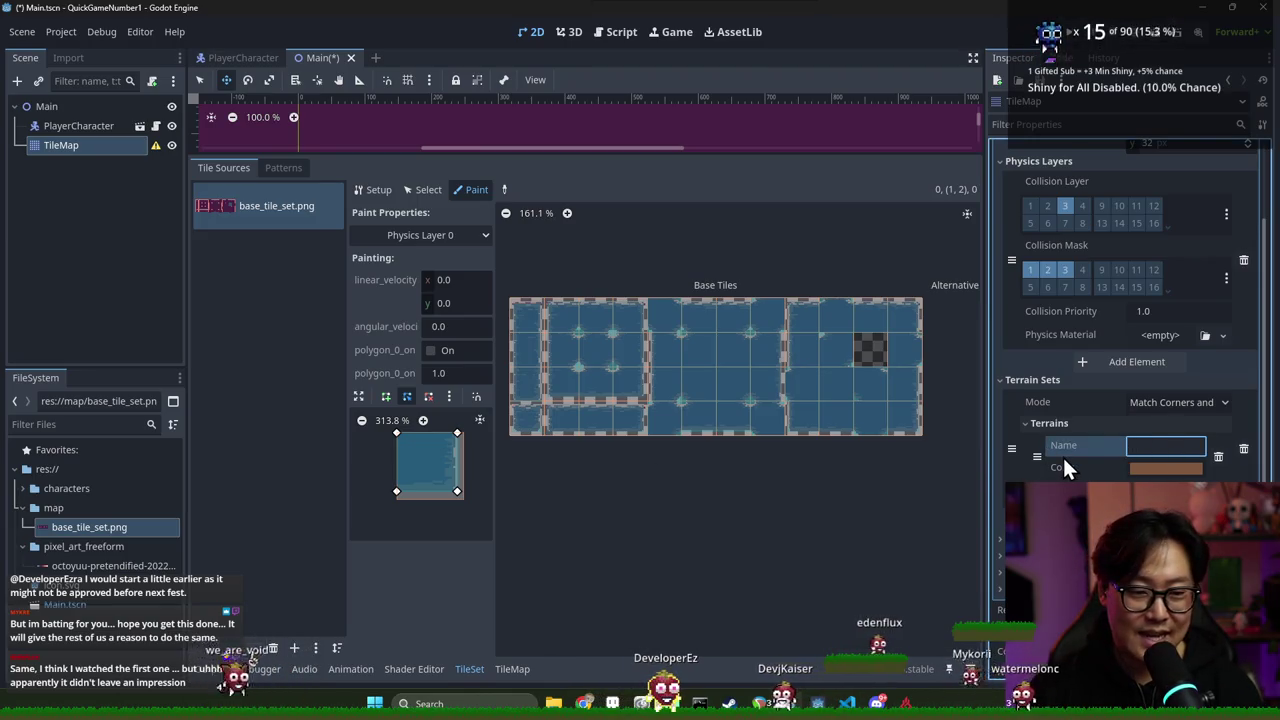
{"action": "type", "text": "Pla"}
{"action": "key", "text": "BackSpace"}
{"action": "key", "text": "BackSpace"}
{"action": "key", "text": "BackSpace"}
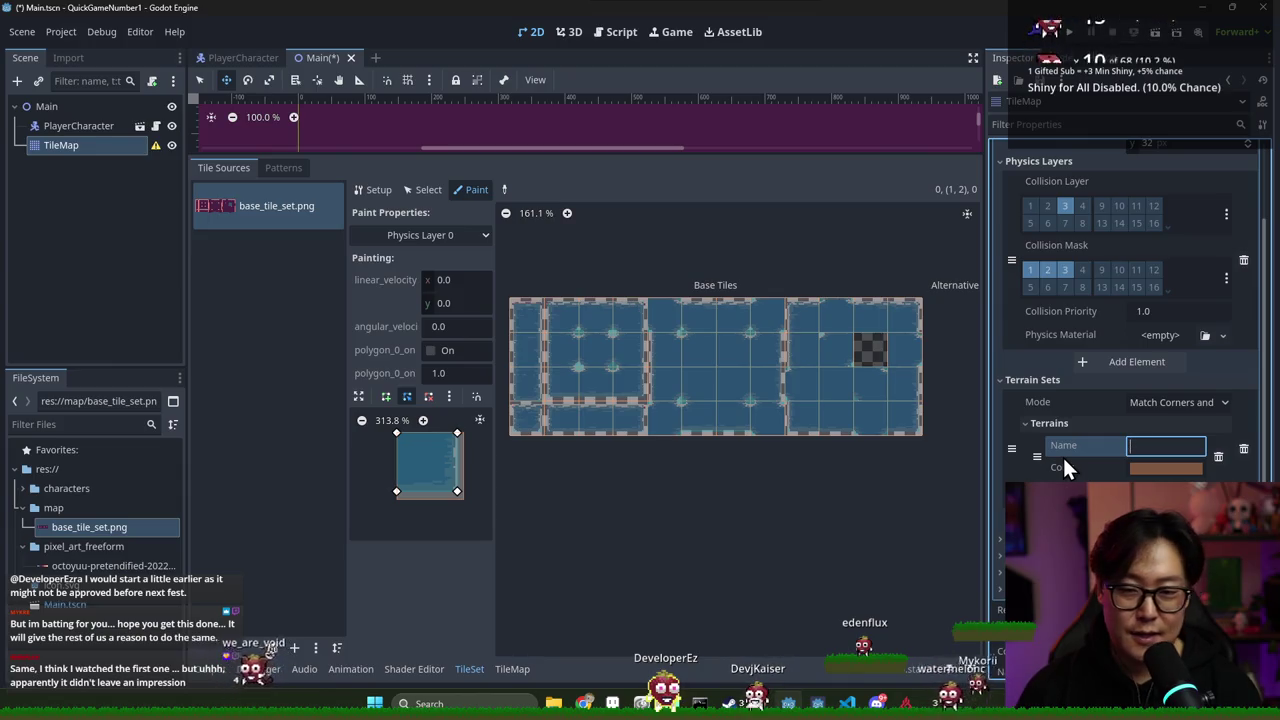
{"action": "type", "text": "default"}
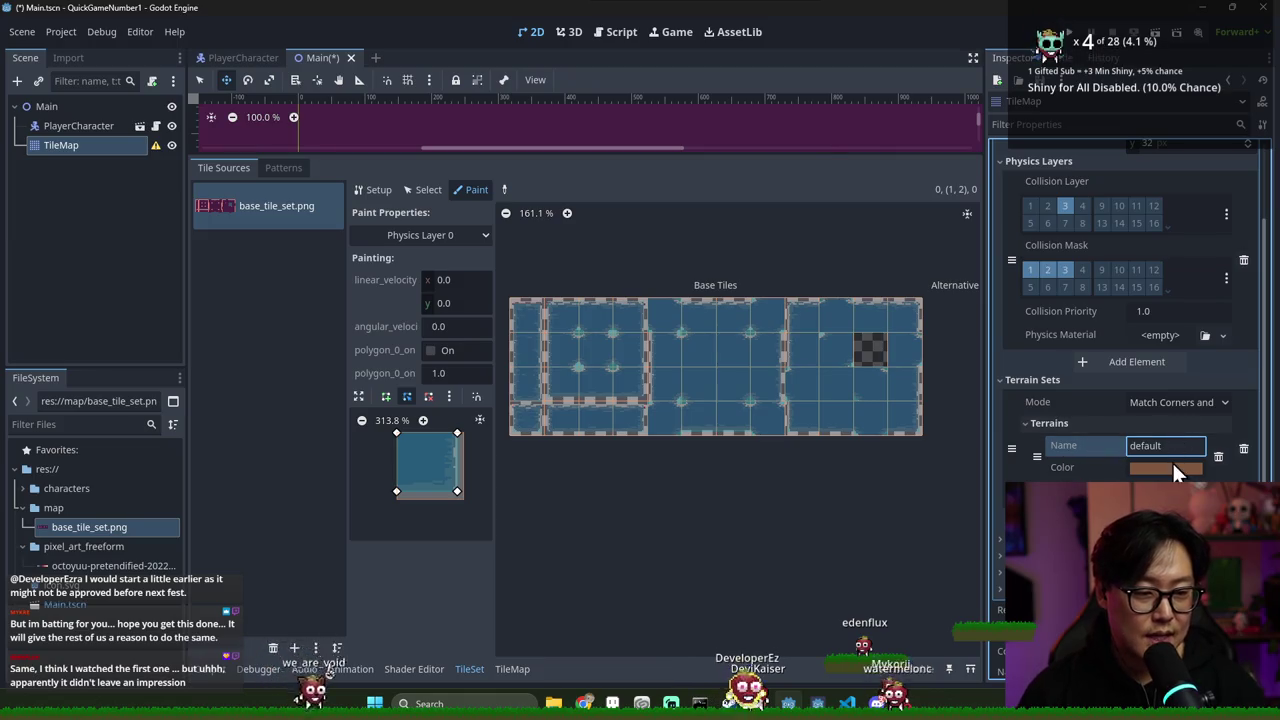
Keep the terrain set on Match Corners and Sides and save the Main scene
{"action": "left_click", "coordinate": [1162, 404]}
{"action": "left_click", "coordinate": [1184, 402]}
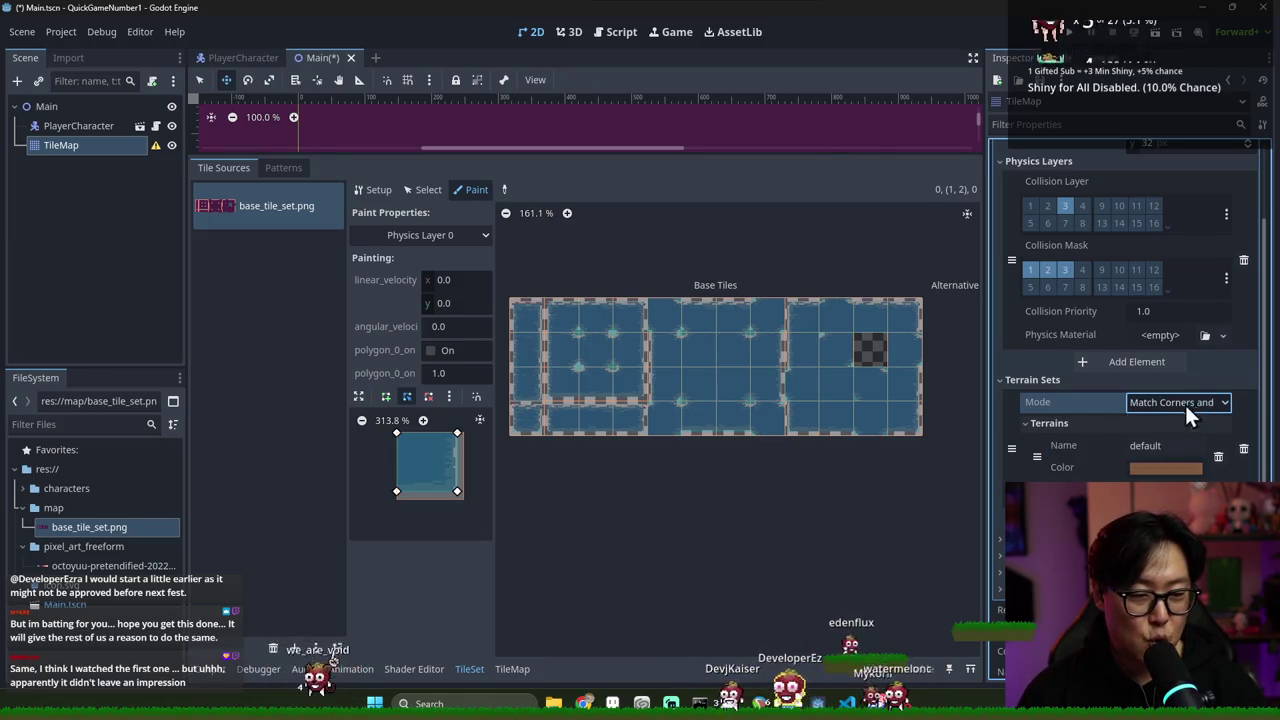
{"action": "key", "text": "ctrl+s"}
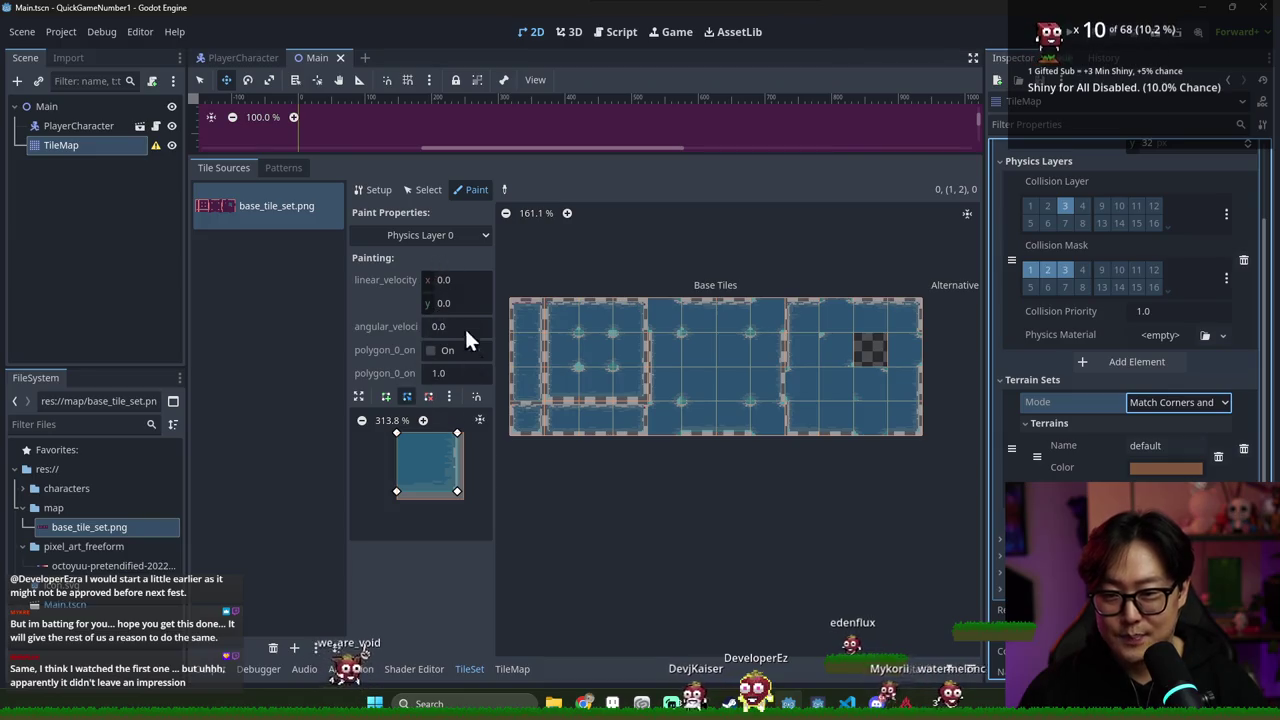
Select the first left-column tile and put it in terrain set 0, terrain 0
{"action": "left_click", "coordinate": [428, 189]}
{"action": "left_click", "coordinate": [590, 380]}
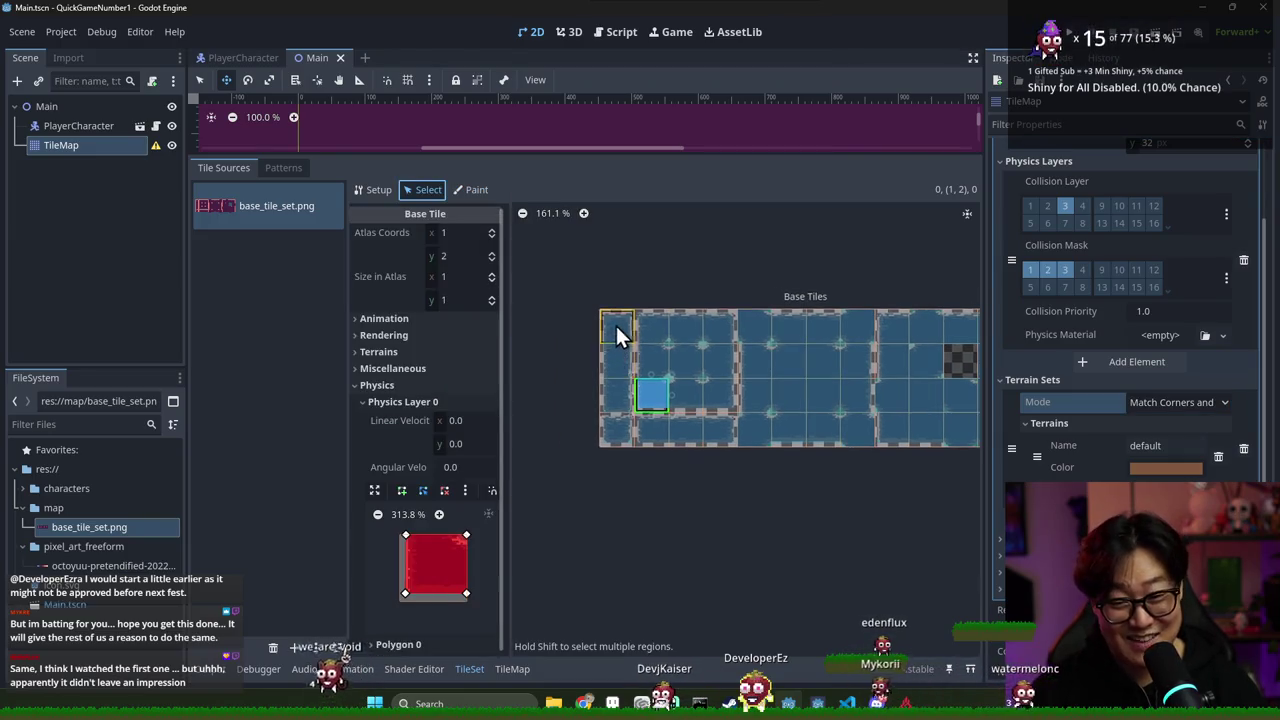
{"action": "left_click", "coordinate": [617, 328]}
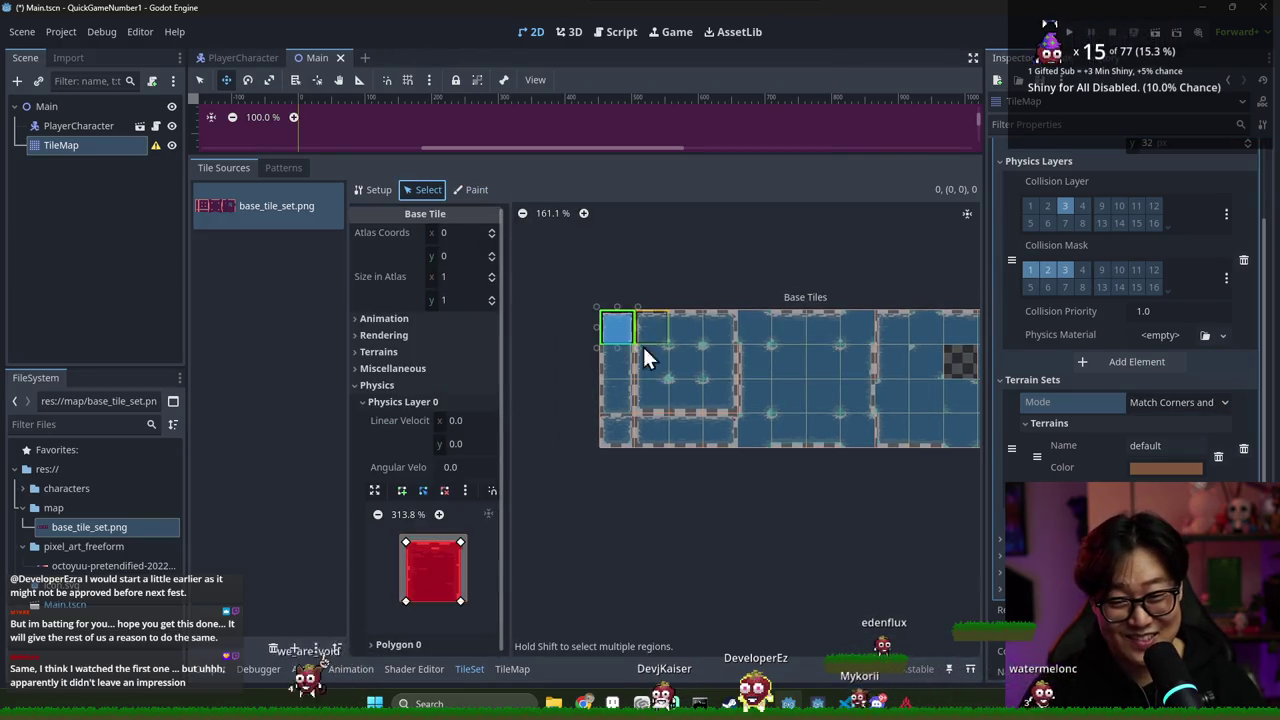
{"action": "left_click", "coordinate": [384, 401]}
{"action": "left_click", "coordinate": [382, 350]}
{"action": "left_click", "coordinate": [482, 368]}
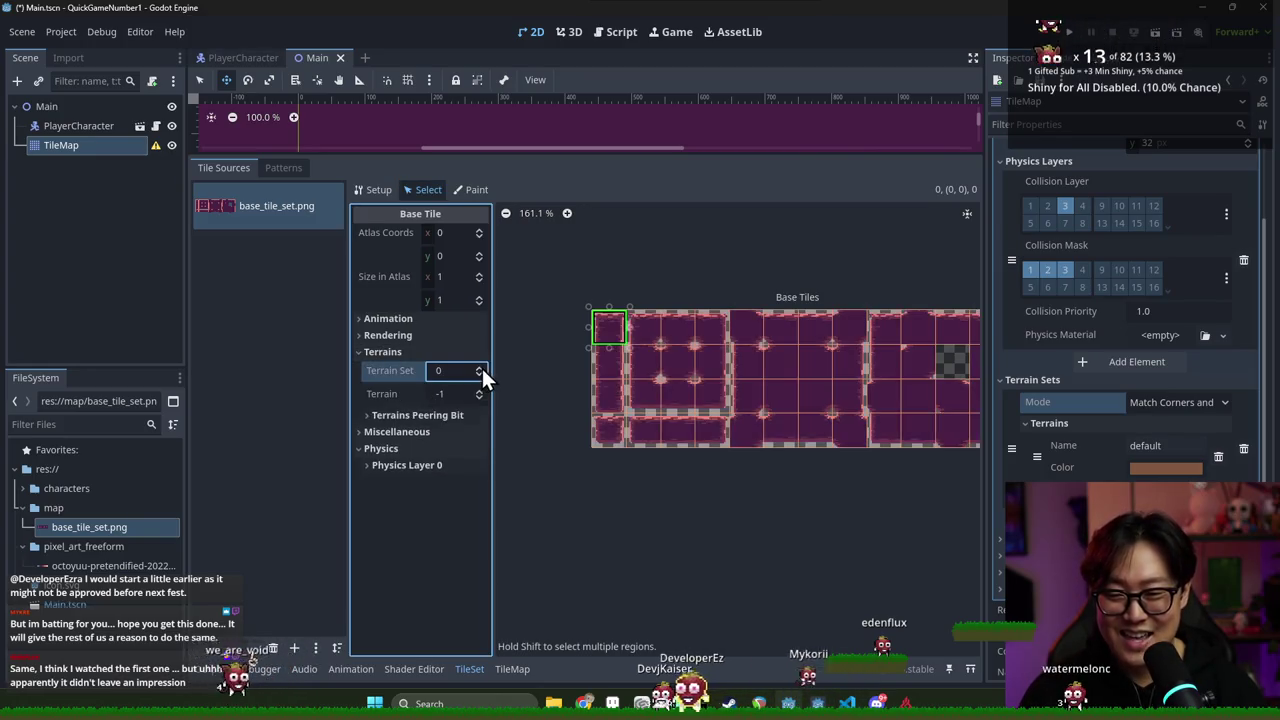
{"action": "left_click", "coordinate": [479, 390]}
Set that tile's peering sides, including the bottom side, to the default terrain
{"action": "left_click", "coordinate": [425, 415]}
{"action": "scroll", "coordinate": [616, 330], "scroll_direction": "up", "scroll_amount": 5}
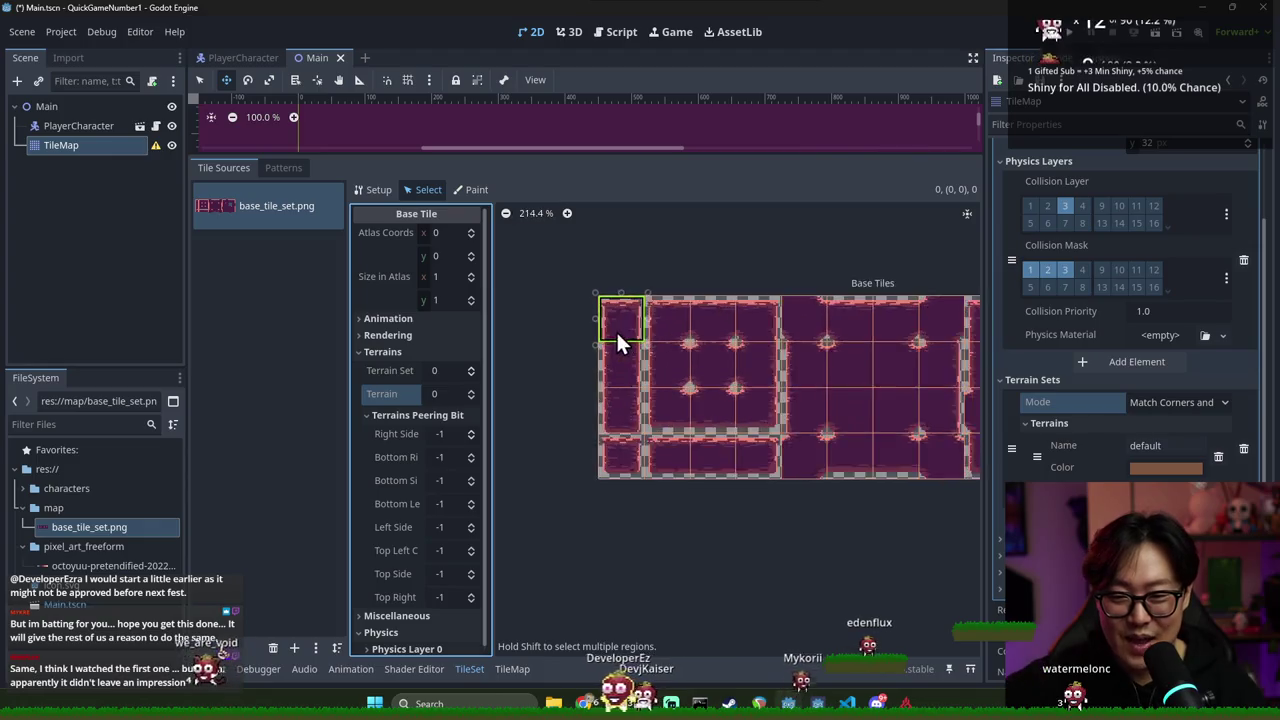
{"action": "scroll", "coordinate": [676, 328], "scroll_direction": "up", "scroll_amount": 1}
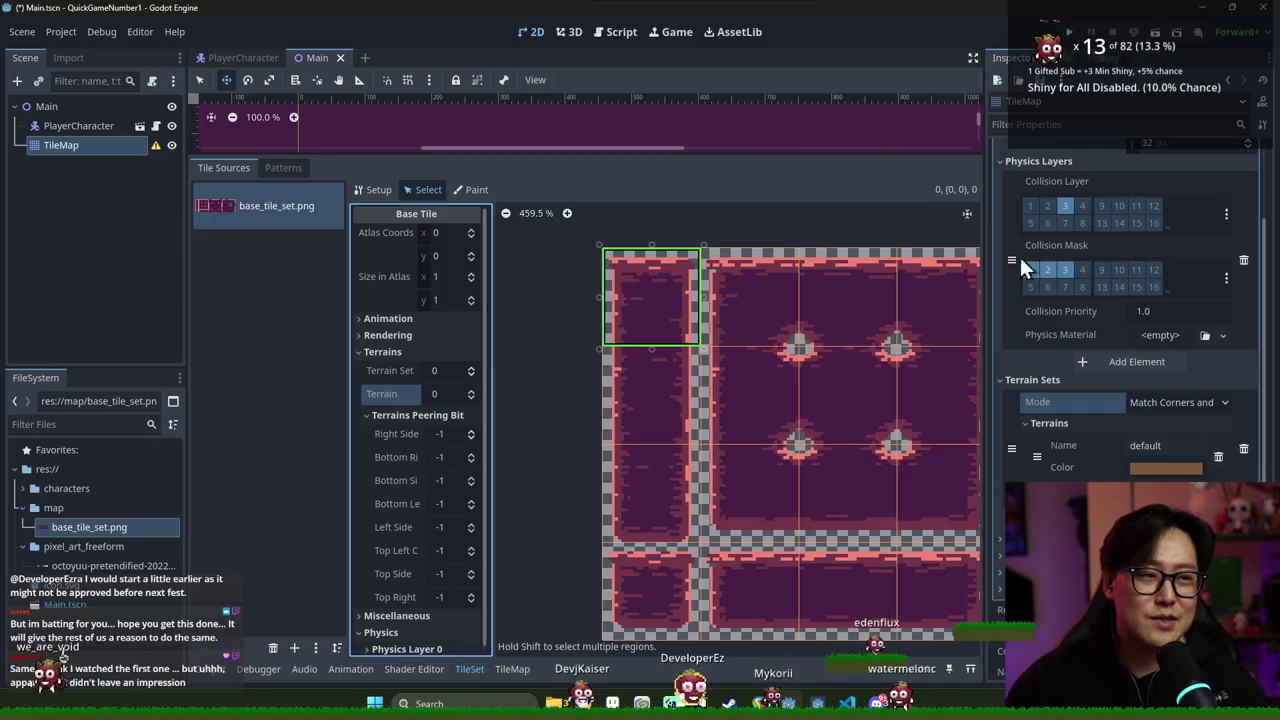
{"action": "left_click", "coordinate": [471, 431]}
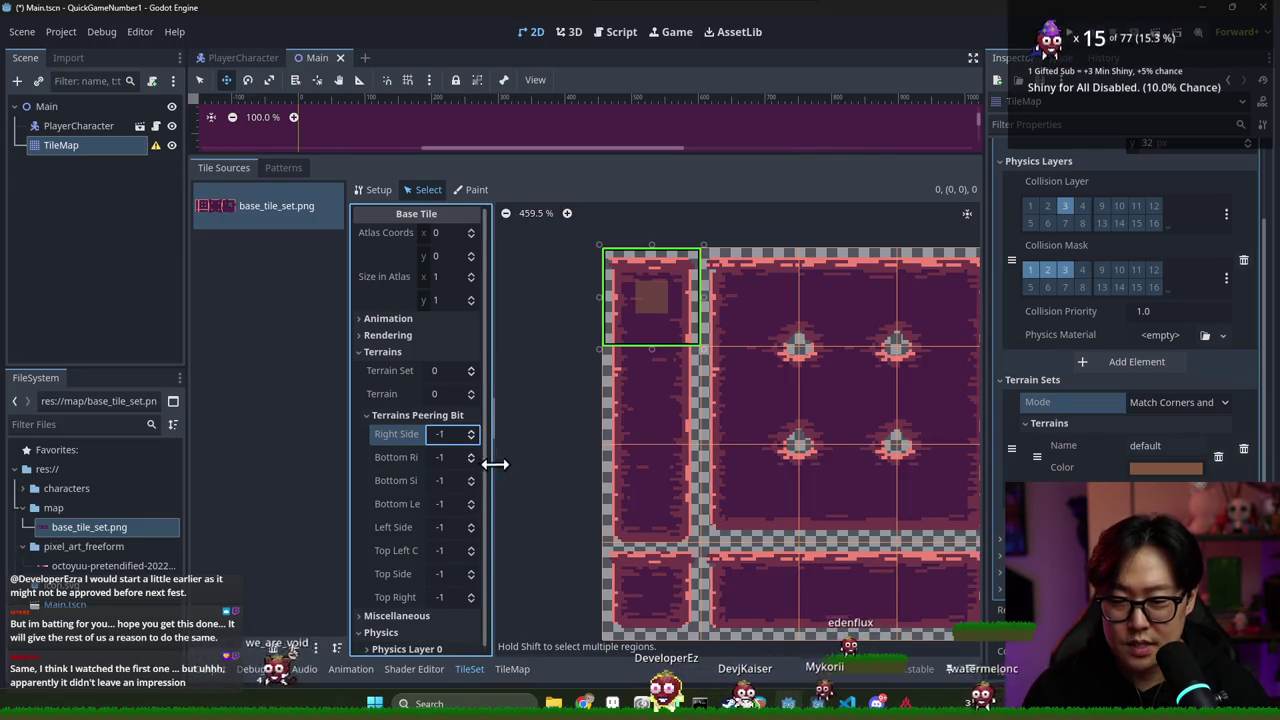
{"action": "left_click_drag", "start_coordinate": [491, 457], "coordinate": [543, 465]}
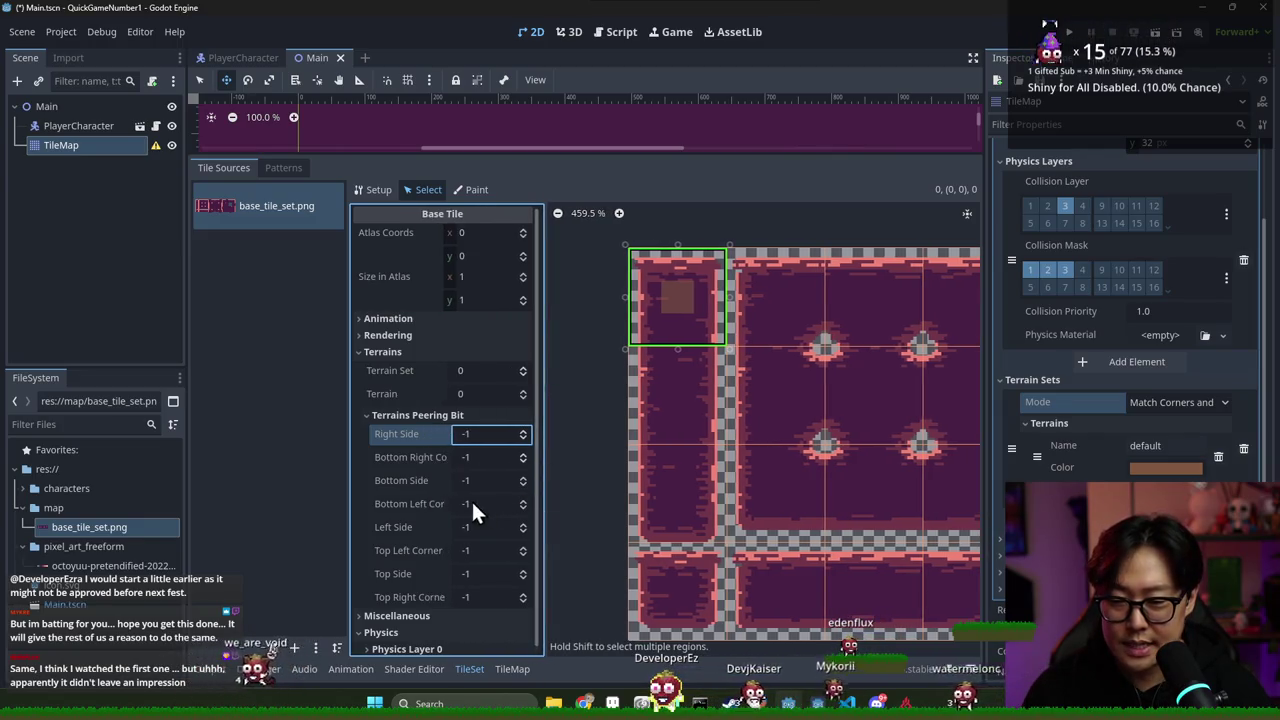
{"action": "left_click", "coordinate": [523, 477]}
Put the tile below into terrain set 0, terrain 0, with top and bottom sides joined
{"action": "left_click", "coordinate": [691, 359]}
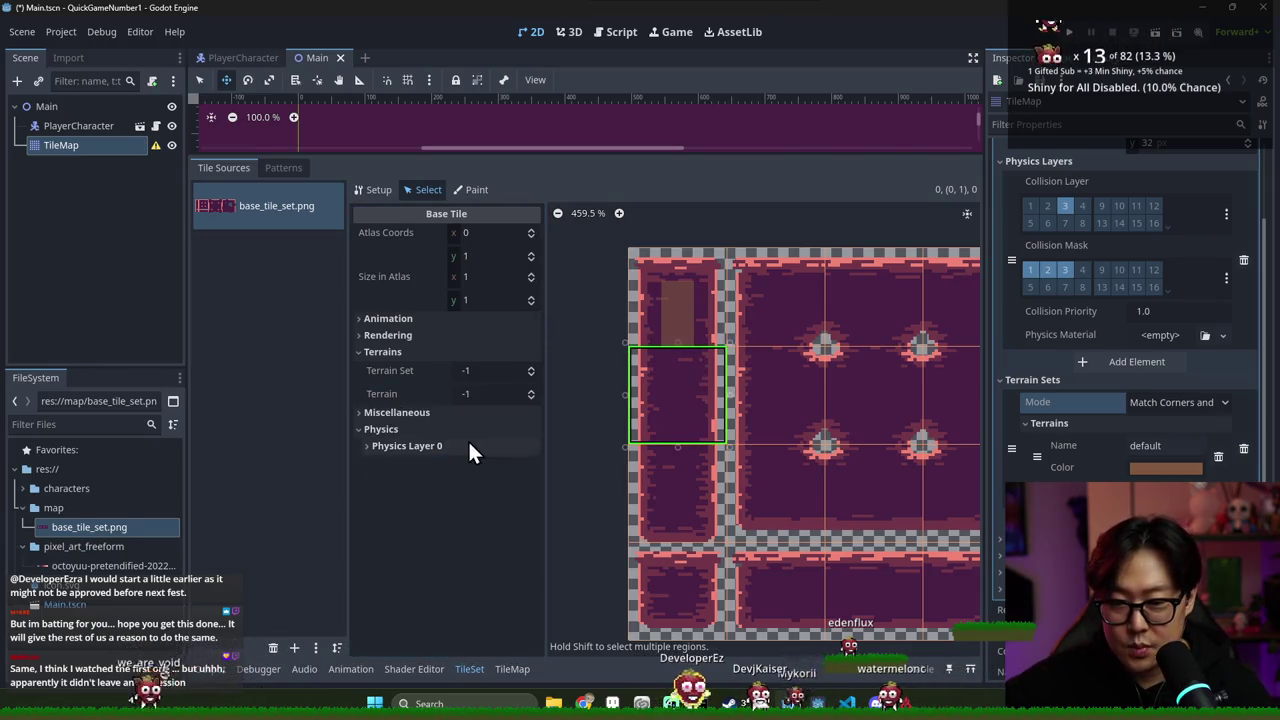
{"action": "left_click", "coordinate": [532, 369]}
{"action": "left_click", "coordinate": [522, 390]}
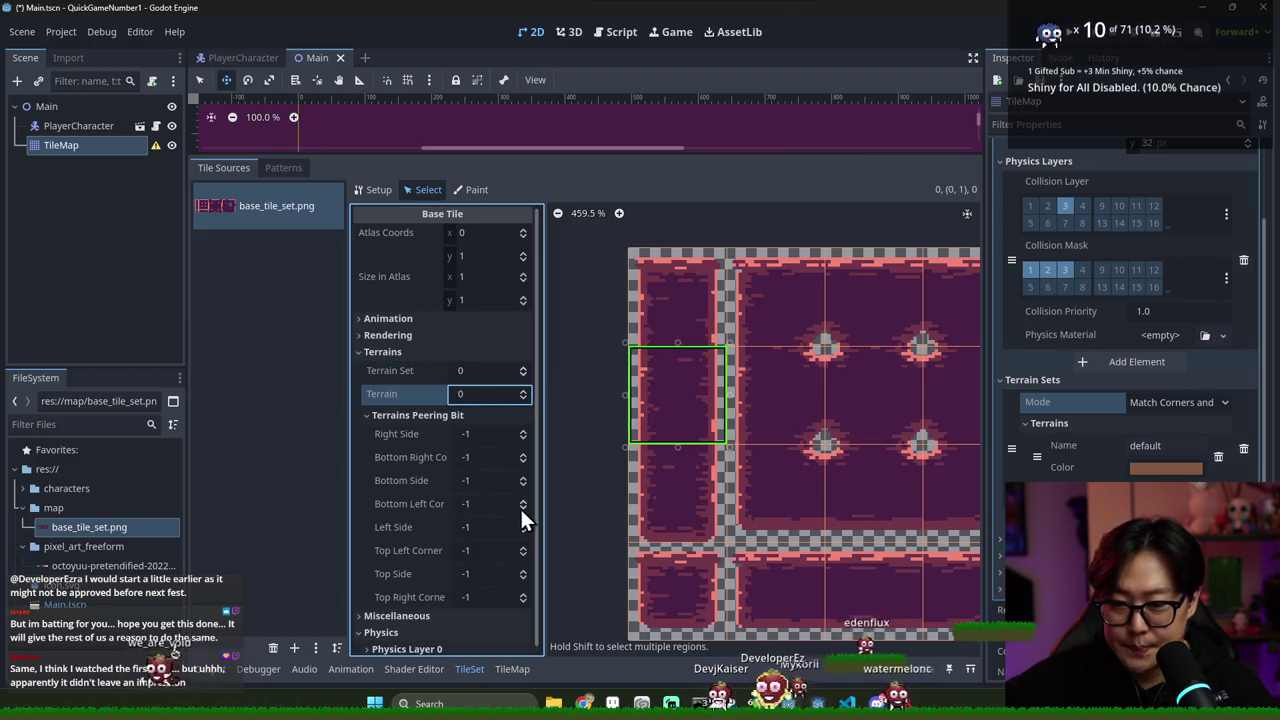
{"action": "left_click", "coordinate": [523, 477]}
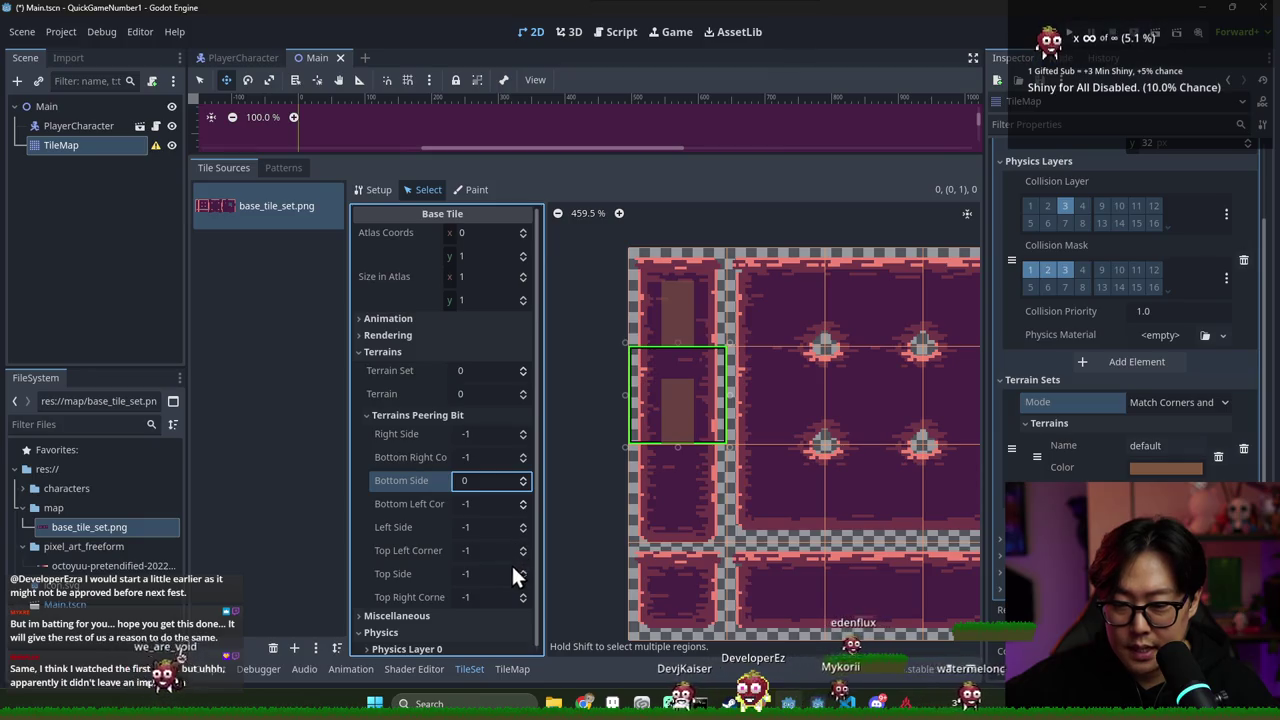
{"action": "left_click", "coordinate": [523, 570]}
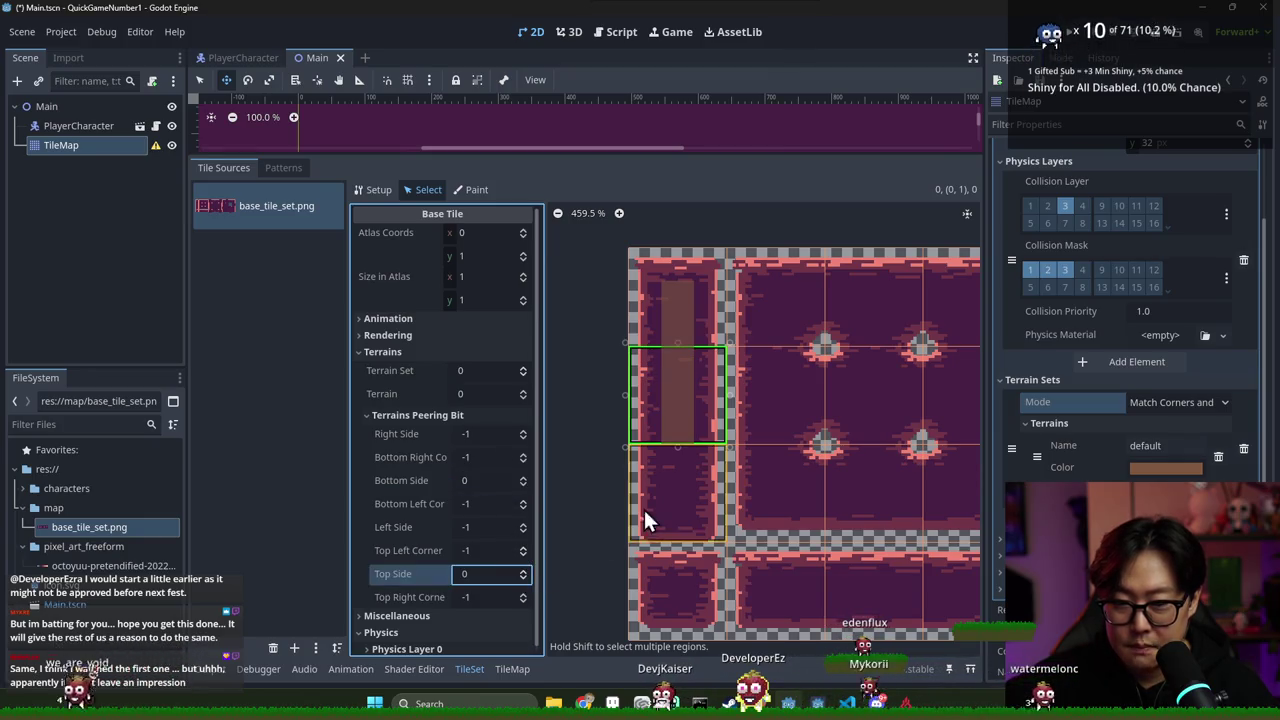
Put the next left-column tile into terrain set 0, terrain 0, with its top side joined
{"action": "left_click", "coordinate": [666, 498]}
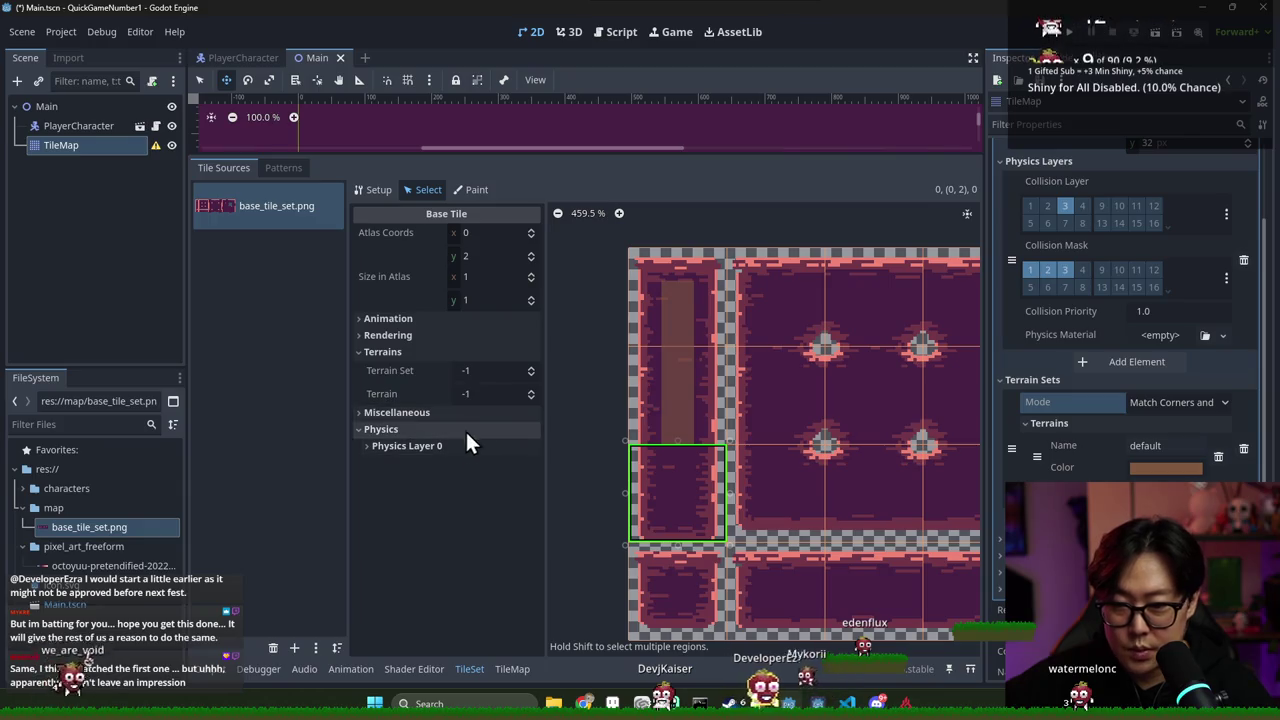
{"action": "left_click", "coordinate": [531, 367]}
{"action": "left_click", "coordinate": [523, 393]}
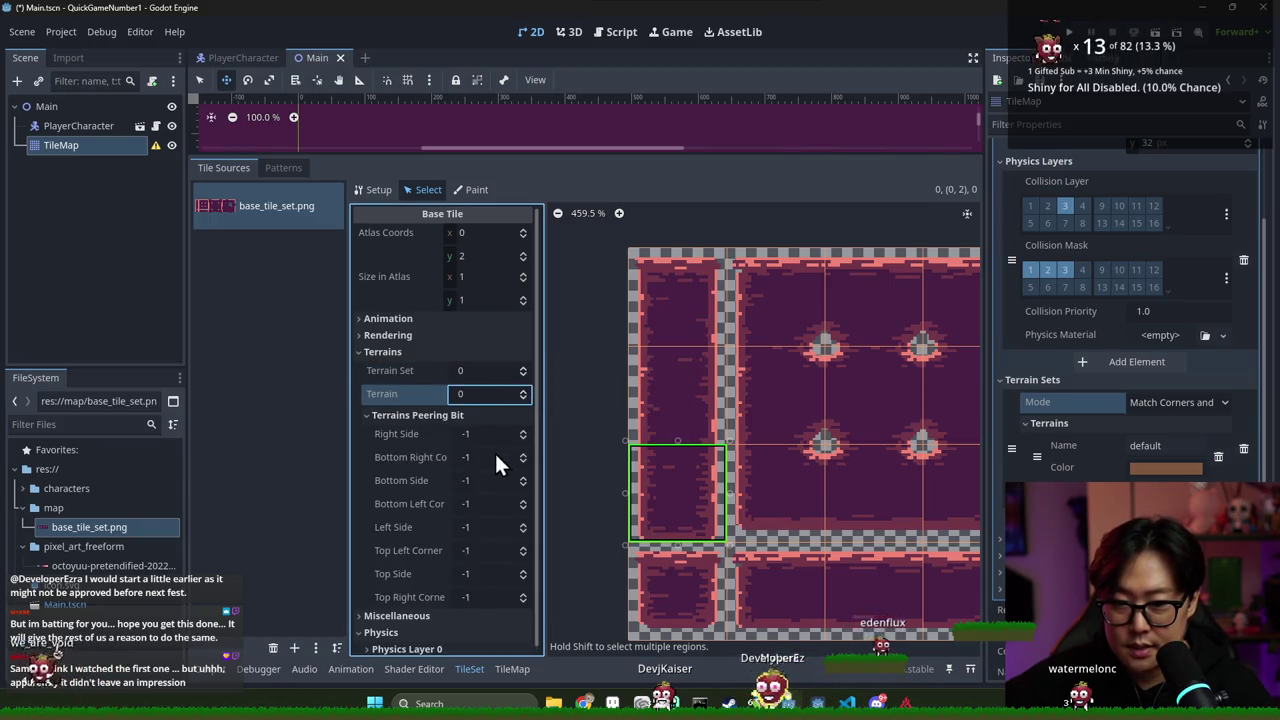
{"action": "left_click", "coordinate": [522, 572]}
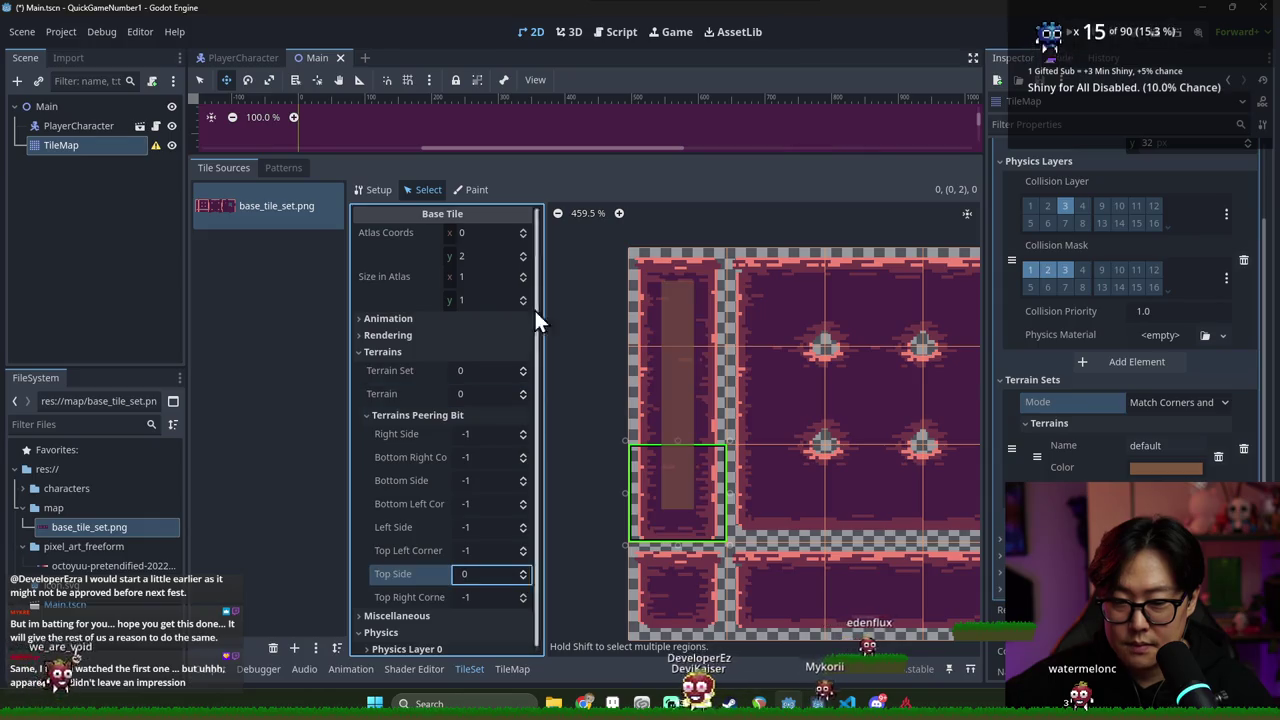
{"action": "left_click", "coordinate": [478, 190]}
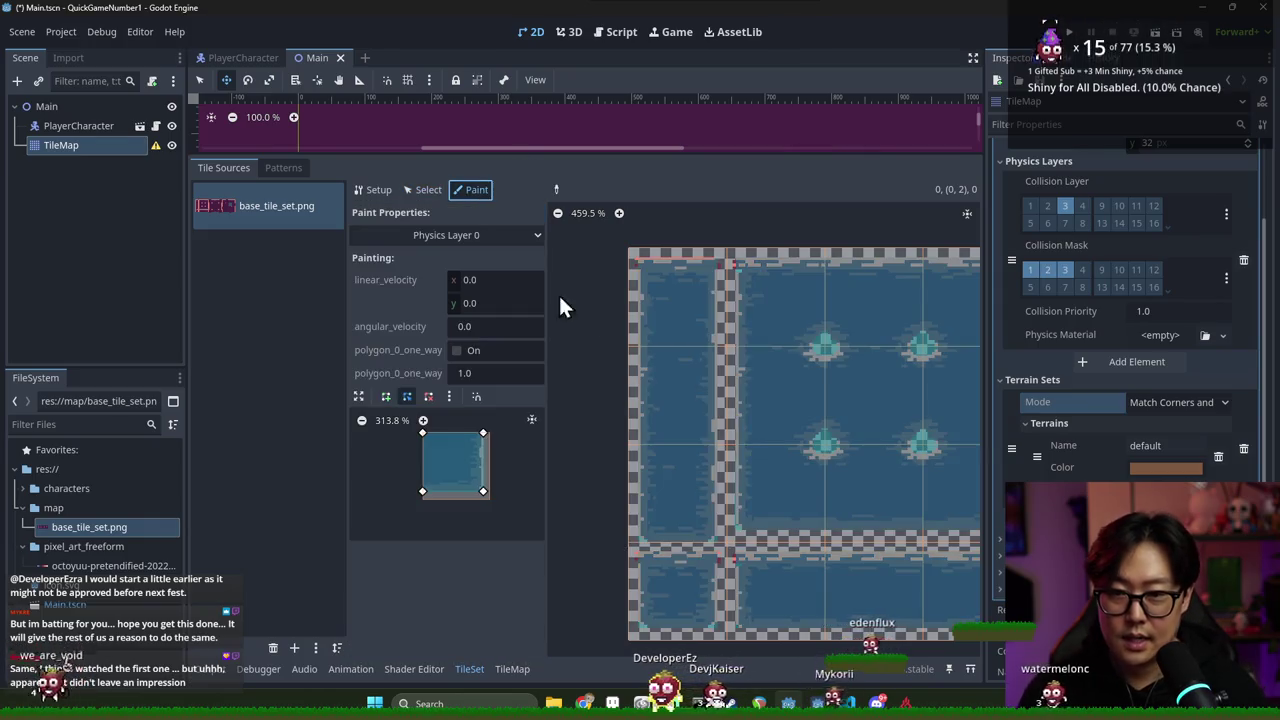
Choose Terrains as the paint property with Terrain Set 0 and the 'default' terrain
{"action": "left_click", "coordinate": [415, 238]}
{"action": "left_click", "coordinate": [407, 338]}
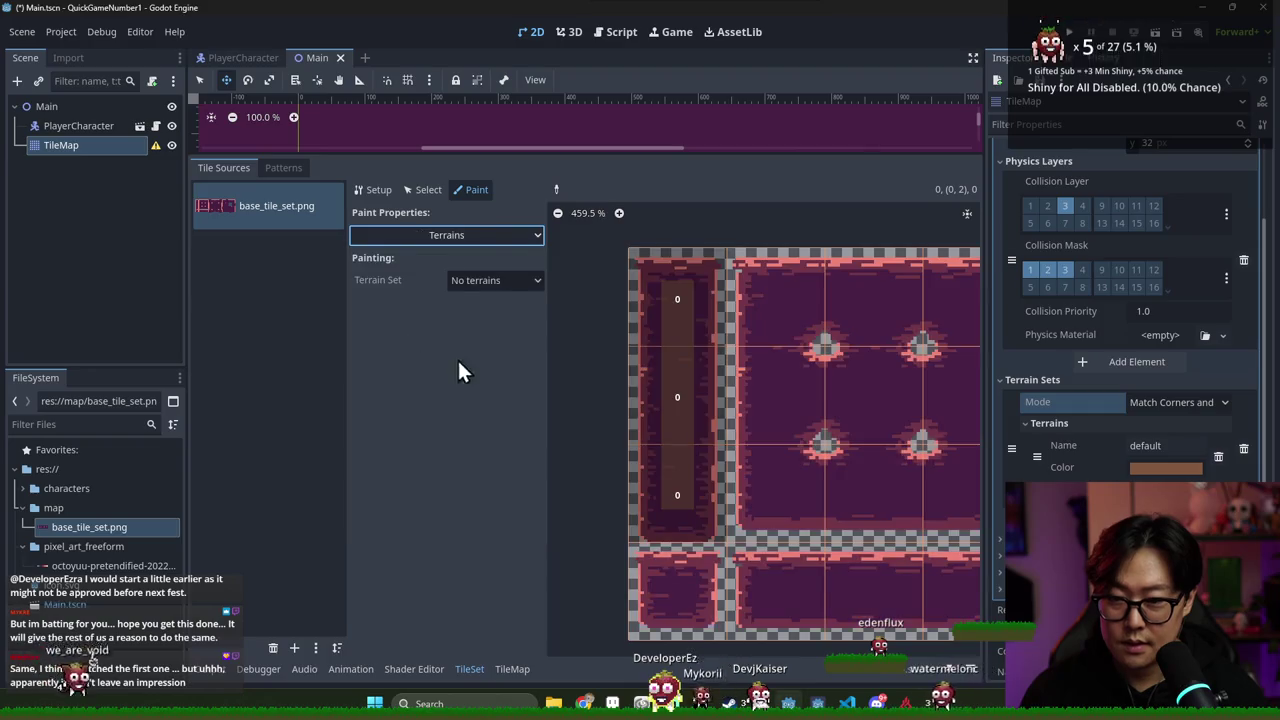
{"action": "left_click", "coordinate": [484, 280]}
{"action": "left_click", "coordinate": [489, 318]}
{"action": "left_click", "coordinate": [482, 305]}
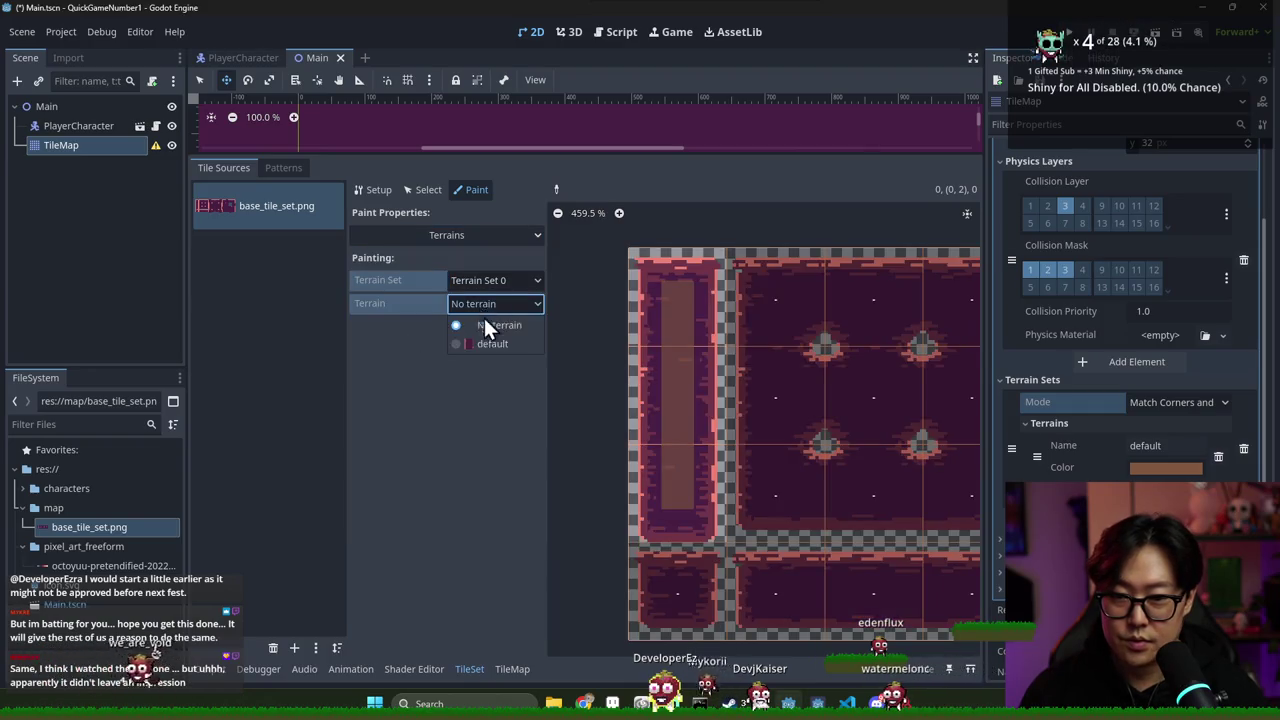
{"action": "left_click", "coordinate": [491, 344]}
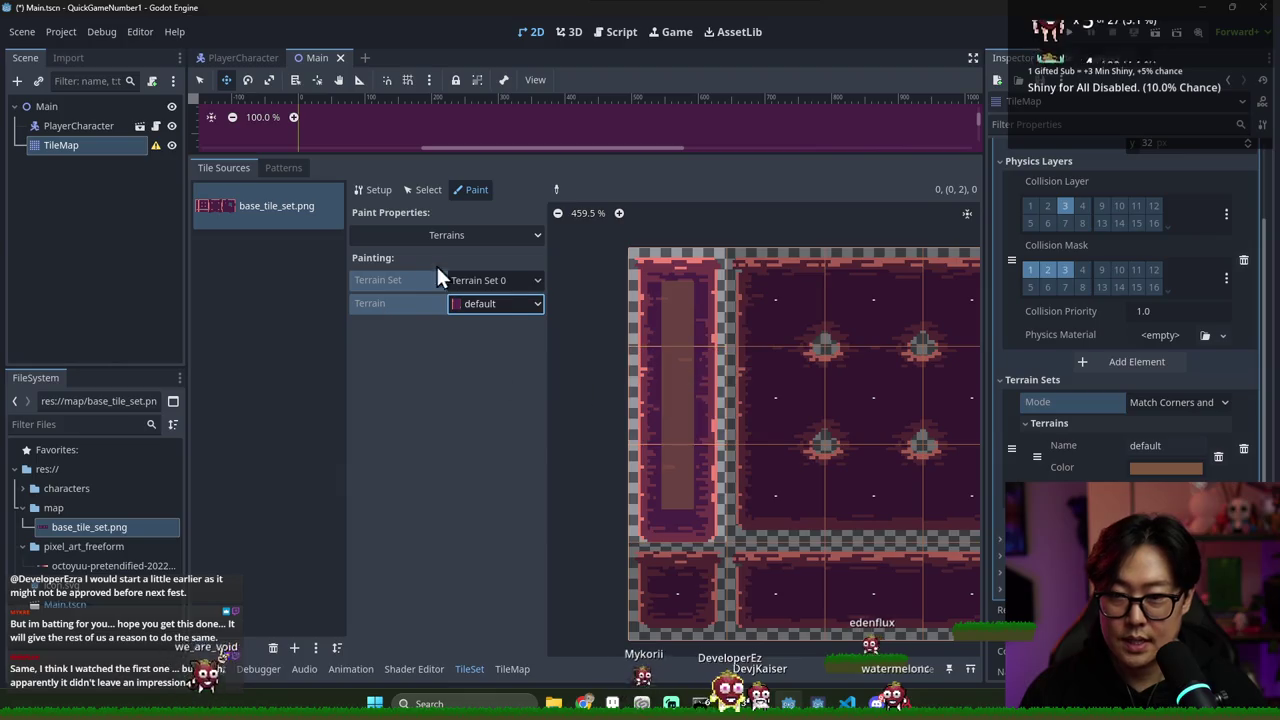
Paint the default terrain across the middle and lower atlas tiles
{"action": "scroll", "coordinate": [789, 396], "scroll_direction": "down", "scroll_amount": 2}
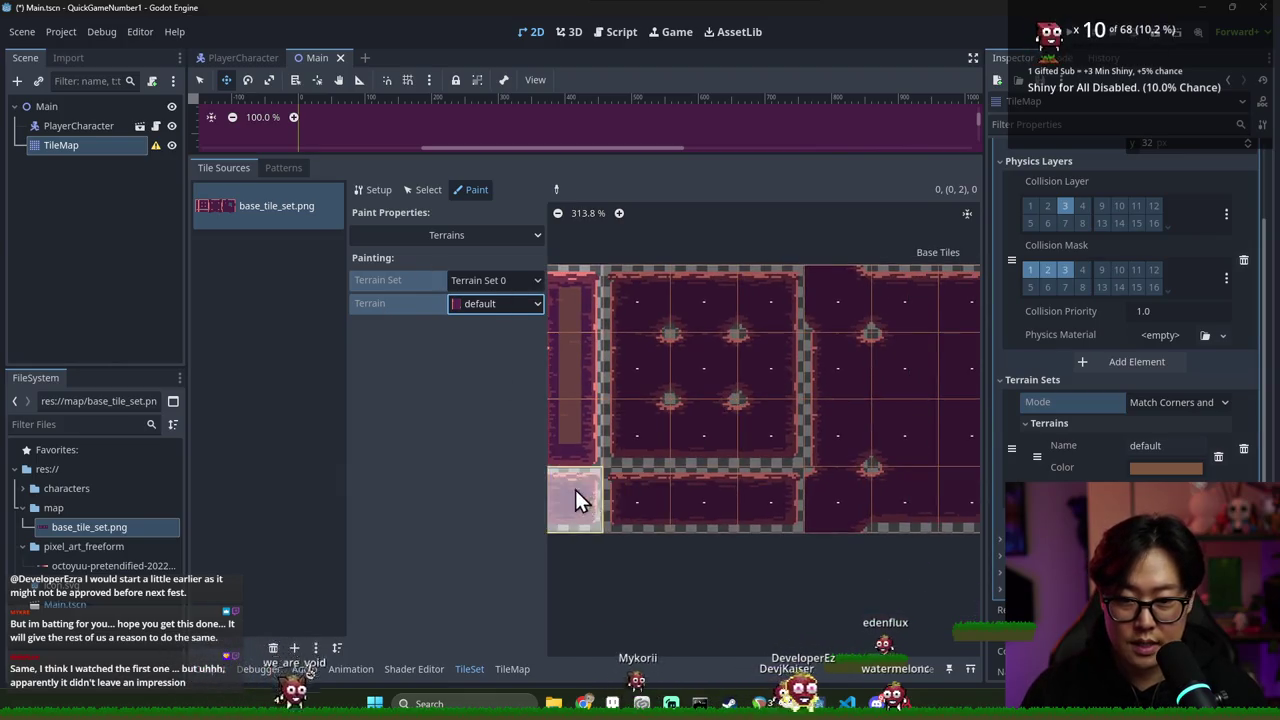
{"action": "mouse_move", "coordinate": [705, 445]}
{"action": "left_mouse_down"}
{"action": "mouse_move", "coordinate": [772, 417]}
{"action": "mouse_move", "coordinate": [767, 317]}
{"action": "mouse_move", "coordinate": [835, 434]}
{"action": "mouse_move", "coordinate": [888, 483]}
{"action": "mouse_move", "coordinate": [900, 300]}
{"action": "left_mouse_up"}
{"action": "mouse_move", "coordinate": [843, 483]}
{"action": "left_mouse_down"}
{"action": "mouse_move", "coordinate": [834, 341]}
{"action": "mouse_move", "coordinate": [910, 393]}
{"action": "mouse_move", "coordinate": [913, 496]}
{"action": "left_mouse_up"}
{"action": "mouse_move", "coordinate": [794, 454]}
{"action": "left_mouse_down"}
{"action": "mouse_move", "coordinate": [862, 447]}
{"action": "mouse_move", "coordinate": [932, 491]}
{"action": "left_mouse_up"}
{"action": "scroll", "coordinate": [880, 490], "scroll_direction": "right", "scroll_amount": 3}
{"action": "mouse_move", "coordinate": [831, 486]}
{"action": "left_mouse_down"}
{"action": "mouse_move", "coordinate": [901, 461]}
{"action": "mouse_move", "coordinate": [907, 374]}
{"action": "mouse_move", "coordinate": [832, 318]}
{"action": "mouse_move", "coordinate": [715, 357]}
{"action": "left_mouse_up"}
{"action": "scroll", "coordinate": [715, 357], "scroll_direction": "left", "scroll_amount": 1}
{"action": "scroll", "coordinate": [843, 368], "scroll_direction": "left", "scroll_amount": 3}
{"action": "scroll", "coordinate": [684, 360], "scroll_direction": "down", "scroll_amount": 1}
{"action": "scroll", "coordinate": [658, 335], "scroll_direction": "left", "scroll_amount": 1}
{"action": "left_click", "coordinate": [428, 190]}
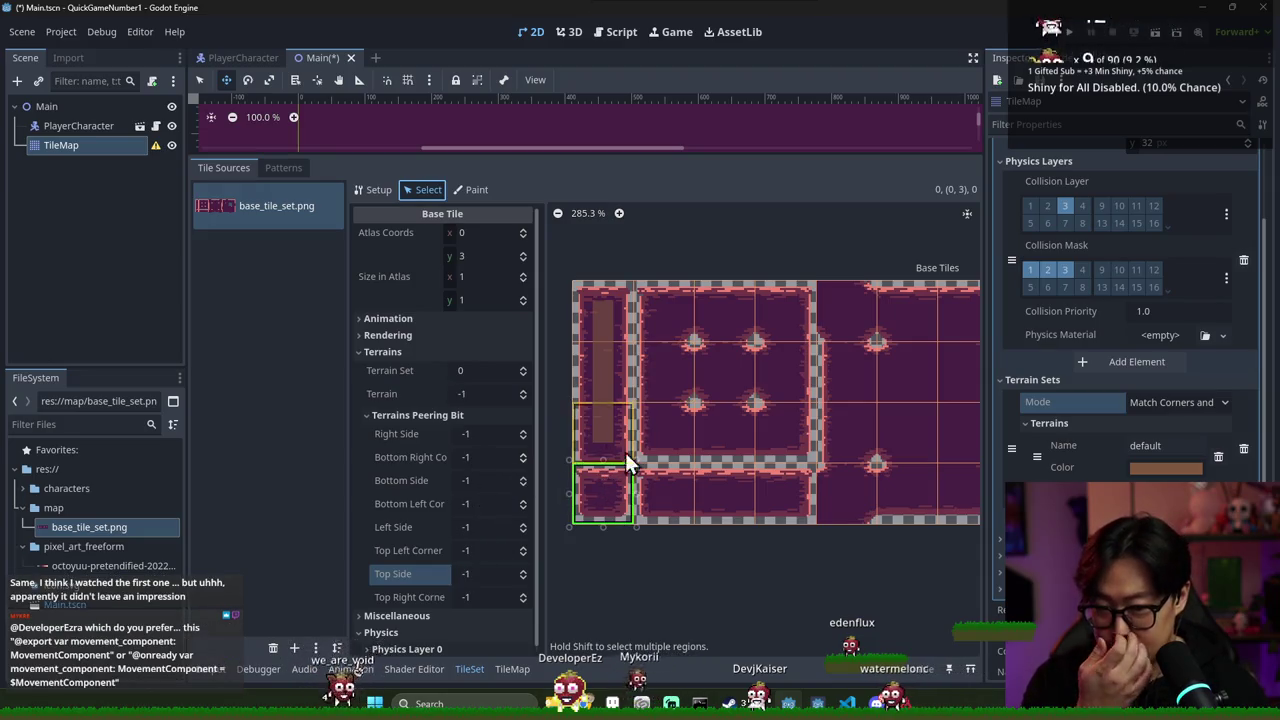
Join tile (1,0)'s bottom and right sides and tile (1,1)'s top and bottom sides to terrain 0
{"action": "left_click", "coordinate": [661, 316]}
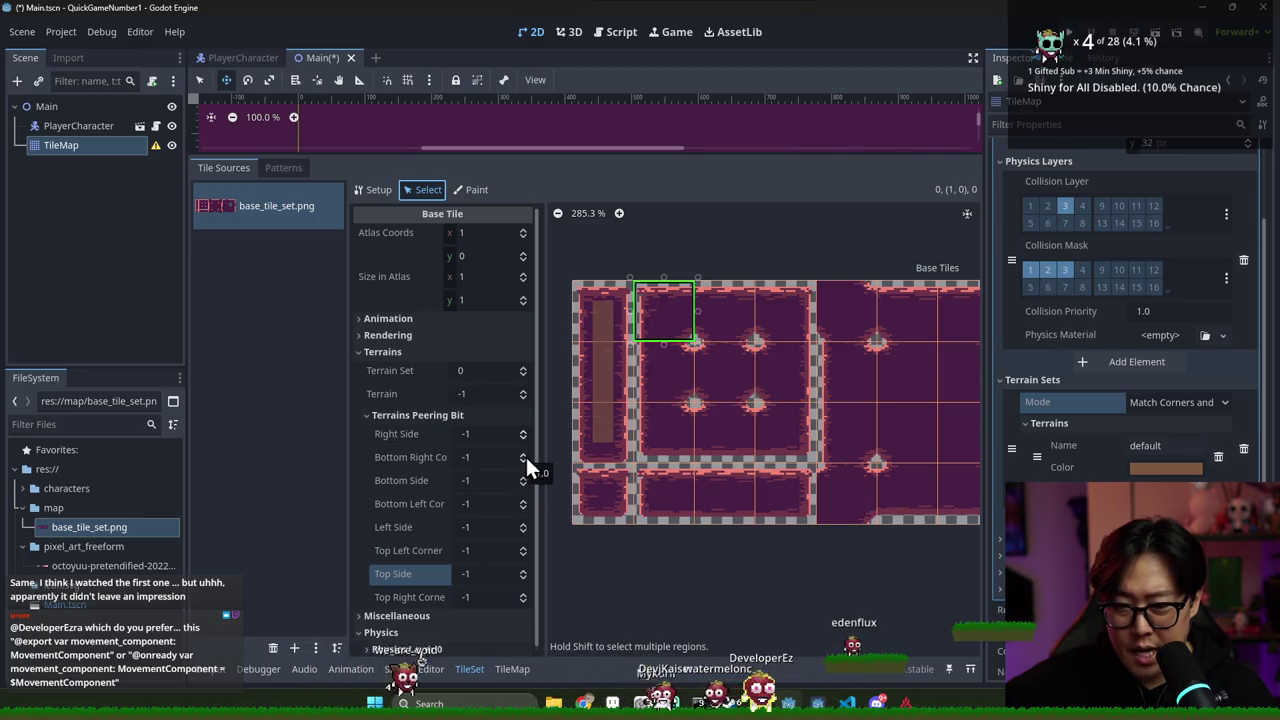
{"action": "left_click", "coordinate": [523, 476]}
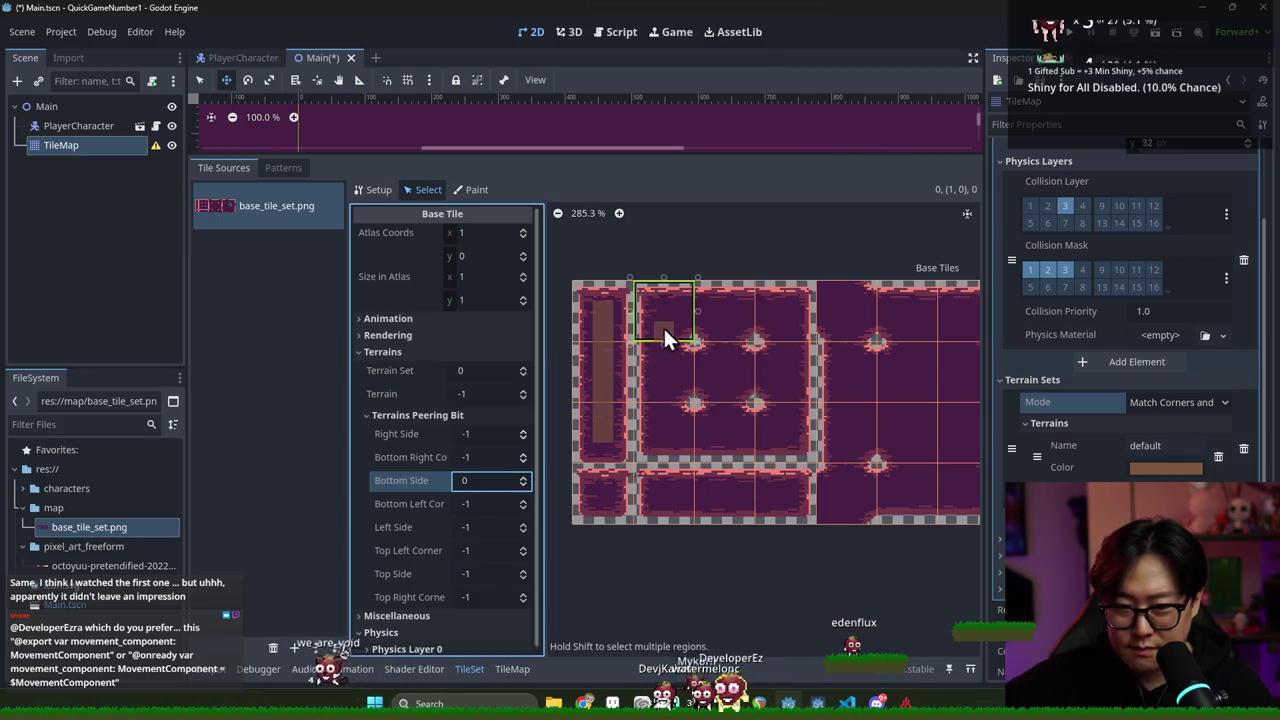
{"action": "scroll", "coordinate": [693, 323], "scroll_direction": "up", "scroll_amount": 3}
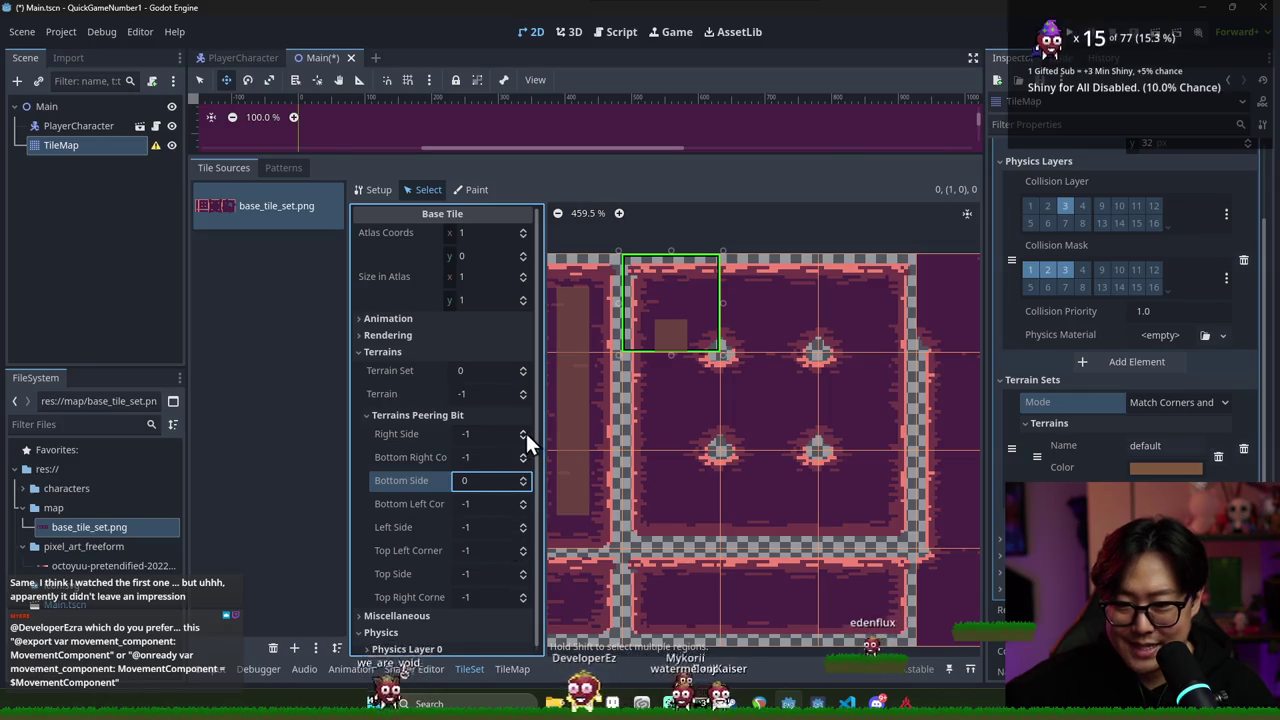
{"action": "left_click", "coordinate": [523, 431]}
{"action": "scroll", "coordinate": [706, 389], "scroll_direction": "down", "scroll_amount": 1}
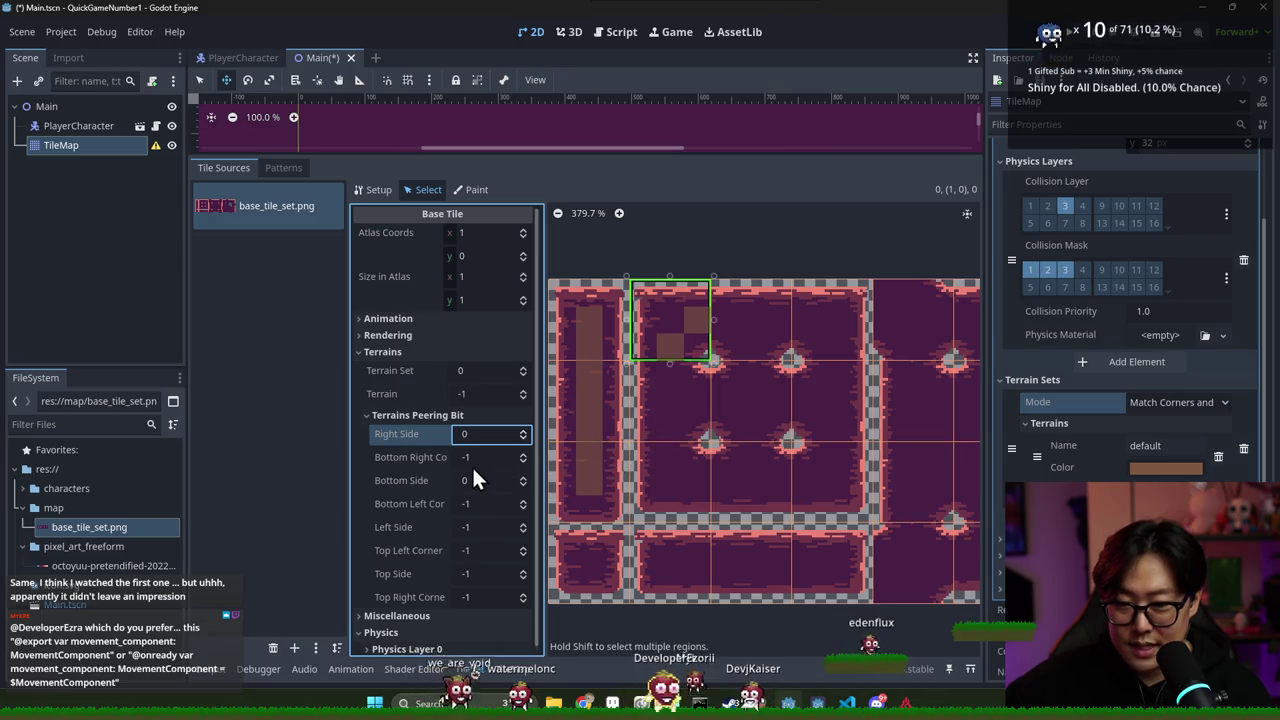
{"action": "left_click", "coordinate": [670, 388]}
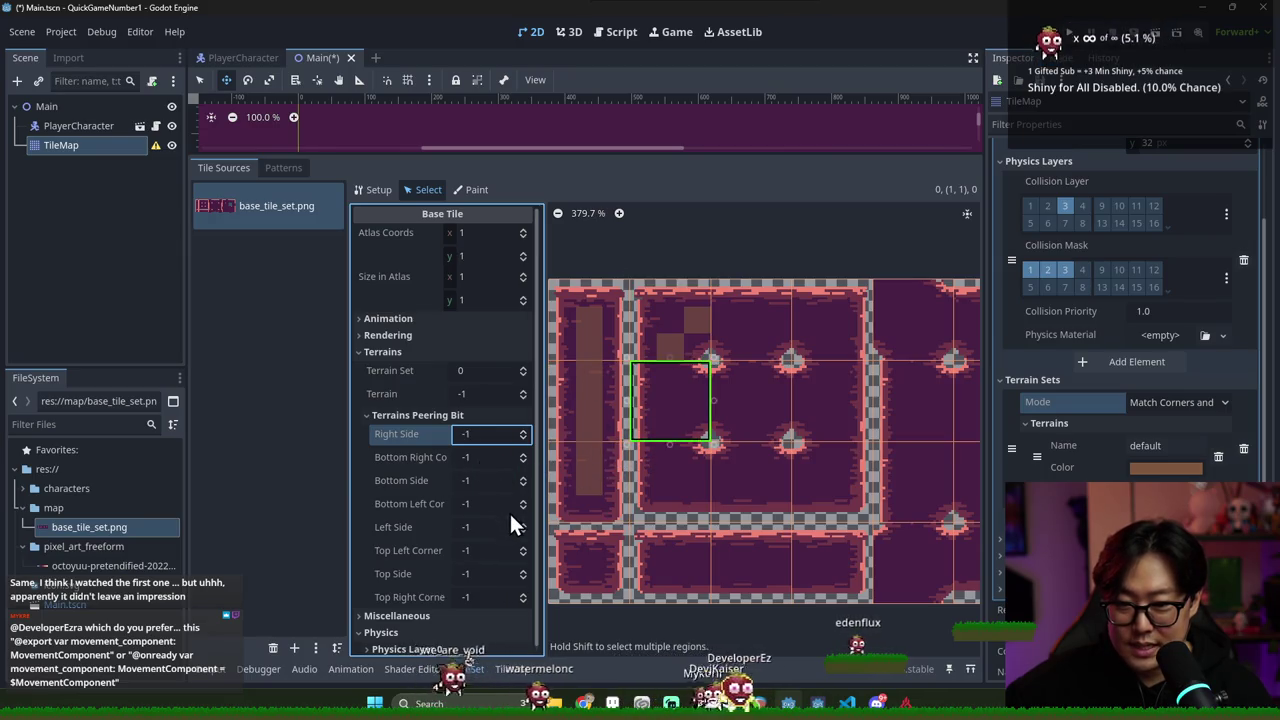
{"action": "left_click", "coordinate": [522, 567]}
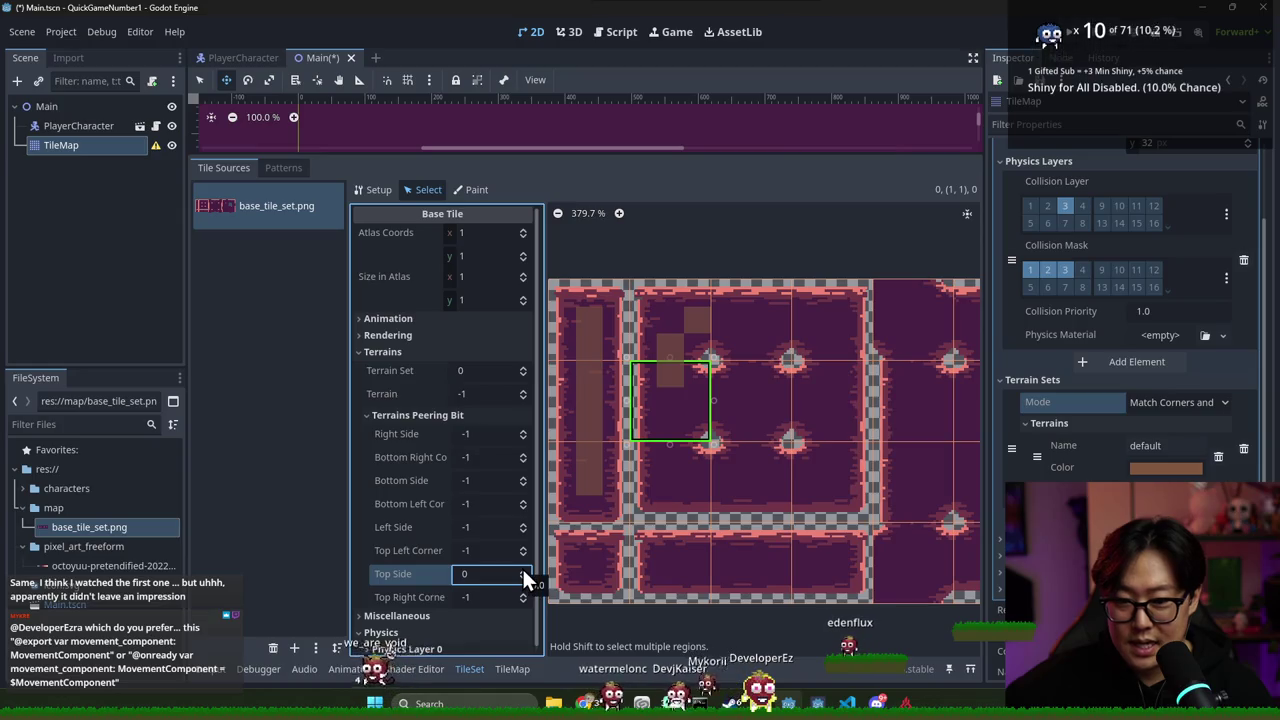
{"action": "left_click", "coordinate": [523, 477]}
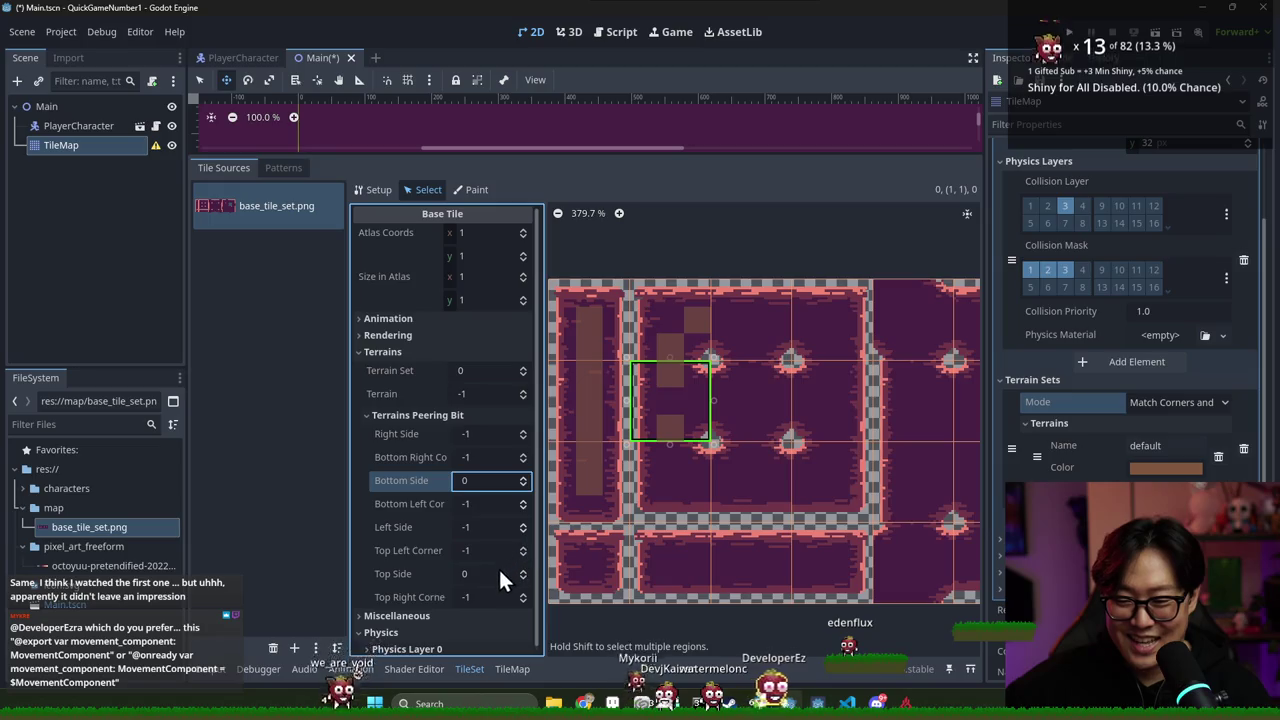
{"action": "left_click", "coordinate": [528, 436]}
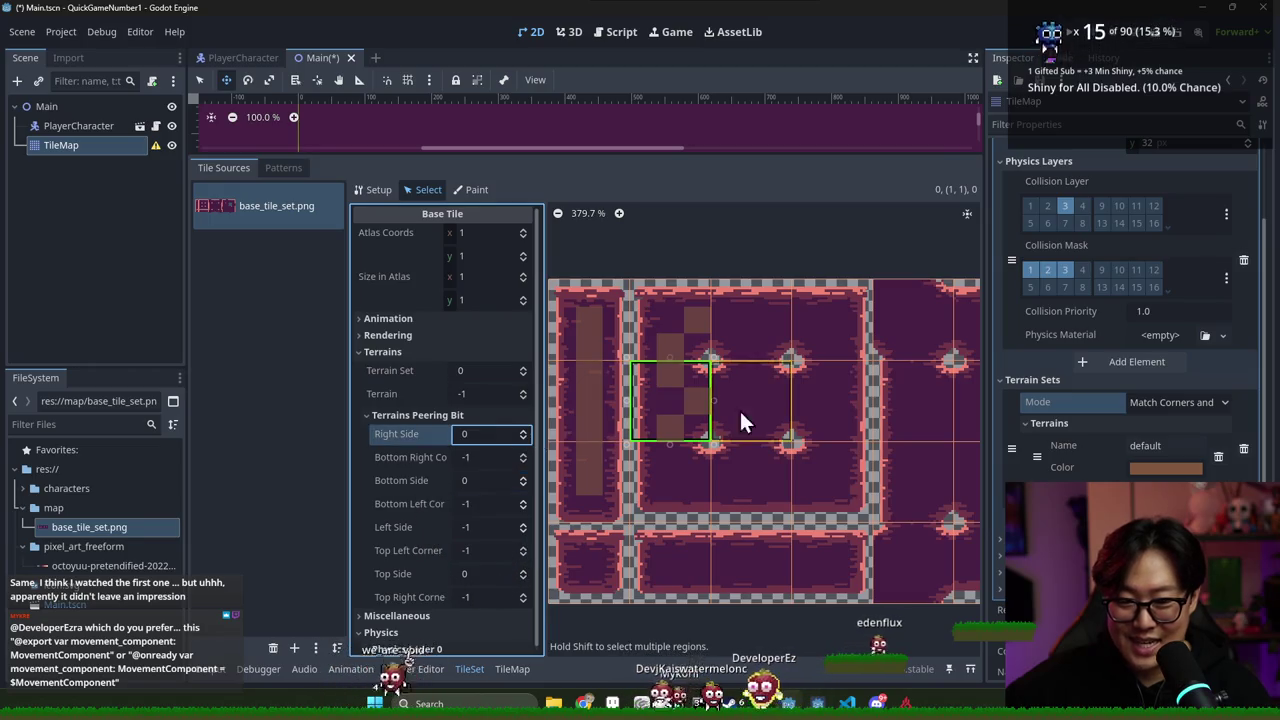
Join tile (2,0)'s left and bottom sides and all four sides of tile (2,1) to the terrain
{"action": "left_click", "coordinate": [757, 332]}
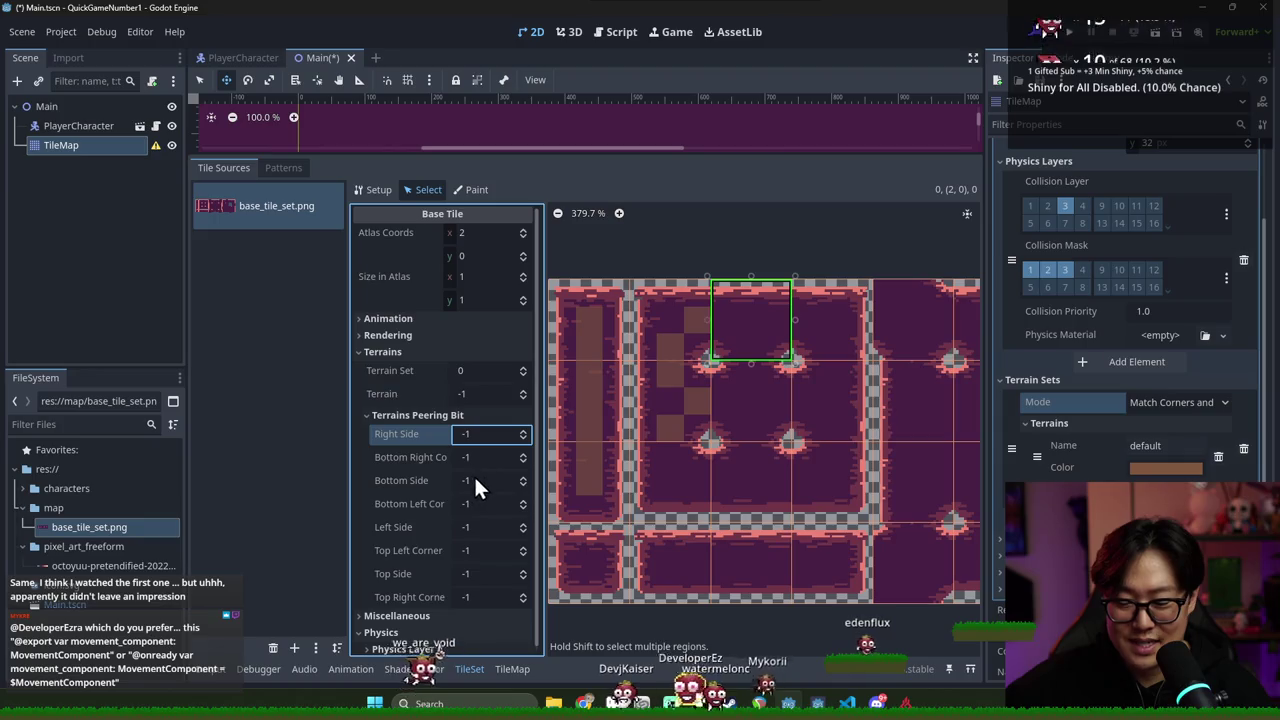
{"action": "left_click", "coordinate": [522, 523]}
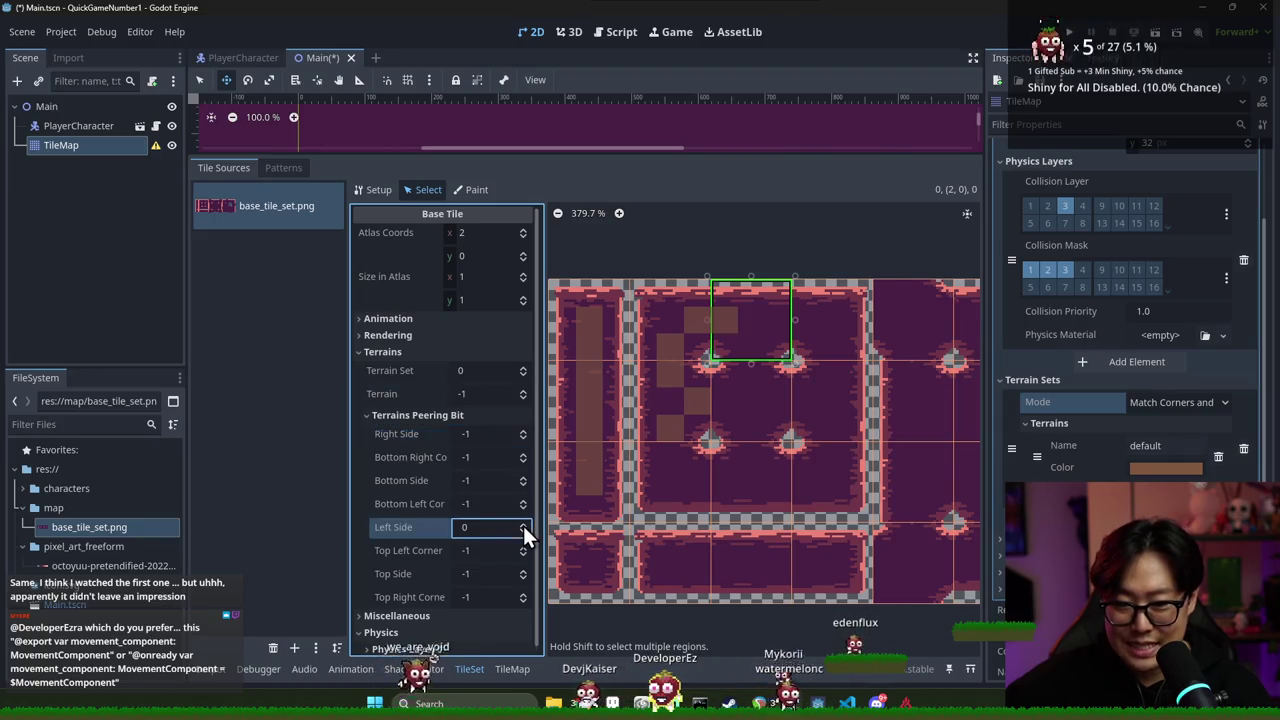
{"action": "left_click", "coordinate": [524, 477]}
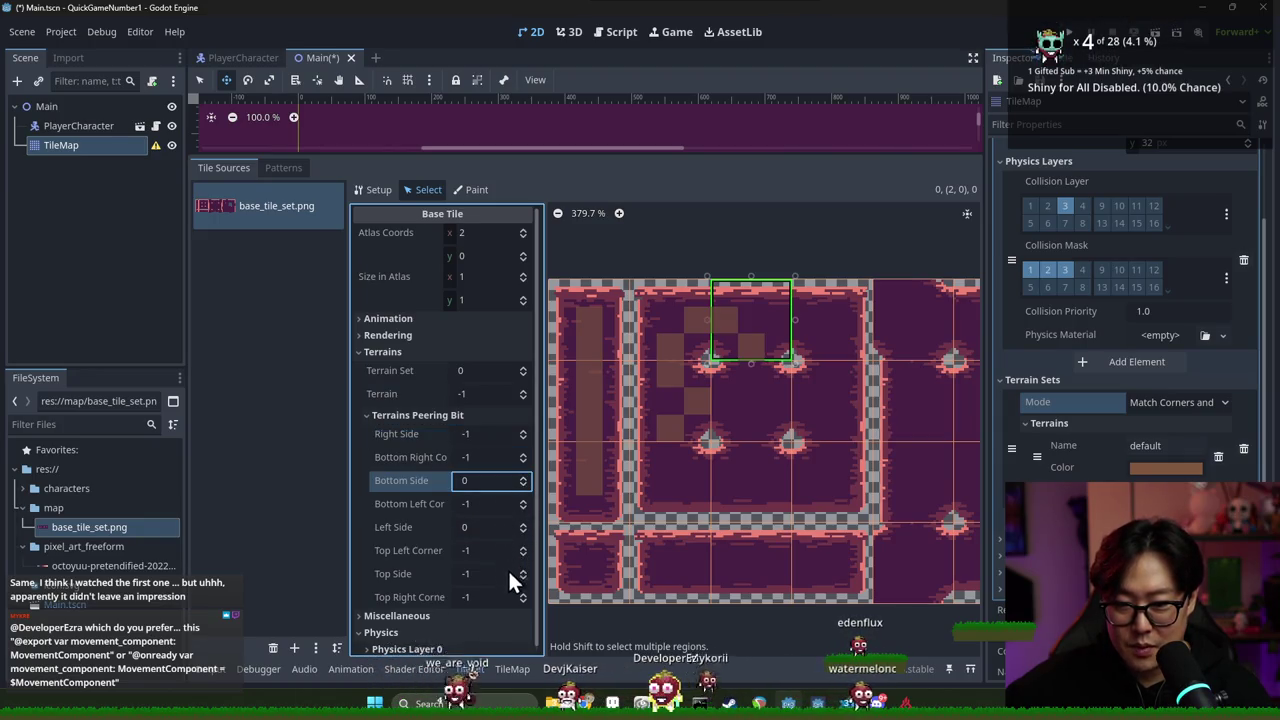
{"action": "left_click", "coordinate": [522, 434]}
{"action": "left_click", "coordinate": [741, 398]}
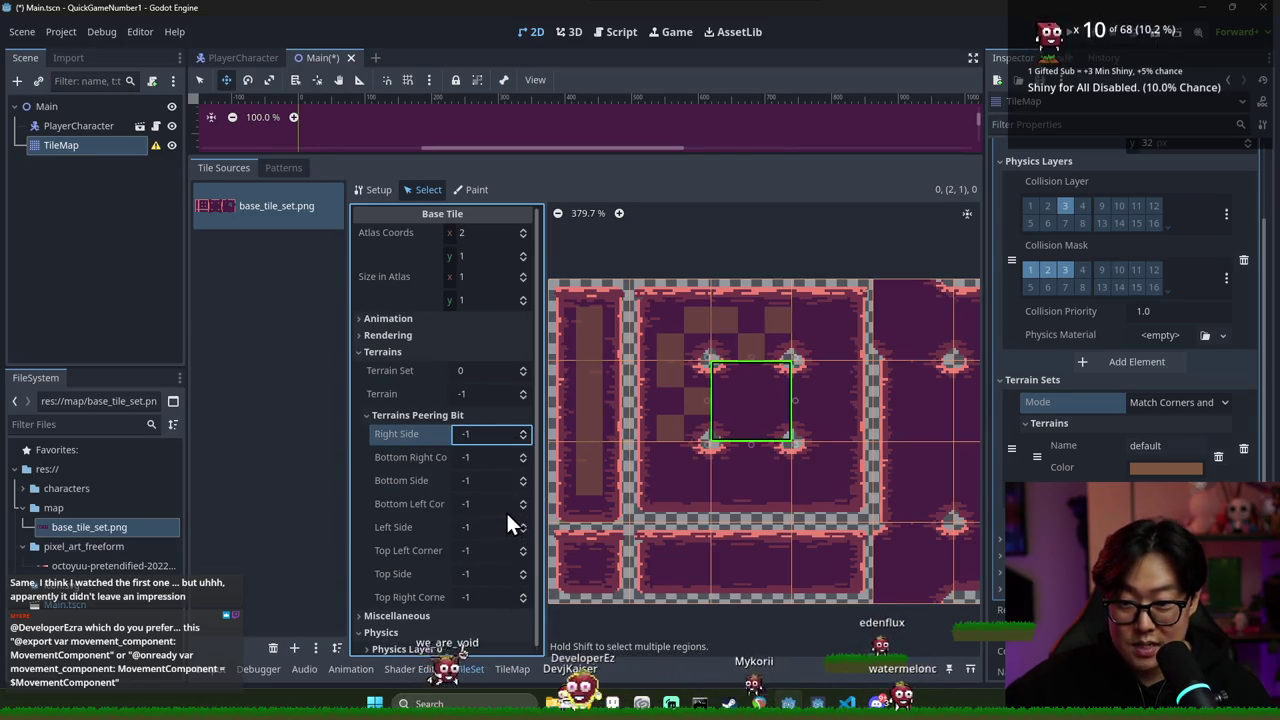
{"action": "left_click", "coordinate": [522, 477]}
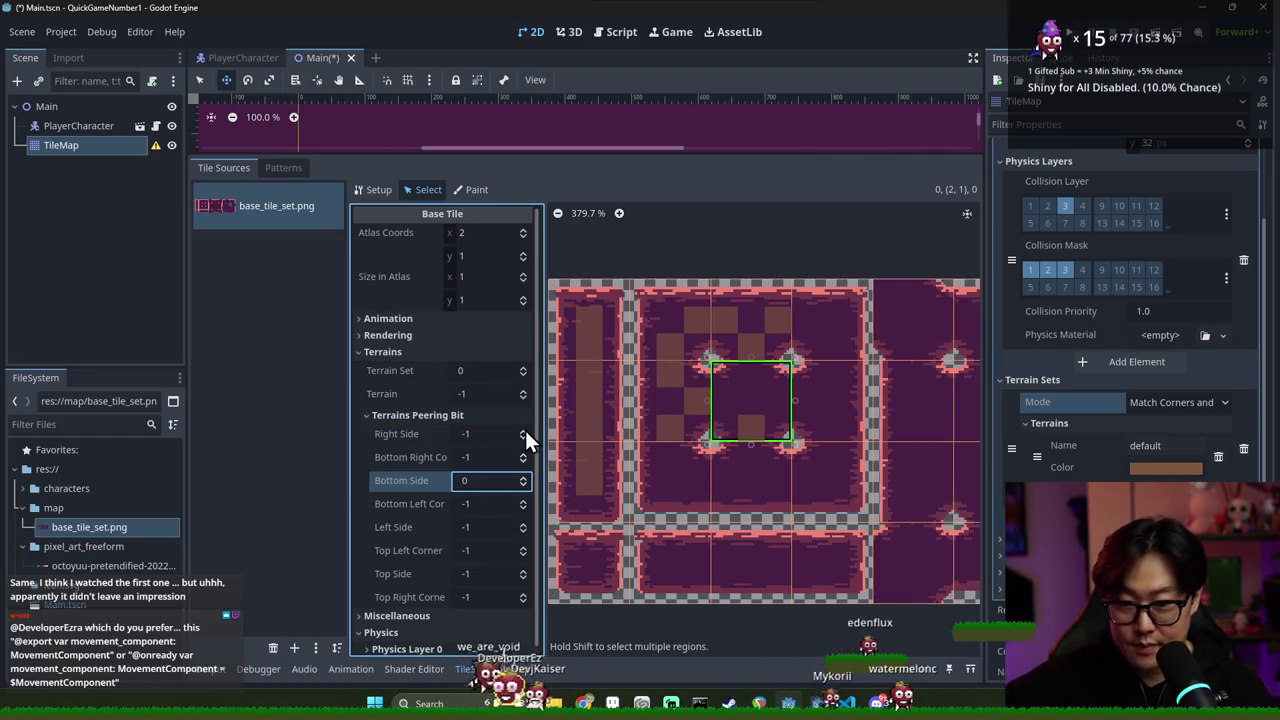
{"action": "left_click", "coordinate": [523, 430]}
{"action": "left_click", "coordinate": [523, 523]}
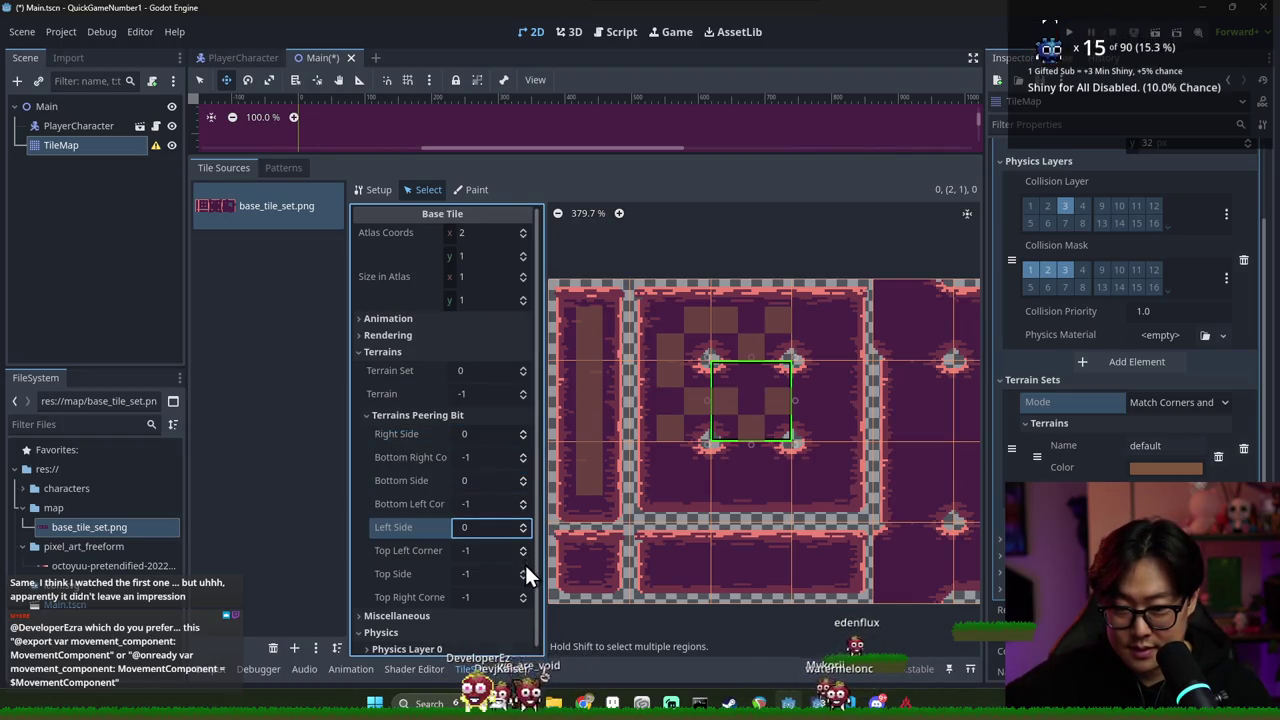
{"action": "left_click", "coordinate": [523, 569]}
Assign centre tile (2,1) to terrain 0 and review the neighbouring tiles' terrain settings
{"action": "left_click", "coordinate": [802, 408]}
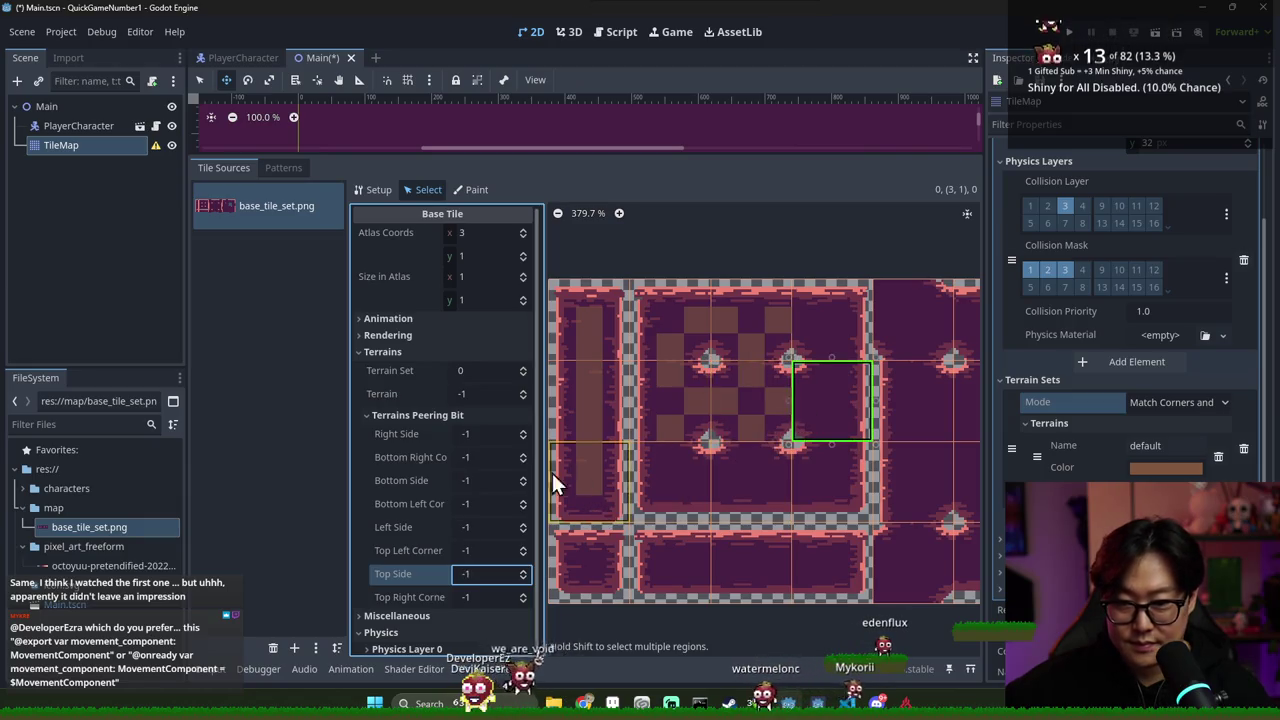
{"action": "left_click", "coordinate": [598, 415]}
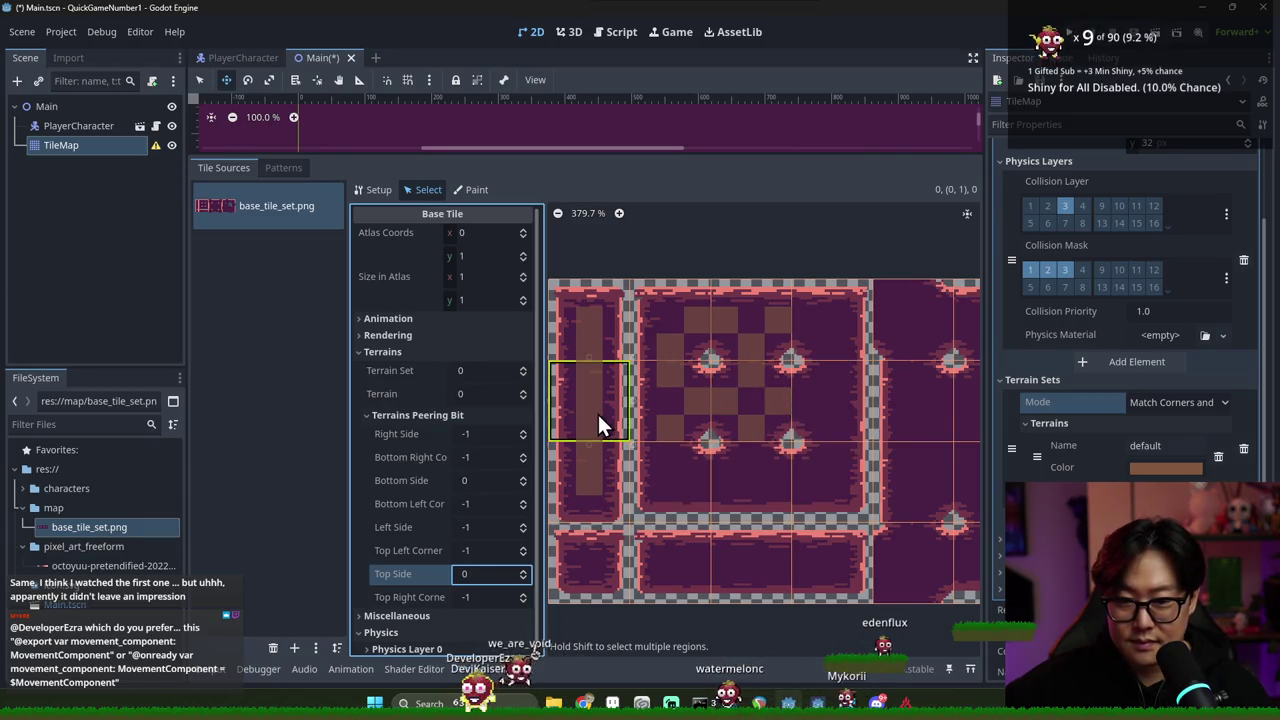
{"action": "left_click", "coordinate": [726, 420]}
{"action": "left_click", "coordinate": [522, 390]}
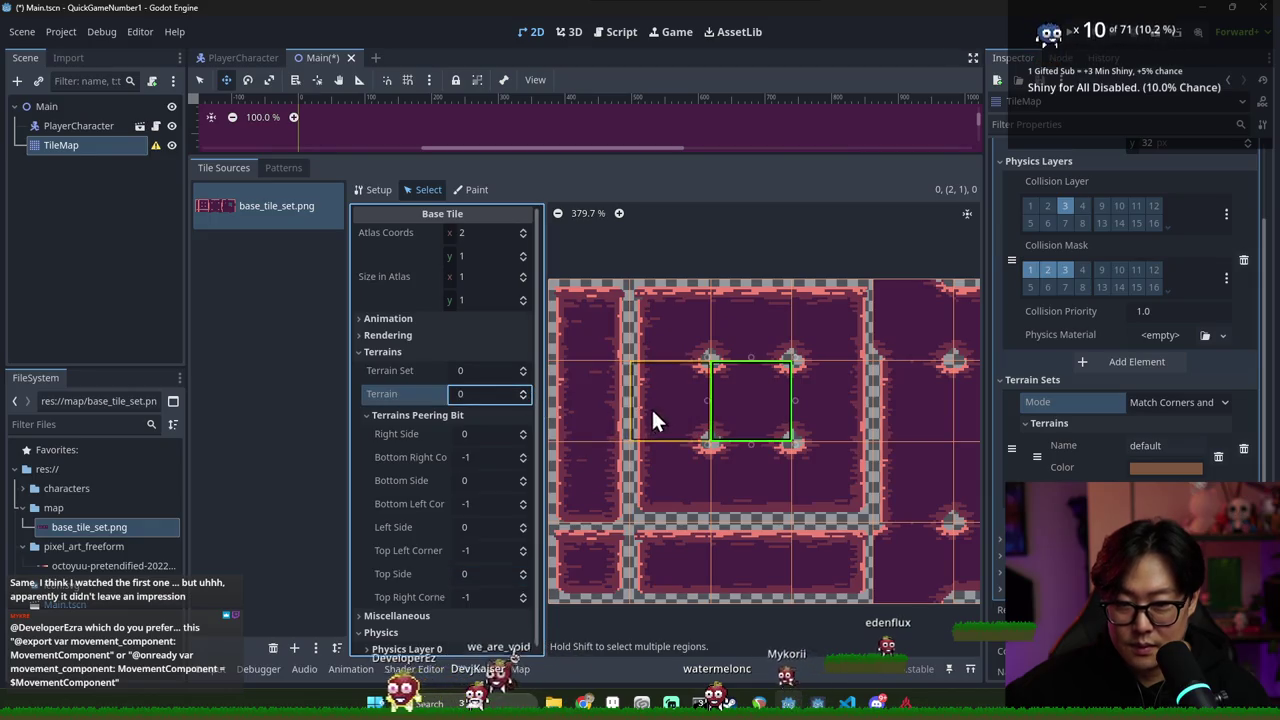
{"action": "left_click", "coordinate": [638, 408]}
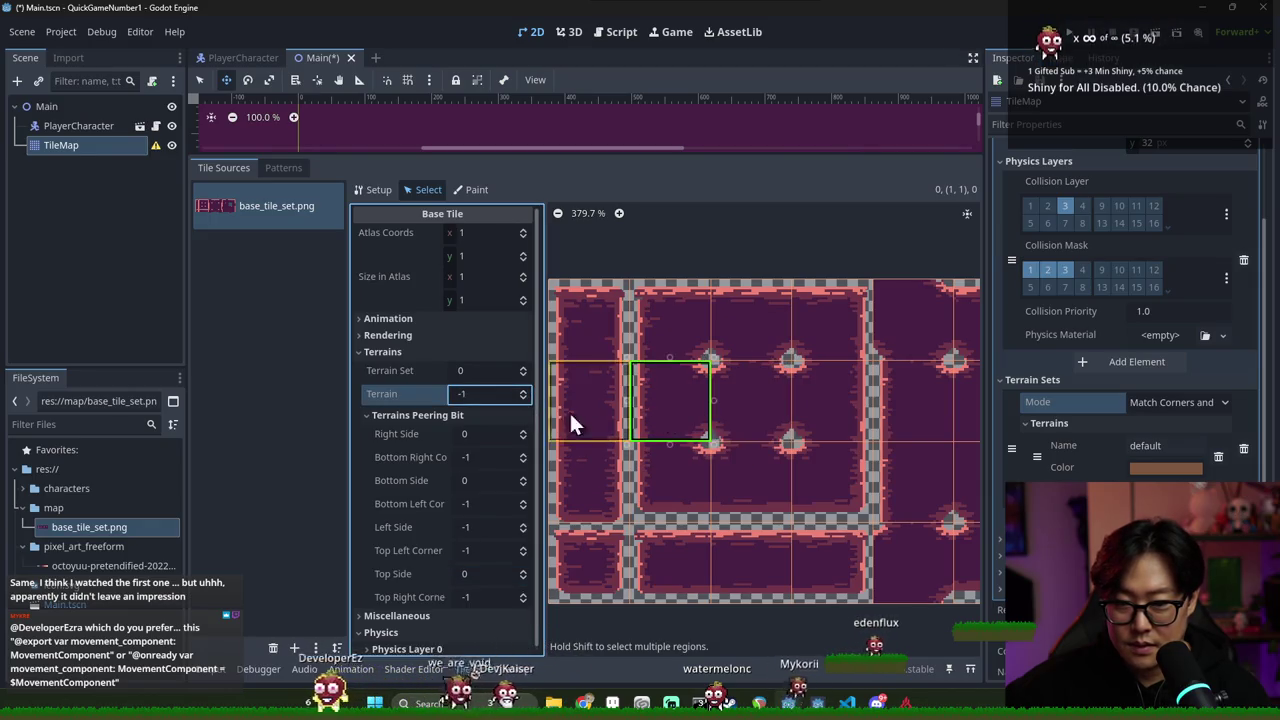
{"action": "left_click", "coordinate": [750, 320]}
{"action": "left_click", "coordinate": [523, 390]}
{"action": "left_click", "coordinate": [586, 336]}
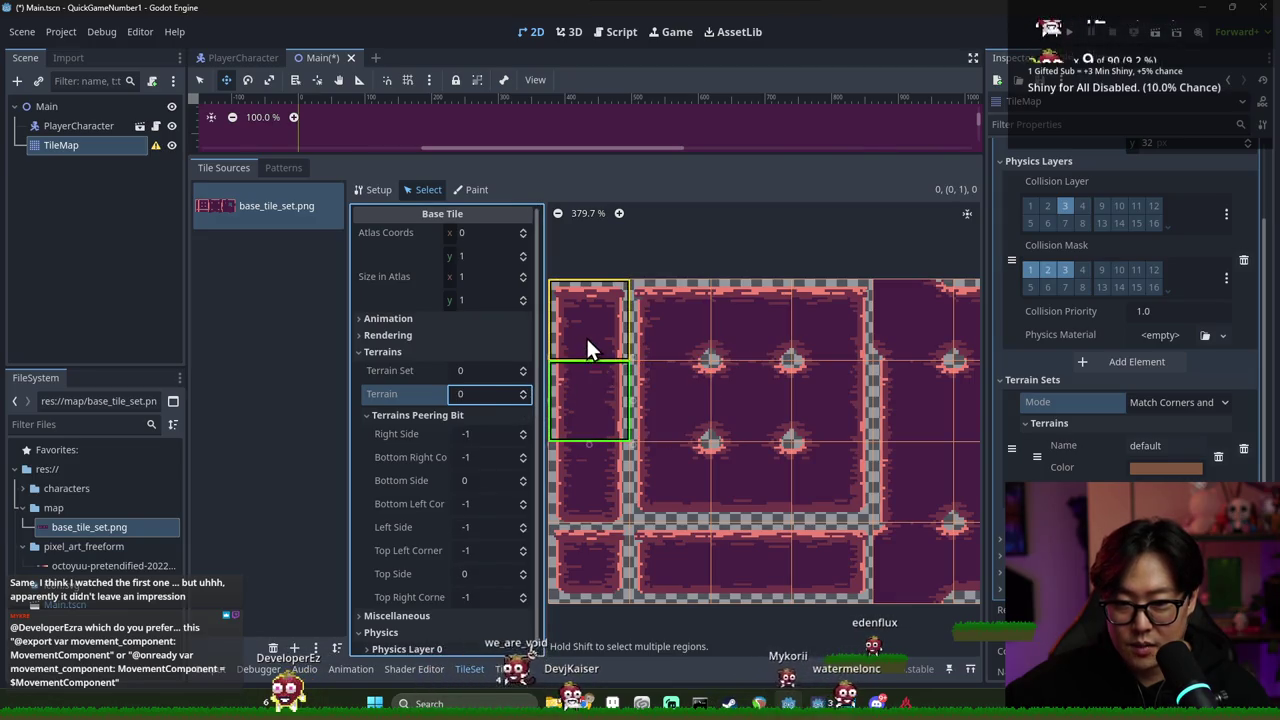
{"action": "left_click", "coordinate": [578, 407]}
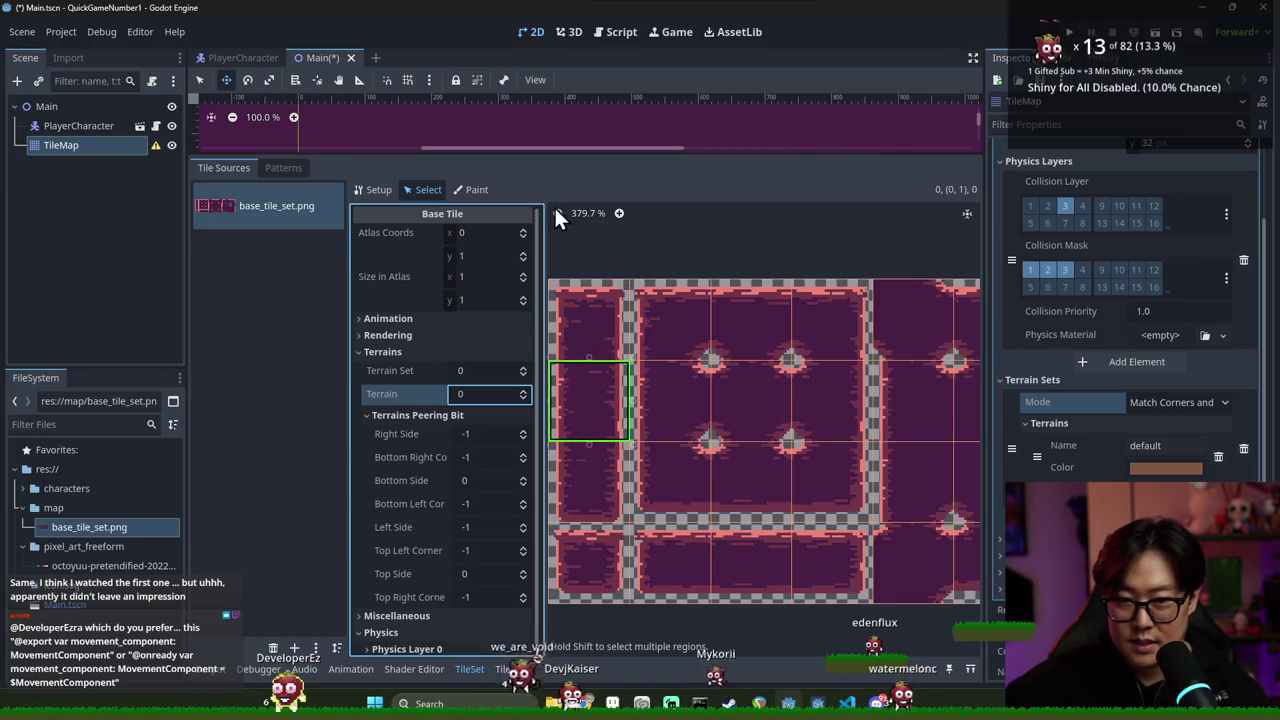
{"action": "left_click", "coordinate": [466, 189]}
{"action": "left_click", "coordinate": [425, 189]}
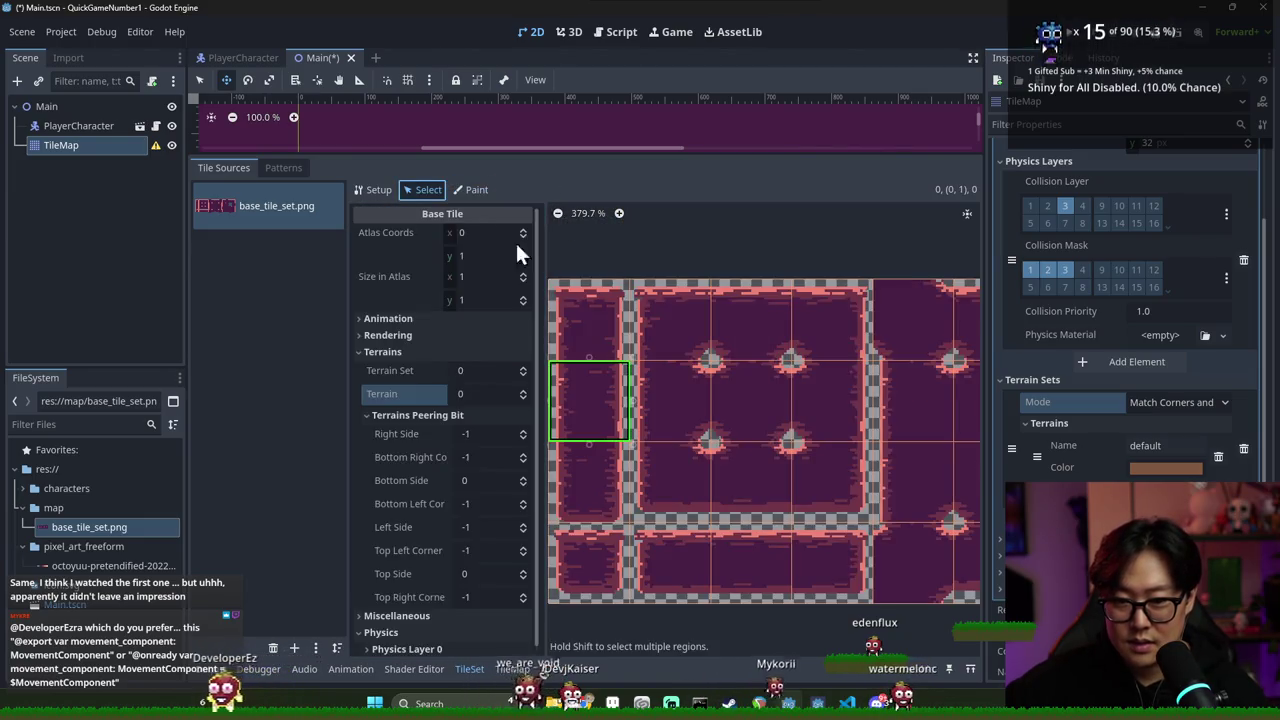
{"action": "scroll", "coordinate": [769, 470], "scroll_direction": "down", "scroll_amount": 2}
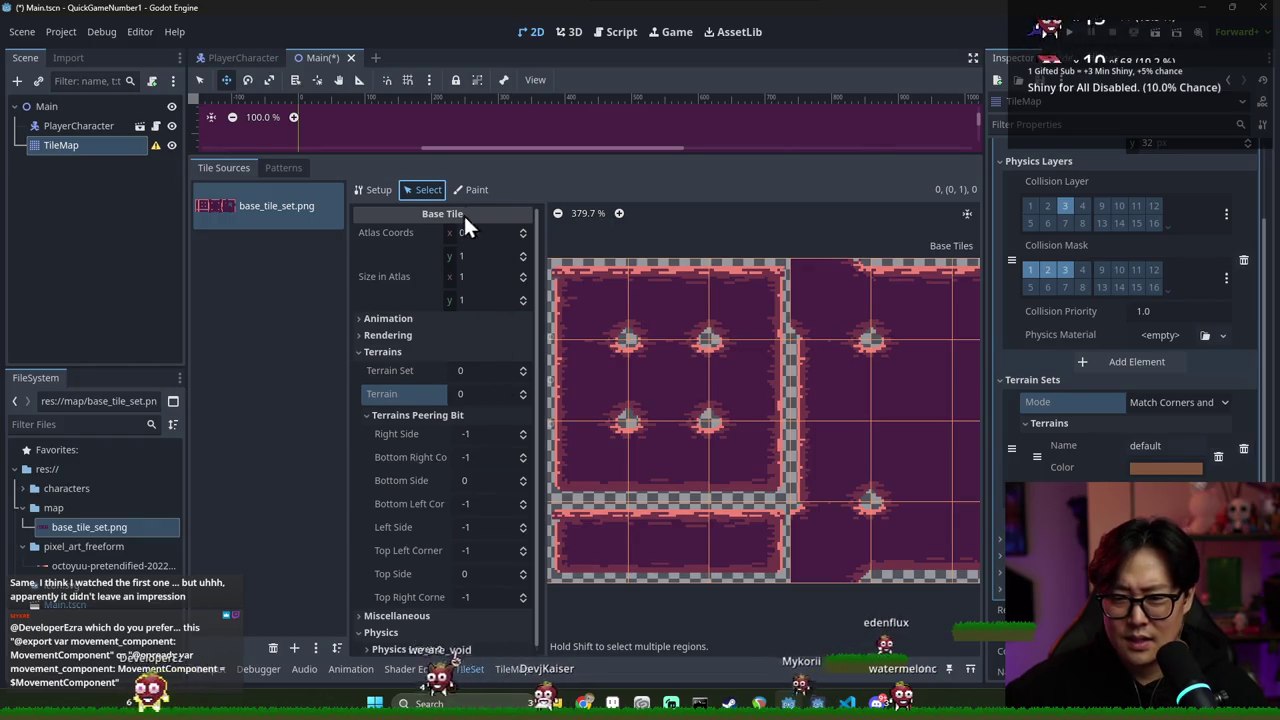
Check the terrain overlay, then set tile (1,2) to terrain 0 and save the scene
{"action": "left_click", "coordinate": [470, 189]}
{"action": "scroll", "coordinate": [653, 384], "scroll_direction": "down", "scroll_amount": 2}
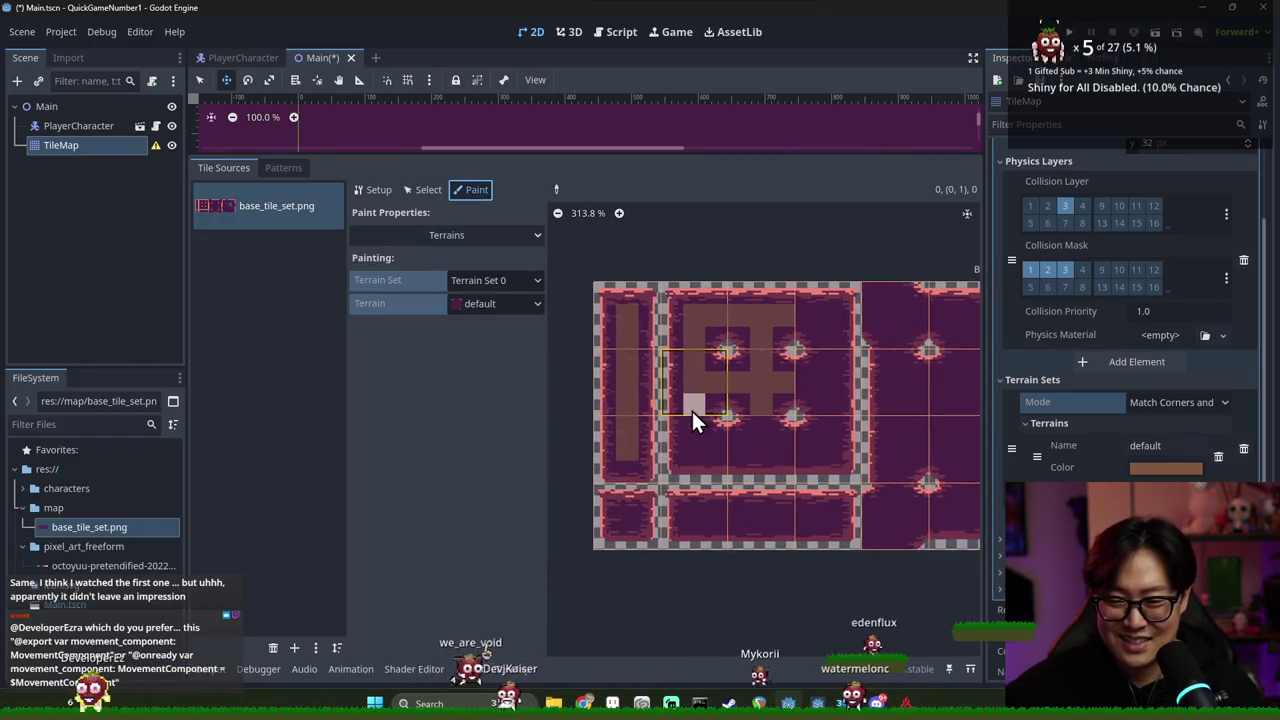
{"action": "left_click", "coordinate": [505, 312]}
{"action": "left_click", "coordinate": [498, 308]}
{"action": "left_click", "coordinate": [421, 189]}
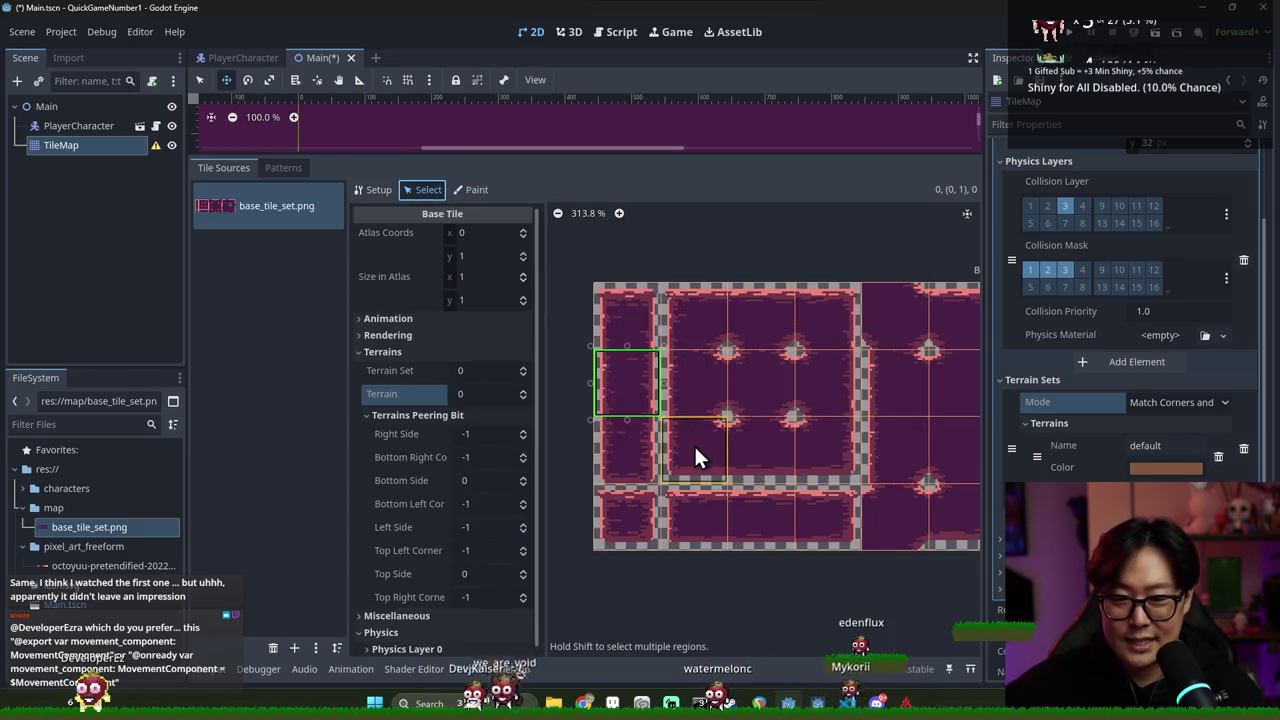
{"action": "left_click_drag", "start_coordinate": [696, 447], "coordinate": [639, 427]}
{"action": "left_click", "coordinate": [522, 390]}
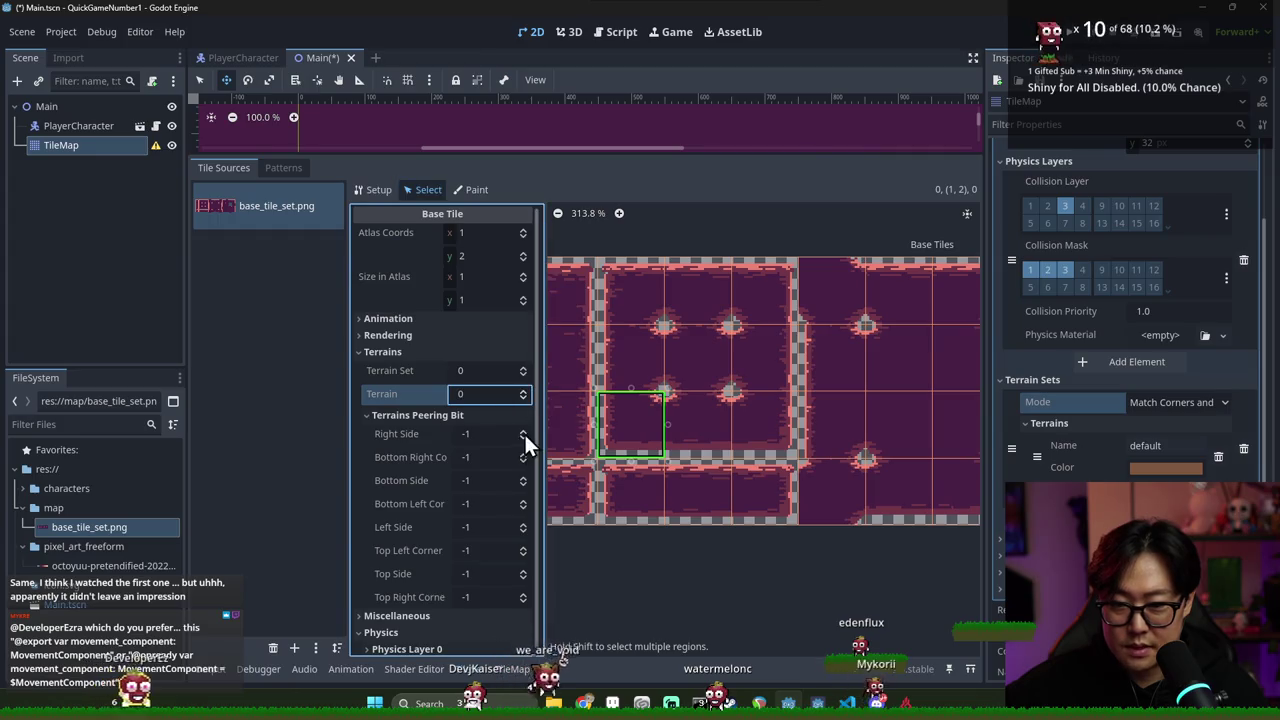
{"action": "key", "text": "ctrl+s"}
Reselect TileMap, check tile (0,0)'s terrain value in the TileSet editor, and save again
{"action": "left_click", "coordinate": [116, 125]}
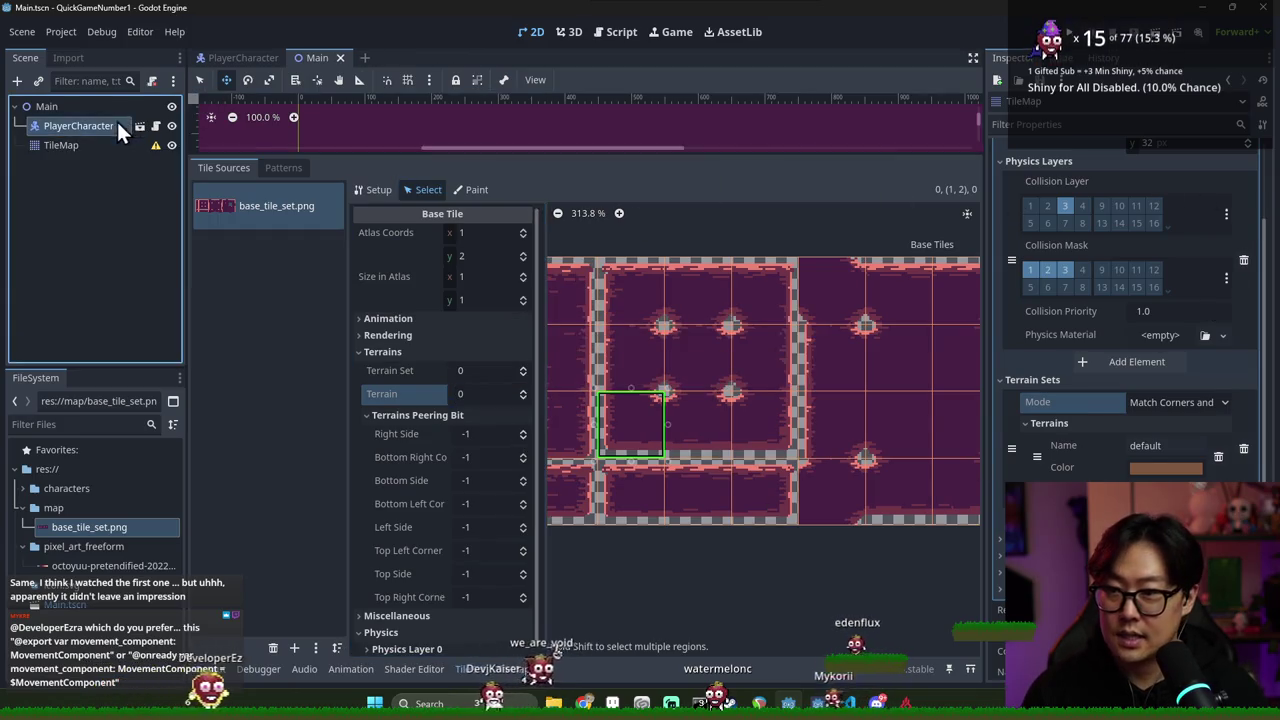
{"action": "left_click", "coordinate": [97, 148]}
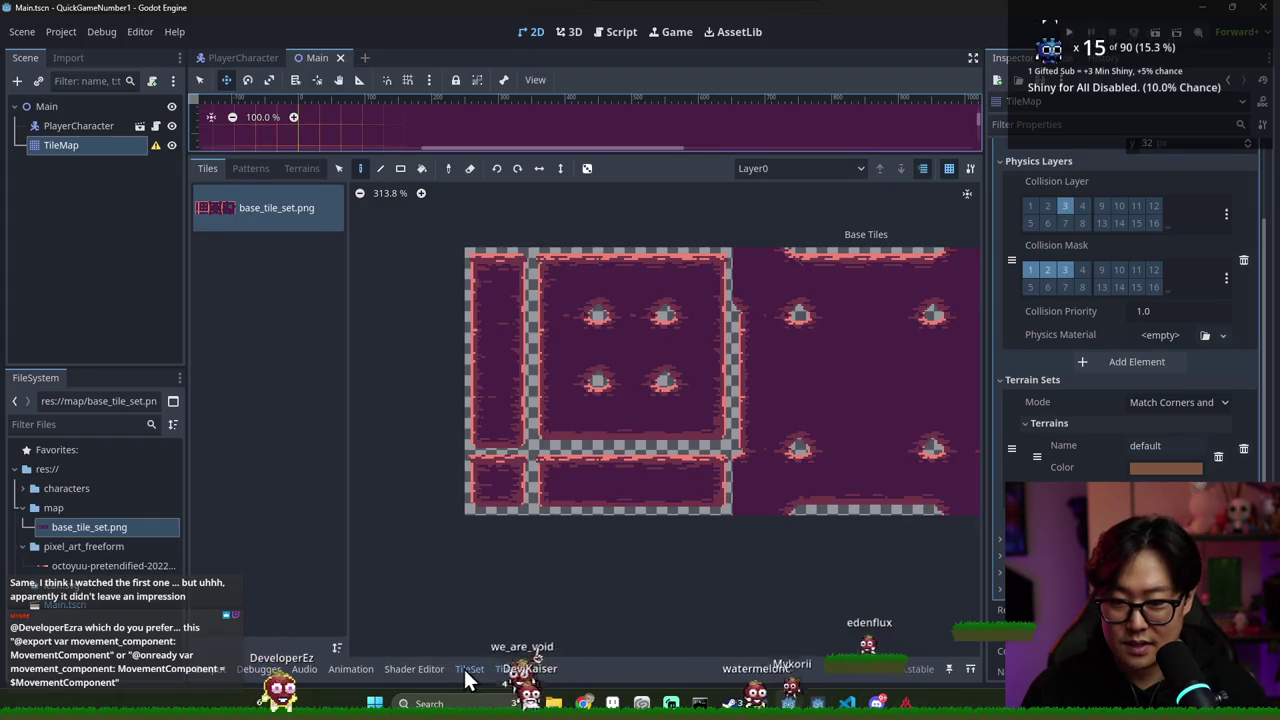
{"action": "left_click", "coordinate": [466, 669]}
{"action": "left_click", "coordinate": [611, 330]}
{"action": "left_click", "coordinate": [392, 417]}
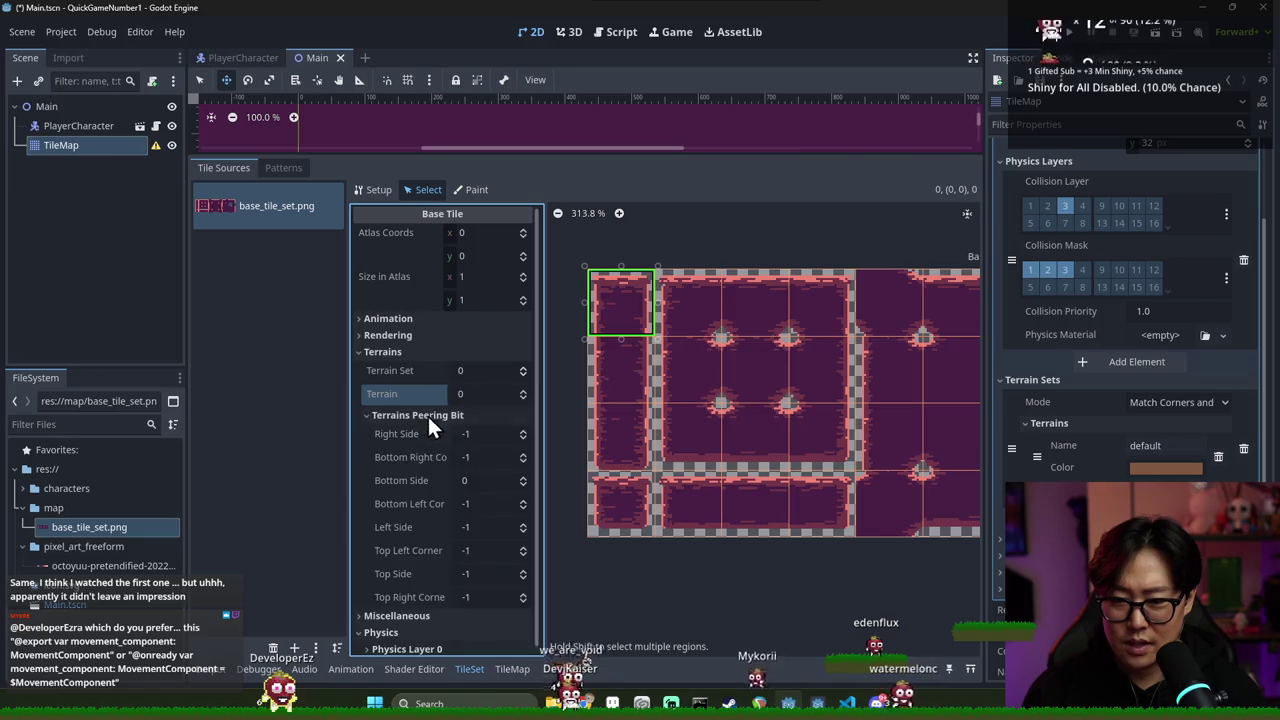
{"action": "left_click", "coordinate": [522, 393]}
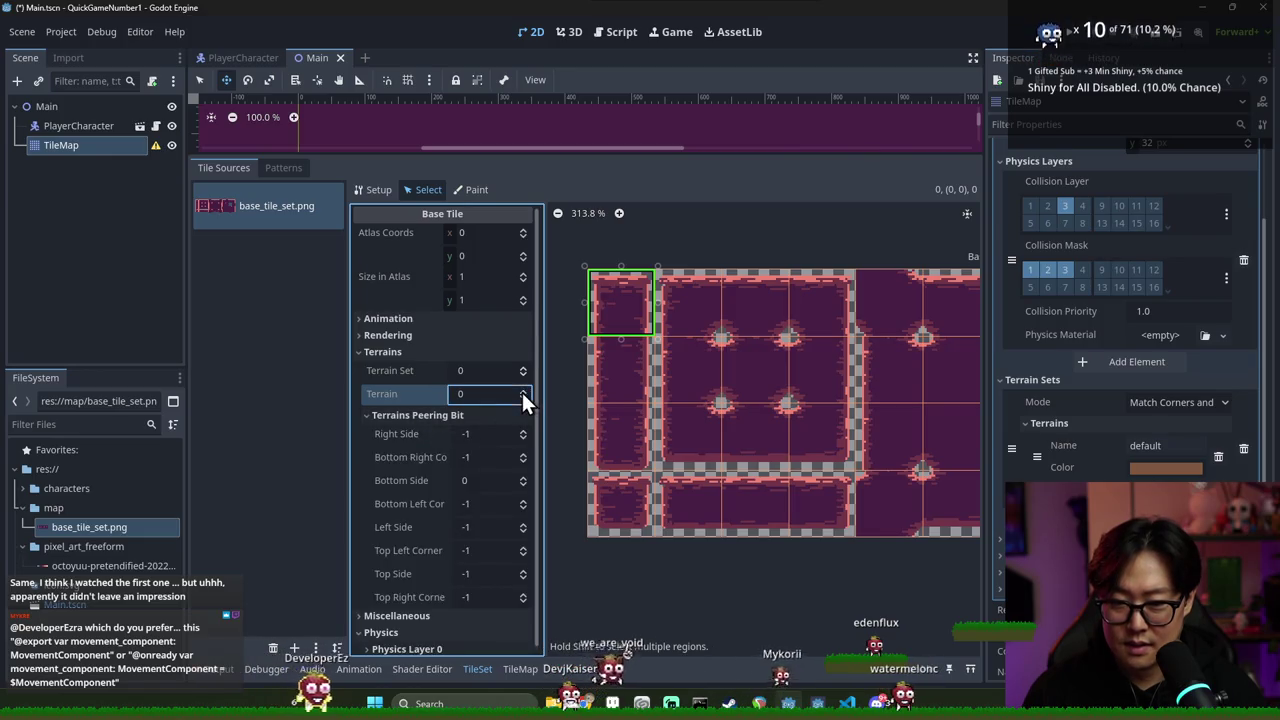
{"action": "key", "text": "ctrl+s"}
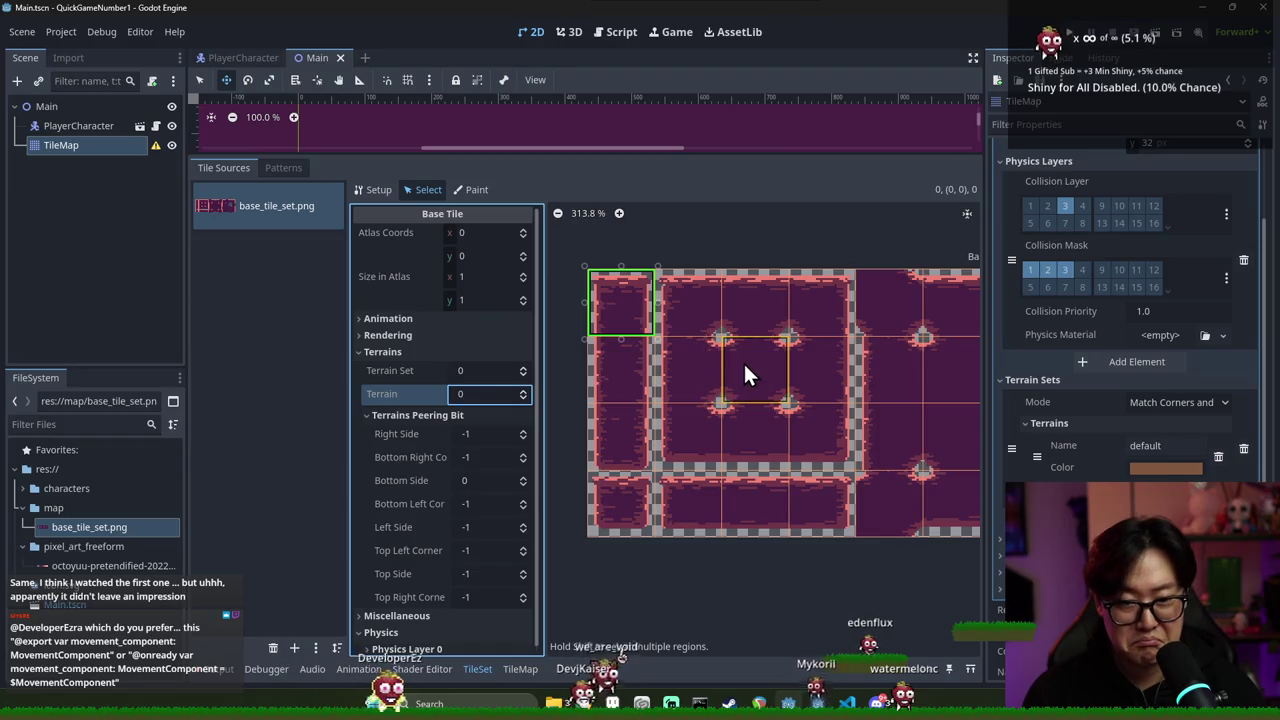
{"action": "left_click", "coordinate": [693, 422]}
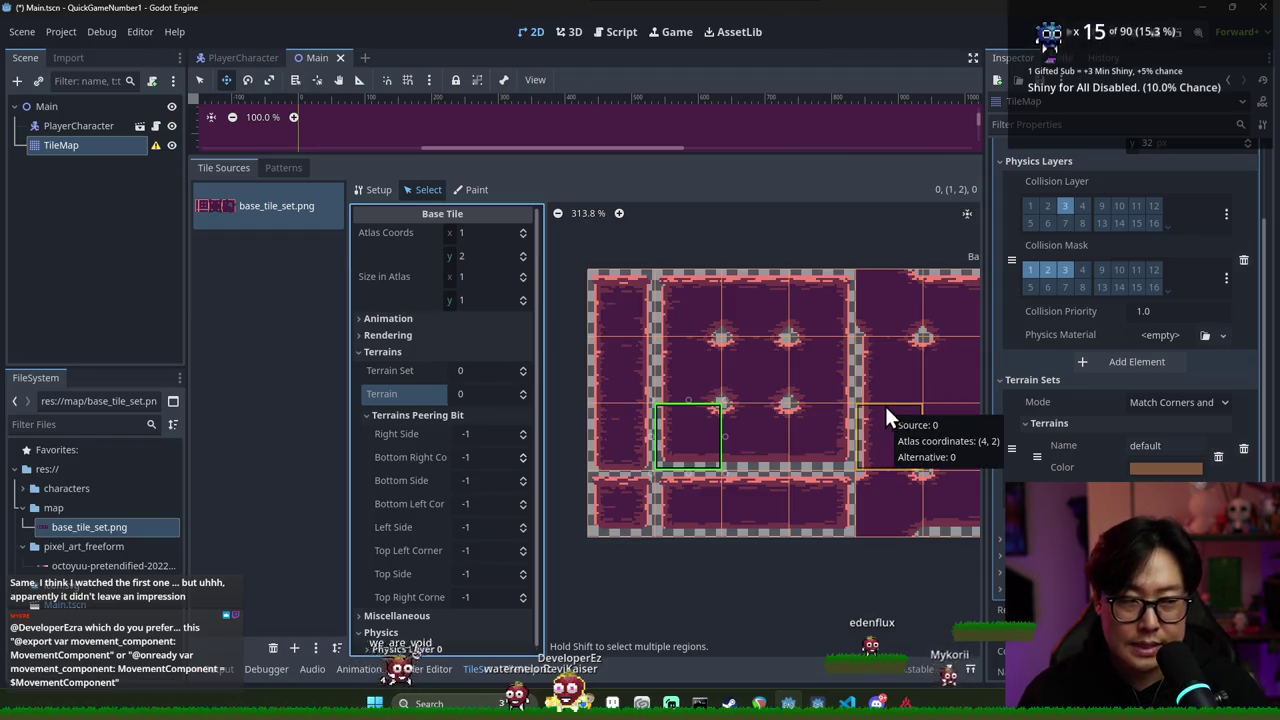
Join atlas tile (1,2)'s right and top sides to the default terrain
{"action": "scroll", "coordinate": [790, 445], "scroll_direction": "up", "scroll_amount": 1}
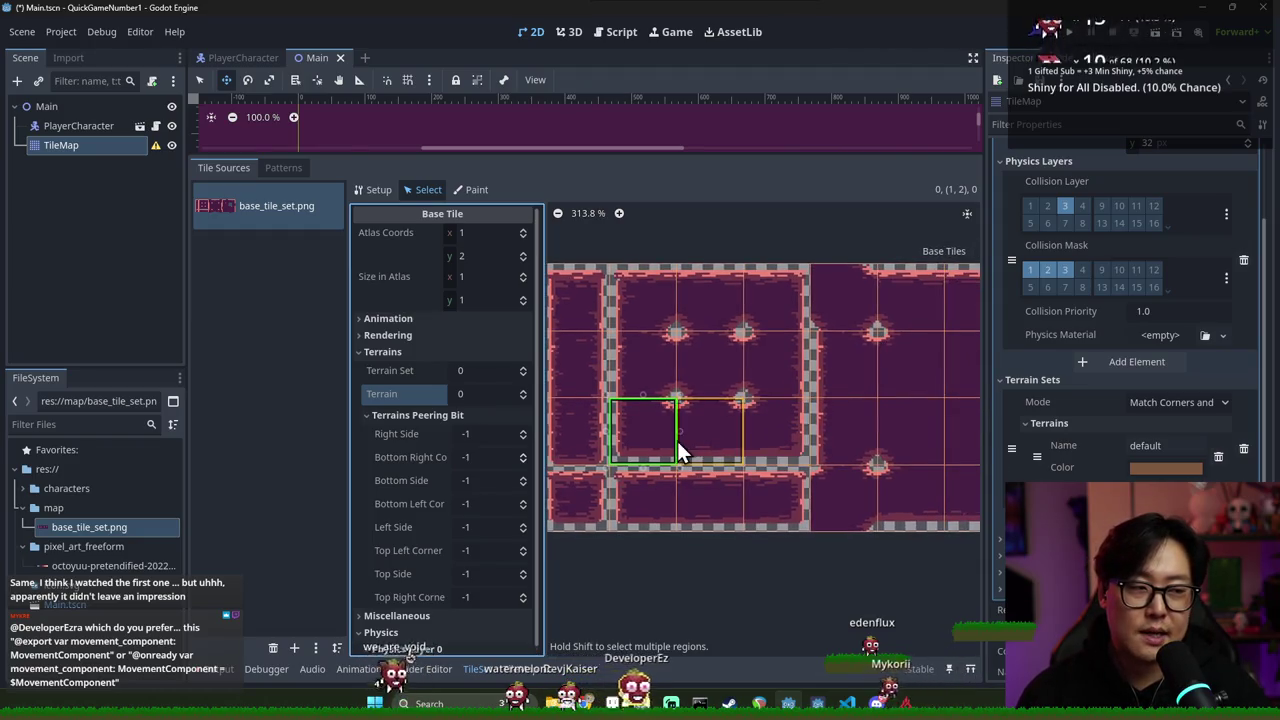
{"action": "scroll", "coordinate": [700, 440], "scroll_direction": "down", "scroll_amount": 1}
{"action": "scroll", "coordinate": [715, 436], "scroll_direction": "up", "scroll_amount": 1}
{"action": "scroll", "coordinate": [711, 434], "scroll_direction": "up", "scroll_amount": 1}
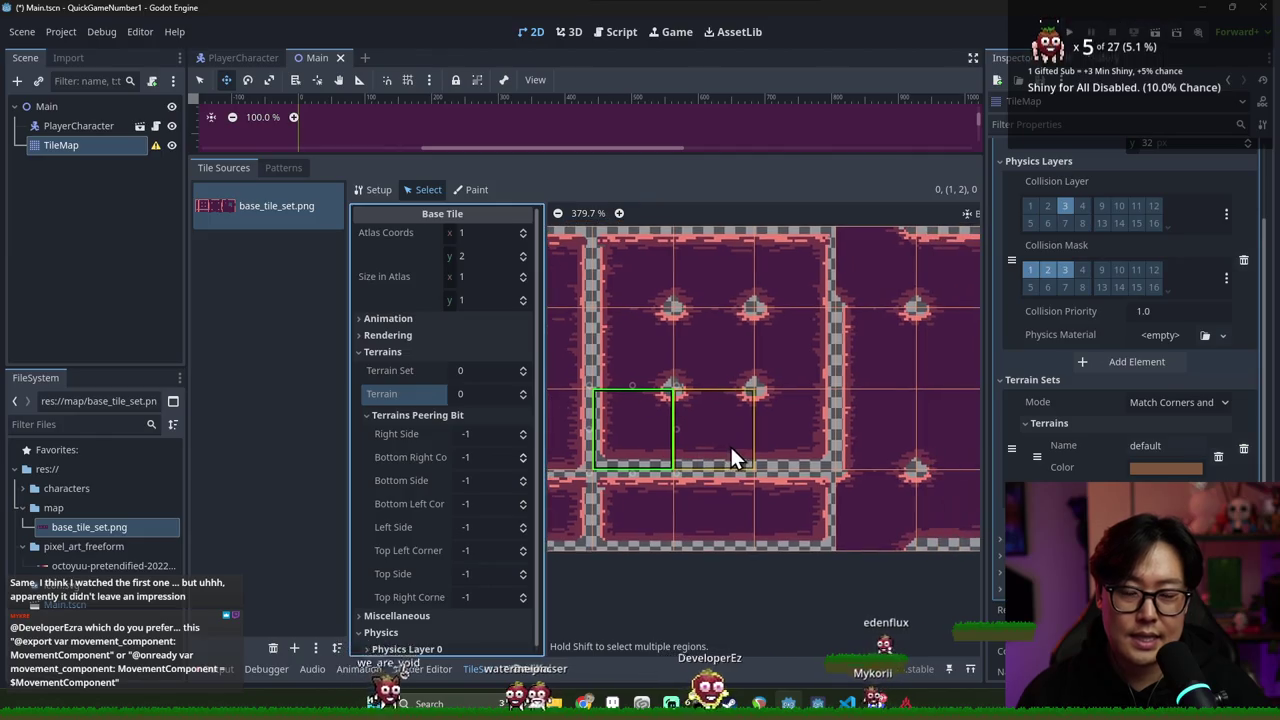
{"action": "scroll", "coordinate": [729, 442], "scroll_direction": "down", "scroll_amount": 1}
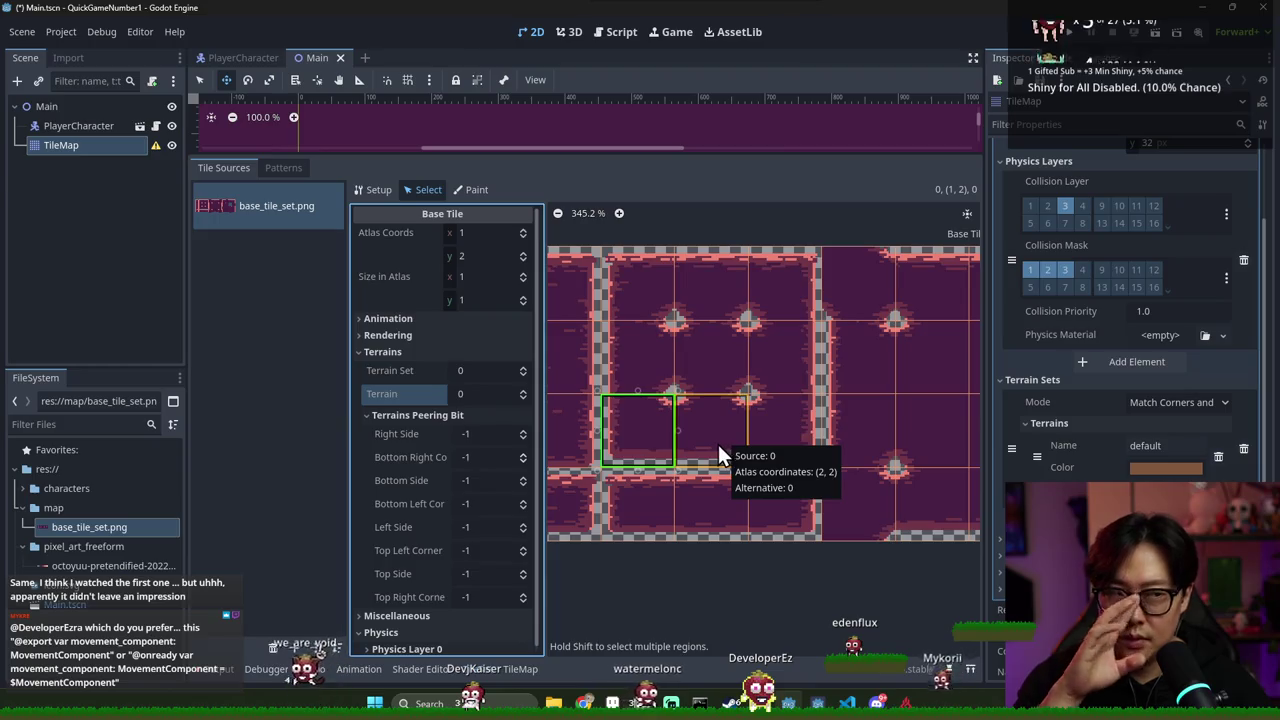
{"action": "scroll", "coordinate": [624, 424], "scroll_direction": "left", "scroll_amount": 1}
{"action": "left_click", "coordinate": [609, 426]}
{"action": "left_click", "coordinate": [664, 427]}
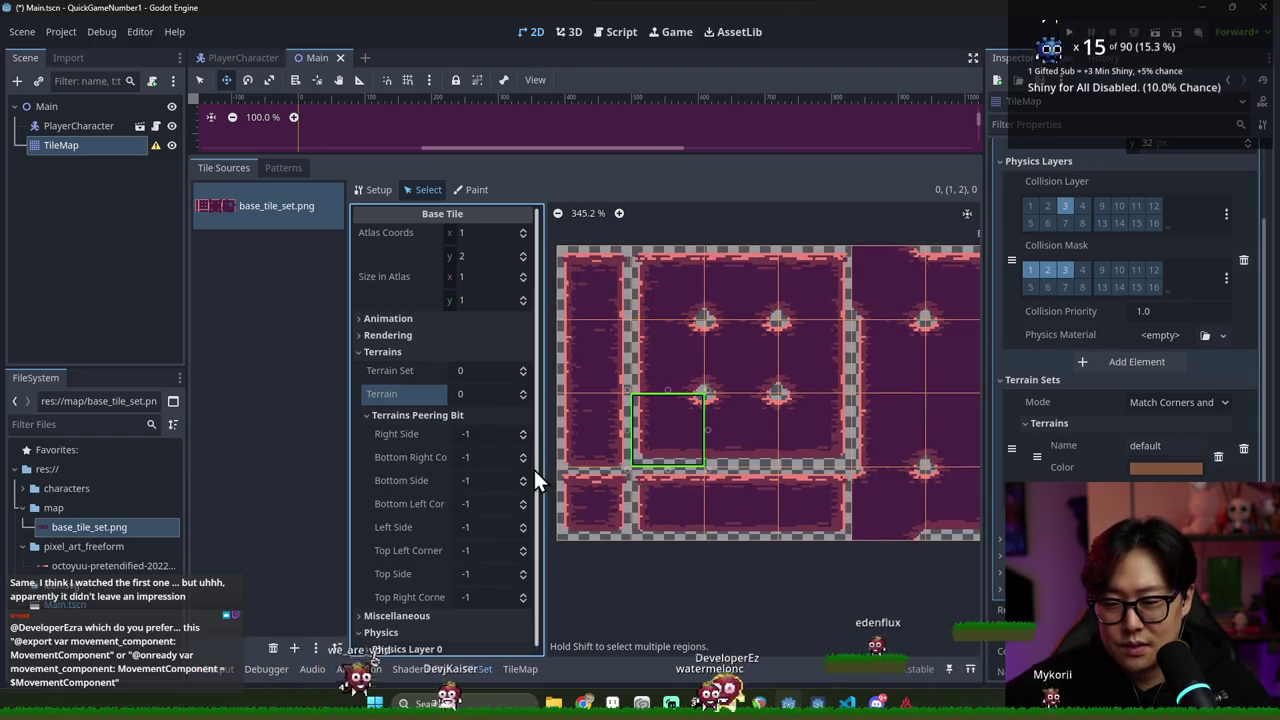
{"action": "scroll", "coordinate": [612, 425], "scroll_direction": "up", "scroll_amount": 1}
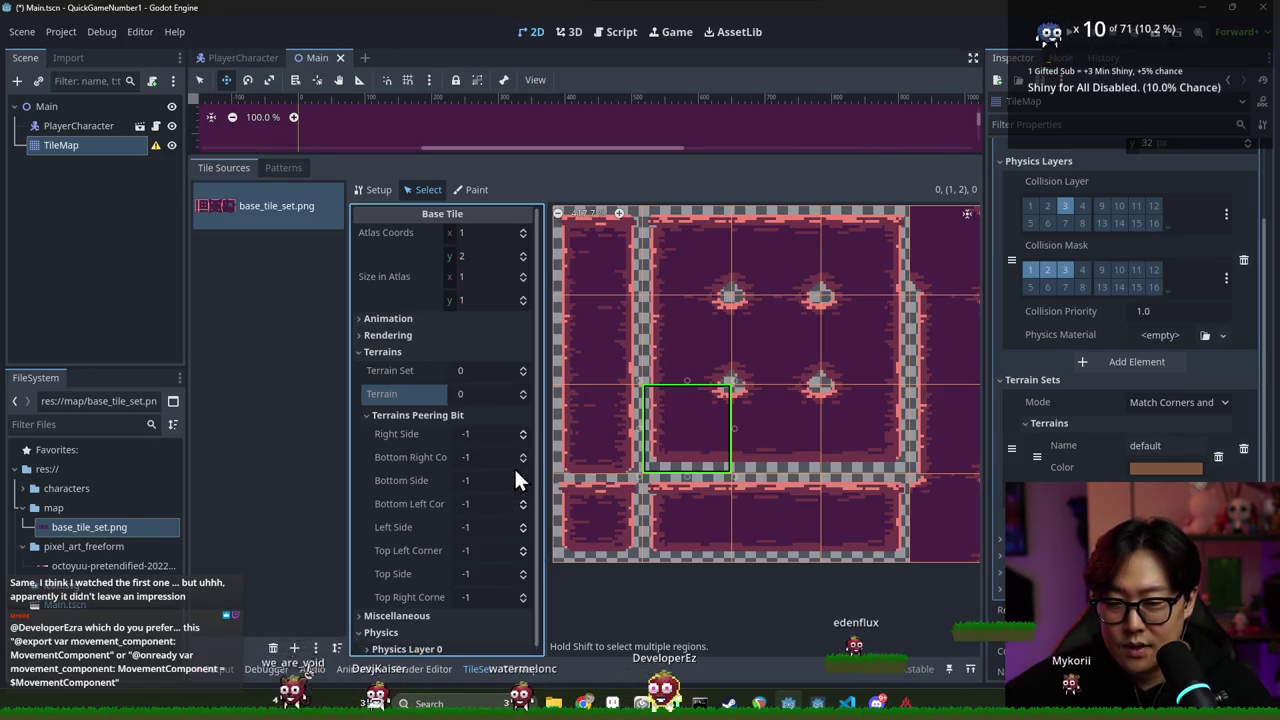
{"action": "left_click", "coordinate": [523, 431]}
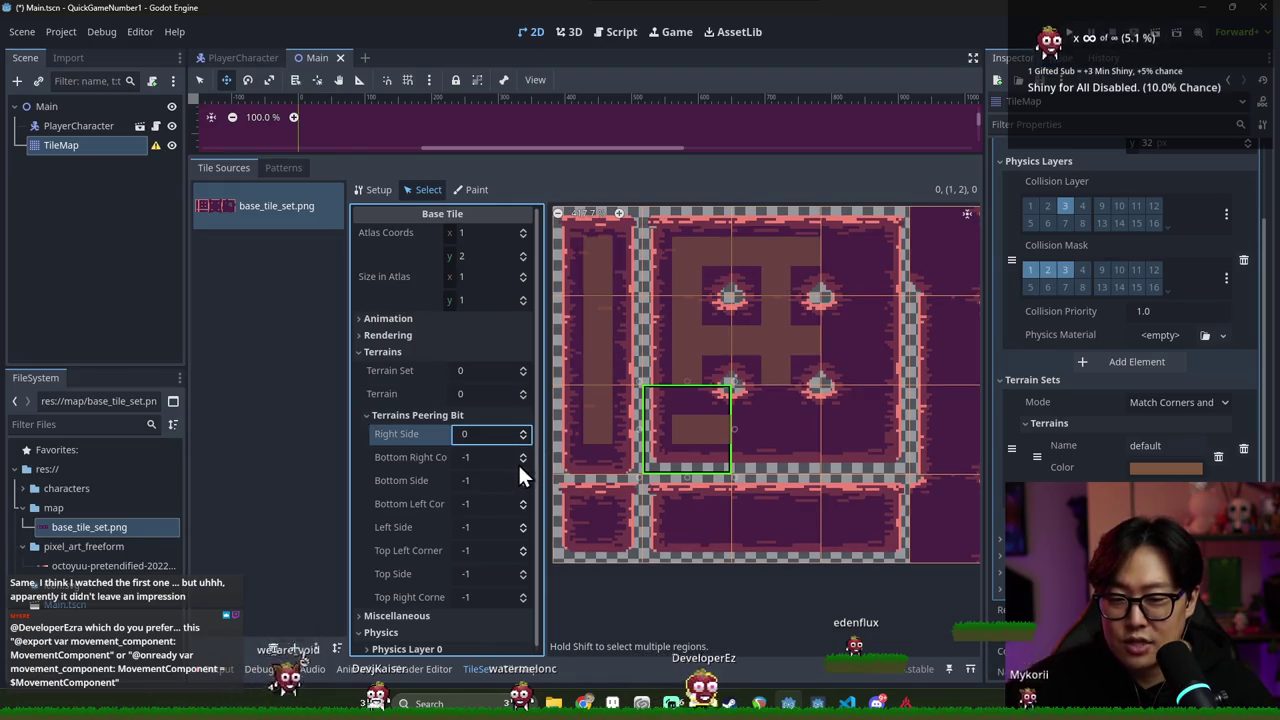
{"action": "left_click", "coordinate": [521, 570]}
Join tile (2,2)'s top, right and left sides to the terrain
{"action": "left_click", "coordinate": [740, 445]}
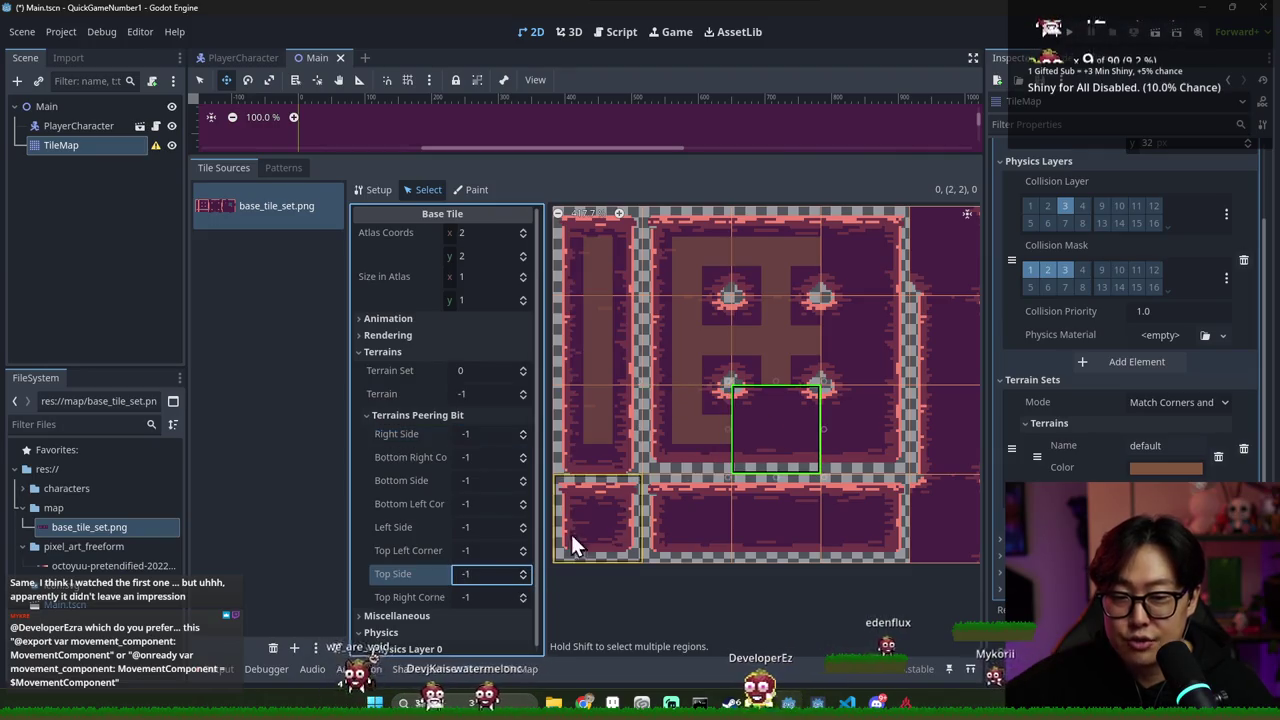
{"action": "left_click", "coordinate": [523, 568]}
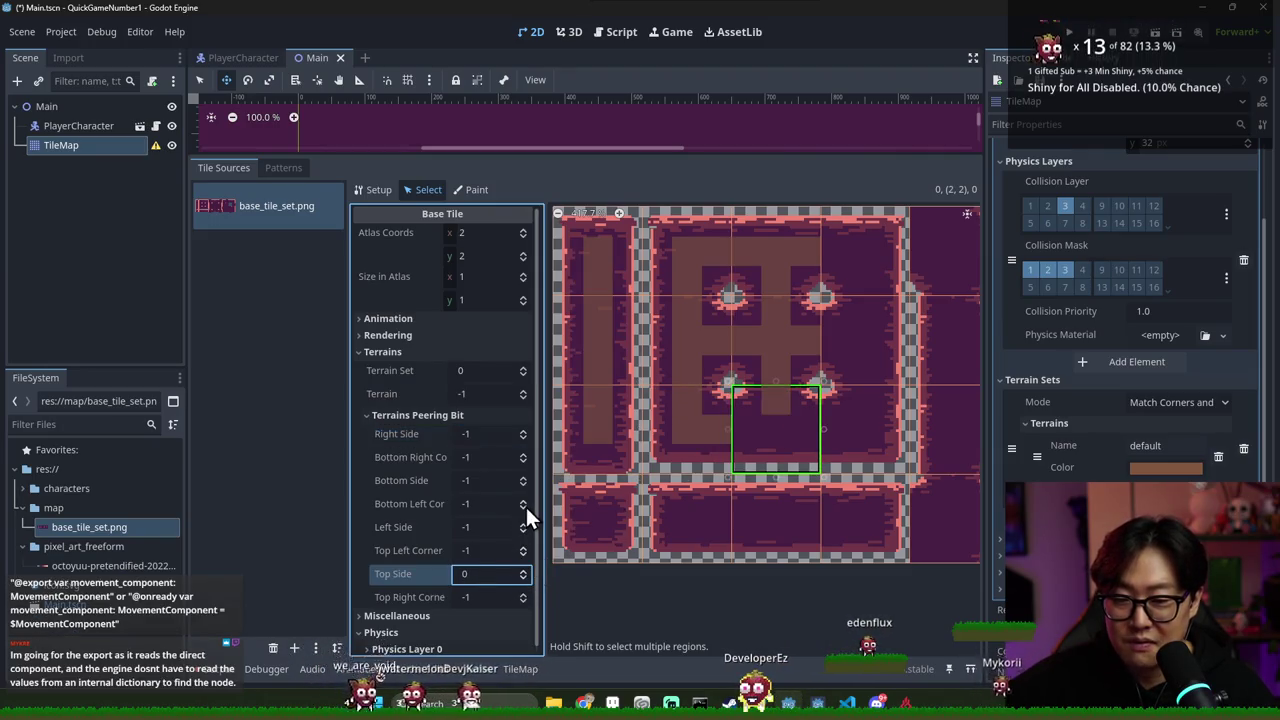
{"action": "left_click", "coordinate": [522, 431]}
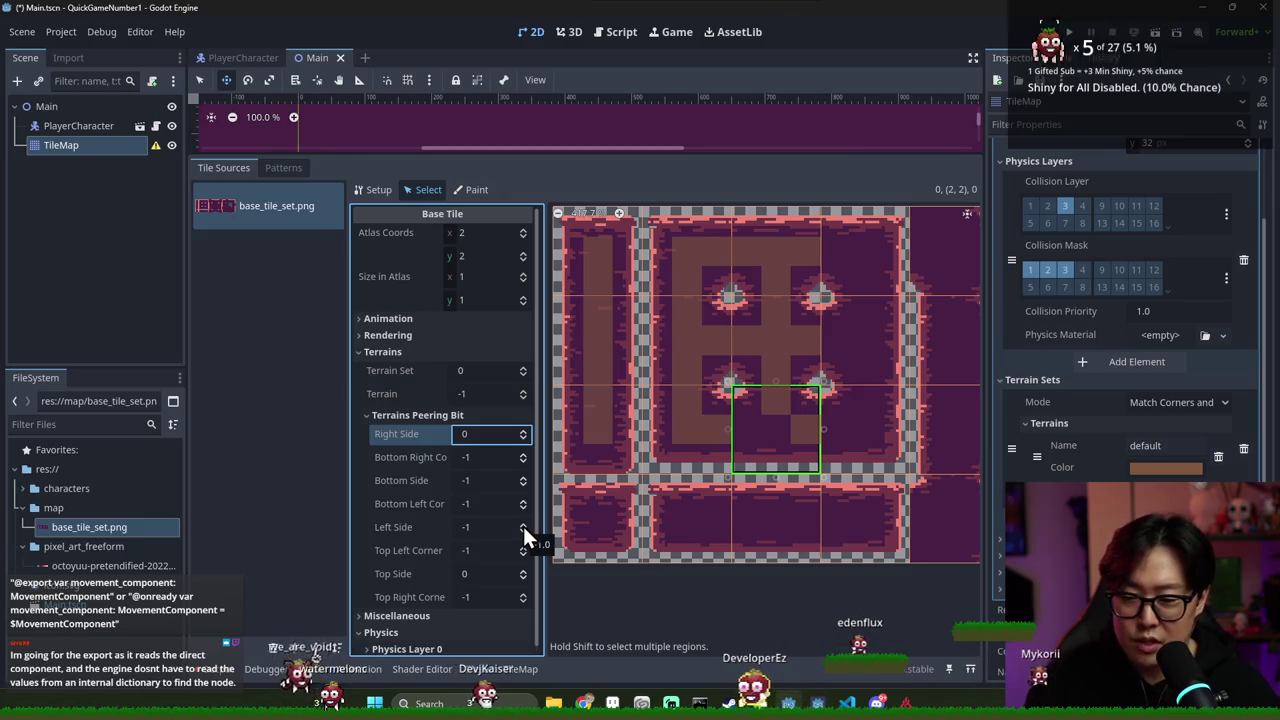
{"action": "left_click", "coordinate": [523, 526]}
Assign tile (3,2) to terrain 0 with its left and top sides joined
{"action": "left_click", "coordinate": [833, 428]}
{"action": "left_click", "coordinate": [522, 390]}
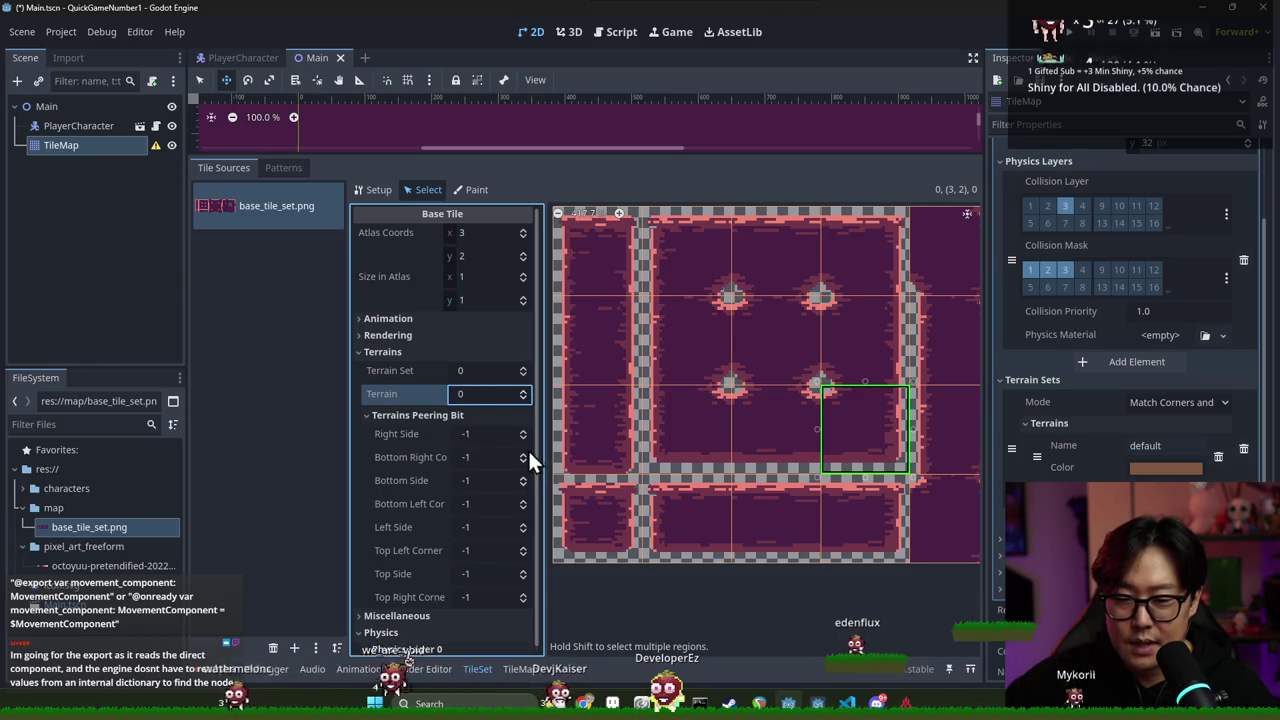
{"action": "scroll", "coordinate": [730, 436], "scroll_direction": "right", "scroll_amount": 2}
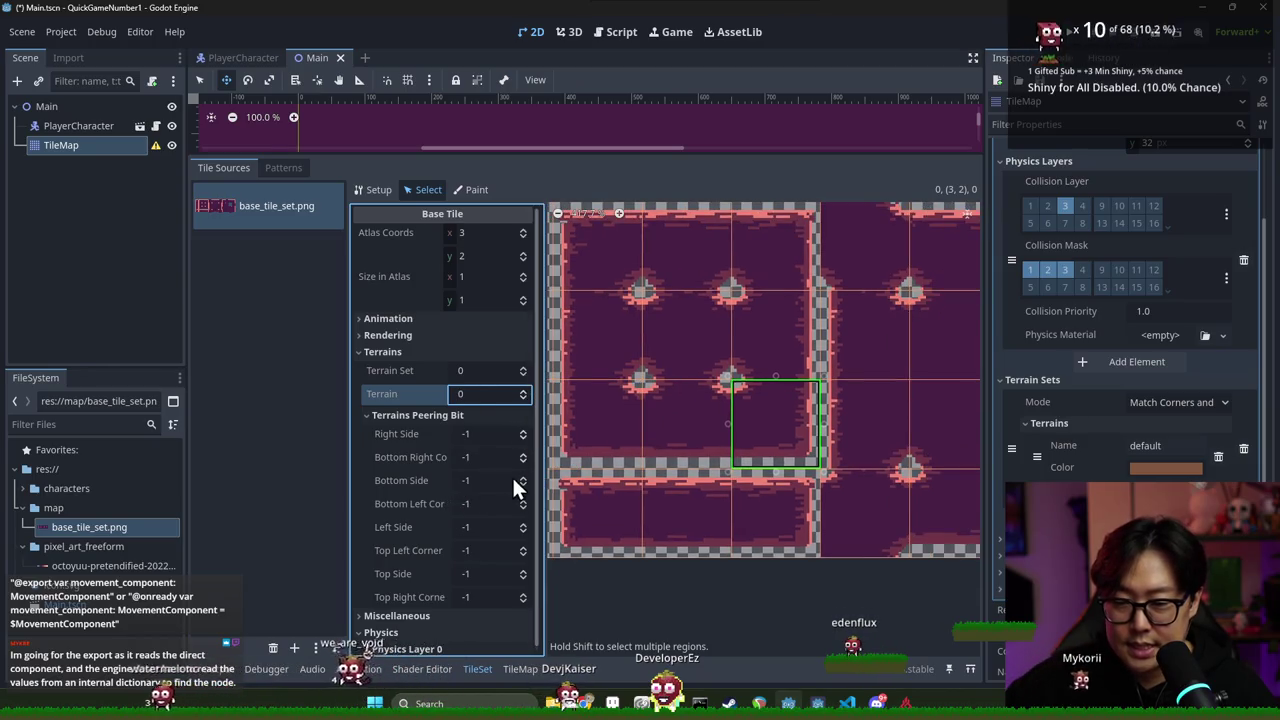
{"action": "left_click", "coordinate": [522, 524]}
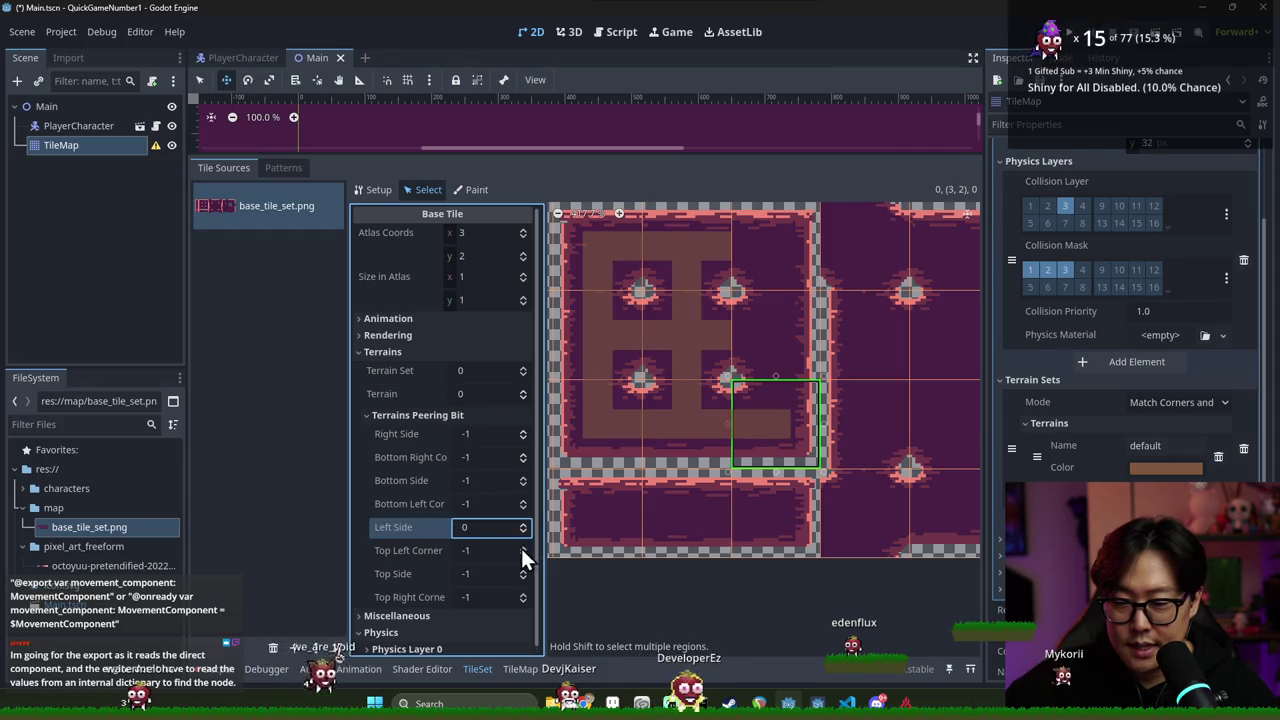
{"action": "left_click", "coordinate": [522, 571]}
Assign tile (3,1) to terrain 0 with top, left and bottom sides joined
{"action": "left_click", "coordinate": [770, 335]}
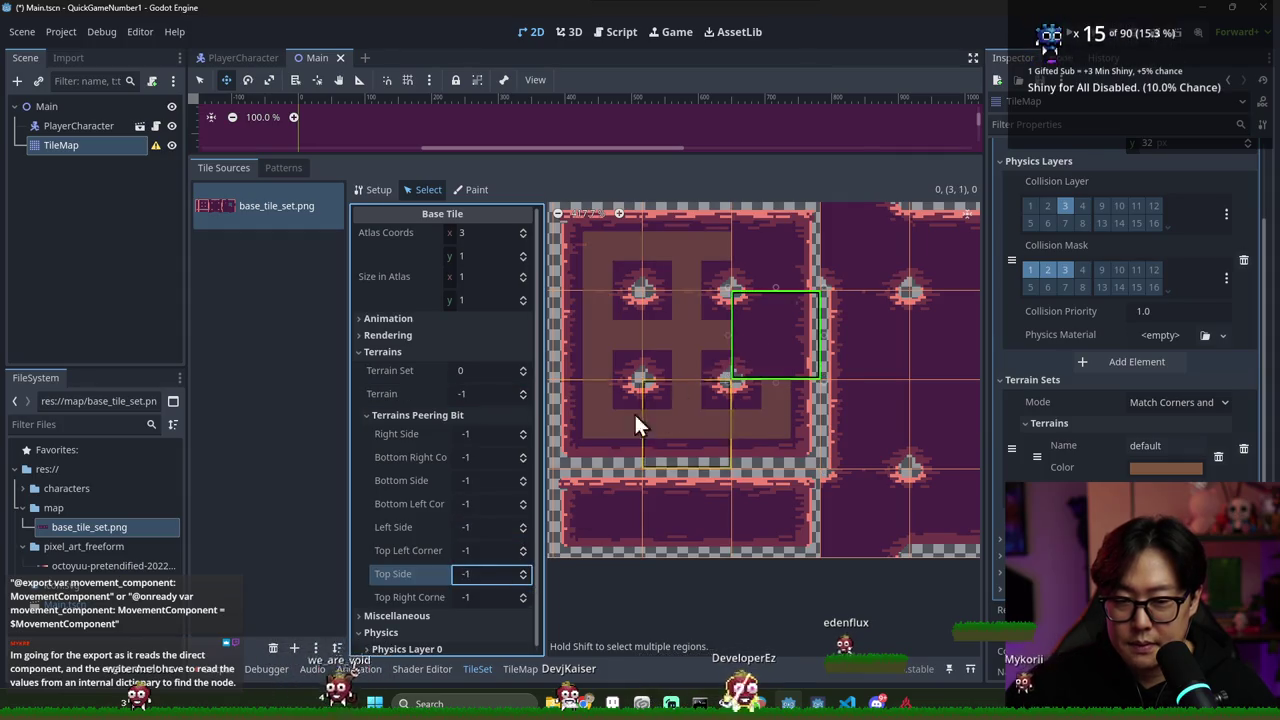
{"action": "left_click", "coordinate": [520, 392]}
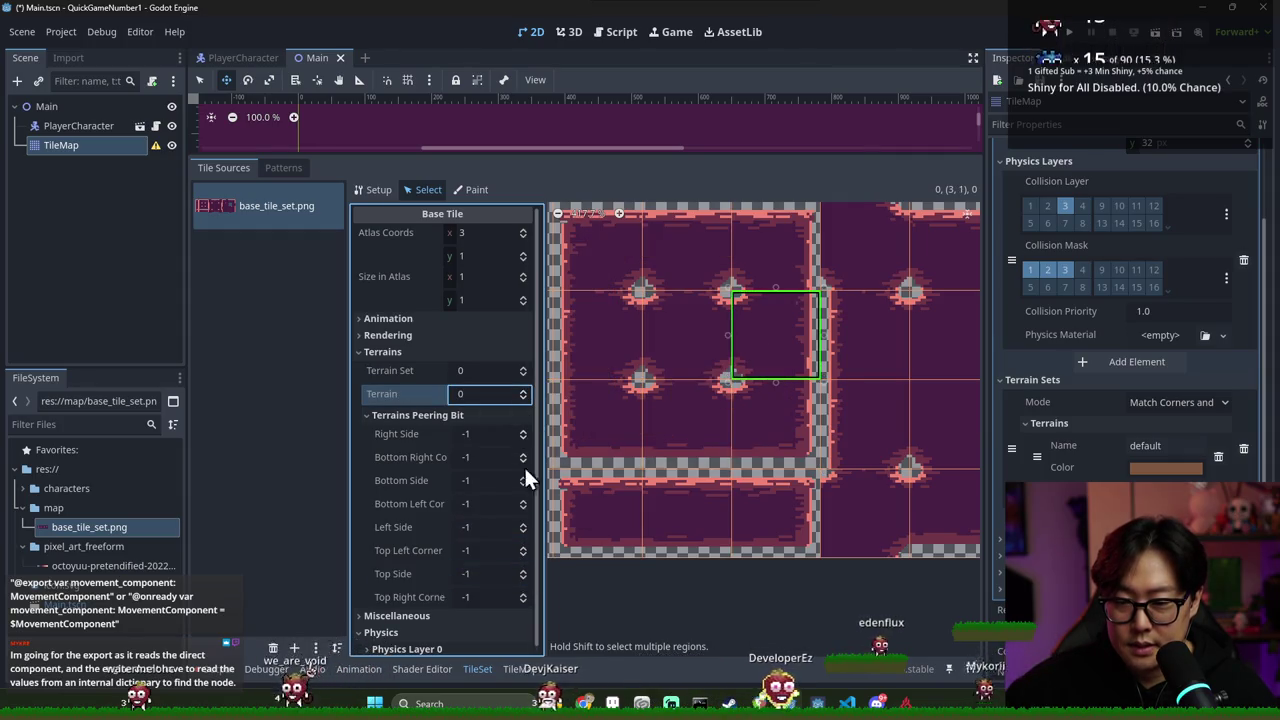
{"action": "left_click", "coordinate": [522, 571]}
{"action": "left_click", "coordinate": [524, 524]}
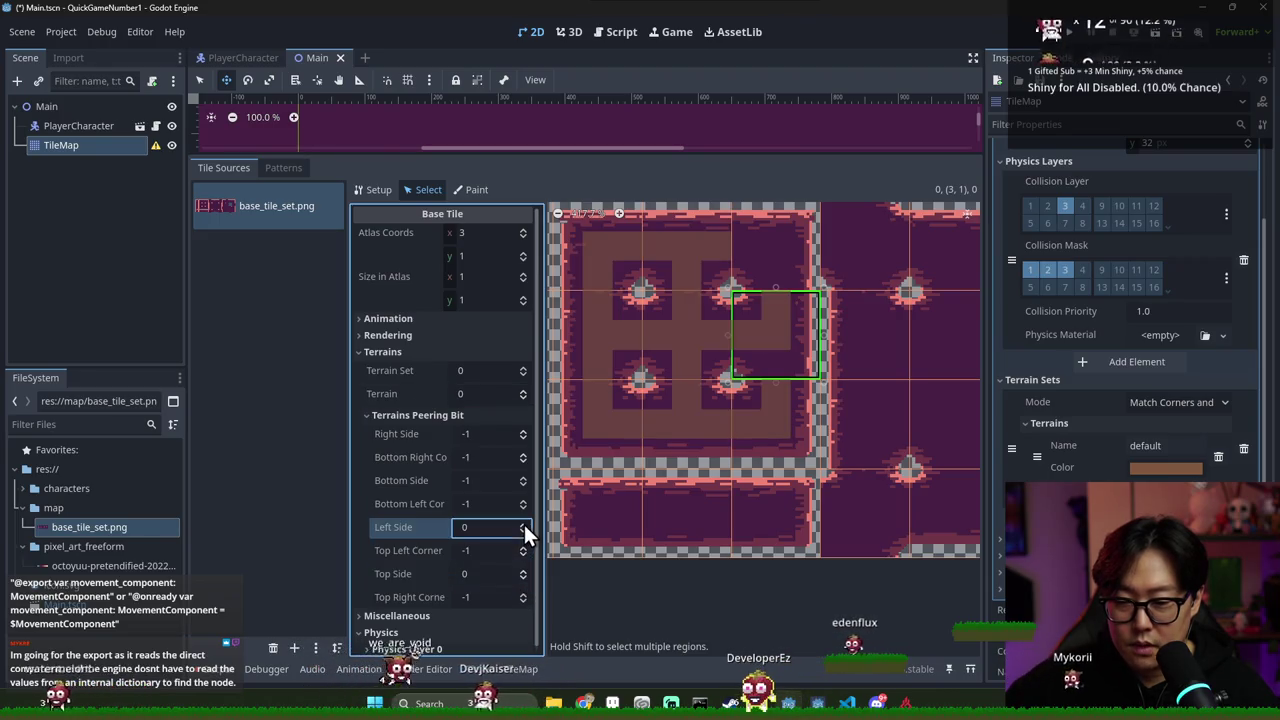
{"action": "left_click", "coordinate": [524, 479]}
Assign tile (3,0) to terrain 0 with bottom and left sides joined
{"action": "scroll", "coordinate": [744, 354], "scroll_direction": "up", "scroll_amount": 2}
{"action": "left_click", "coordinate": [740, 318]}
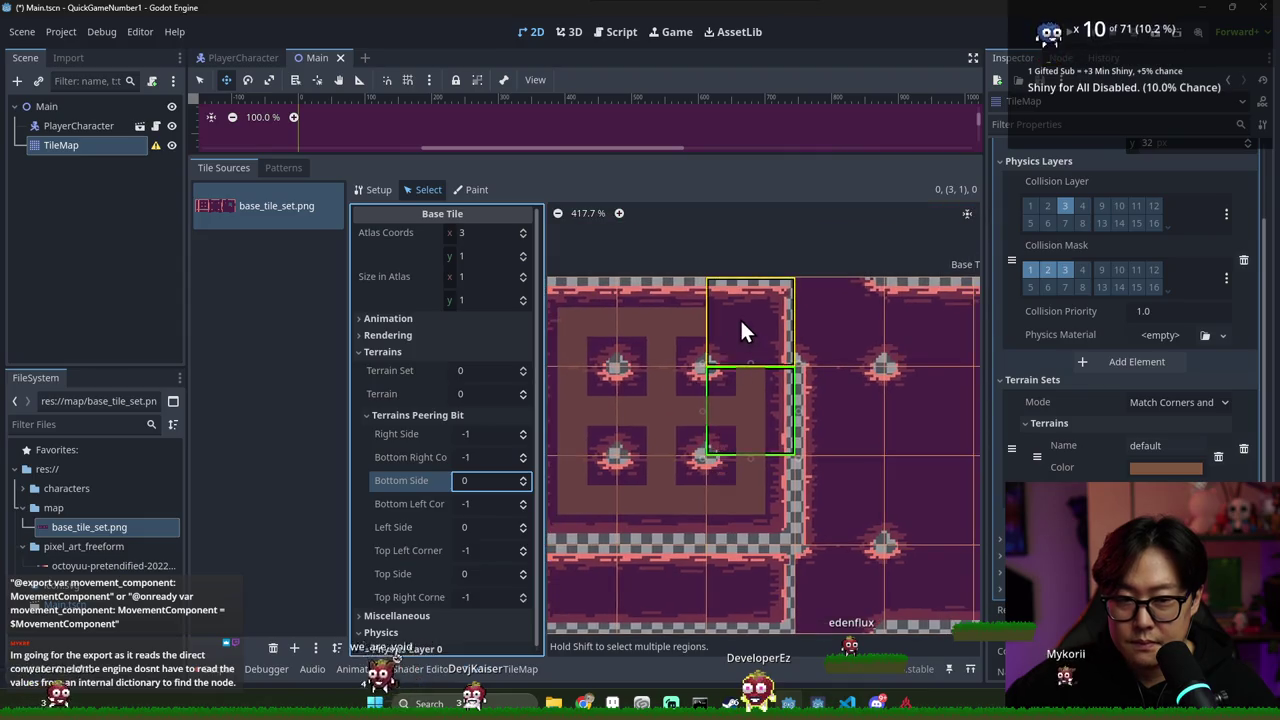
{"action": "left_click", "coordinate": [520, 392]}
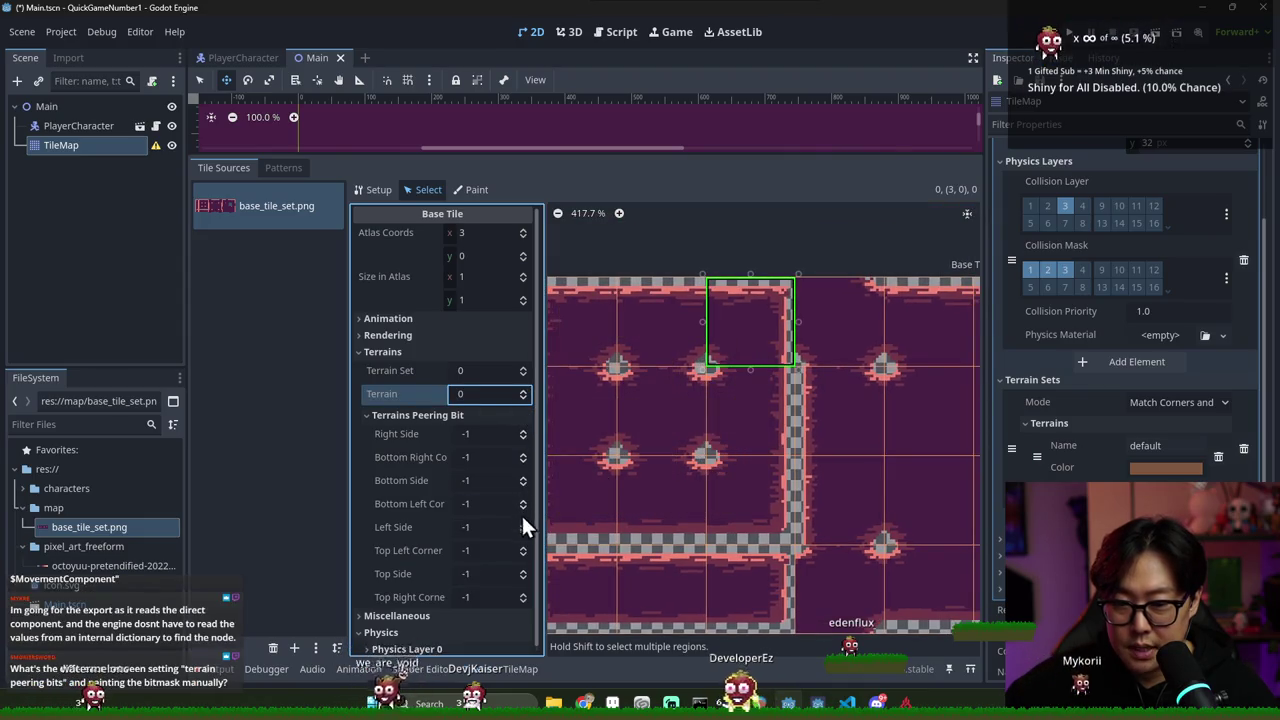
{"action": "left_click", "coordinate": [522, 477]}
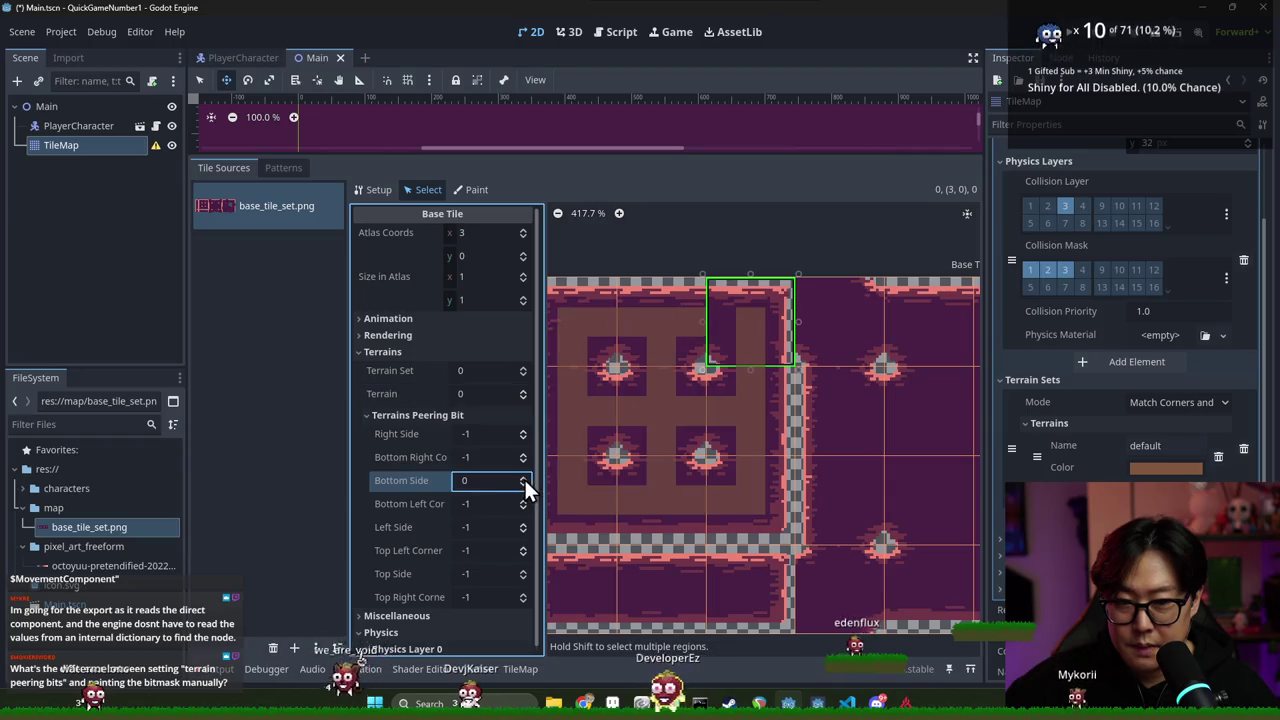
{"action": "left_click", "coordinate": [522, 524]}
Assign tile (1,3) to terrain 0, leaving its left side unjoined
{"action": "scroll", "coordinate": [744, 420], "scroll_direction": "down", "scroll_amount": 2}
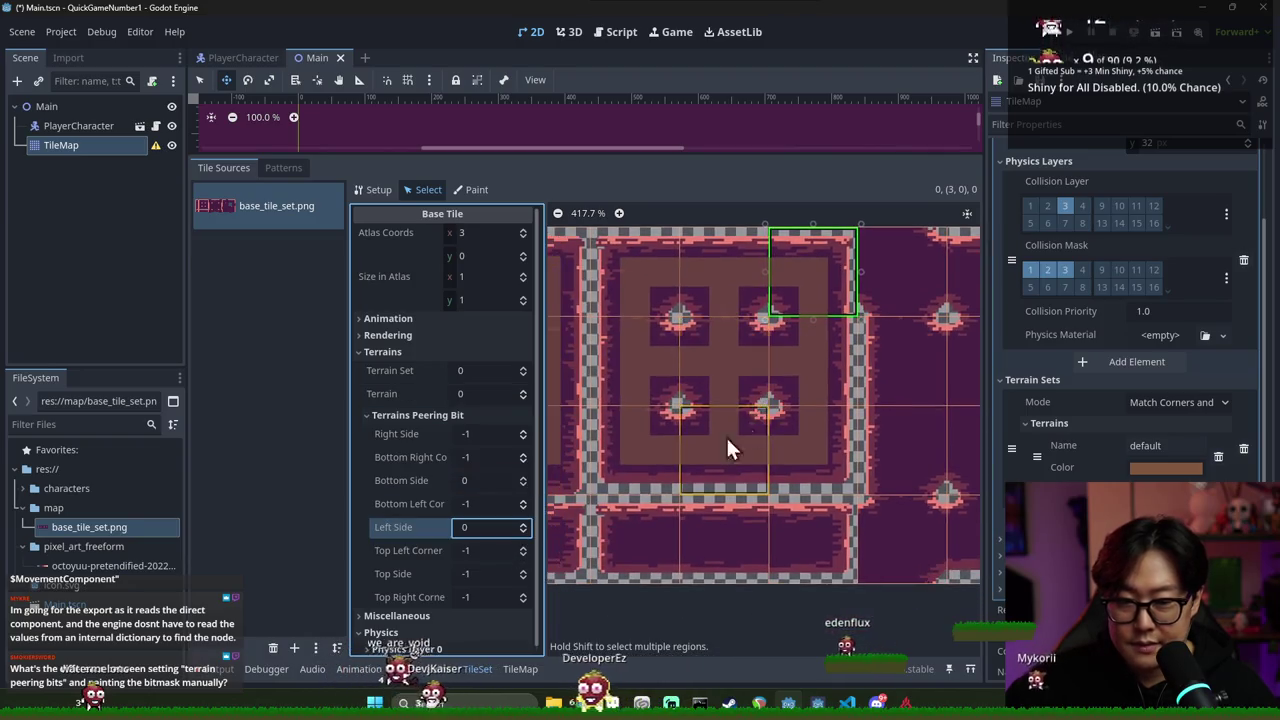
{"action": "scroll", "coordinate": [631, 485], "scroll_direction": "left", "scroll_amount": 1}
{"action": "left_click", "coordinate": [644, 489]}
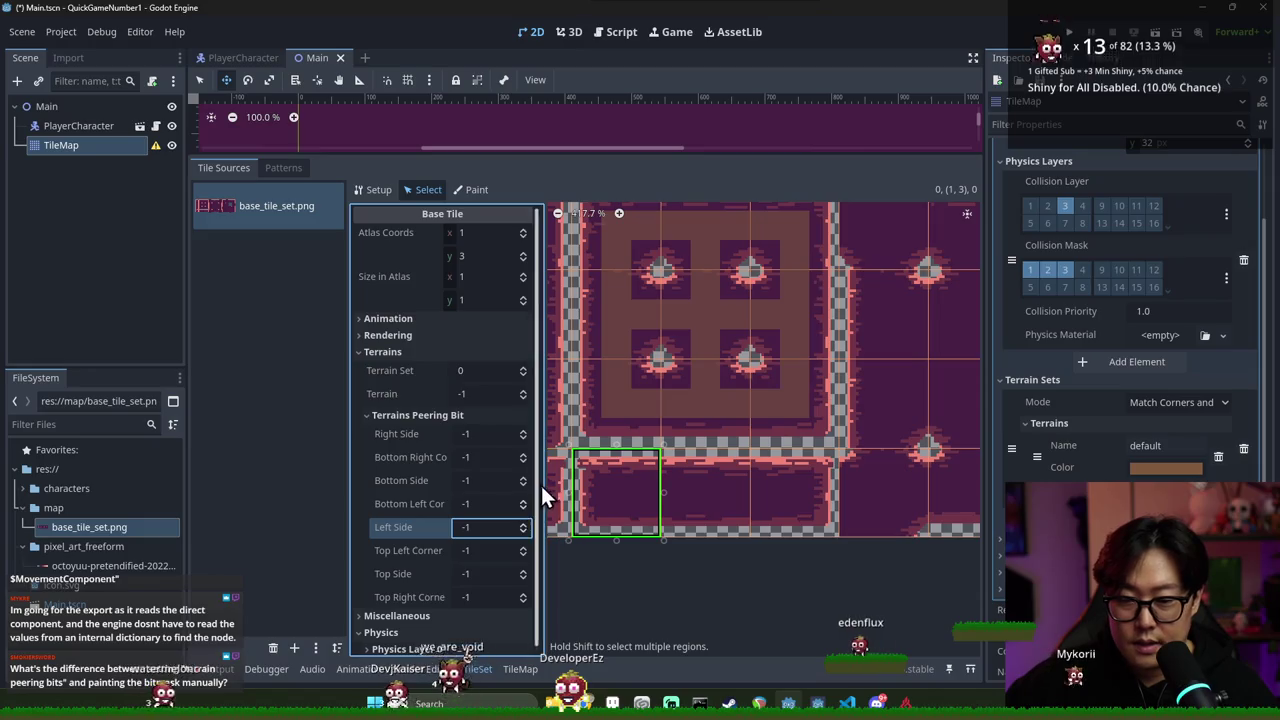
{"action": "left_click", "coordinate": [521, 390]}
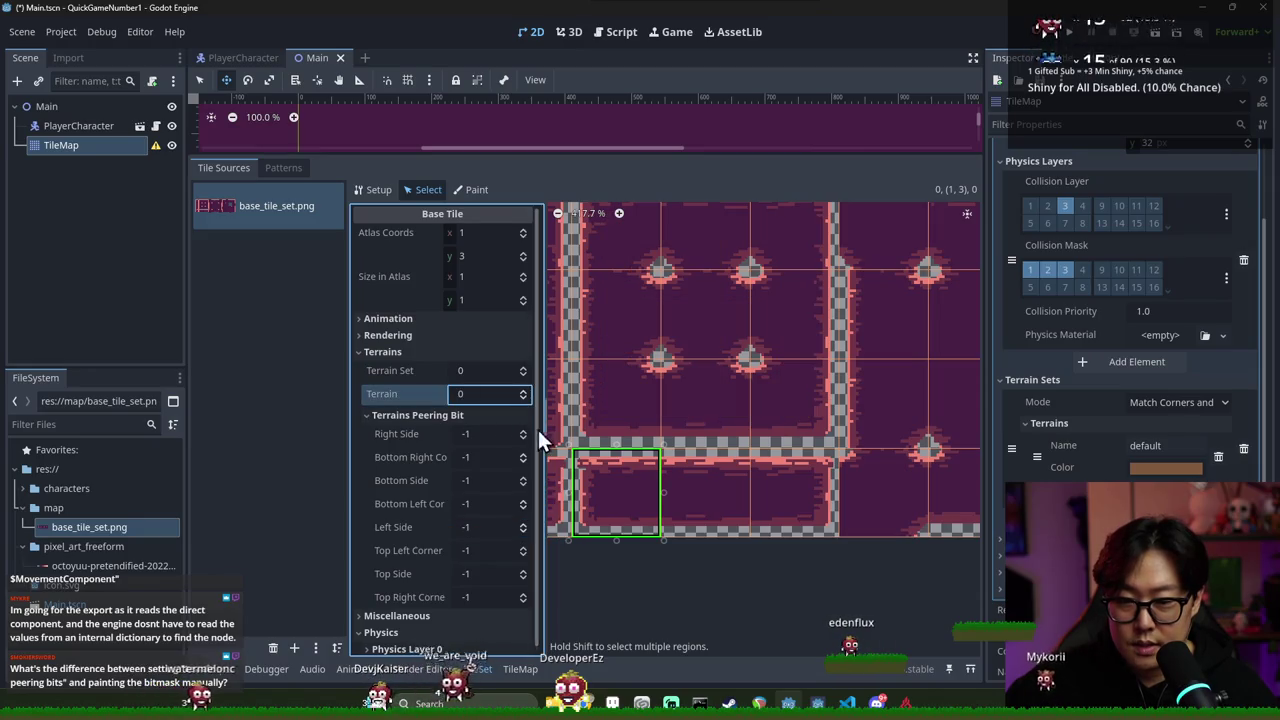
{"action": "left_click", "coordinate": [522, 523]}
{"action": "left_click", "coordinate": [523, 532]}
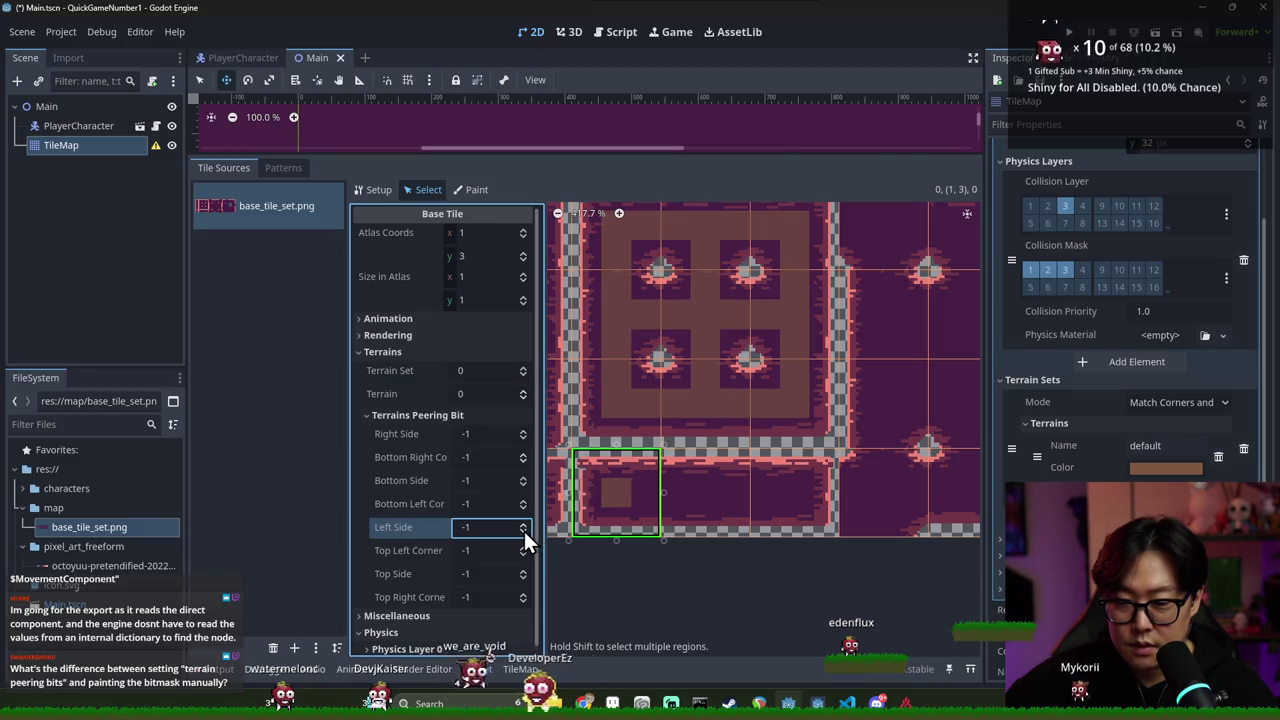
Set tiles (2,3) and (3,3) to terrain 0, joining (2,3)'s right and left sides and (3,3)'s left side
{"action": "left_click", "coordinate": [525, 433]}
{"action": "left_click", "coordinate": [705, 492]}
{"action": "left_click", "coordinate": [519, 393]}
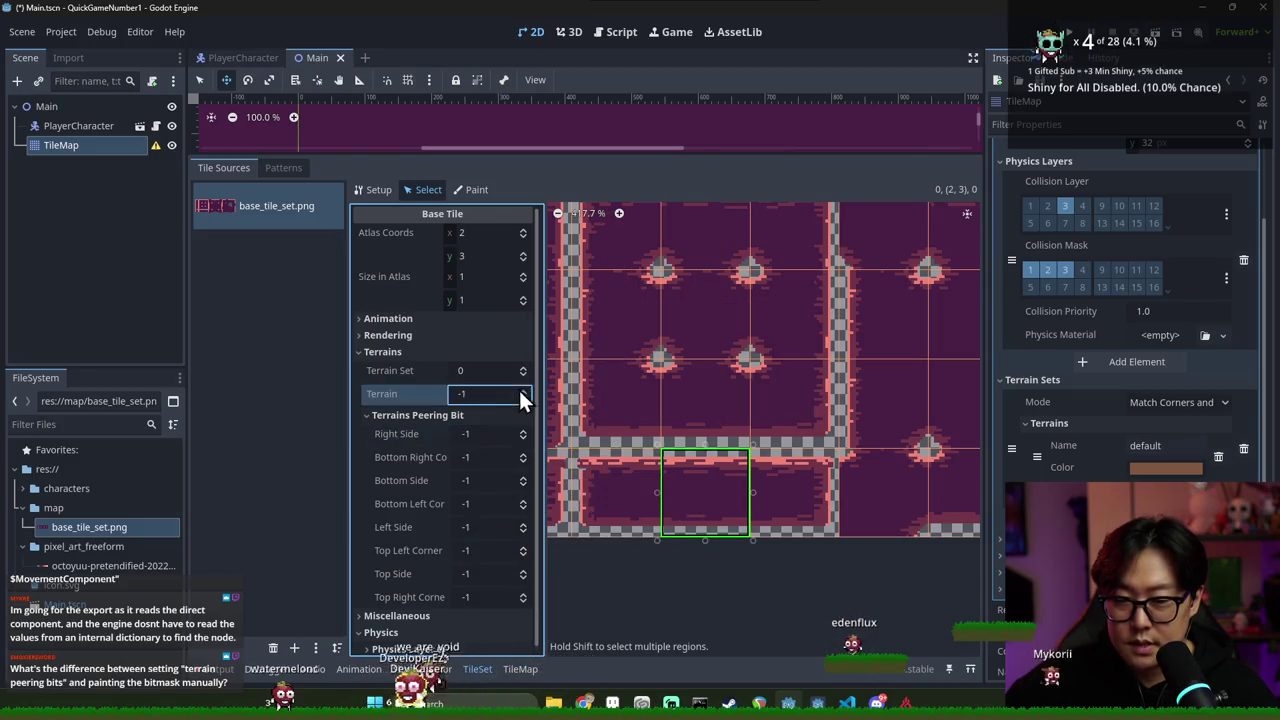
{"action": "left_click", "coordinate": [531, 390]}
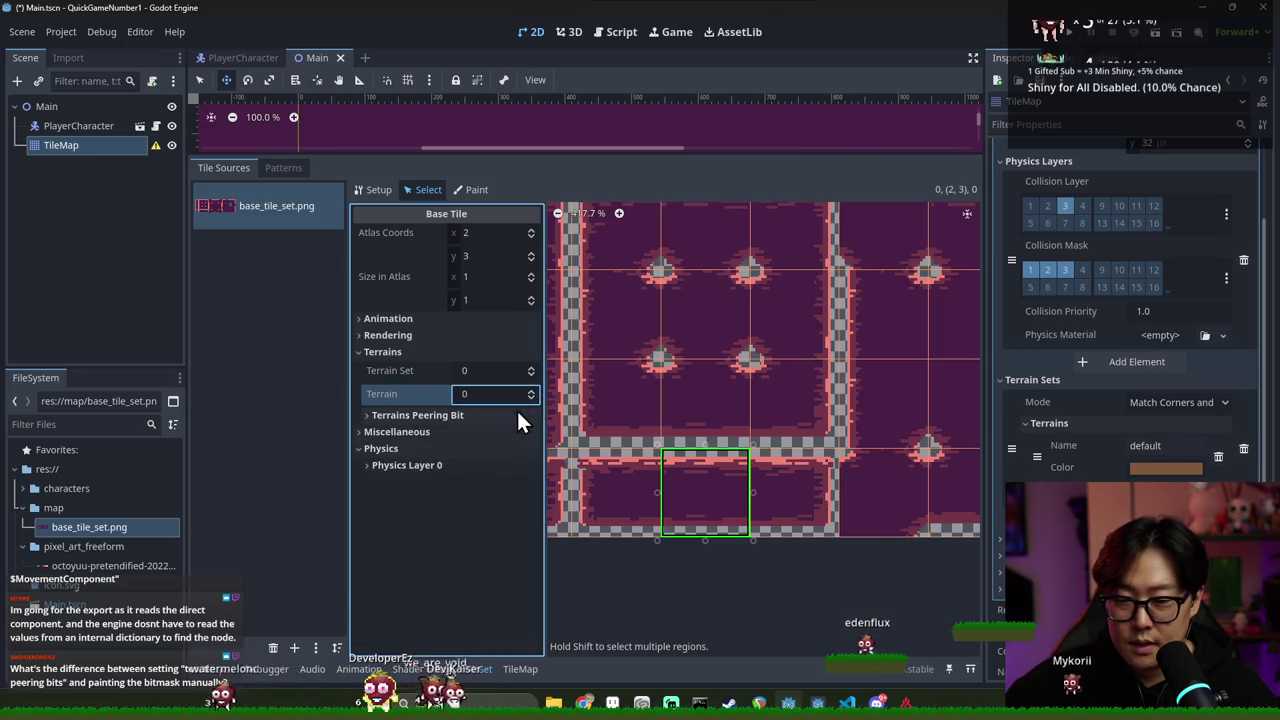
{"action": "left_click", "coordinate": [524, 433]}
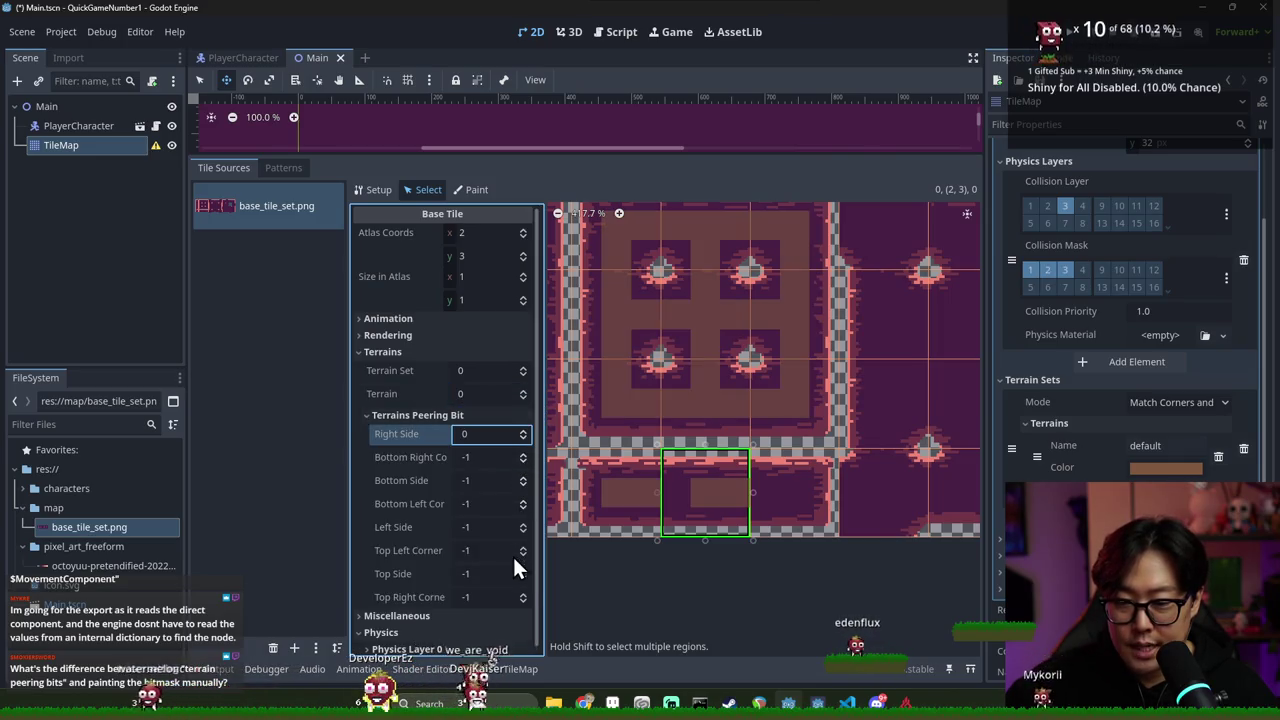
{"action": "left_click", "coordinate": [523, 523]}
{"action": "left_click", "coordinate": [803, 503]}
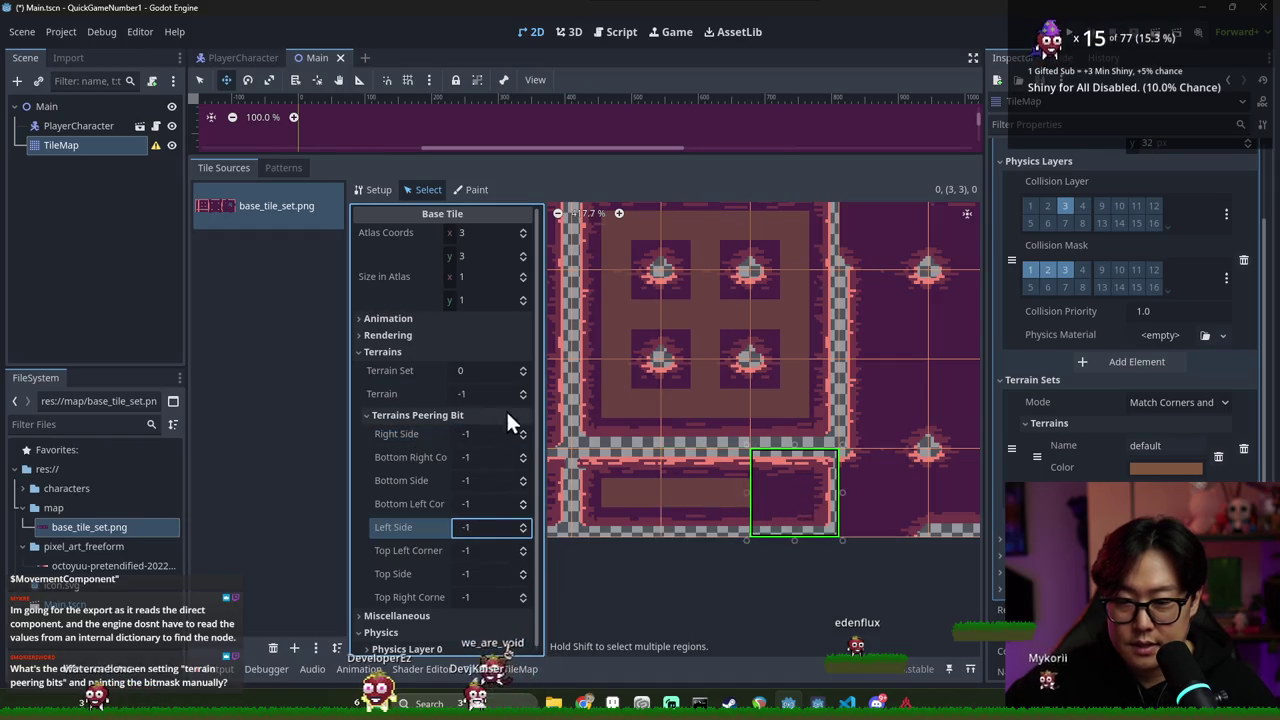
{"action": "left_click", "coordinate": [524, 396]}
{"action": "left_click", "coordinate": [522, 522]}
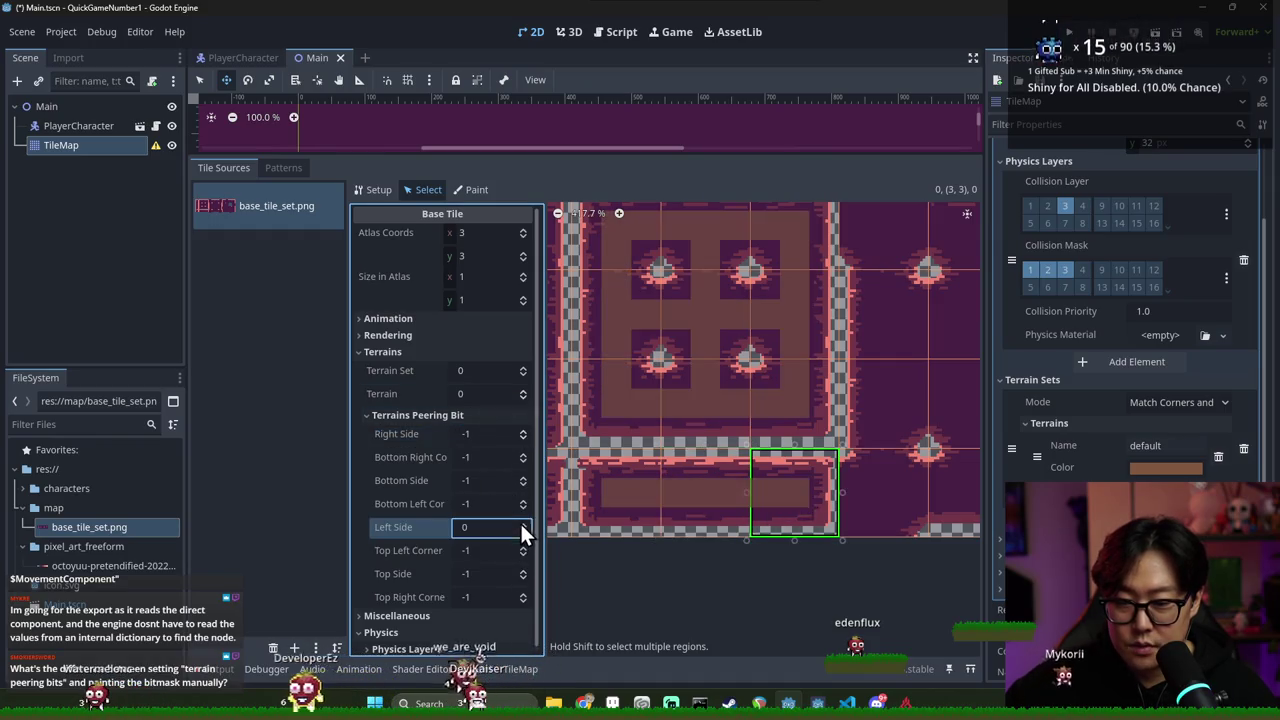
Assign tile (4,0) to terrain 0 with all four sides and its top-left corner joined
{"action": "scroll", "coordinate": [702, 473], "scroll_direction": "up", "scroll_amount": 3}
{"action": "left_click", "coordinate": [715, 367]}
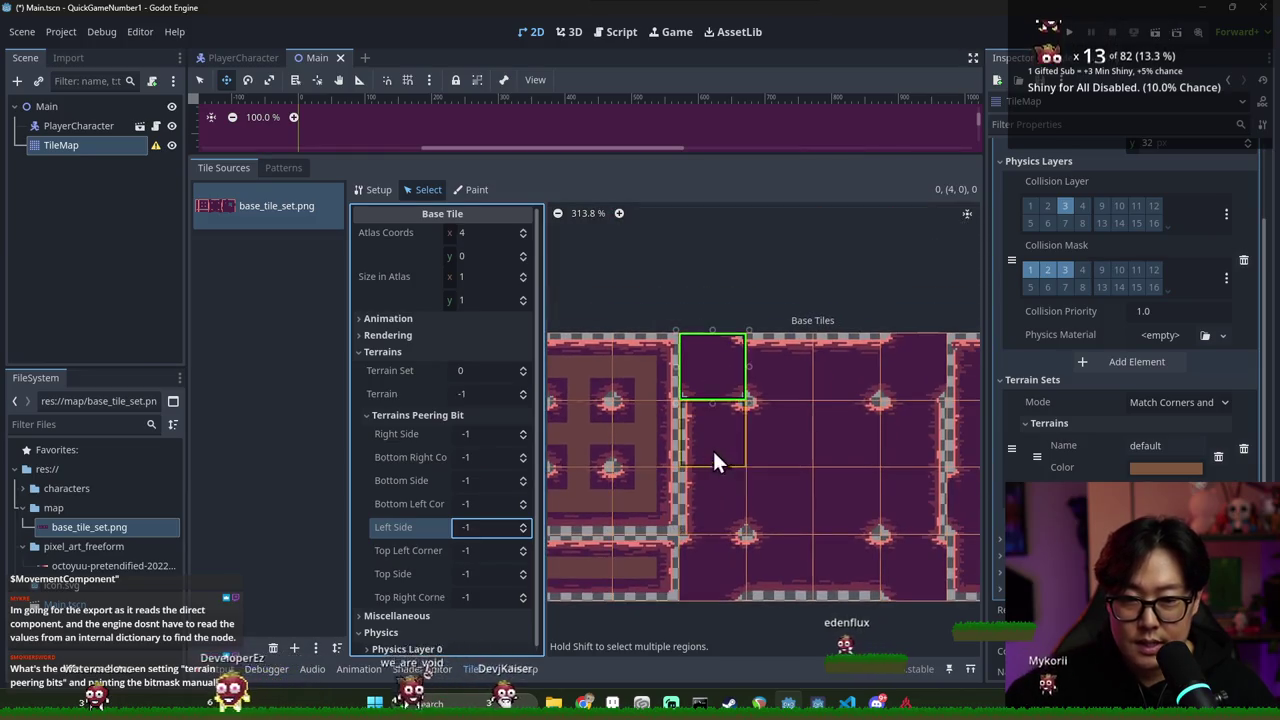
{"action": "scroll", "coordinate": [777, 425], "scroll_direction": "up", "scroll_amount": 2}
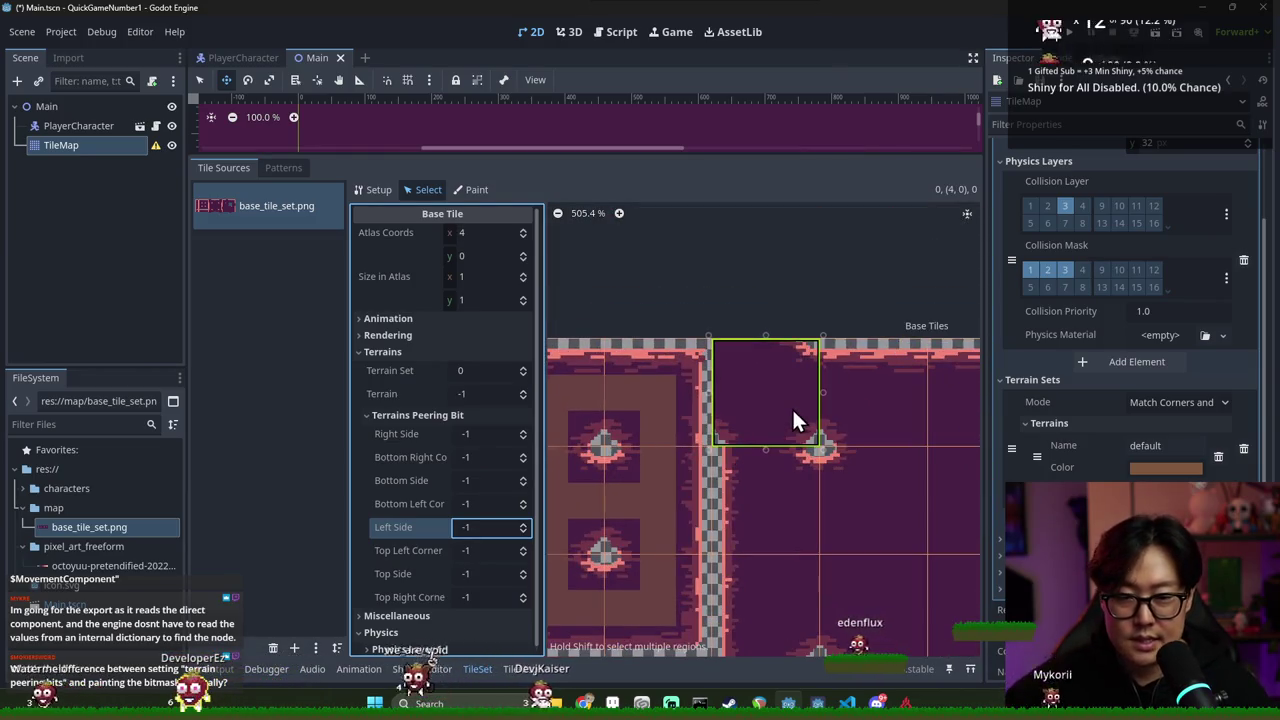
{"action": "scroll", "coordinate": [792, 407], "scroll_direction": "up", "scroll_amount": 1}
{"action": "left_click", "coordinate": [522, 390]}
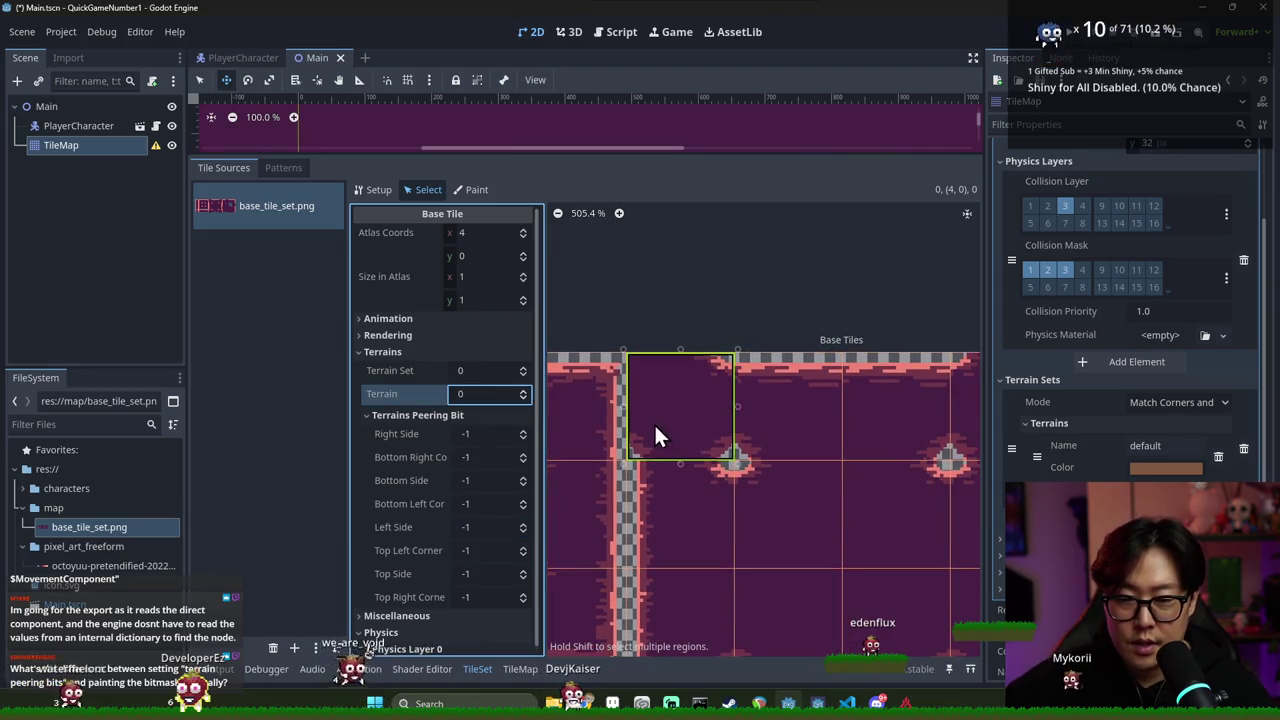
{"action": "left_click", "coordinate": [522, 433]}
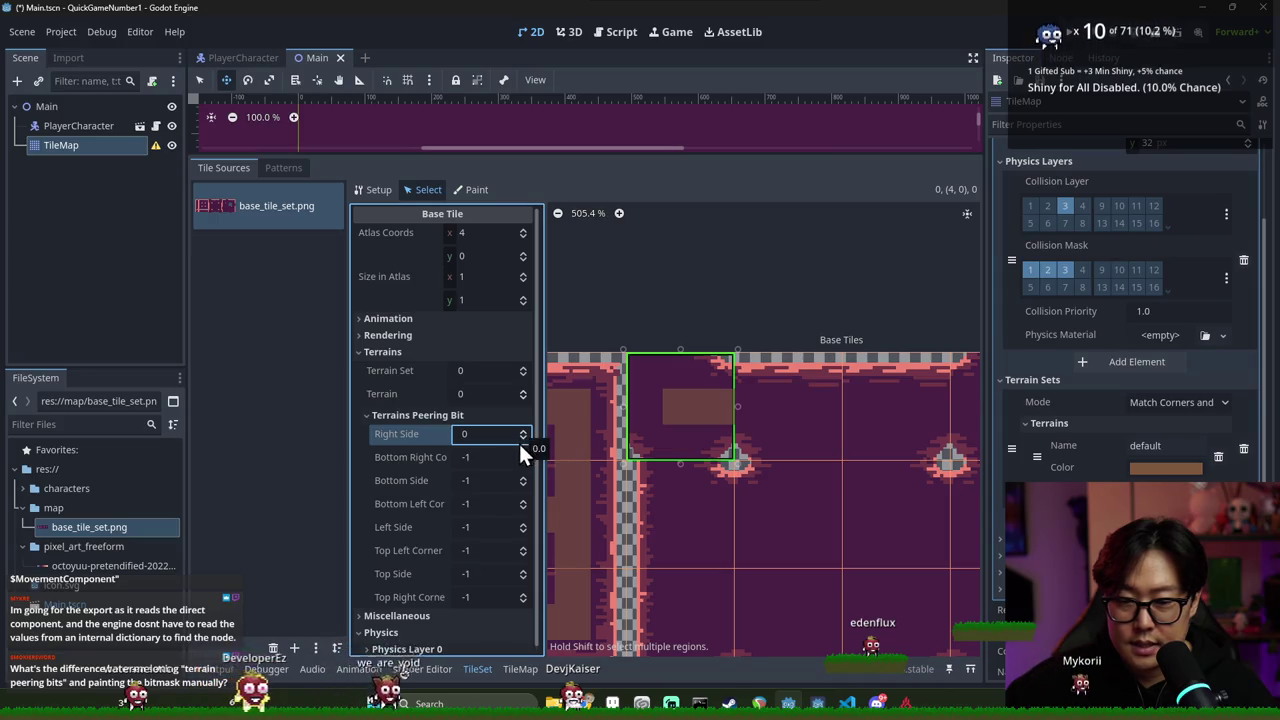
{"action": "left_click", "coordinate": [522, 547]}
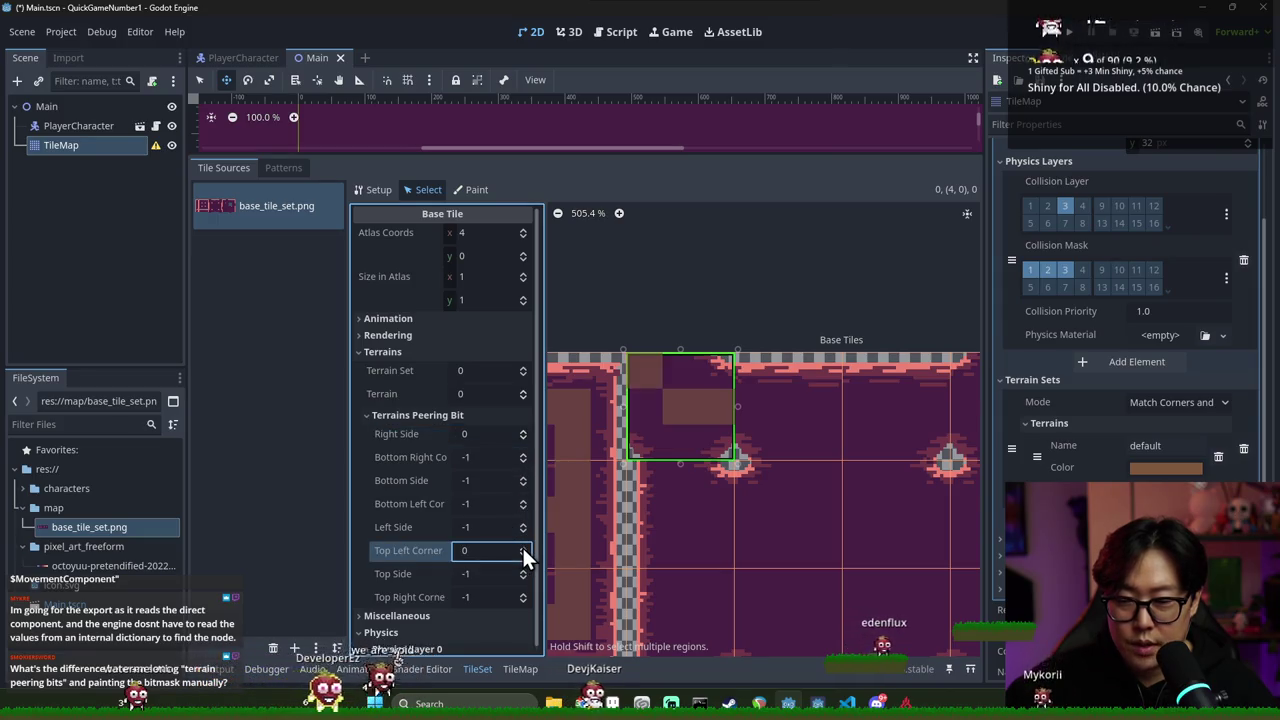
{"action": "left_click", "coordinate": [522, 569]}
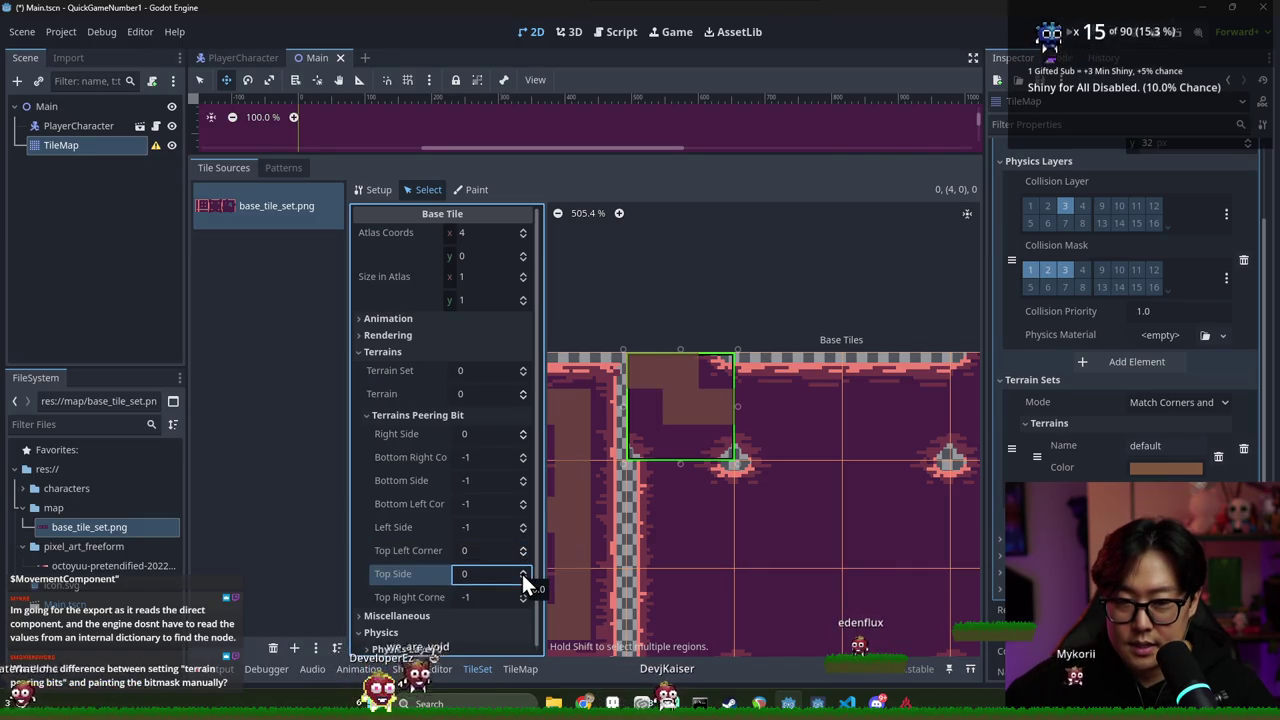
{"action": "left_click", "coordinate": [522, 524]}
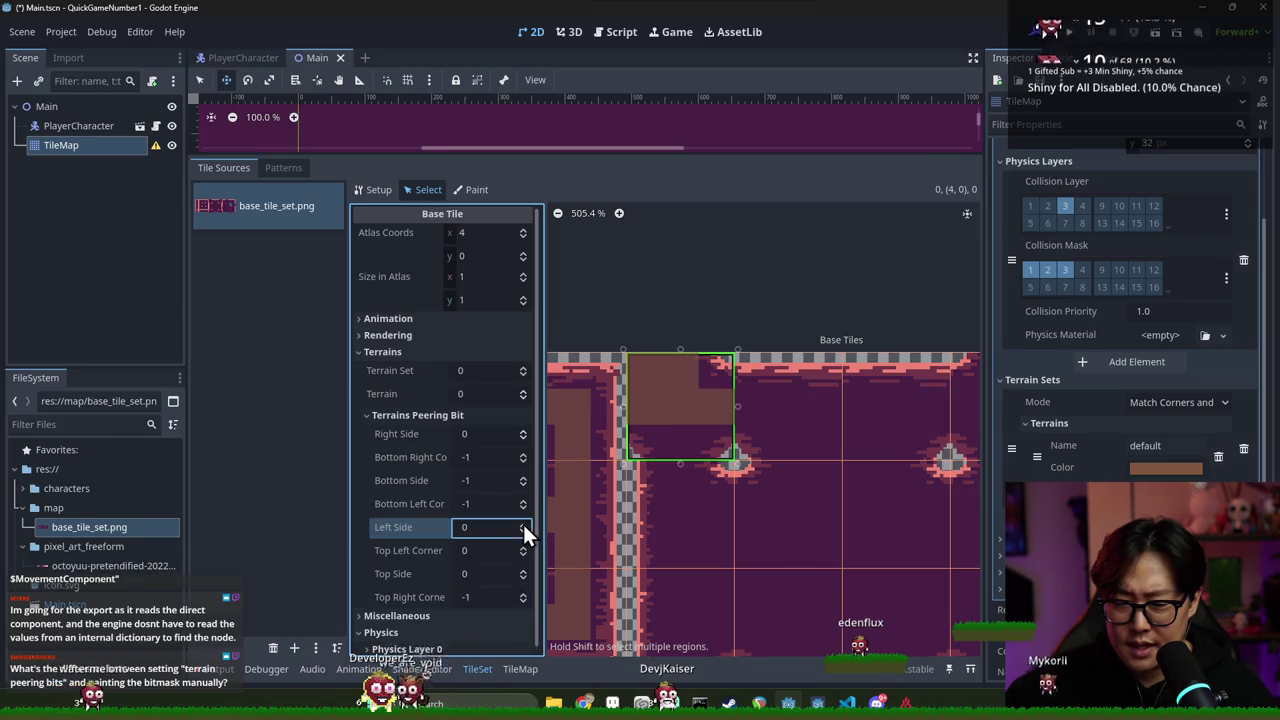
{"action": "left_click", "coordinate": [519, 478]}
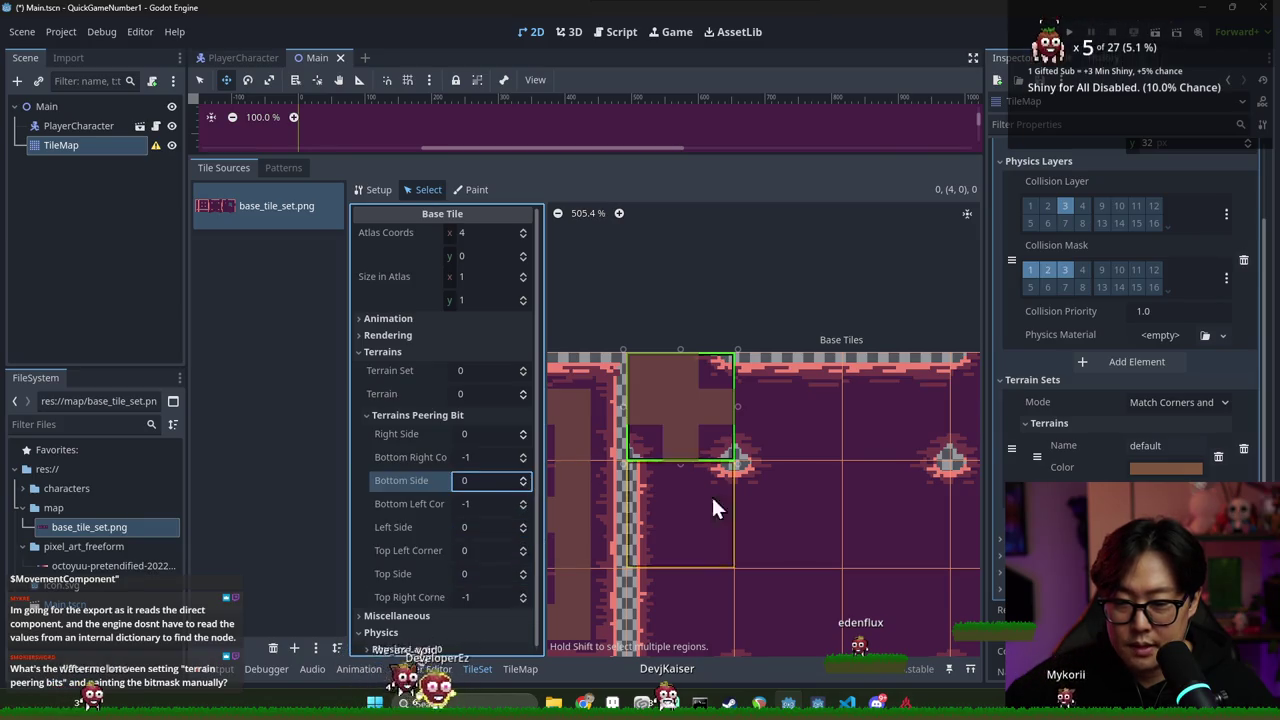
{"action": "left_click", "coordinate": [705, 430]}
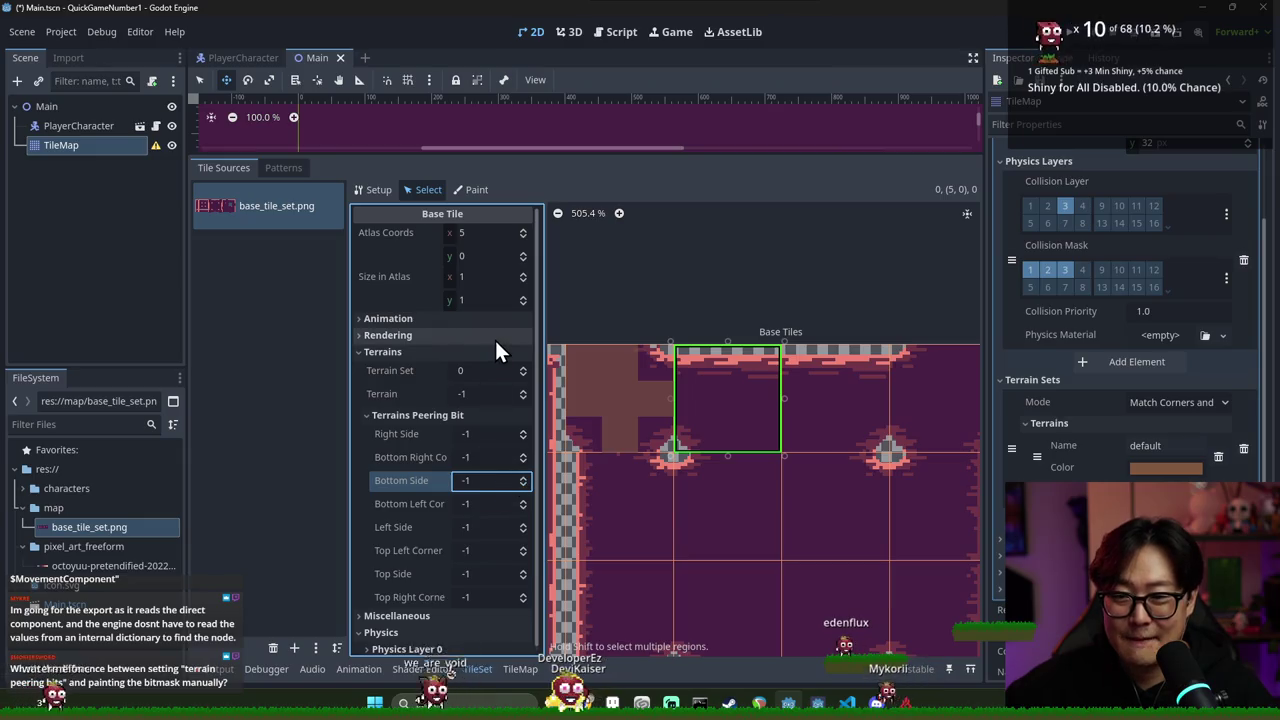
Paint Terrain Set 0's default terrain onto the peering bits of the first atlas tiles
{"action": "left_click", "coordinate": [483, 189]}
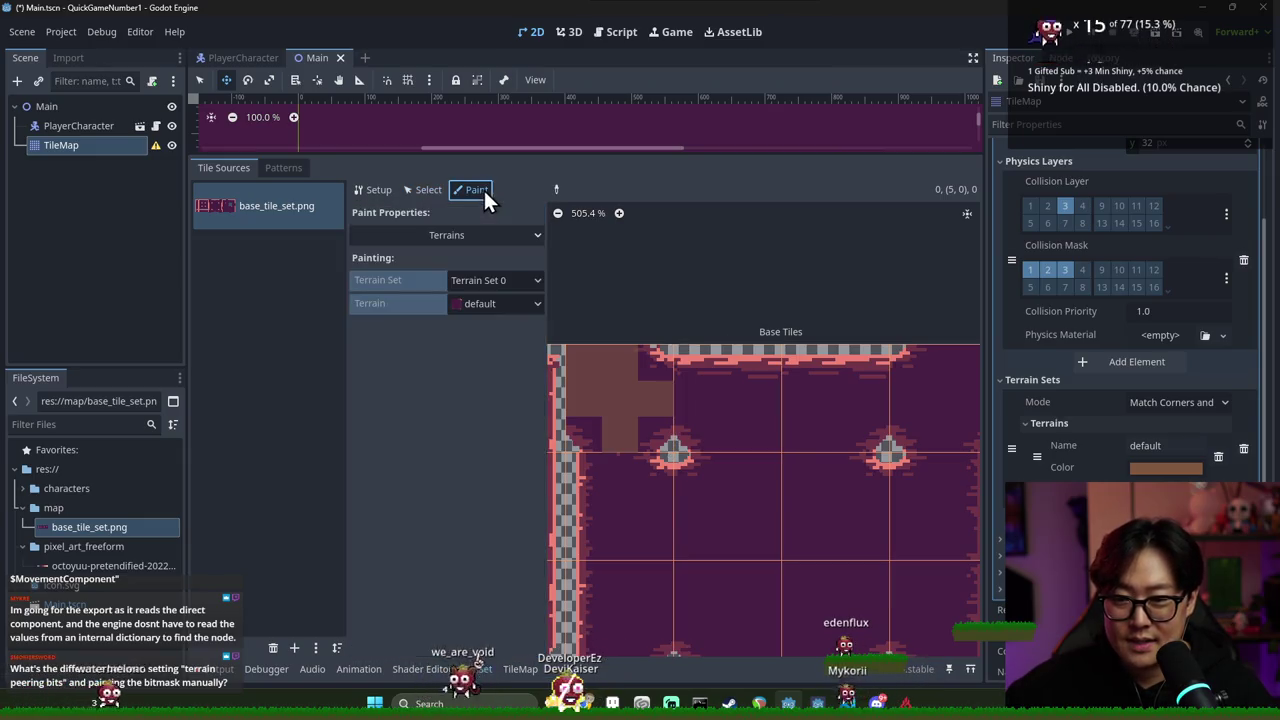
{"action": "left_click", "coordinate": [487, 304]}
{"action": "left_click", "coordinate": [485, 343]}
{"action": "left_click", "coordinate": [656, 397]}
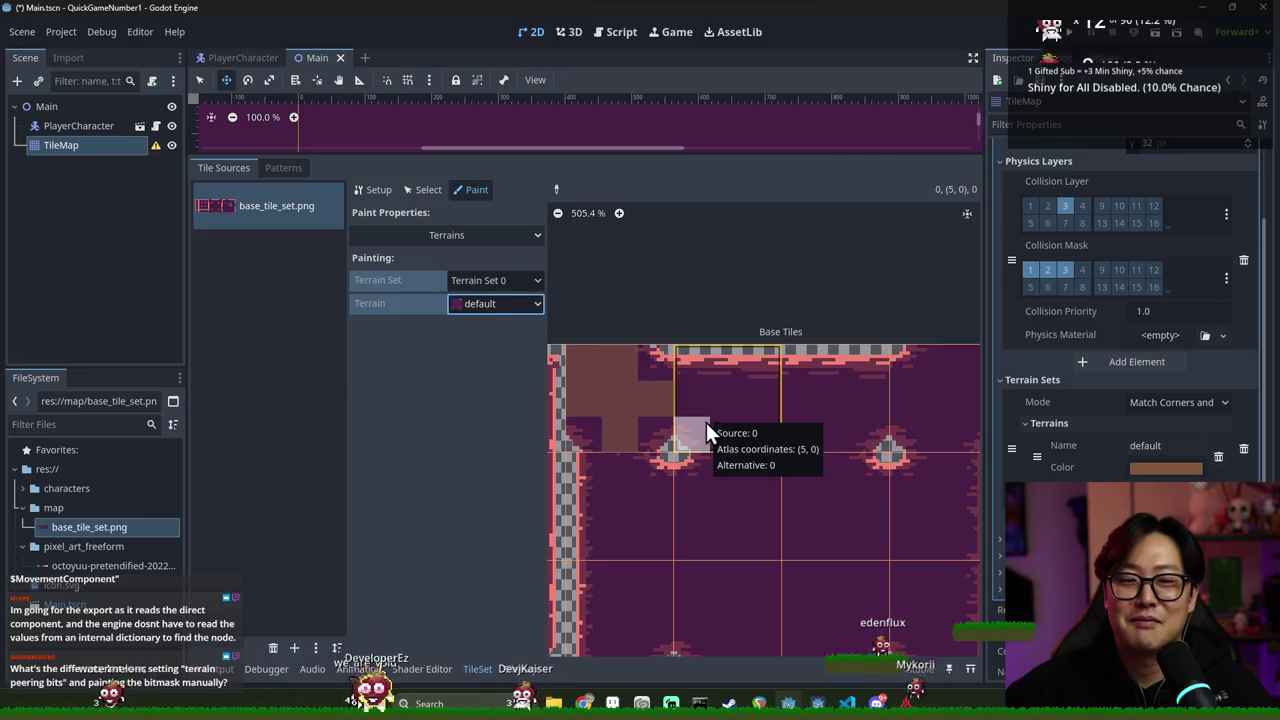
{"action": "left_click", "coordinate": [705, 425]}
{"action": "scroll", "coordinate": [706, 422], "scroll_direction": "down", "scroll_amount": 1}
{"action": "left_click", "coordinate": [745, 411]}
{"action": "left_click", "coordinate": [727, 466]}
{"action": "left_click", "coordinate": [718, 505]}
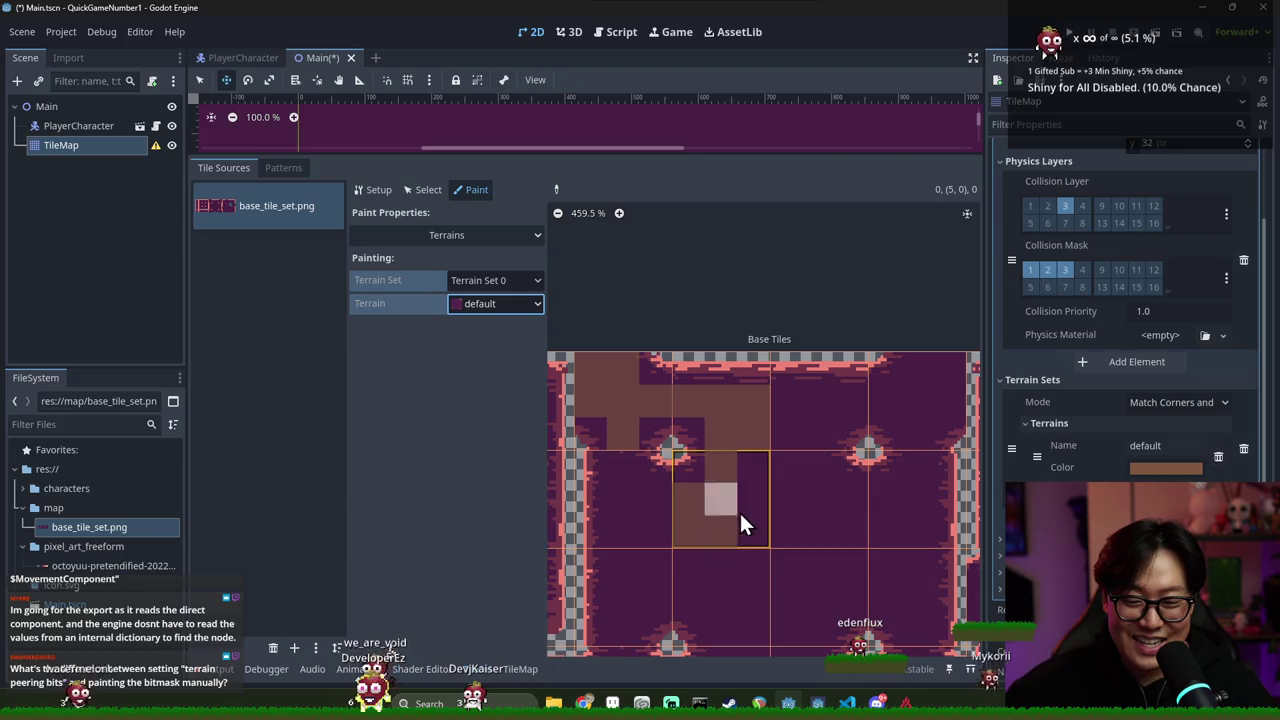
{"action": "mouse_move", "coordinate": [754, 494]}
{"action": "left_mouse_down"}
{"action": "mouse_move", "coordinate": [652, 499]}
{"action": "mouse_move", "coordinate": [616, 539]}
{"action": "mouse_move", "coordinate": [682, 493]}
{"action": "left_mouse_up"}
Paint default terrain across the bottom-row tiles and fill the top tile
{"action": "scroll", "coordinate": [632, 466], "scroll_direction": "down", "scroll_amount": 1}
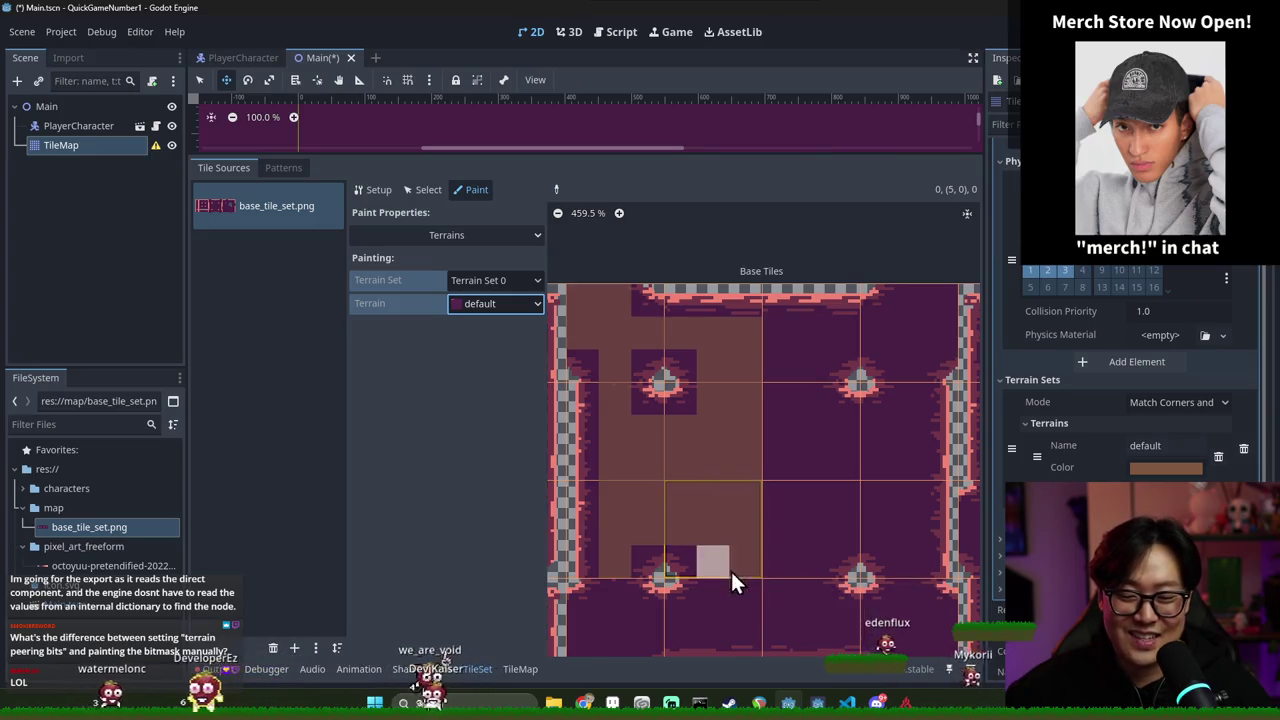
{"action": "scroll", "coordinate": [738, 572], "scroll_direction": "down", "scroll_amount": 1}
{"action": "left_click", "coordinate": [582, 559]}
{"action": "mouse_move", "coordinate": [582, 559]}
{"action": "left_mouse_down"}
{"action": "mouse_move", "coordinate": [713, 550]}
{"action": "mouse_move", "coordinate": [736, 522]}
{"action": "mouse_move", "coordinate": [792, 541]}
{"action": "mouse_move", "coordinate": [782, 474]}
{"action": "mouse_move", "coordinate": [838, 415]}
{"action": "mouse_move", "coordinate": [795, 398]}
{"action": "mouse_move", "coordinate": [846, 372]}
{"action": "mouse_move", "coordinate": [769, 328]}
{"action": "mouse_move", "coordinate": [729, 369]}
{"action": "left_mouse_up"}
{"action": "mouse_move", "coordinate": [834, 328]}
{"action": "left_mouse_down"}
{"action": "mouse_move", "coordinate": [777, 345]}
{"action": "mouse_move", "coordinate": [788, 345]}
{"action": "mouse_move", "coordinate": [777, 384]}
{"action": "mouse_move", "coordinate": [729, 460]}
{"action": "mouse_move", "coordinate": [740, 440]}
{"action": "mouse_move", "coordinate": [745, 462]}
{"action": "mouse_move", "coordinate": [770, 436]}
{"action": "left_mouse_up"}
{"action": "scroll", "coordinate": [740, 440], "scroll_direction": "down", "scroll_amount": 2}
{"action": "scroll", "coordinate": [768, 431], "scroll_direction": "down", "scroll_amount": 2}
{"action": "left_click", "coordinate": [741, 504]}
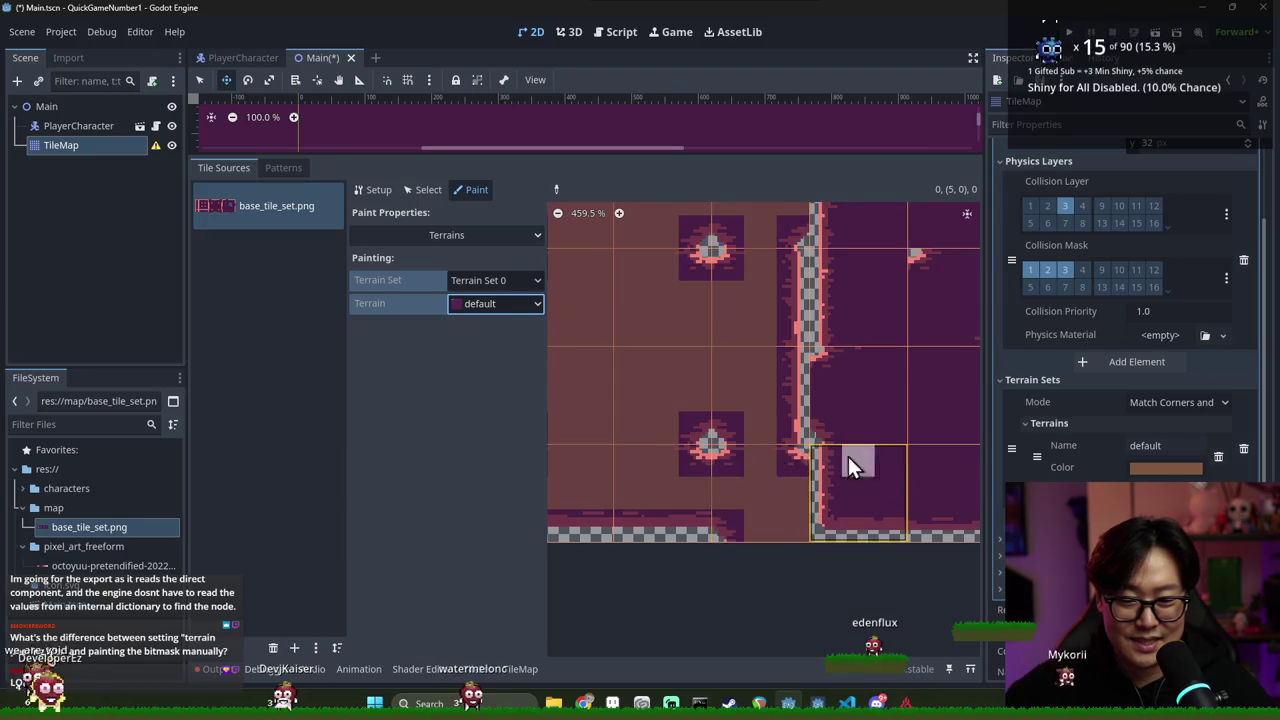
Paint default terrain down the top, middle and lower tiles of the next columns
{"action": "scroll", "coordinate": [854, 458], "scroll_direction": "right", "scroll_amount": 2}
{"action": "scroll", "coordinate": [763, 339], "scroll_direction": "up", "scroll_amount": 1}
{"action": "scroll", "coordinate": [763, 339], "scroll_direction": "down", "scroll_amount": 1}
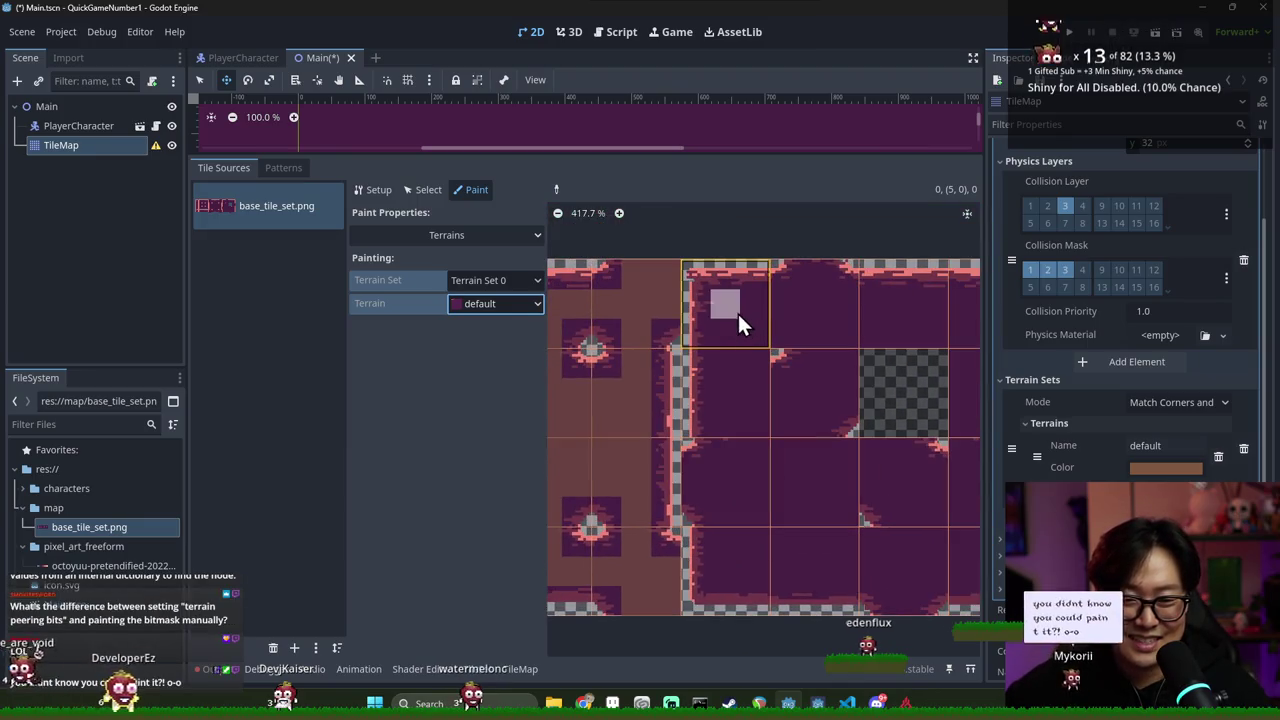
{"action": "left_click", "coordinate": [759, 330]}
{"action": "mouse_move", "coordinate": [744, 358]}
{"action": "left_mouse_down"}
{"action": "mouse_move", "coordinate": [749, 434]}
{"action": "mouse_move", "coordinate": [733, 492]}
{"action": "mouse_move", "coordinate": [754, 510]}
{"action": "mouse_move", "coordinate": [697, 486]}
{"action": "mouse_move", "coordinate": [721, 459]}
{"action": "mouse_move", "coordinate": [762, 502]}
{"action": "mouse_move", "coordinate": [780, 449]}
{"action": "left_mouse_up"}
{"action": "scroll", "coordinate": [715, 470], "scroll_direction": "down", "scroll_amount": 1}
{"action": "mouse_move", "coordinate": [802, 383]}
{"action": "left_mouse_down"}
{"action": "mouse_move", "coordinate": [814, 405]}
{"action": "mouse_move", "coordinate": [866, 405]}
{"action": "mouse_move", "coordinate": [819, 419]}
{"action": "mouse_move", "coordinate": [849, 408]}
{"action": "mouse_move", "coordinate": [802, 482]}
{"action": "mouse_move", "coordinate": [864, 469]}
{"action": "mouse_move", "coordinate": [763, 497]}
{"action": "mouse_move", "coordinate": [818, 452]}
{"action": "left_mouse_up"}
Paint default terrain onto the right-column and top-row tiles
{"action": "scroll", "coordinate": [829, 412], "scroll_direction": "right", "scroll_amount": 1}
{"action": "scroll", "coordinate": [763, 497], "scroll_direction": "right", "scroll_amount": 1}
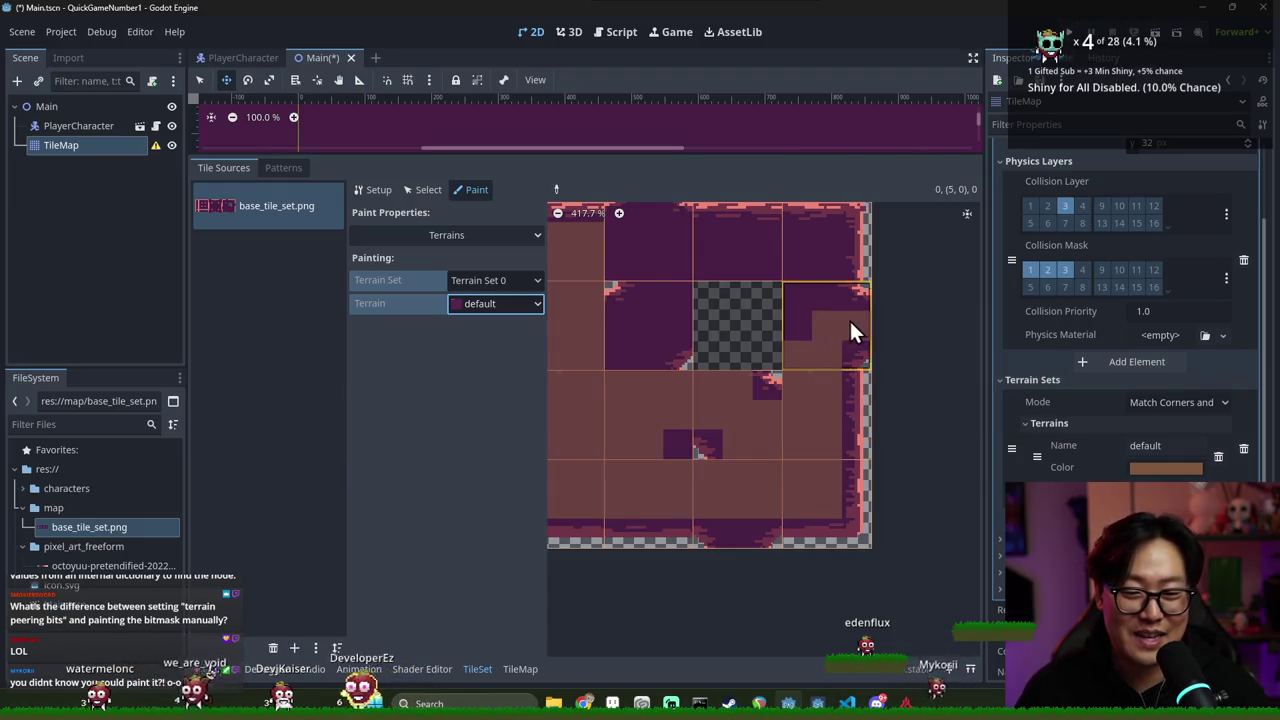
{"action": "left_click_drag", "start_coordinate": [808, 306], "coordinate": [816, 270]}
{"action": "mouse_move", "coordinate": [777, 323]}
{"action": "left_mouse_down"}
{"action": "mouse_move", "coordinate": [590, 311]}
{"action": "mouse_move", "coordinate": [600, 337]}
{"action": "mouse_move", "coordinate": [634, 287]}
{"action": "mouse_move", "coordinate": [636, 406]}
{"action": "mouse_move", "coordinate": [613, 433]}
{"action": "mouse_move", "coordinate": [656, 392]}
{"action": "mouse_move", "coordinate": [640, 412]}
{"action": "left_mouse_up"}
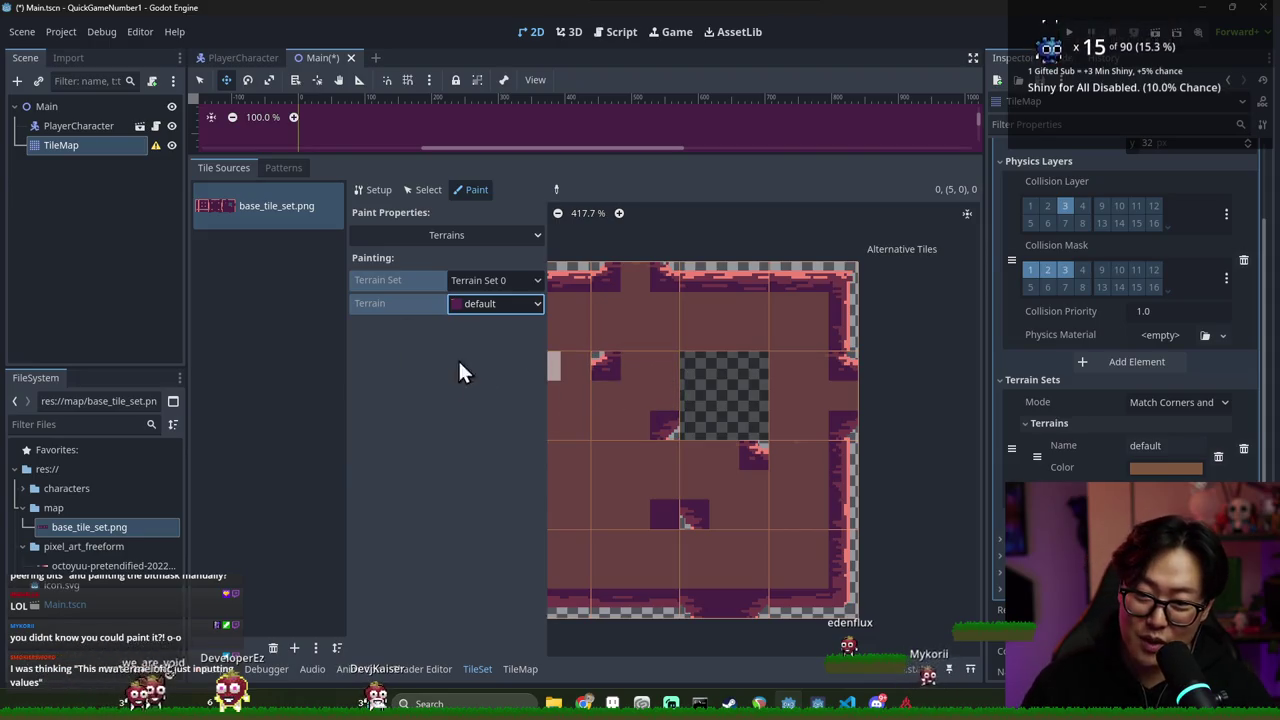
{"action": "scroll", "coordinate": [686, 400], "scroll_direction": "down", "scroll_amount": 4}
{"action": "scroll", "coordinate": [827, 410], "scroll_direction": "up", "scroll_amount": 1}
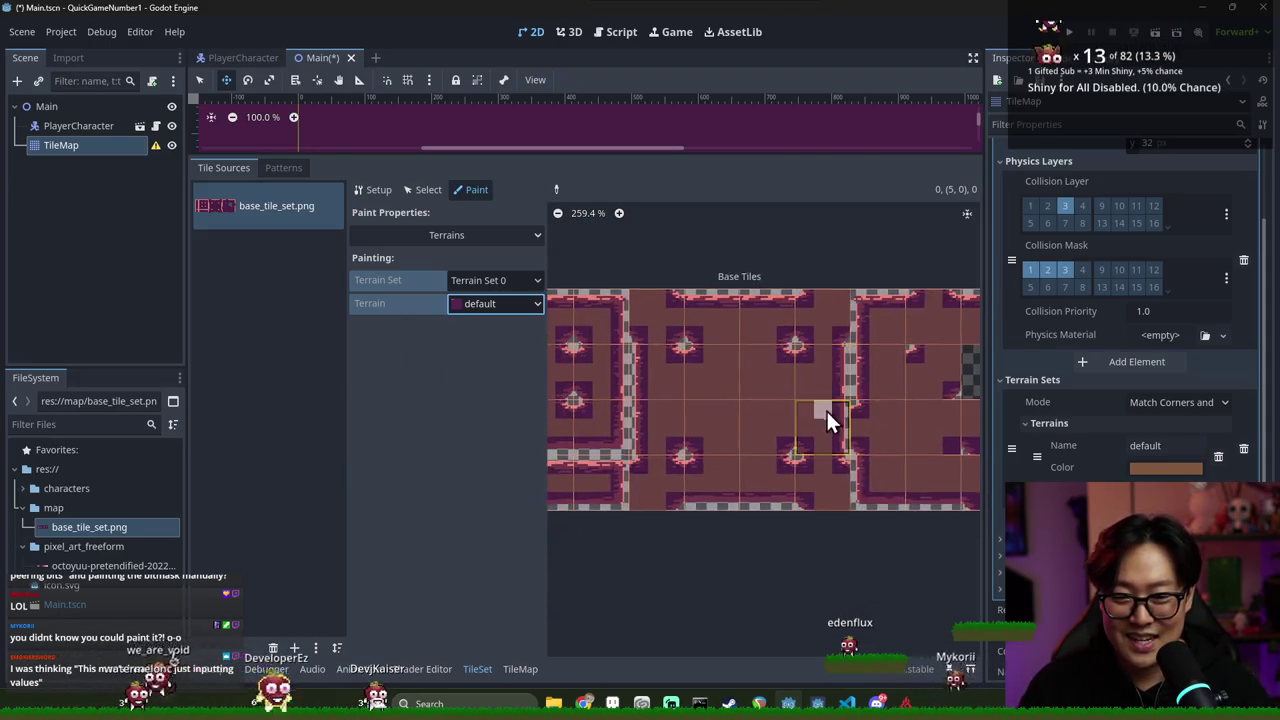
{"action": "scroll", "coordinate": [813, 304], "scroll_direction": "down", "scroll_amount": 2}
Enlarge the 2D level view and save the Main scene
{"action": "mouse_move", "coordinate": [727, 156]}
{"action": "left_mouse_down"}
{"action": "mouse_move", "coordinate": [700, 403]}
{"action": "mouse_move", "coordinate": [710, 437]}
{"action": "left_mouse_up"}
{"action": "scroll", "coordinate": [836, 545], "scroll_direction": "down", "scroll_amount": 2}
{"action": "key", "text": "ctrl+s"}
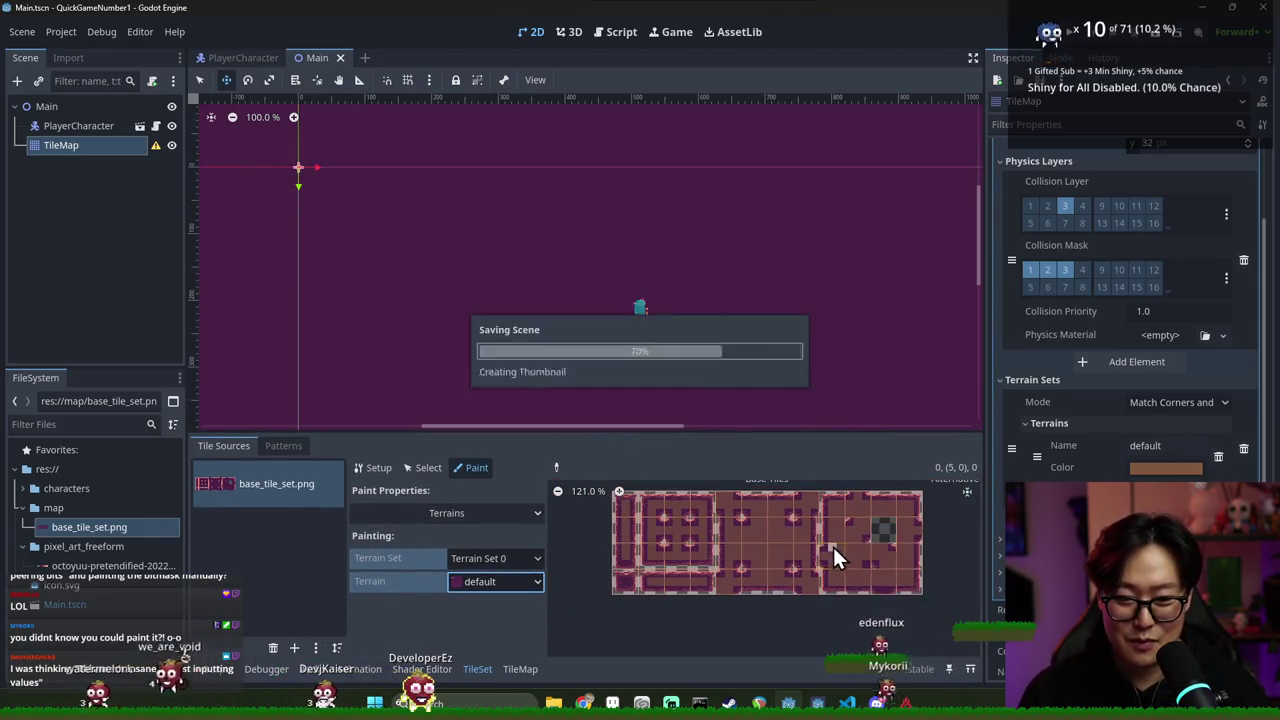
Set the TileMap painter to terrain mode with the default terrain selected
{"action": "left_click", "coordinate": [522, 667]}
{"action": "left_click", "coordinate": [301, 446]}
{"action": "left_click", "coordinate": [241, 503]}
{"action": "scroll", "coordinate": [478, 407], "scroll_direction": "down", "scroll_amount": 1}
{"action": "scroll", "coordinate": [266, 280], "scroll_direction": "up", "scroll_amount": 1}
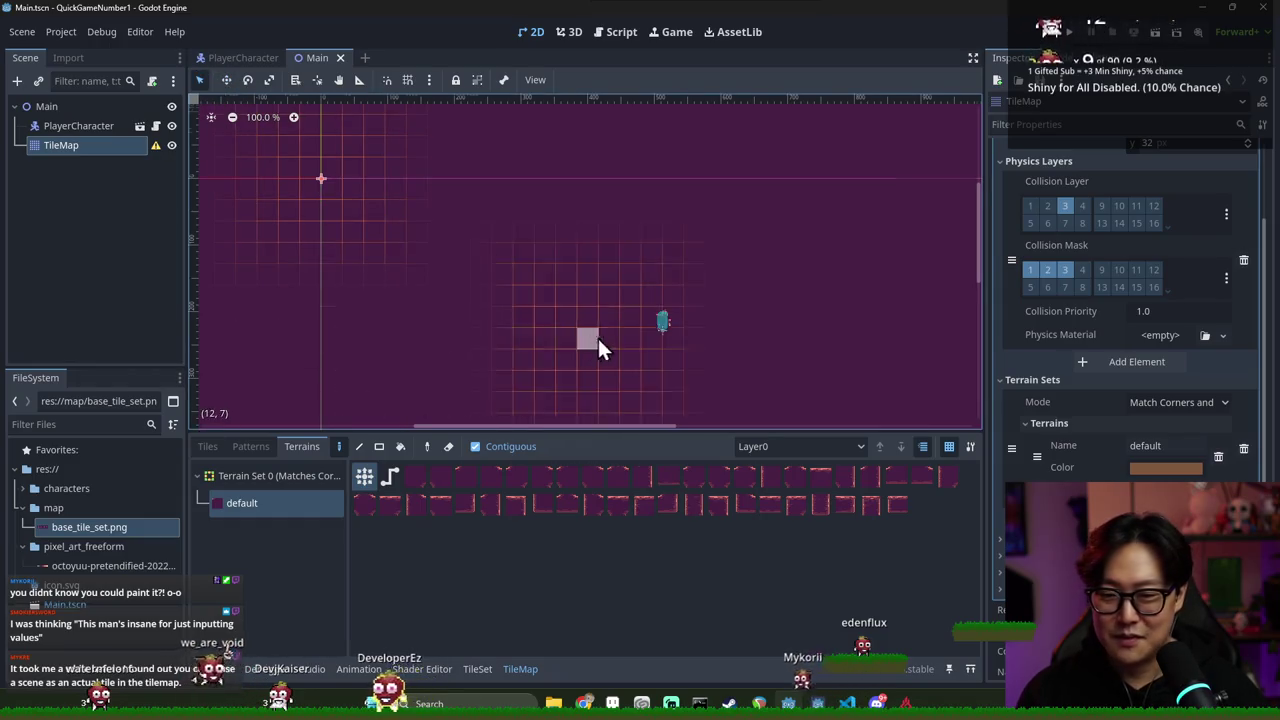
{"action": "scroll", "coordinate": [606, 240], "scroll_direction": "down", "scroll_amount": 2}
Paint a terrain outline and two joined horizontal wall rows into the level
{"action": "mouse_move", "coordinate": [705, 240]}
{"action": "left_mouse_down"}
{"action": "mouse_move", "coordinate": [743, 280]}
{"action": "mouse_move", "coordinate": [786, 289]}
{"action": "left_mouse_up"}
{"action": "left_click", "coordinate": [593, 298]}
{"action": "left_click_drag", "start_coordinate": [620, 337], "coordinate": [757, 340]}
{"action": "mouse_move", "coordinate": [587, 353]}
{"action": "left_mouse_down"}
{"action": "mouse_move", "coordinate": [623, 374]}
{"action": "mouse_move", "coordinate": [777, 374]}
{"action": "mouse_move", "coordinate": [748, 357]}
{"action": "left_mouse_up"}
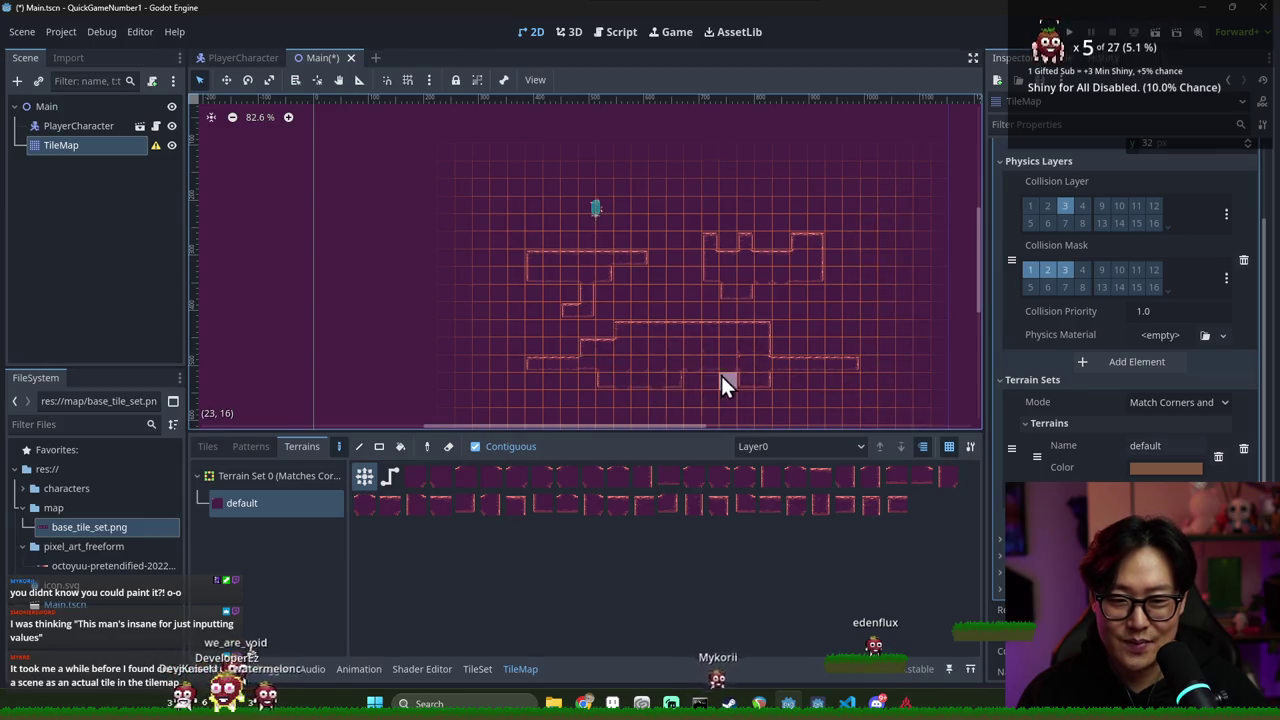
{"action": "scroll", "coordinate": [717, 368], "scroll_direction": "up", "scroll_amount": 5}
{"action": "scroll", "coordinate": [715, 331], "scroll_direction": "up", "scroll_amount": 4}
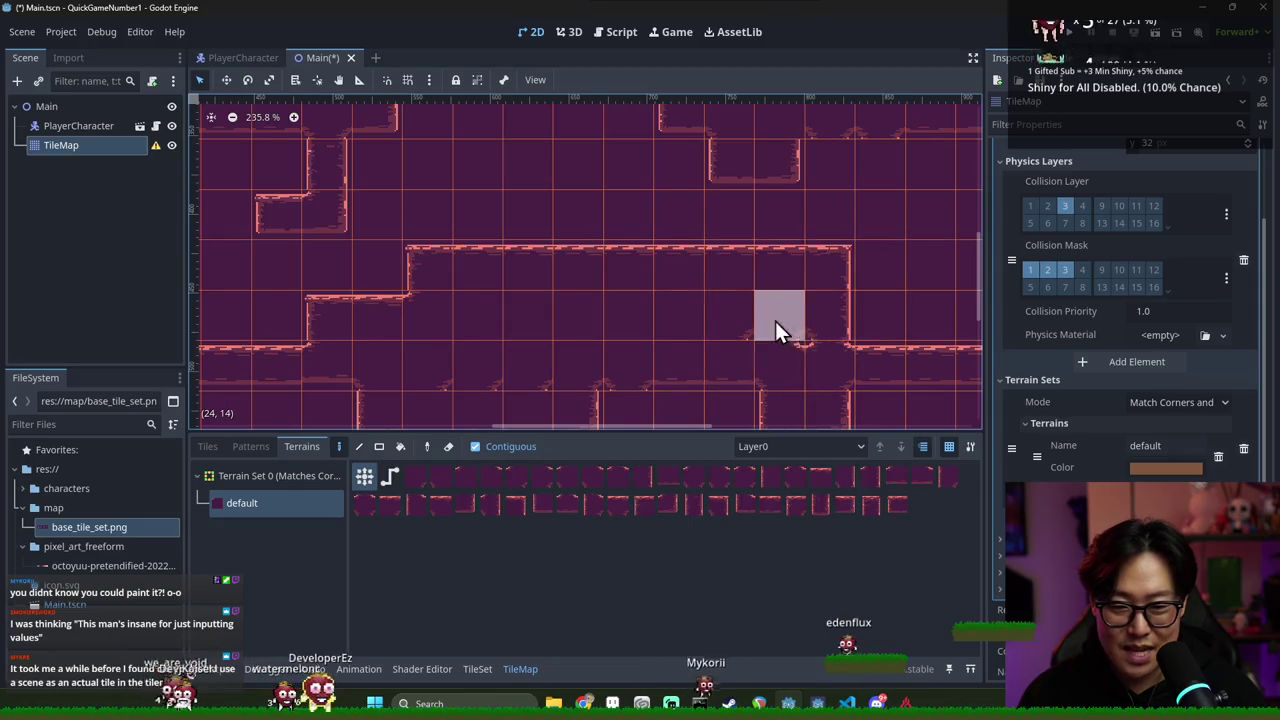
{"action": "scroll", "coordinate": [799, 347], "scroll_direction": "up", "scroll_amount": 1}
{"action": "left_click_drag", "start_coordinate": [799, 347], "coordinate": [584, 325]}
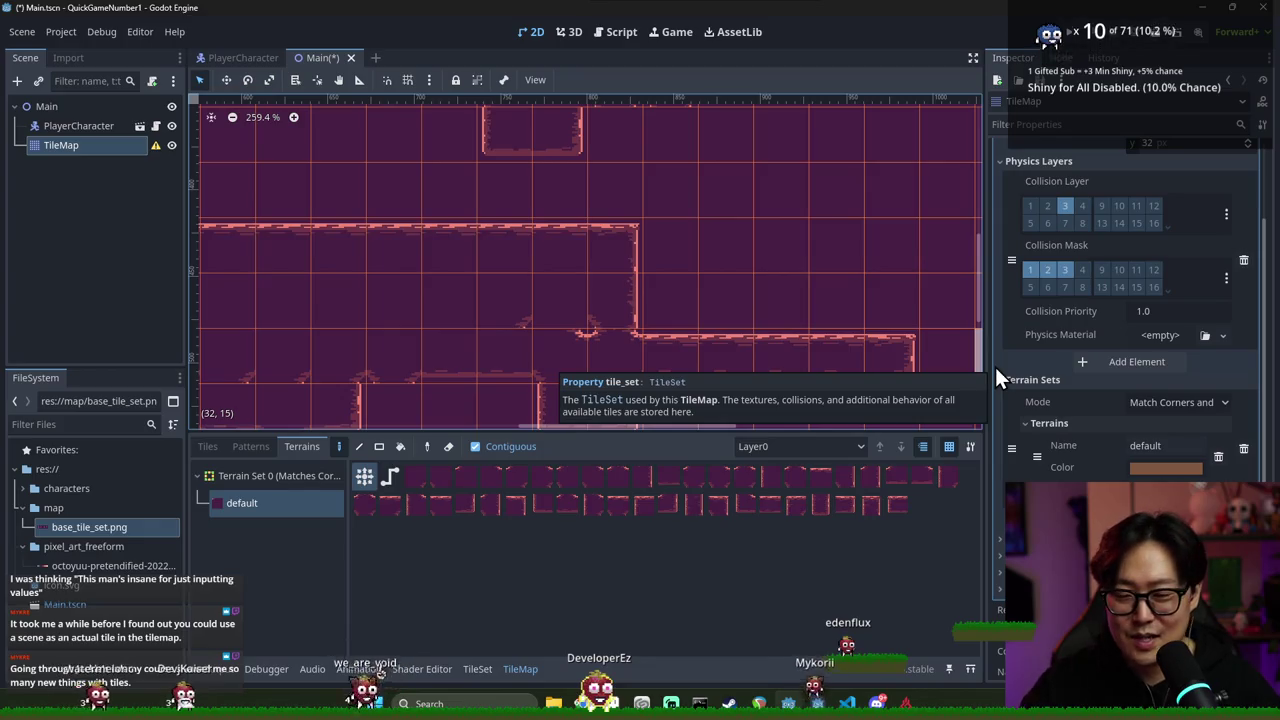
Save the Main scene from the TileSet editor
{"action": "left_click", "coordinate": [474, 668]}
{"action": "scroll", "coordinate": [630, 591], "scroll_direction": "up", "scroll_amount": 5}
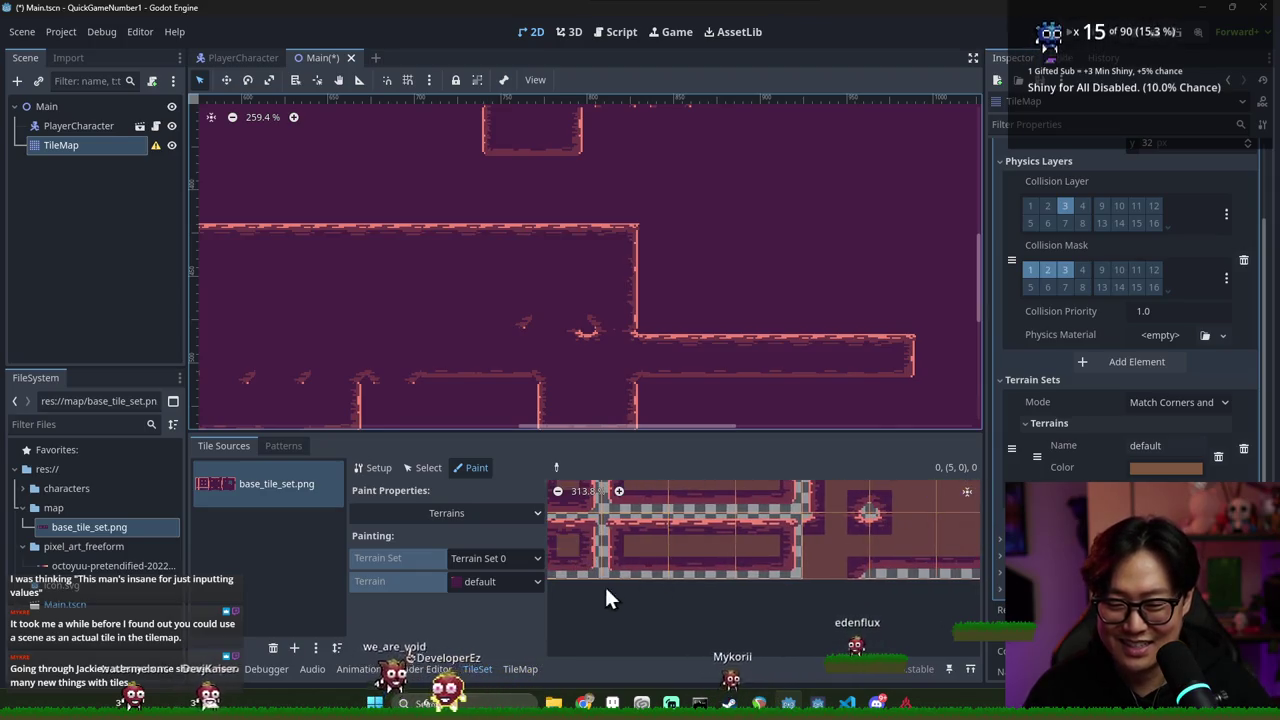
{"action": "scroll", "coordinate": [650, 559], "scroll_direction": "down", "scroll_amount": 3}
{"action": "key", "text": "ctrl+s"}
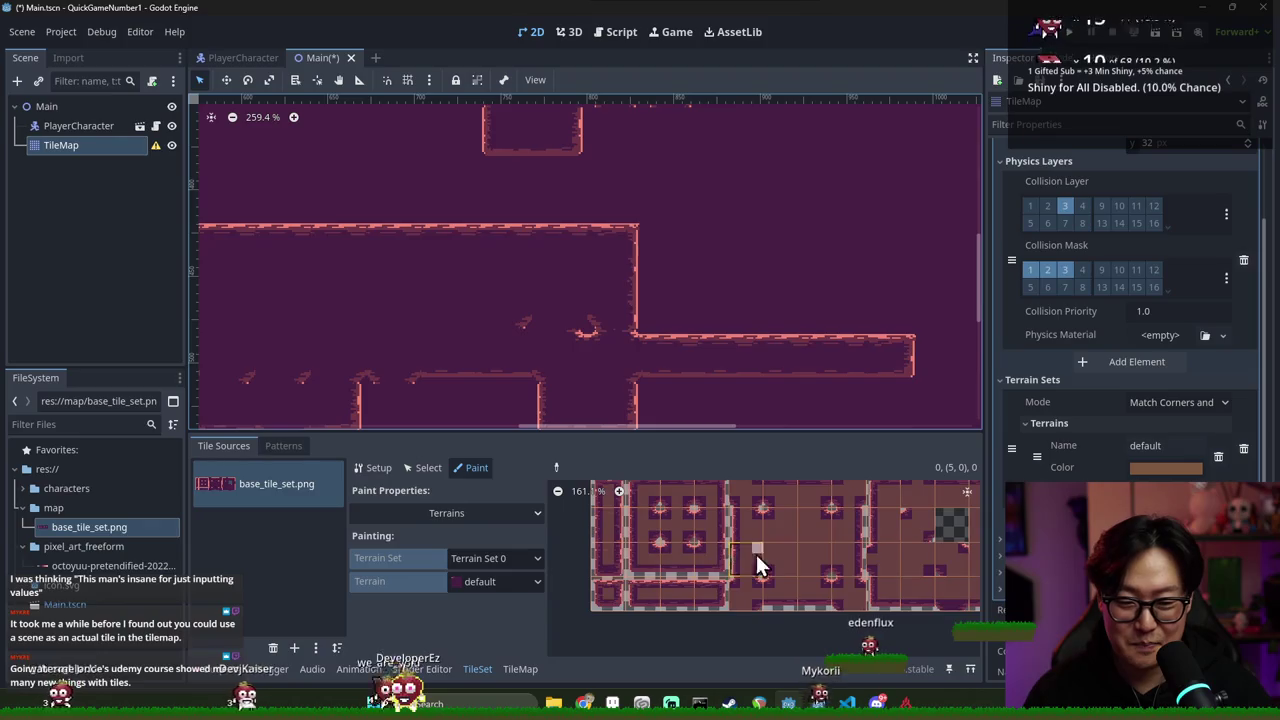
{"action": "scroll", "coordinate": [751, 558], "scroll_direction": "down", "scroll_amount": 1}
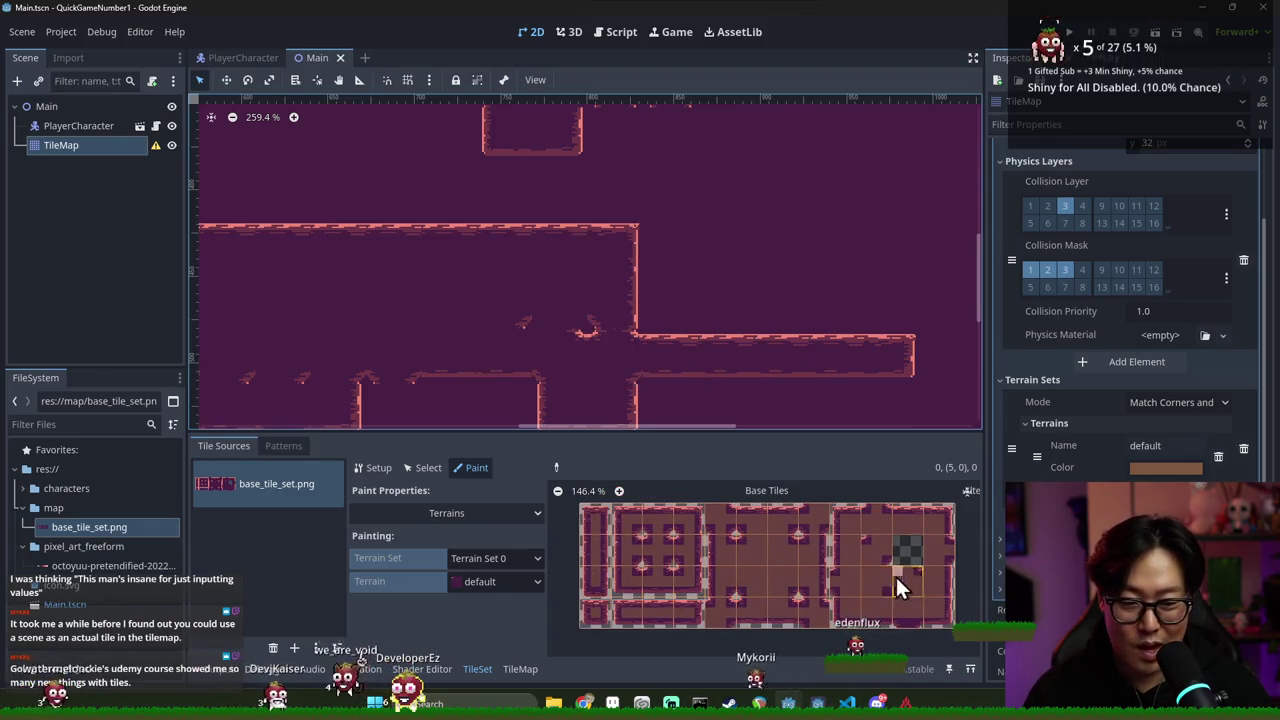
Paint two more default-terrain wall pieces into the level
{"action": "left_click", "coordinate": [520, 669]}
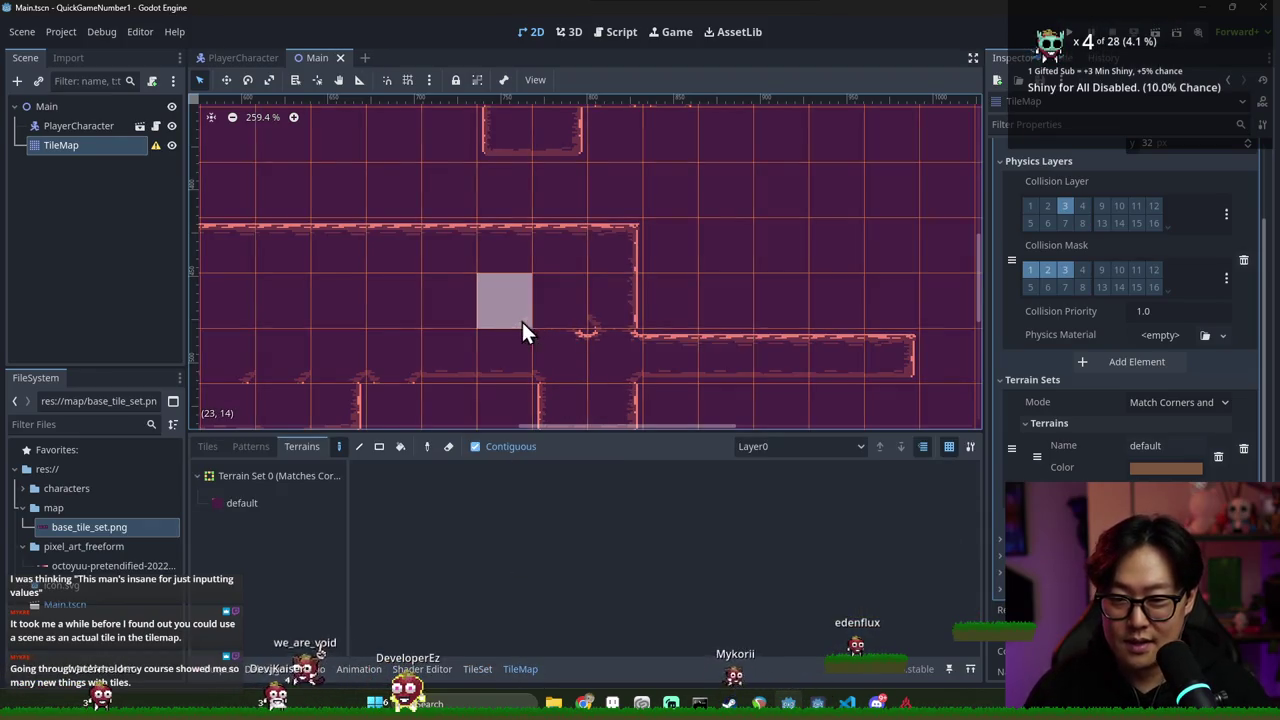
{"action": "left_click", "coordinate": [300, 502]}
{"action": "left_click", "coordinate": [557, 355]}
{"action": "left_click", "coordinate": [578, 300]}
{"action": "scroll", "coordinate": [586, 373], "scroll_direction": "down", "scroll_amount": 3}
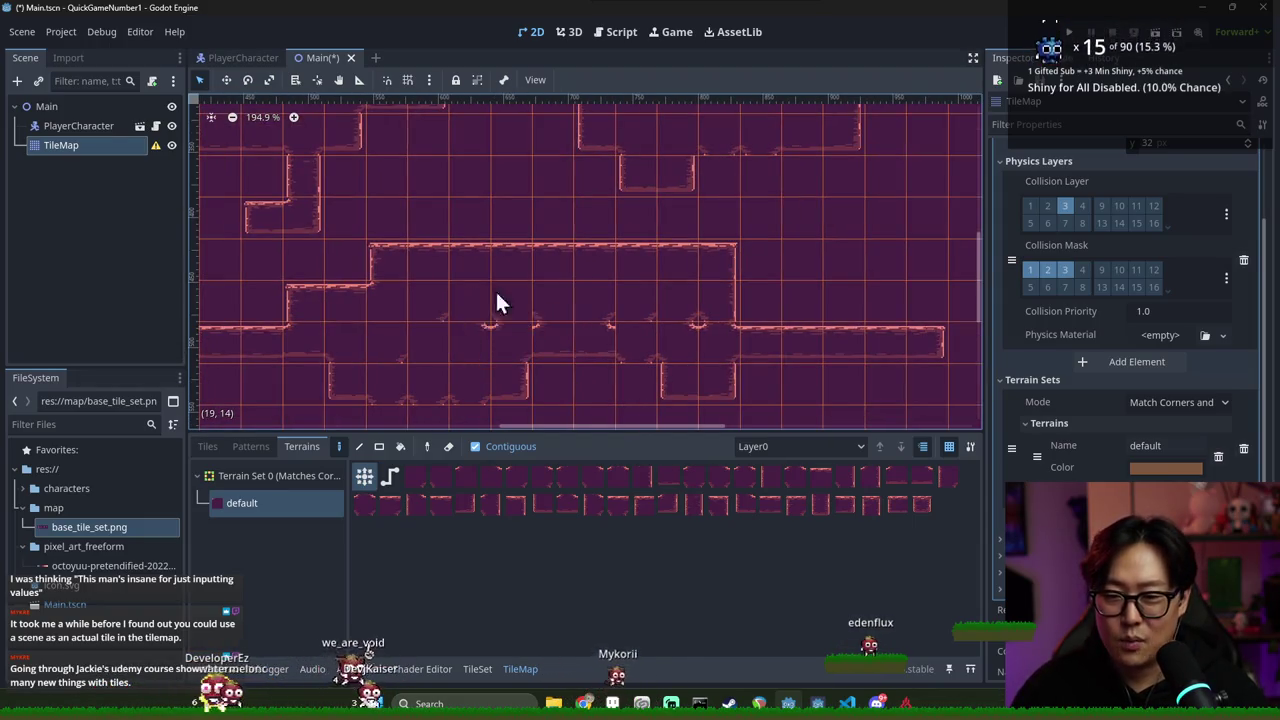
{"action": "scroll", "coordinate": [580, 320], "scroll_direction": "down", "scroll_amount": 1}
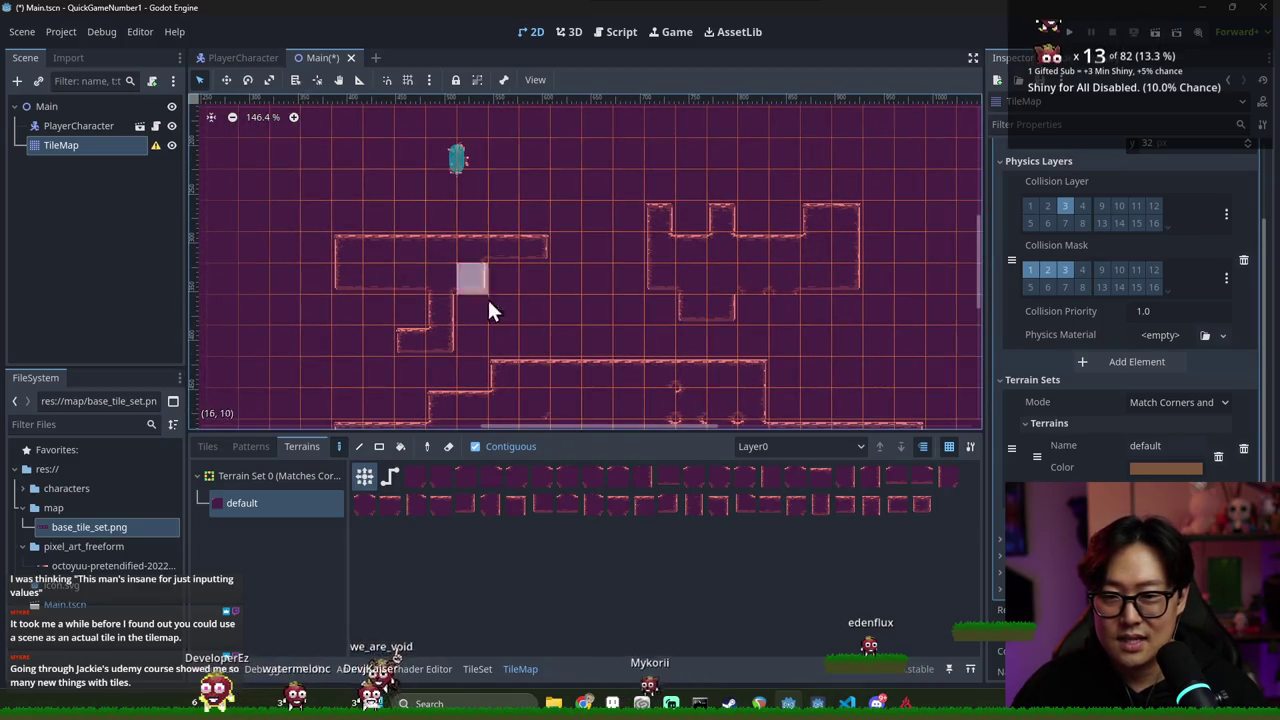
{"action": "scroll", "coordinate": [500, 266], "scroll_direction": "down", "scroll_amount": 2}
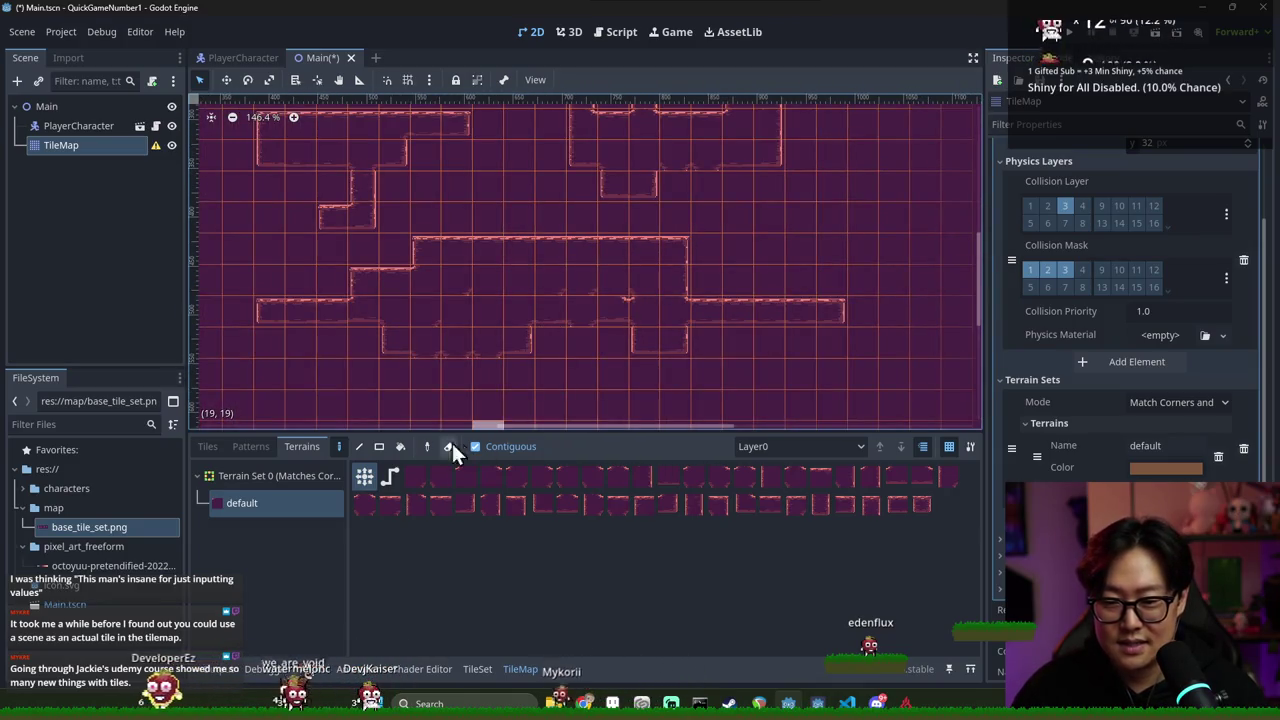
Draw a connected wall run on the level's right side with the Path tool, plus one tile near the middle
{"action": "left_click", "coordinate": [389, 480]}
{"action": "left_click_drag", "start_coordinate": [642, 277], "coordinate": [846, 220]}
{"action": "left_click", "coordinate": [580, 268]}
{"action": "scroll", "coordinate": [580, 269], "scroll_direction": "up", "scroll_amount": 3}
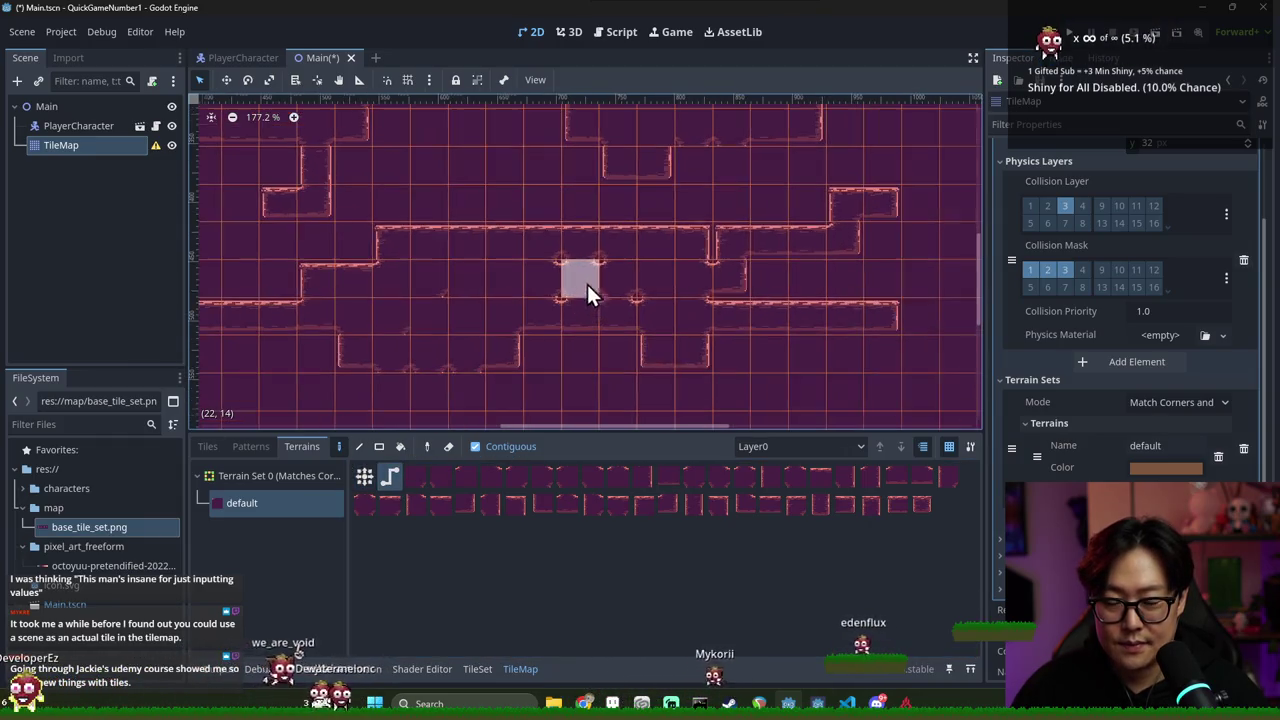
{"action": "scroll", "coordinate": [579, 272], "scroll_direction": "up", "scroll_amount": 3}
{"action": "scroll", "coordinate": [571, 270], "scroll_direction": "up", "scroll_amount": 1}
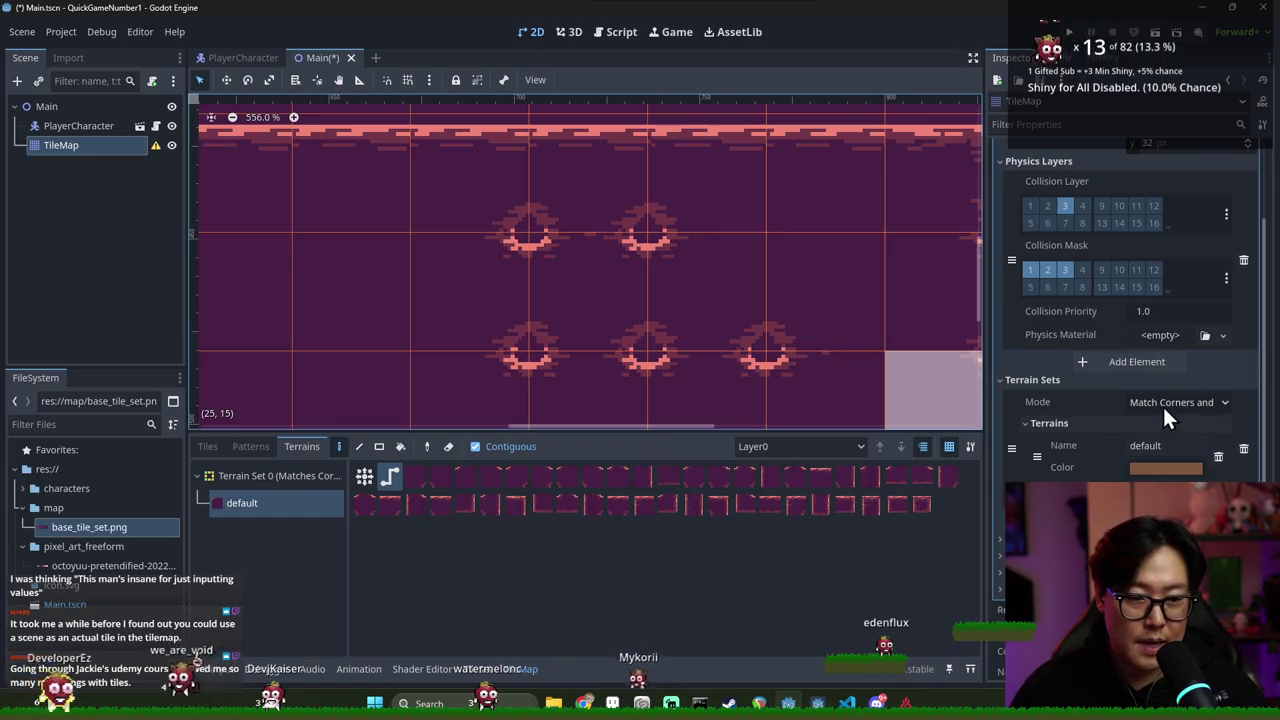
Show the TileSet's default terrain paint view and zoom into the atlas
{"action": "scroll", "coordinate": [1163, 402], "scroll_direction": "up", "scroll_amount": 3}
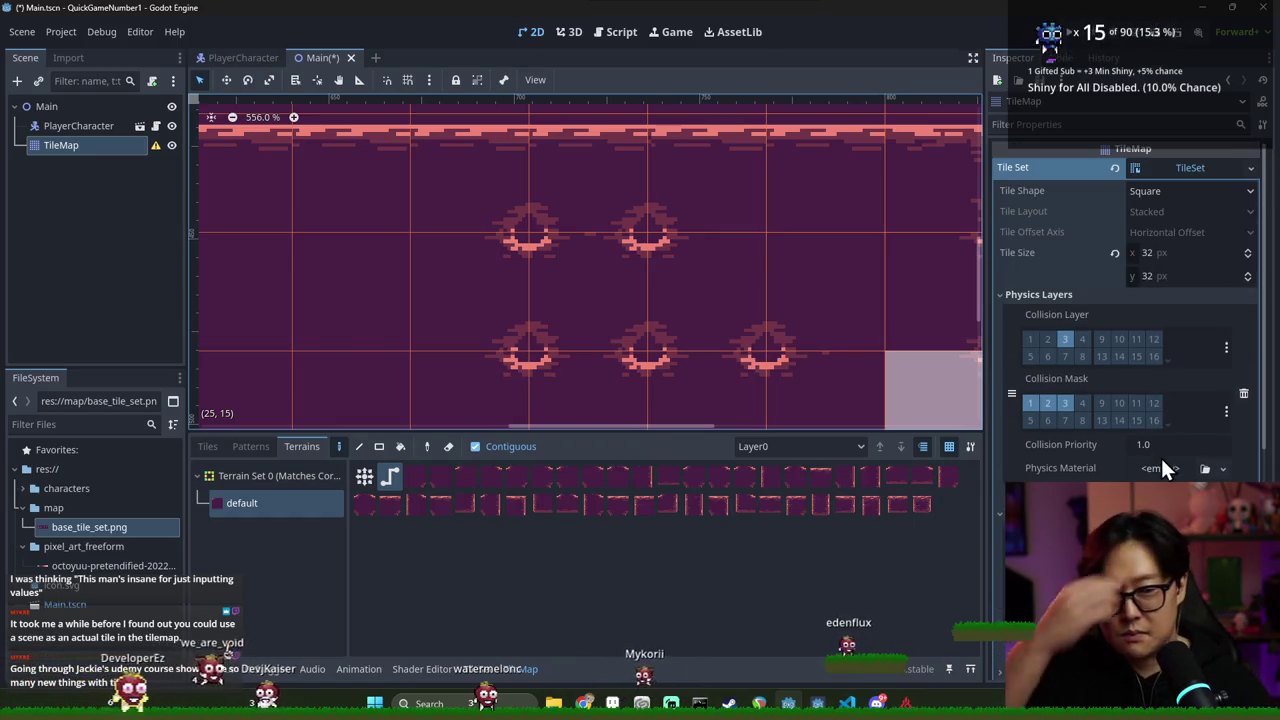
{"action": "left_click", "coordinate": [478, 668]}
{"action": "scroll", "coordinate": [833, 558], "scroll_direction": "up", "scroll_amount": 2}
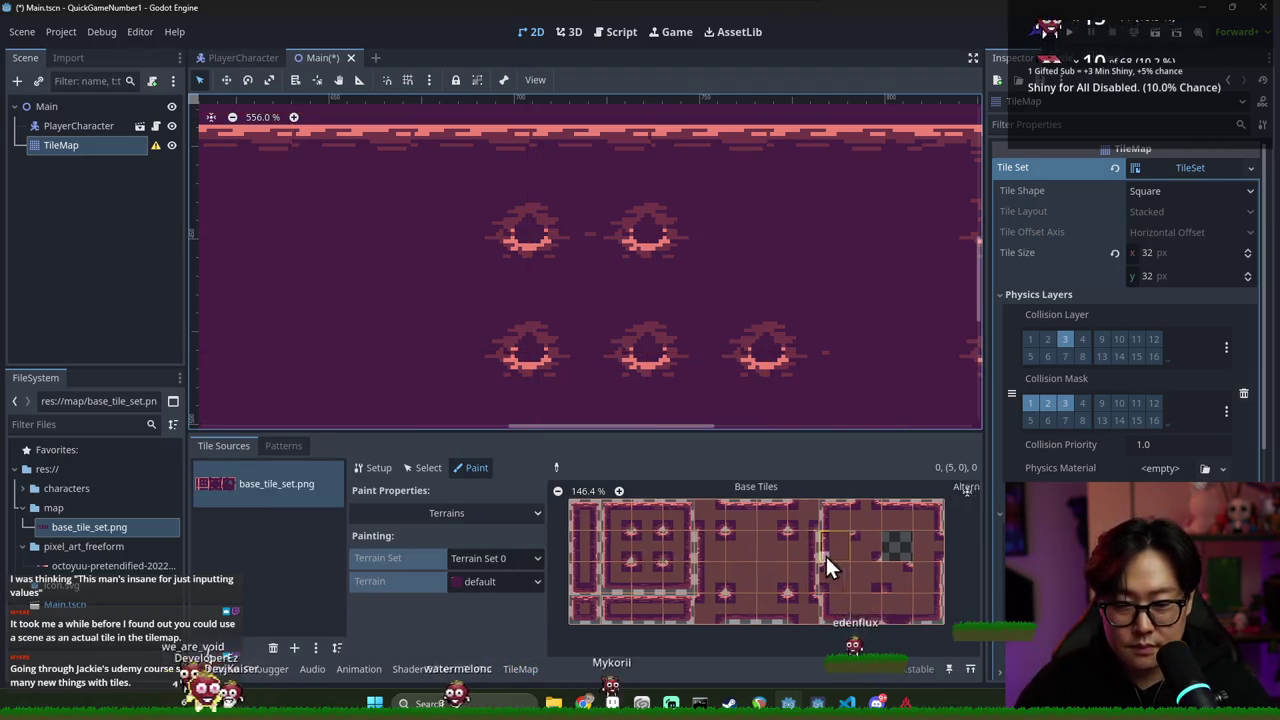
{"action": "scroll", "coordinate": [814, 568], "scroll_direction": "up", "scroll_amount": 2}
{"action": "scroll", "coordinate": [731, 545], "scroll_direction": "up", "scroll_amount": 3}
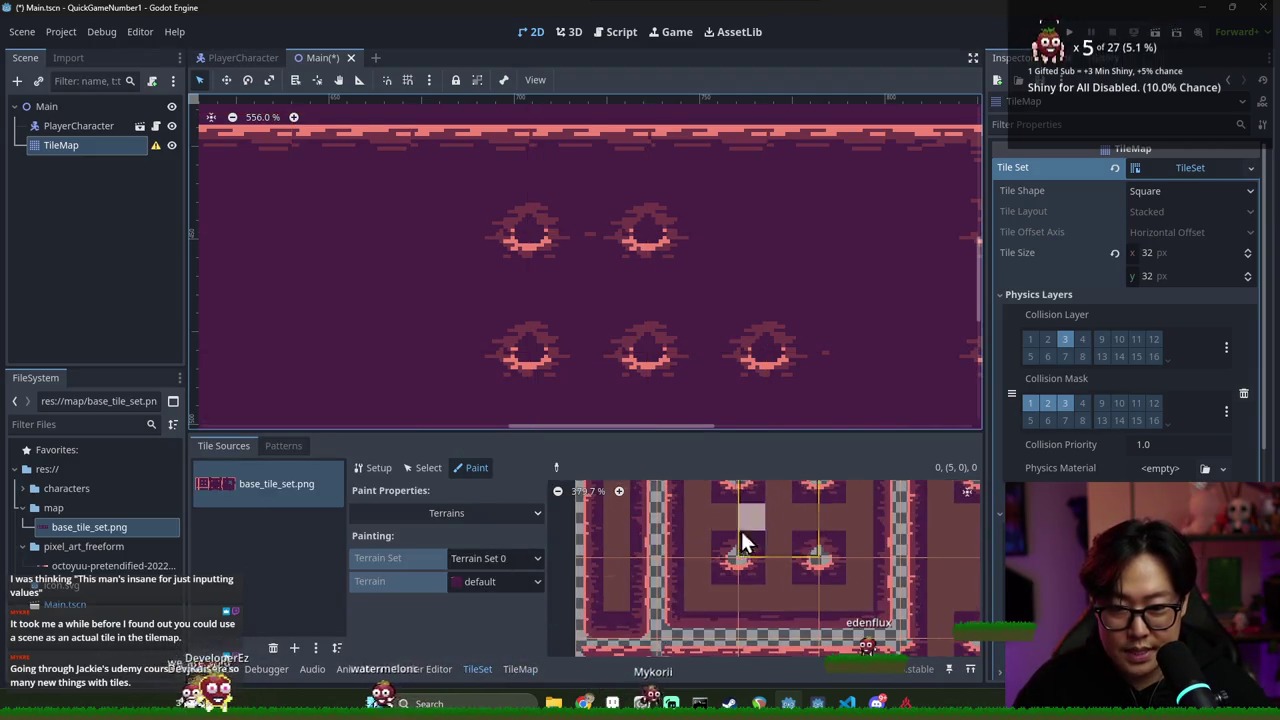
{"action": "scroll", "coordinate": [700, 530], "scroll_direction": "up", "scroll_amount": 2}
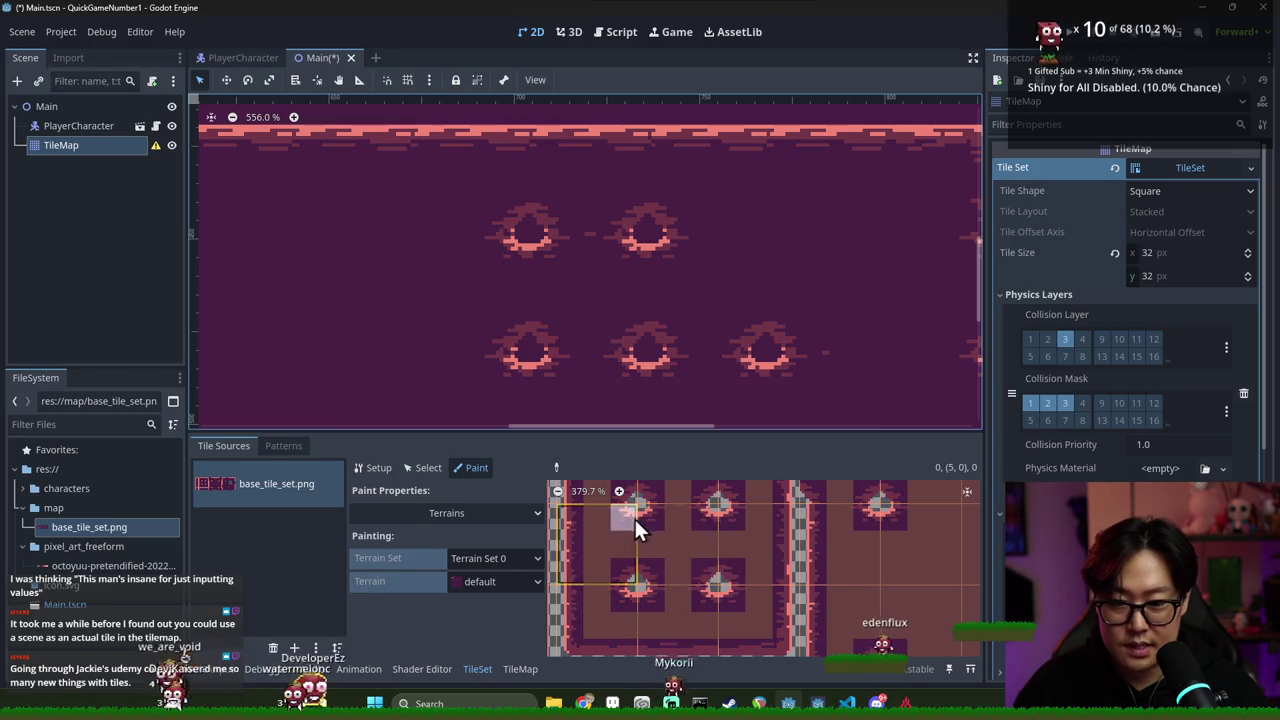
Scroll through the atlas's painted terrain bits, then deselect the TileMap on empty canvas
{"action": "scroll", "coordinate": [680, 538], "scroll_direction": "down", "scroll_amount": 2}
{"action": "scroll", "coordinate": [689, 541], "scroll_direction": "down", "scroll_amount": 1}
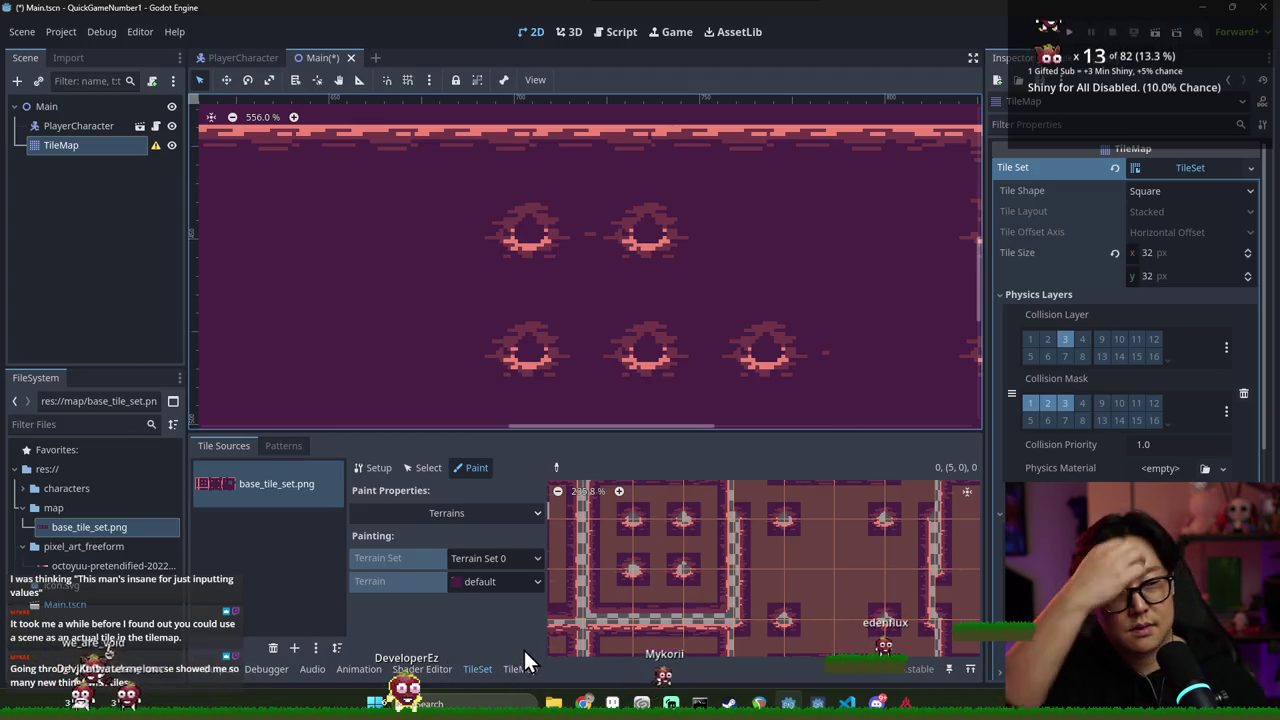
{"action": "scroll", "coordinate": [733, 568], "scroll_direction": "down", "scroll_amount": 2}
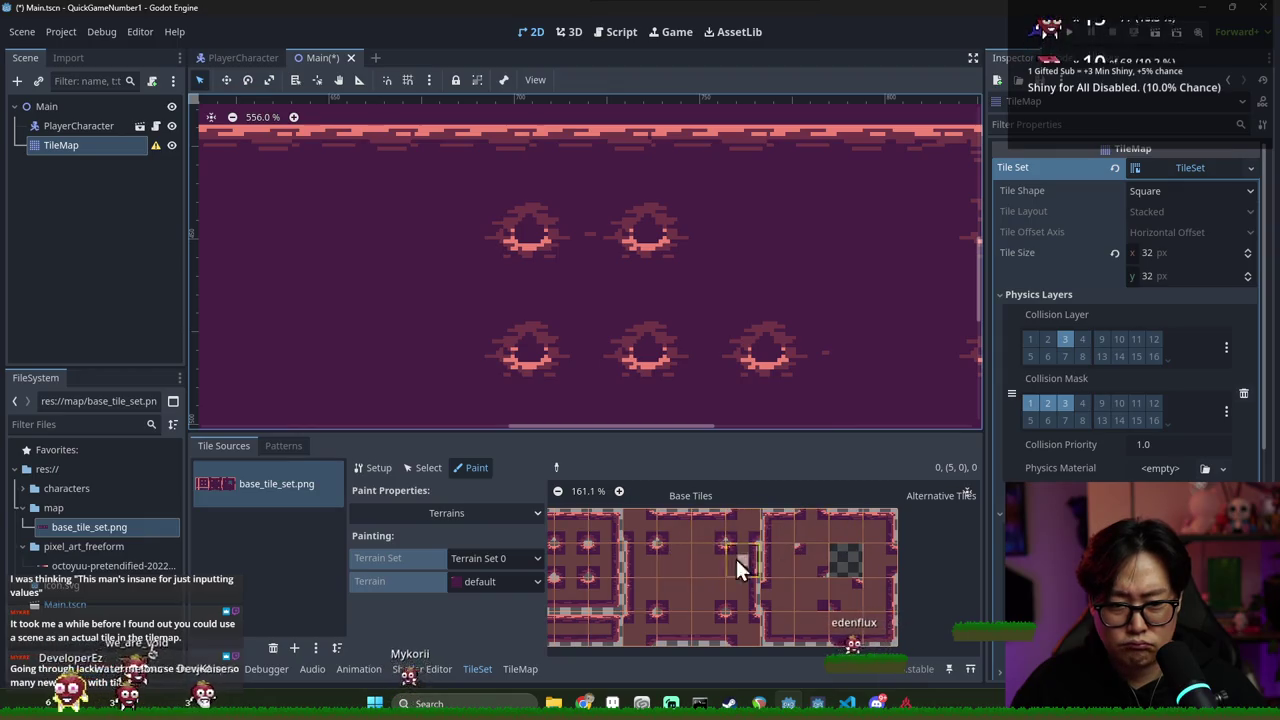
{"action": "scroll", "coordinate": [570, 327], "scroll_direction": "down", "scroll_amount": 3}
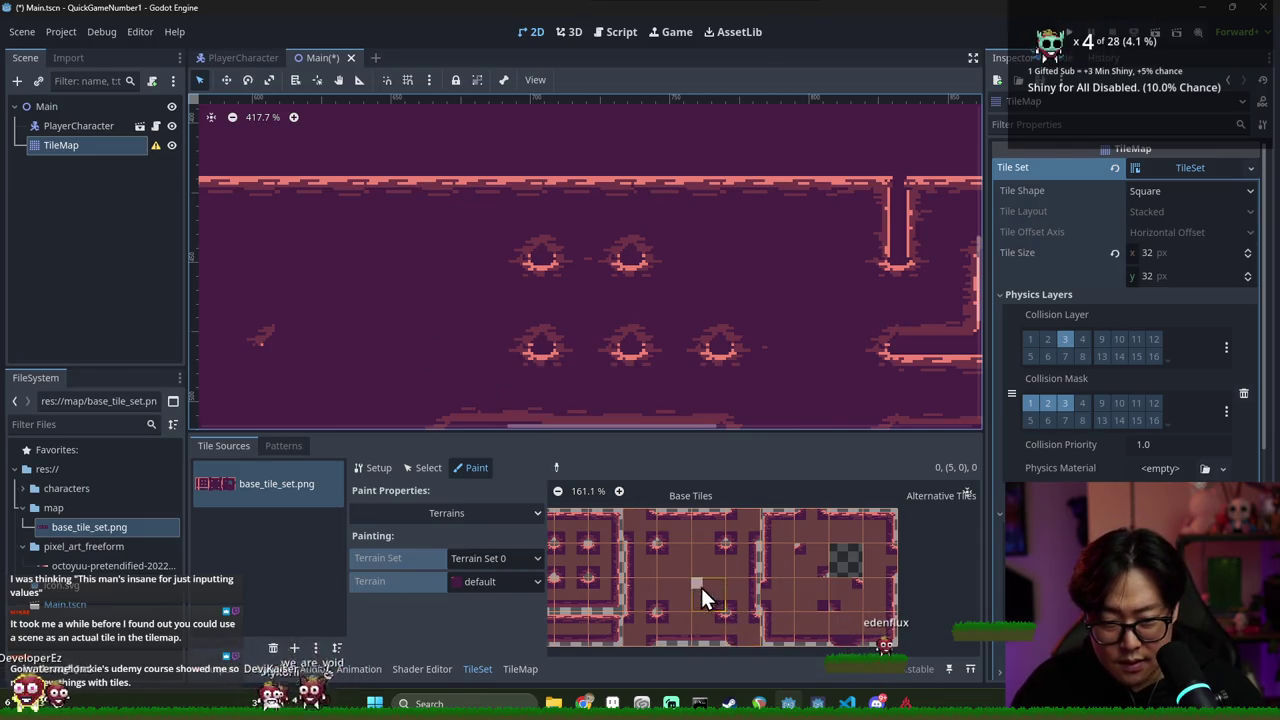
{"action": "scroll", "coordinate": [714, 584], "scroll_direction": "up", "scroll_amount": 2}
{"action": "scroll", "coordinate": [740, 556], "scroll_direction": "down", "scroll_amount": 2}
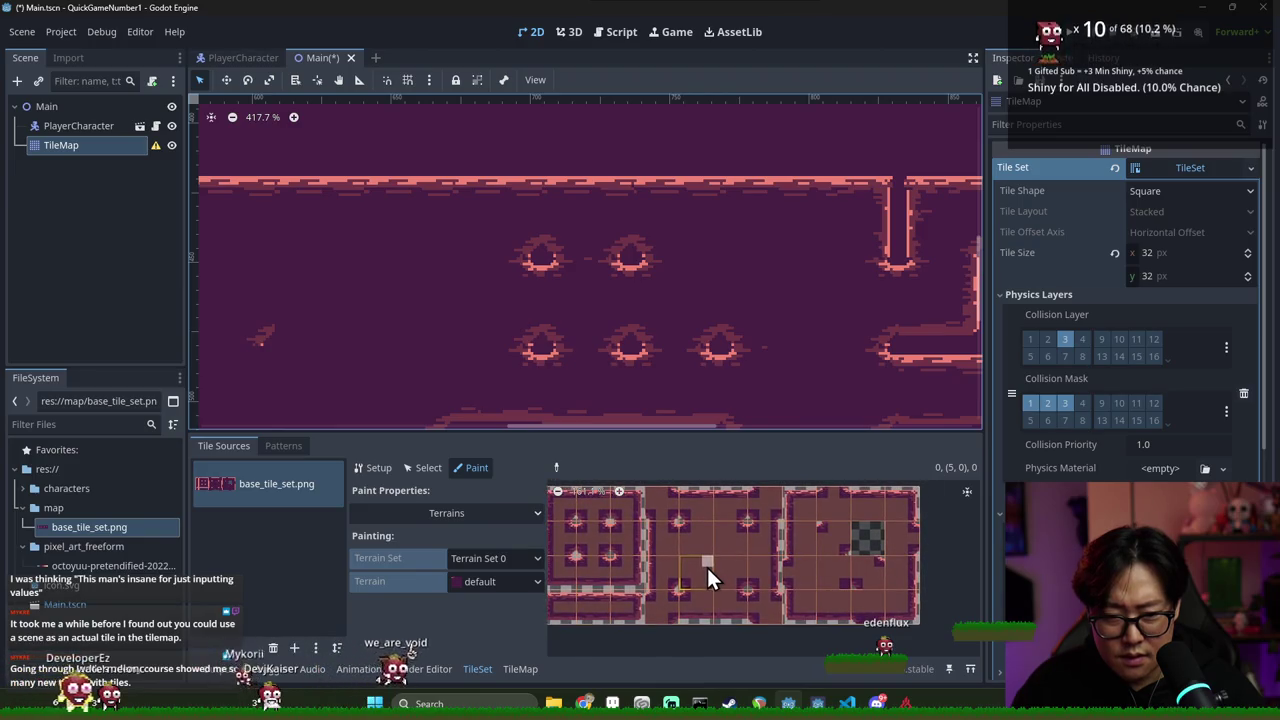
{"action": "scroll", "coordinate": [706, 565], "scroll_direction": "up", "scroll_amount": 2}
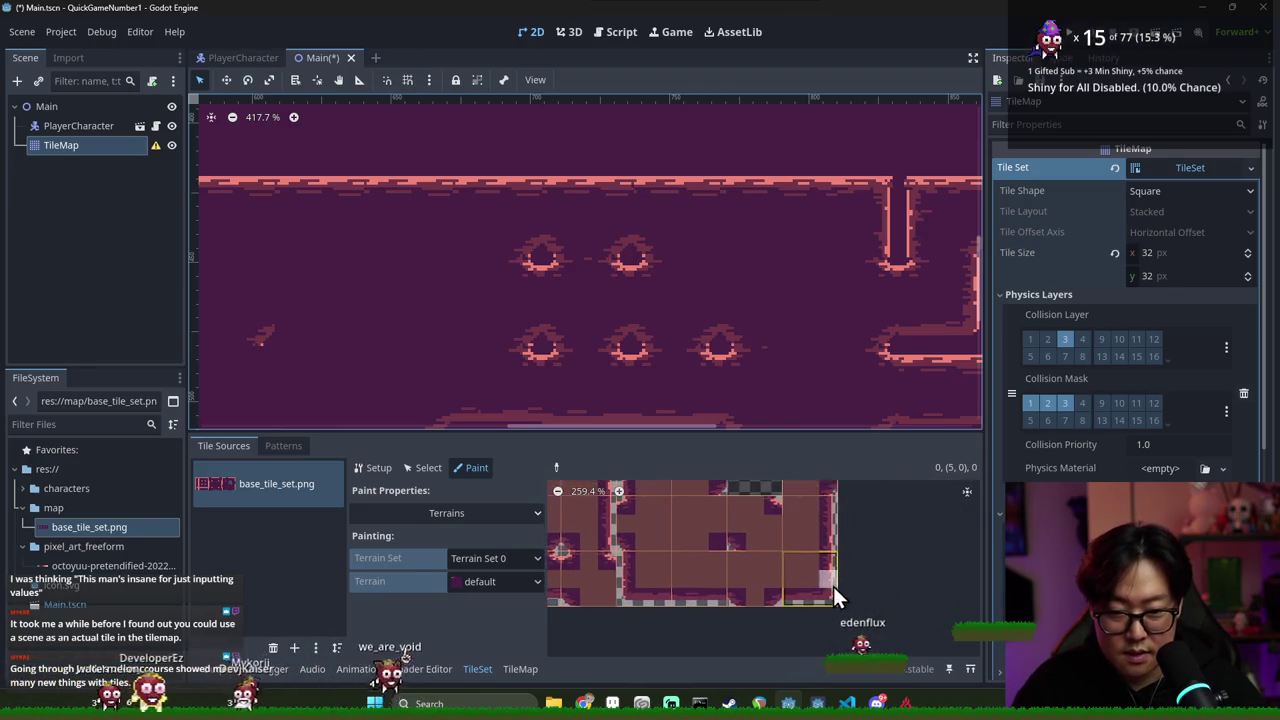
{"action": "mouse_move", "coordinate": [626, 364]}
{"action": "left_mouse_down"}
{"action": "mouse_move", "coordinate": [592, 299]}
{"action": "mouse_move", "coordinate": [600, 340]}
{"action": "left_mouse_up"}
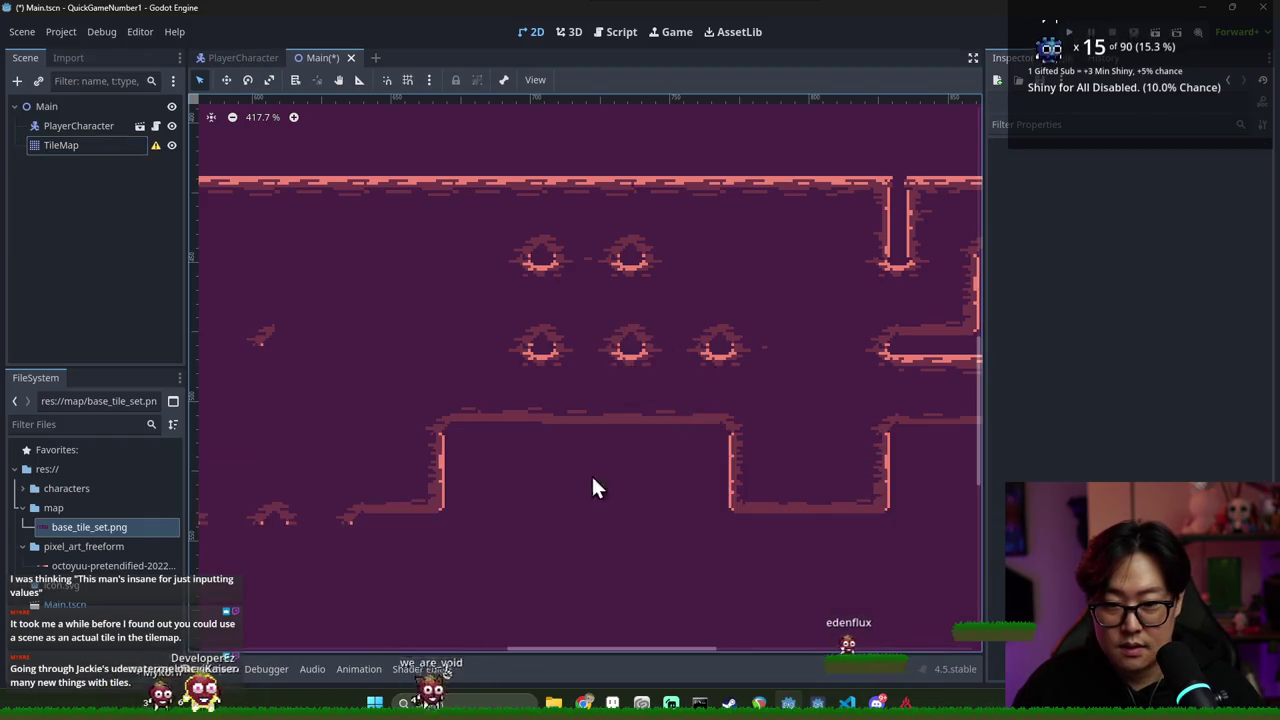
{"action": "left_click", "coordinate": [421, 669]}
Reselect the TileMap and paint a continuous default-terrain wall over the isolated bumps
{"action": "left_click", "coordinate": [171, 148]}
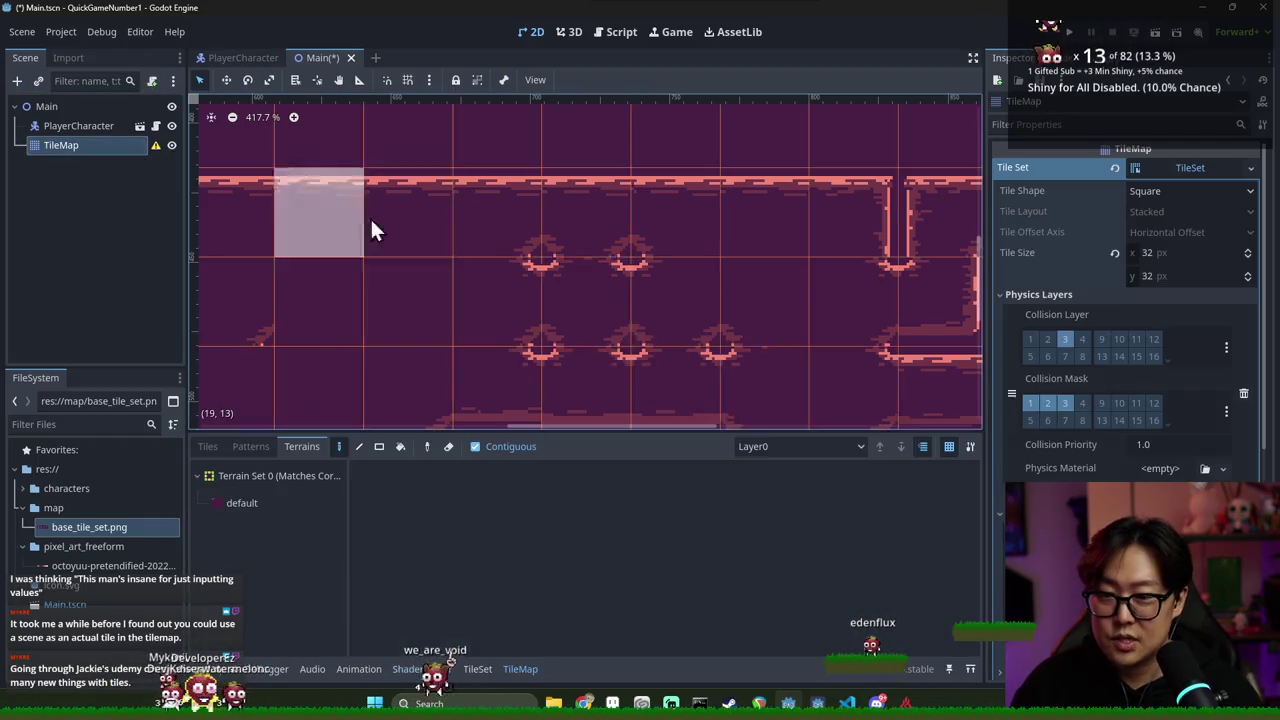
{"action": "scroll", "coordinate": [700, 360], "scroll_direction": "down", "scroll_amount": 2}
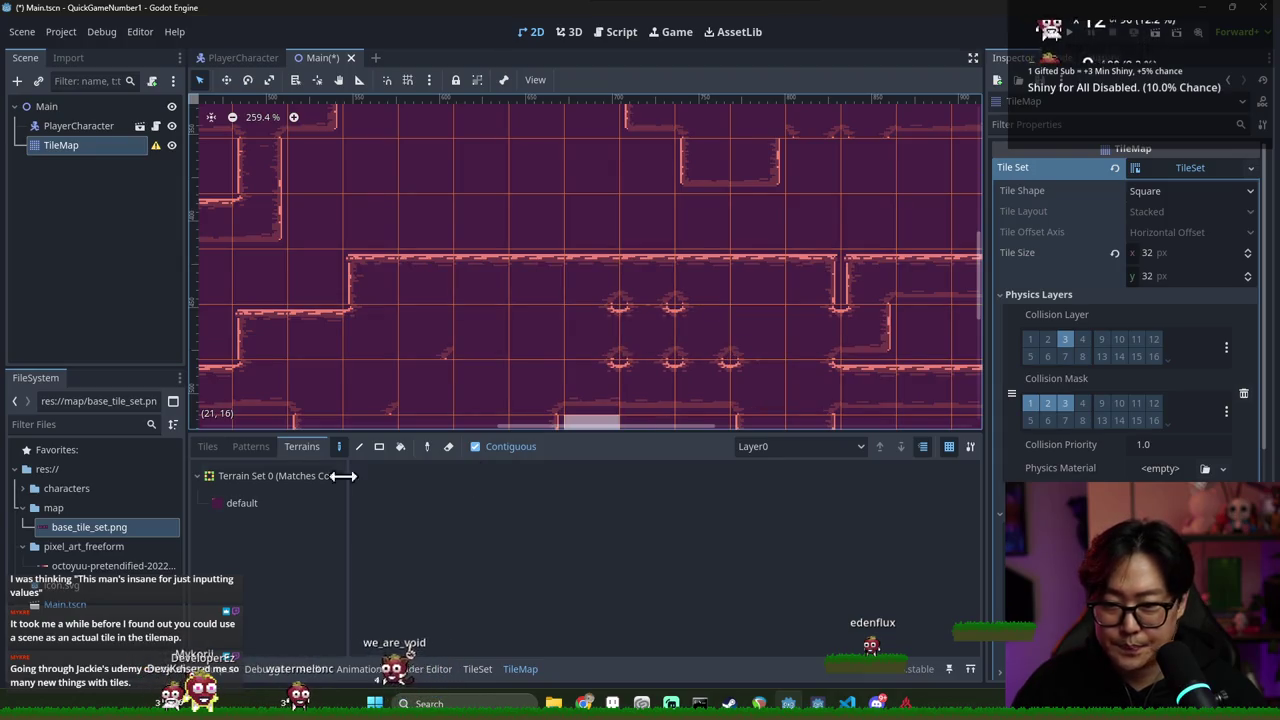
{"action": "left_click", "coordinate": [283, 497]}
{"action": "mouse_move", "coordinate": [722, 315]}
{"action": "left_mouse_down"}
{"action": "mouse_move", "coordinate": [586, 334]}
{"action": "mouse_move", "coordinate": [754, 366]}
{"action": "mouse_move", "coordinate": [829, 343]}
{"action": "left_mouse_up"}
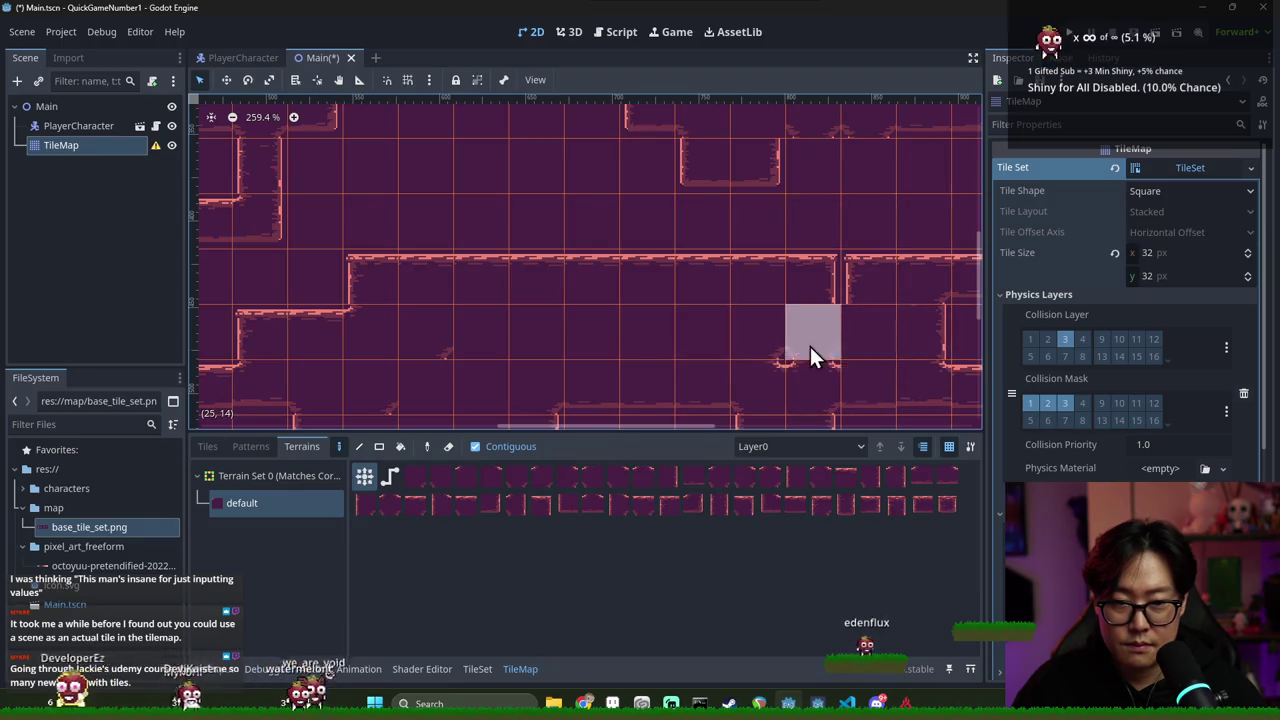
Paint default terrain across the lower part of the level
{"action": "scroll", "coordinate": [765, 365], "scroll_direction": "down", "scroll_amount": 1}
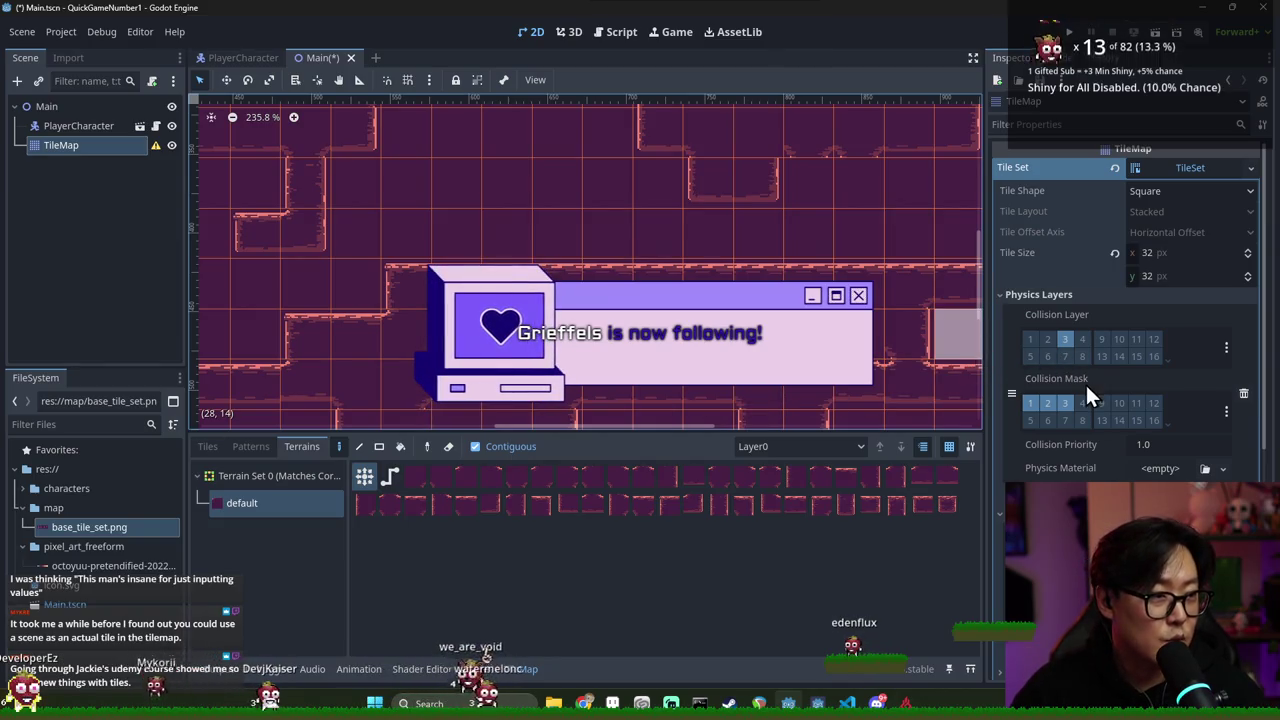
{"action": "scroll", "coordinate": [920, 375], "scroll_direction": "down", "scroll_amount": 4}
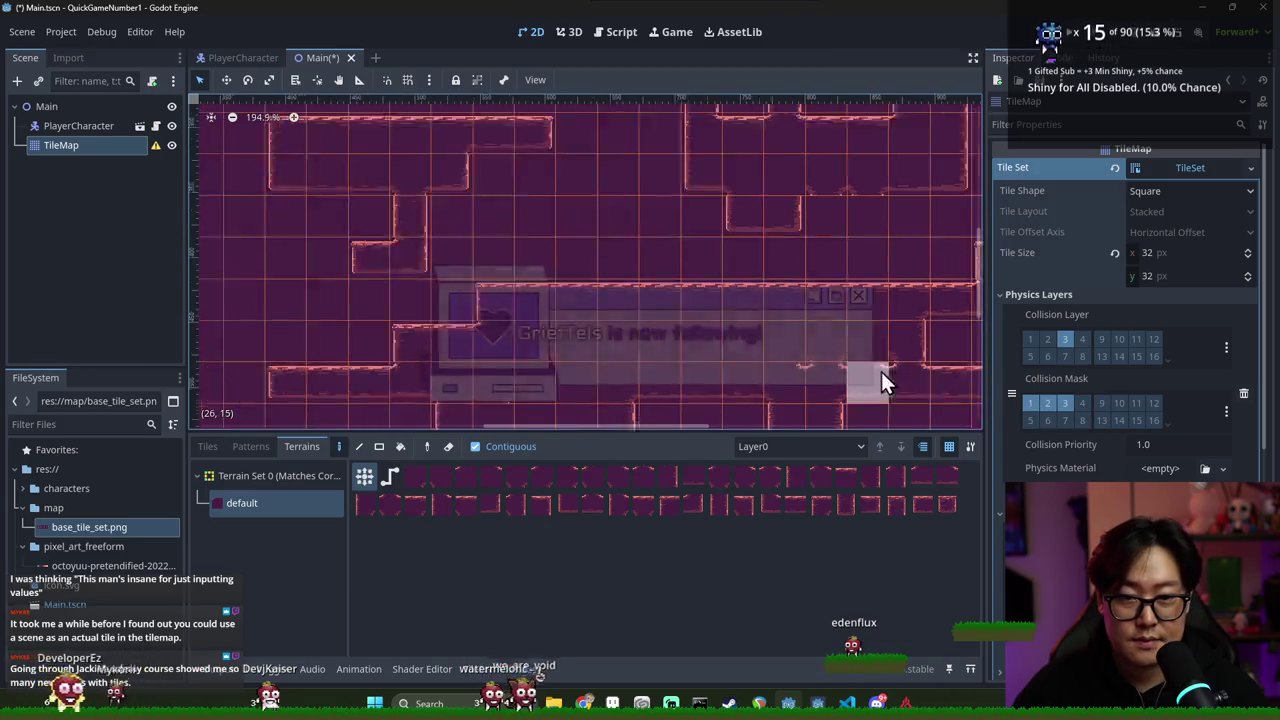
{"action": "scroll", "coordinate": [929, 270], "scroll_direction": "right", "scroll_amount": 3}
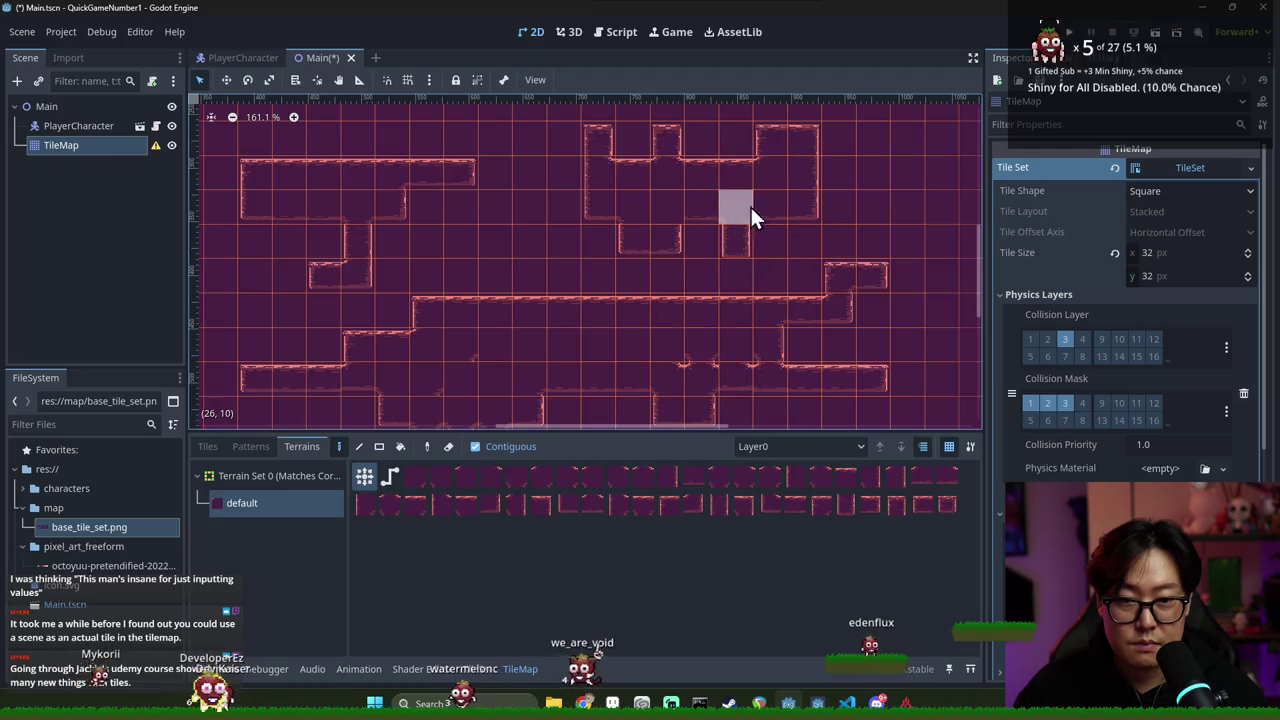
{"action": "scroll", "coordinate": [760, 255], "scroll_direction": "up", "scroll_amount": 5}
{"action": "scroll", "coordinate": [762, 262], "scroll_direction": "down", "scroll_amount": 5}
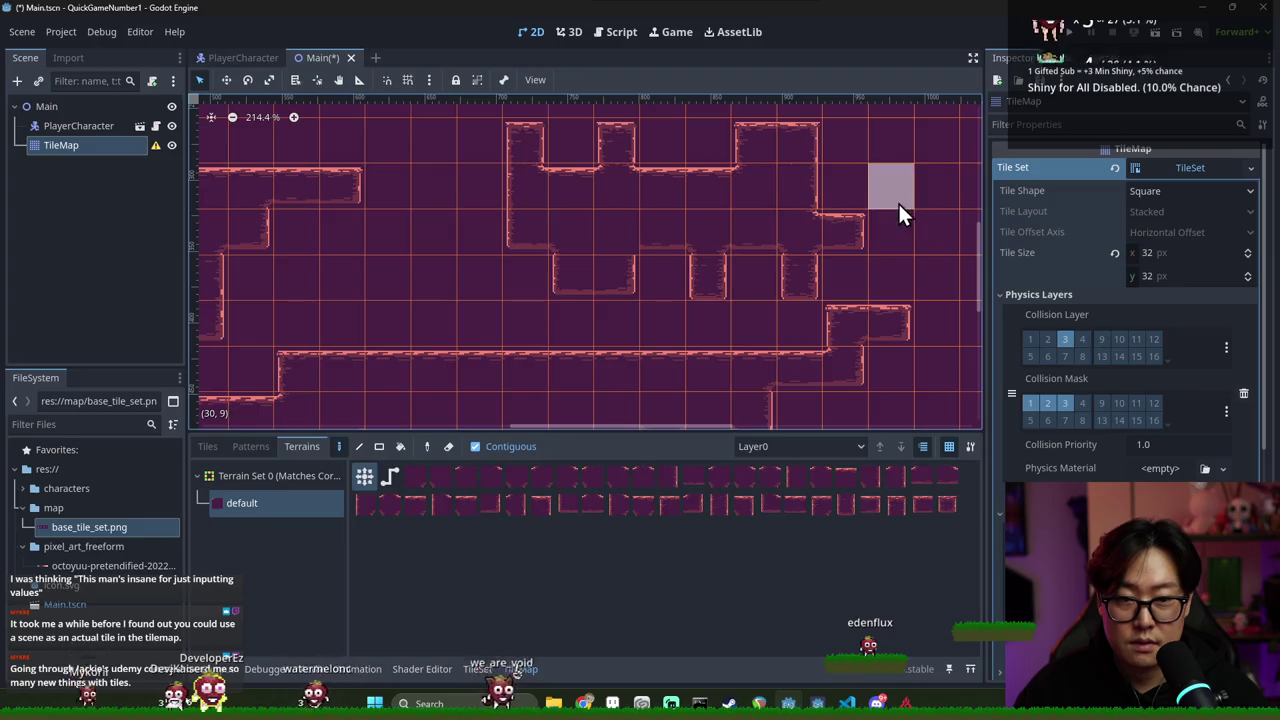
{"action": "scroll", "coordinate": [680, 260], "scroll_direction": "left", "scroll_amount": 5}
{"action": "scroll", "coordinate": [600, 278], "scroll_direction": "down", "scroll_amount": 1}
{"action": "scroll", "coordinate": [610, 250], "scroll_direction": "down", "scroll_amount": 2}
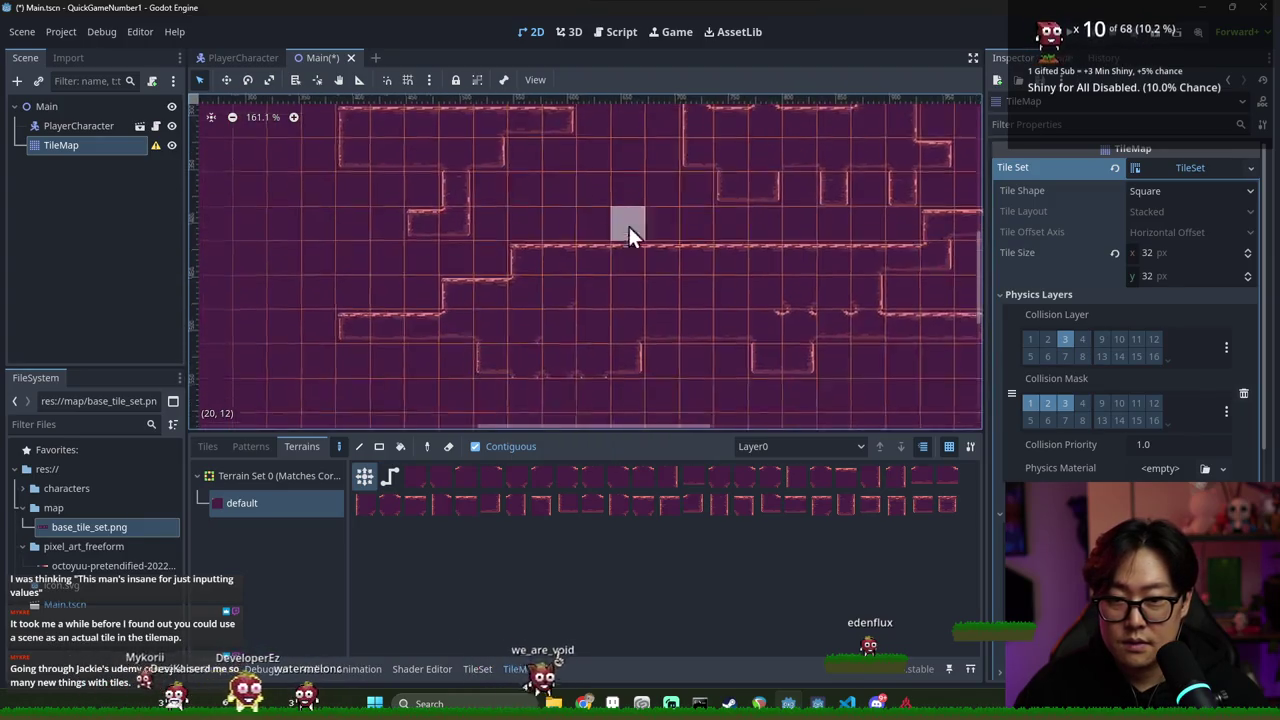
{"action": "scroll", "coordinate": [700, 260], "scroll_direction": "down", "scroll_amount": 3}
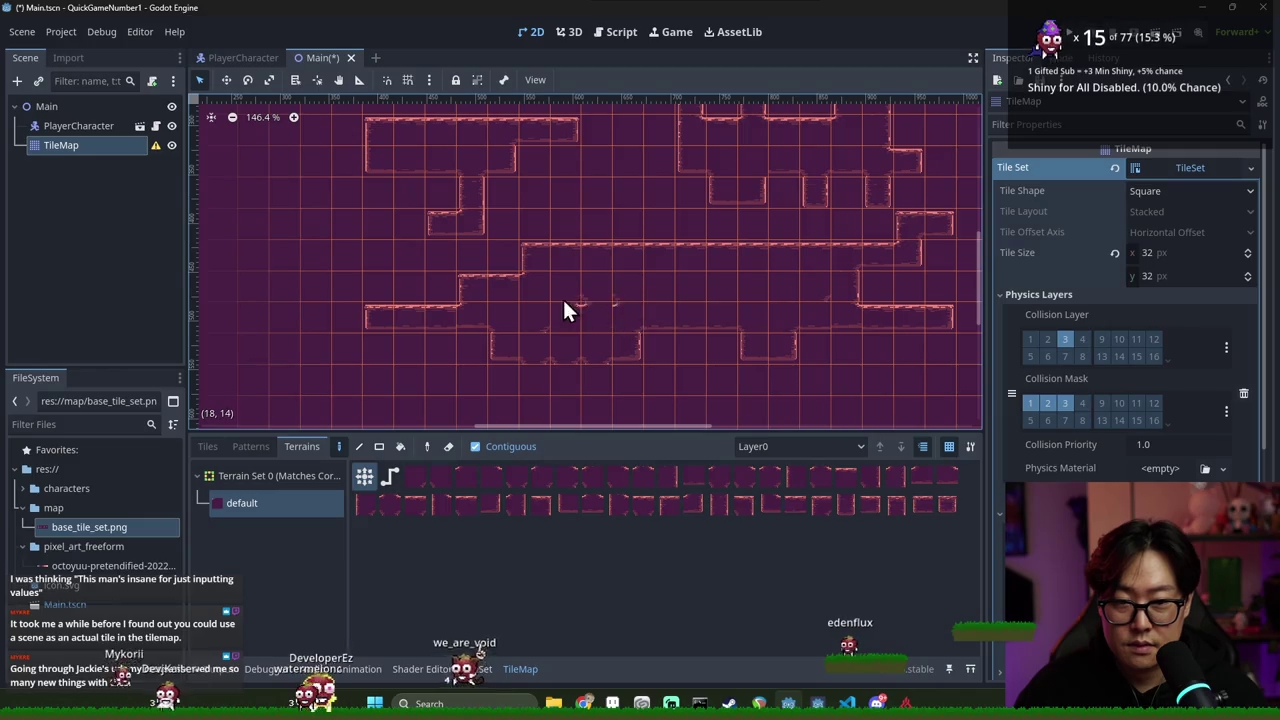
{"action": "left_click", "coordinate": [752, 332]}
{"action": "mouse_move", "coordinate": [752, 332]}
{"action": "left_mouse_down"}
{"action": "mouse_move", "coordinate": [671, 309]}
{"action": "mouse_move", "coordinate": [737, 380]}
{"action": "mouse_move", "coordinate": [600, 323]}
{"action": "mouse_move", "coordinate": [760, 340]}
{"action": "left_mouse_up"}
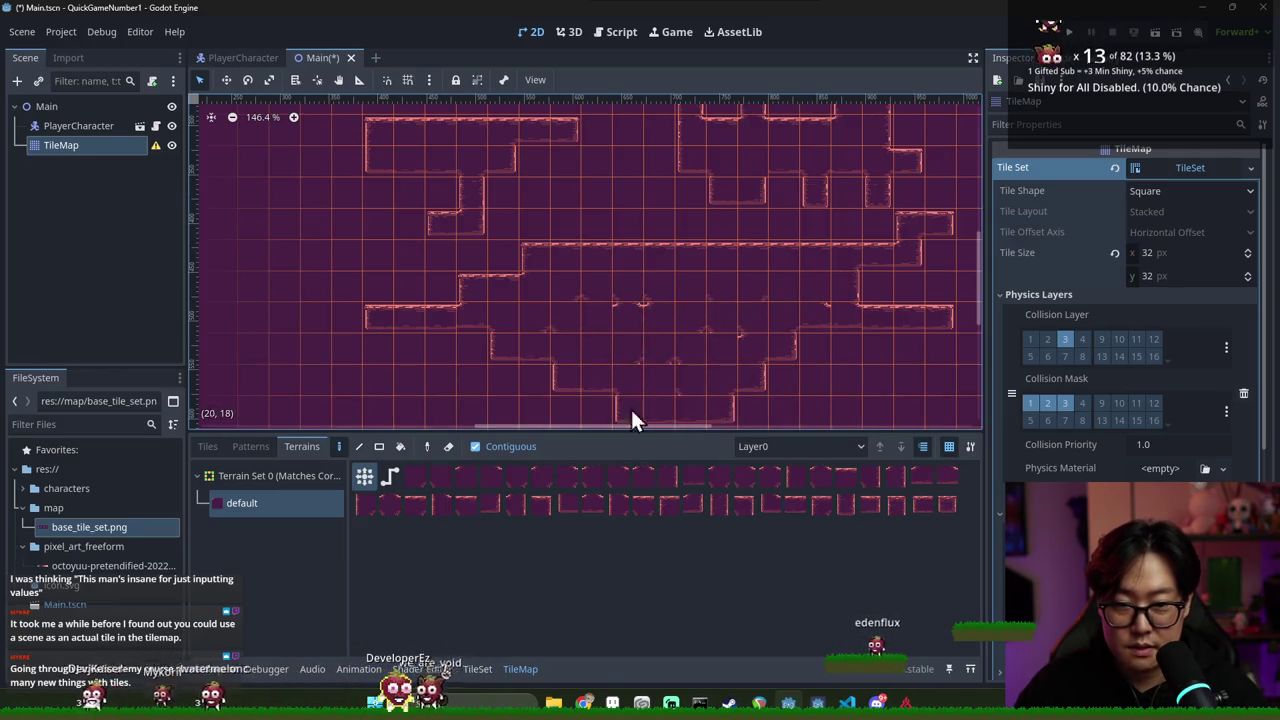
Bring up the TileSet editor for the base_tile_set atlas
{"action": "scroll", "coordinate": [674, 331], "scroll_direction": "down", "scroll_amount": 2}
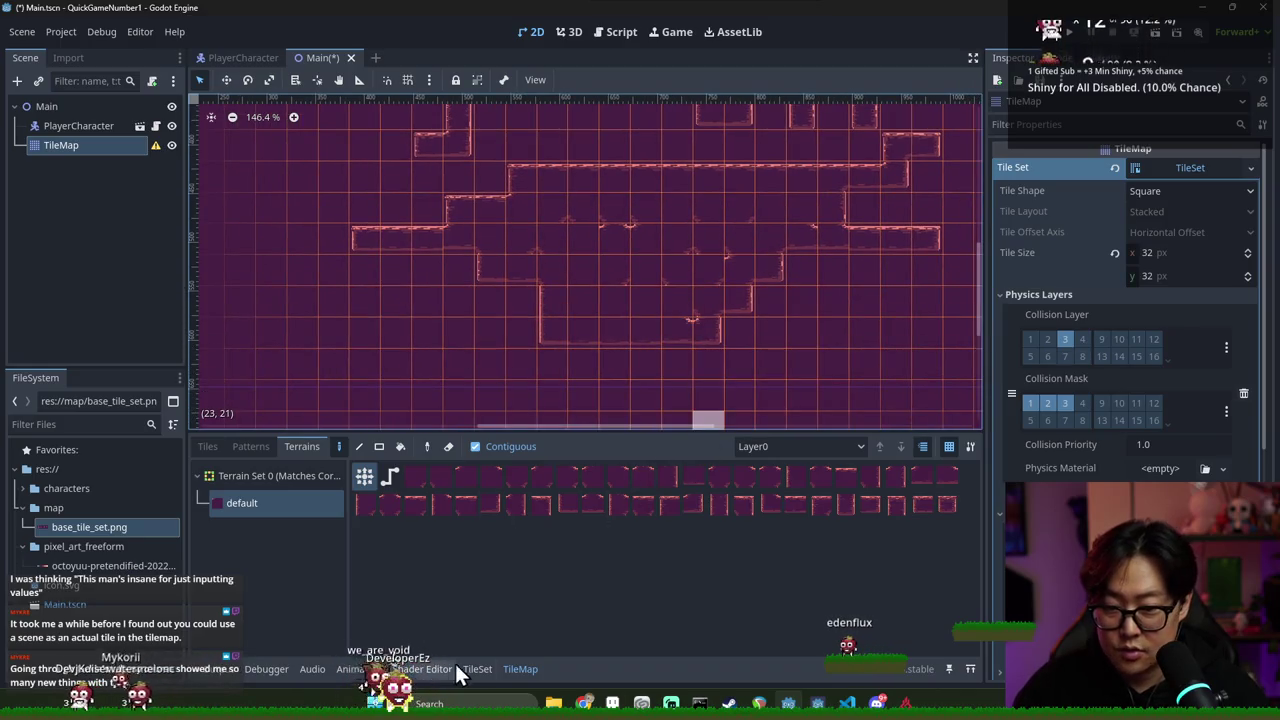
{"action": "left_click", "coordinate": [477, 669]}
{"action": "scroll", "coordinate": [643, 561], "scroll_direction": "up", "scroll_amount": 5}
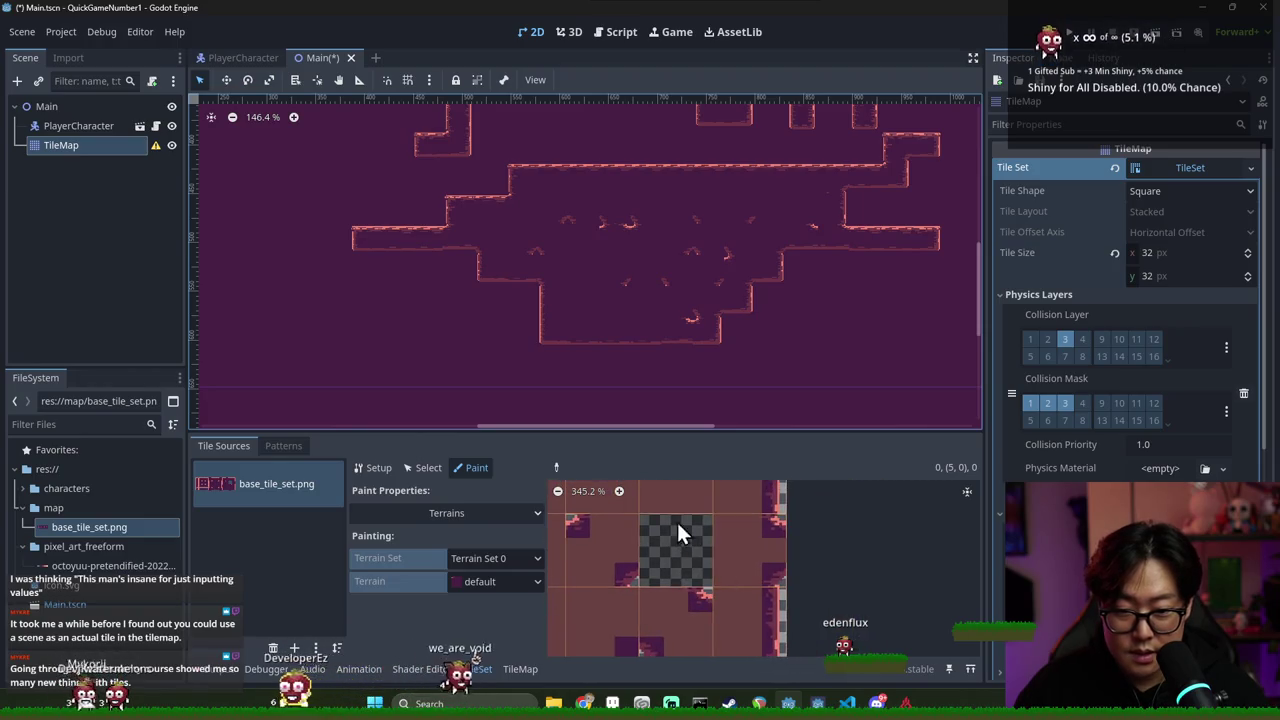
Save the Main scene with its painted terrain
{"action": "scroll", "coordinate": [693, 540], "scroll_direction": "down", "scroll_amount": 1}
{"action": "scroll", "coordinate": [620, 542], "scroll_direction": "down", "scroll_amount": 2}
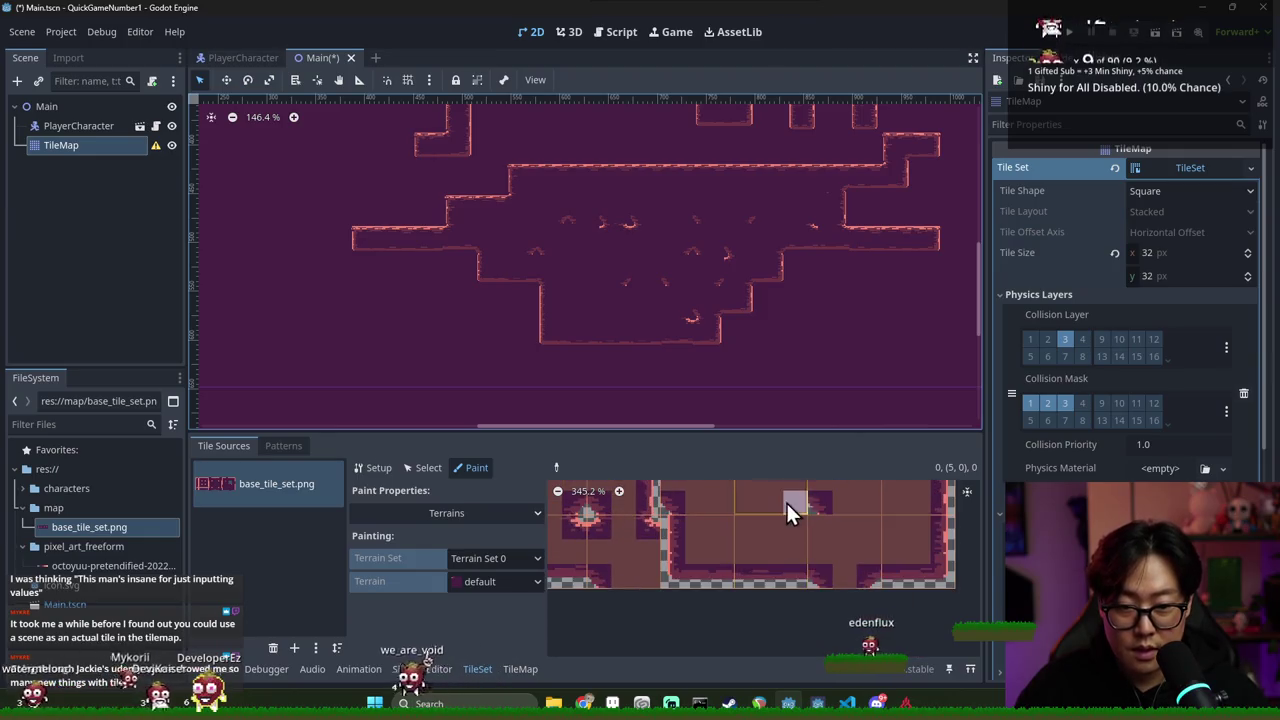
{"action": "scroll", "coordinate": [815, 527], "scroll_direction": "up", "scroll_amount": 1}
{"action": "scroll", "coordinate": [737, 569], "scroll_direction": "down", "scroll_amount": 4}
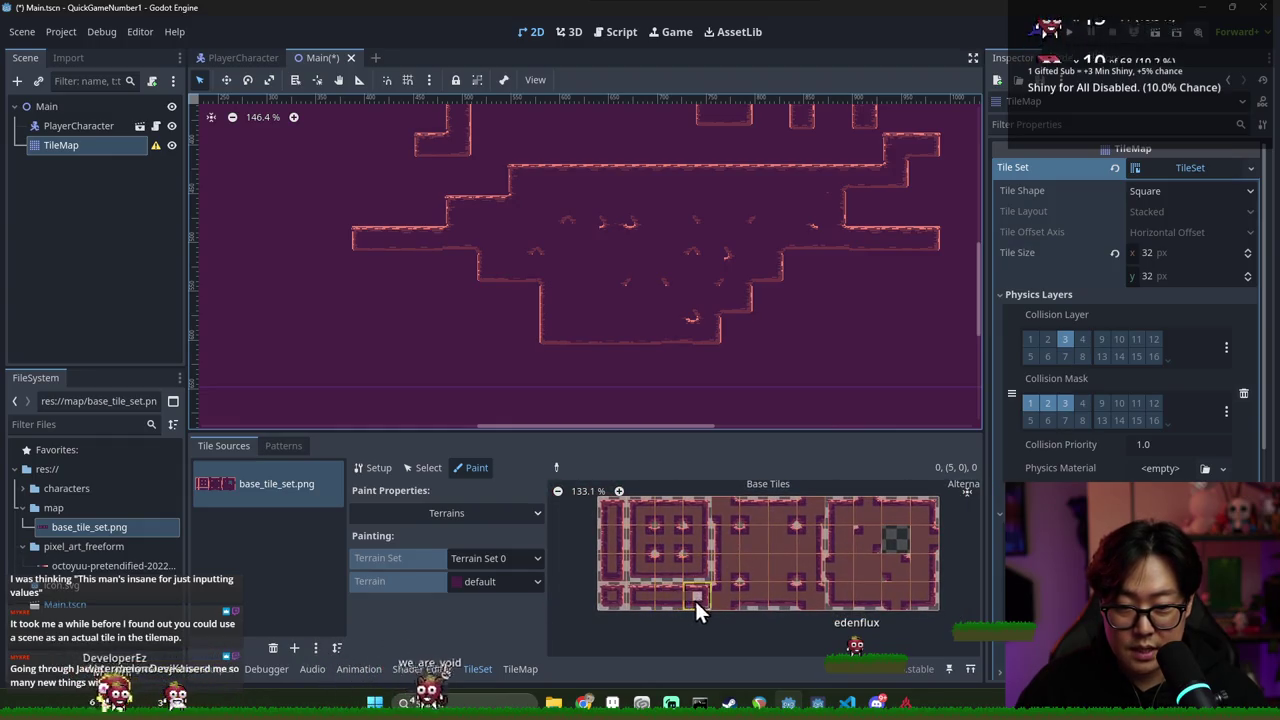
{"action": "key", "text": "ctrl+s"}
Reselect the TileMap and paint another default-terrain tile onto the level
{"action": "left_click", "coordinate": [660, 278]}
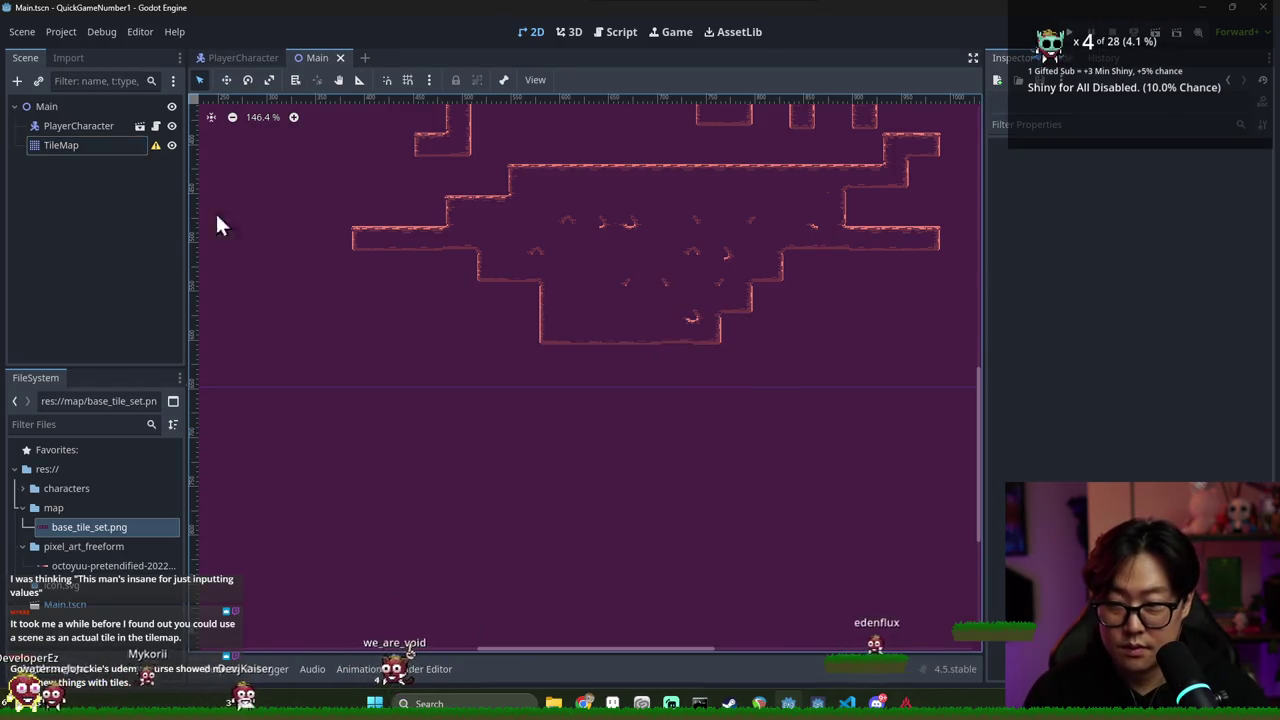
{"action": "left_click", "coordinate": [80, 145]}
{"action": "left_click", "coordinate": [305, 503]}
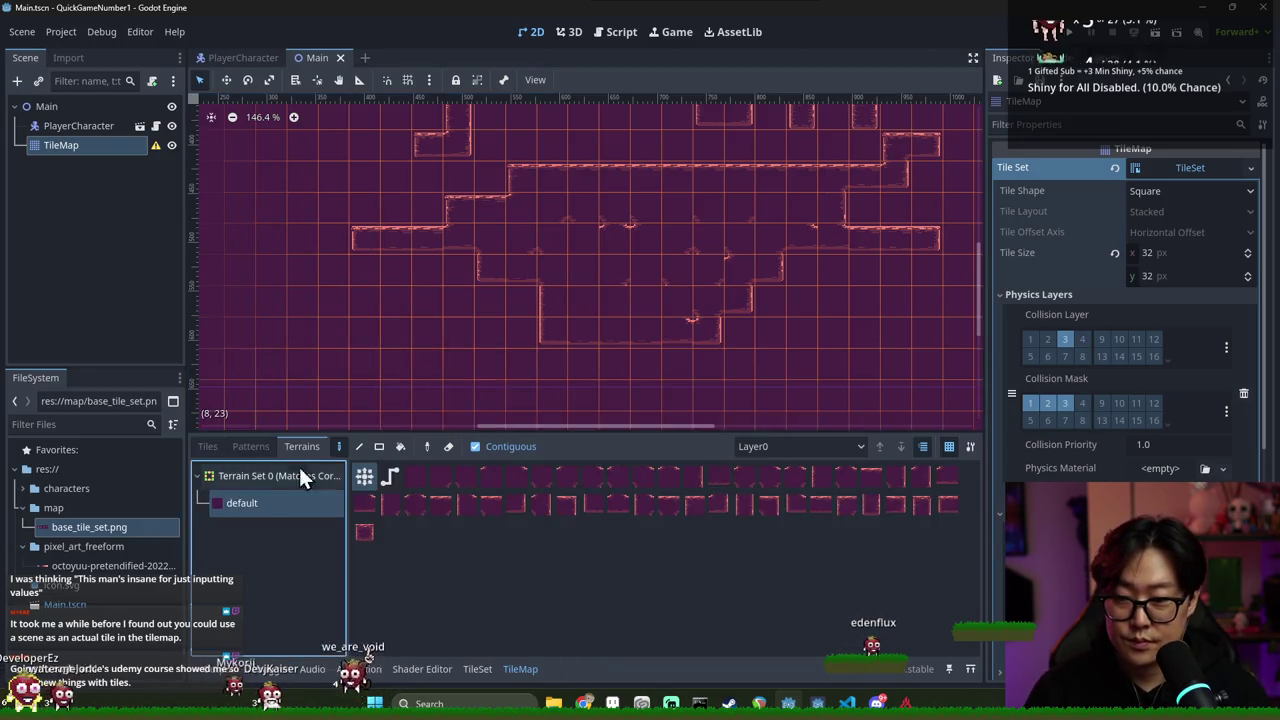
{"action": "left_click", "coordinate": [696, 292]}
{"action": "scroll", "coordinate": [649, 294], "scroll_direction": "down", "scroll_amount": 2}
{"action": "scroll", "coordinate": [682, 244], "scroll_direction": "down", "scroll_amount": 2}
{"action": "scroll", "coordinate": [672, 265], "scroll_direction": "down", "scroll_amount": 2}
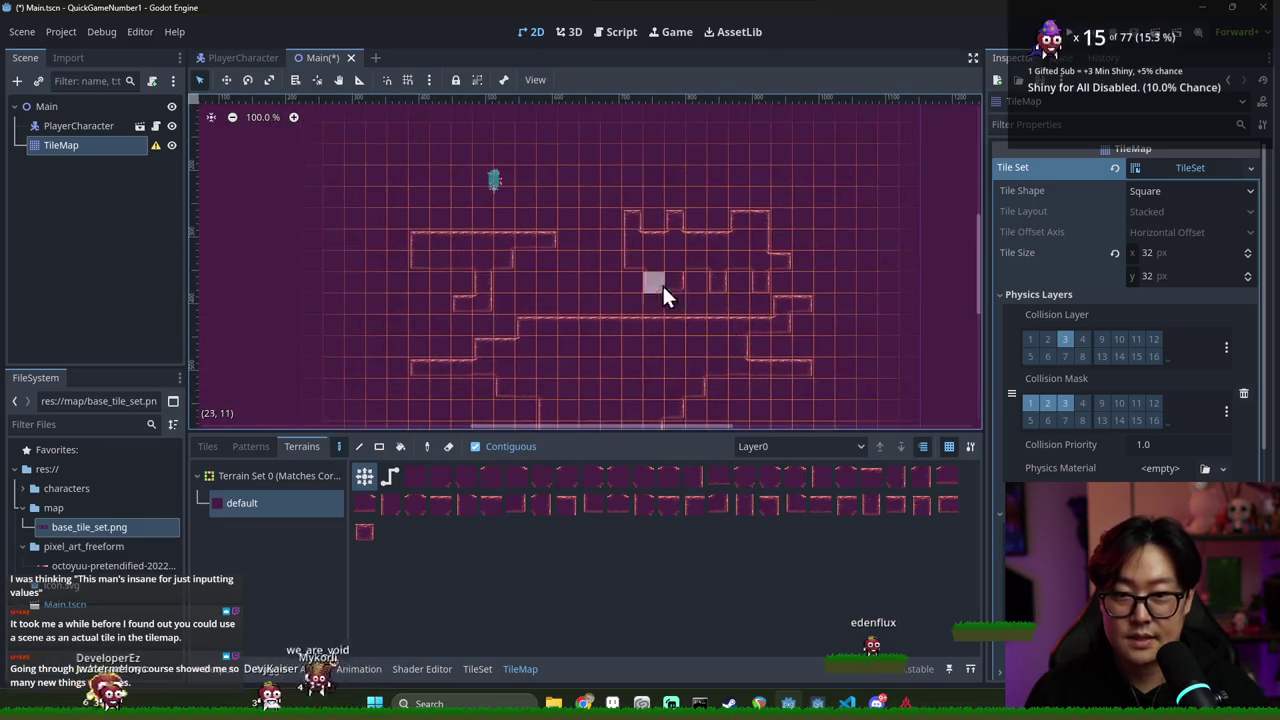
Save the Main scene and open the PlayerCharacter's player_character.gd script
{"action": "key", "text": "ctrl+s"}
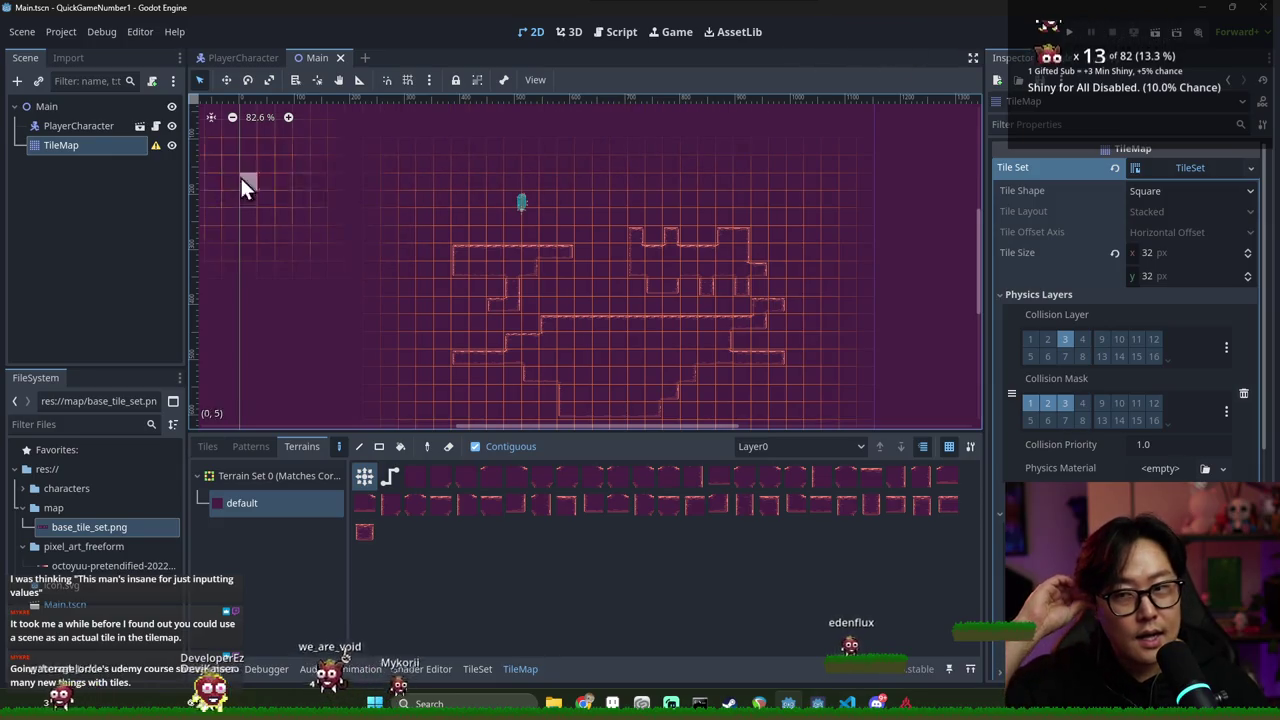
{"action": "left_click", "coordinate": [109, 130]}
{"action": "left_click", "coordinate": [155, 126]}
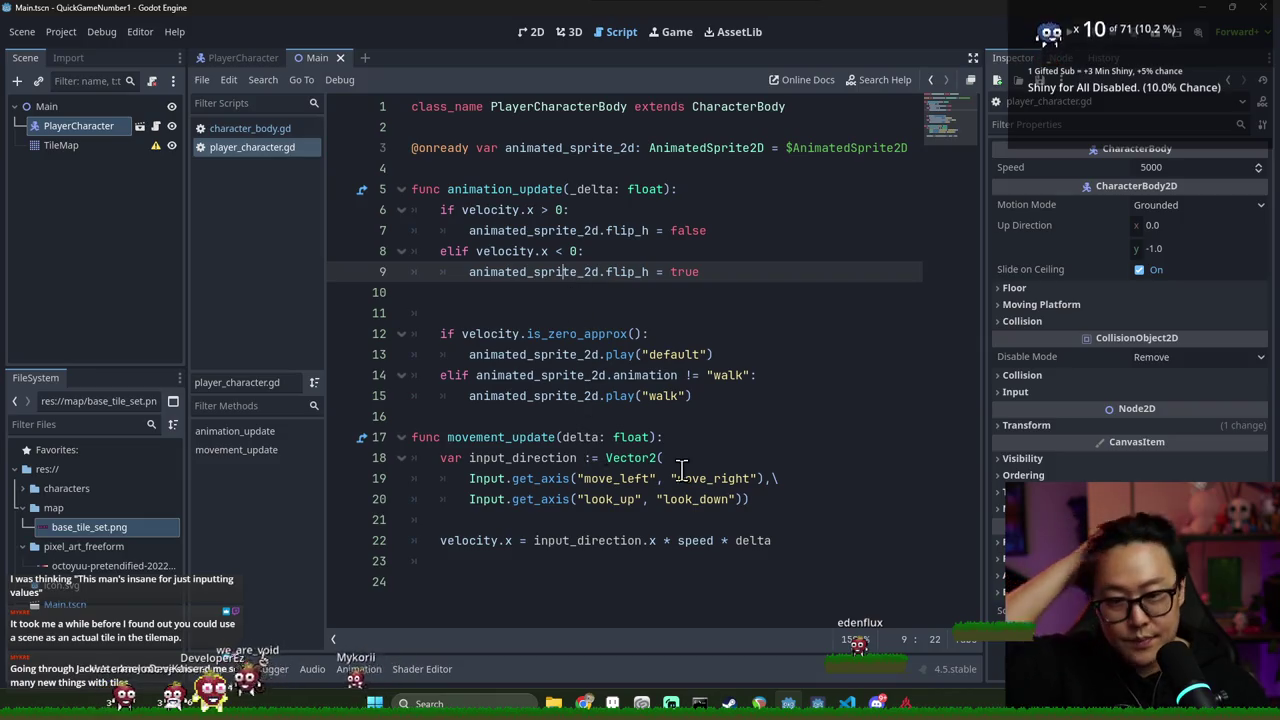
Declare 'var gravity := 980.' at the top of movement_update
{"action": "left_click", "coordinate": [703, 440]}
{"action": "key", "text": "ctrl+s"}
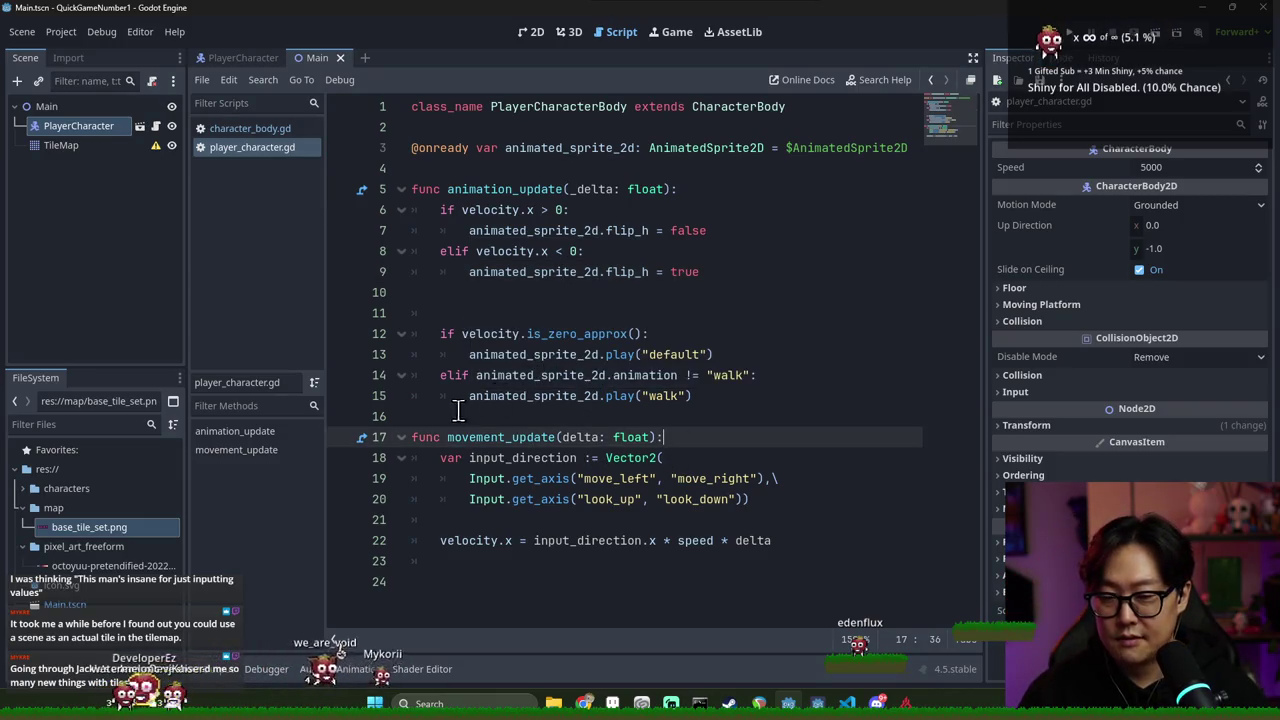
{"action": "left_click", "coordinate": [533, 148]}
{"action": "left_click", "coordinate": [700, 438]}
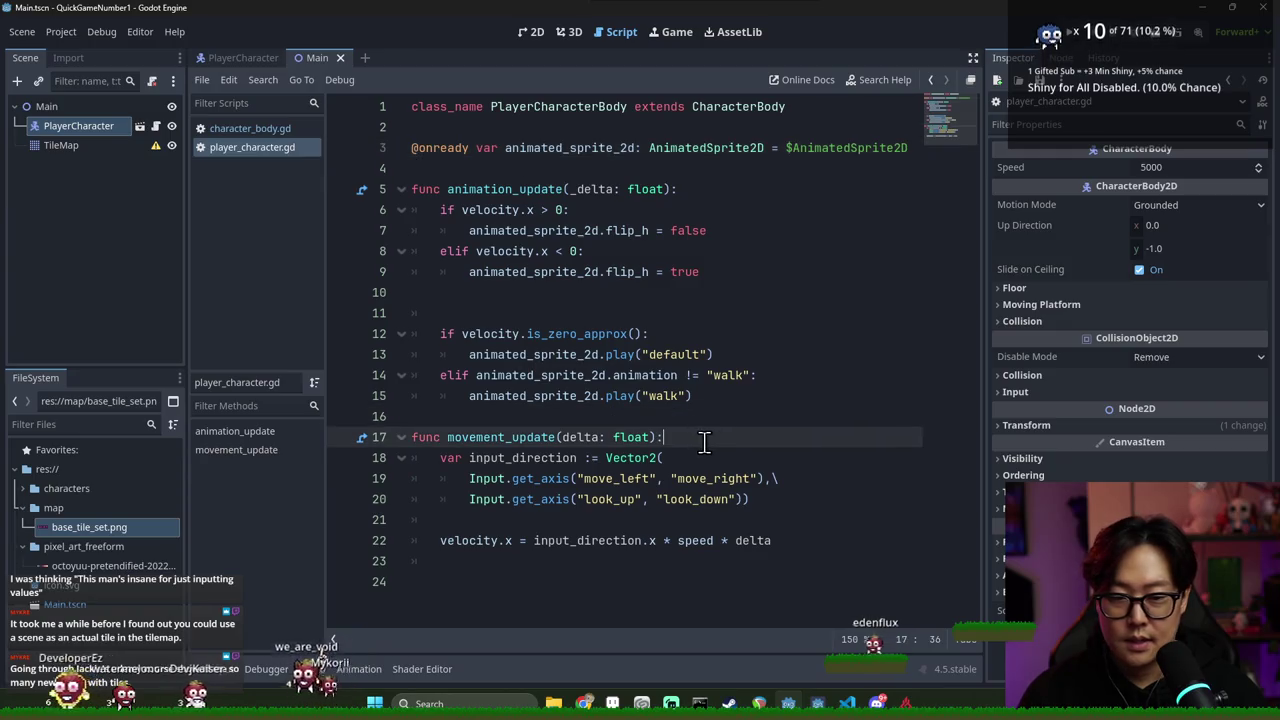
{"action": "key", "text": "Return"}
{"action": "key", "text": "Return"}
{"action": "key", "text": "Up"}
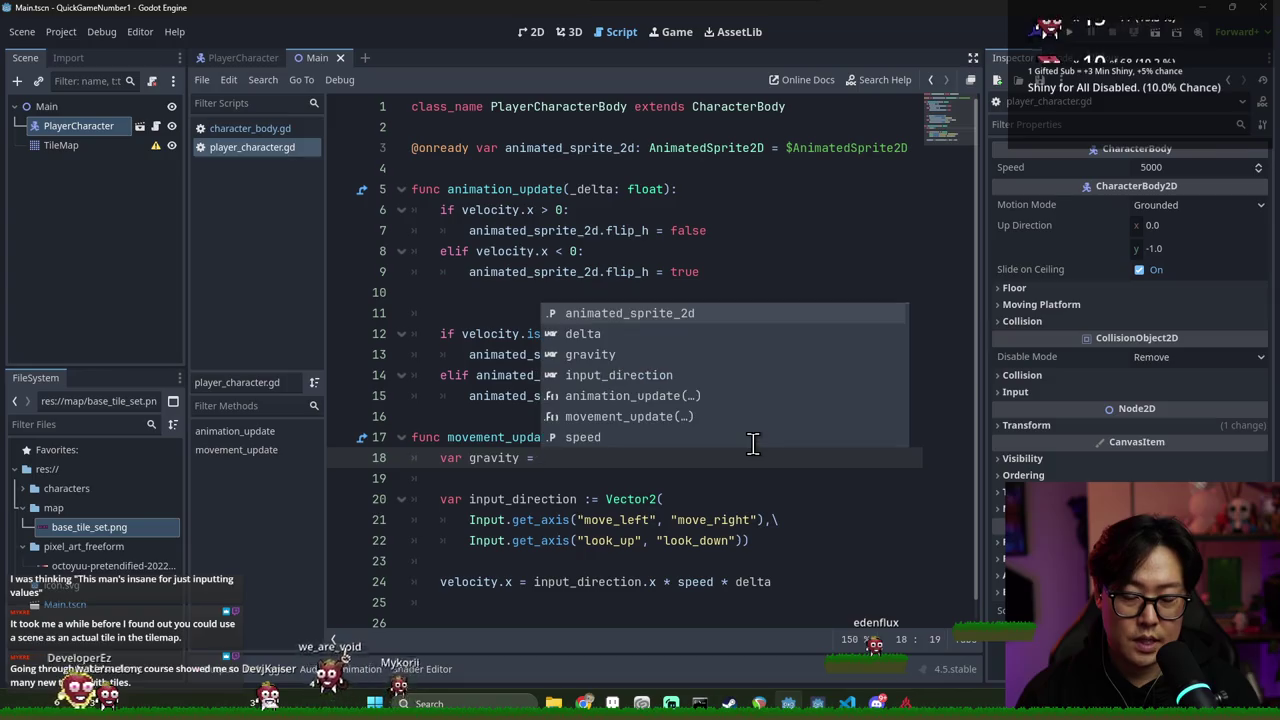
{"action": "type", "text": "90"}
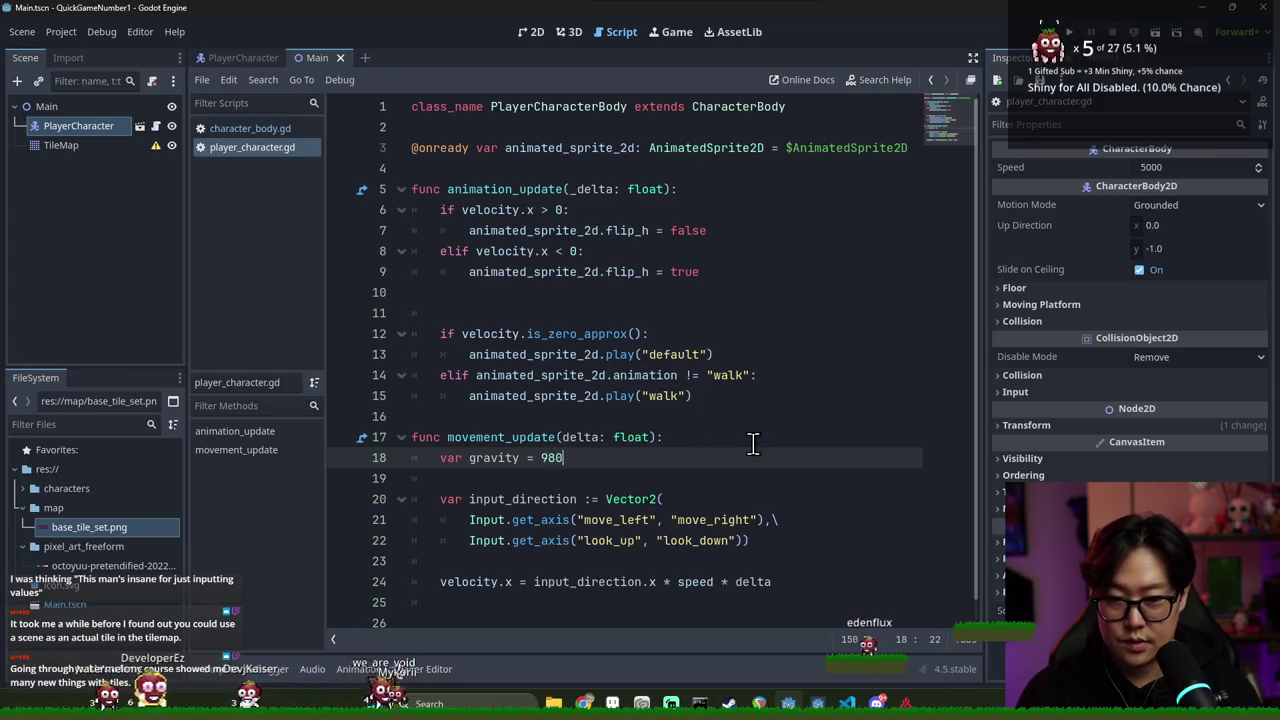
{"action": "key", "text": "Return"}
{"action": "key", "text": "Return"}
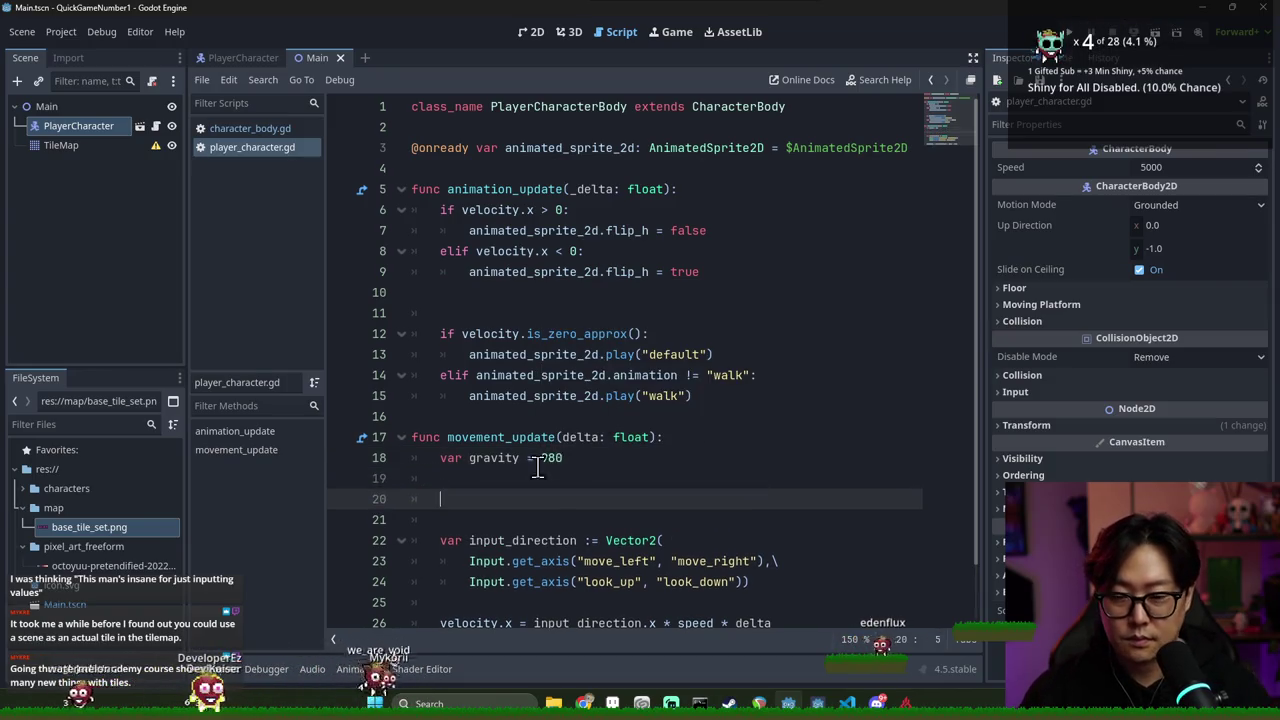
Add an 'if !is_on_floor():' check below the gravity declaration
{"action": "left_click", "coordinate": [547, 466]}
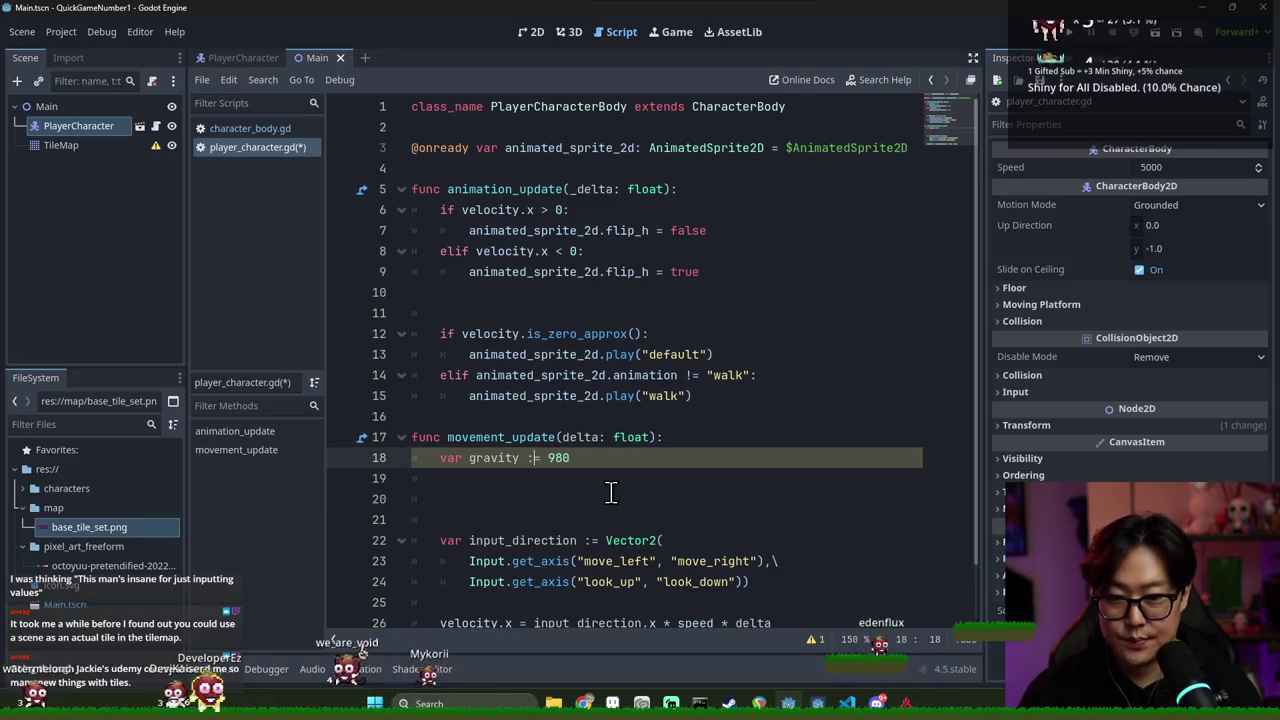
{"action": "left_click", "coordinate": [551, 500]}
{"action": "scroll", "coordinate": [650, 485], "scroll_direction": "down", "scroll_amount": 1}
{"action": "type", "text": "if is_"}
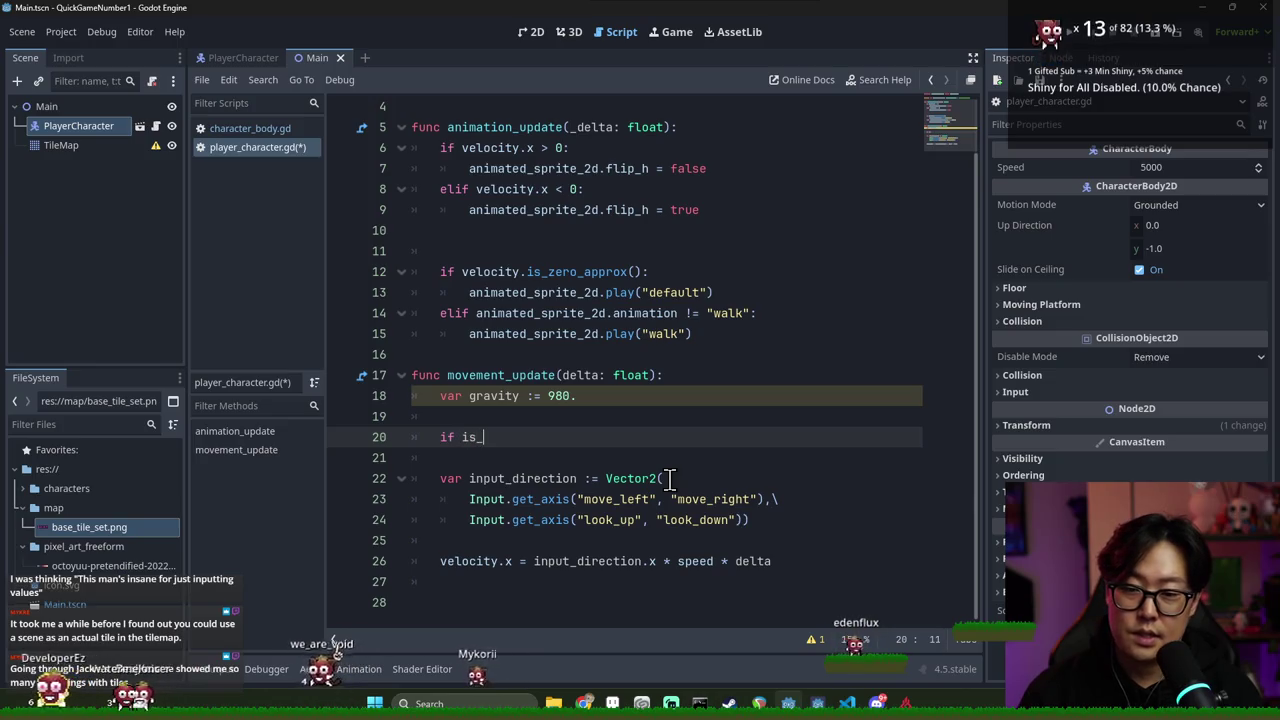
{"action": "type", "text": "on_"}
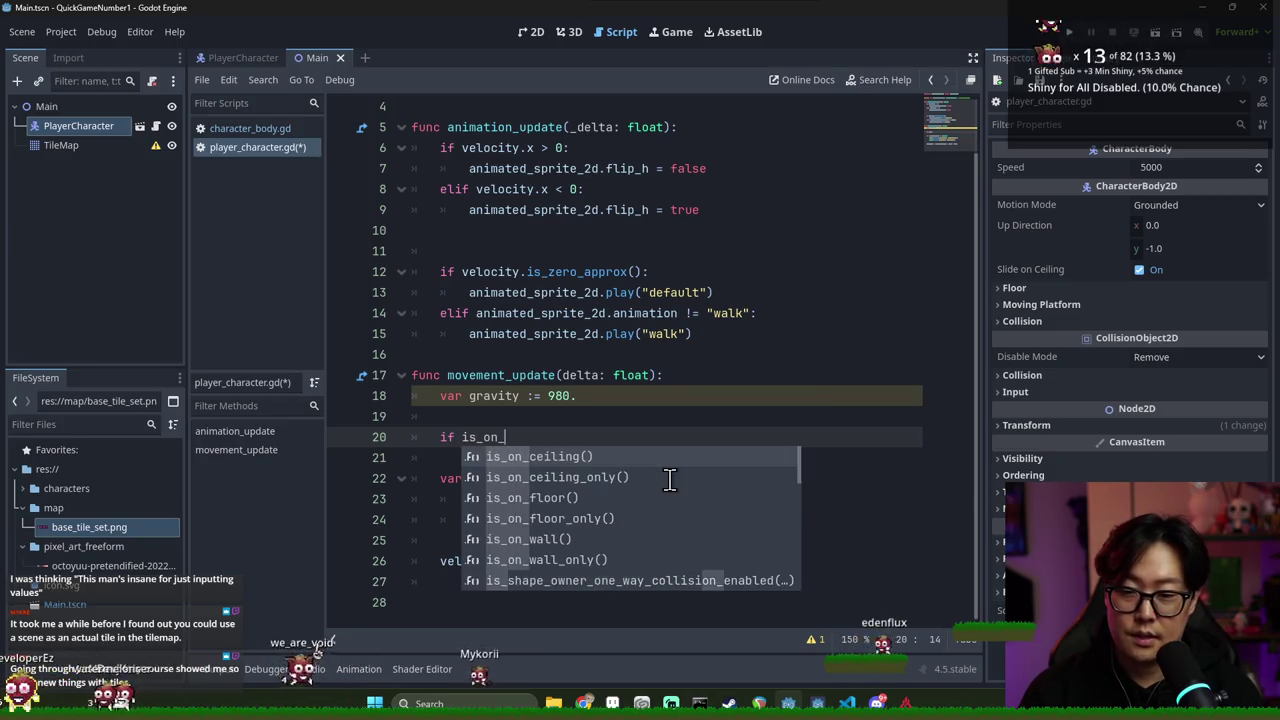
{"action": "type", "text": "flo"}
{"action": "key", "text": "Return"}
{"action": "type", "text": ":"}
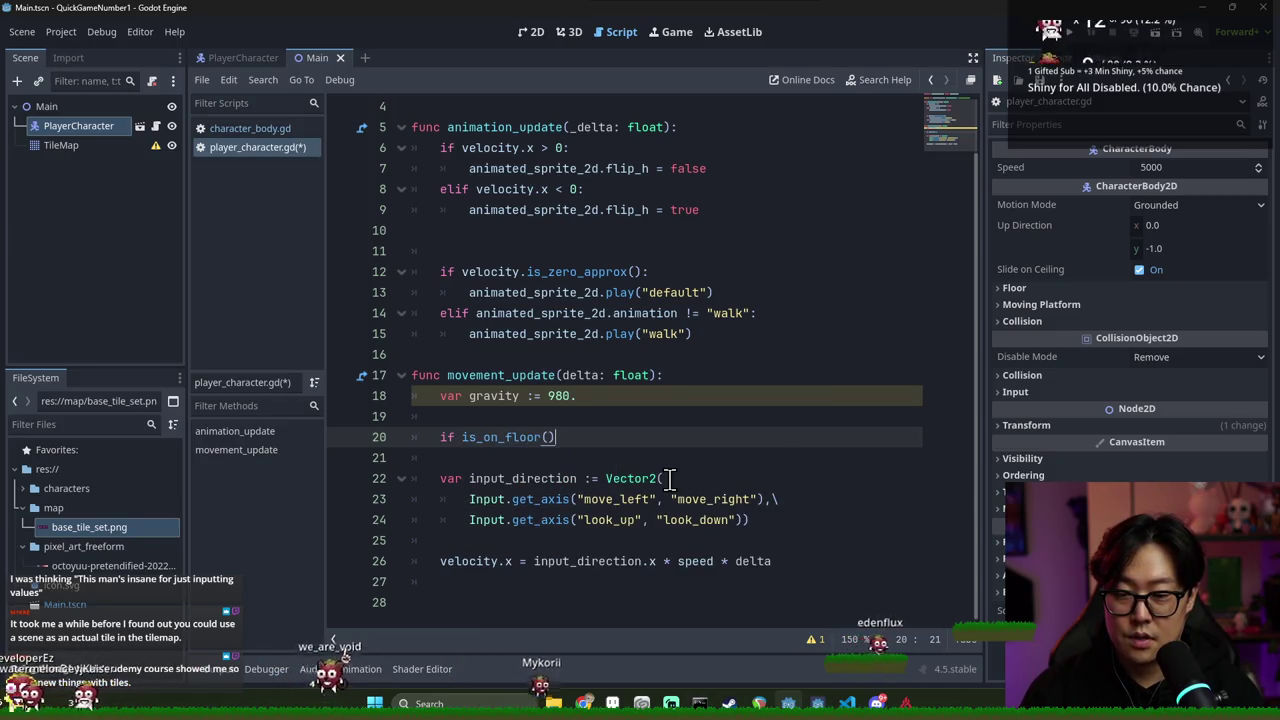
{"action": "key", "text": "Return"}
{"action": "left_click", "coordinate": [468, 444]}
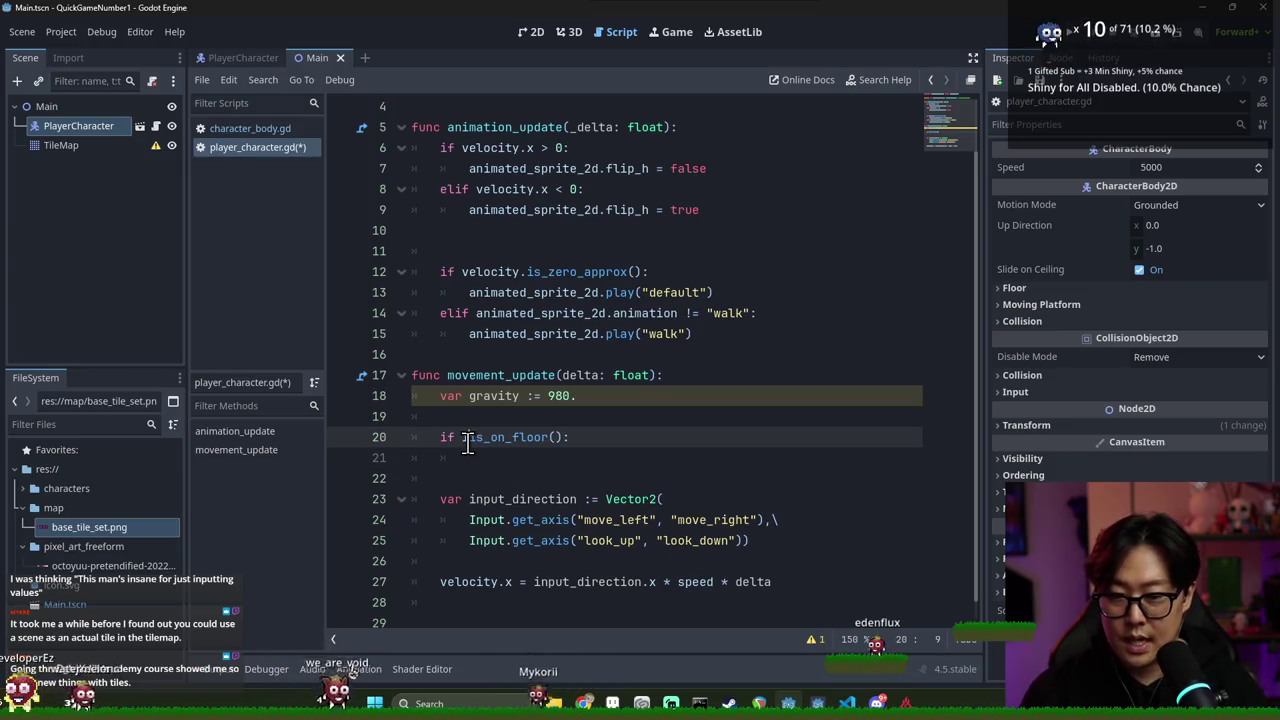
{"action": "key", "text": "BackSpace"}
Add 'velocity.y += gravity*delta' under the check, fixing -= to +=, and save
{"action": "left_click", "coordinate": [515, 458]}
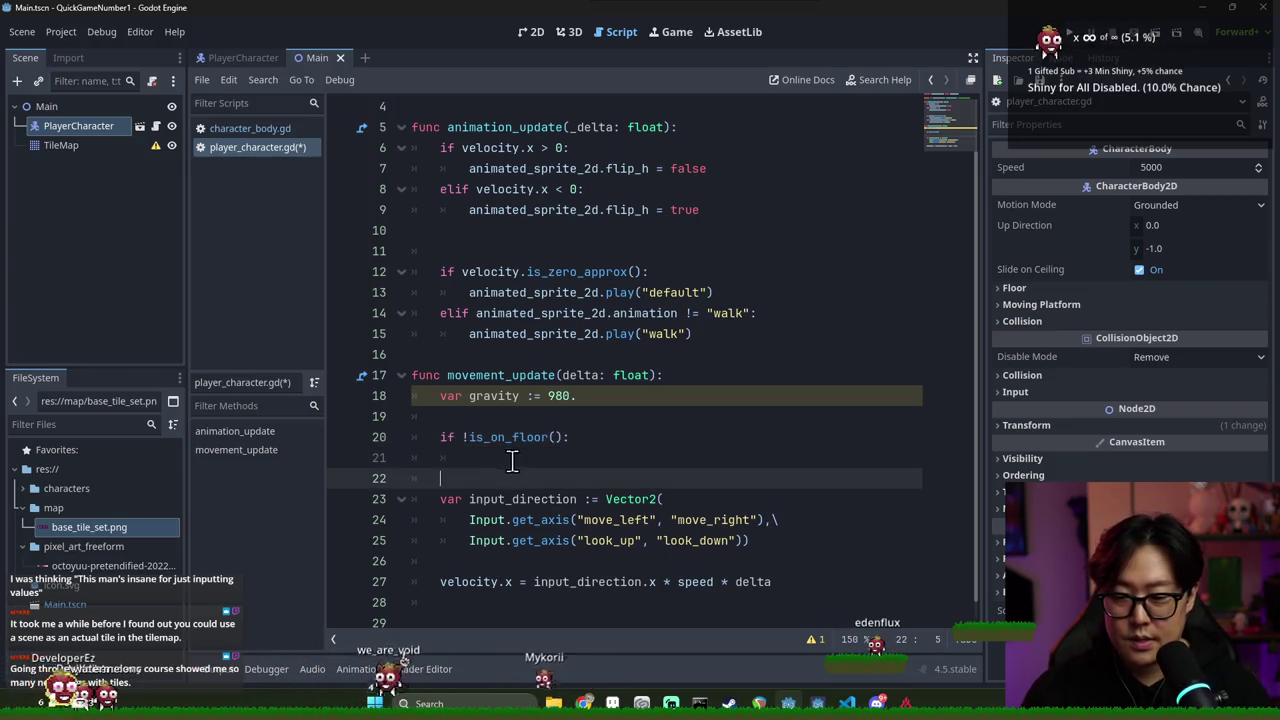
{"action": "type", "text": "velocity.y --"}
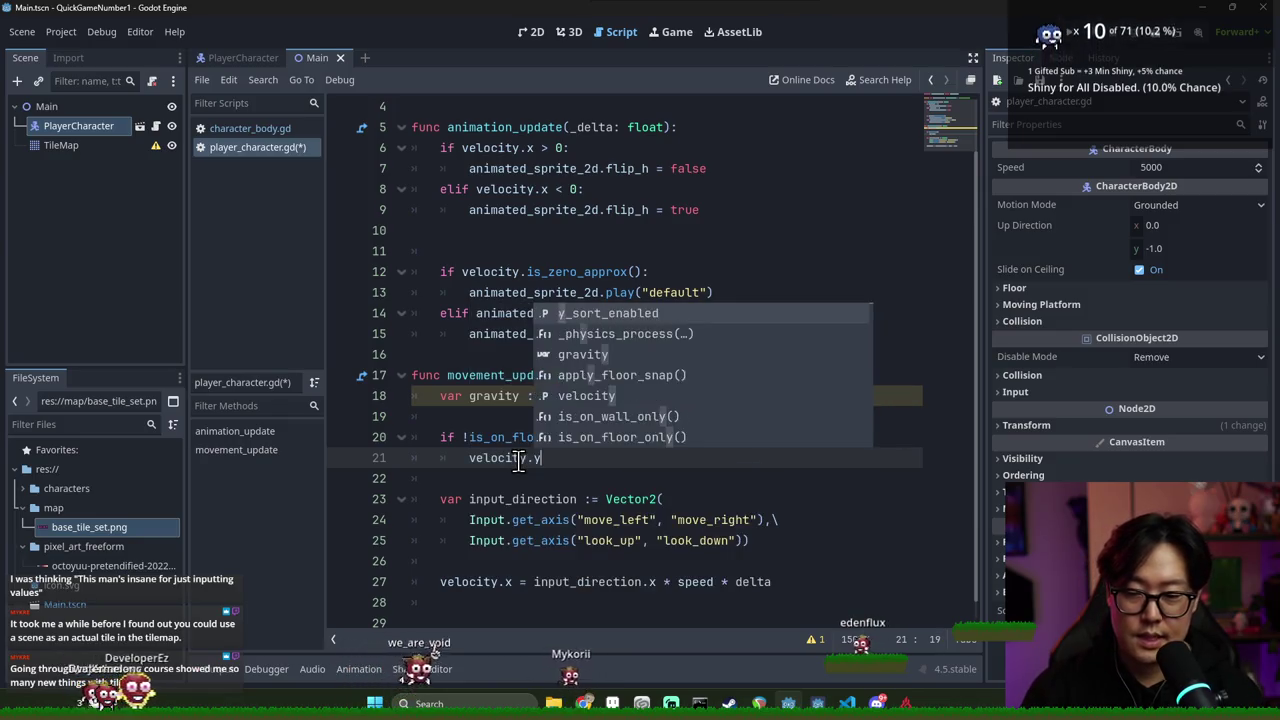
{"action": "key", "text": "BackSpace"}
{"action": "type", "text": "= gravity"}
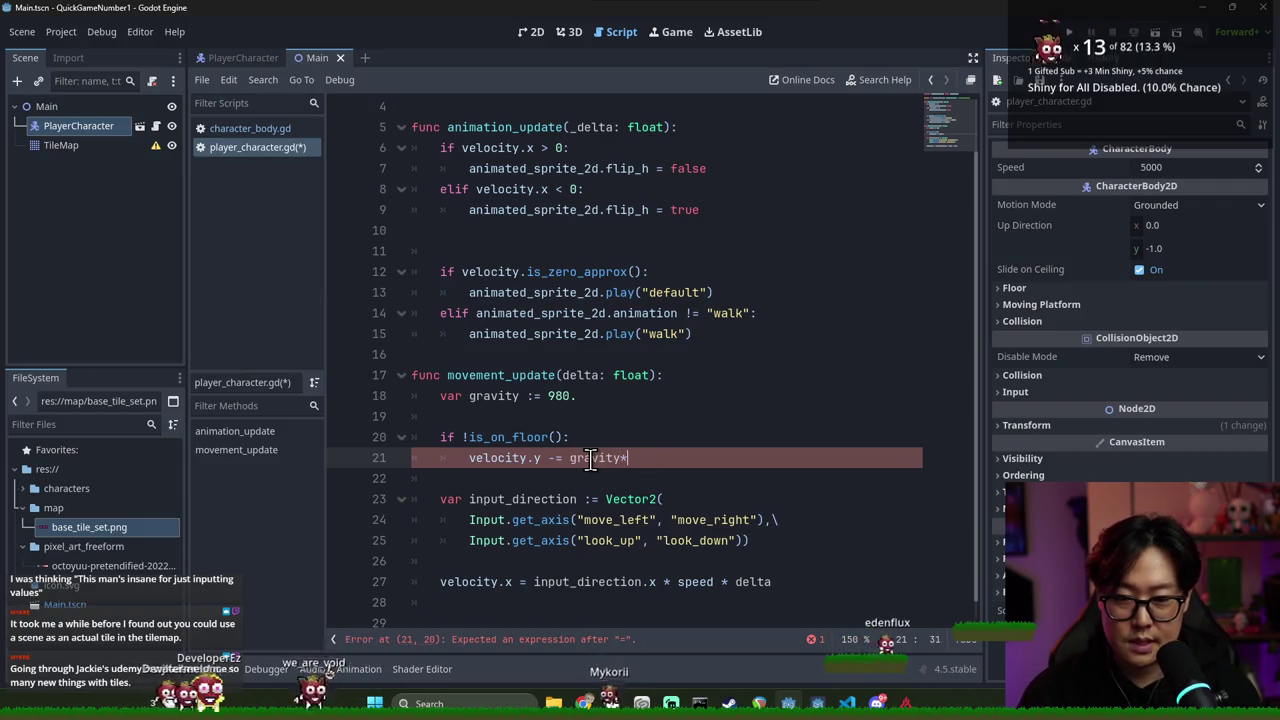
{"action": "type", "text": "*delta"}
{"action": "key", "text": "ctrl+s"}
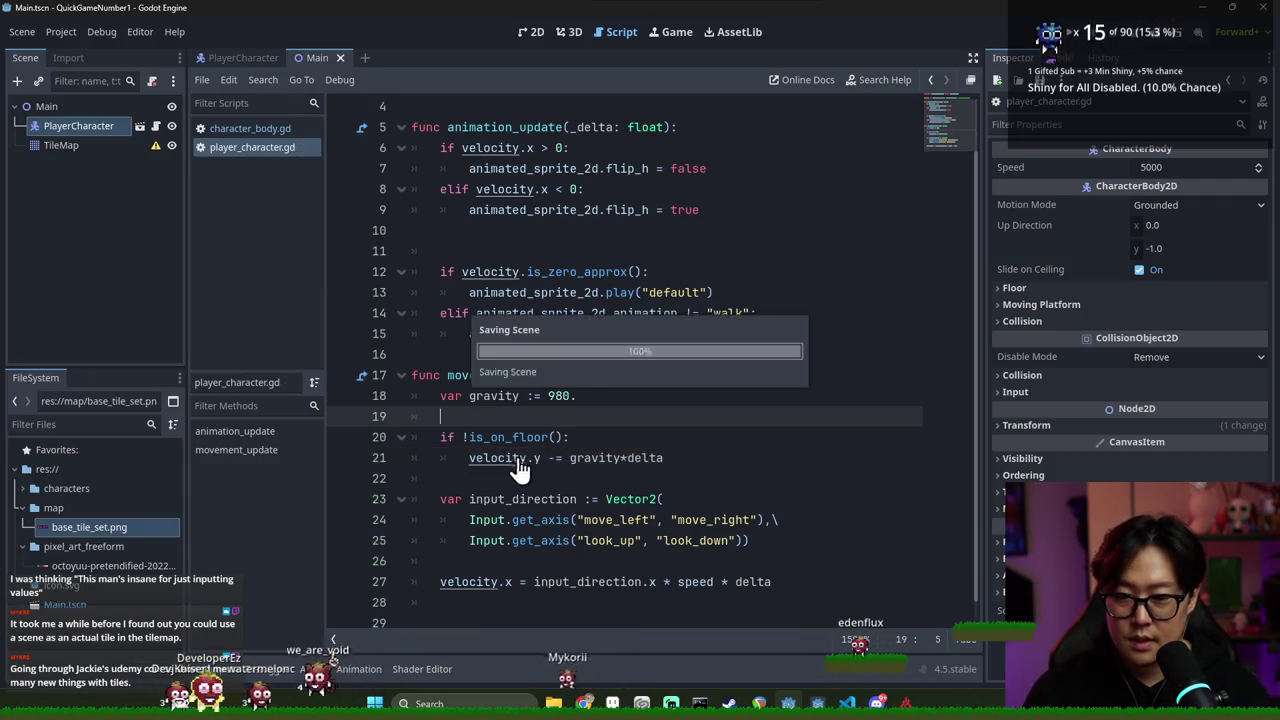
{"action": "key", "text": "Home"}
{"action": "key", "text": "ctrl+shift+Right"}
{"action": "double_click", "coordinate": [560, 457]}
{"action": "type", "text": "+="}
{"action": "key", "text": "ctrl+s"}
Launch the game with F5 to test the gravity
{"action": "key", "text": "Up"}
{"action": "key", "text": "Up"}
{"action": "key", "text": "Up"}
{"action": "left_click", "coordinate": [484, 457]}
{"action": "double_click", "coordinate": [484, 457]}
{"action": "left_click", "coordinate": [482, 457]}
{"action": "left_click", "coordinate": [646, 519]}
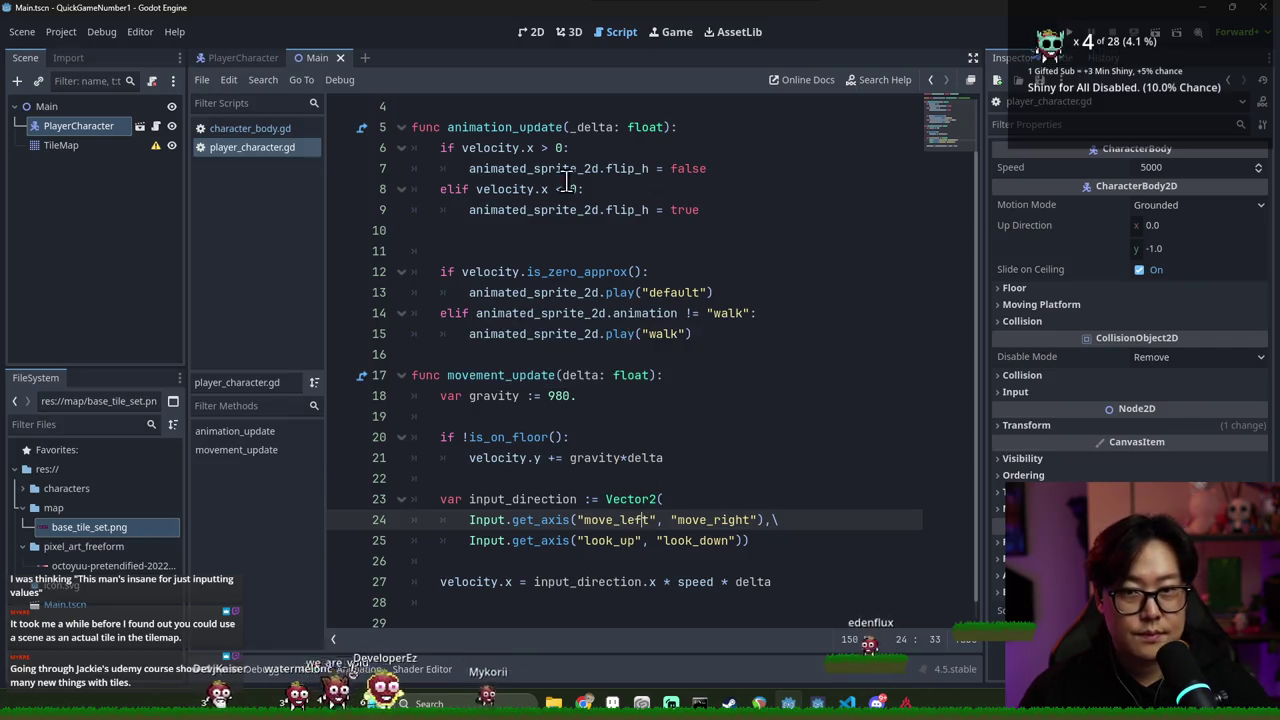
{"action": "left_click", "coordinate": [245, 58]}
{"action": "key", "text": "F5"}
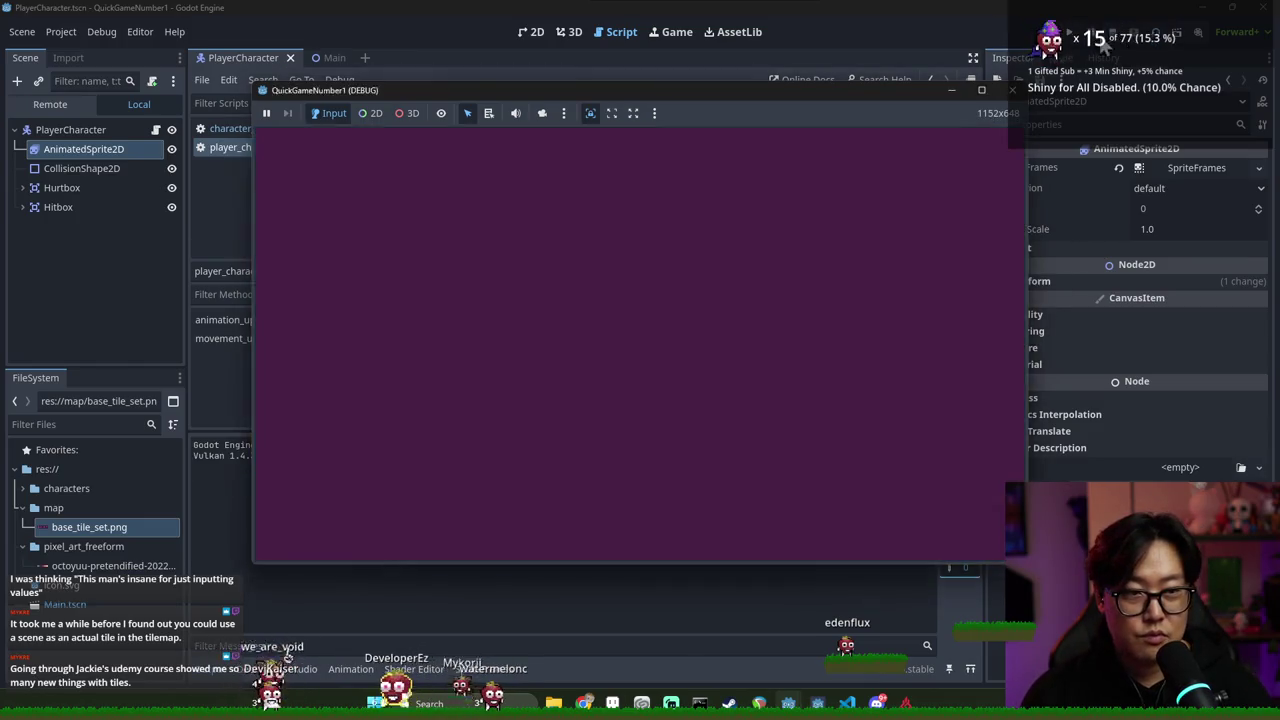
Stop the game, run it again from the Main scene, and stop it
{"action": "key", "text": "F8"}
{"action": "left_click", "coordinate": [320, 62]}
{"action": "left_click", "coordinate": [1115, 36]}
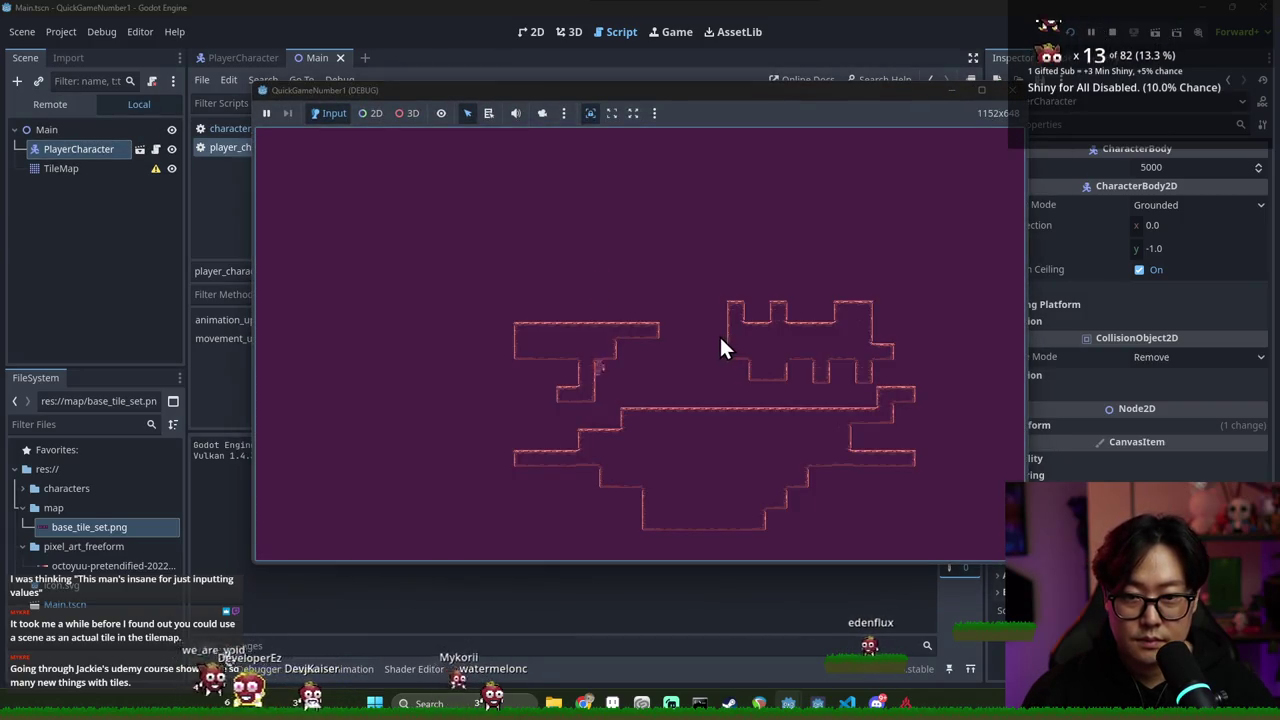
{"action": "left_click", "coordinate": [1128, 37]}
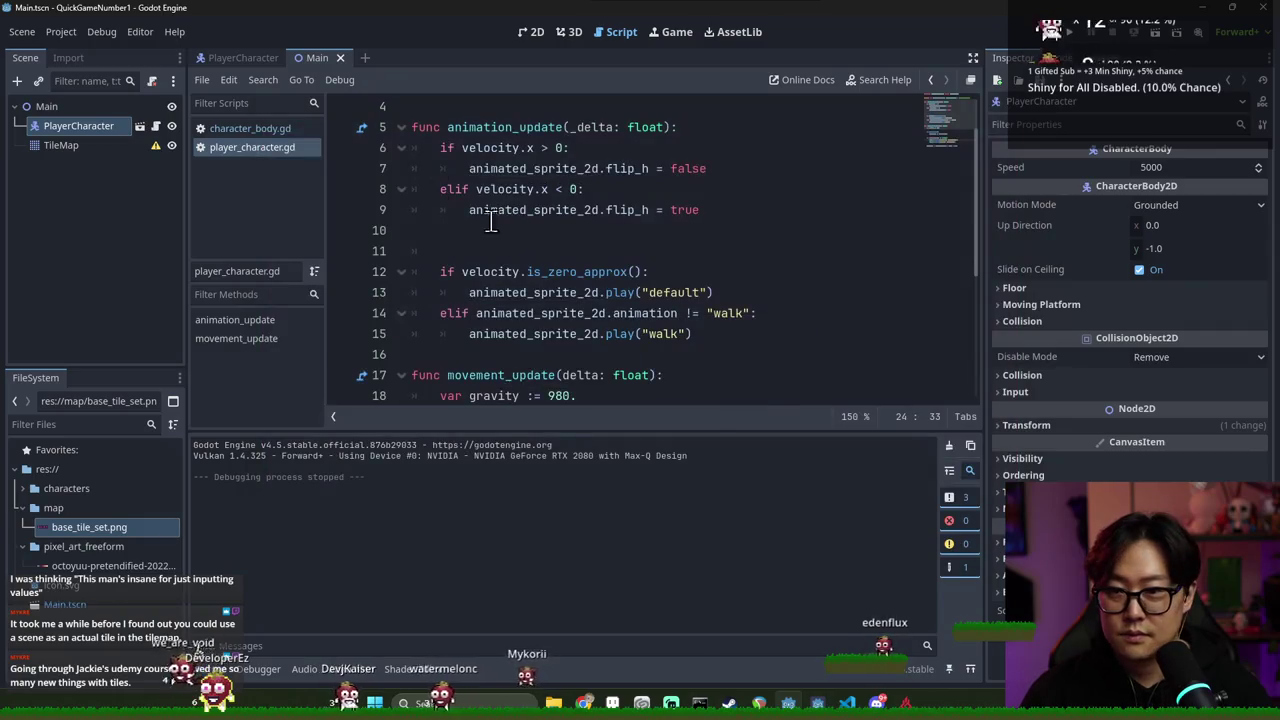
Show the PlayerCharacter scene in the 2D workspace and save it
{"action": "left_click", "coordinate": [245, 58]}
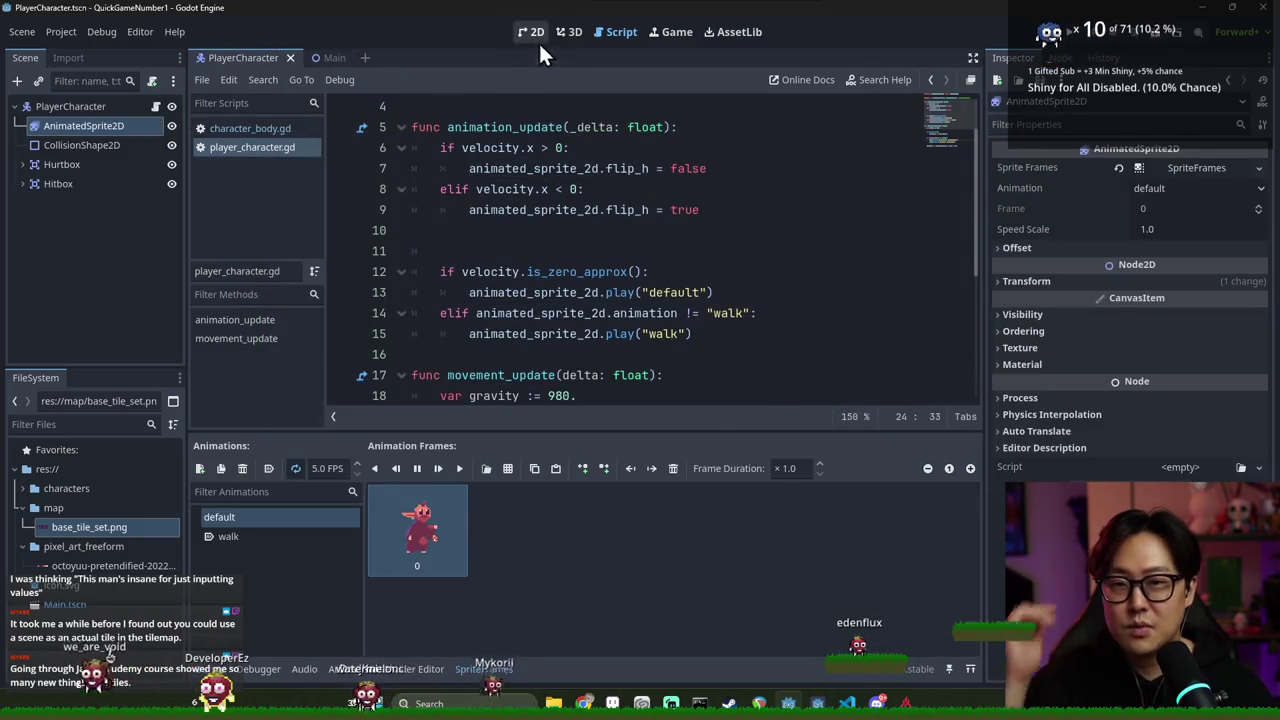
{"action": "left_click", "coordinate": [537, 31]}
{"action": "key", "text": "ctrl+s"}
{"action": "left_click", "coordinate": [330, 58]}
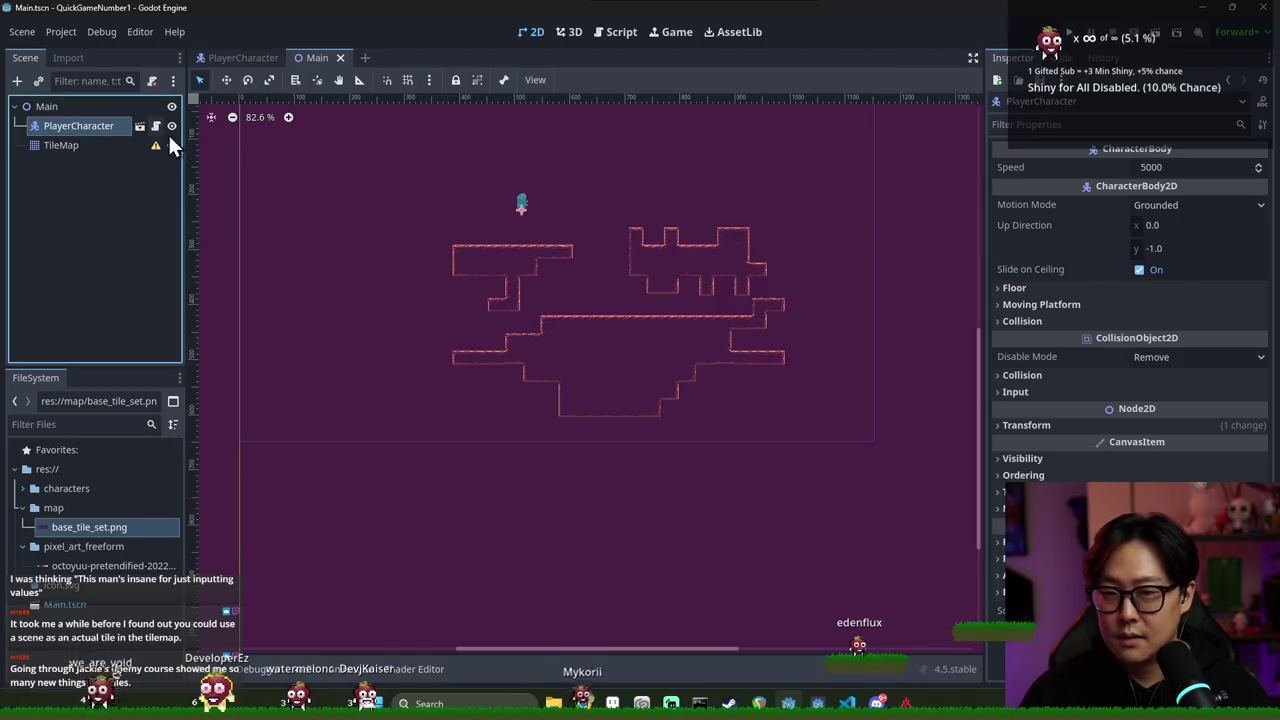
{"action": "left_click", "coordinate": [142, 125]}
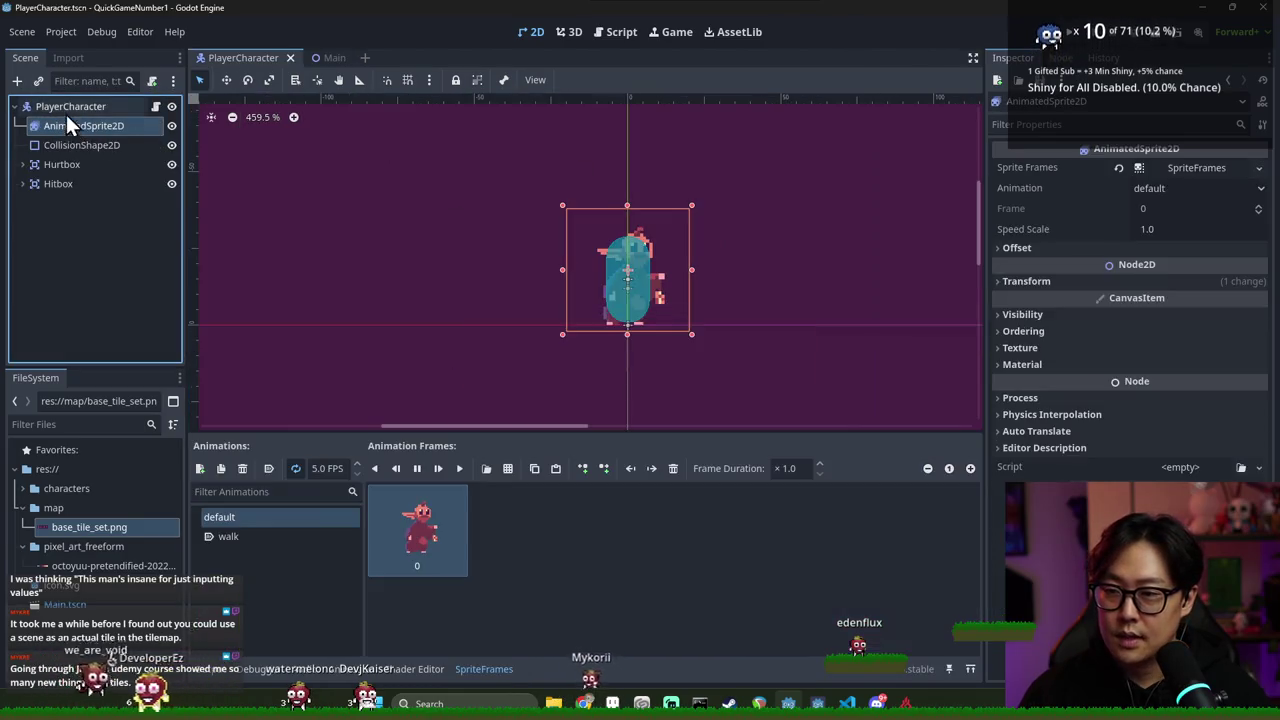
{"action": "left_click", "coordinate": [68, 107]}
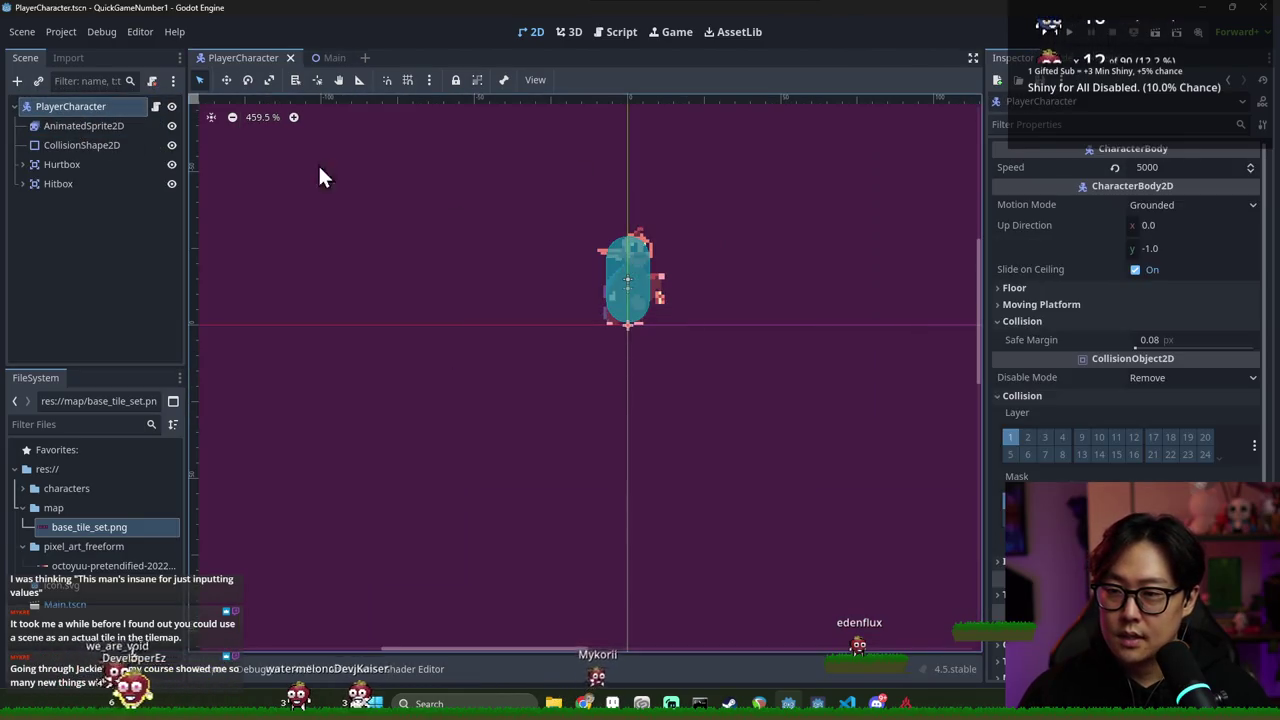
Save the player scene, check the TileMap's collision mask layers in Main, and run the game
{"action": "left_click", "coordinate": [1254, 450]}
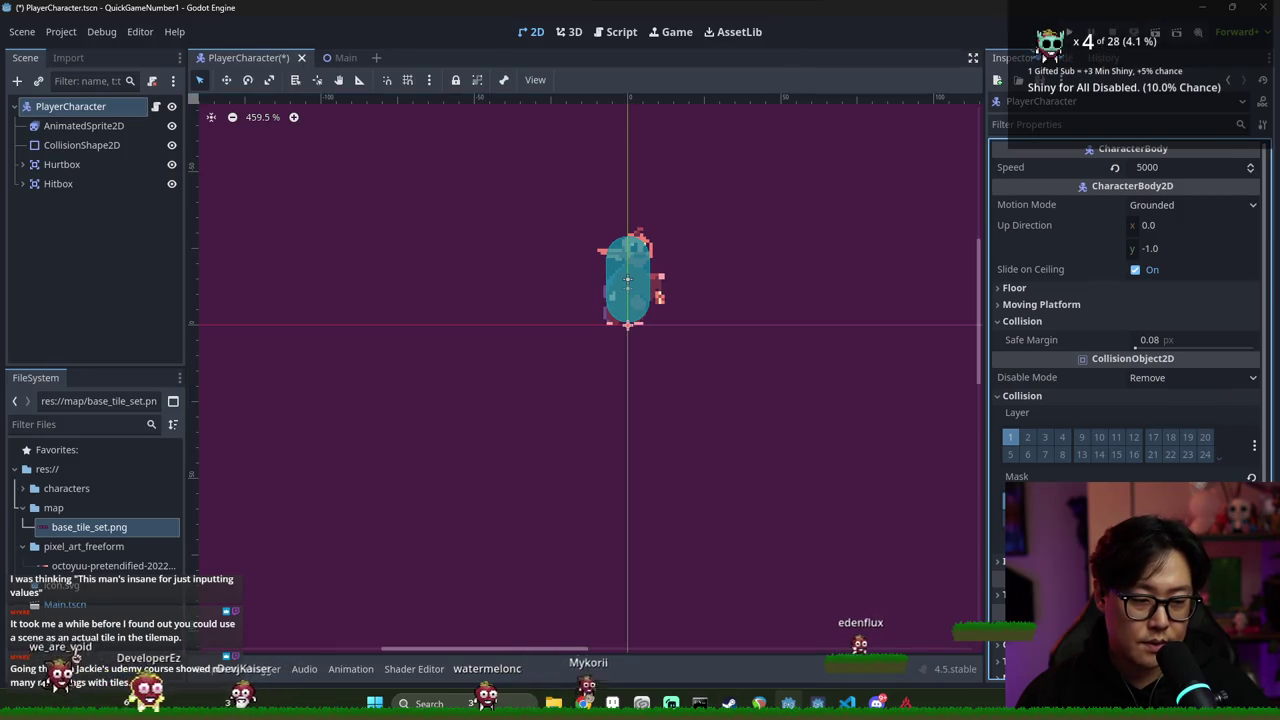
{"action": "key", "text": "ctrl+s"}
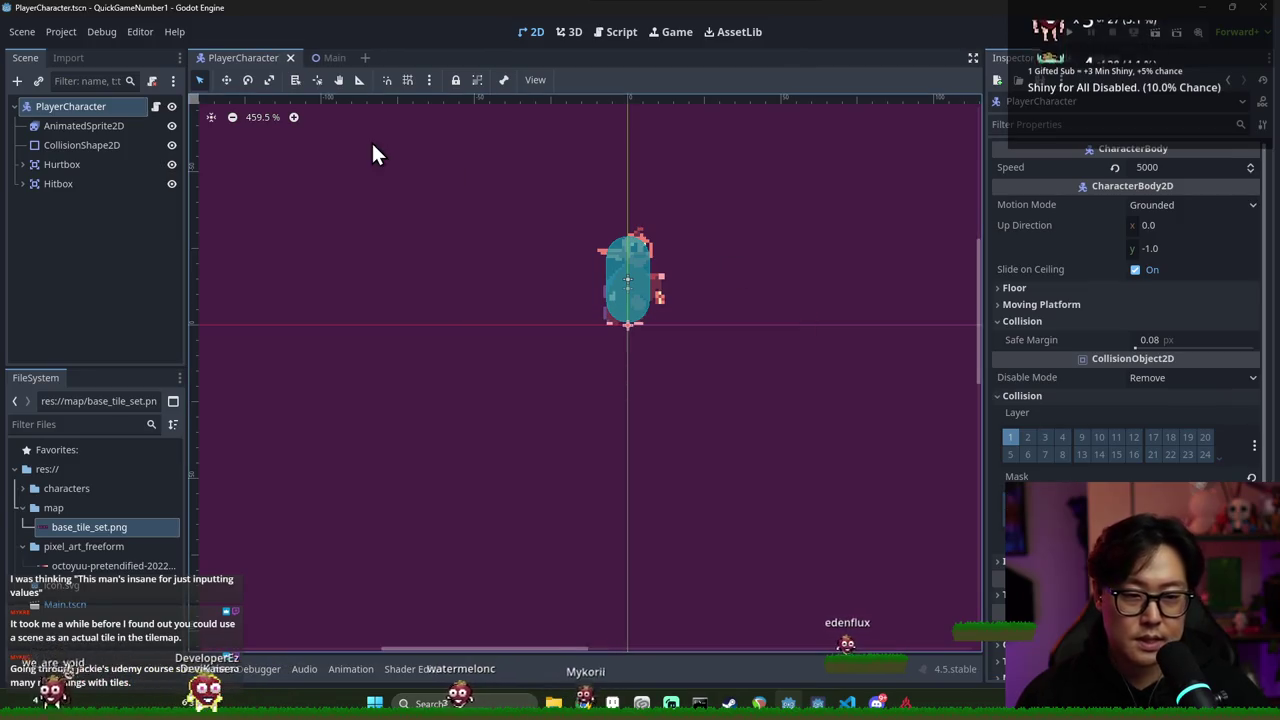
{"action": "key", "text": "ctrl+Tab"}
{"action": "left_click", "coordinate": [62, 145]}
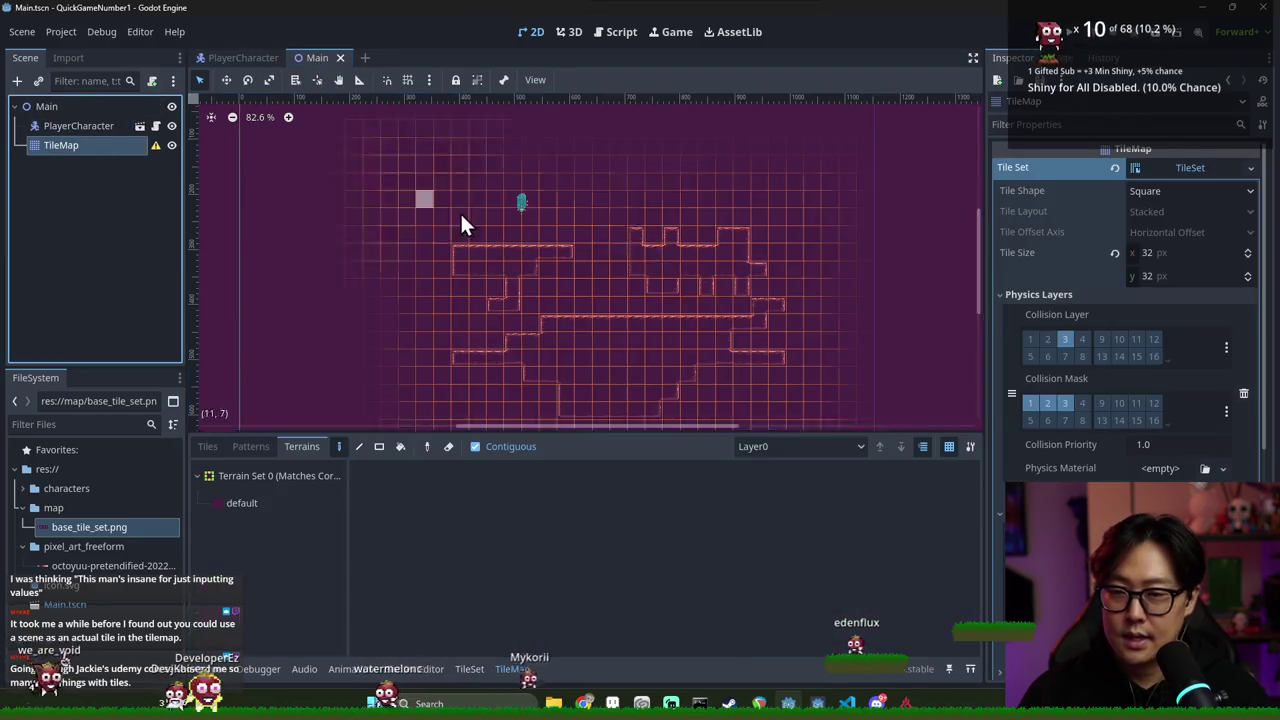
{"action": "left_click", "coordinate": [1227, 405]}
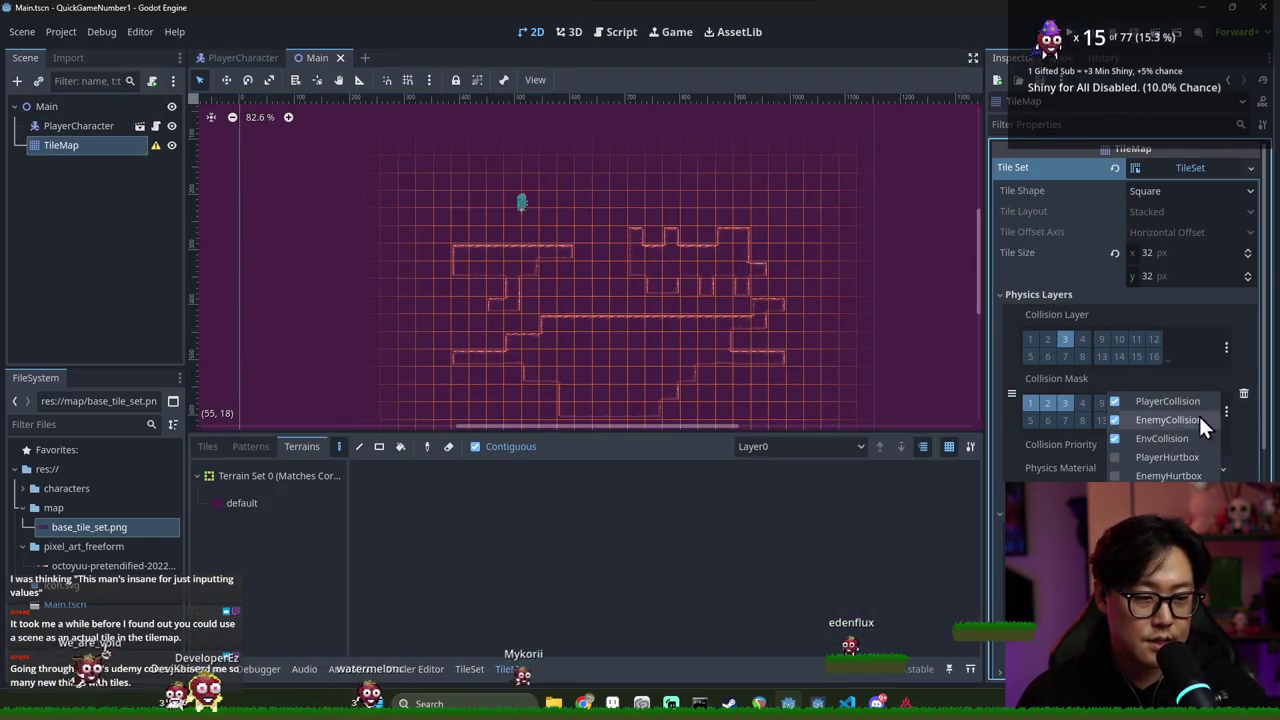
{"action": "left_click", "coordinate": [1223, 347]}
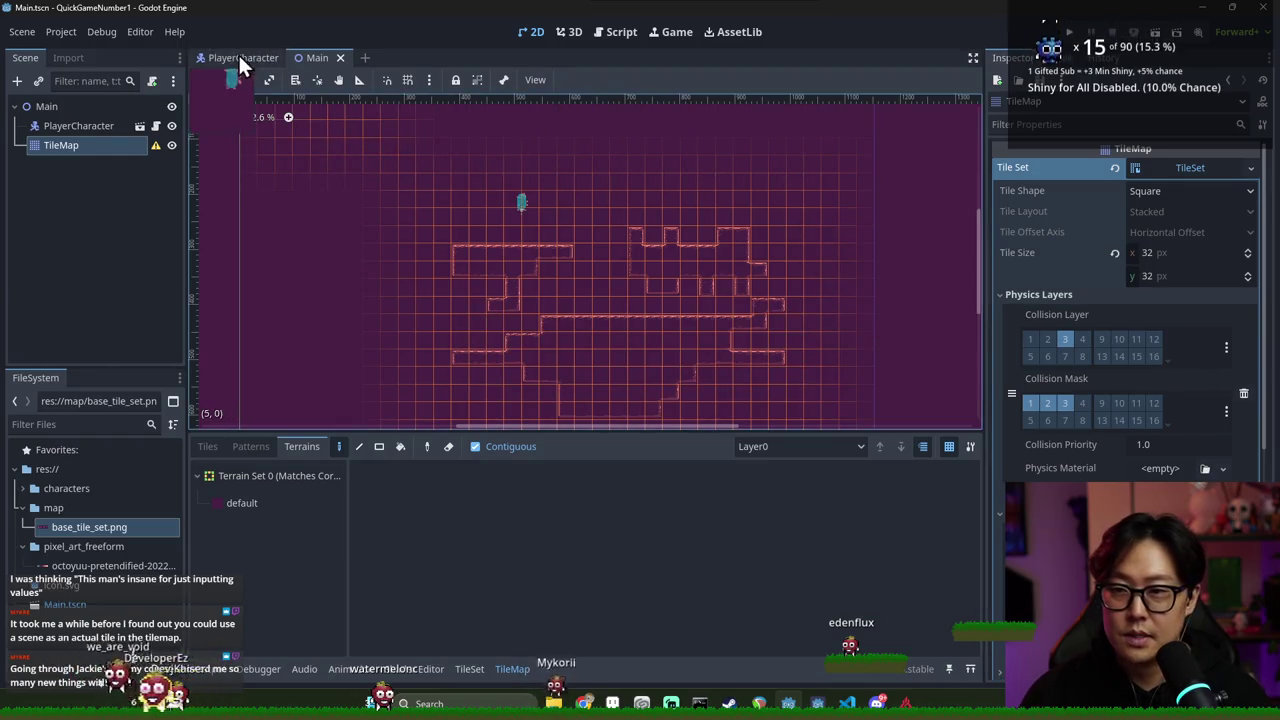
{"action": "left_click", "coordinate": [1163, 36]}
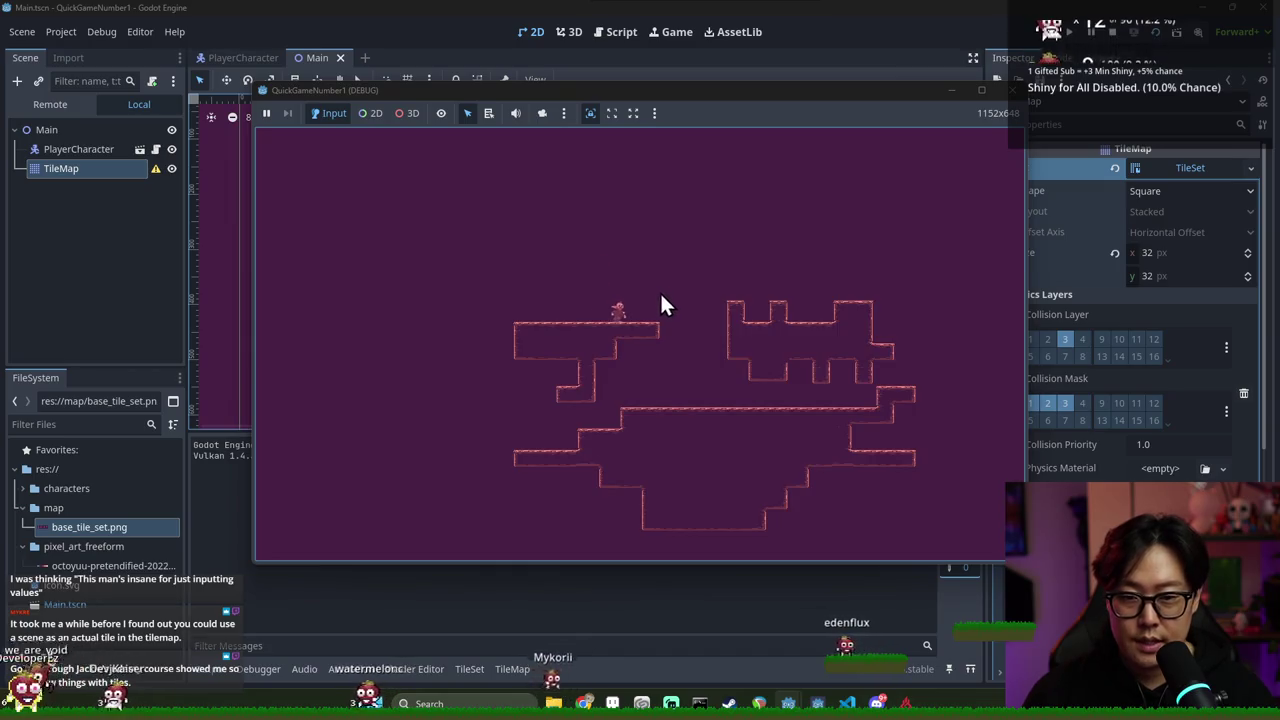
Walk the character left off the platform edges, then stop the game
{"action": "key", "text": "Left"}
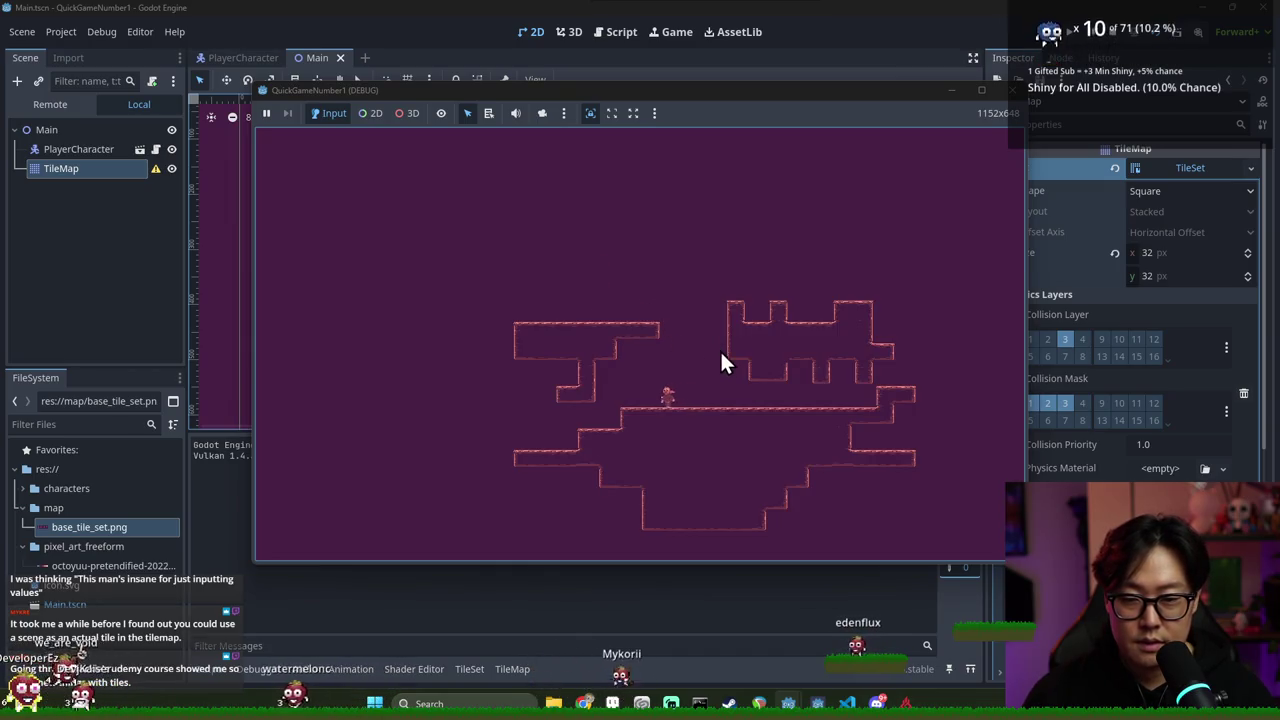
{"action": "key", "text": "Left"}
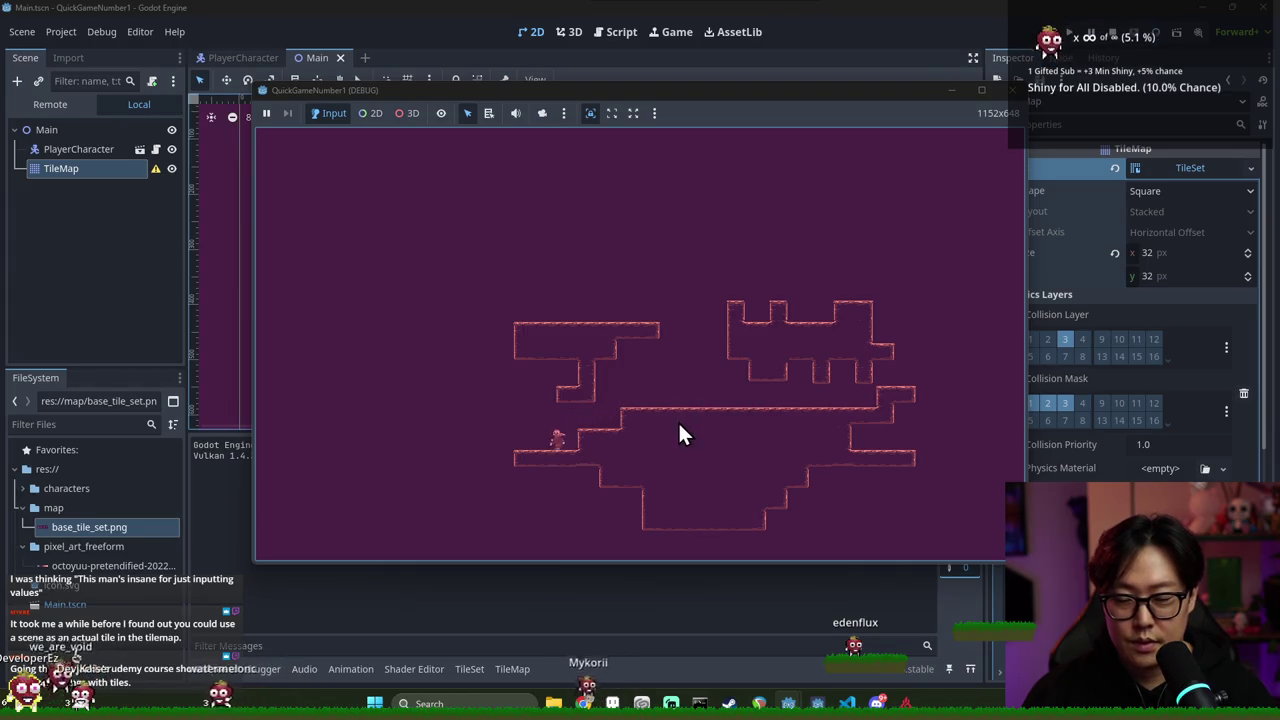
{"action": "key", "text": "Left"}
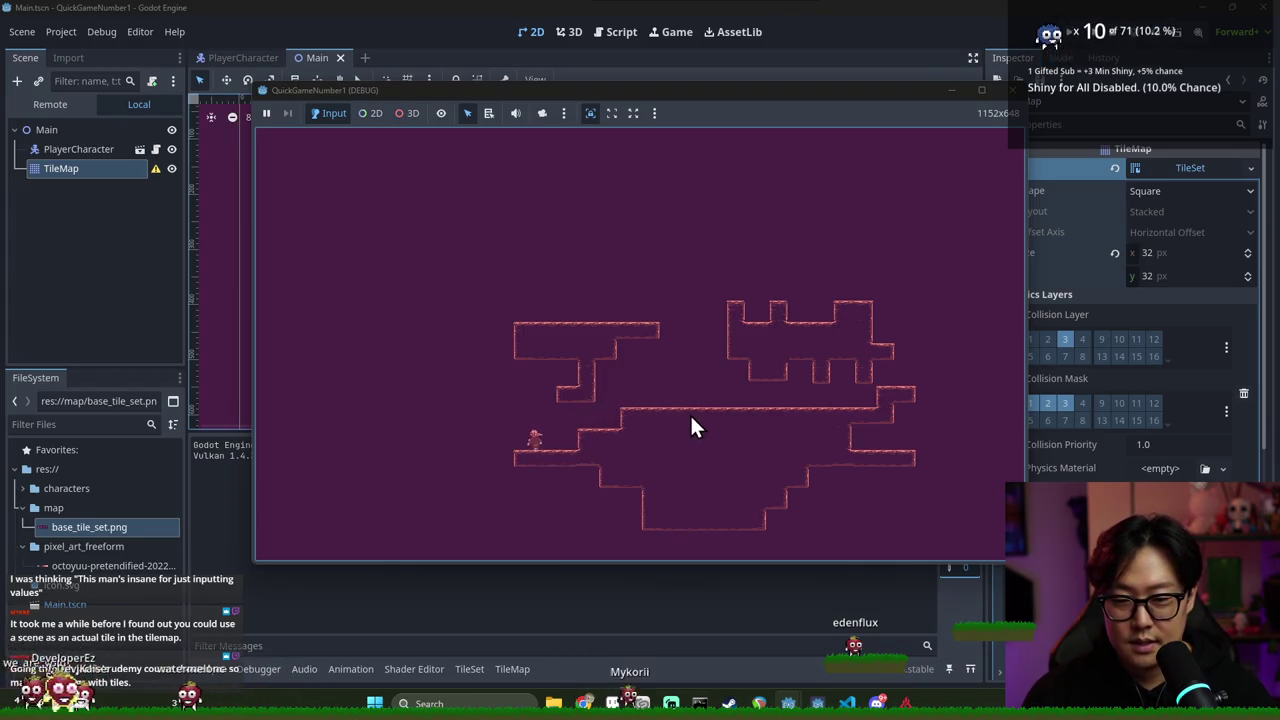
{"action": "key", "text": "F8"}
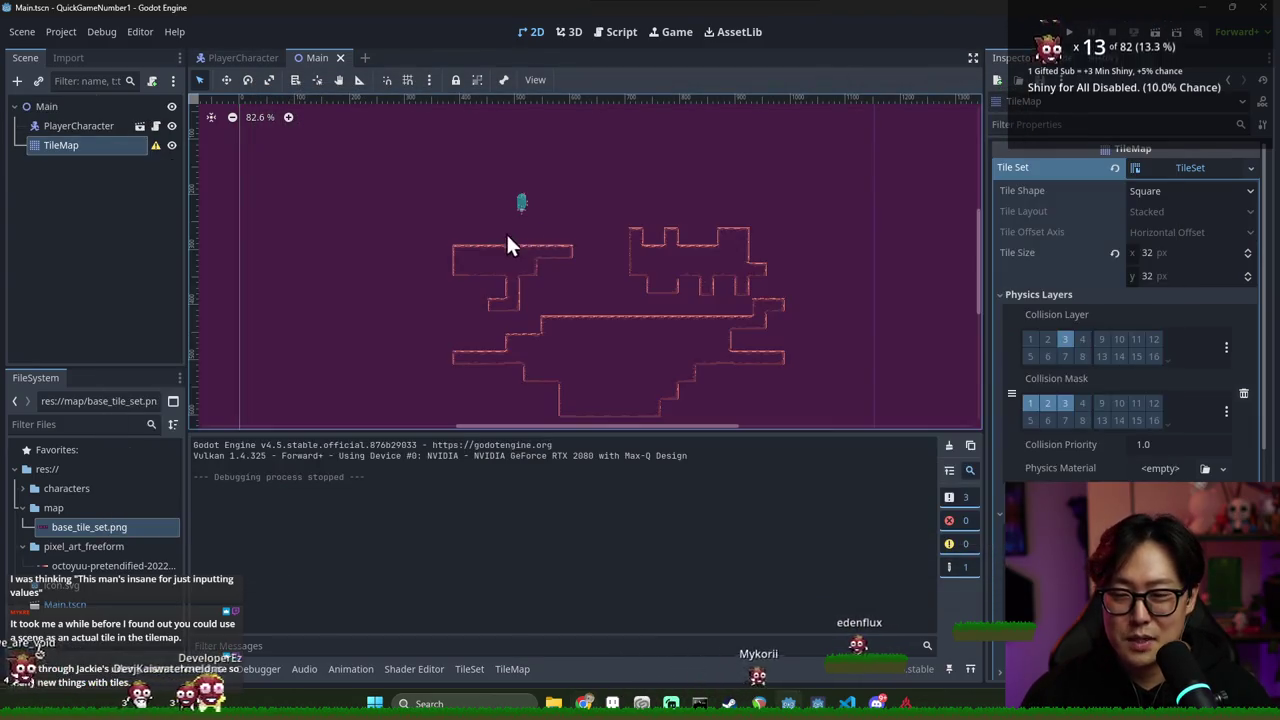
Select PlayerCharacter, save the Main scene, and bring up the Main node's context menu
{"action": "scroll", "coordinate": [620, 273], "scroll_direction": "up", "scroll_amount": 5}
{"action": "scroll", "coordinate": [622, 280], "scroll_direction": "up", "scroll_amount": 2}
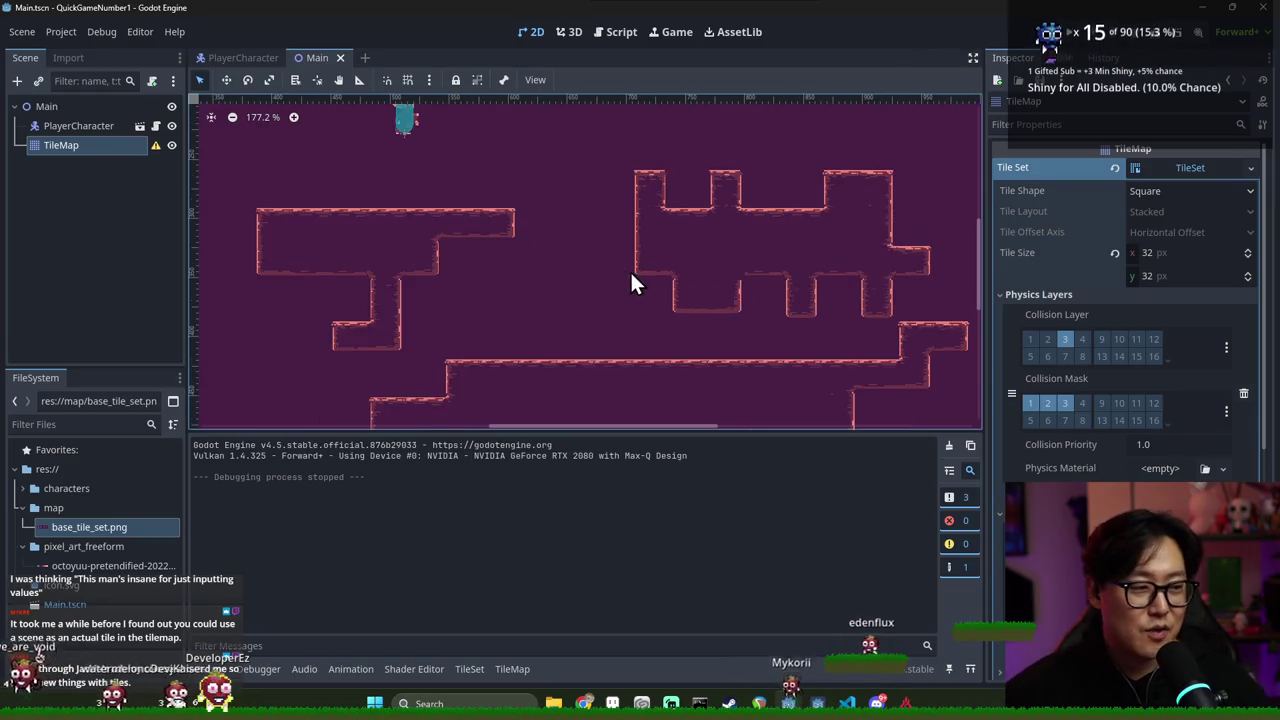
{"action": "scroll", "coordinate": [677, 243], "scroll_direction": "down", "scroll_amount": 4}
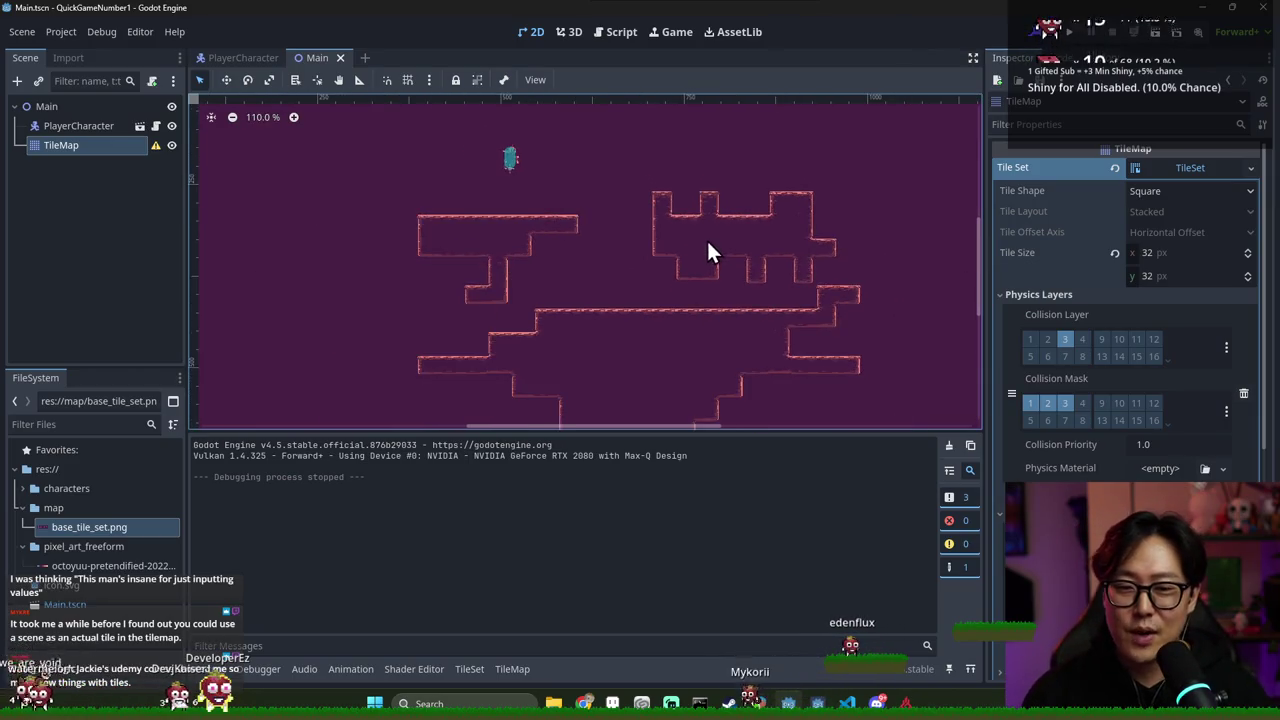
{"action": "left_click", "coordinate": [137, 129]}
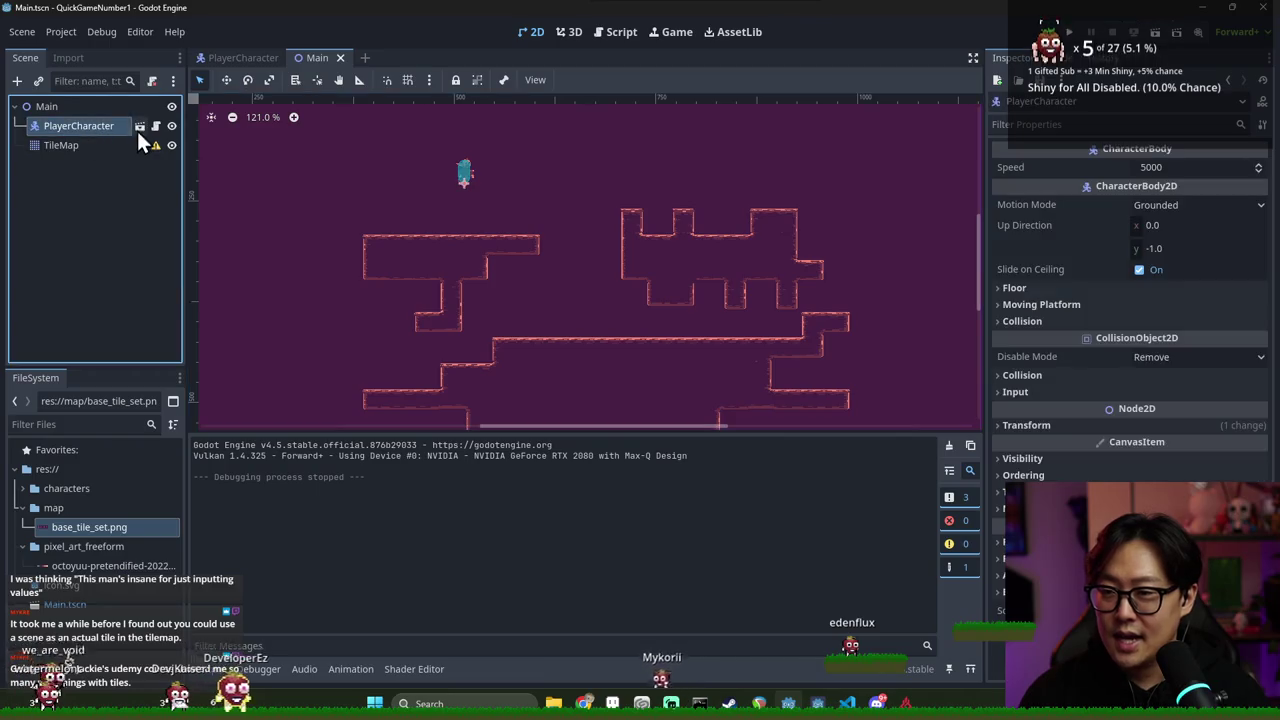
{"action": "key", "text": "ctrl+s"}
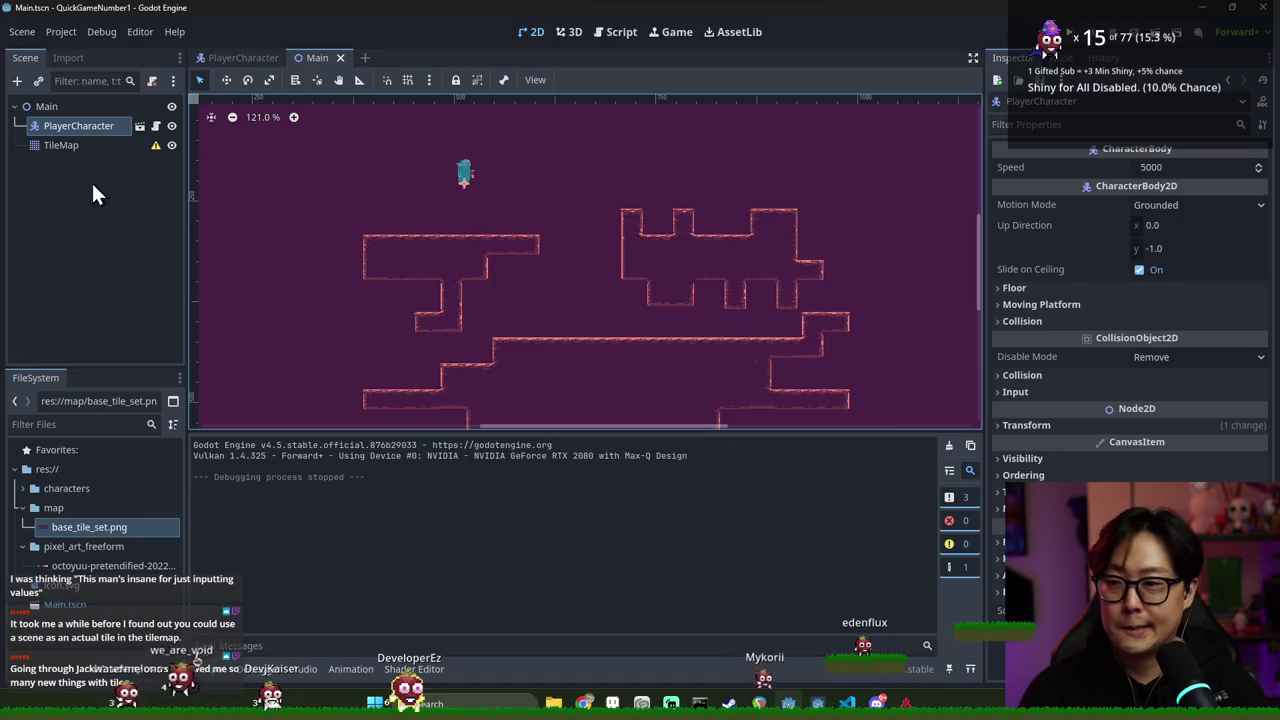
{"action": "right_click", "coordinate": [66, 108]}
Add a WorldEnvironment child under Main by searching 'envi', then save the scene
{"action": "left_click", "coordinate": [88, 122]}
{"action": "type", "text": "en"}
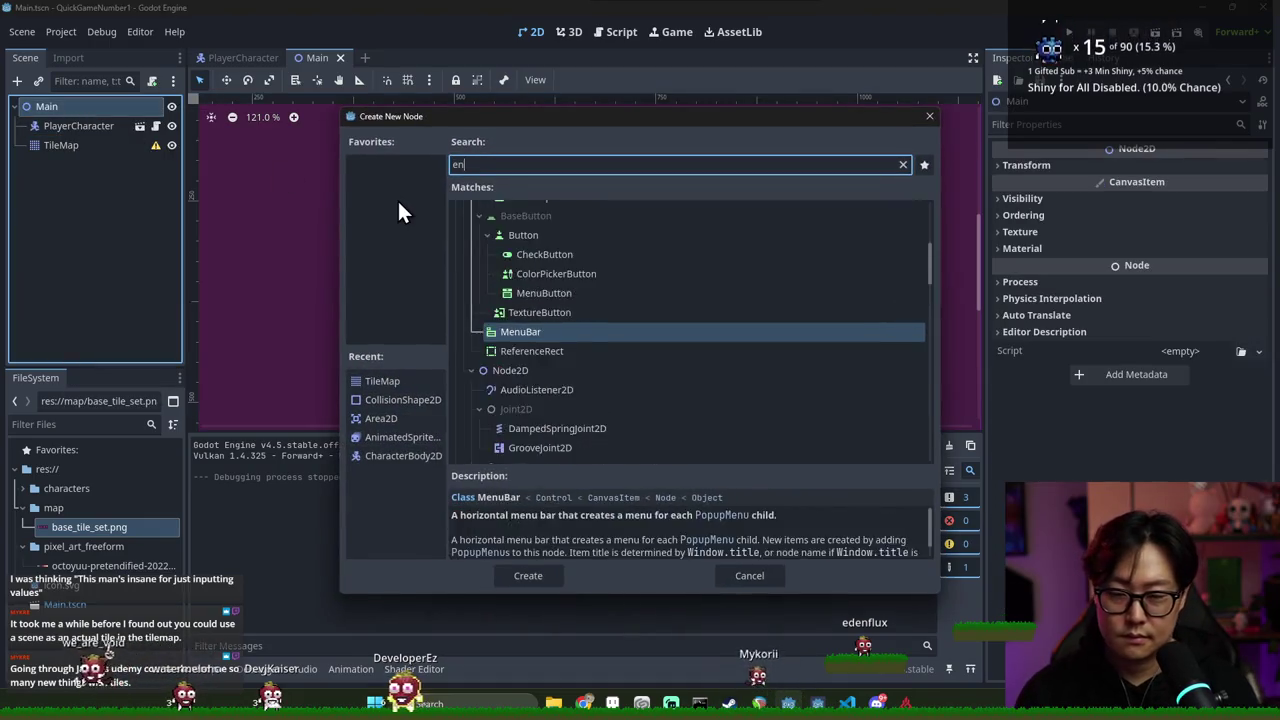
{"action": "type", "text": "vi"}
{"action": "key", "text": "Return"}
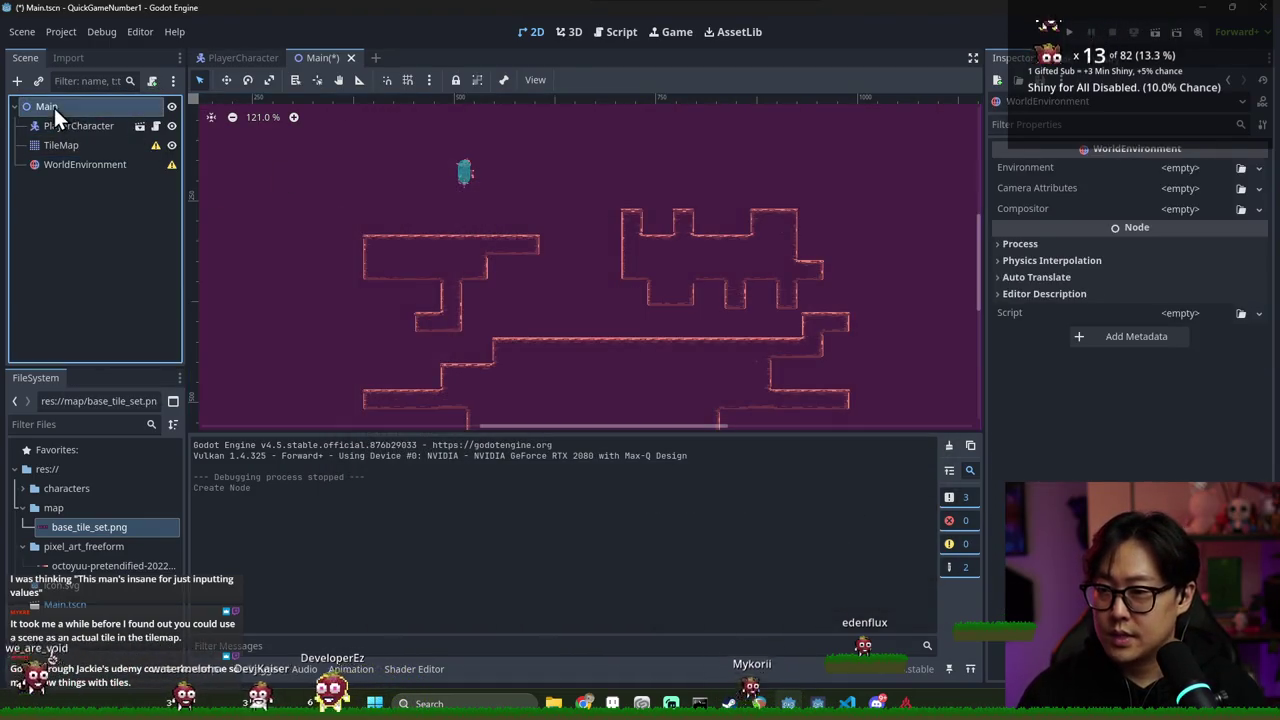
{"action": "left_click", "coordinate": [64, 145]}
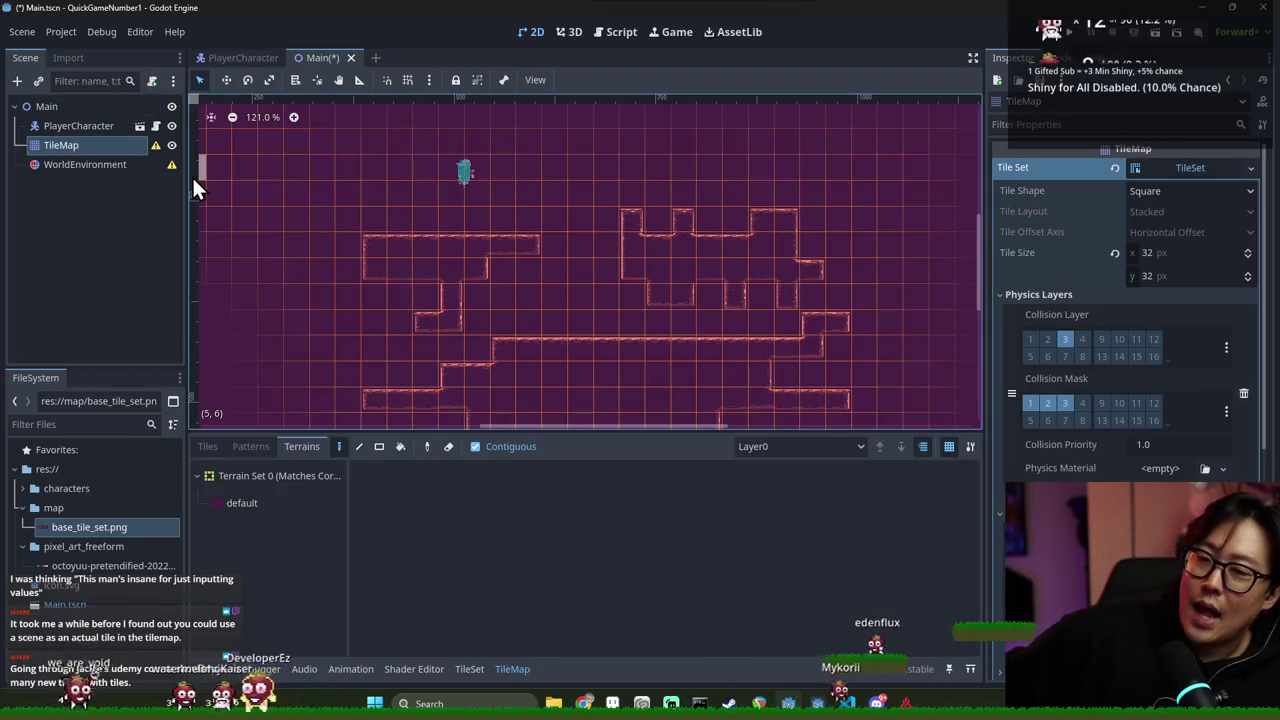
{"action": "left_click", "coordinate": [97, 130]}
{"action": "left_click", "coordinate": [99, 140]}
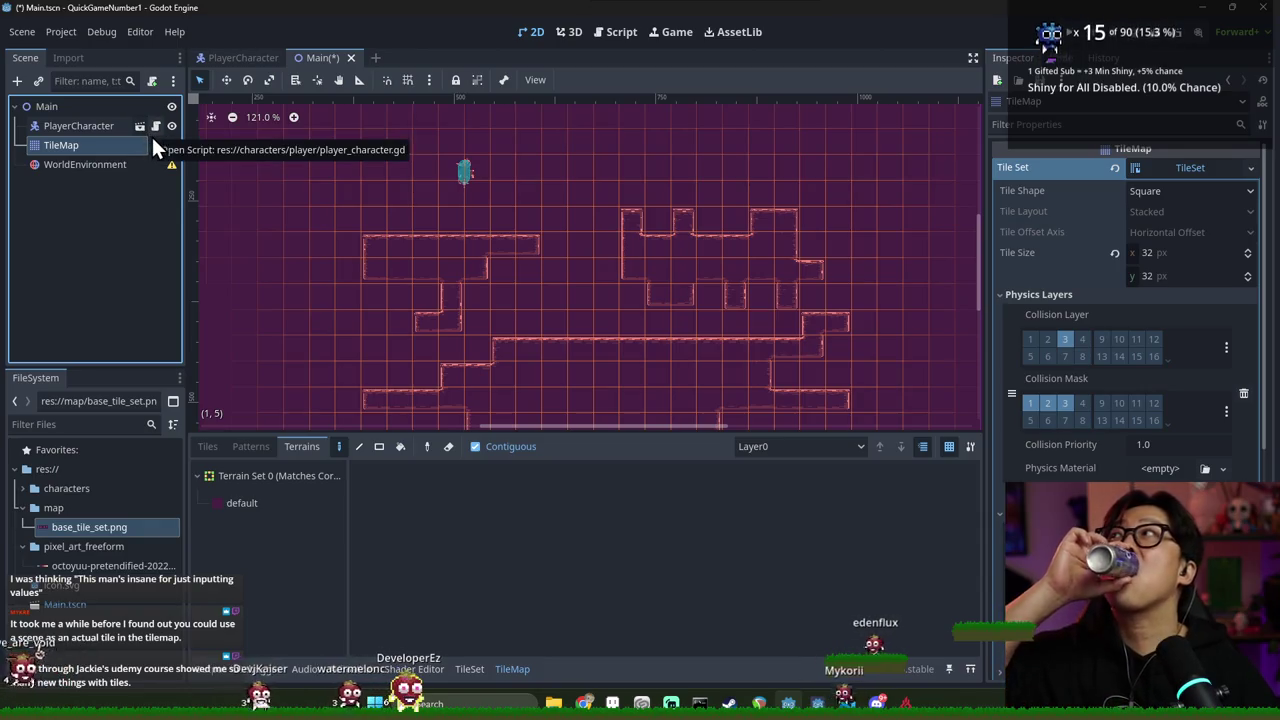
{"action": "key", "text": "ctrl+s"}
Alternate the selection between the PlayerCharacter and TileMap nodes
{"action": "left_click", "coordinate": [90, 125]}
{"action": "left_click", "coordinate": [96, 145]}
{"action": "left_click", "coordinate": [94, 126]}
{"action": "left_click", "coordinate": [97, 144]}
{"action": "left_click", "coordinate": [100, 127]}
{"action": "left_click", "coordinate": [98, 142]}
{"action": "left_click", "coordinate": [102, 130]}
{"action": "left_click", "coordinate": [100, 144]}
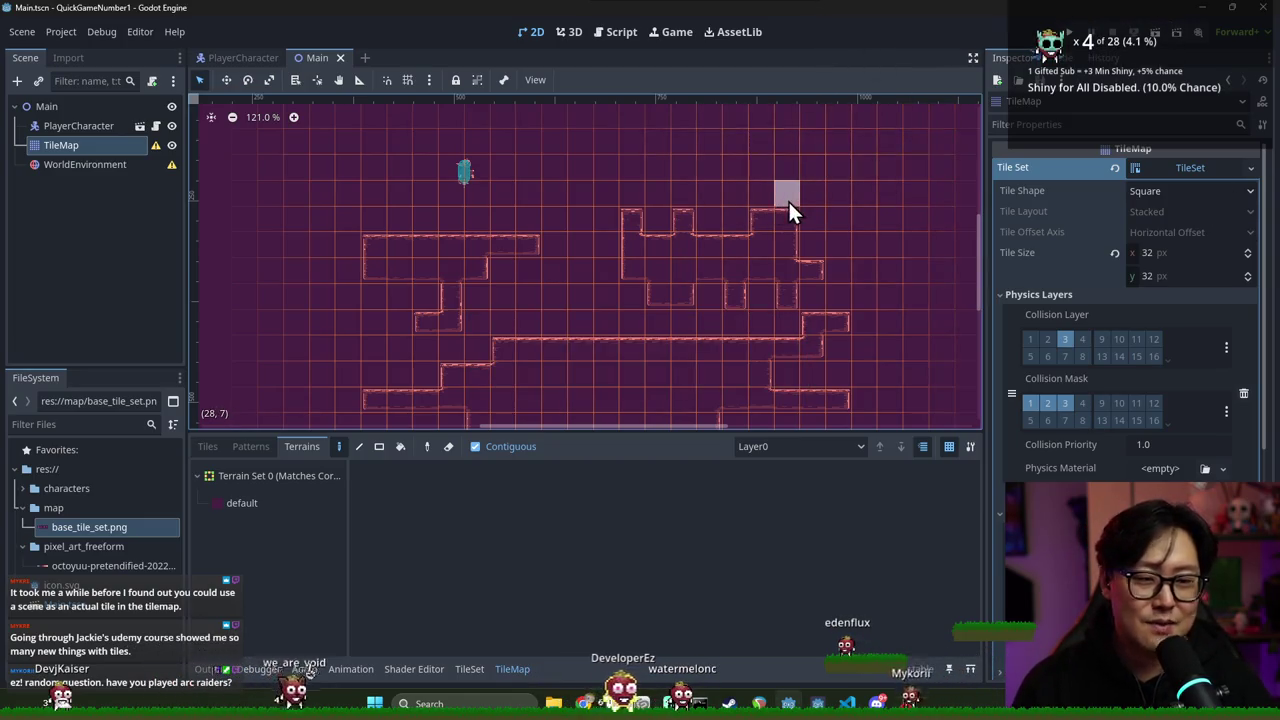
Assign a New Environment resource to the WorldEnvironment node
{"action": "left_click", "coordinate": [218, 670]}
{"action": "scroll", "coordinate": [540, 265], "scroll_direction": "up", "scroll_amount": 2}
{"action": "scroll", "coordinate": [476, 186], "scroll_direction": "down", "scroll_amount": 2}
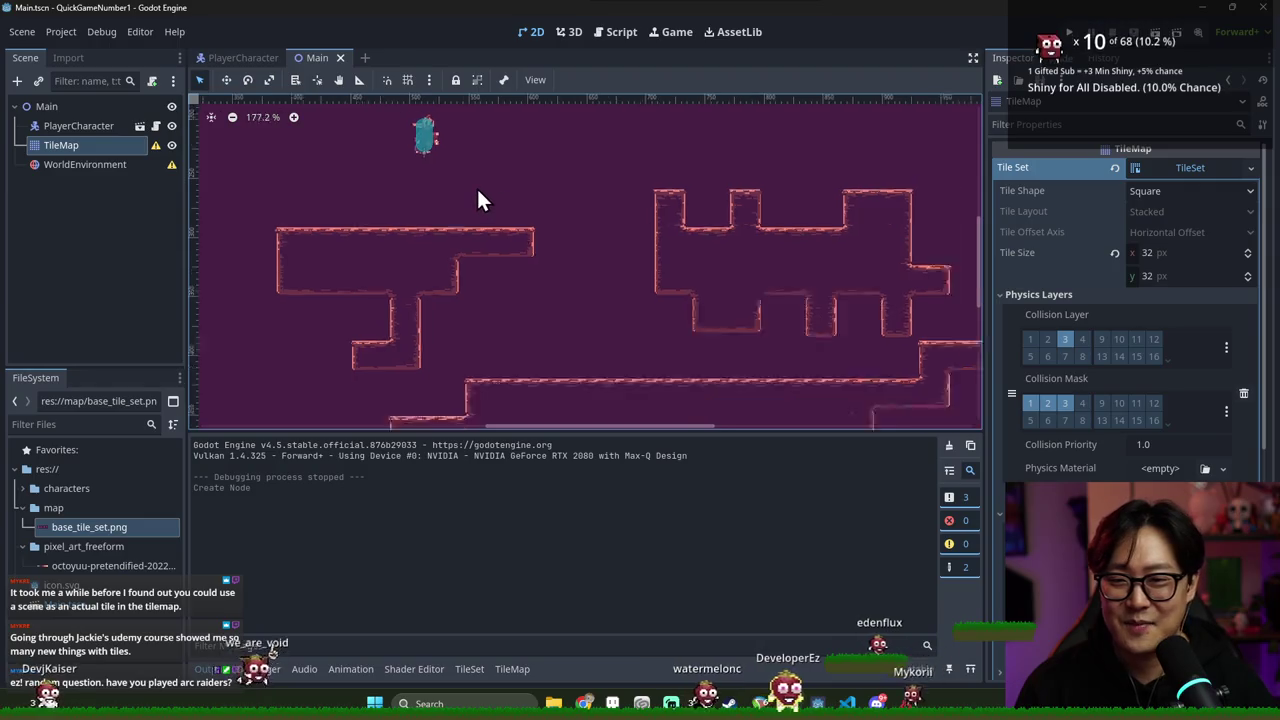
{"action": "left_click", "coordinate": [140, 163]}
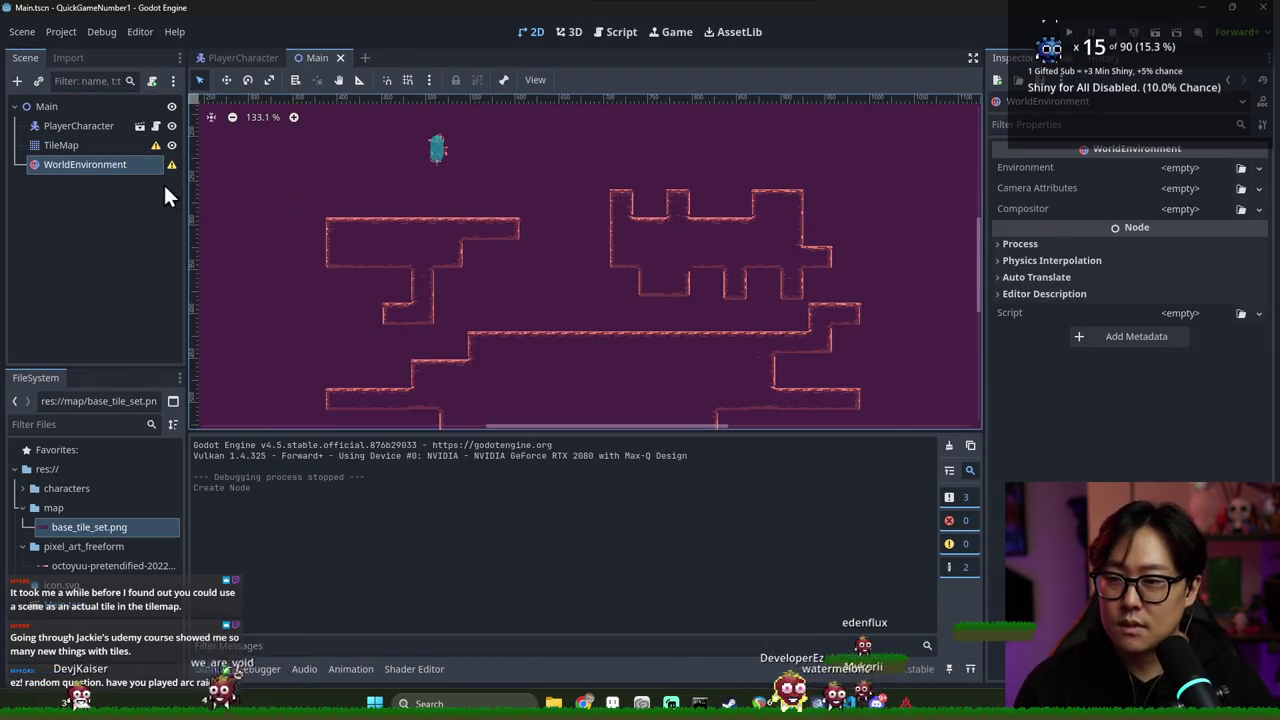
{"action": "left_click", "coordinate": [1150, 167]}
{"action": "left_click", "coordinate": [1182, 192]}
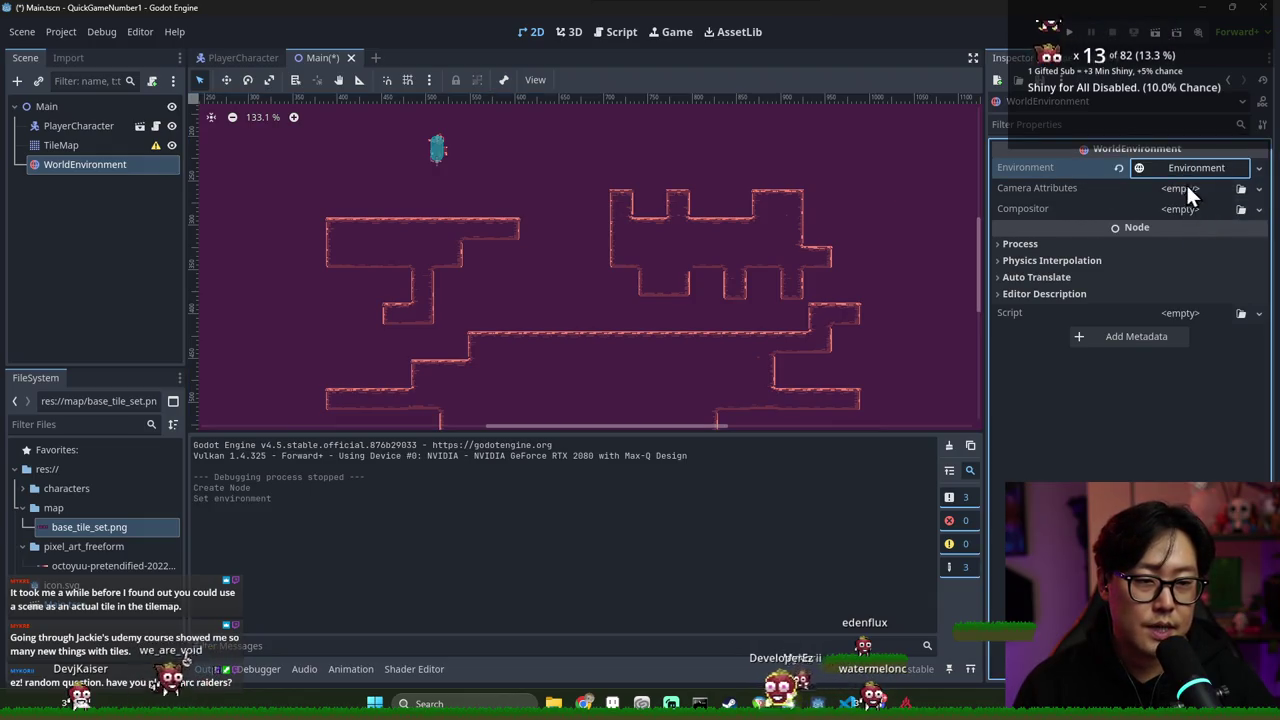
{"action": "left_click", "coordinate": [1068, 244]}
{"action": "left_click", "coordinate": [1068, 244]}
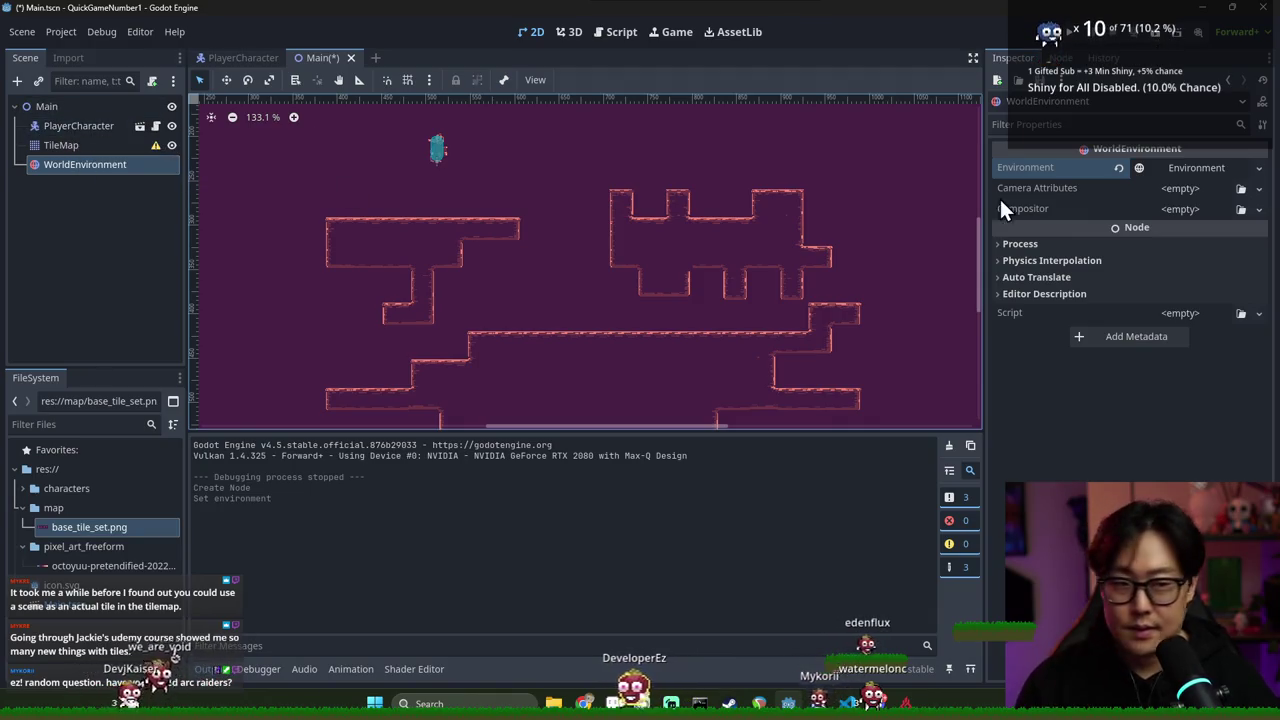
{"action": "left_click", "coordinate": [1060, 244]}
Review Default Clear Color in Project Settings, close it, and run the game with F5
{"action": "left_click", "coordinate": [62, 31]}
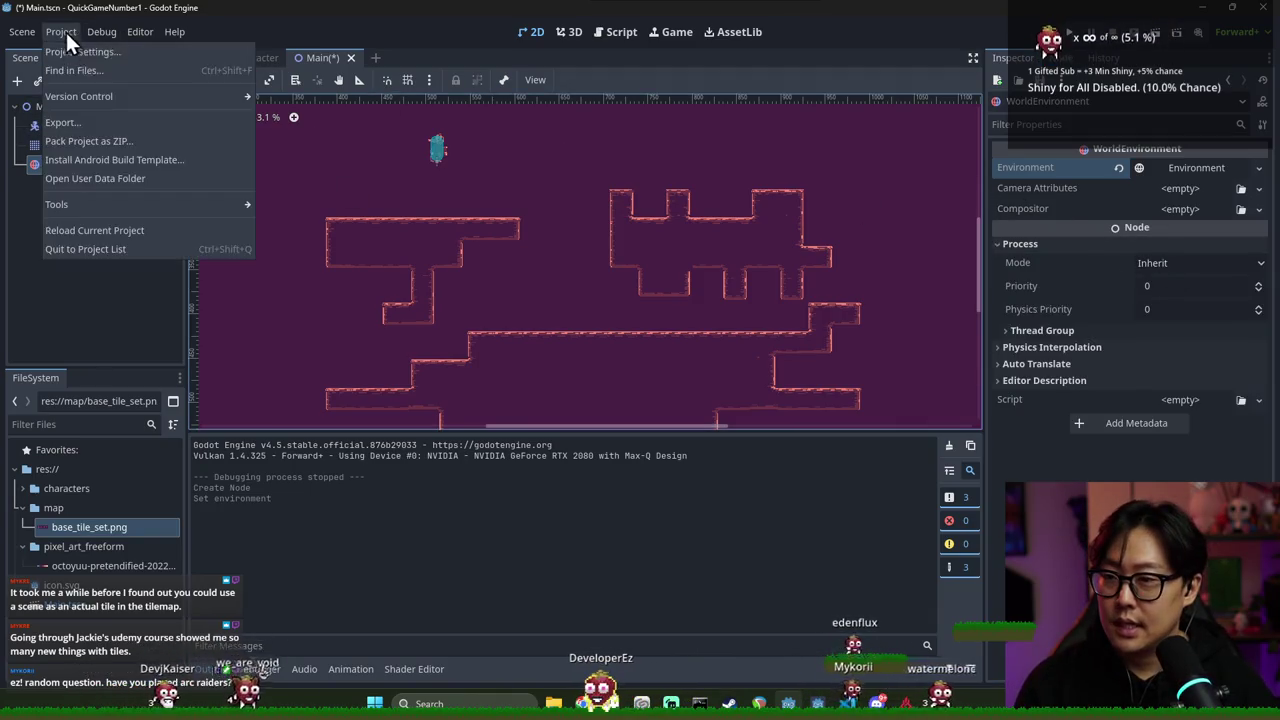
{"action": "left_click", "coordinate": [82, 51]}
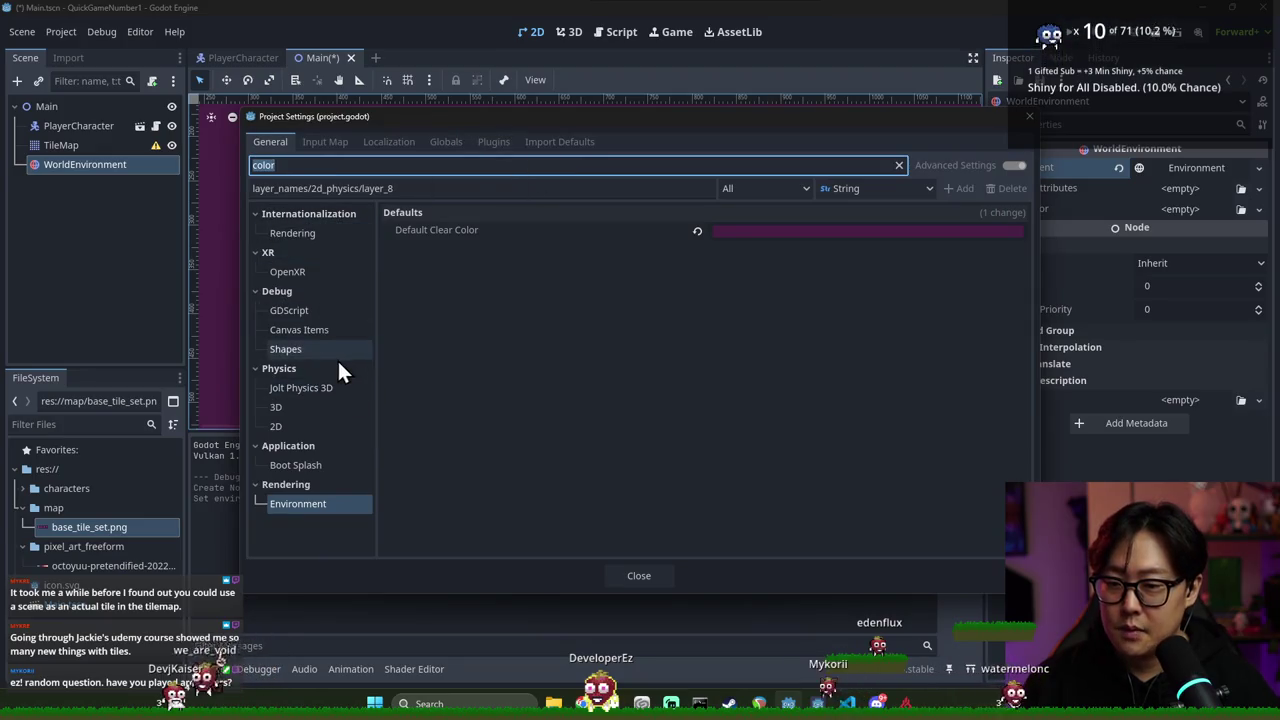
{"action": "left_click", "coordinate": [645, 577]}
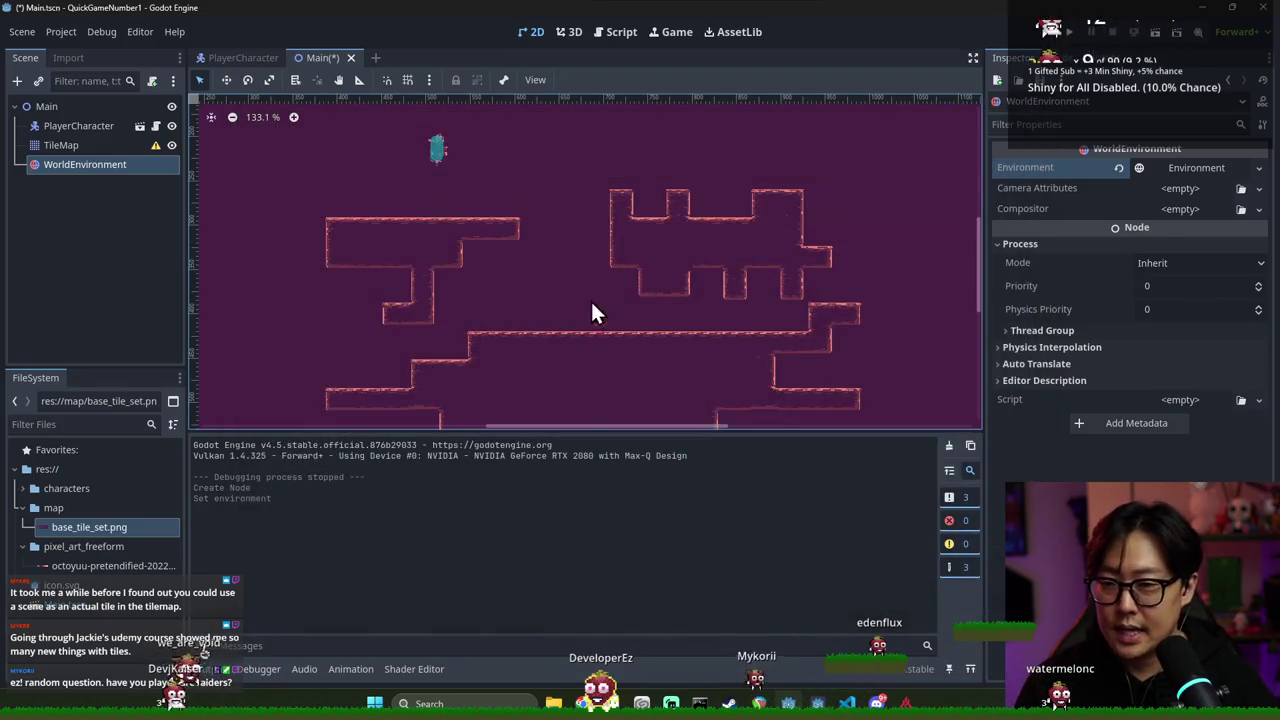
{"action": "scroll", "coordinate": [379, 225], "scroll_direction": "up", "scroll_amount": 3}
{"action": "scroll", "coordinate": [608, 170], "scroll_direction": "down", "scroll_amount": 3}
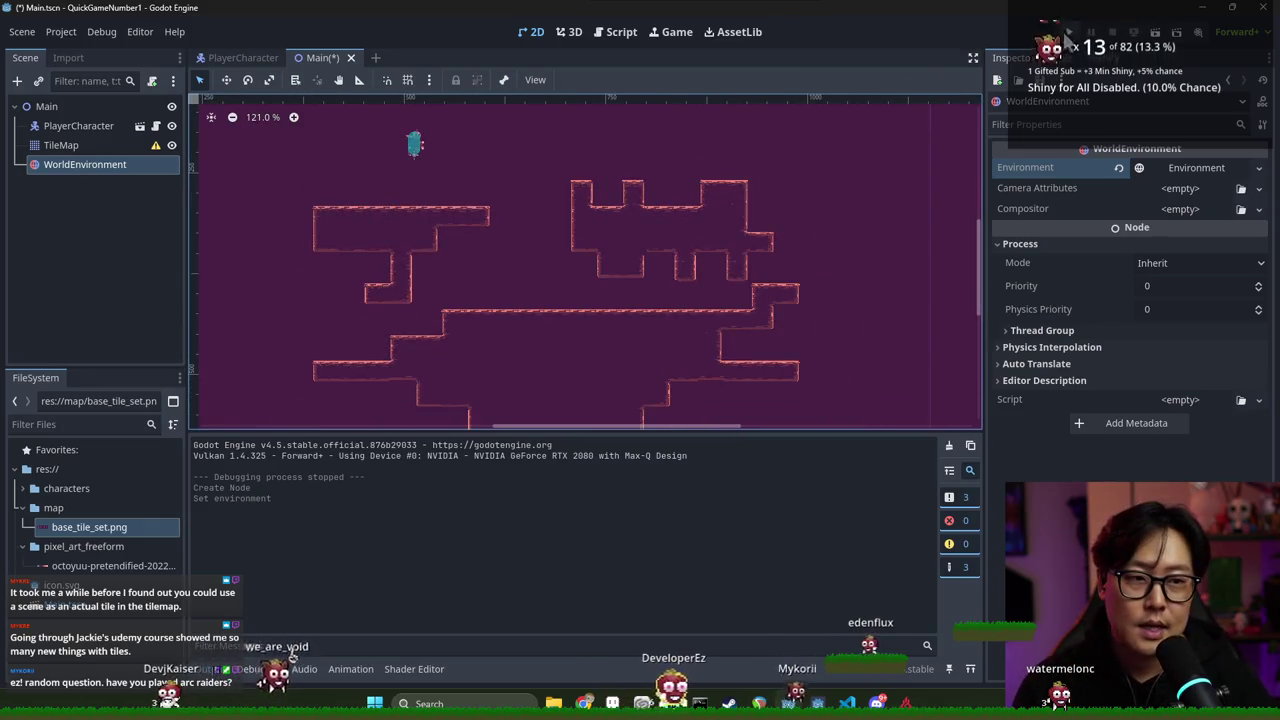
{"action": "key", "text": "F5"}
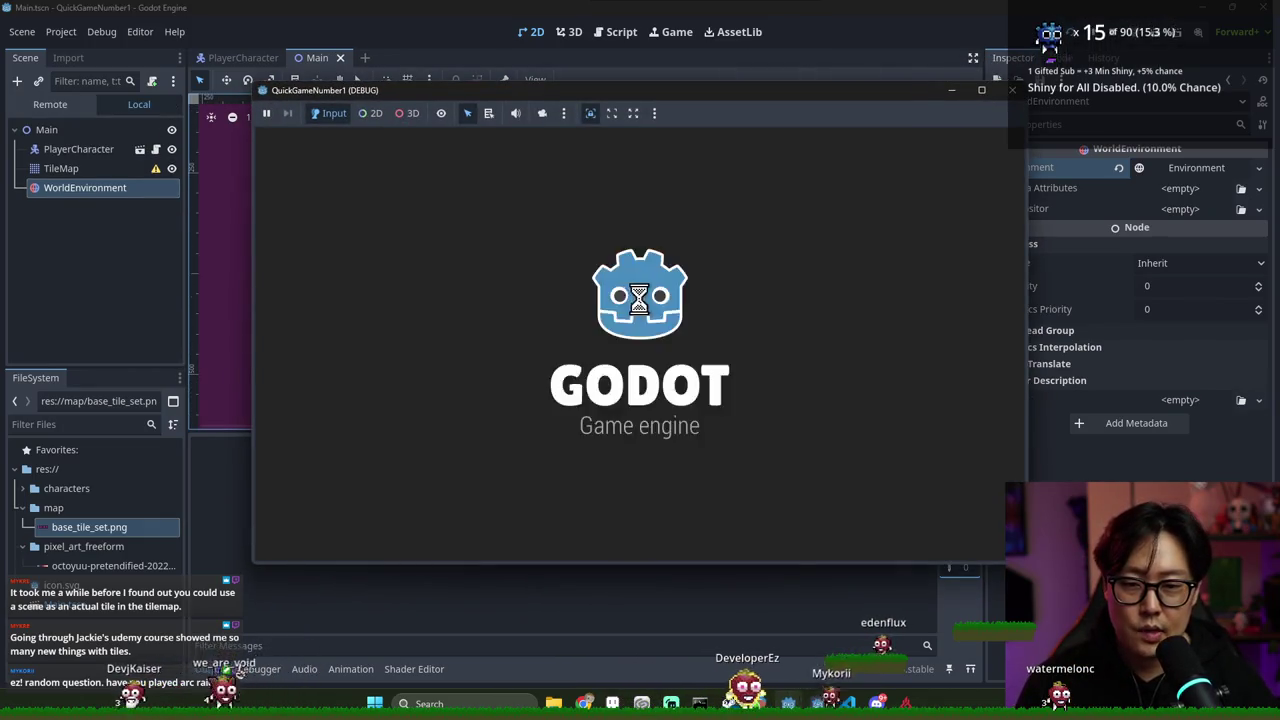
Move the character right and left along the platform, then stop the game
{"action": "key", "text": "Right"}
{"action": "key", "text": "Left"}
{"action": "key", "text": "Right"}
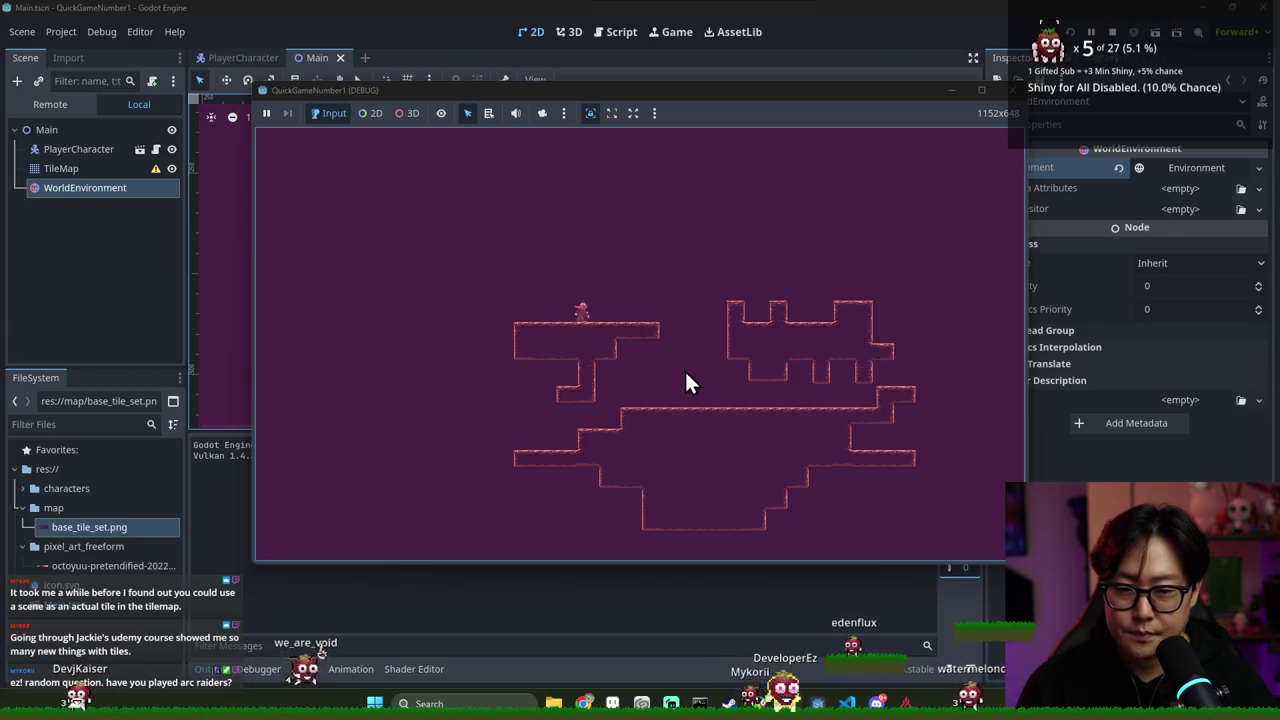
{"action": "key", "text": "F8"}
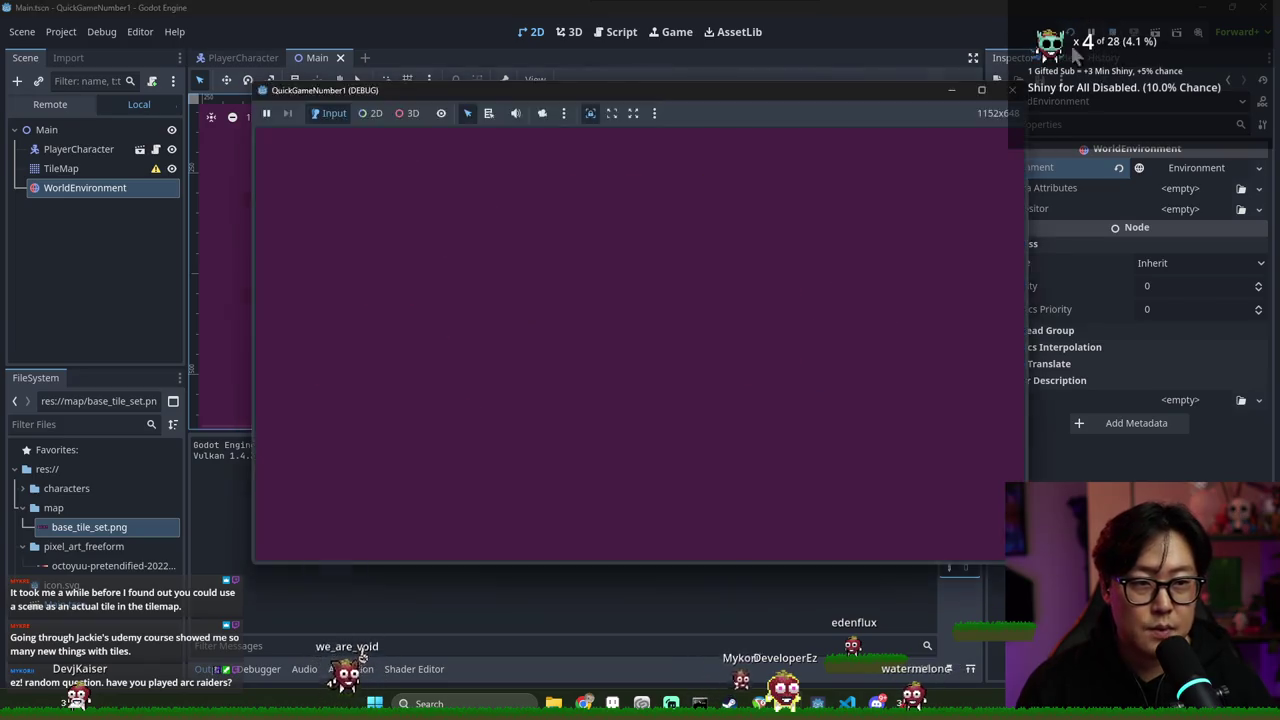
Recheck Default Clear Color in Project Settings, then select PlayerCharacter and TileMap
{"action": "left_click", "coordinate": [55, 35]}
{"action": "left_click", "coordinate": [93, 52]}
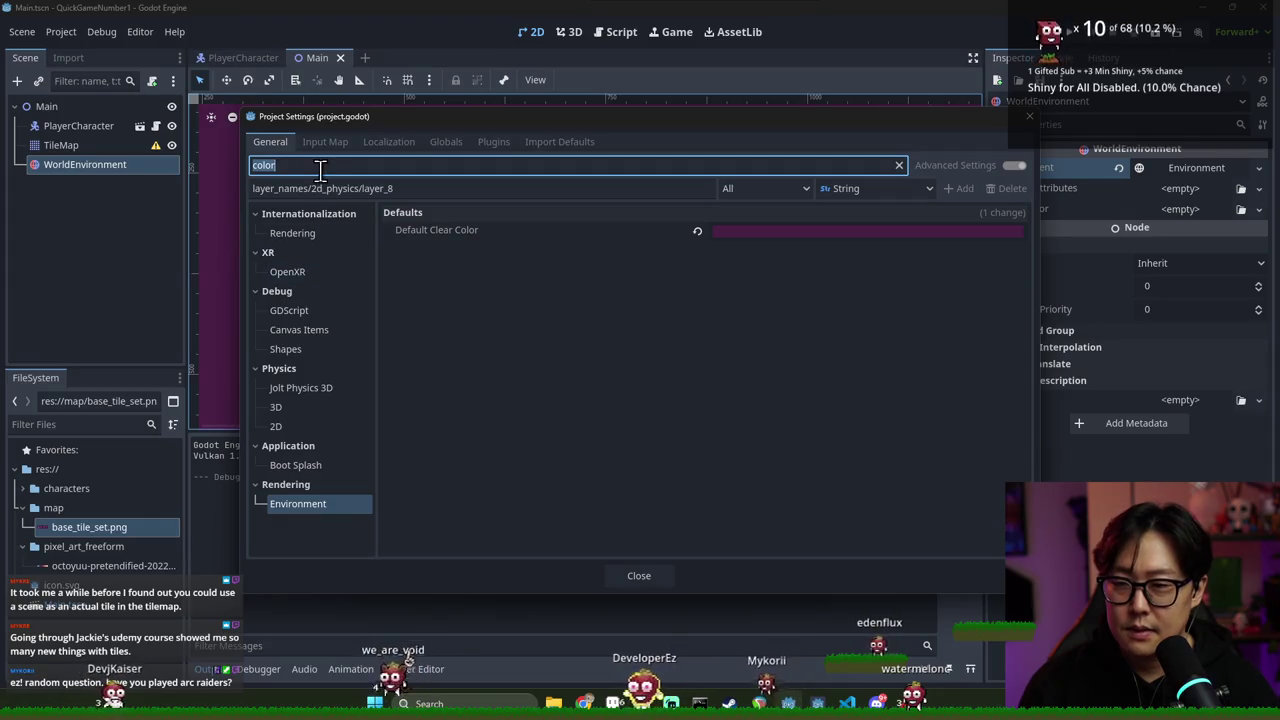
{"action": "left_click", "coordinate": [639, 575]}
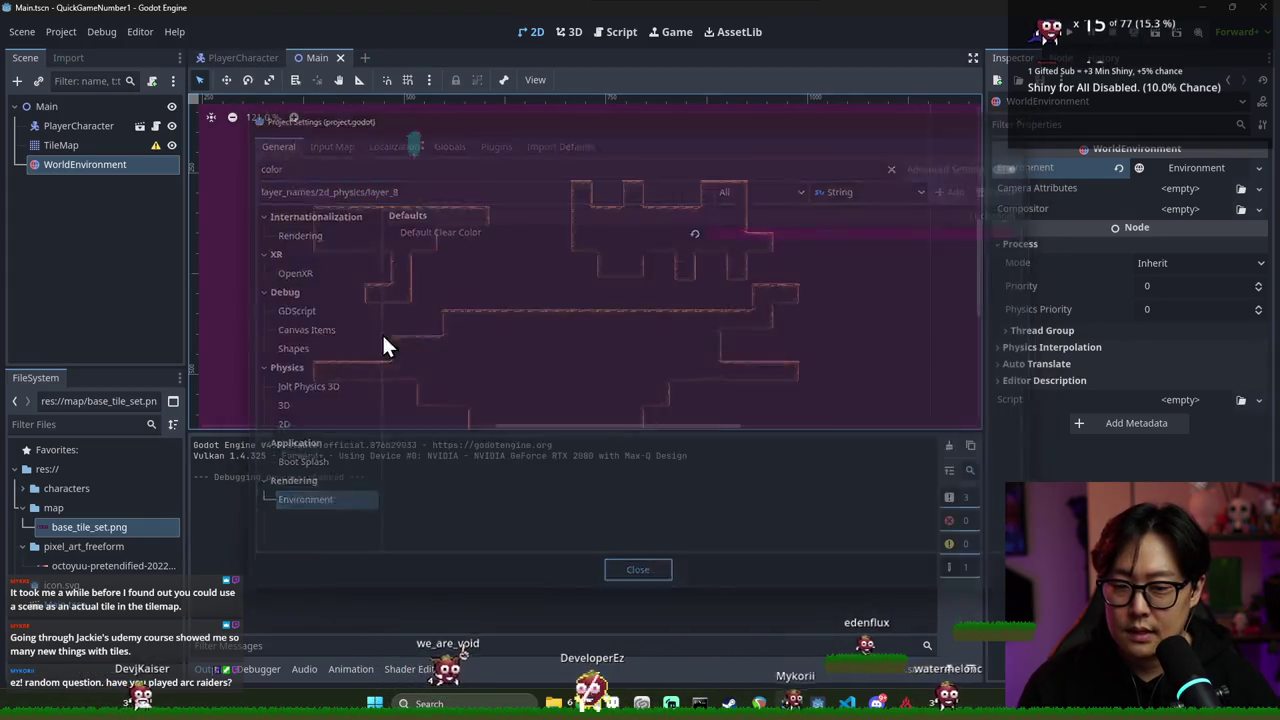
{"action": "left_click", "coordinate": [88, 126]}
{"action": "left_click", "coordinate": [95, 147], "text": "shift"}
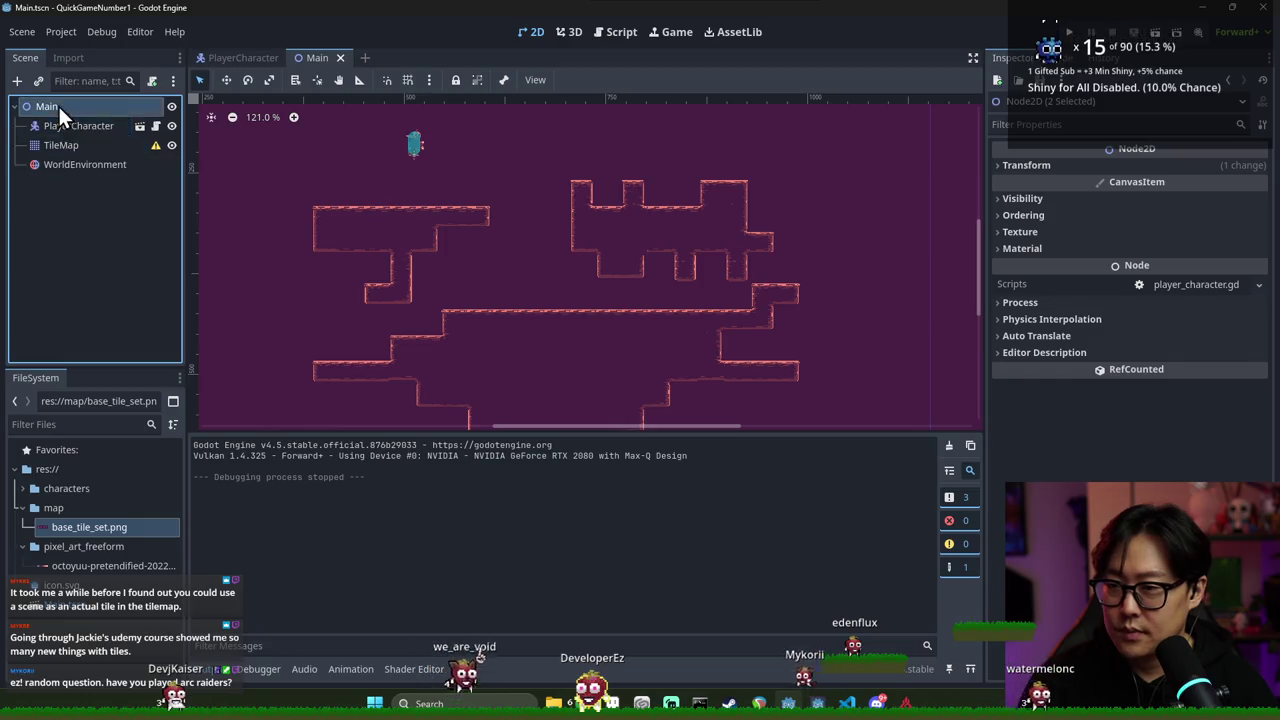
Add a SubViewport child to Main, placed above PlayerCharacter
{"action": "right_click", "coordinate": [58, 104]}
{"action": "left_click", "coordinate": [84, 114]}
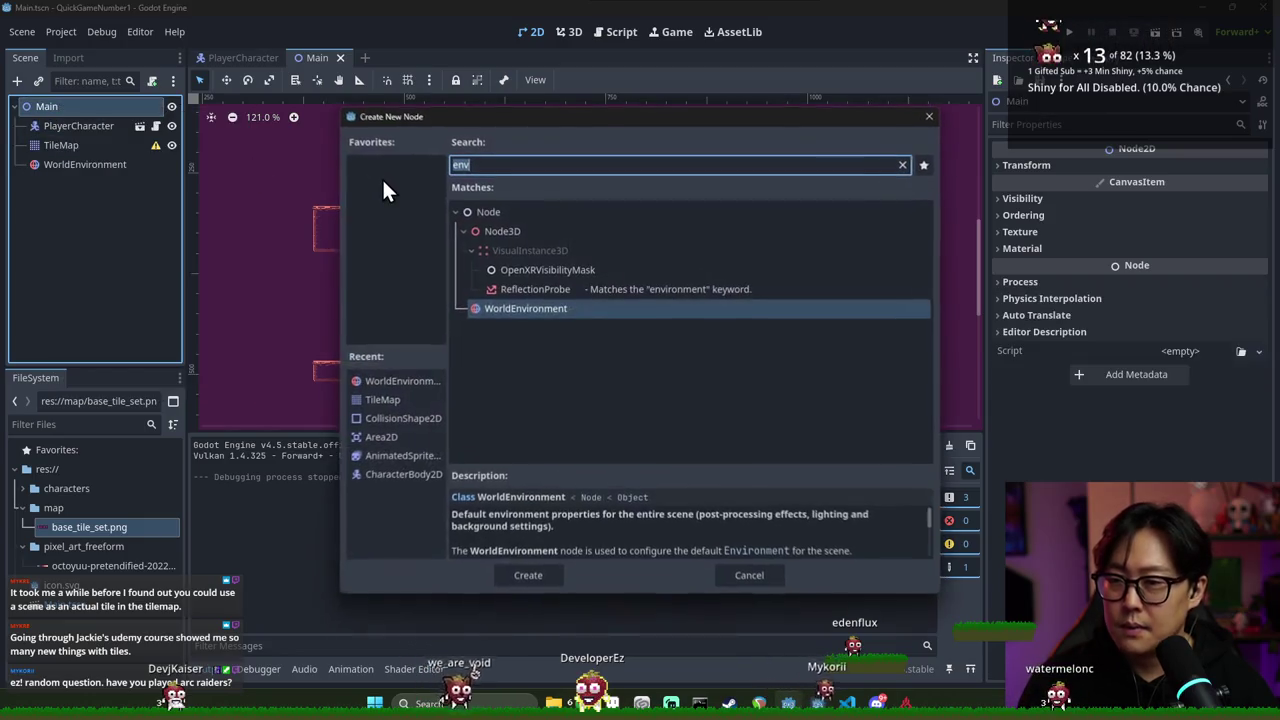
{"action": "type", "text": "viewpo"}
{"action": "key", "text": "Return"}
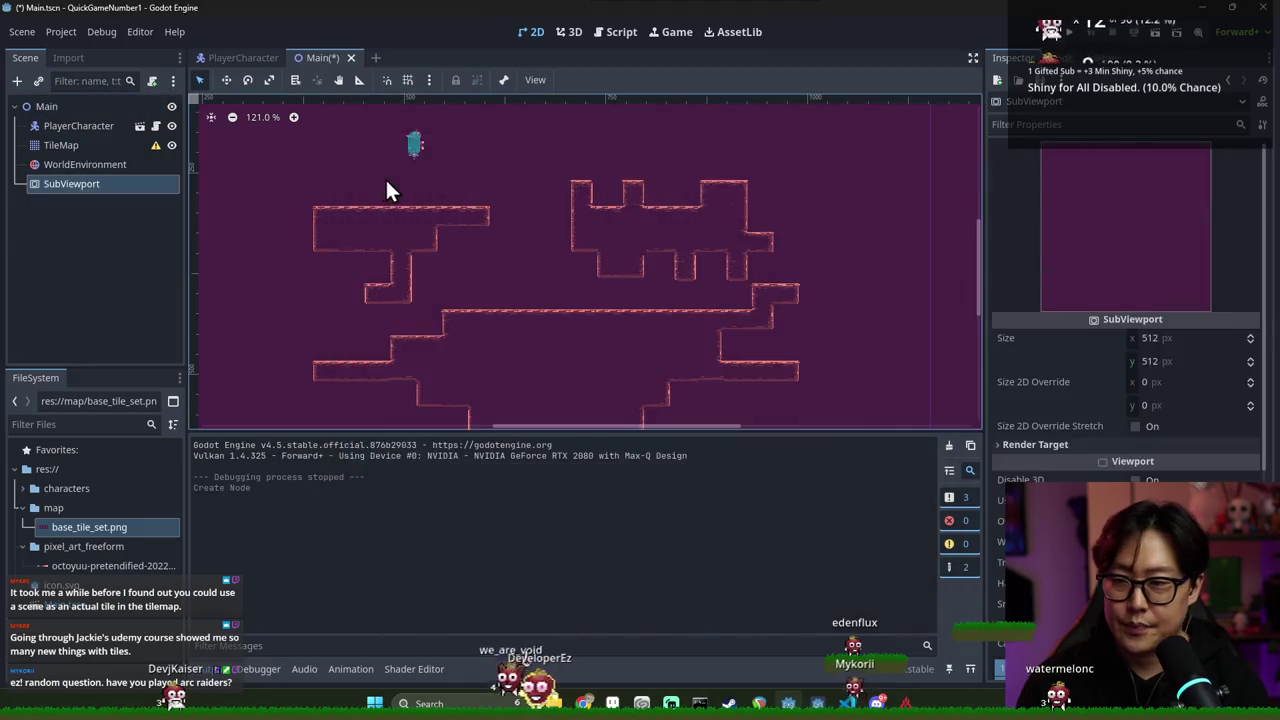
{"action": "left_click_drag", "start_coordinate": [58, 176], "coordinate": [64, 119]}
Add a SubViewportContainer inside the SubViewport and move PlayerCharacter and TileMap into it
{"action": "right_click", "coordinate": [74, 127]}
{"action": "left_click", "coordinate": [104, 139]}
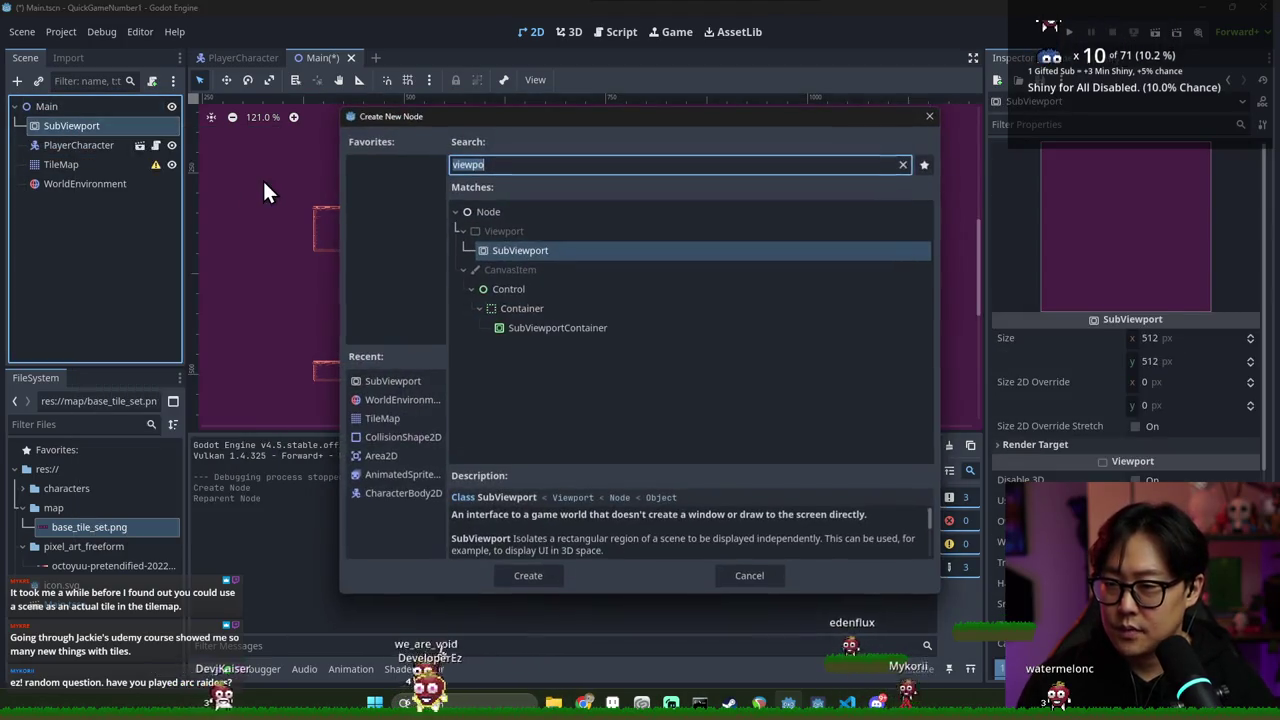
{"action": "double_click", "coordinate": [557, 327]}
{"action": "left_click", "coordinate": [58, 167]}
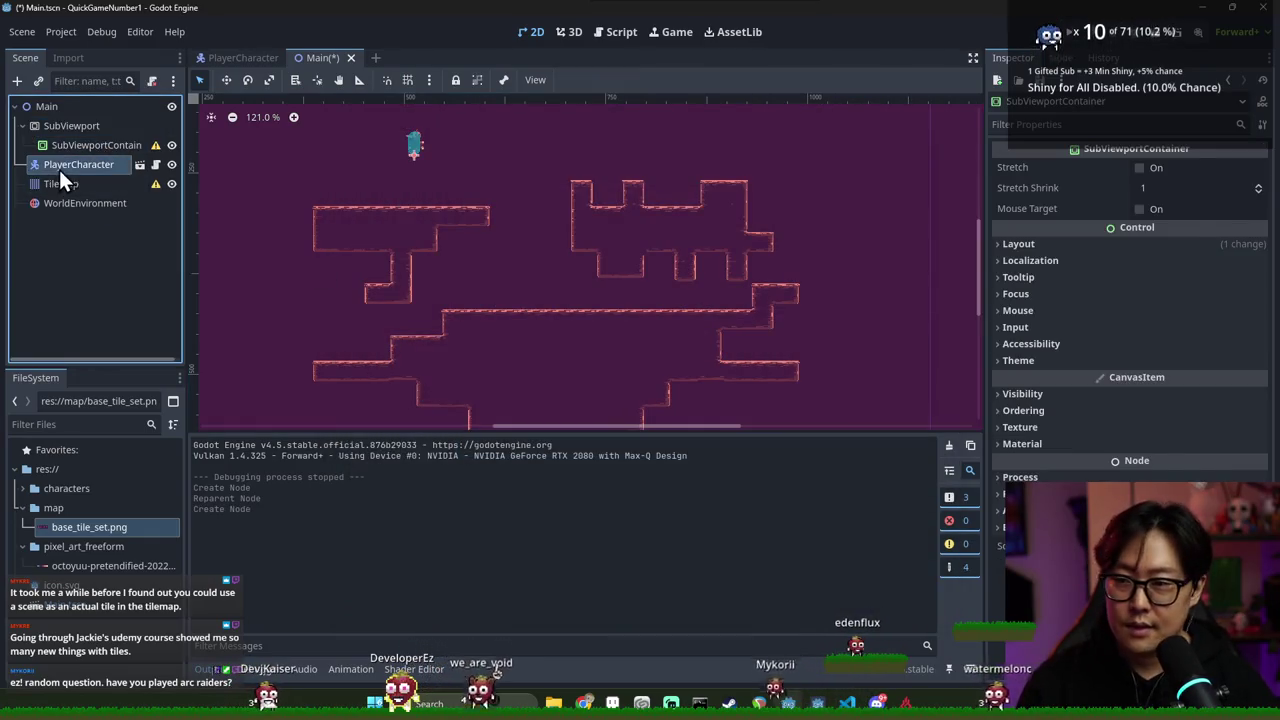
{"action": "left_click", "coordinate": [64, 184], "text": "shift"}
{"action": "left_click_drag", "start_coordinate": [64, 168], "coordinate": [79, 146]}
{"action": "left_click", "coordinate": [65, 146]}
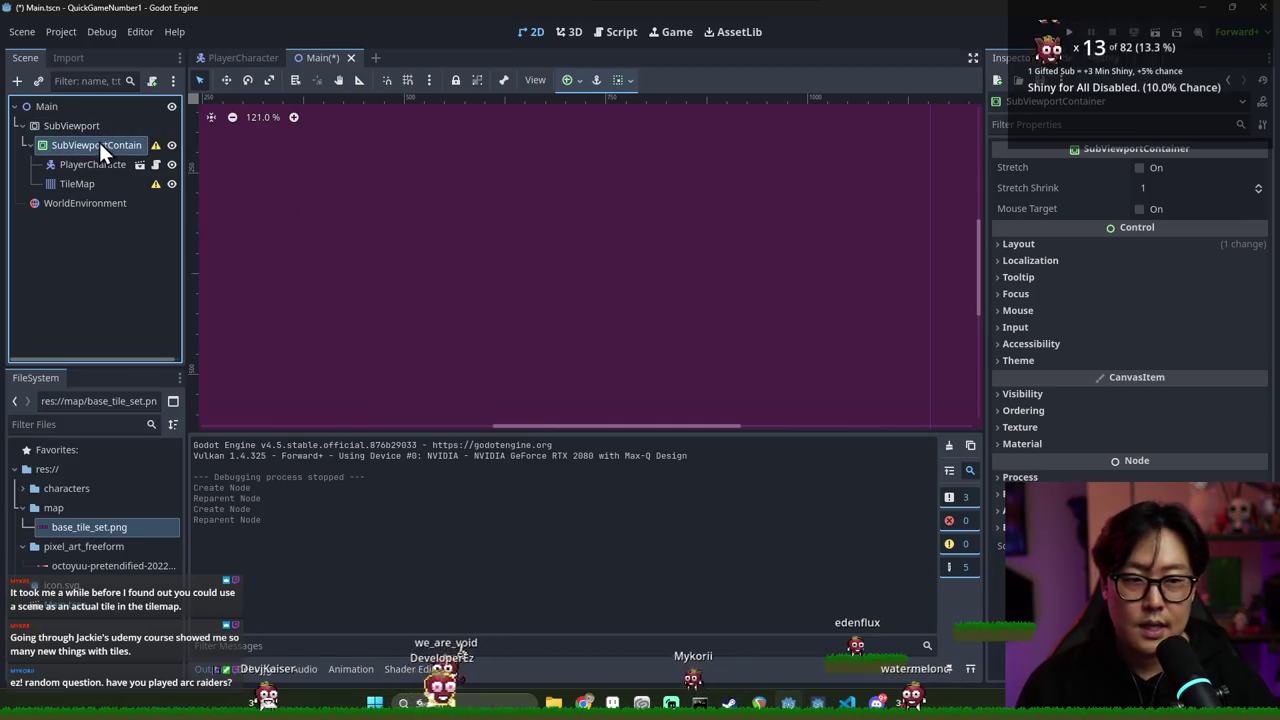
Browse the SubViewport's Inspector, expanding Rendering and Render Target, up to the Size width field
{"action": "left_click", "coordinate": [105, 128]}
{"action": "scroll", "coordinate": [1114, 275], "scroll_direction": "down", "scroll_amount": 3}
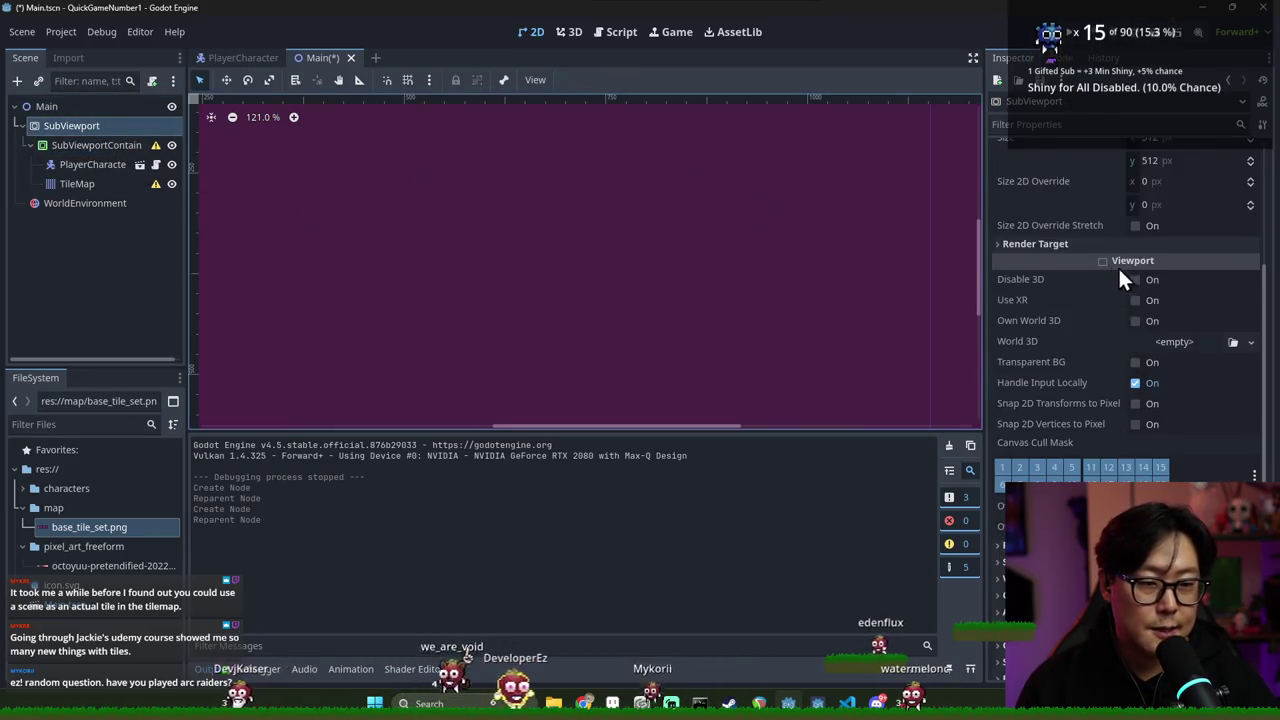
{"action": "scroll", "coordinate": [1114, 265], "scroll_direction": "up", "scroll_amount": 2}
{"action": "scroll", "coordinate": [740, 240], "scroll_direction": "down", "scroll_amount": 6}
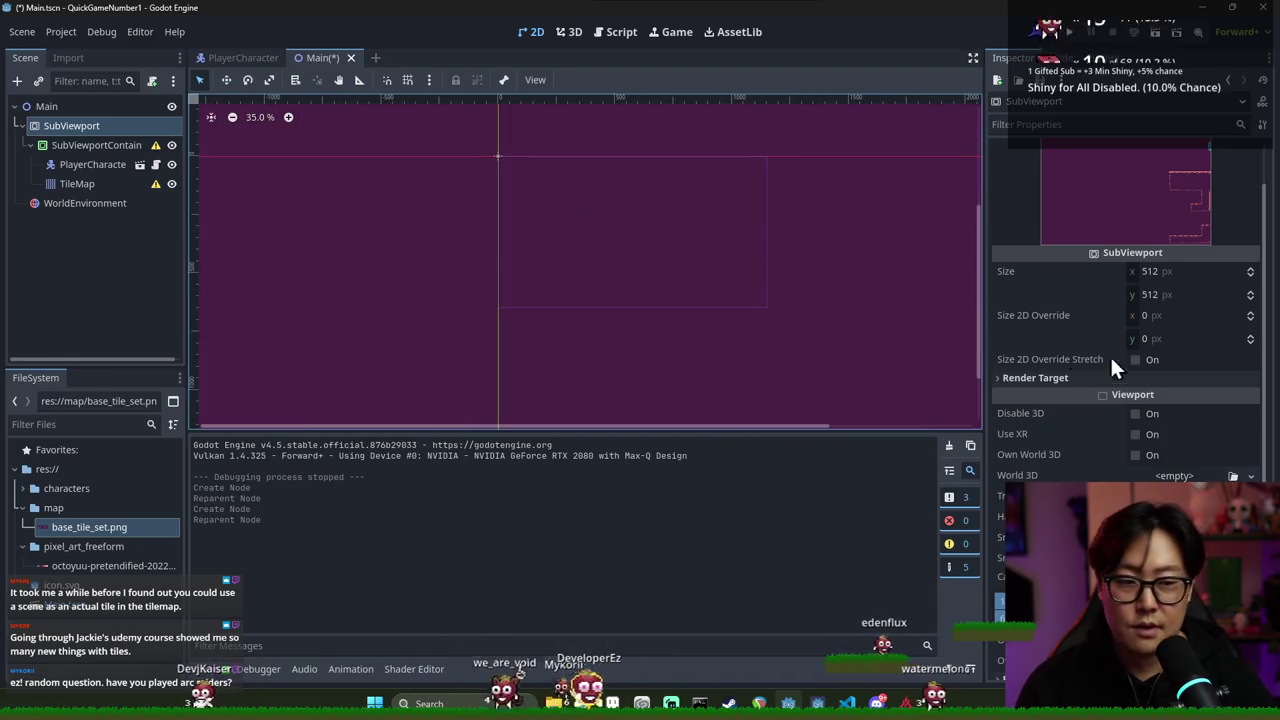
{"action": "scroll", "coordinate": [1100, 360], "scroll_direction": "down", "scroll_amount": 4}
{"action": "left_click", "coordinate": [1079, 478]}
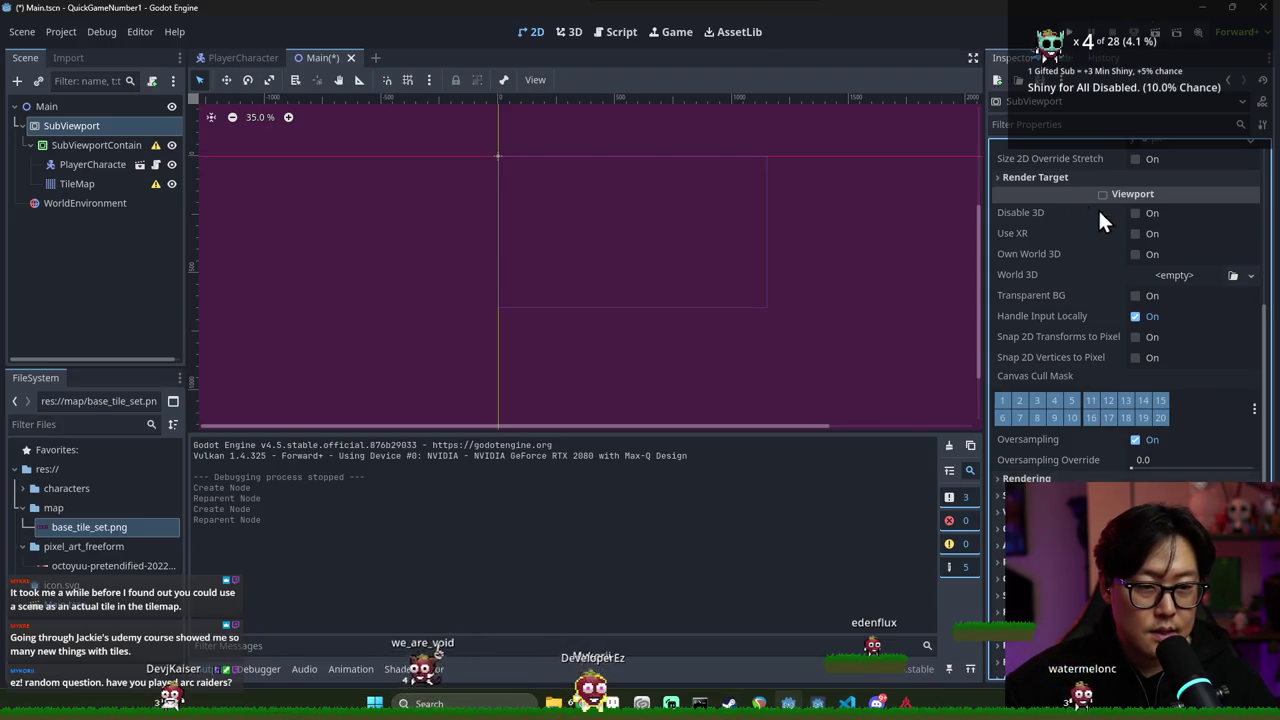
{"action": "scroll", "coordinate": [1088, 204], "scroll_direction": "up", "scroll_amount": 3}
{"action": "left_click", "coordinate": [1054, 311]}
{"action": "left_click", "coordinate": [1056, 313]}
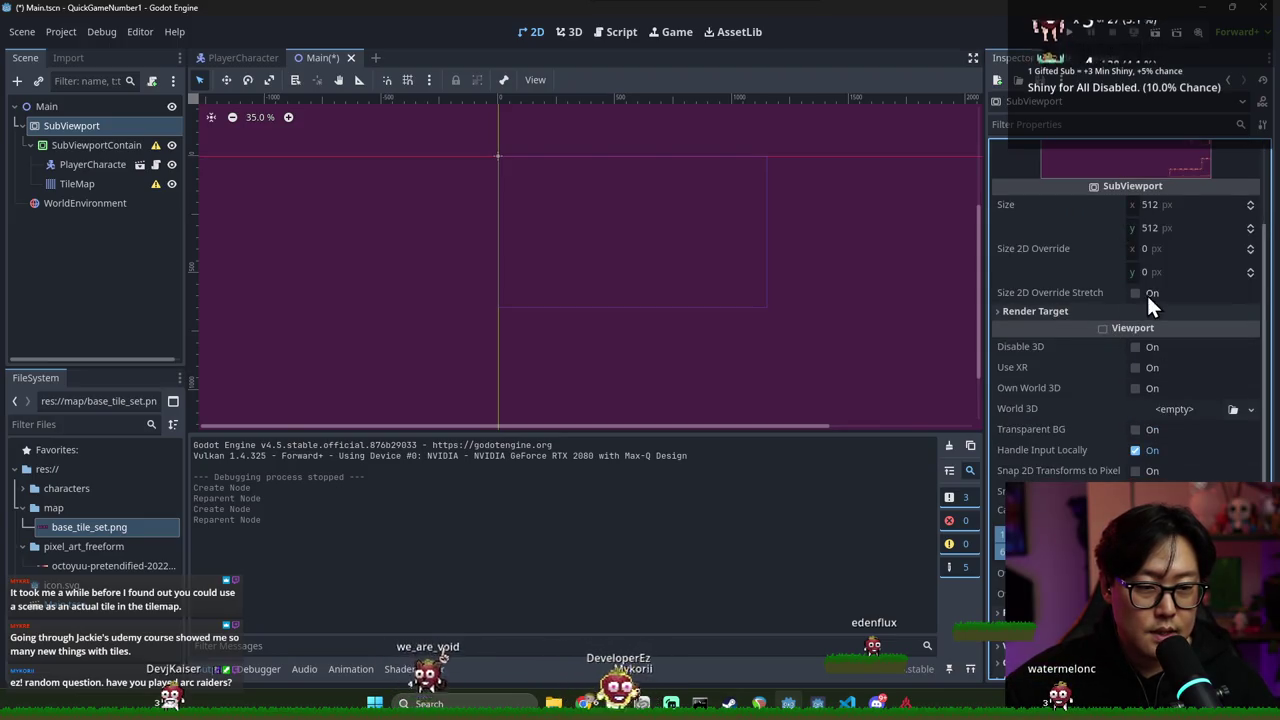
{"action": "scroll", "coordinate": [1124, 290], "scroll_direction": "up", "scroll_amount": 3}
{"action": "left_click", "coordinate": [1160, 338]}
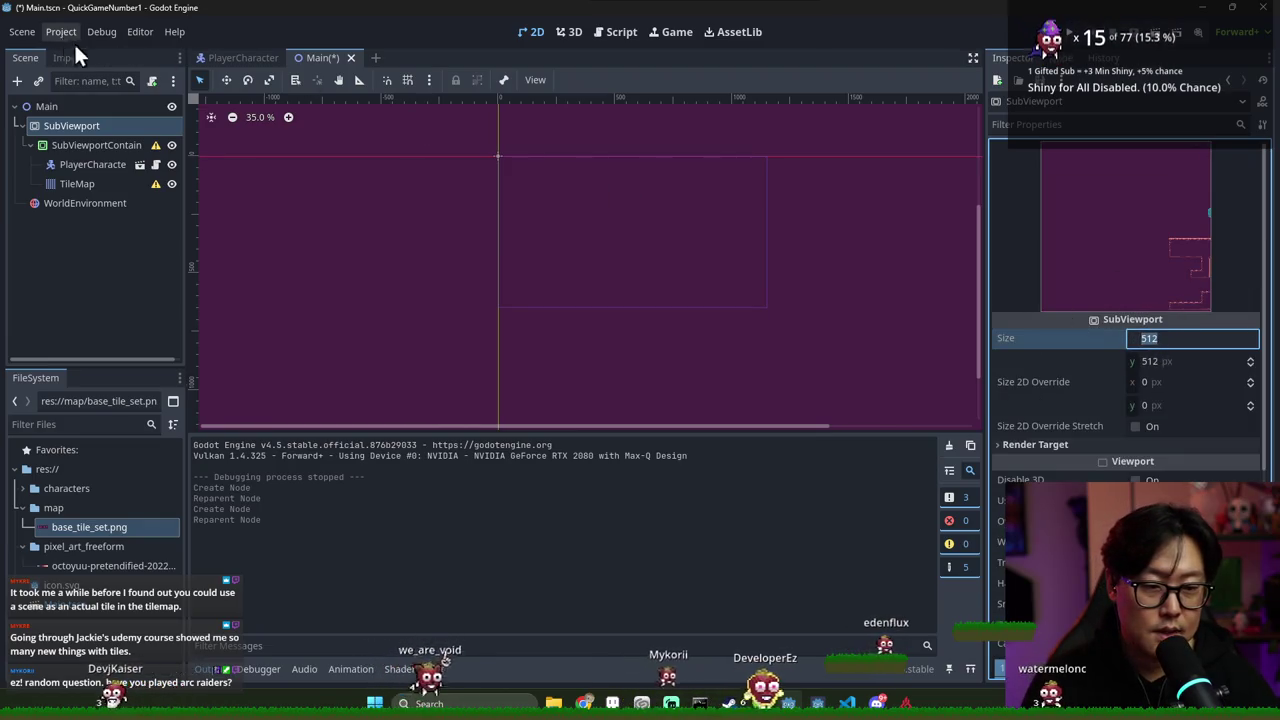
Read the documentation for the SubViewport Size property, then switch to the PlayerCharacter scene
{"action": "right_click", "coordinate": [1051, 341]}
{"action": "left_click", "coordinate": [1100, 441]}
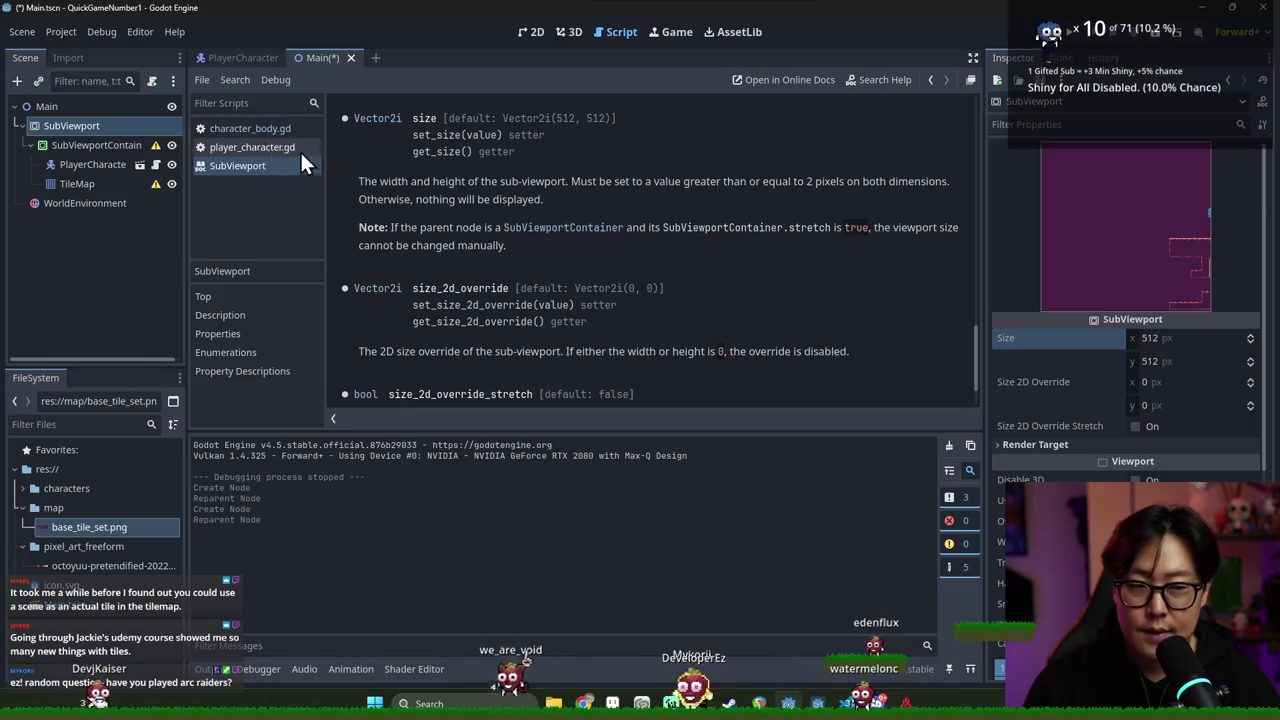
{"action": "left_click", "coordinate": [250, 57]}
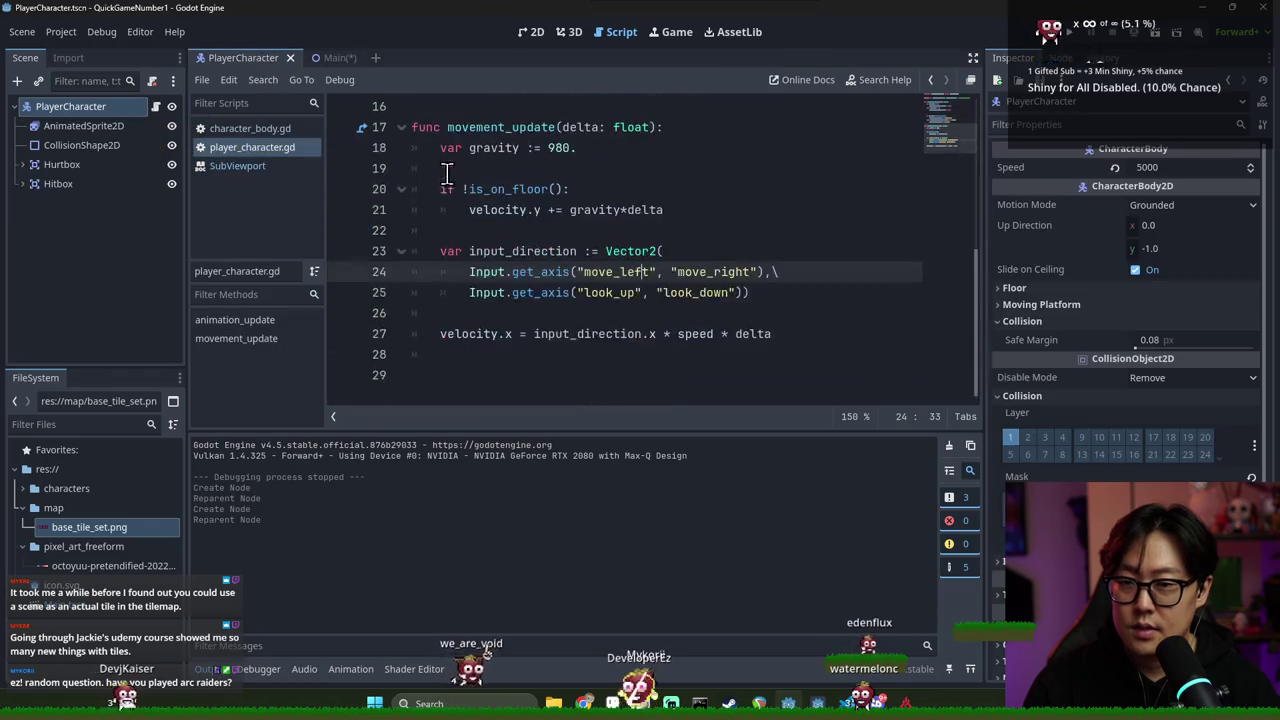
Back in the Main 2D scene, look up the window size in Project Settings
{"action": "left_click", "coordinate": [336, 60]}
{"action": "left_click", "coordinate": [538, 30]}
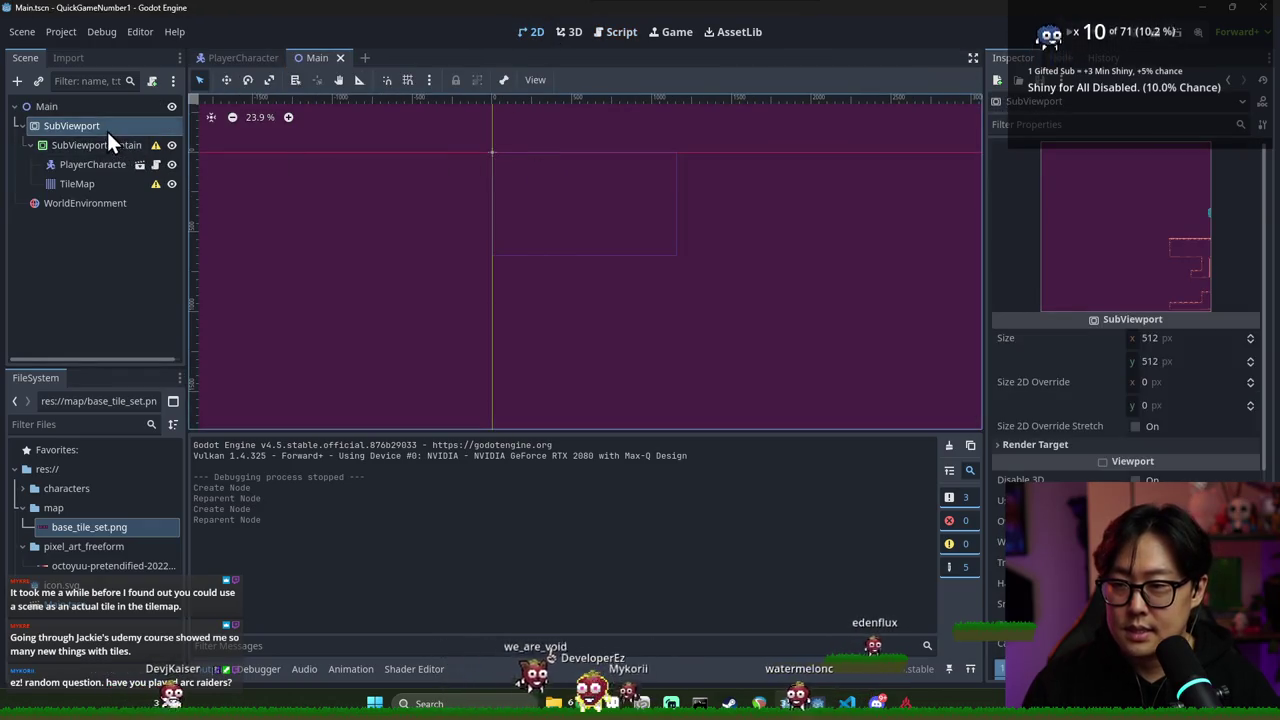
{"action": "left_click", "coordinate": [75, 32]}
{"action": "left_click", "coordinate": [97, 50]}
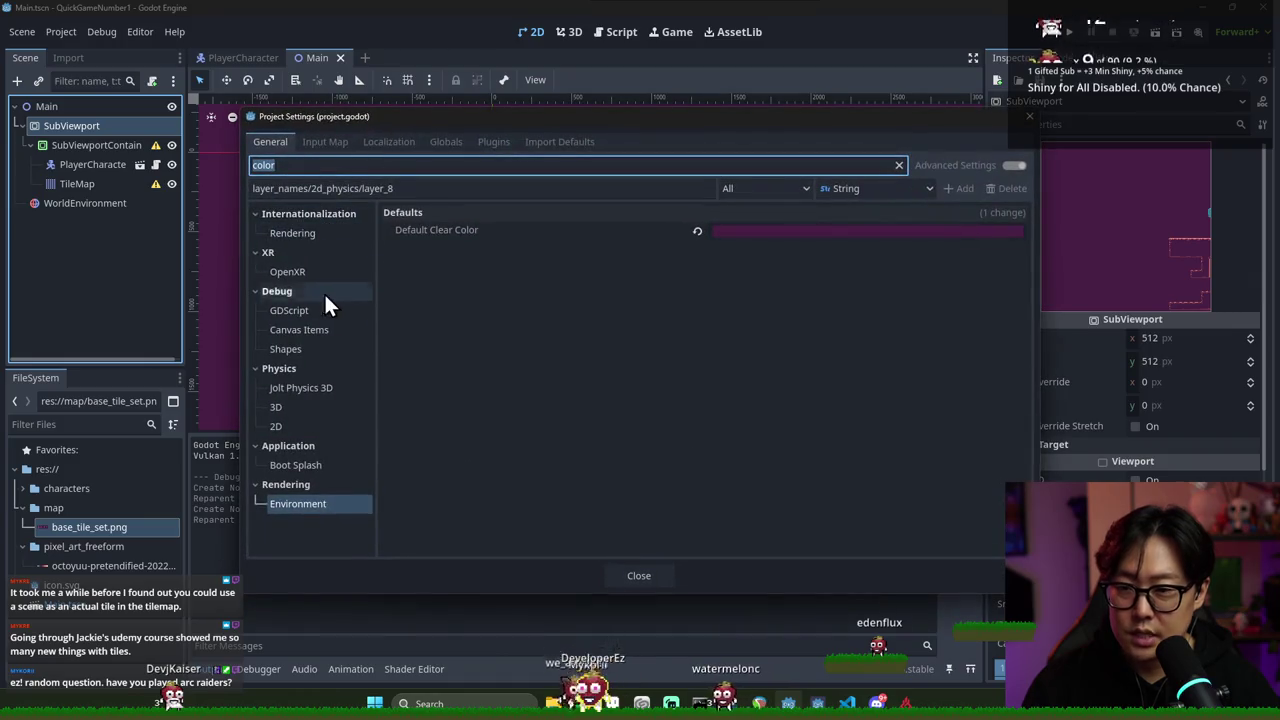
{"action": "type", "text": "window"}
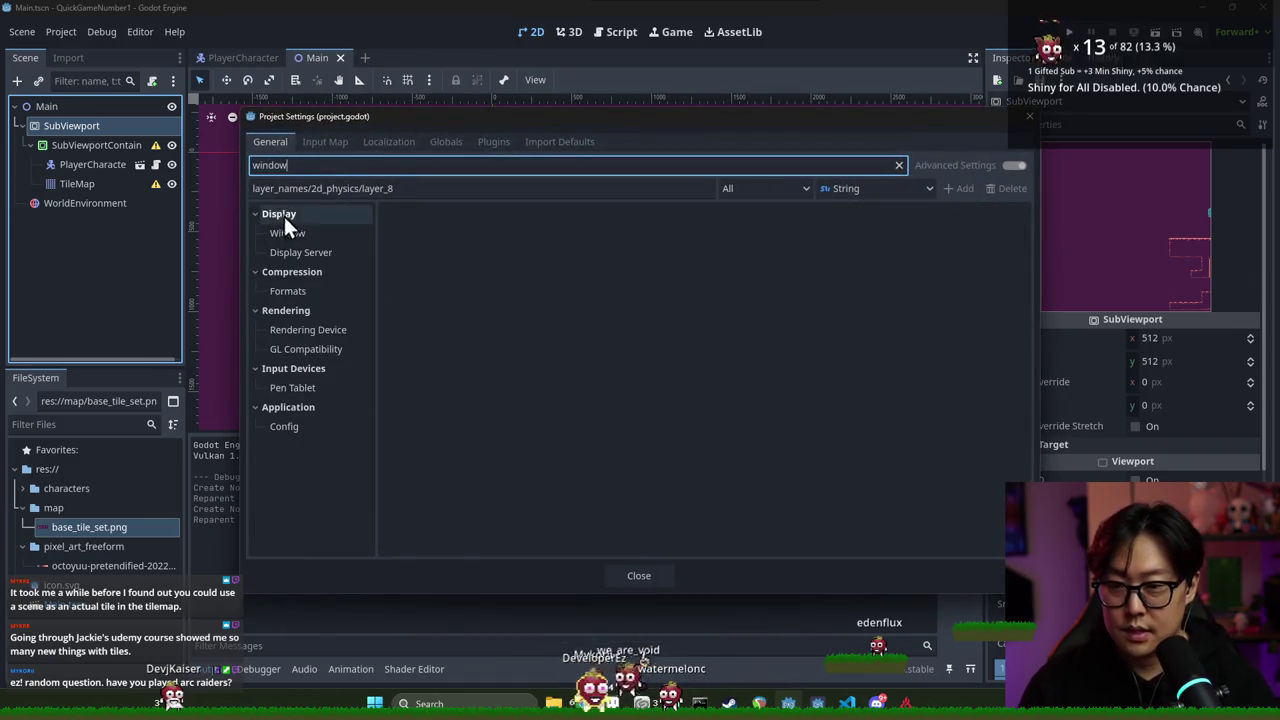
{"action": "left_click", "coordinate": [287, 232]}
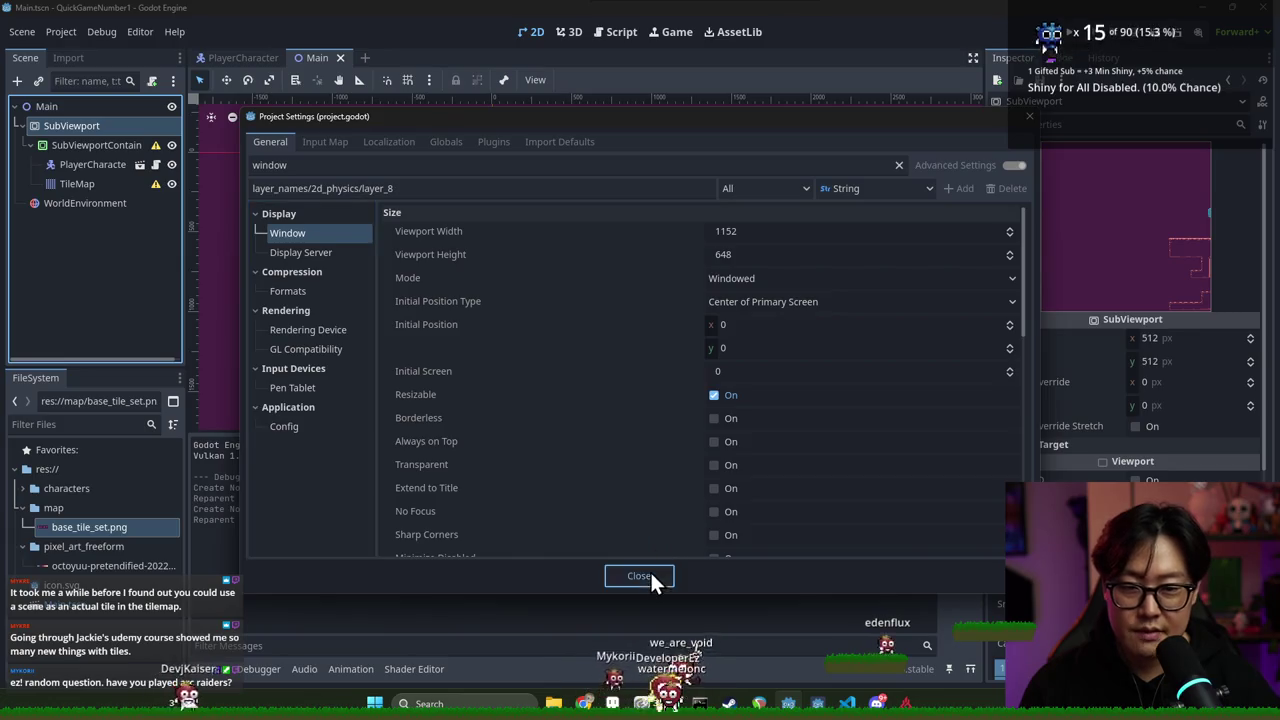
{"action": "left_click", "coordinate": [648, 575]}
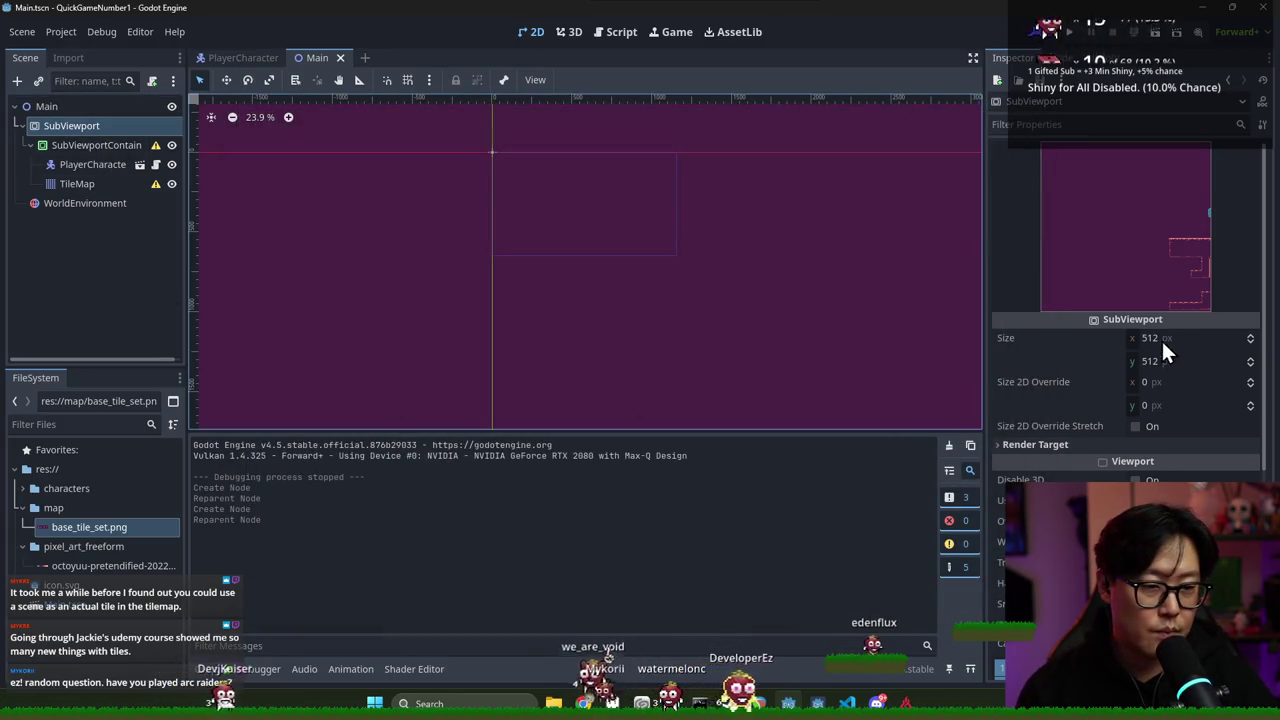
Set the SubViewport Size to 1152 × 648 and save the Main scene
{"action": "left_click", "coordinate": [1205, 339]}
{"action": "type", "text": "1152"}
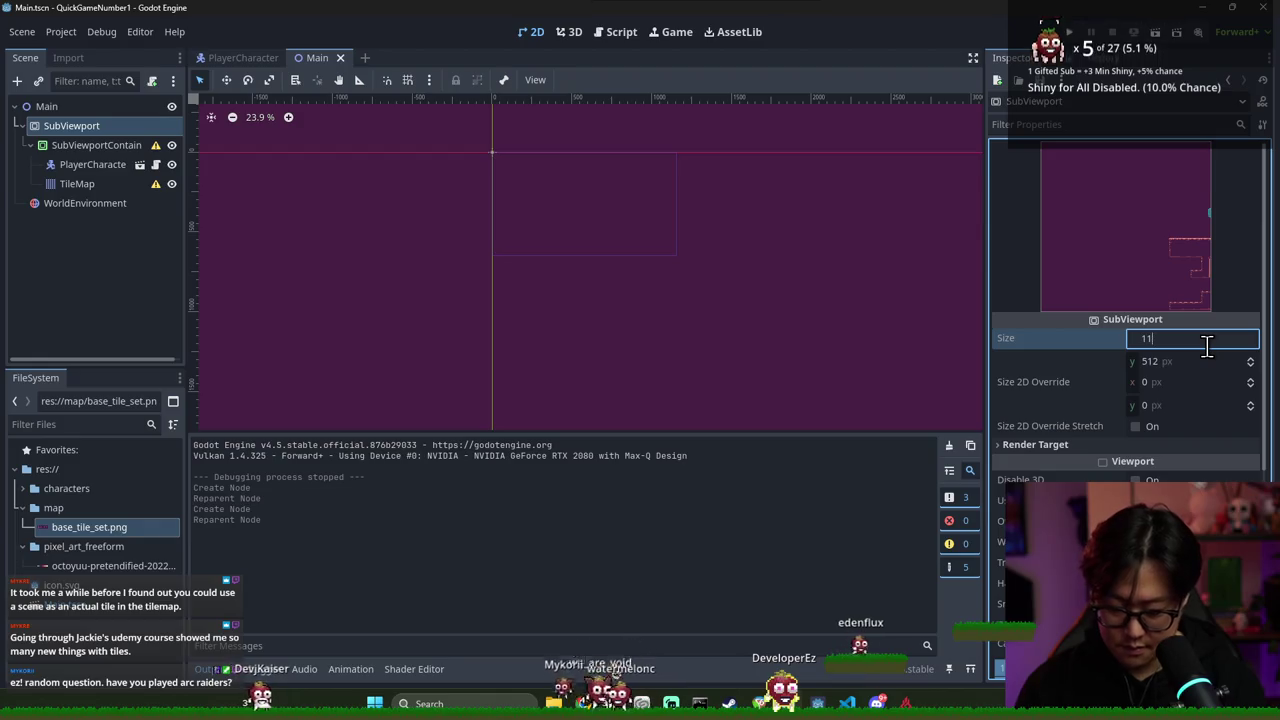
{"action": "key", "text": "Tab"}
{"action": "type", "text": "64"}
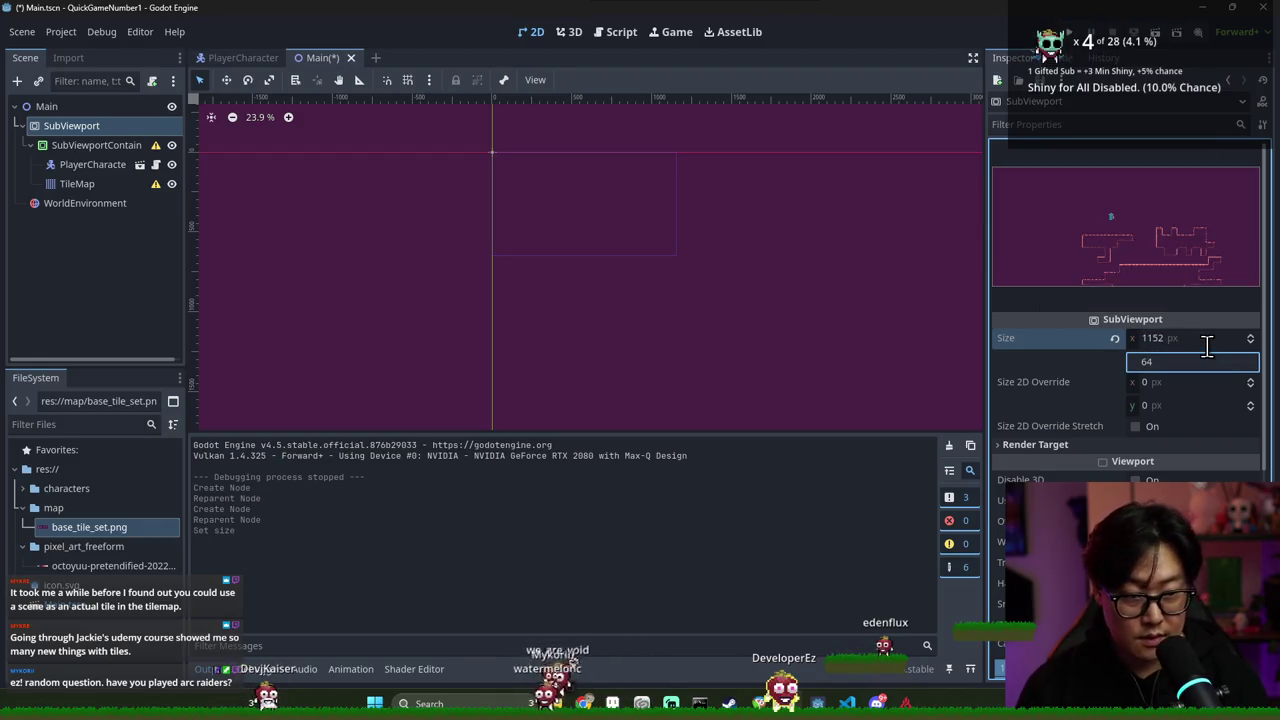
{"action": "type", "text": "8"}
{"action": "key", "text": "Return"}
{"action": "key", "text": "ctrl+s"}
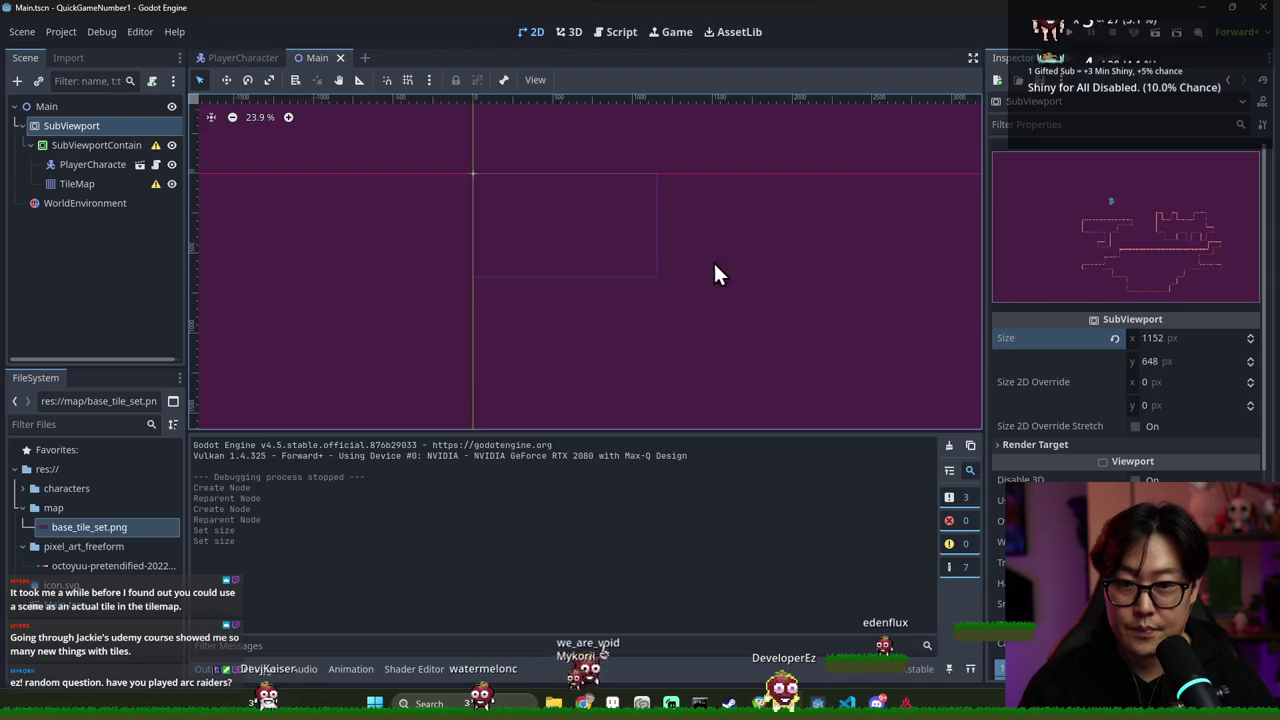
Select the PlayerCharacter and TileMap nodes in the Scene dock
{"action": "mouse_move", "coordinate": [126, 164]}
{"action": "left_mouse_down"}
{"action": "mouse_move", "coordinate": [66, 145]}
{"action": "mouse_move", "coordinate": [92, 166]}
{"action": "left_mouse_up"}
{"action": "left_click", "coordinate": [92, 166]}
{"action": "left_click", "coordinate": [90, 180]}
Move PlayerCharacter and TileMap back directly under Main and save the scene
{"action": "scroll", "coordinate": [556, 210], "scroll_direction": "up", "scroll_amount": 9}
{"action": "scroll", "coordinate": [377, 160], "scroll_direction": "up", "scroll_amount": 3}
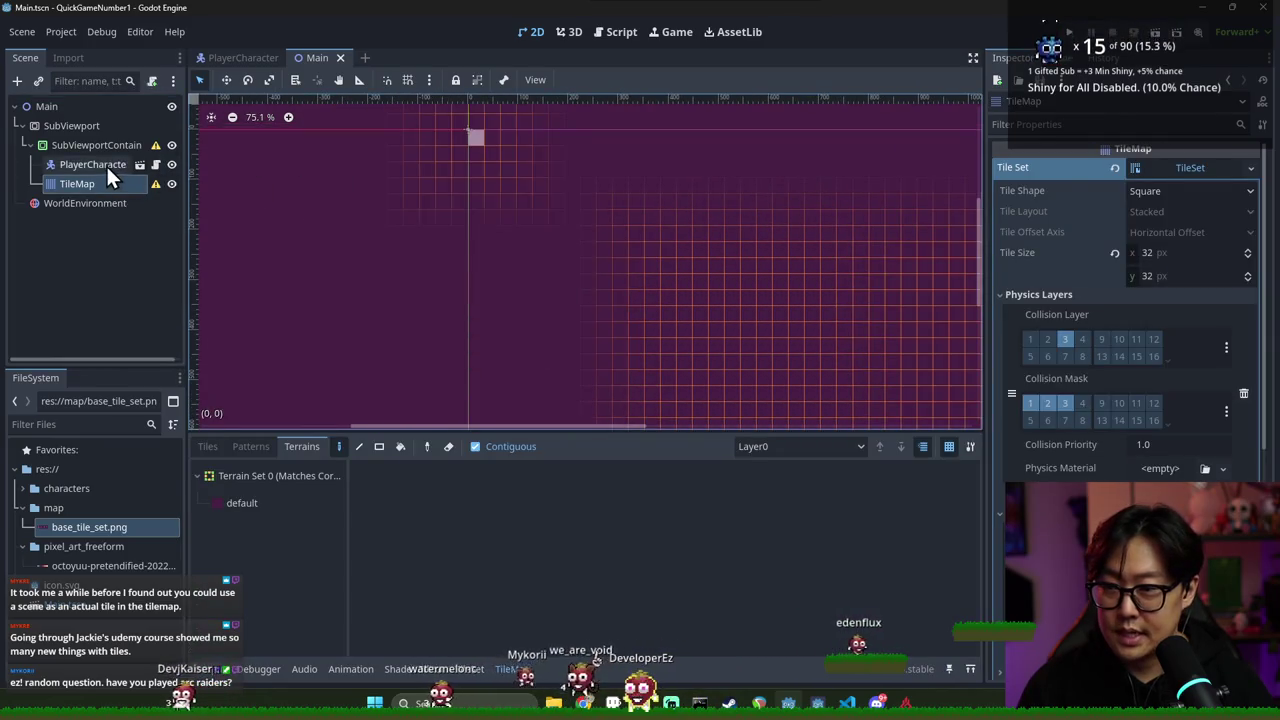
{"action": "left_click", "coordinate": [106, 164]}
{"action": "left_click", "coordinate": [105, 183], "text": "ctrl"}
{"action": "left_click_drag", "start_coordinate": [86, 162], "coordinate": [57, 195]}
{"action": "key", "text": "ctrl+s"}
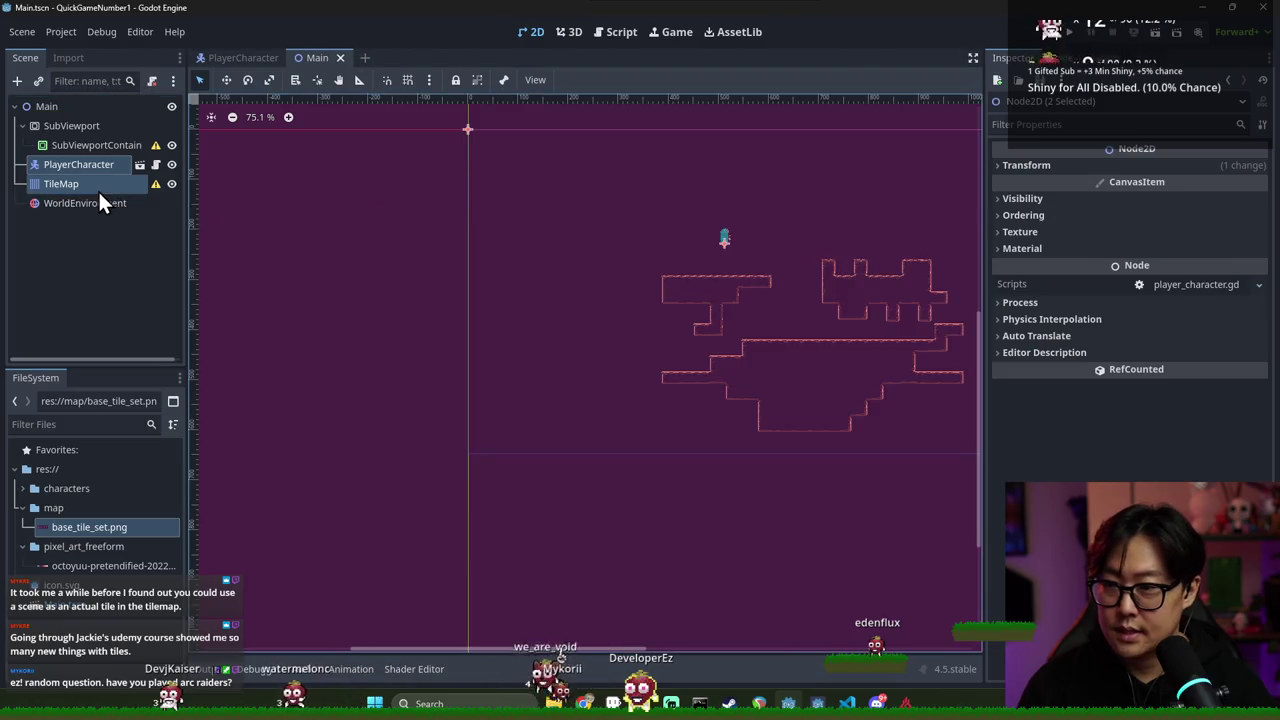
Turn on Stretch and Mouse Target for the SubViewportContainer and save
{"action": "left_click", "coordinate": [120, 146]}
{"action": "scroll", "coordinate": [391, 189], "scroll_direction": "down", "scroll_amount": 2}
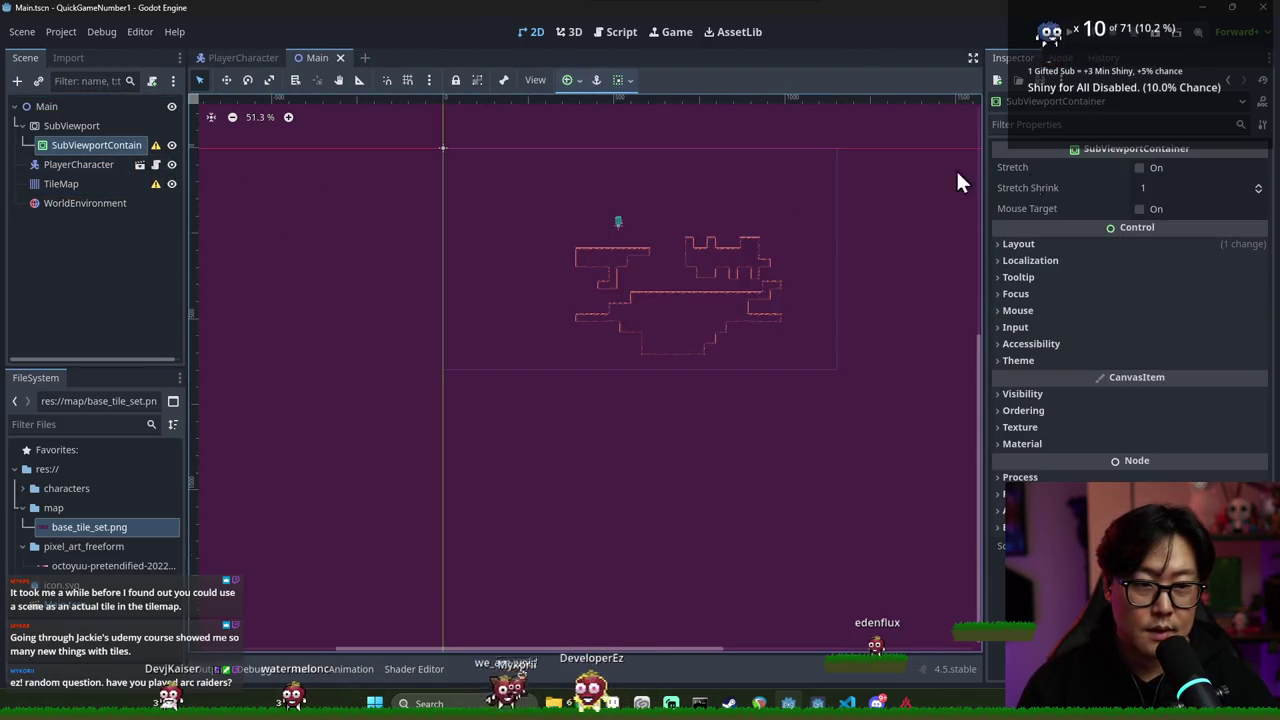
{"action": "left_click", "coordinate": [1139, 168]}
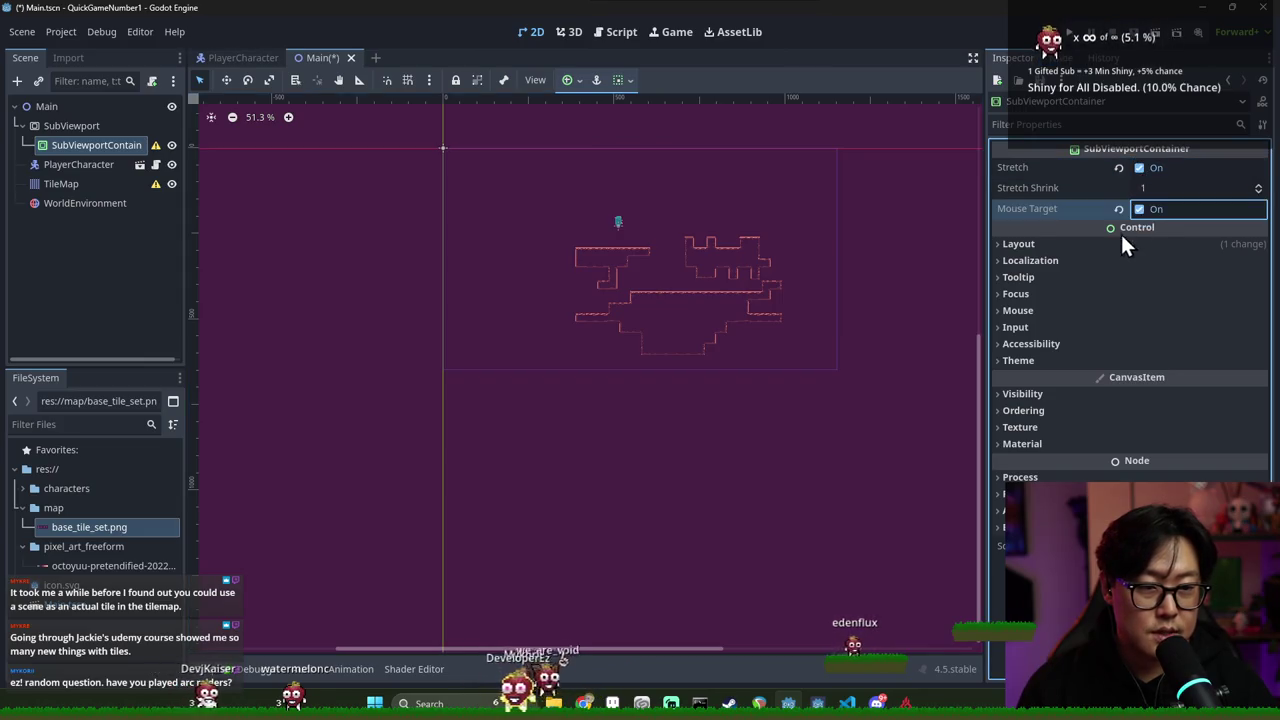
{"action": "left_click", "coordinate": [1139, 209]}
{"action": "key", "text": "ctrl+s"}
Give the SubViewportContainer Full Rect anchors, save, and open its configuration warning
{"action": "left_click", "coordinate": [1080, 244]}
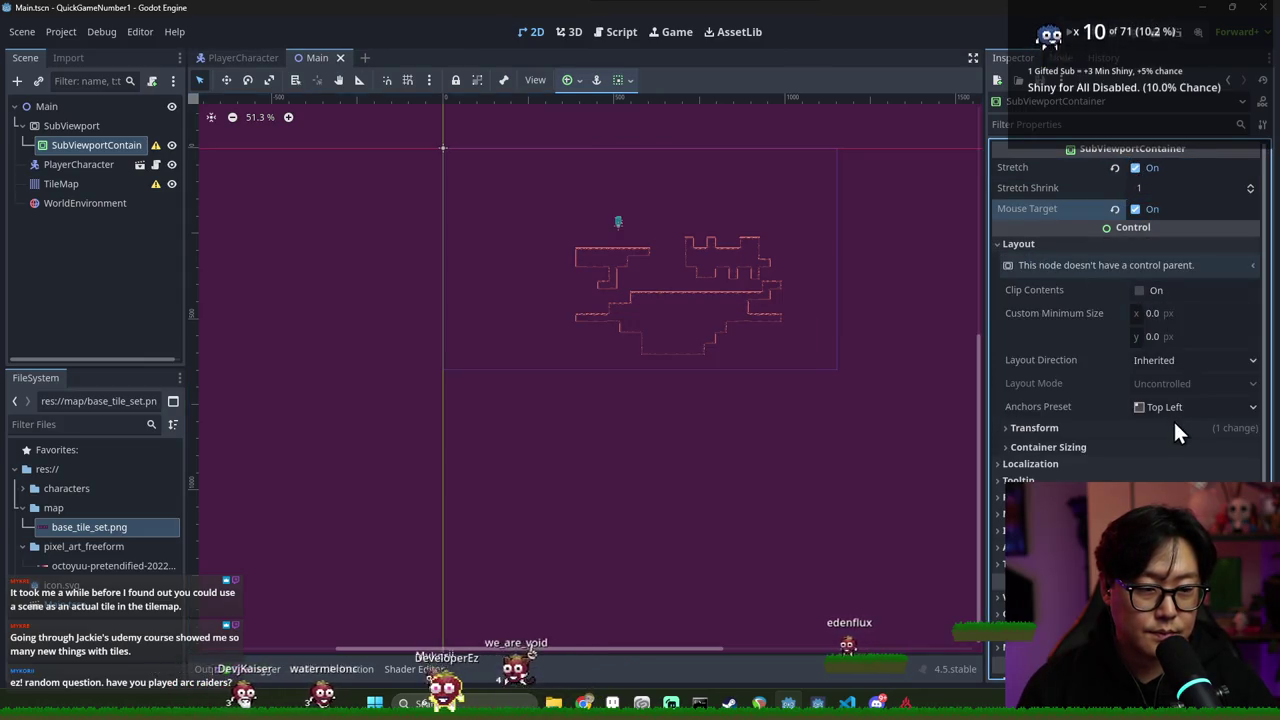
{"action": "left_click", "coordinate": [1180, 406]}
{"action": "left_click", "coordinate": [1175, 376]}
{"action": "key", "text": "ctrl+s"}
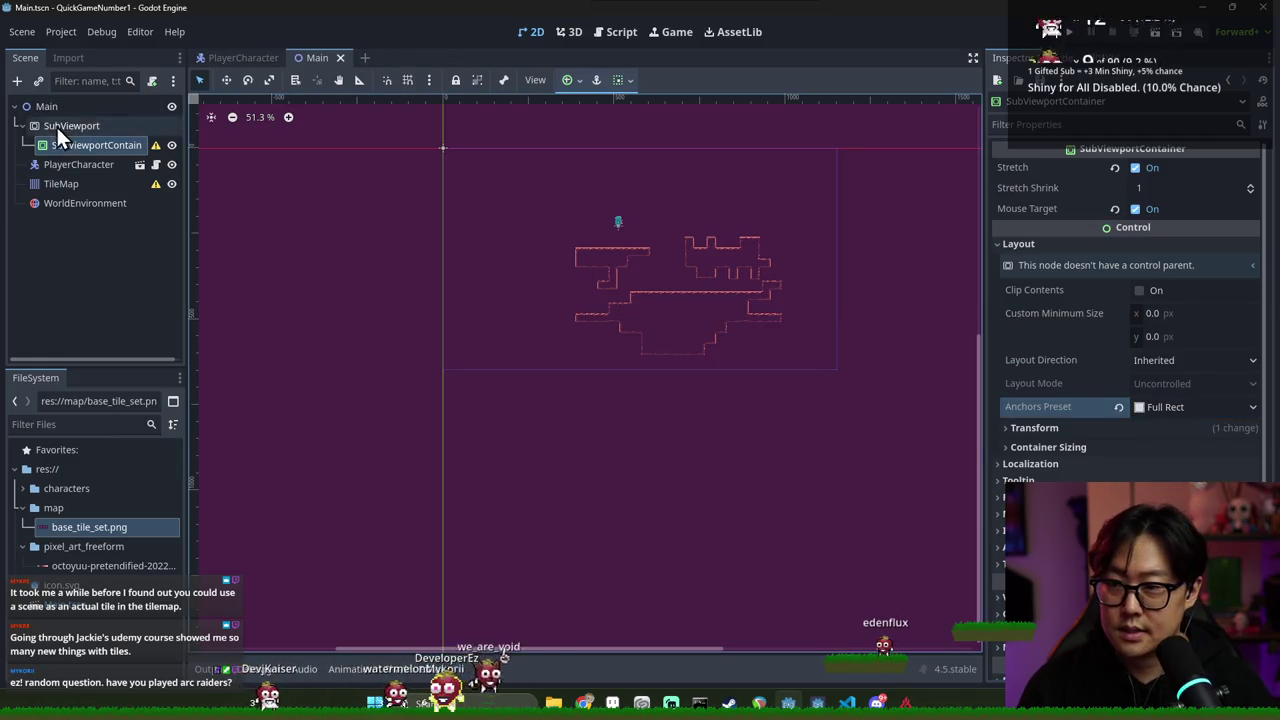
{"action": "left_click", "coordinate": [60, 126]}
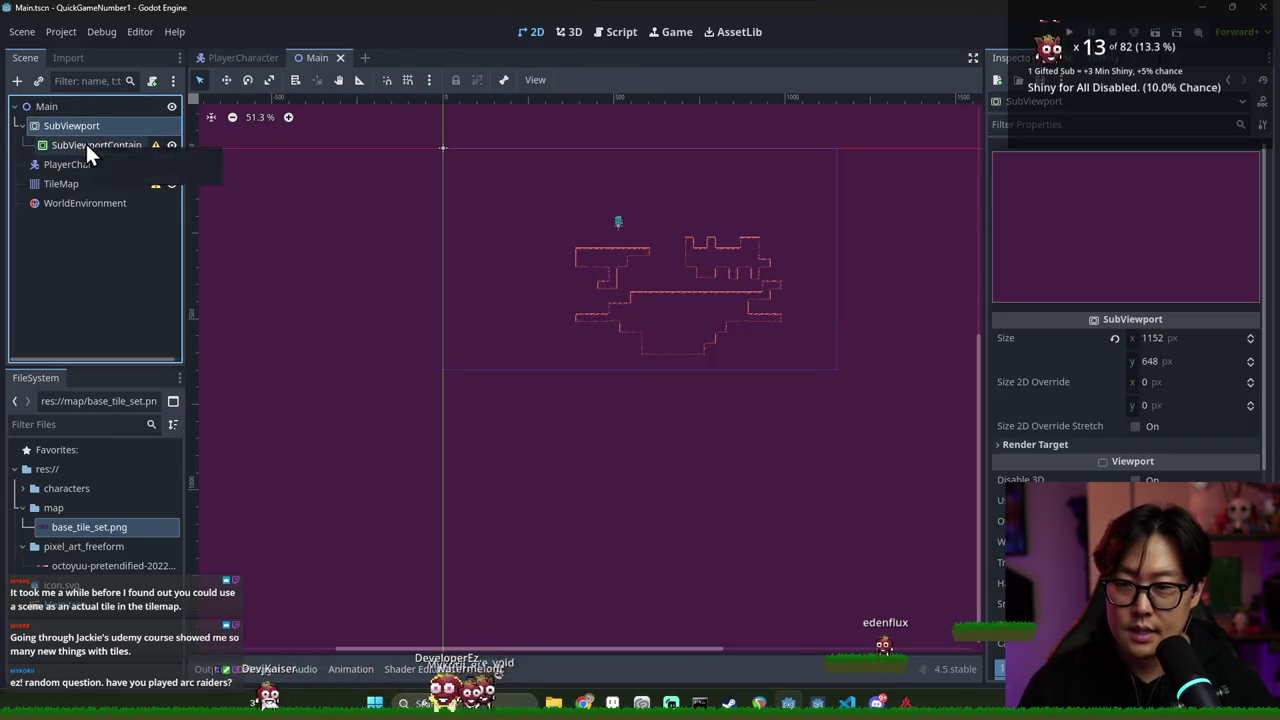
{"action": "left_click", "coordinate": [155, 145]}
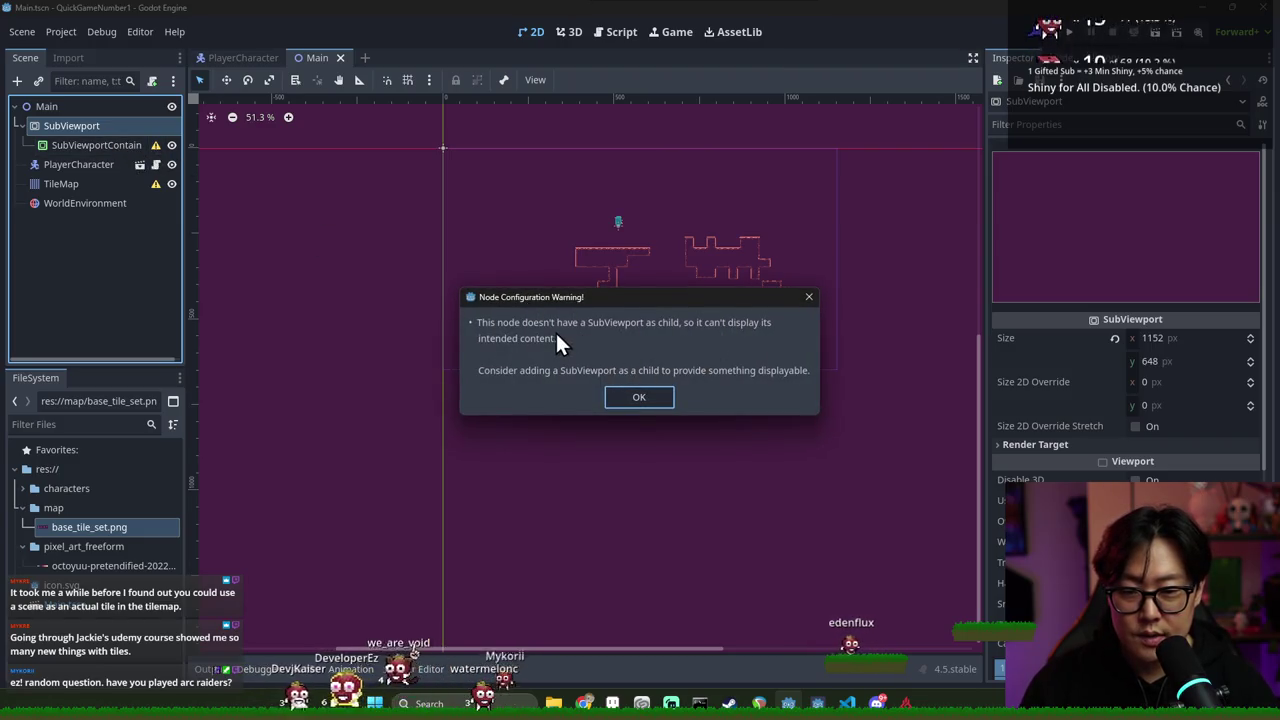
Nest the SubViewport inside the SubViewportContainer, reset the container's anchors to Top Left, and save
{"action": "left_click", "coordinate": [627, 400]}
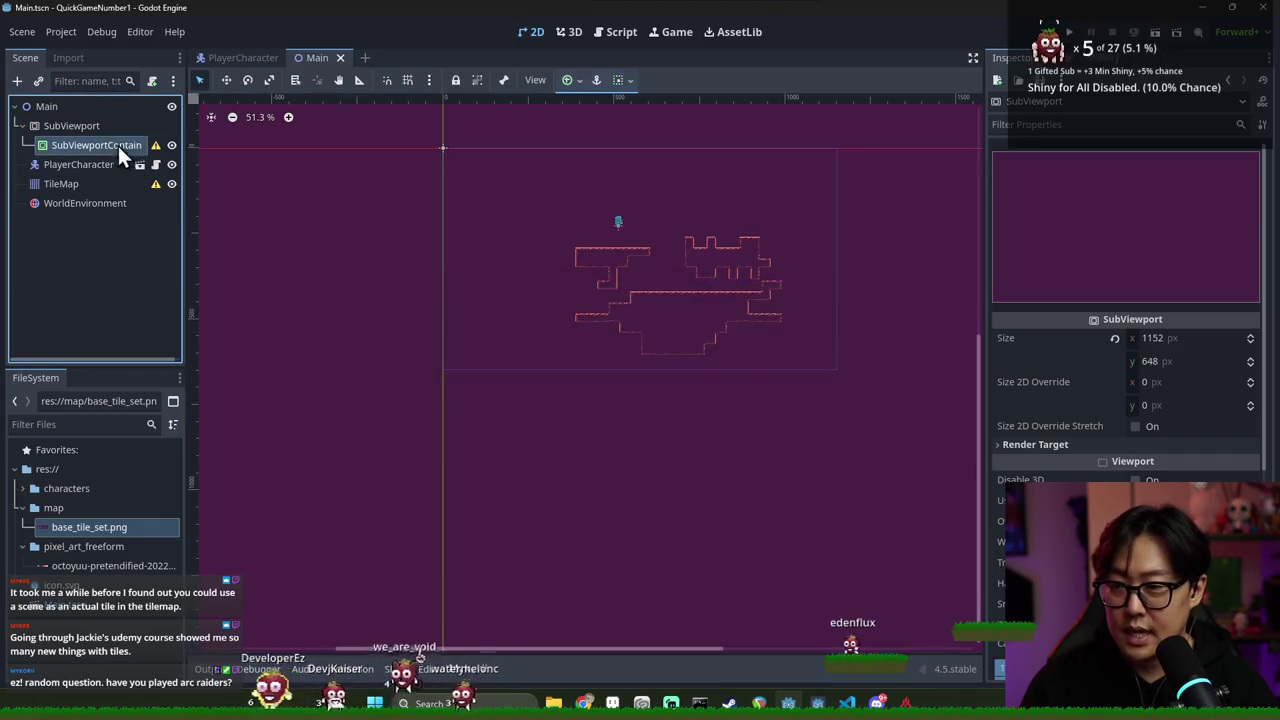
{"action": "left_click_drag", "start_coordinate": [95, 114], "coordinate": [81, 130]}
{"action": "left_click", "coordinate": [79, 145]}
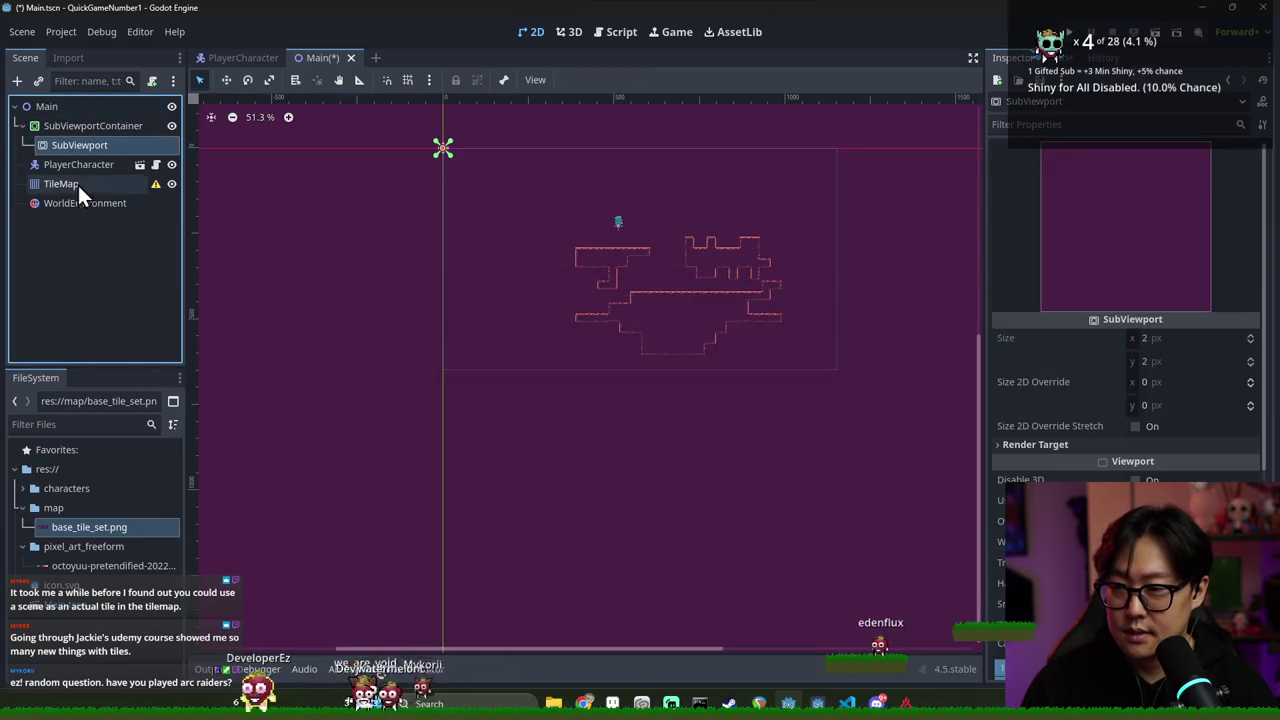
{"action": "left_click", "coordinate": [83, 128]}
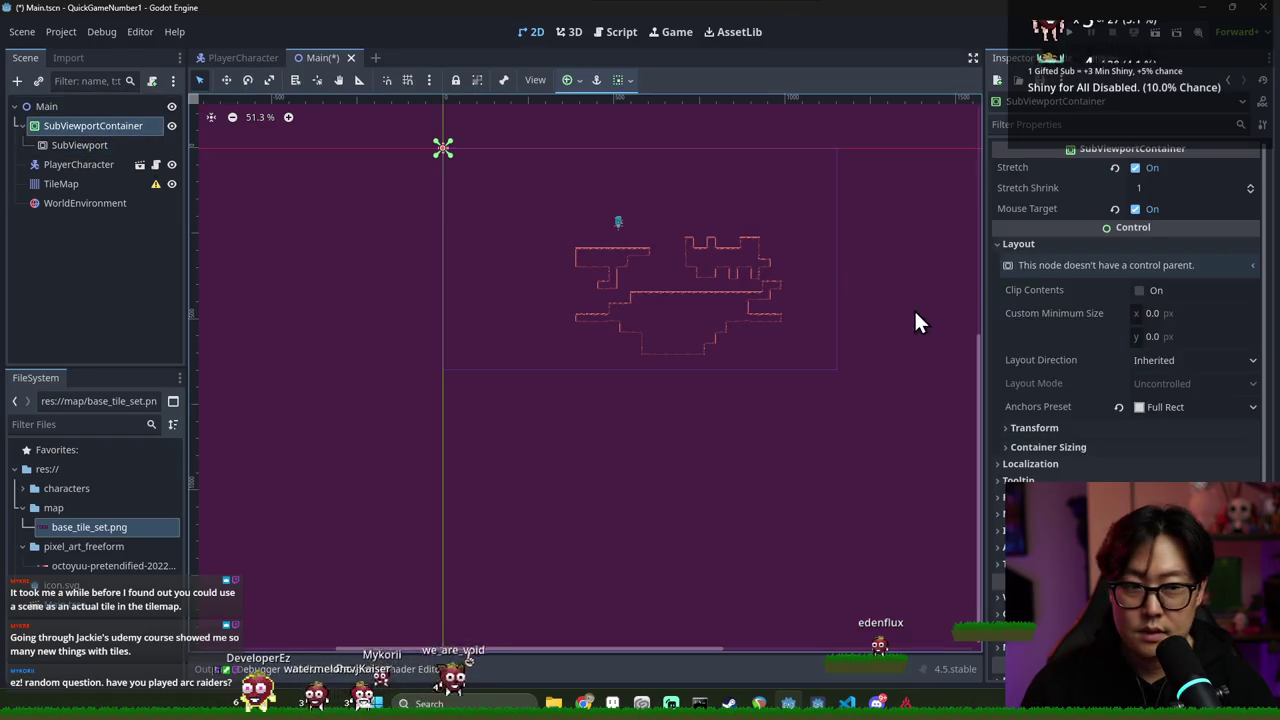
{"action": "left_click", "coordinate": [1120, 407]}
{"action": "key", "text": "ctrl+s"}
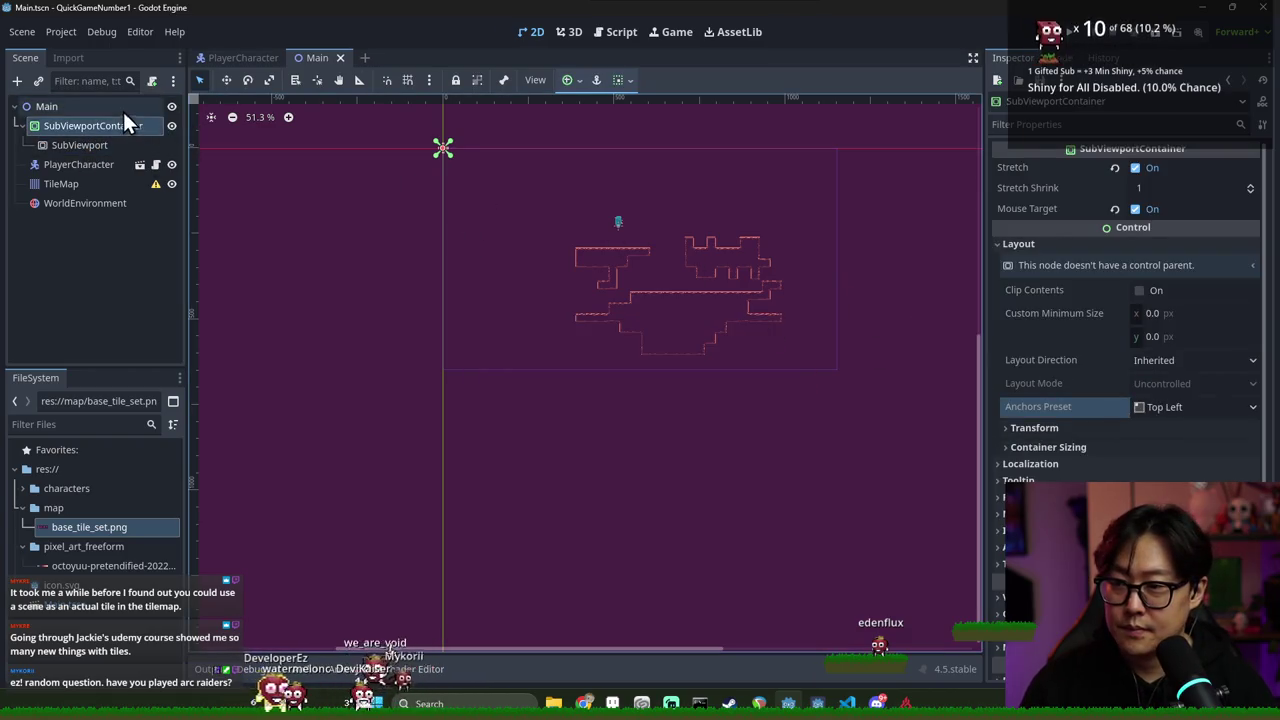
Start and cancel adding a child to Main, then review the container's anchor presets
{"action": "right_click", "coordinate": [123, 112]}
{"action": "left_click", "coordinate": [141, 121]}
{"action": "key", "text": "Escape"}
{"action": "right_click", "coordinate": [66, 107]}
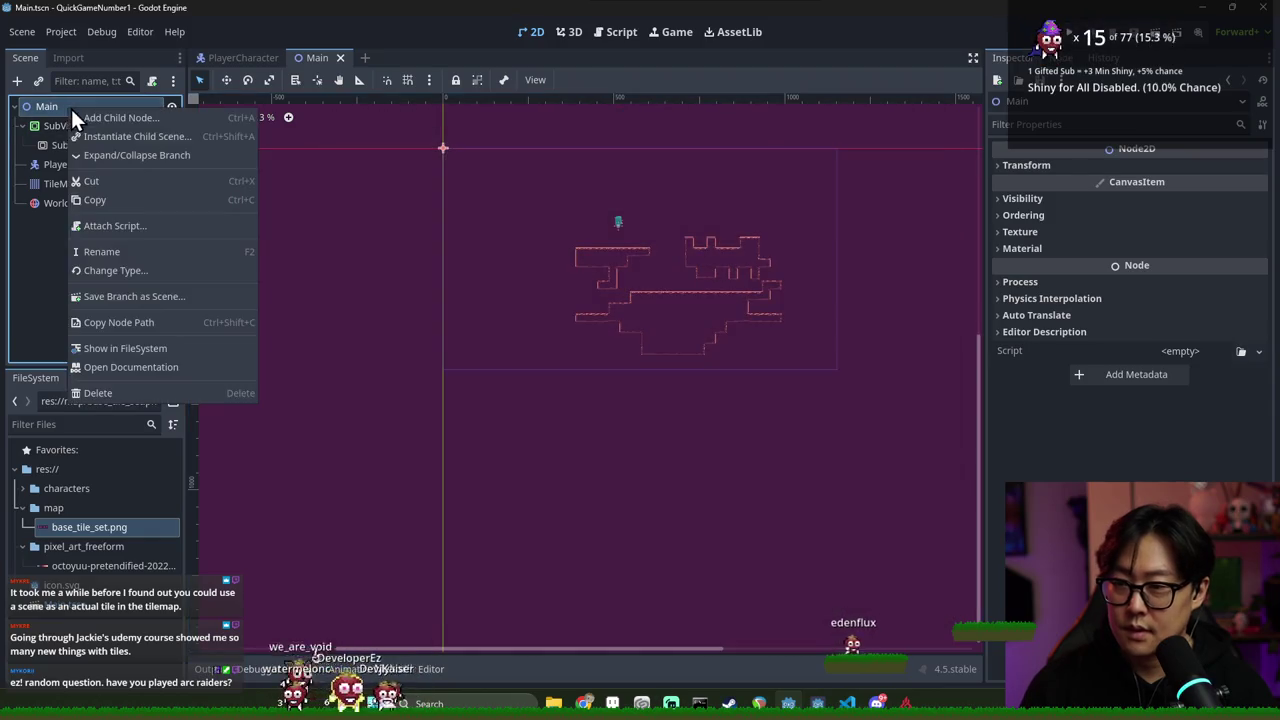
{"action": "left_click", "coordinate": [62, 122]}
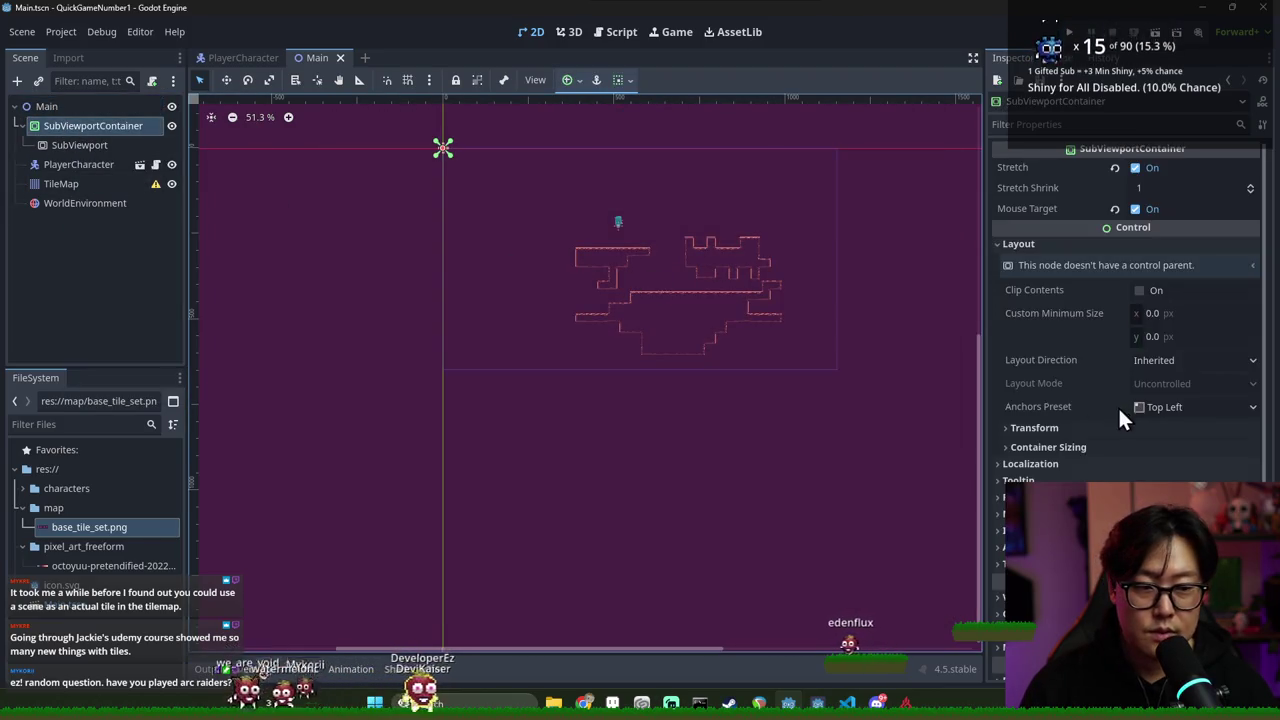
{"action": "left_click", "coordinate": [1150, 407]}
Move PlayerCharacter and TileMap into the SubViewport
{"action": "left_click", "coordinate": [74, 166]}
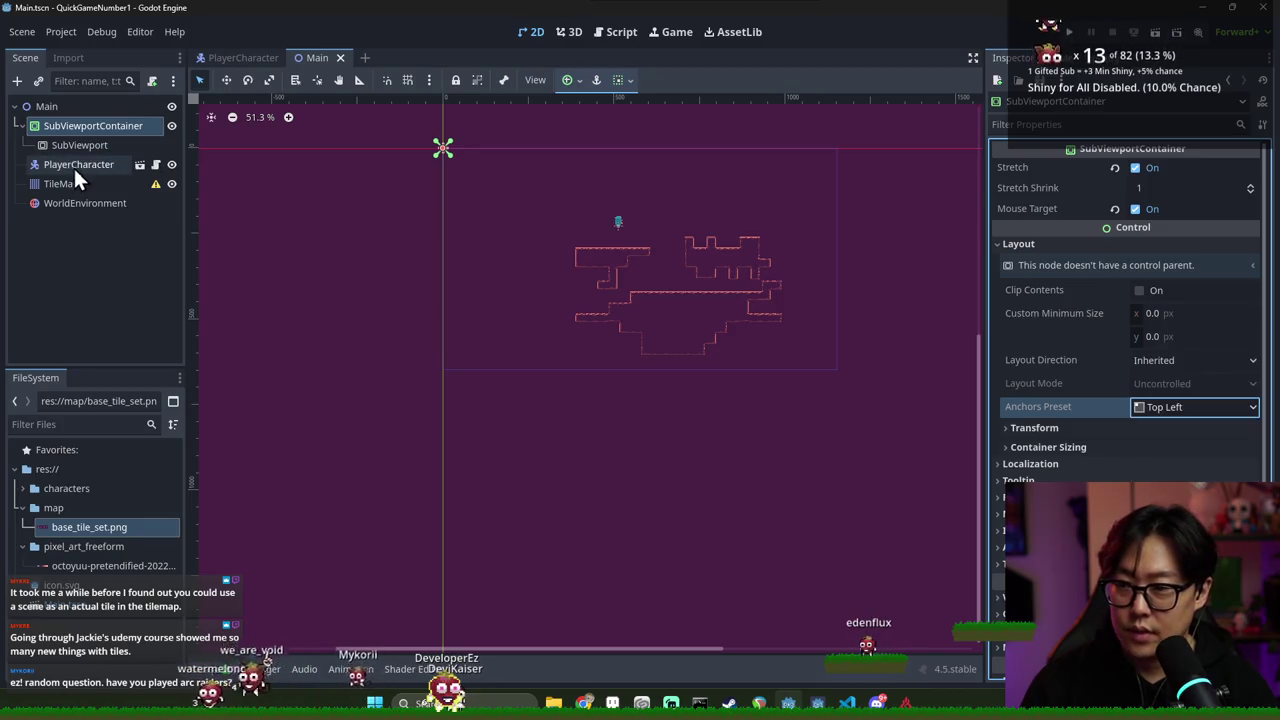
{"action": "left_click", "coordinate": [72, 164]}
{"action": "left_click_drag", "start_coordinate": [72, 164], "coordinate": [72, 145]}
Inspect the SubViewport's width and the SubViewportContainer's anchor preset options
{"action": "left_click", "coordinate": [79, 147]}
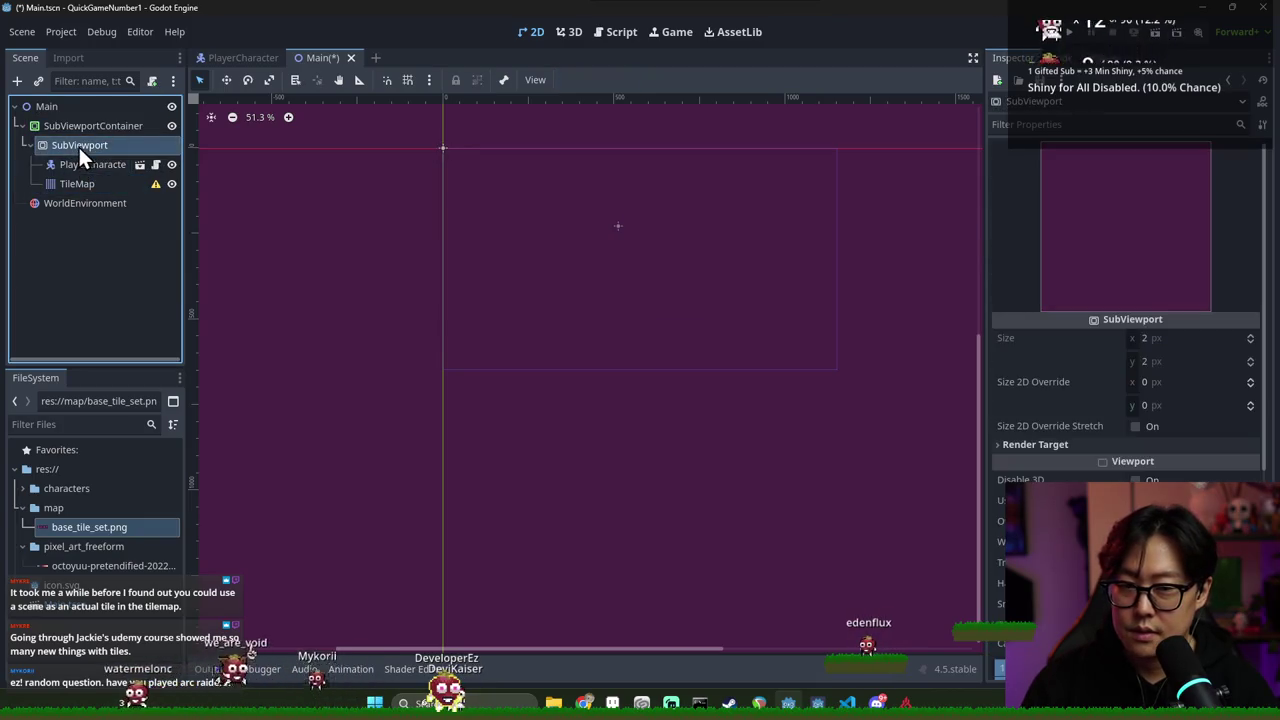
{"action": "left_click", "coordinate": [81, 131]}
{"action": "left_click", "coordinate": [85, 144]}
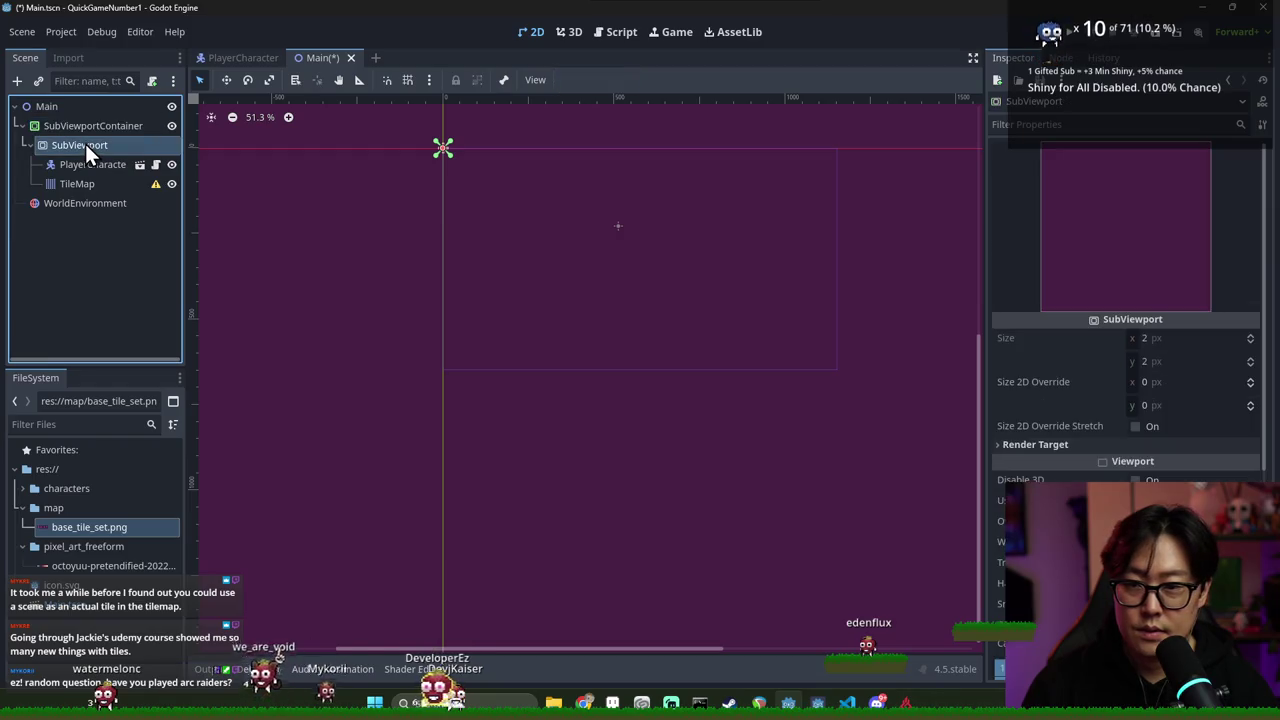
{"action": "left_click", "coordinate": [88, 133]}
{"action": "right_click", "coordinate": [91, 131]}
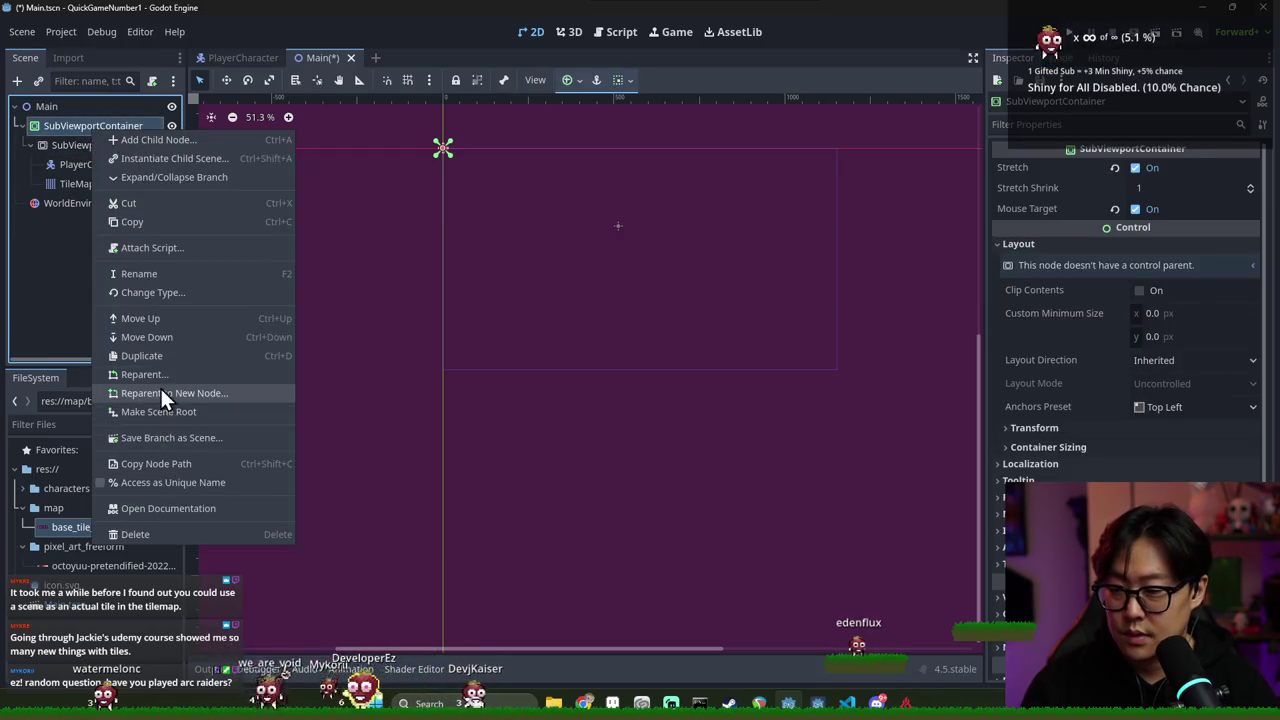
{"action": "left_click", "coordinate": [66, 229]}
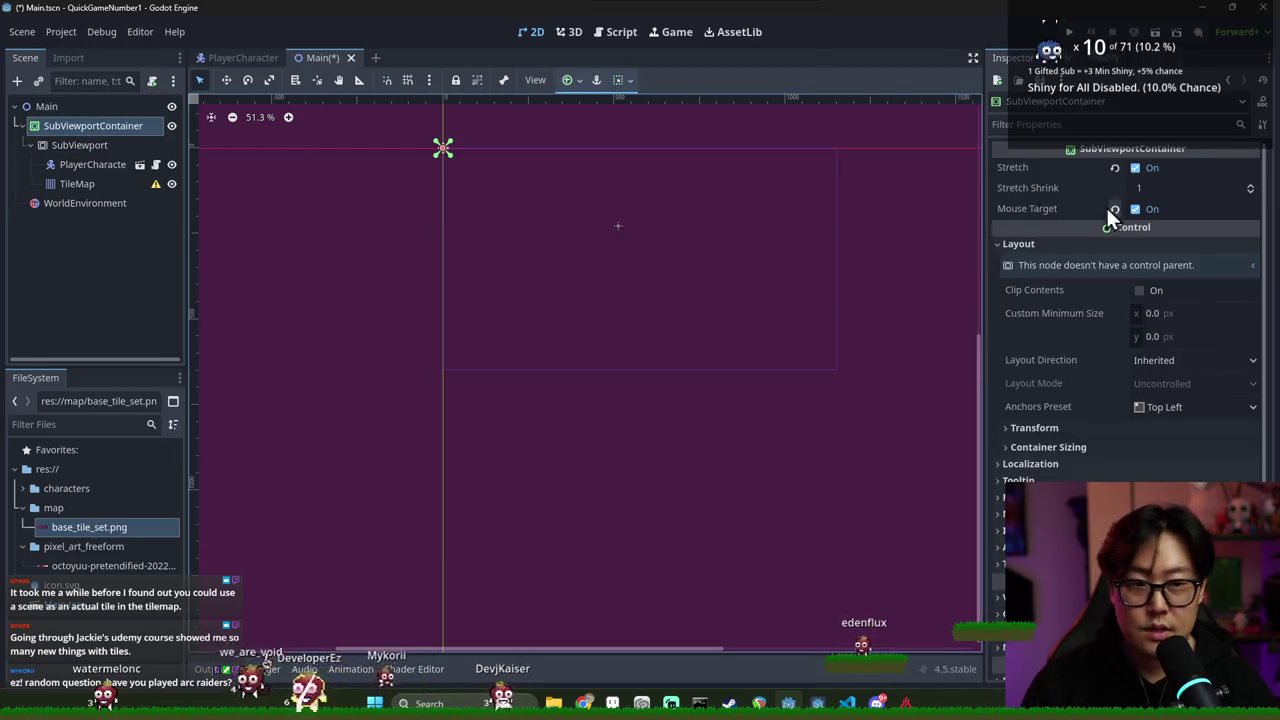
{"action": "left_click", "coordinate": [97, 145]}
{"action": "left_click", "coordinate": [1193, 341]}
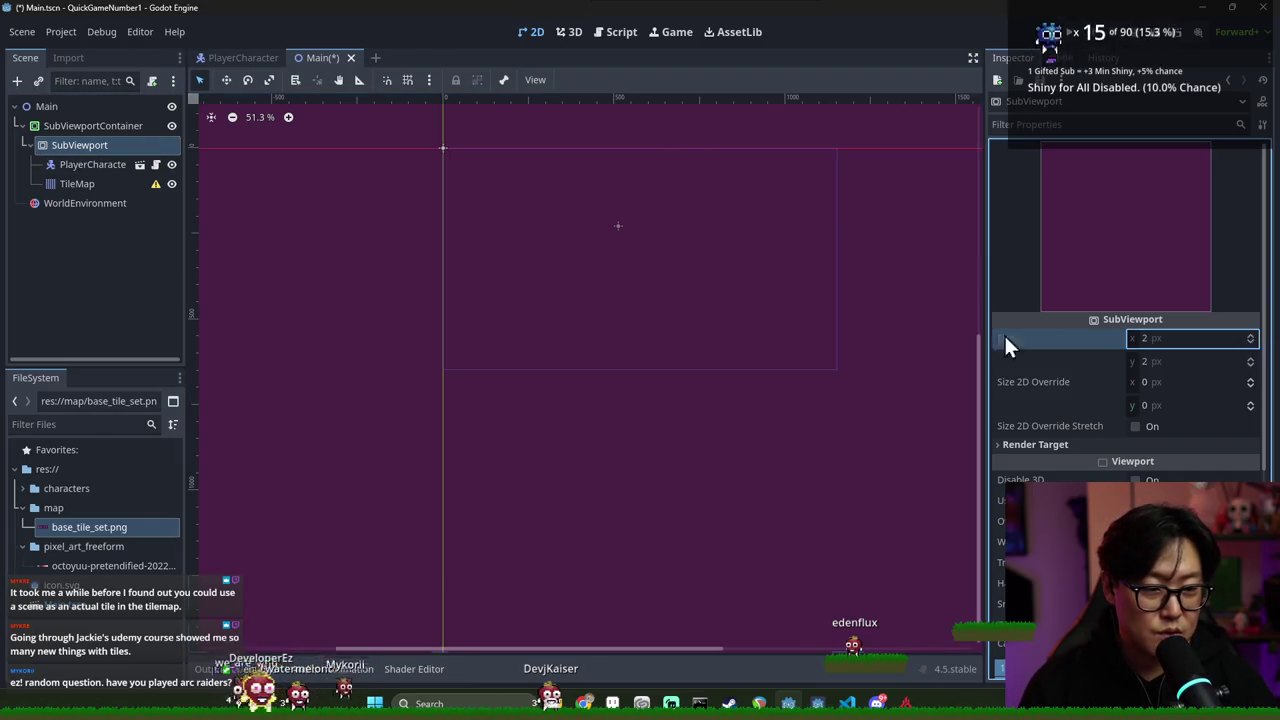
{"action": "left_click", "coordinate": [107, 125]}
{"action": "scroll", "coordinate": [445, 155], "scroll_direction": "up", "scroll_amount": 2}
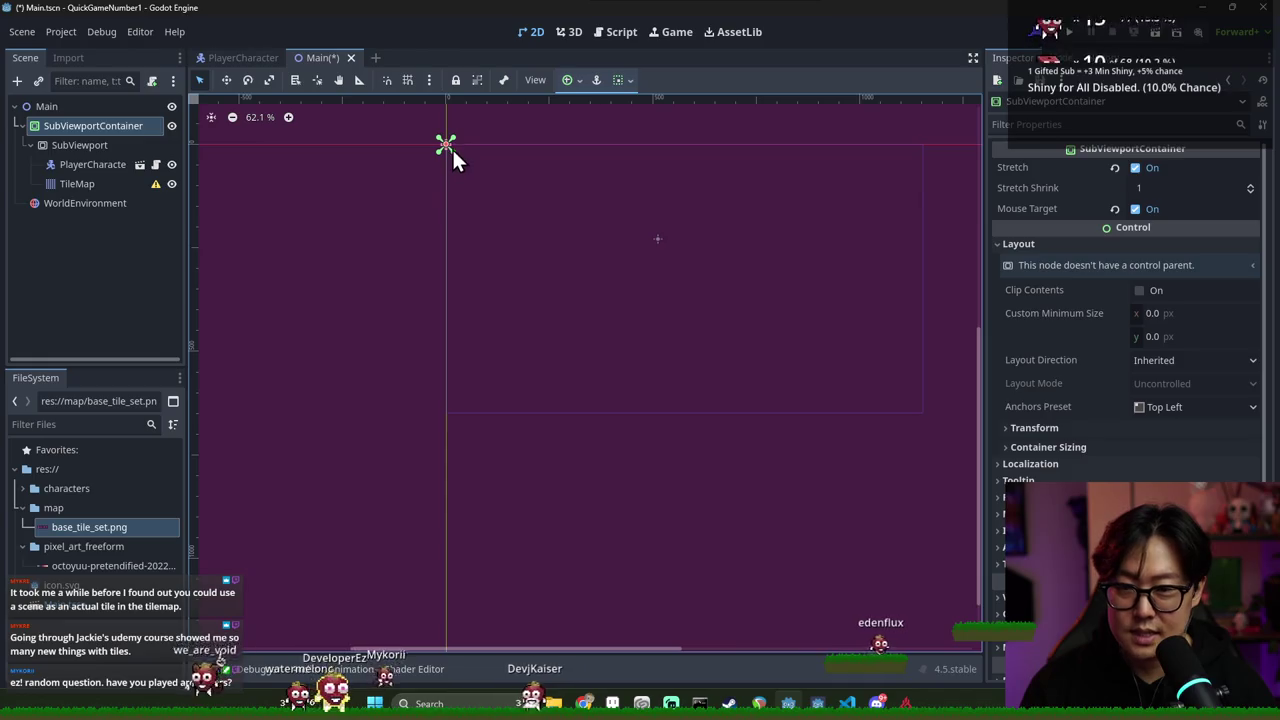
{"action": "left_click", "coordinate": [1172, 406]}
Set the container to Full Rect, add a CanvasLayer under Main, and move the SubViewportContainer into it
{"action": "left_click", "coordinate": [1180, 375]}
{"action": "left_click", "coordinate": [93, 108]}
{"action": "key", "text": "ctrl+a"}
{"action": "type", "text": "cabnva"}
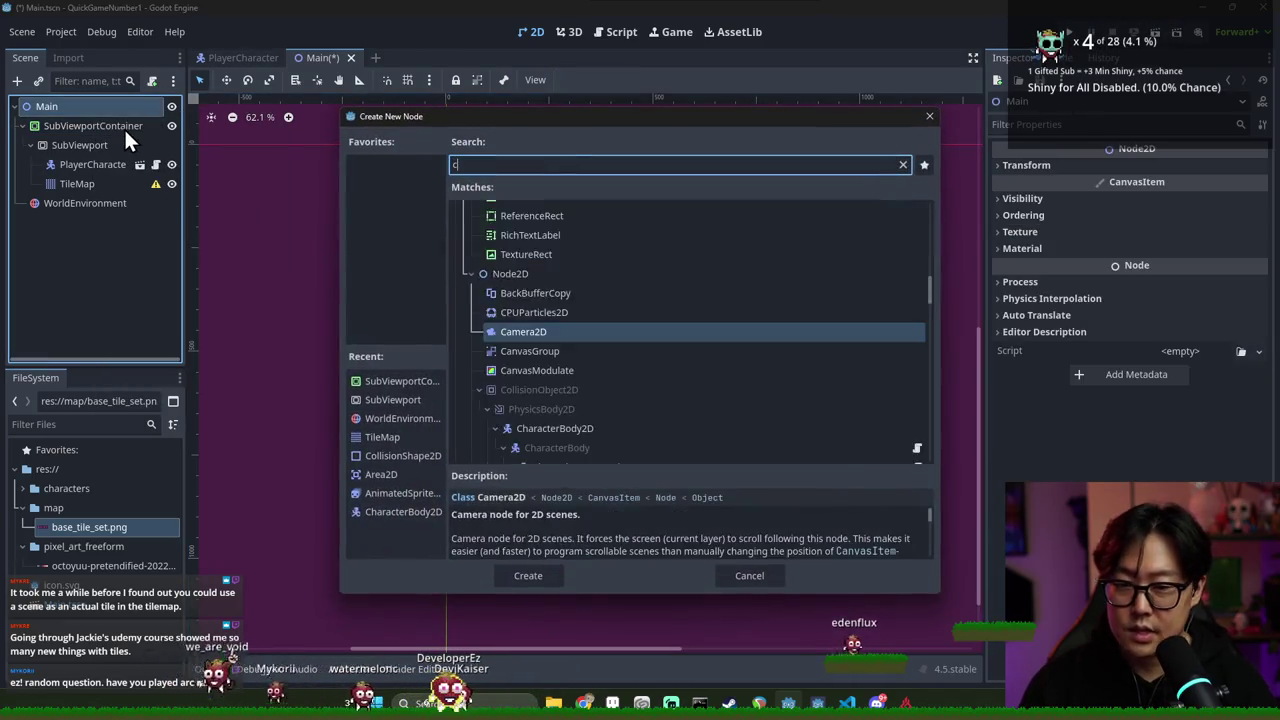
{"action": "key", "text": "BackSpace"}
{"action": "key", "text": "BackSpace"}
{"action": "key", "text": "BackSpace"}
{"action": "type", "text": "nvas"}
{"action": "key", "text": "BackSpace"}
{"action": "key", "text": "BackSpace"}
{"action": "key", "text": "BackSpace"}
{"action": "type", "text": "vas"}
{"action": "key", "text": "Down"}
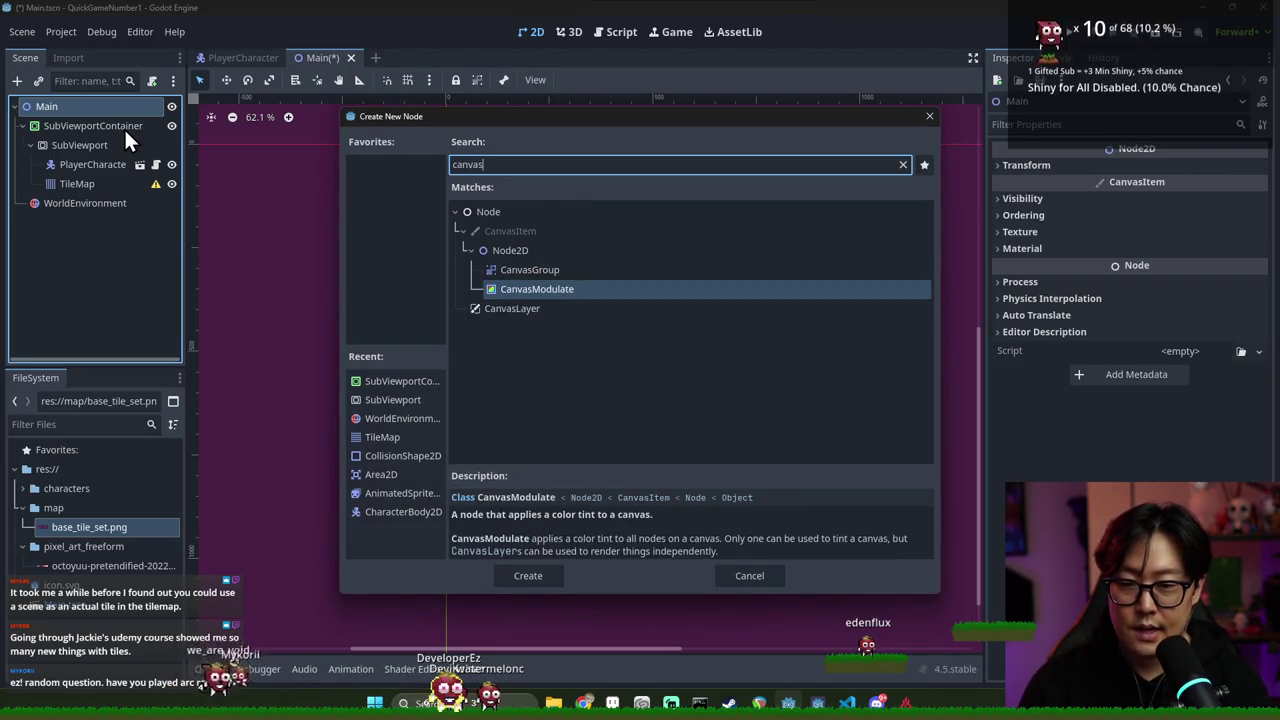
{"action": "key", "text": "Down"}
{"action": "key", "text": "Return"}
{"action": "left_click_drag", "start_coordinate": [80, 126], "coordinate": [78, 222]}
Delete the WorldEnvironment node, then select the SubViewport
{"action": "right_click", "coordinate": [72, 131]}
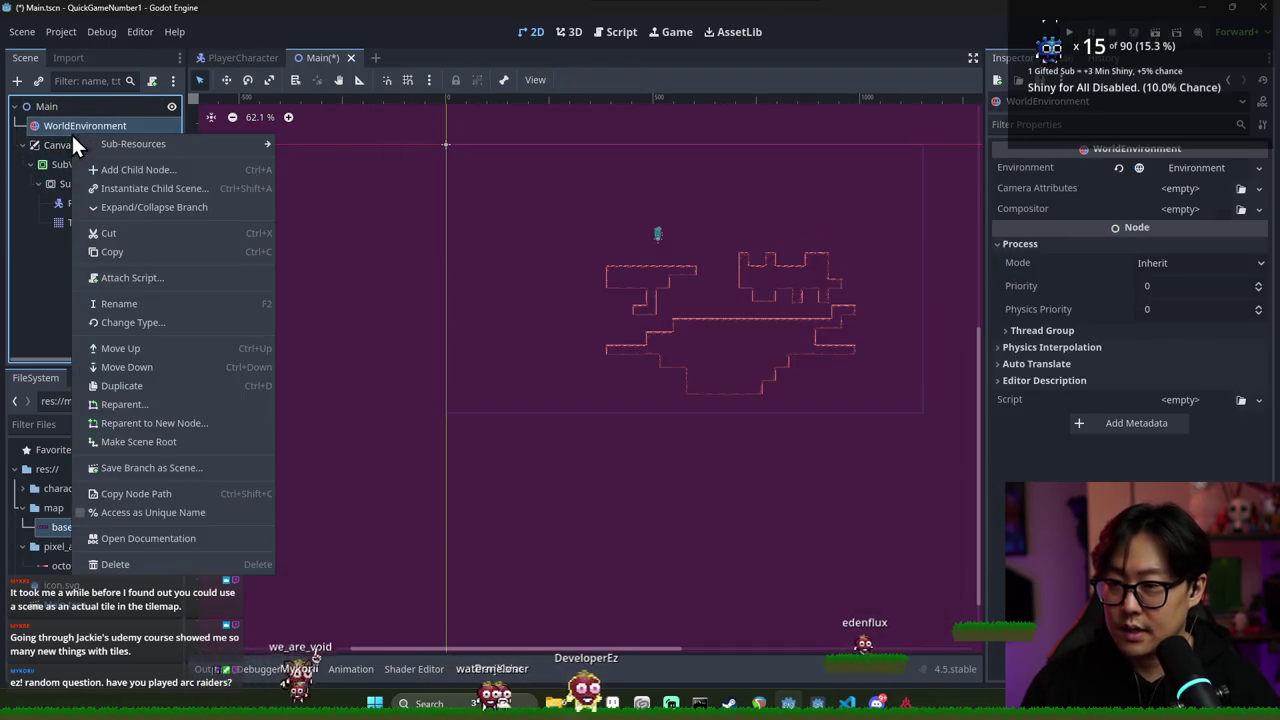
{"action": "left_click", "coordinate": [115, 564]}
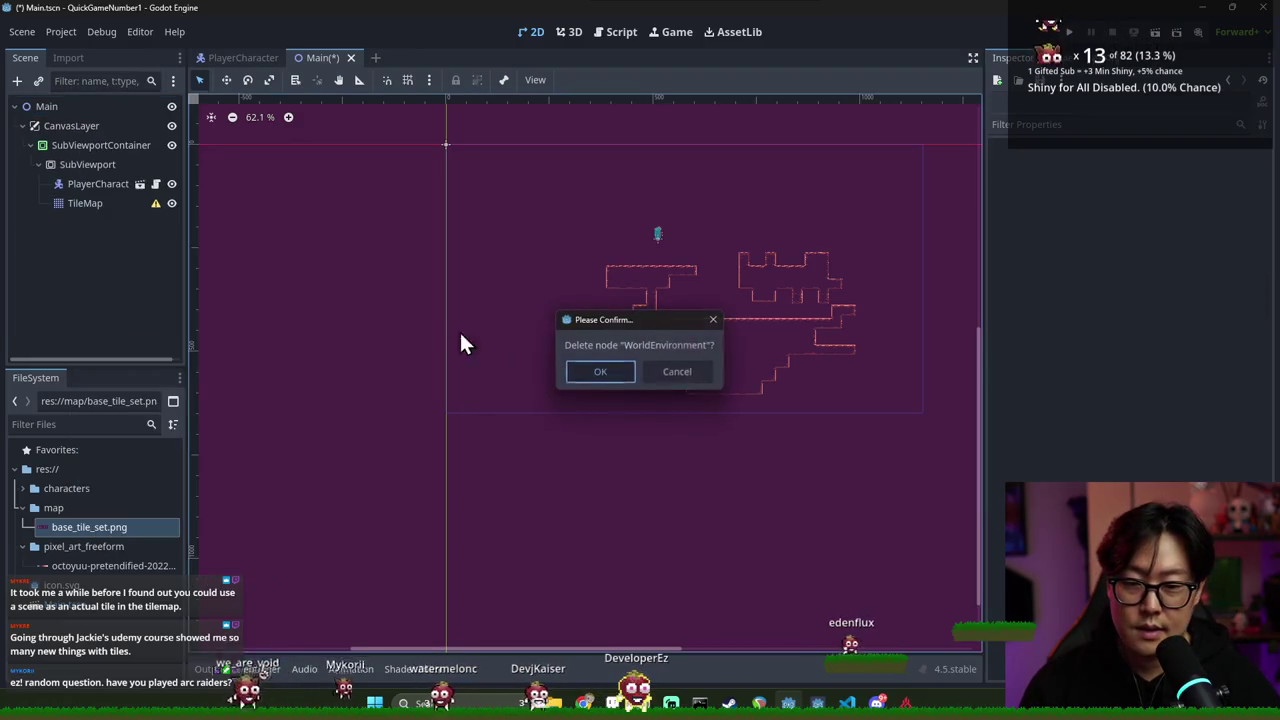
{"action": "key", "text": "Return"}
{"action": "left_click", "coordinate": [108, 165]}
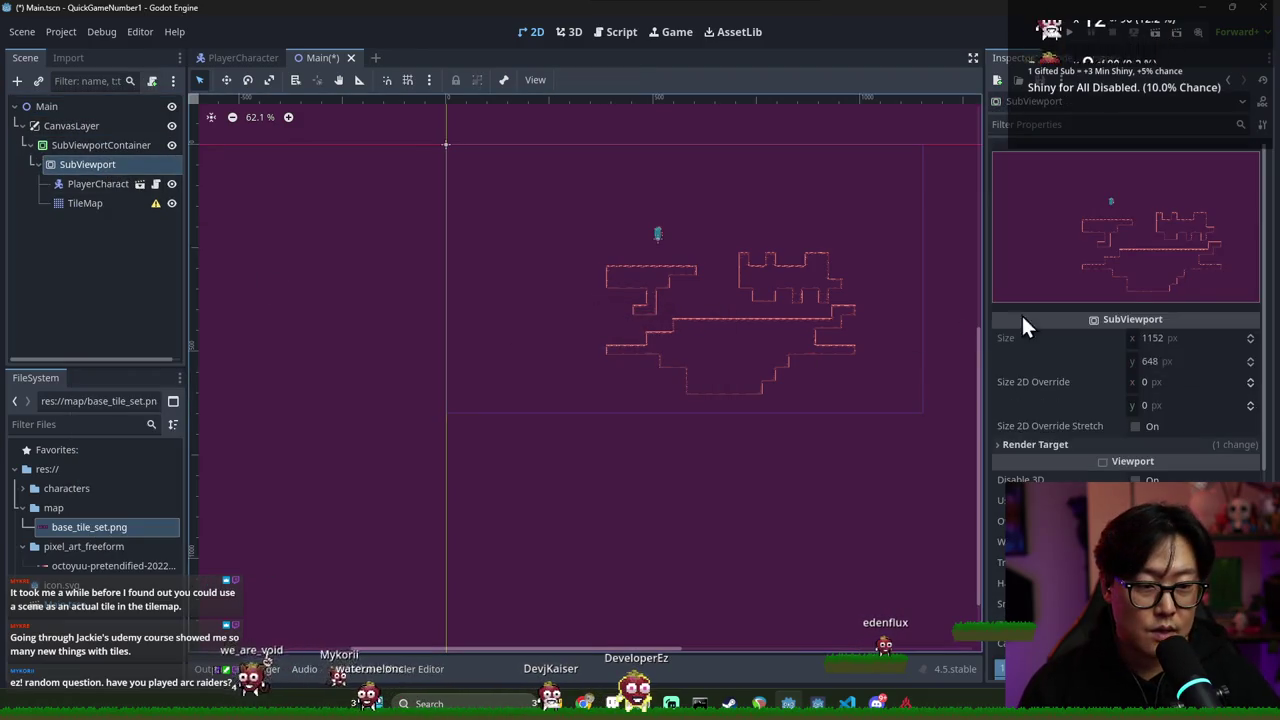
Expand the SubViewport's Render Target and Rendering sections in the Inspector
{"action": "scroll", "coordinate": [760, 280], "scroll_direction": "up", "scroll_amount": 3}
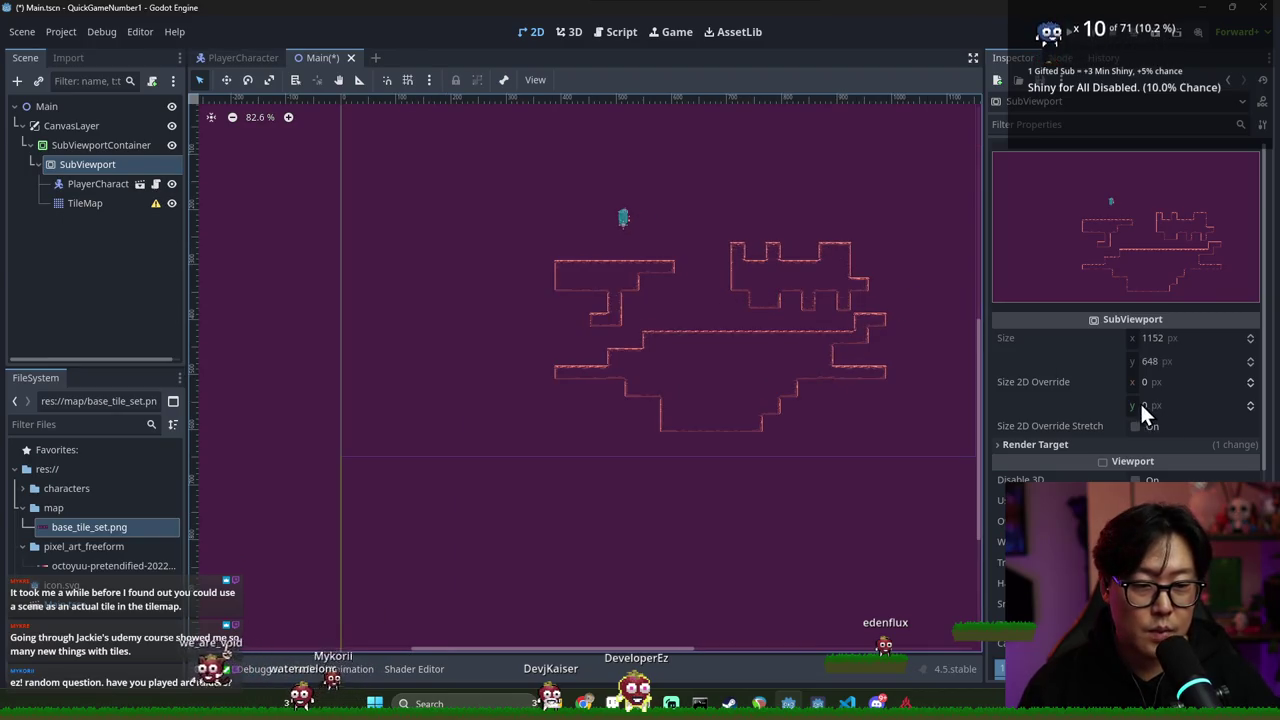
{"action": "left_click", "coordinate": [110, 184]}
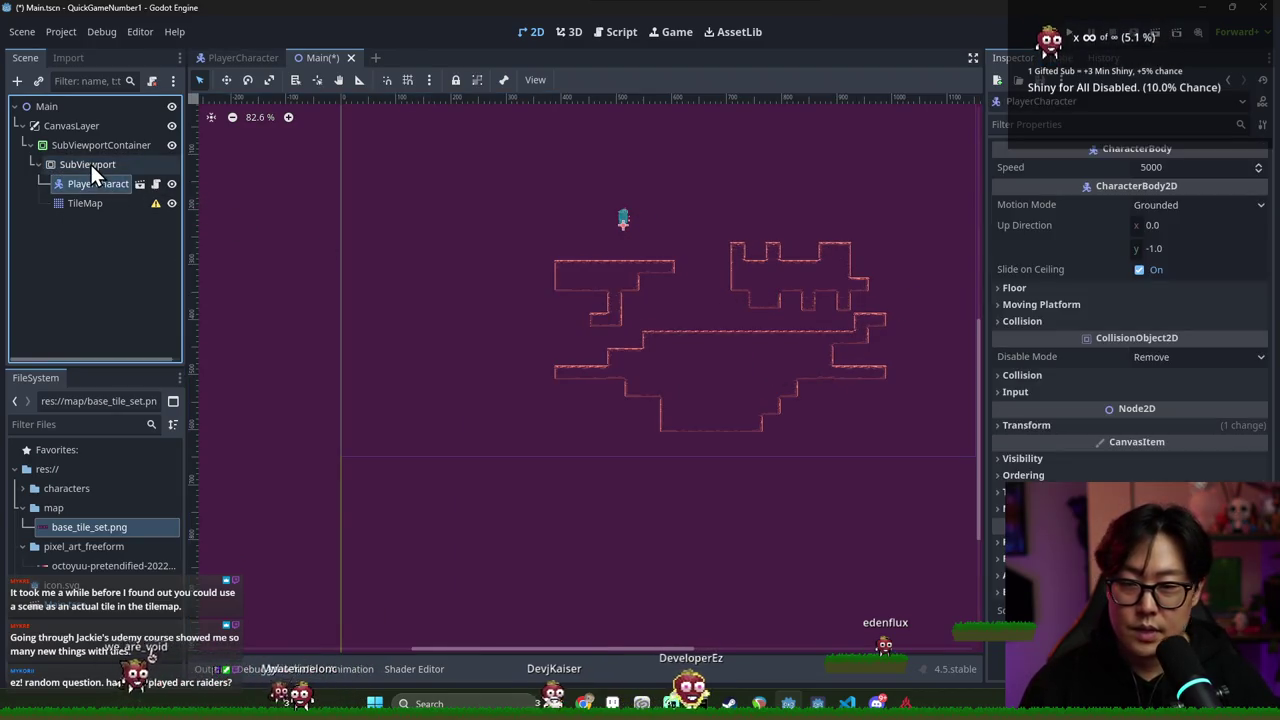
{"action": "left_click", "coordinate": [90, 164]}
{"action": "scroll", "coordinate": [1053, 408], "scroll_direction": "down", "scroll_amount": 3}
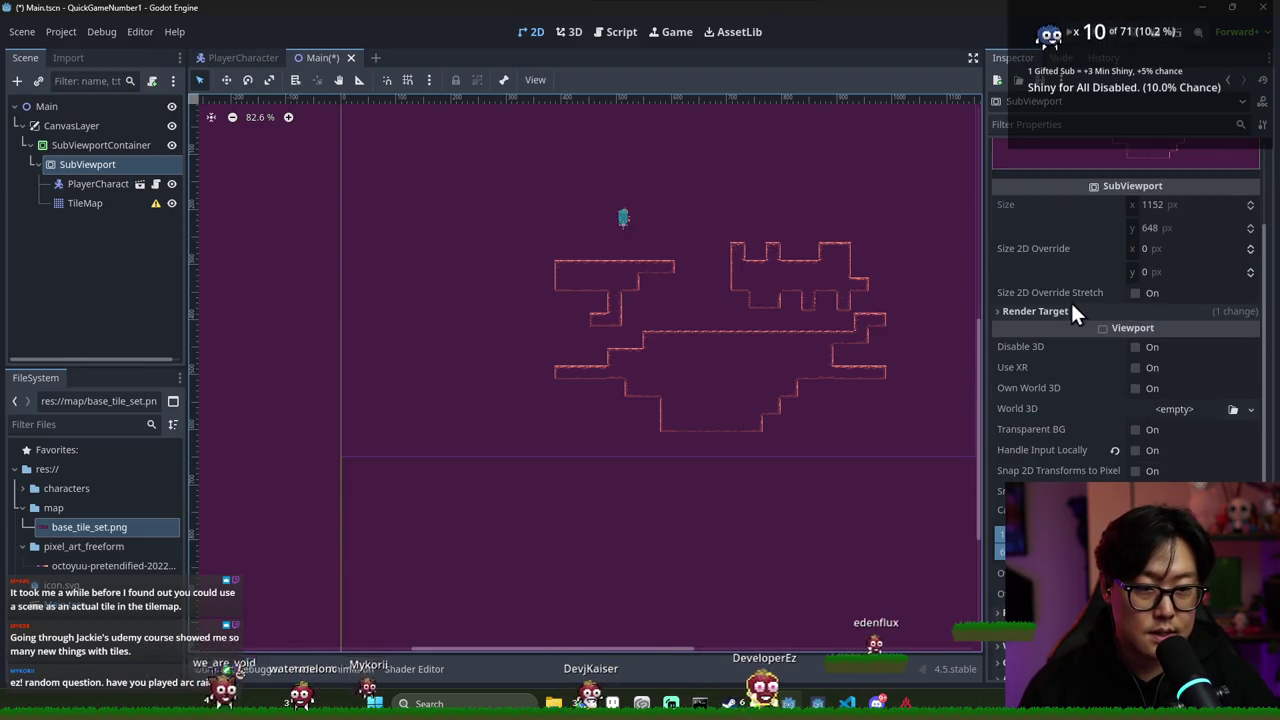
{"action": "left_click", "coordinate": [1085, 311]}
{"action": "scroll", "coordinate": [1138, 375], "scroll_direction": "down", "scroll_amount": 3}
{"action": "scroll", "coordinate": [1138, 440], "scroll_direction": "down", "scroll_amount": 1}
{"action": "left_click", "coordinate": [1060, 408]}
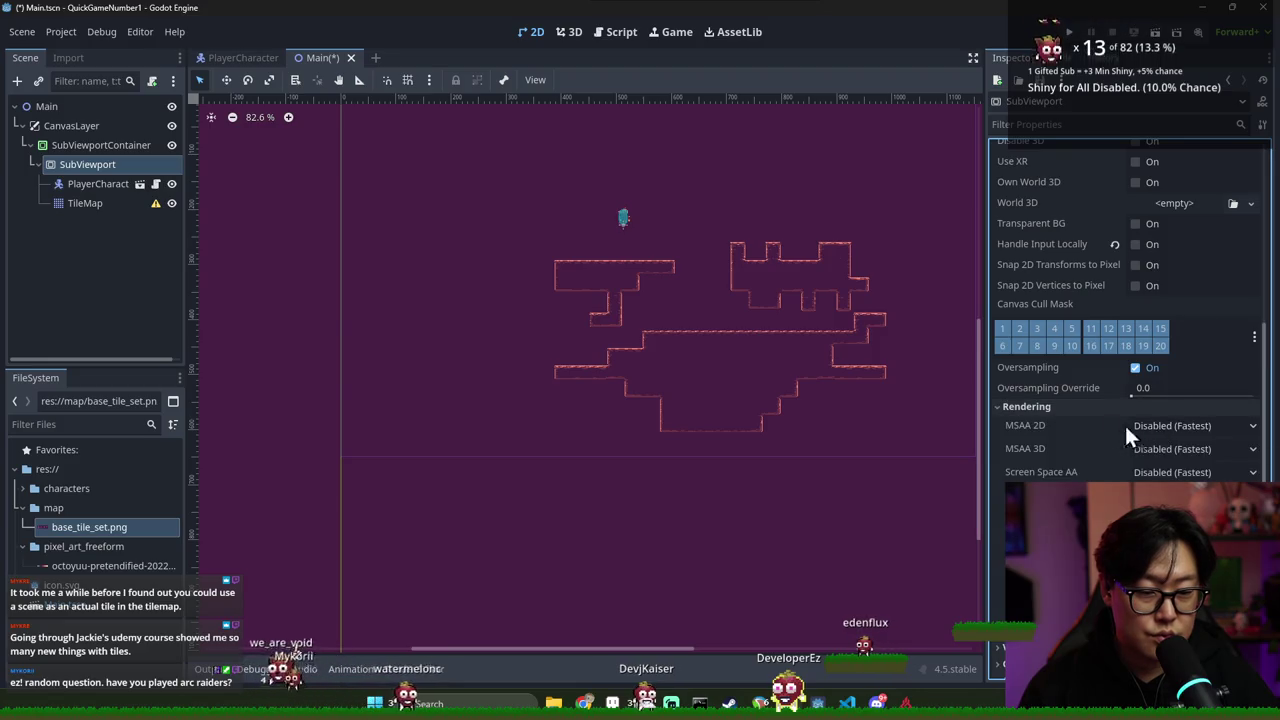
{"action": "scroll", "coordinate": [1062, 430], "scroll_direction": "down", "scroll_amount": 3}
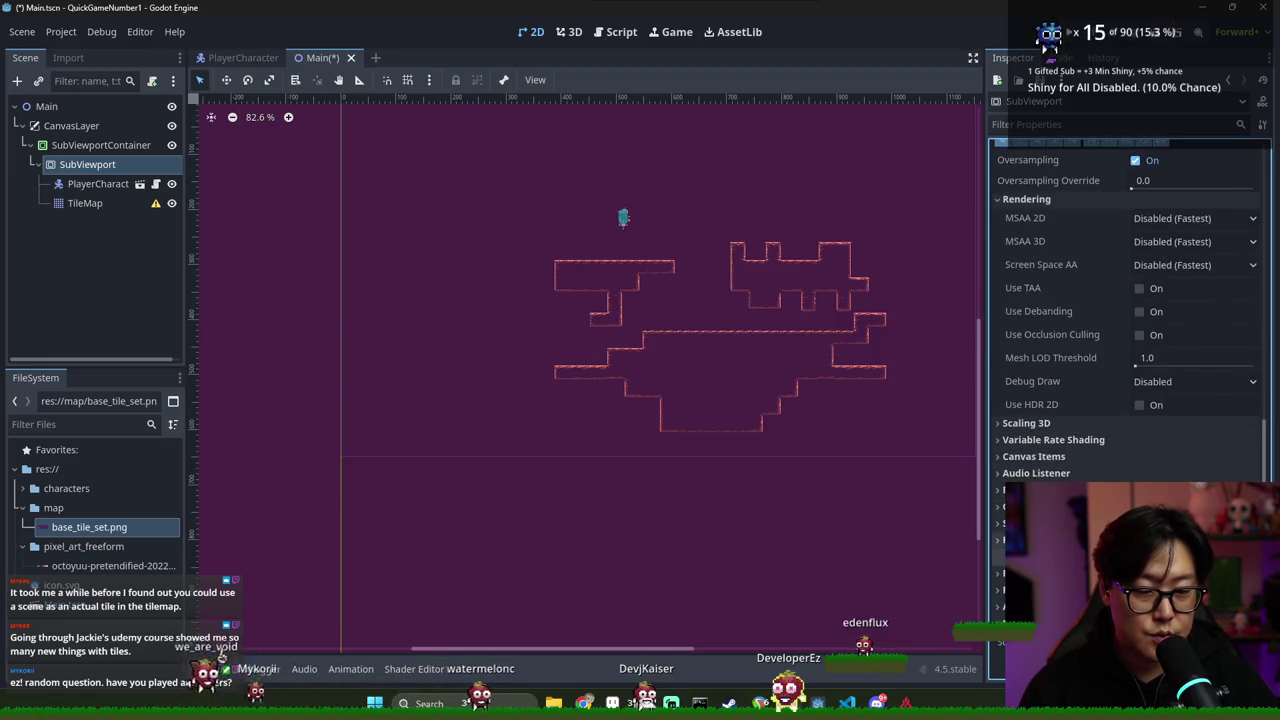
{"action": "scroll", "coordinate": [1035, 429], "scroll_direction": "up", "scroll_amount": 10}
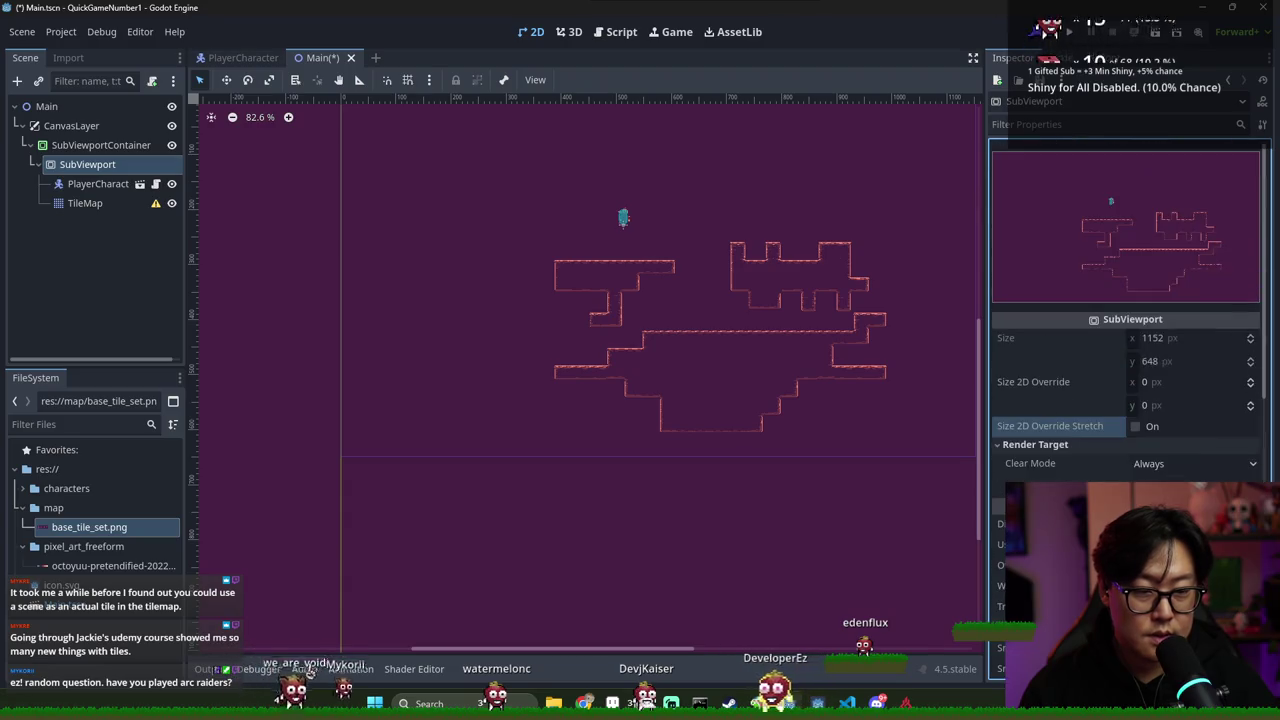
Open the SubViewport documentation from the Size 2D Override property
{"action": "mouse_move", "coordinate": [1078, 430]}
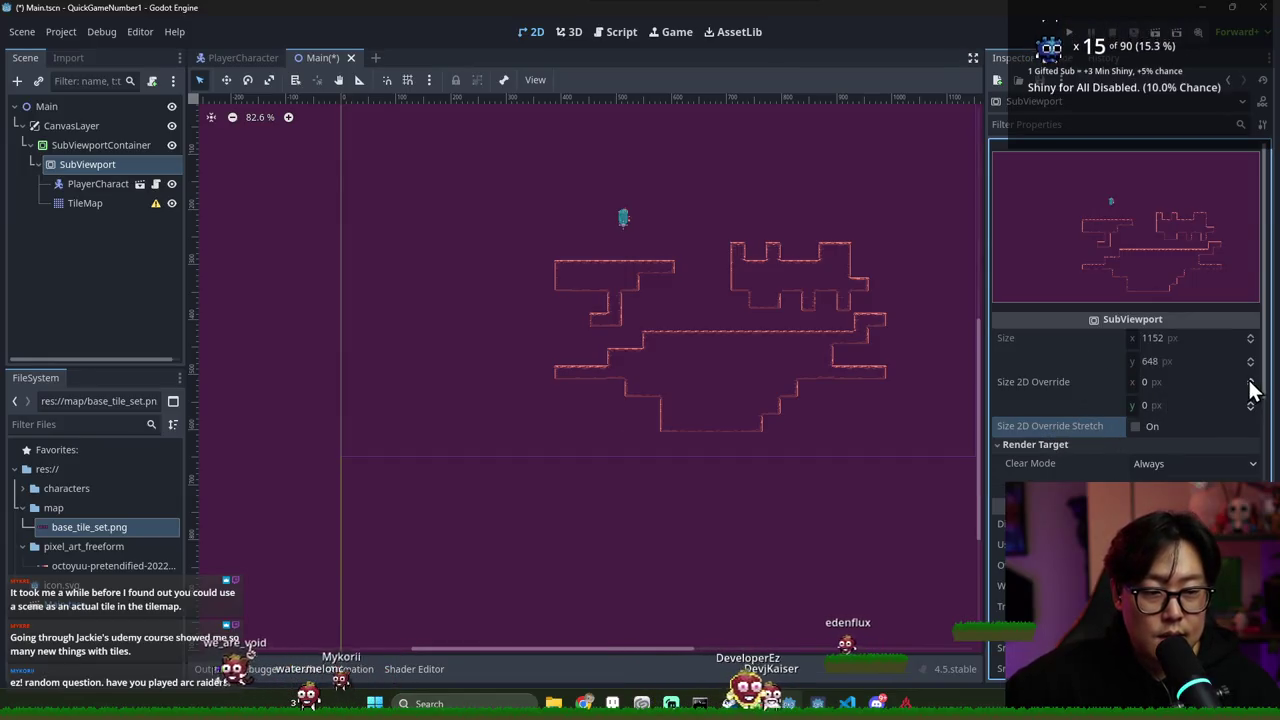
{"action": "right_click", "coordinate": [1055, 382]}
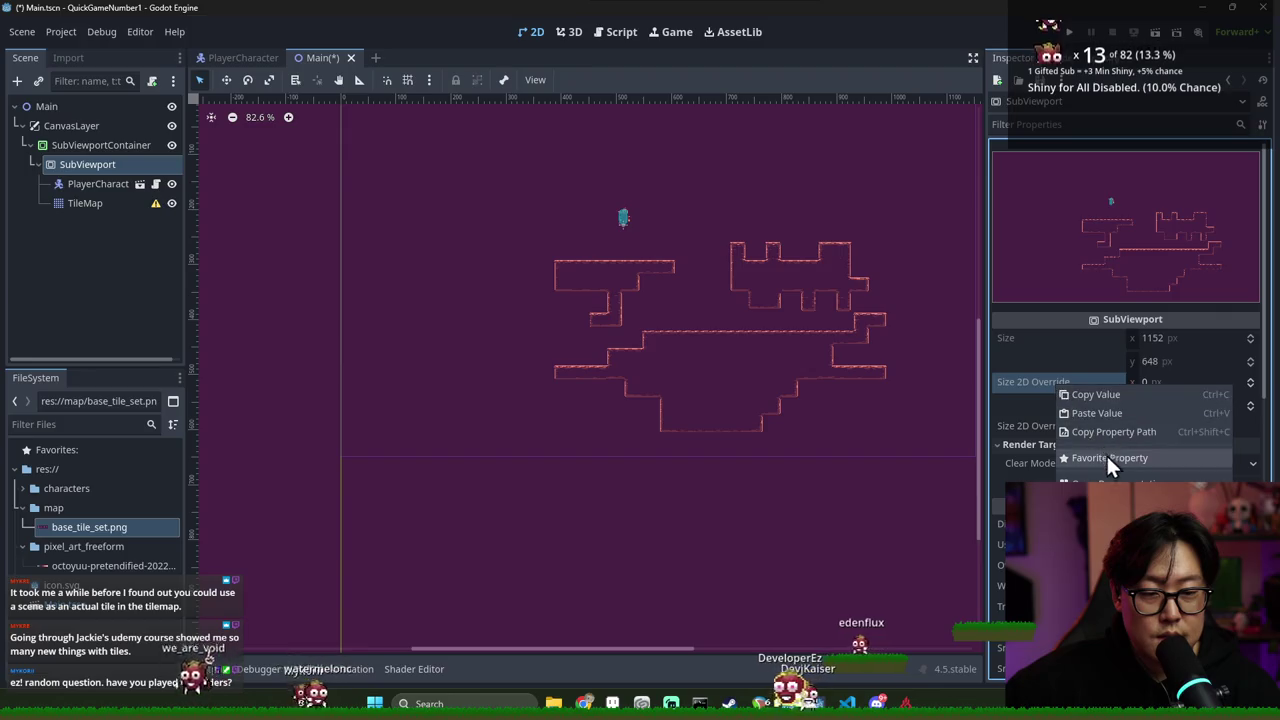
{"action": "left_click", "coordinate": [1105, 455]}
{"action": "scroll", "coordinate": [435, 231], "scroll_direction": "up", "scroll_amount": 3}
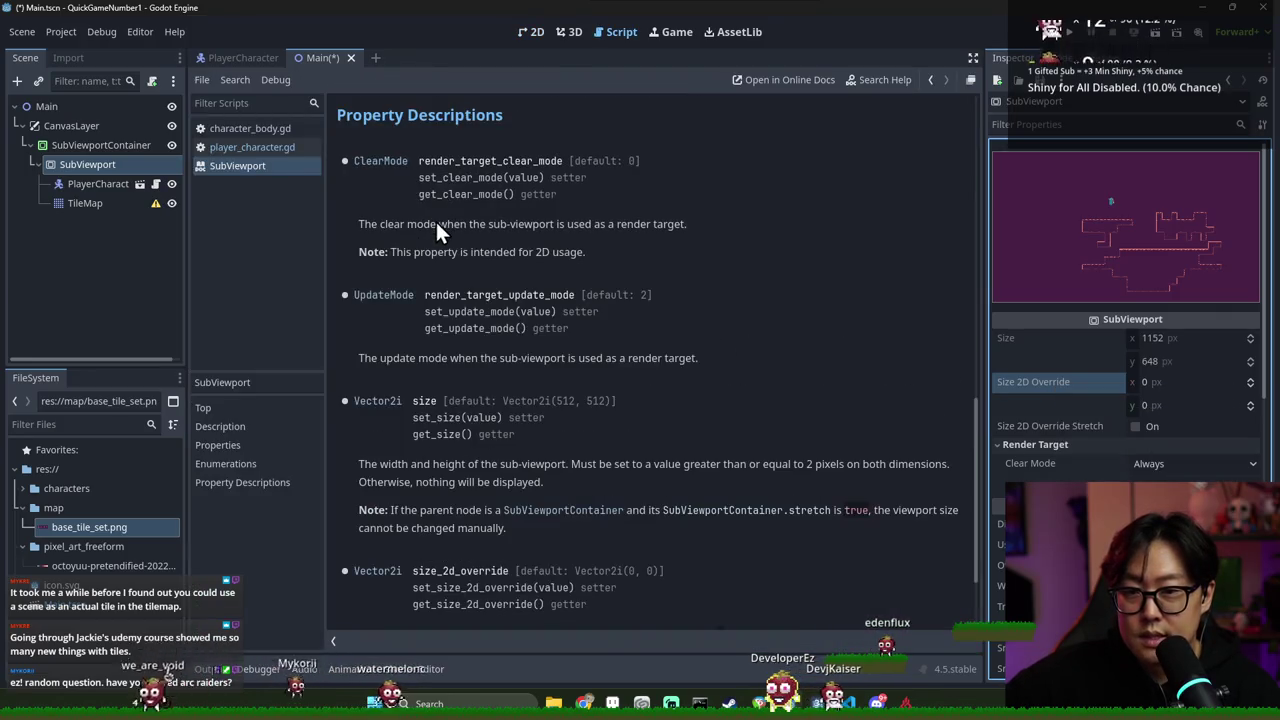
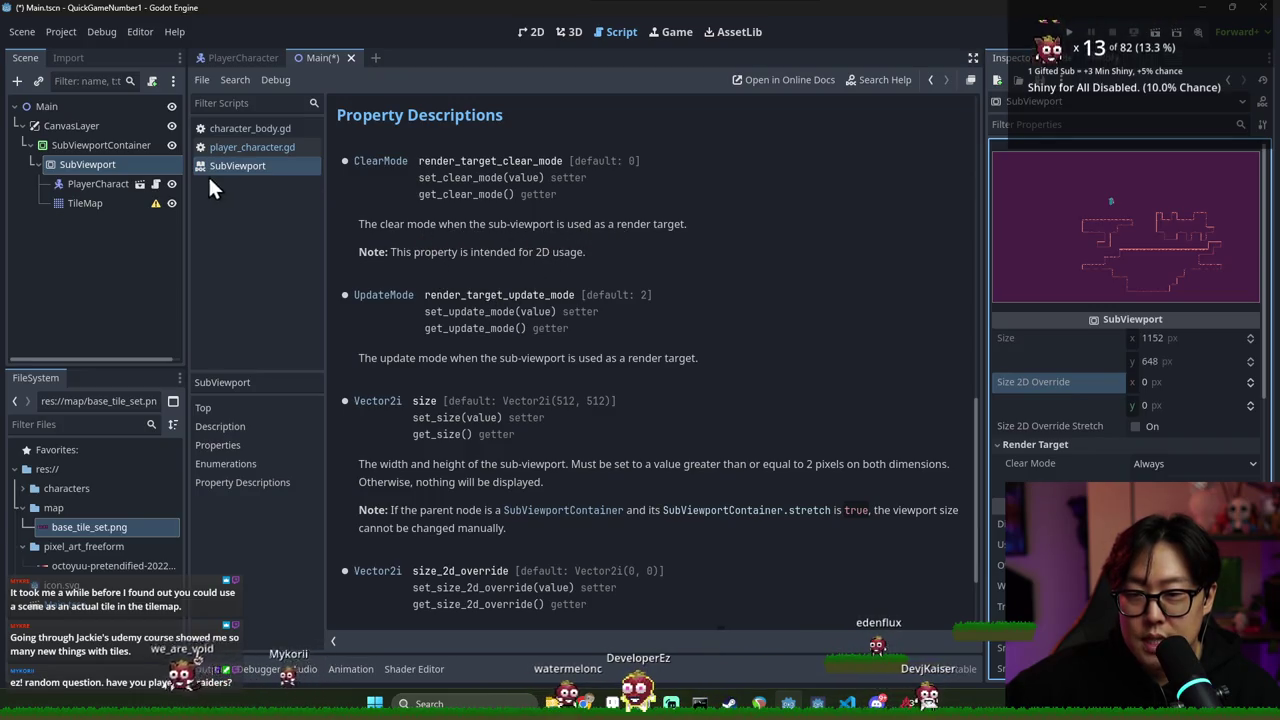
In the 2D view, inspect the SubViewportContainer's size and its SubViewport child
{"action": "left_click", "coordinate": [124, 146]}
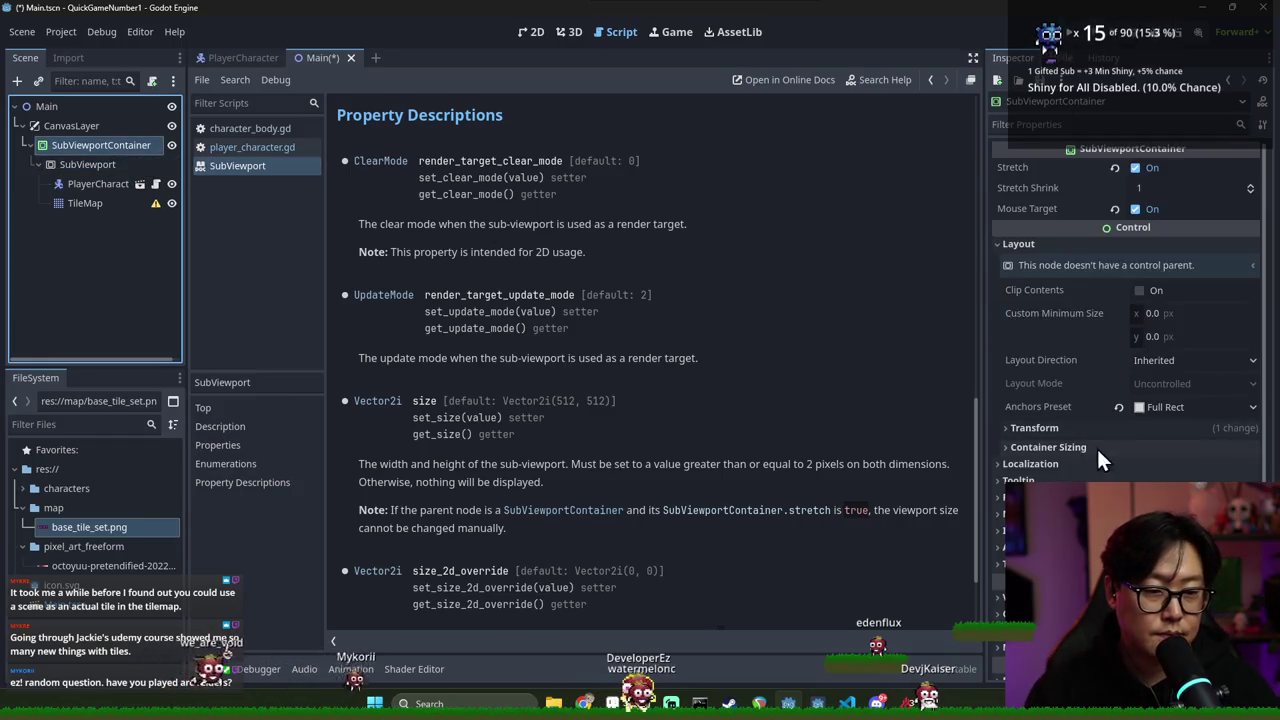
{"action": "left_click", "coordinate": [527, 33]}
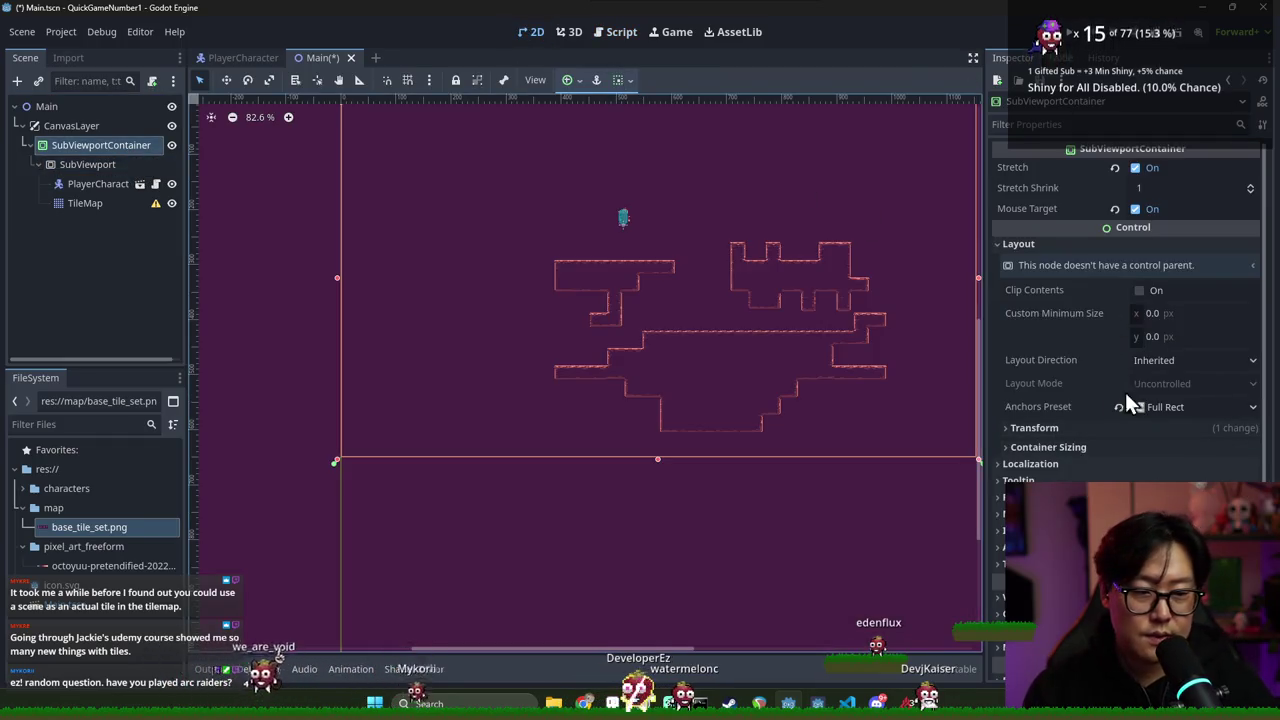
{"action": "left_click", "coordinate": [1082, 430]}
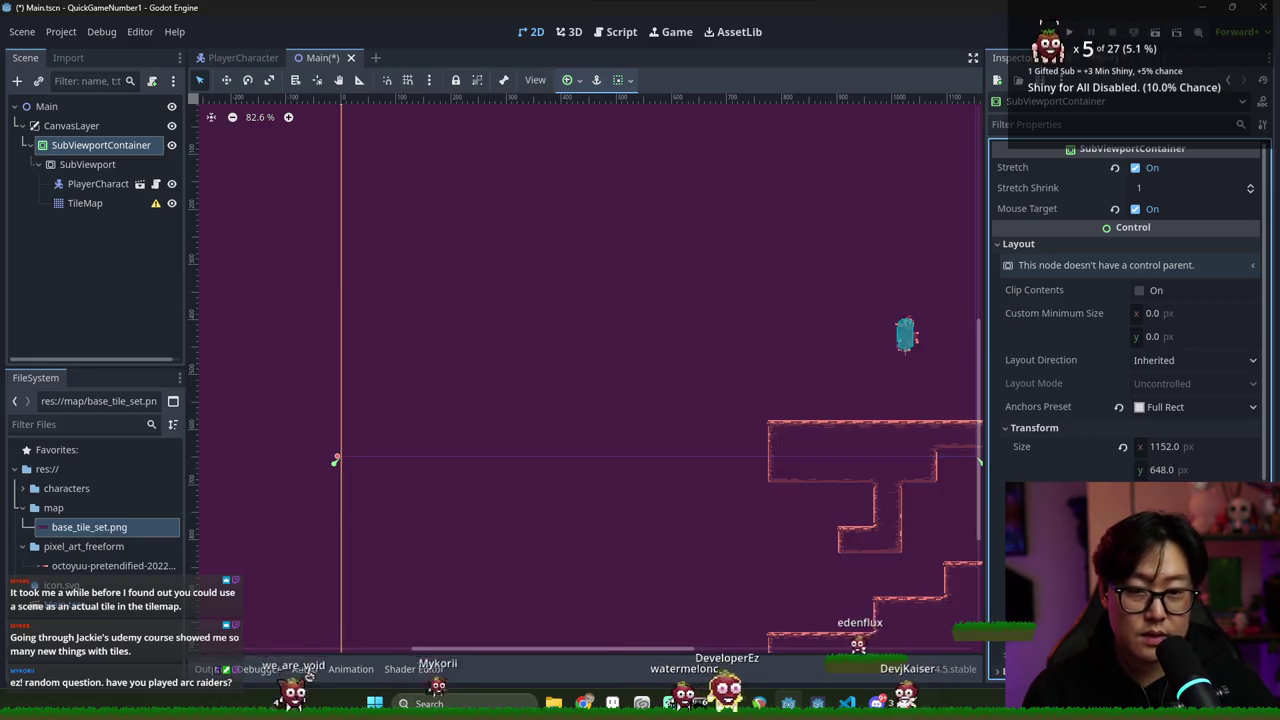
{"action": "scroll", "coordinate": [798, 435], "scroll_direction": "down", "scroll_amount": 4}
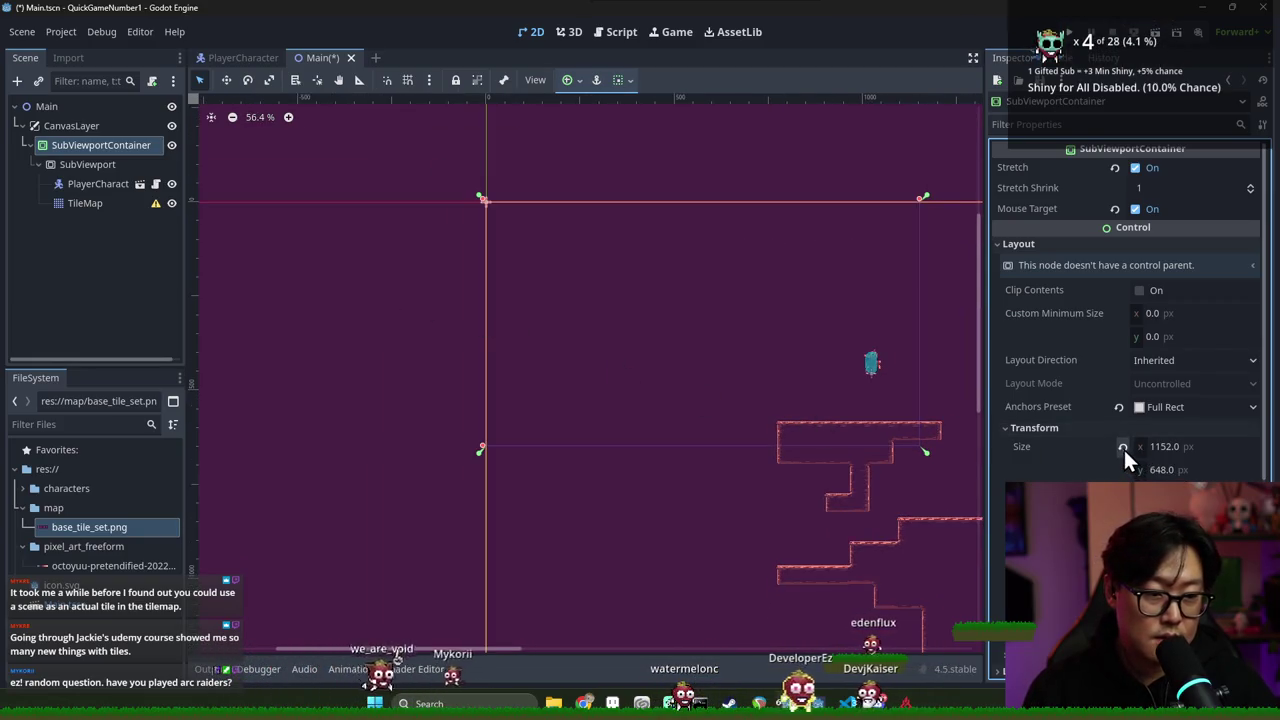
{"action": "scroll", "coordinate": [841, 378], "scroll_direction": "down", "scroll_amount": 6}
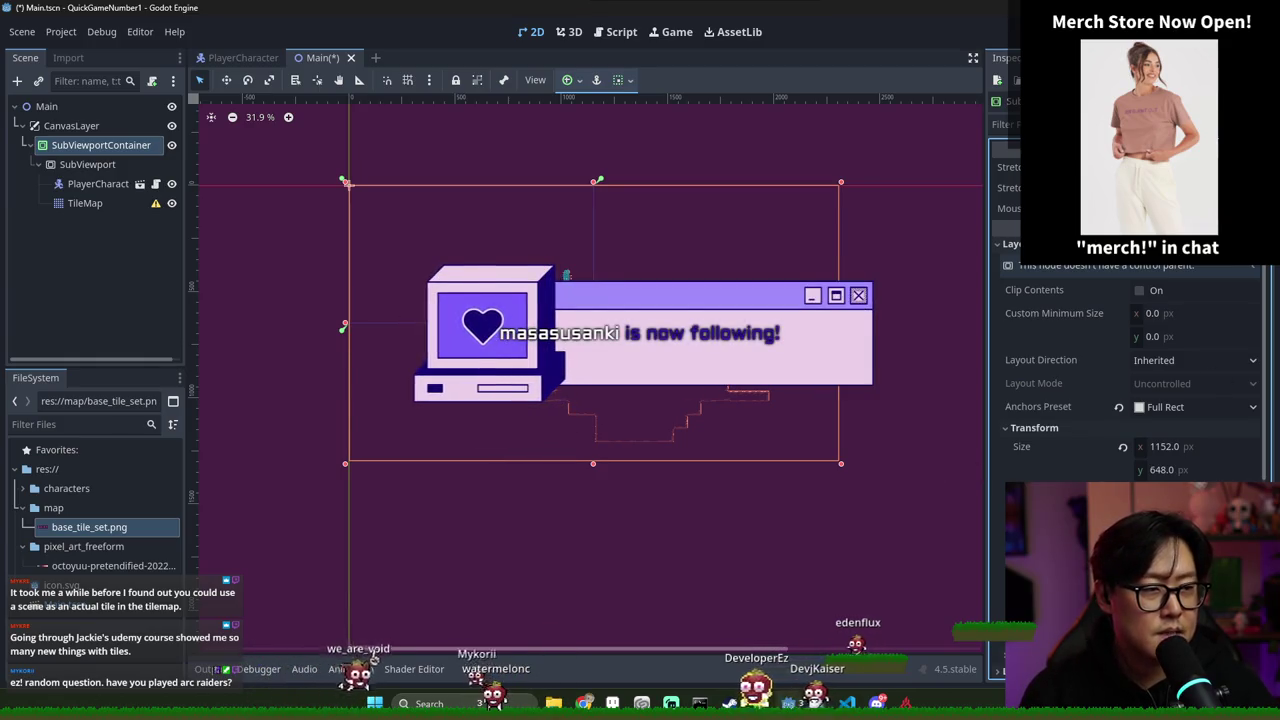
{"action": "left_click", "coordinate": [110, 165]}
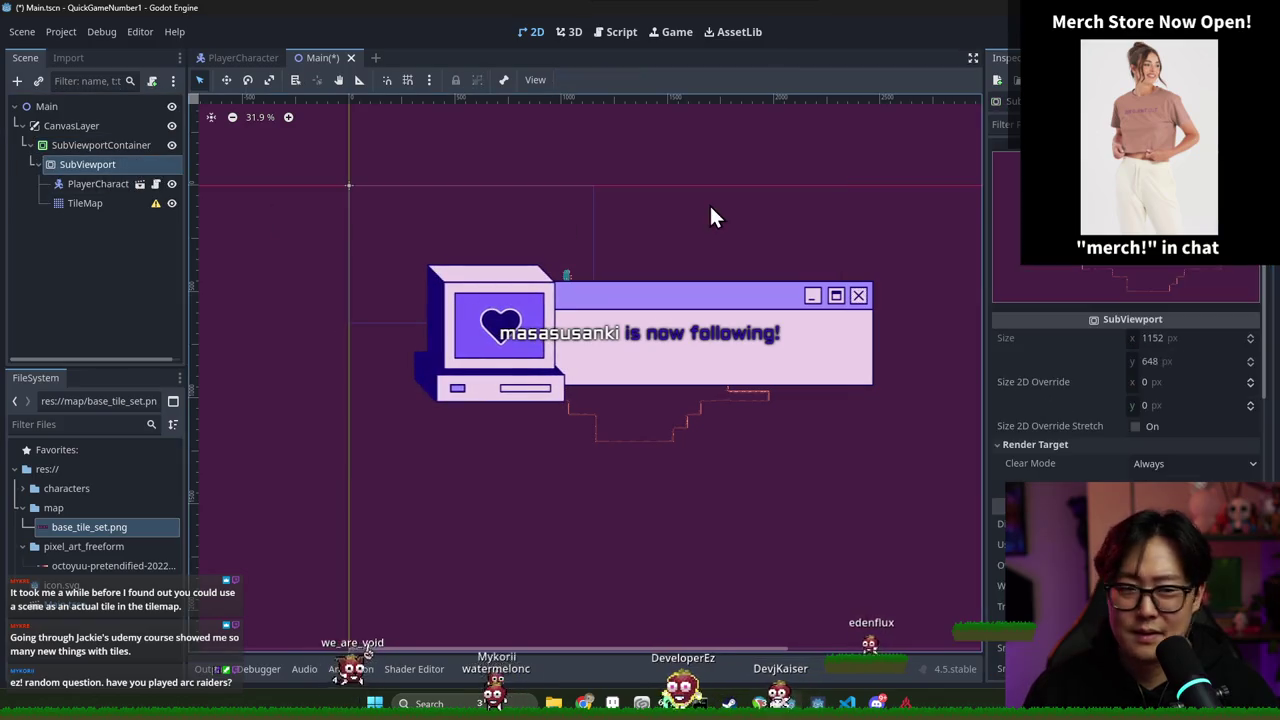
{"action": "scroll", "coordinate": [1189, 342], "scroll_direction": "down", "scroll_amount": 3}
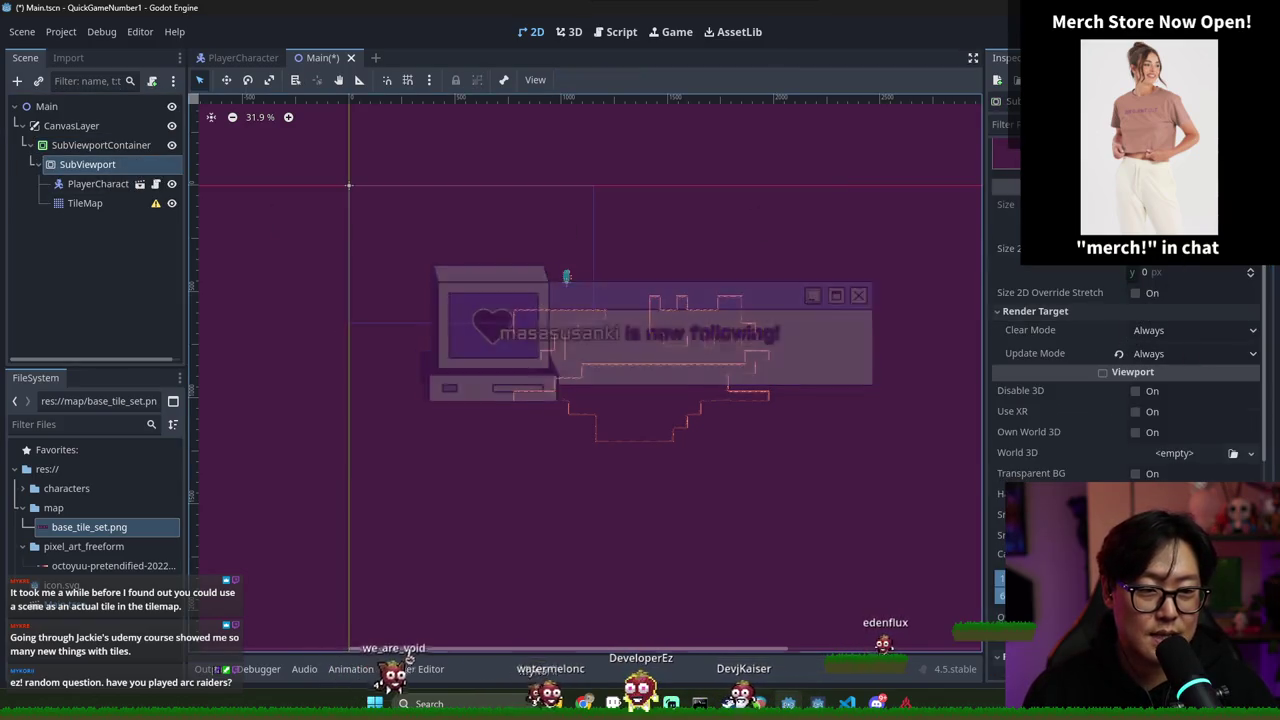
{"action": "left_click", "coordinate": [138, 145]}
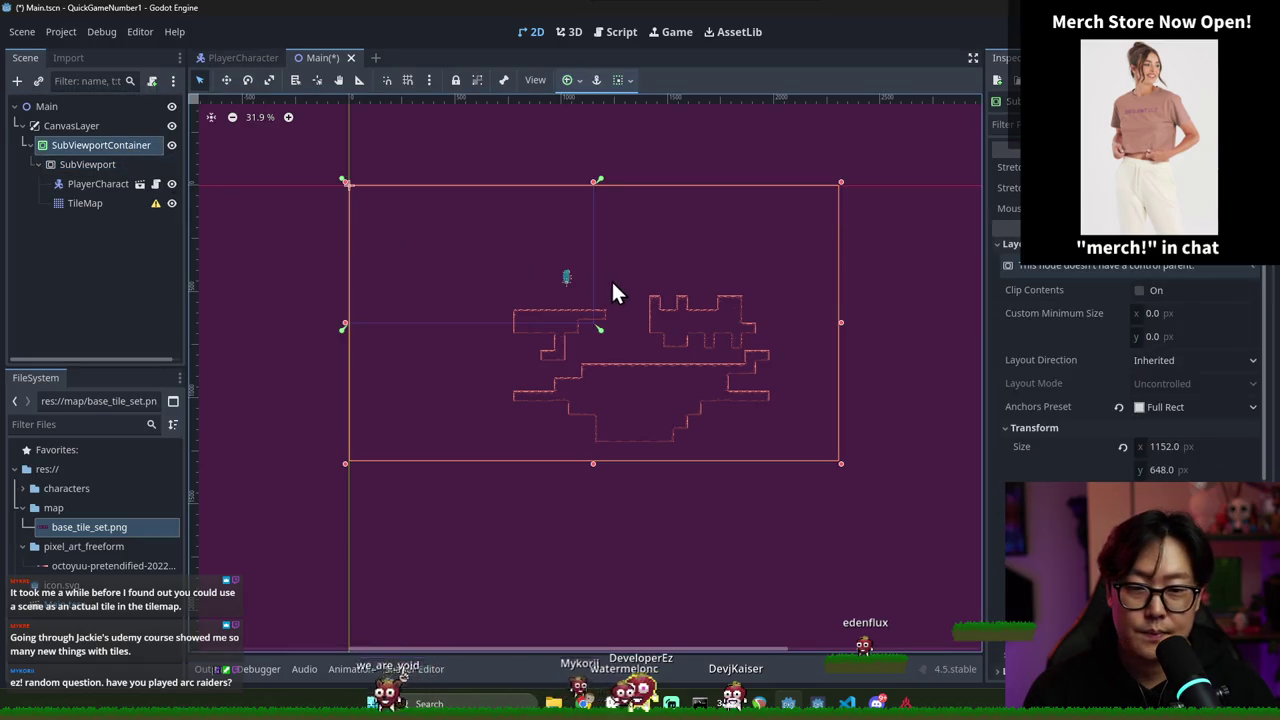
Give the SubViewportContainer Full Rect anchors with Stretch on, save Main, and run the game
{"action": "left_click", "coordinate": [1119, 407]}
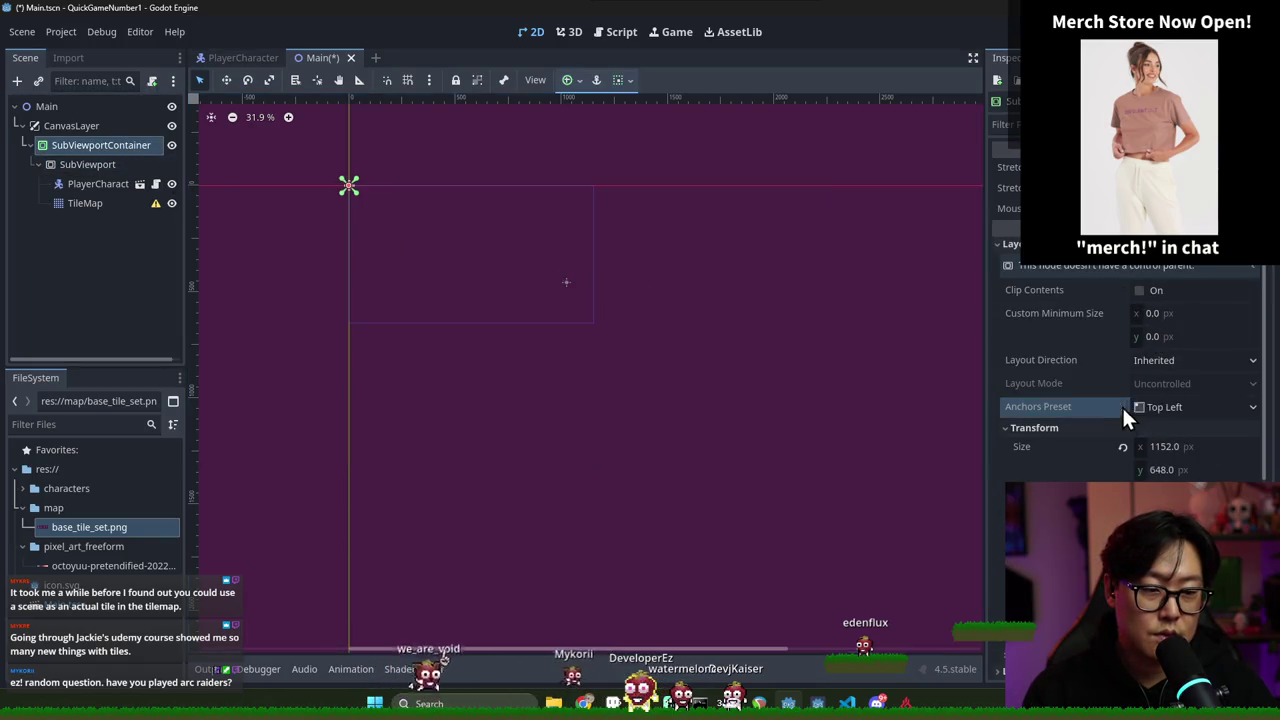
{"action": "left_click", "coordinate": [1160, 407]}
{"action": "left_click", "coordinate": [1168, 376]}
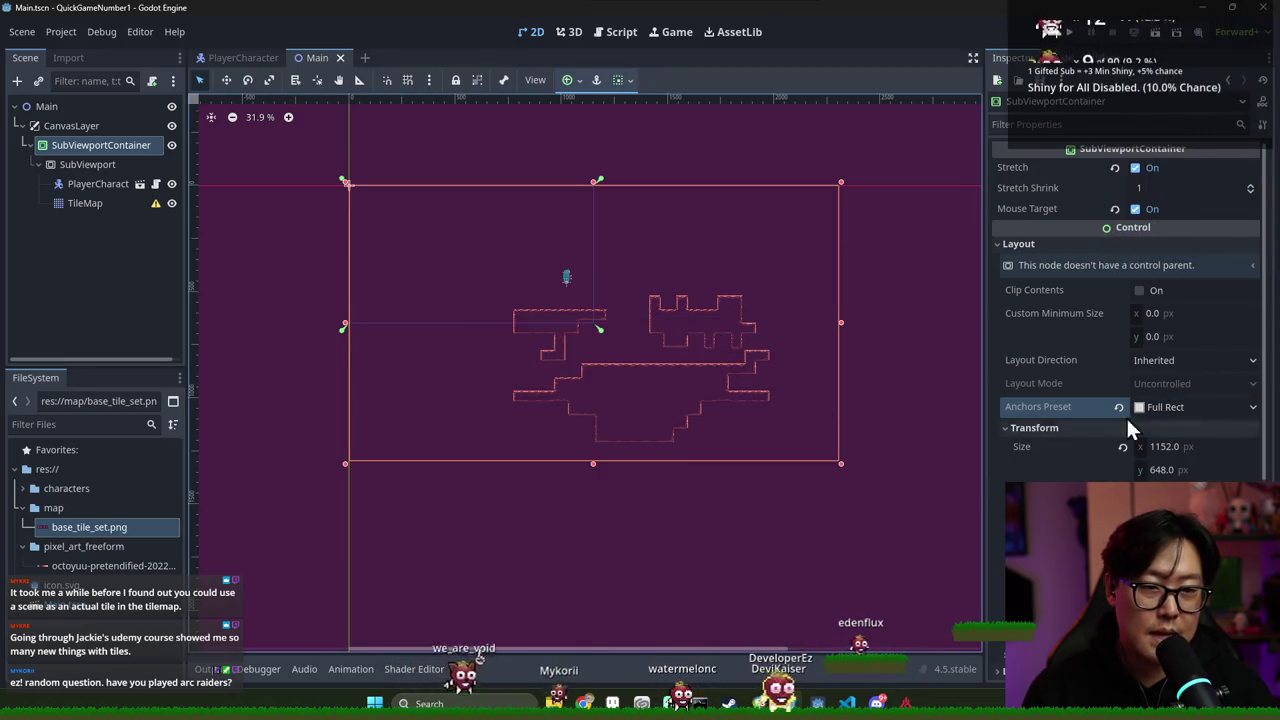
{"action": "left_click", "coordinate": [1135, 168]}
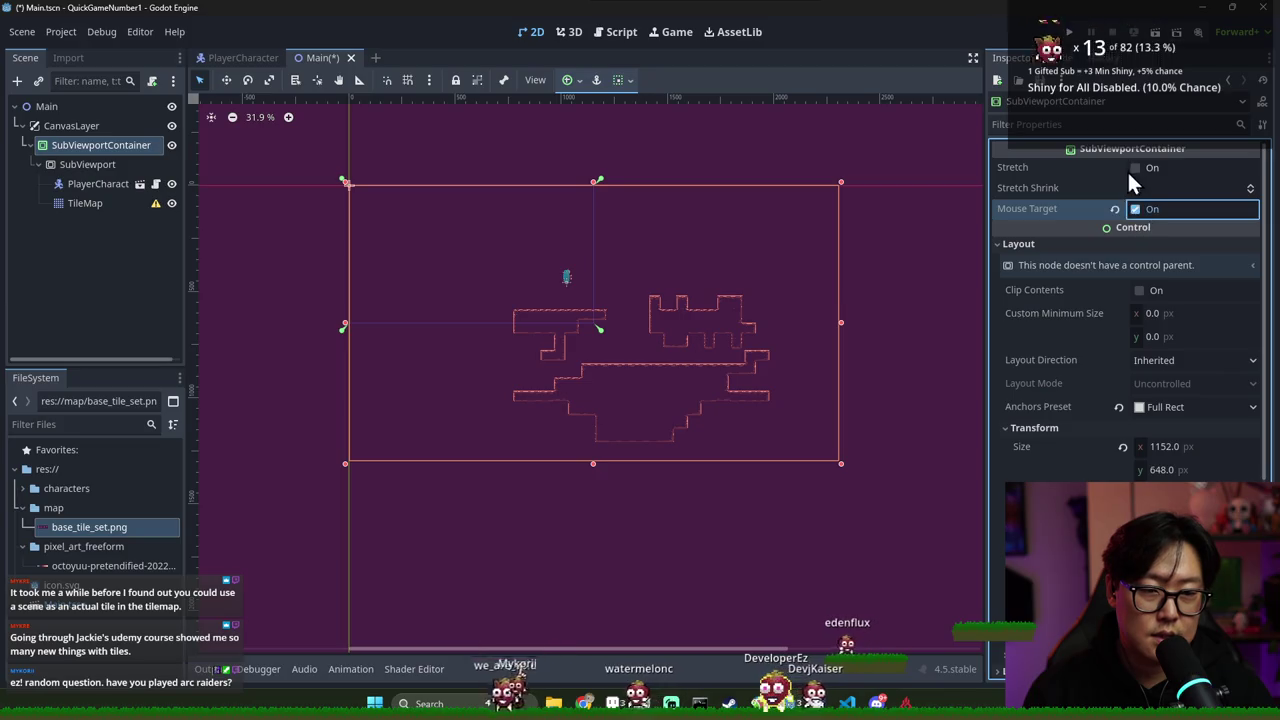
{"action": "key", "text": "ctrl+s"}
{"action": "scroll", "coordinate": [468, 310], "scroll_direction": "up", "scroll_amount": 2}
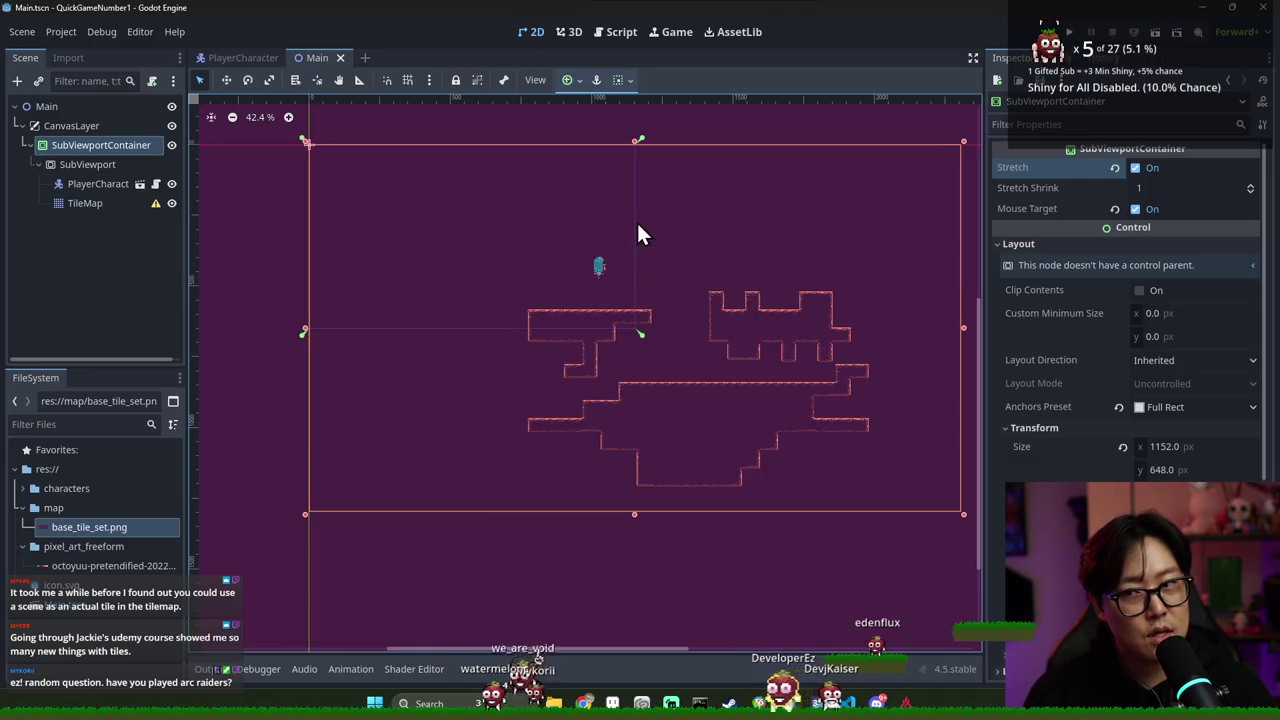
{"action": "left_click", "coordinate": [1155, 33]}
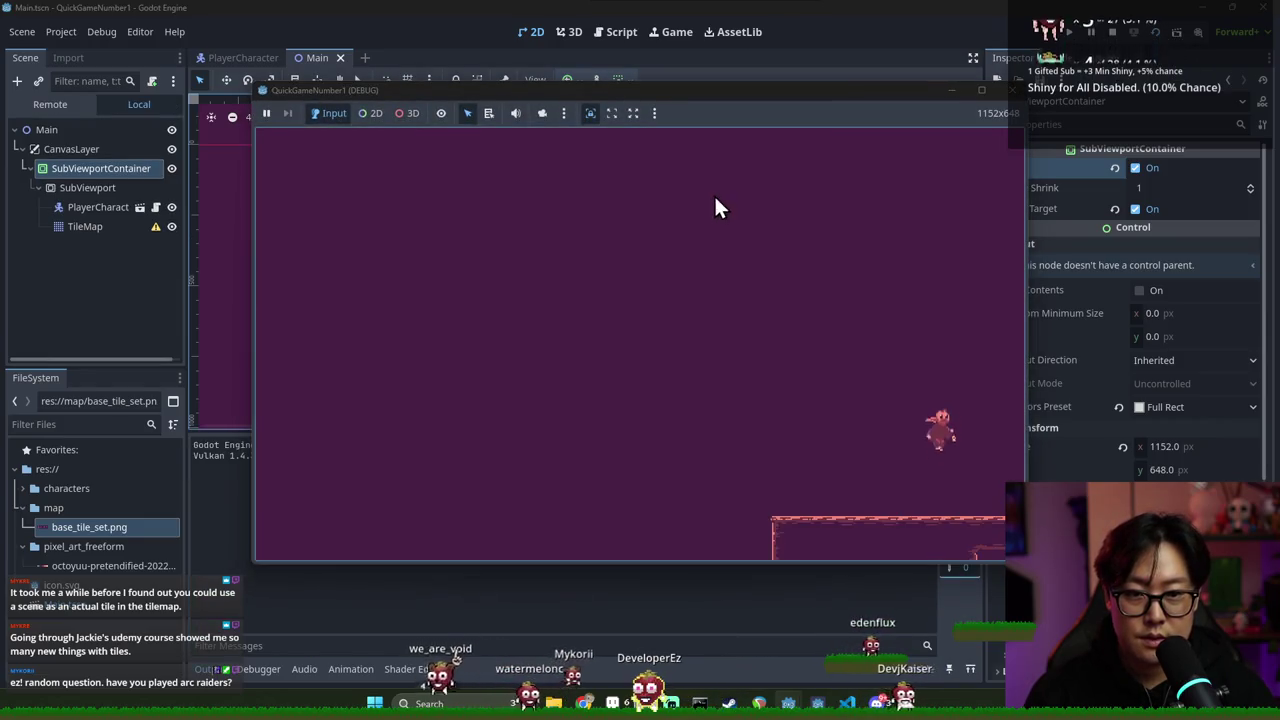
Walk the character left and right along the platform, then stop the game
{"action": "key", "text": "Left"}
{"action": "key", "text": "Right"}
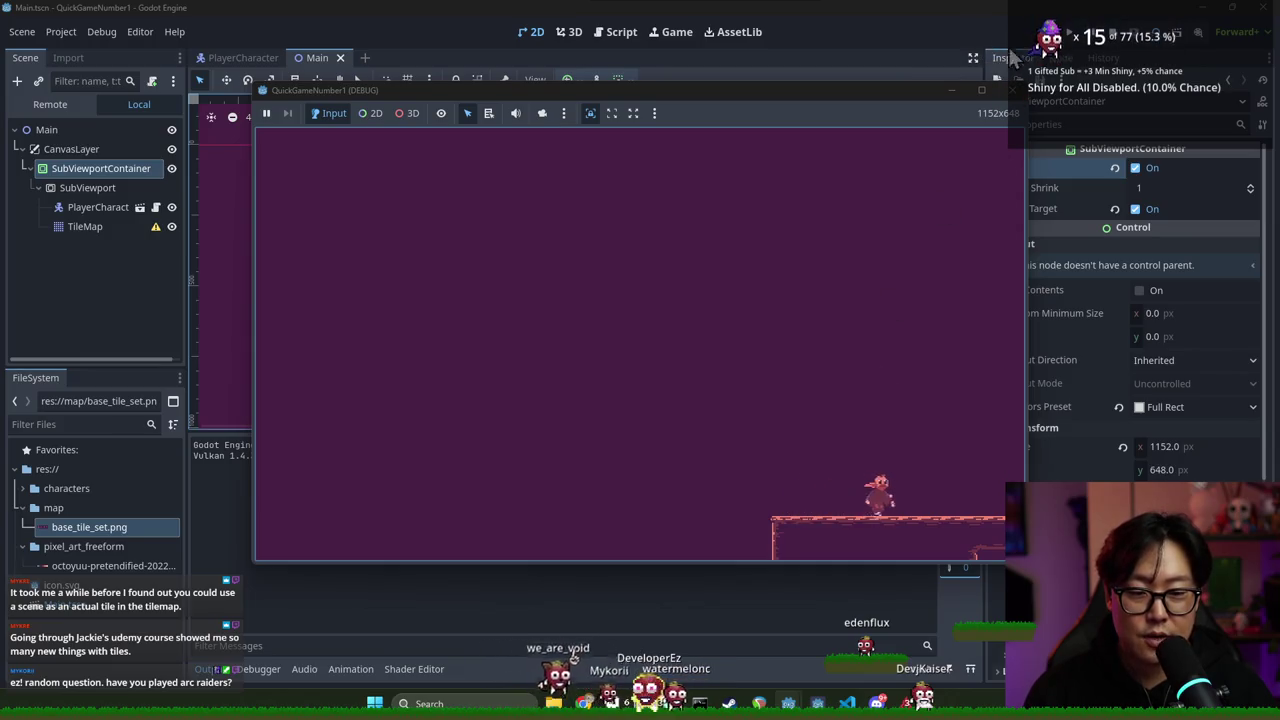
{"action": "left_click", "coordinate": [1113, 32]}
{"action": "key", "text": "ctrl+s"}
{"action": "scroll", "coordinate": [380, 245], "scroll_direction": "down", "scroll_amount": 3}
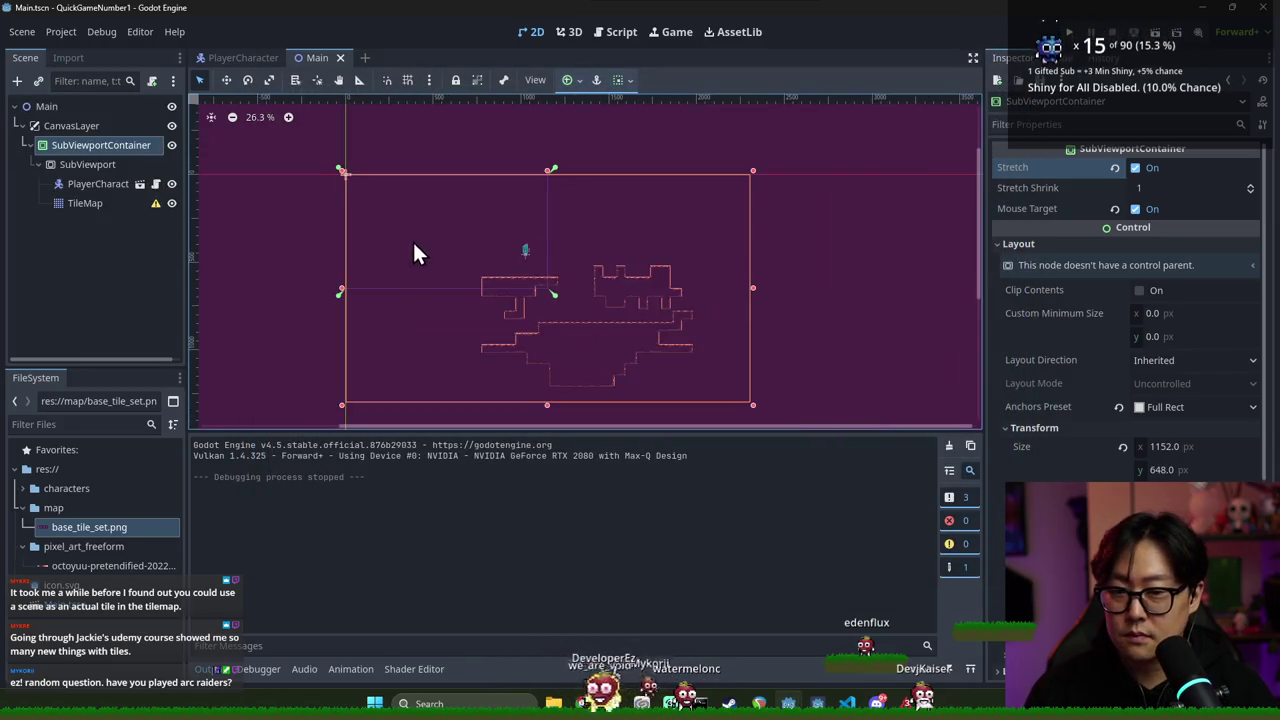
{"action": "left_click", "coordinate": [81, 185]}
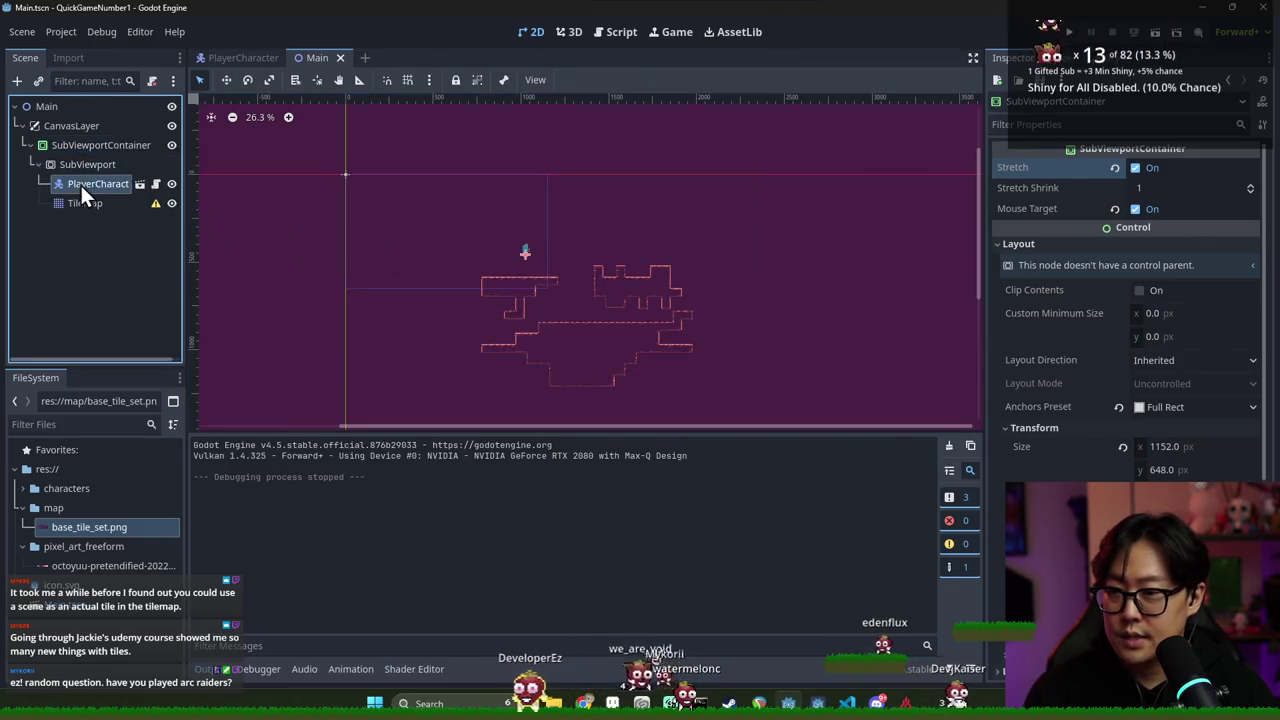
Add a Camera2D child under PlayerCharacter with Position Smoothing enabled
{"action": "right_click", "coordinate": [81, 185]}
{"action": "left_click", "coordinate": [140, 170]}
{"action": "type", "text": "camera"}
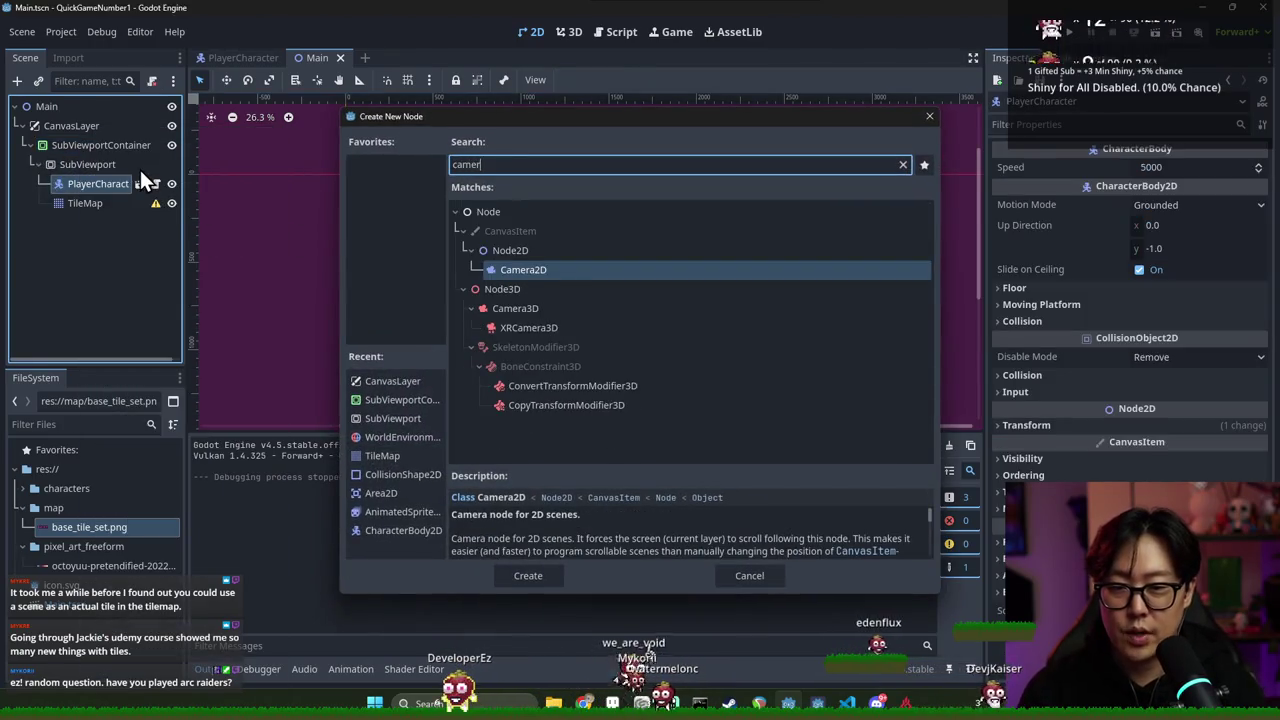
{"action": "key", "text": "Return"}
{"action": "scroll", "coordinate": [688, 243], "scroll_direction": "up", "scroll_amount": 2}
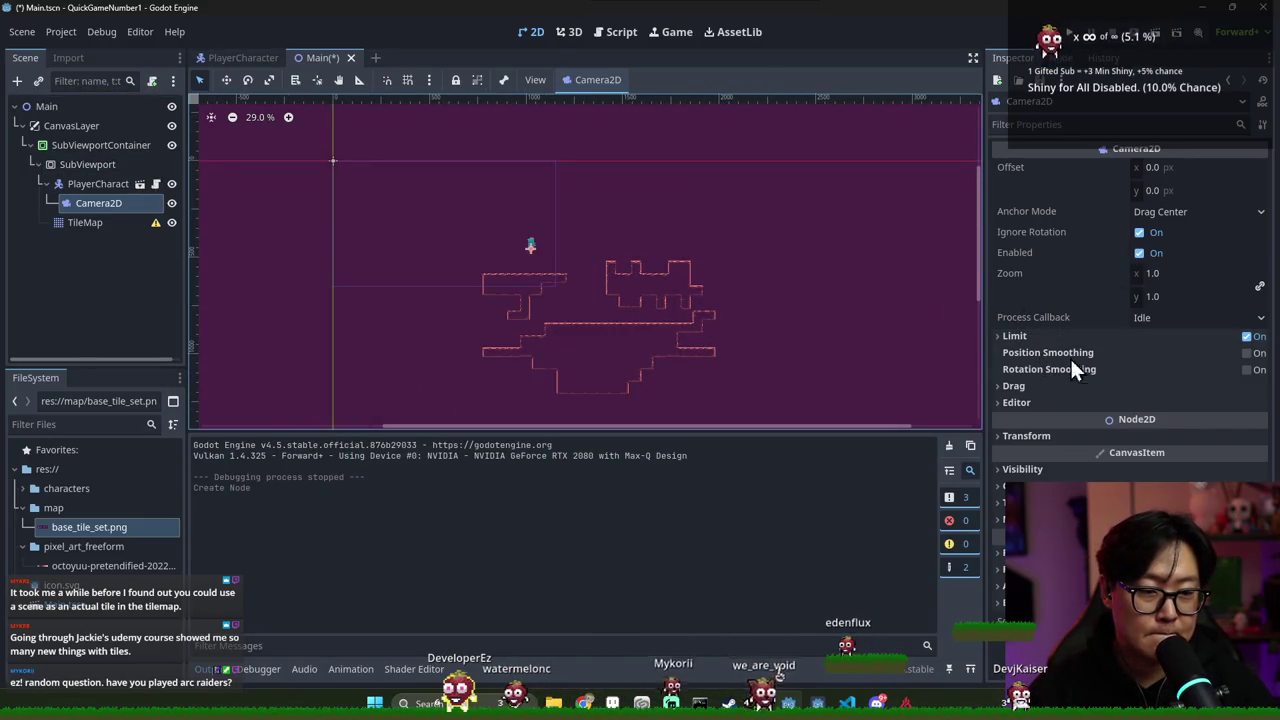
{"action": "left_click", "coordinate": [1246, 353]}
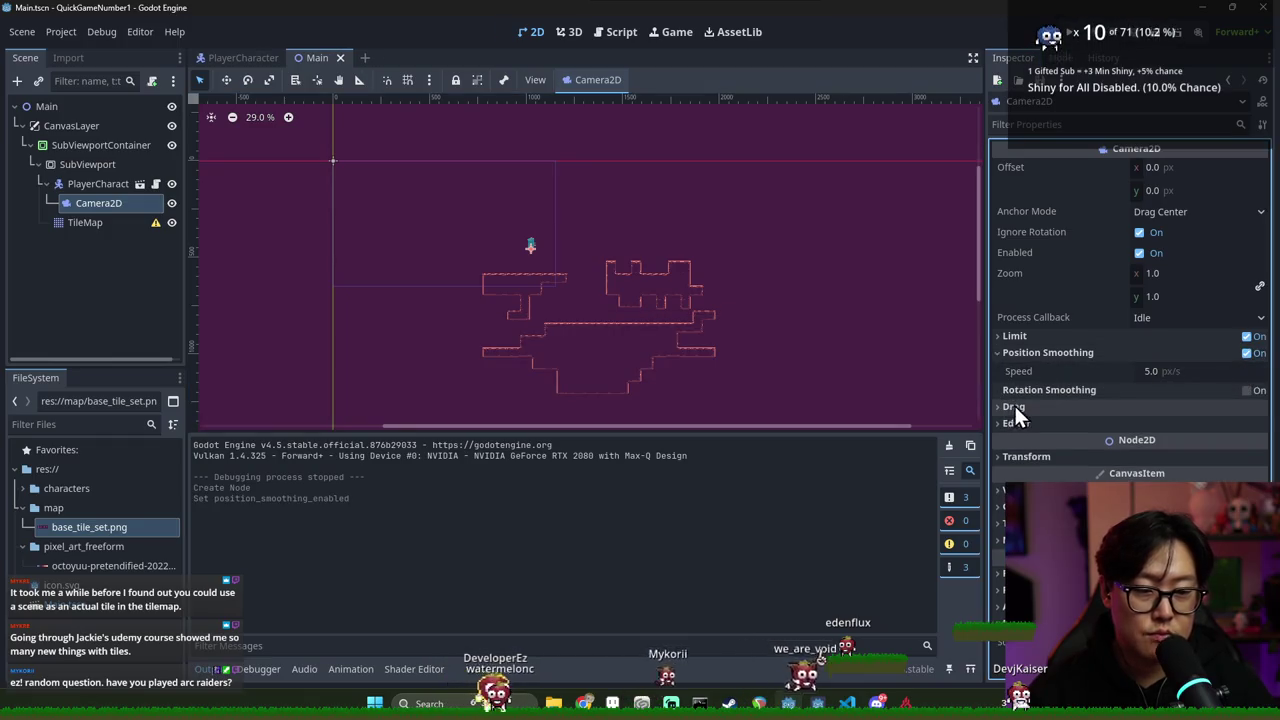
Save Main, run the game with F5 to test the camera, then close it
{"action": "key", "text": "ctrl+s"}
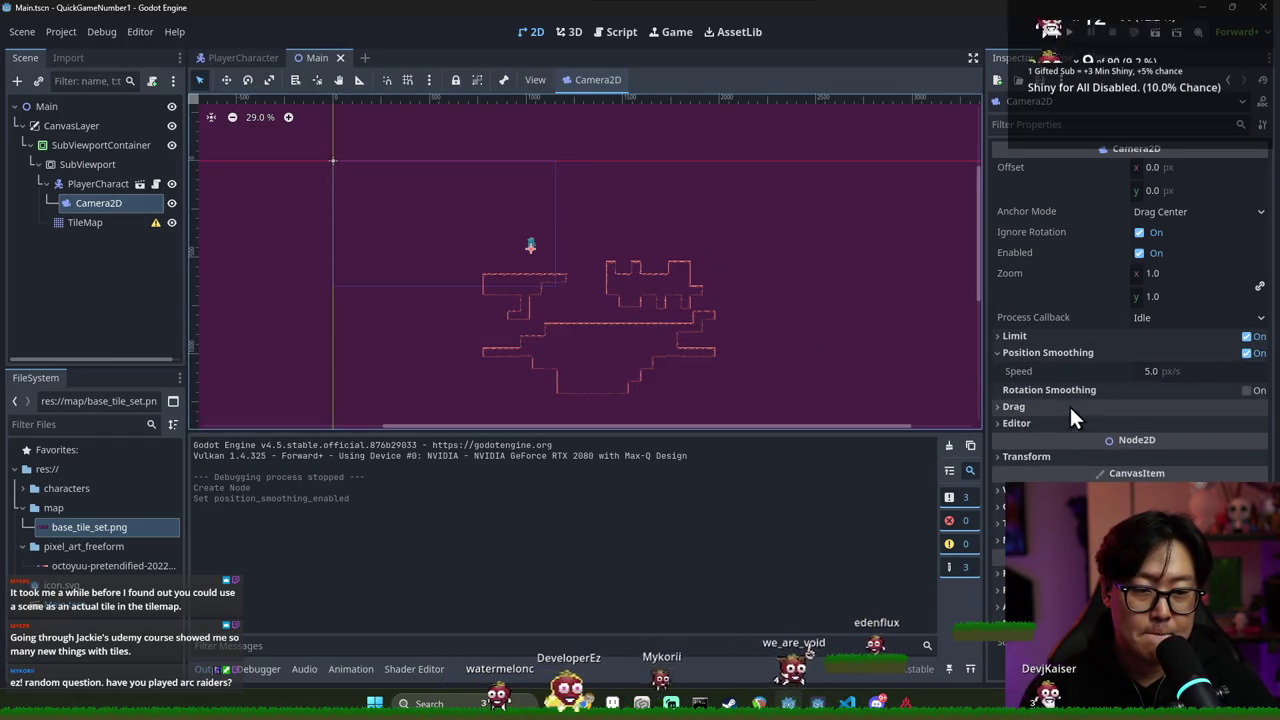
{"action": "key", "text": "F5"}
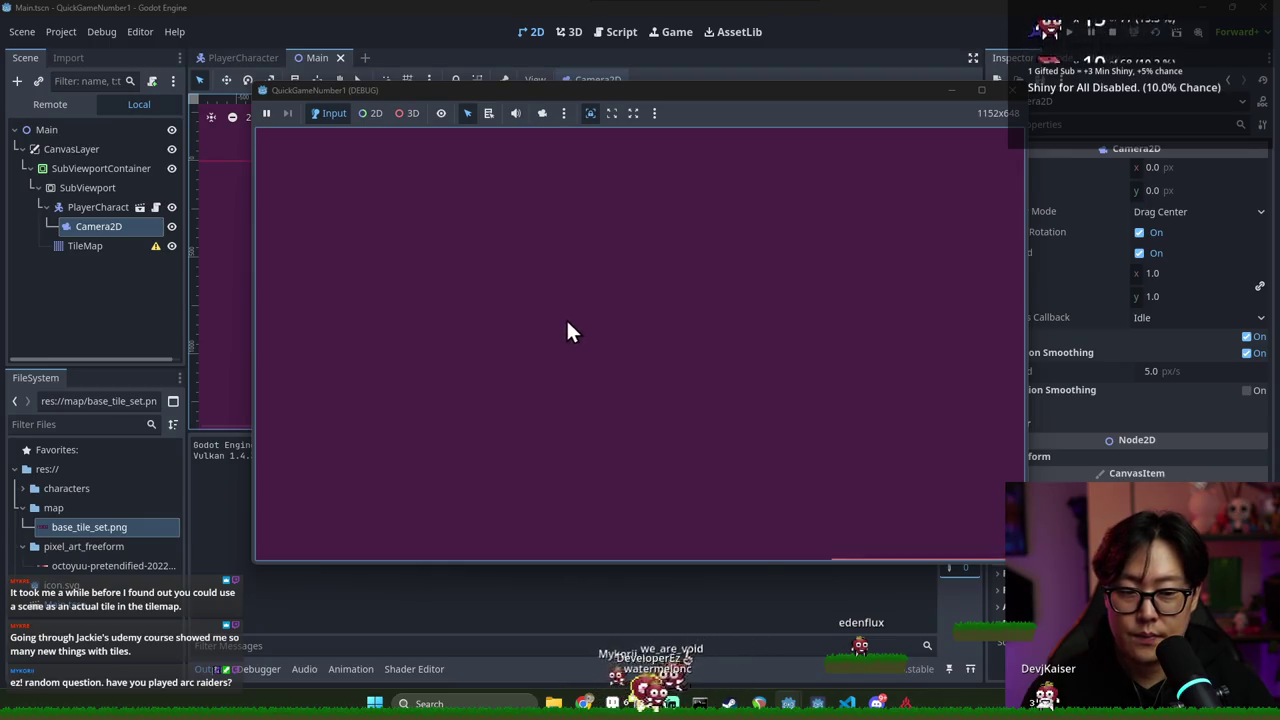
{"action": "key", "text": "F8"}
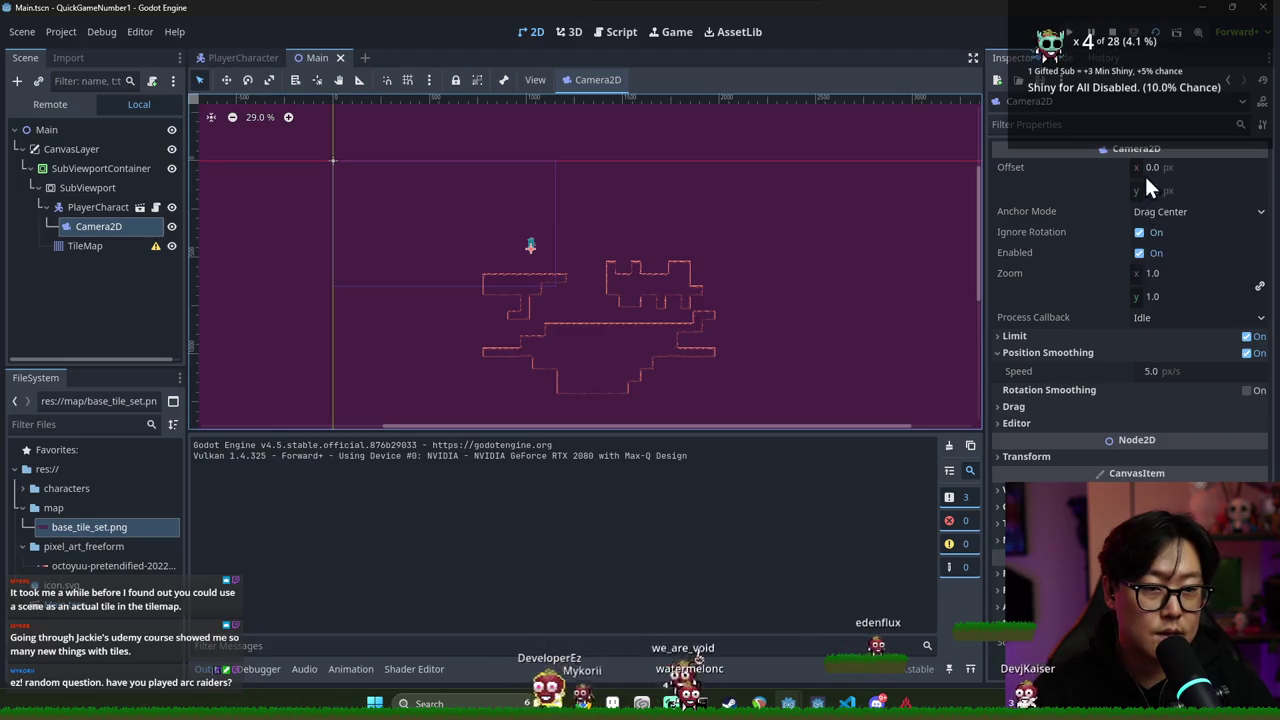
Keep the Camera2D anchor mode on Drag Center, review its Transform, then select SubViewport
{"action": "left_click", "coordinate": [1151, 214]}
{"action": "left_click", "coordinate": [1178, 252]}
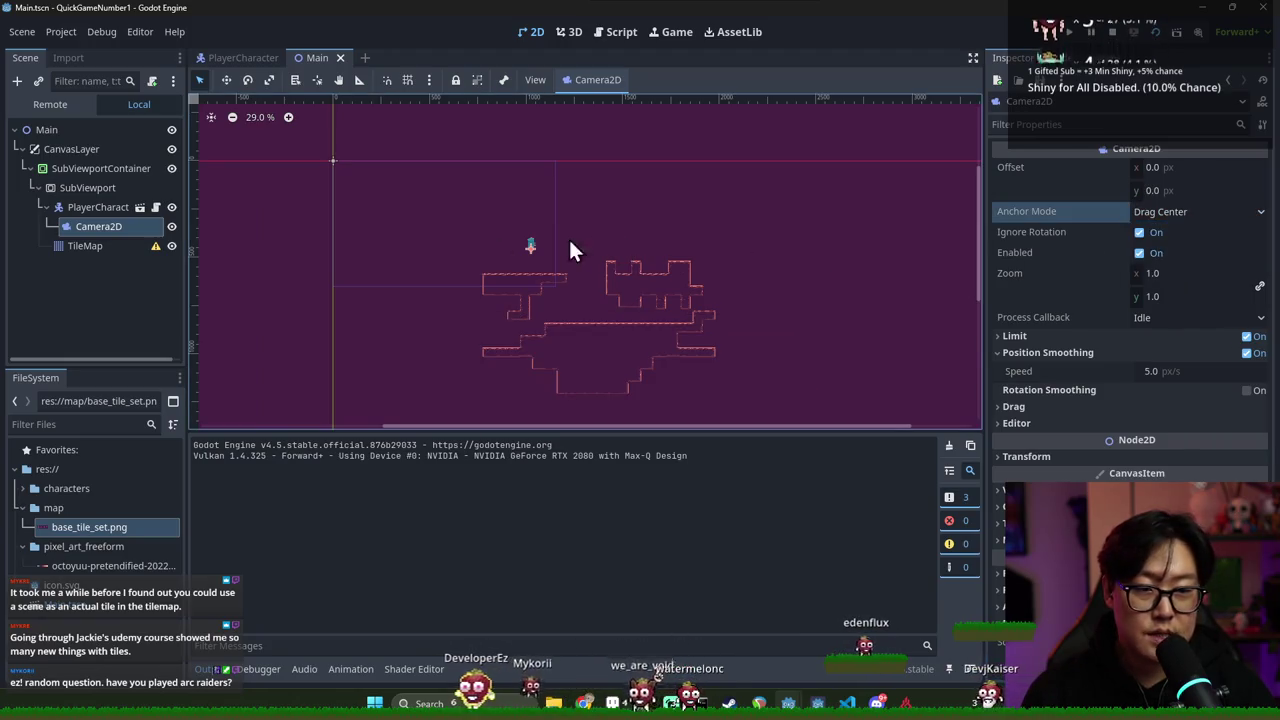
{"action": "left_click", "coordinate": [111, 223]}
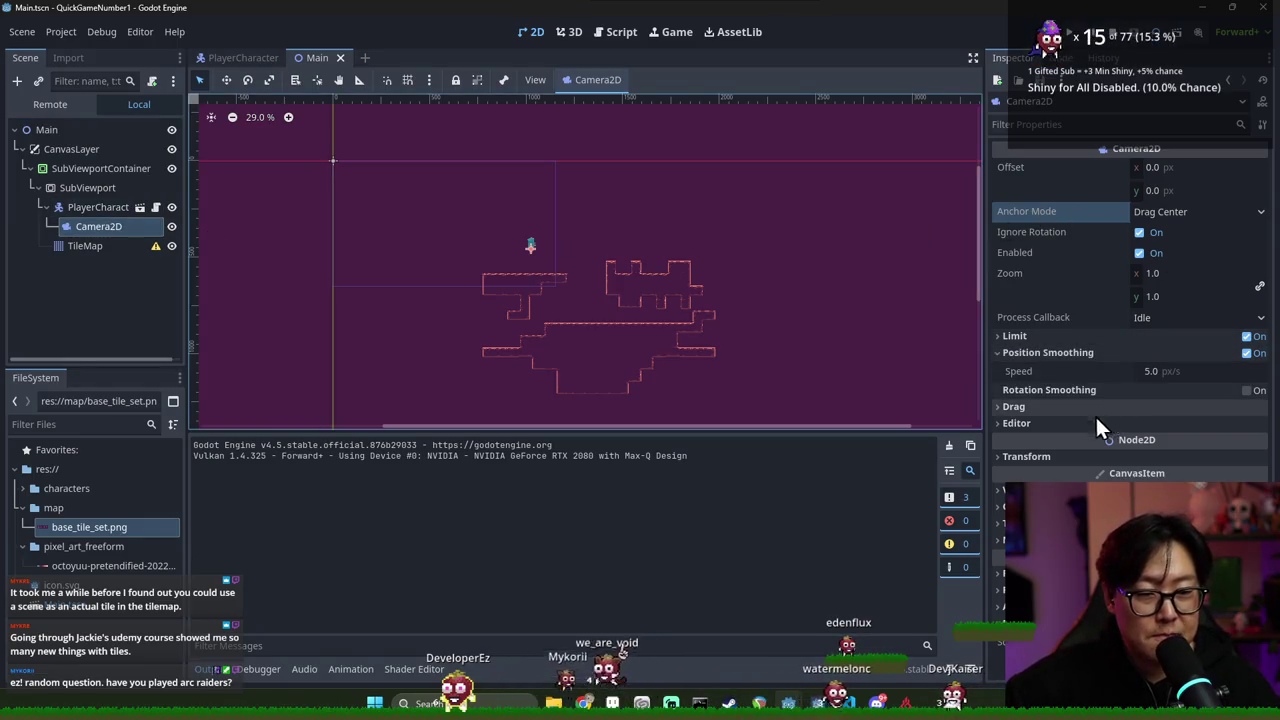
{"action": "left_click", "coordinate": [1068, 456]}
{"action": "left_click", "coordinate": [1077, 454]}
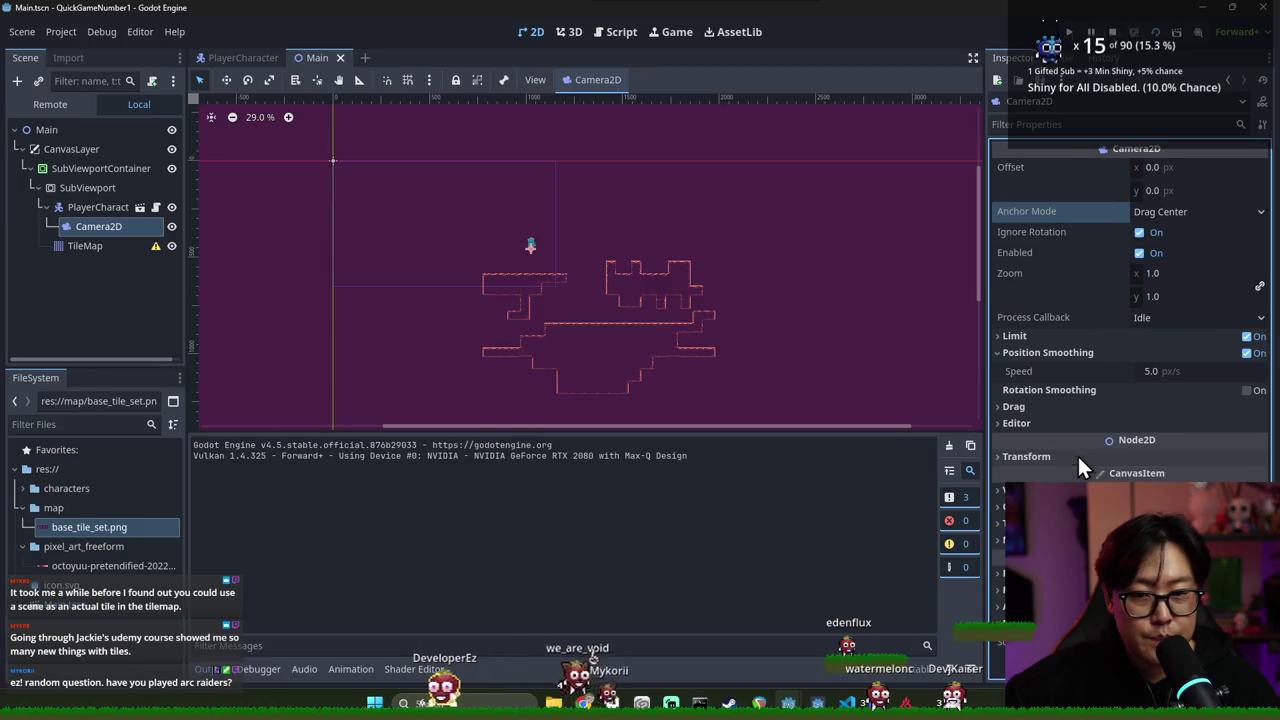
{"action": "left_click", "coordinate": [86, 211]}
{"action": "left_click", "coordinate": [94, 224]}
{"action": "left_click", "coordinate": [84, 191]}
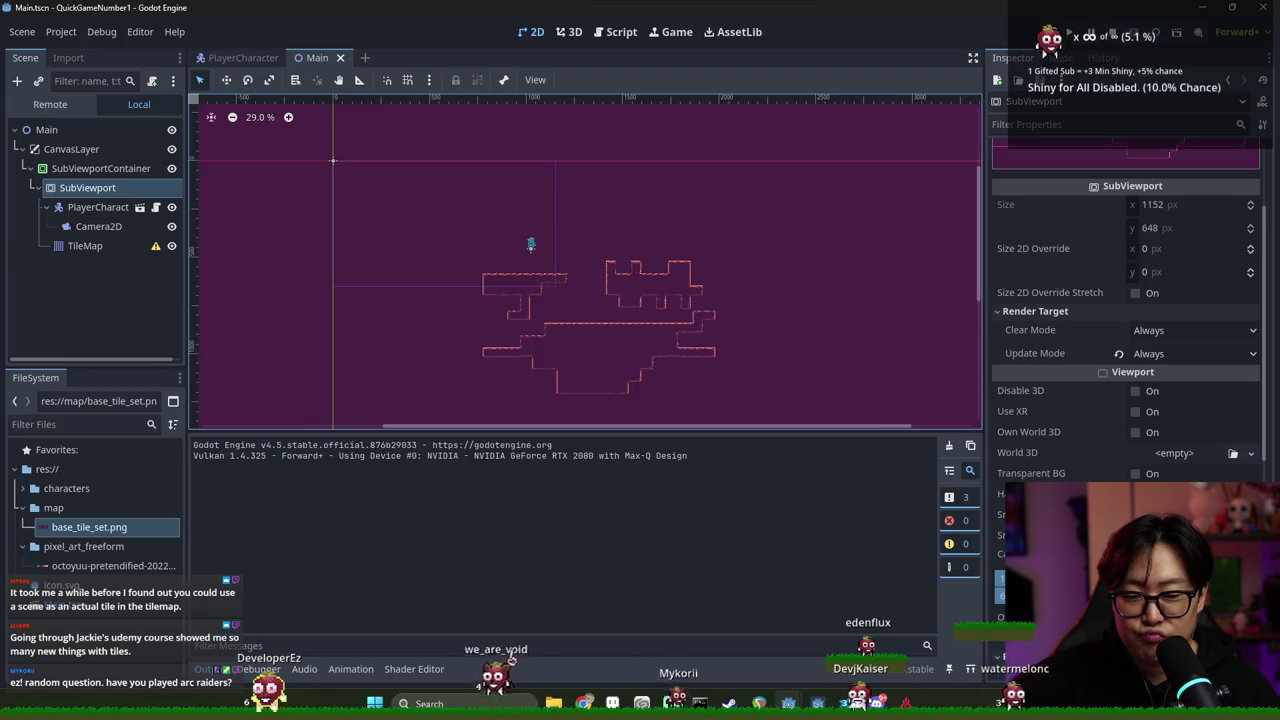
Turn on Snap 2D Transforms to Pixel and Snap 2D Vertices to Pixel, then save Main
{"action": "left_click", "coordinate": [1140, 514]}
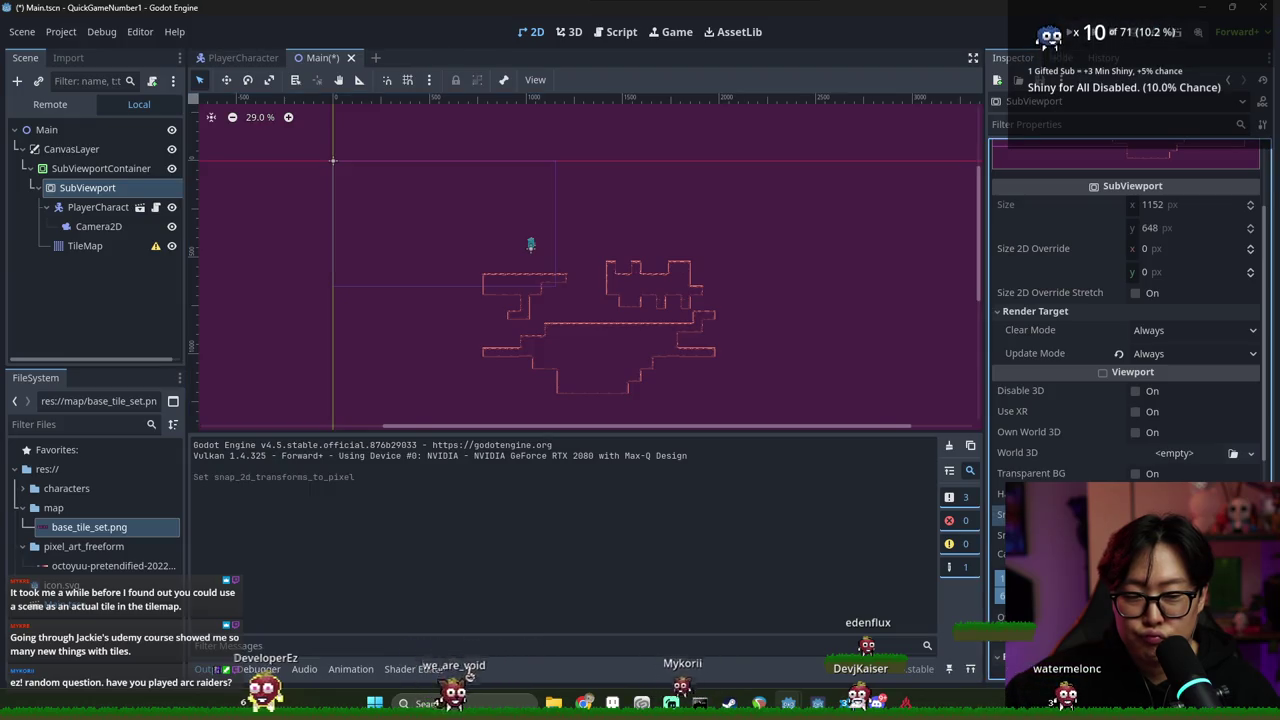
{"action": "left_click", "coordinate": [1135, 535]}
{"action": "scroll", "coordinate": [1135, 535], "scroll_direction": "down", "scroll_amount": 2}
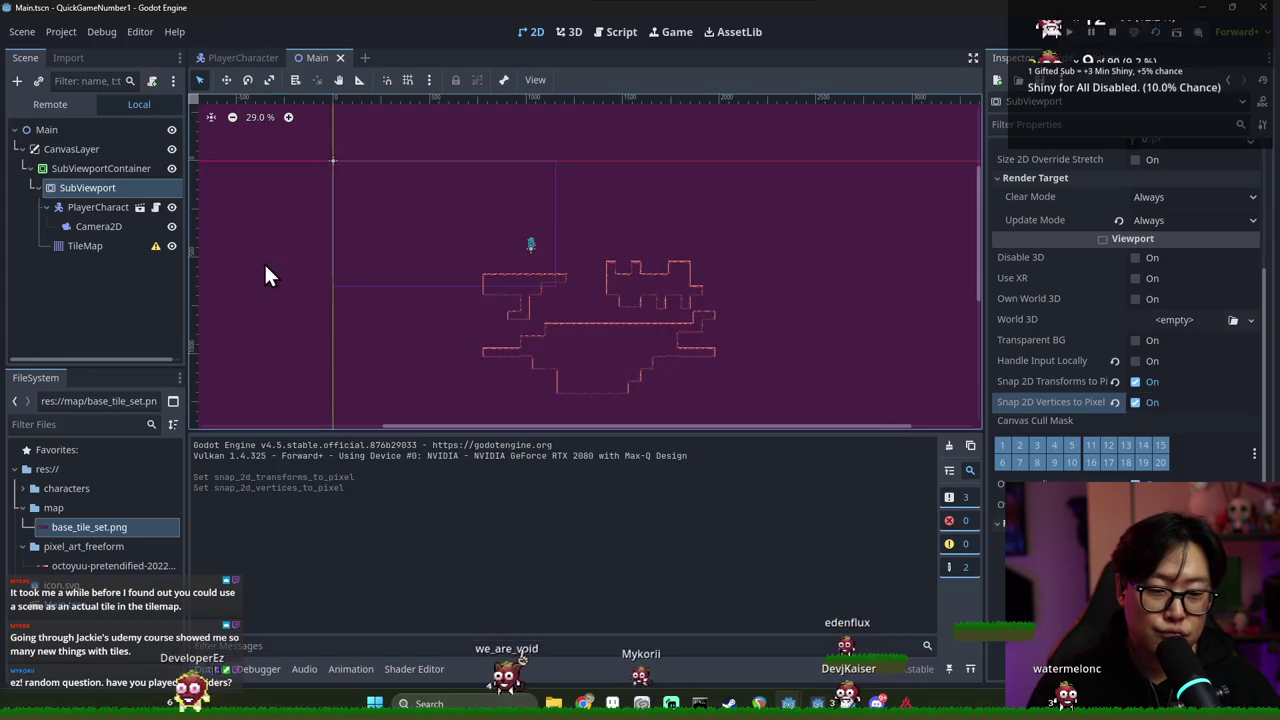
{"action": "left_click", "coordinate": [78, 169]}
{"action": "key", "text": "ctrl+s"}
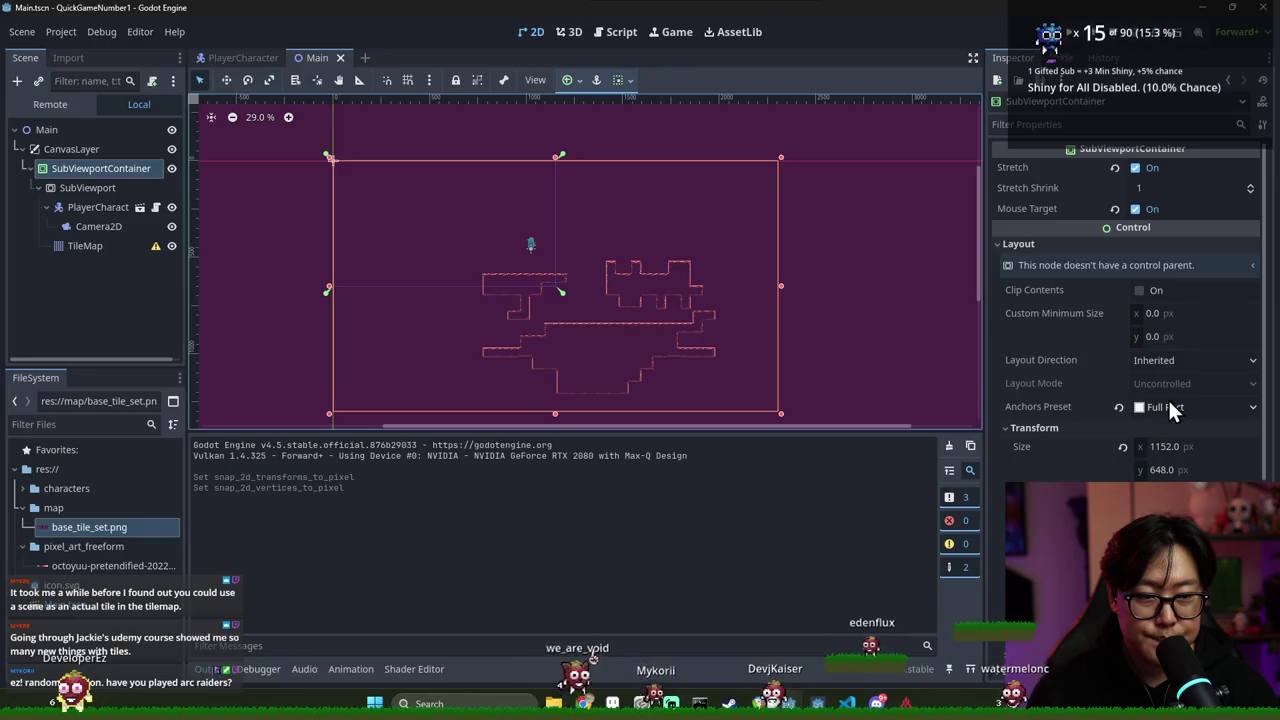
Undo a reset of the SubViewportContainer's anchor preset so it stays Full Rect, and save
{"action": "scroll", "coordinate": [747, 327], "scroll_direction": "down", "scroll_amount": 1}
{"action": "scroll", "coordinate": [820, 343], "scroll_direction": "up", "scroll_amount": 1}
{"action": "key", "text": "ctrl+s"}
{"action": "left_click", "coordinate": [1119, 406]}
{"action": "key", "text": "ctrl+z"}
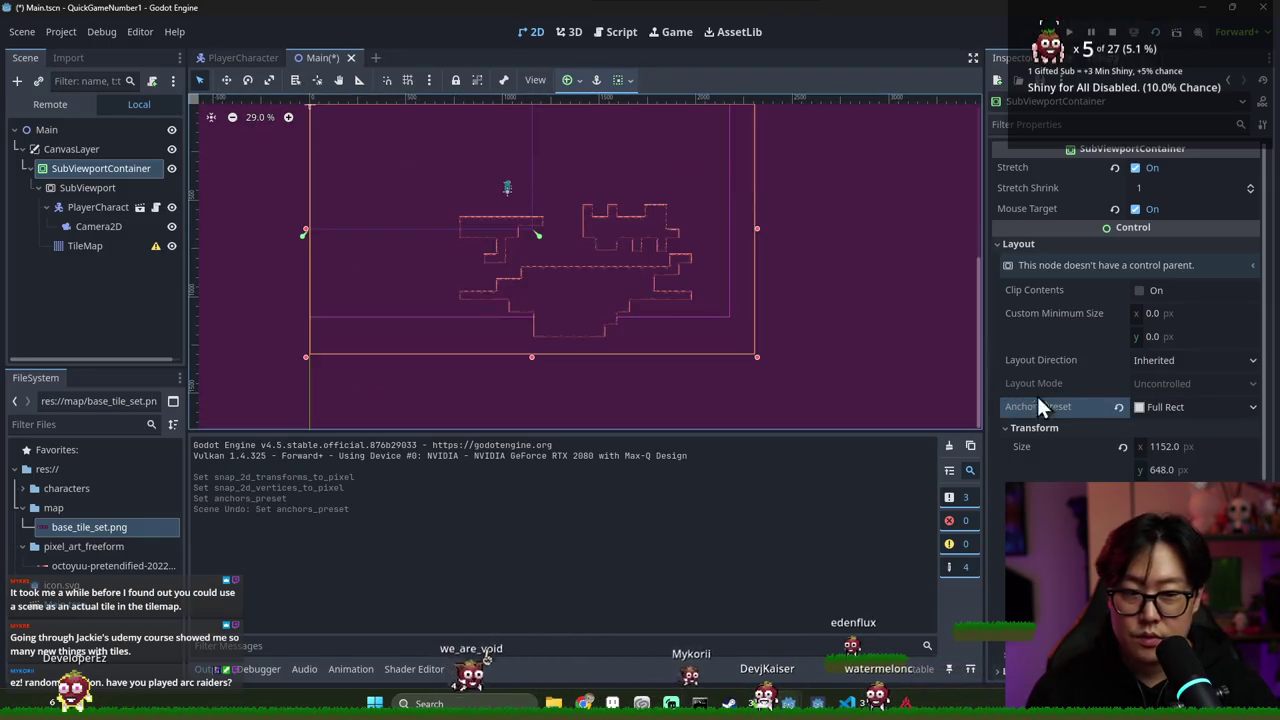
{"action": "key", "text": "ctrl+s"}
{"action": "scroll", "coordinate": [697, 309], "scroll_direction": "up", "scroll_amount": 1}
{"action": "scroll", "coordinate": [780, 380], "scroll_direction": "down", "scroll_amount": 1}
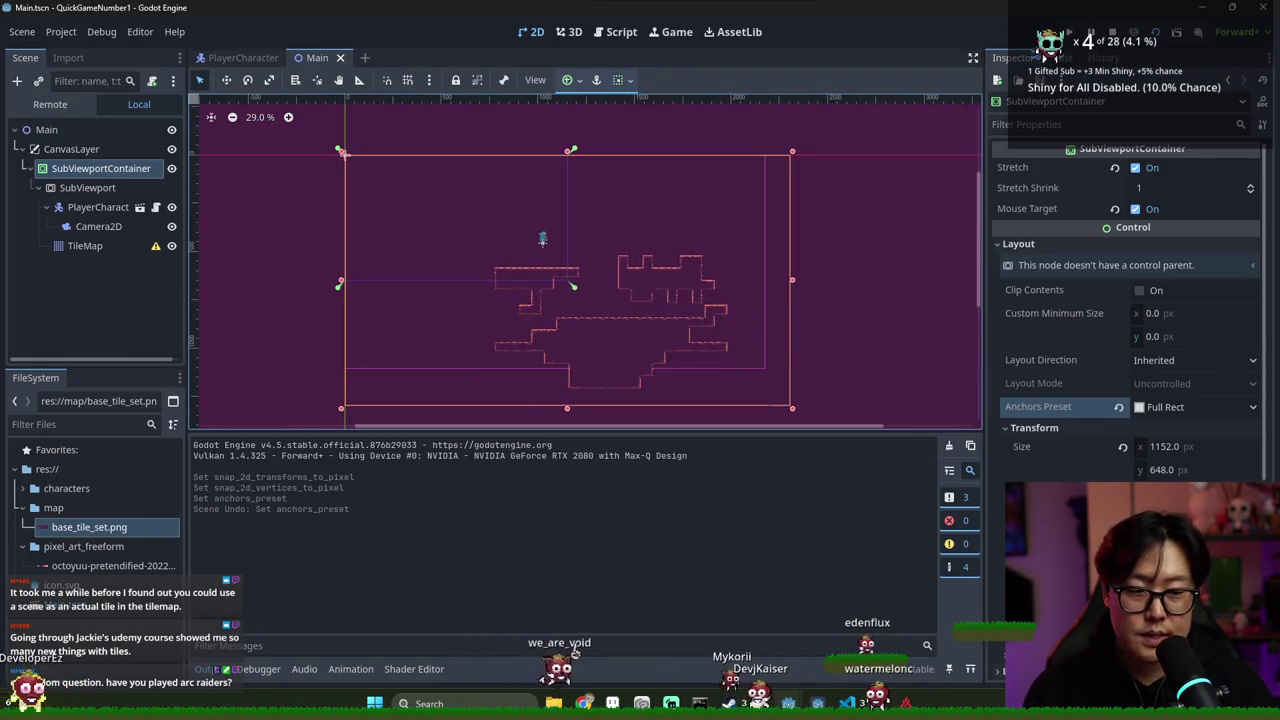
Inspect the settings of the SubViewport, PlayerCharacter and Camera2D nodes
{"action": "left_click", "coordinate": [94, 186]}
{"action": "left_click", "coordinate": [81, 170]}
{"action": "left_click", "coordinate": [99, 195]}
{"action": "right_click", "coordinate": [104, 203]}
{"action": "left_click", "coordinate": [77, 227]}
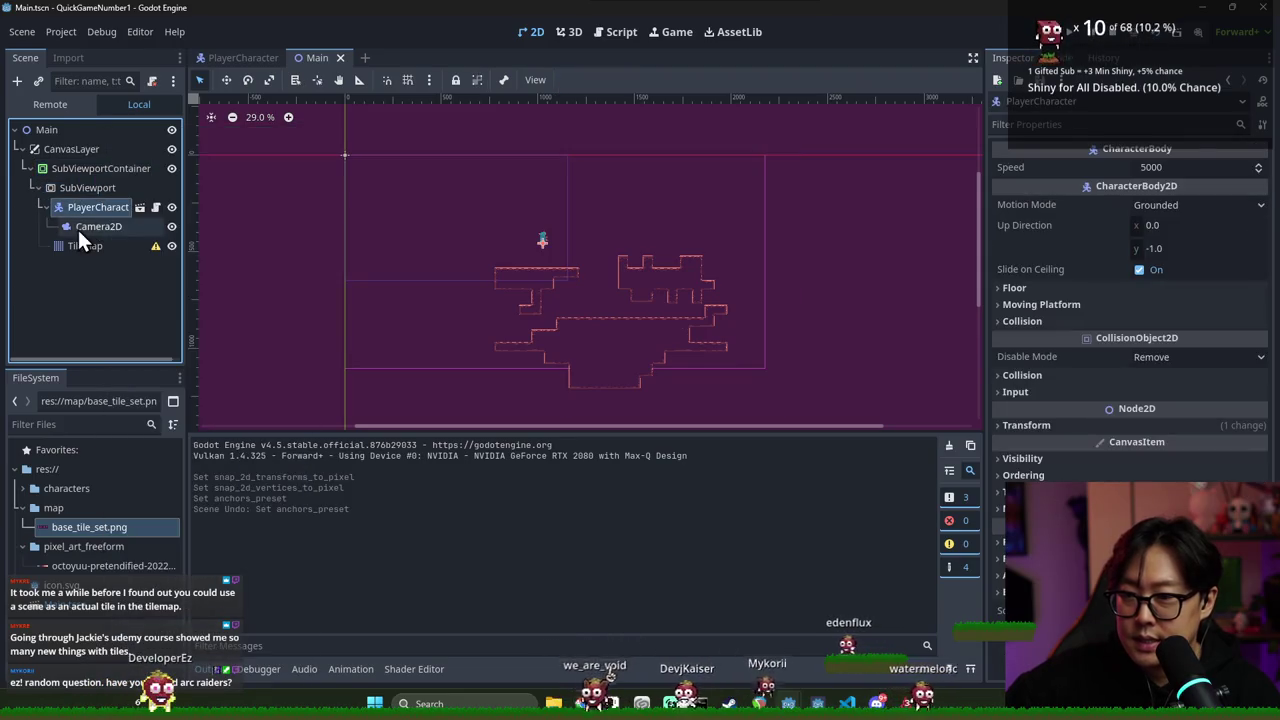
{"action": "left_click", "coordinate": [95, 227]}
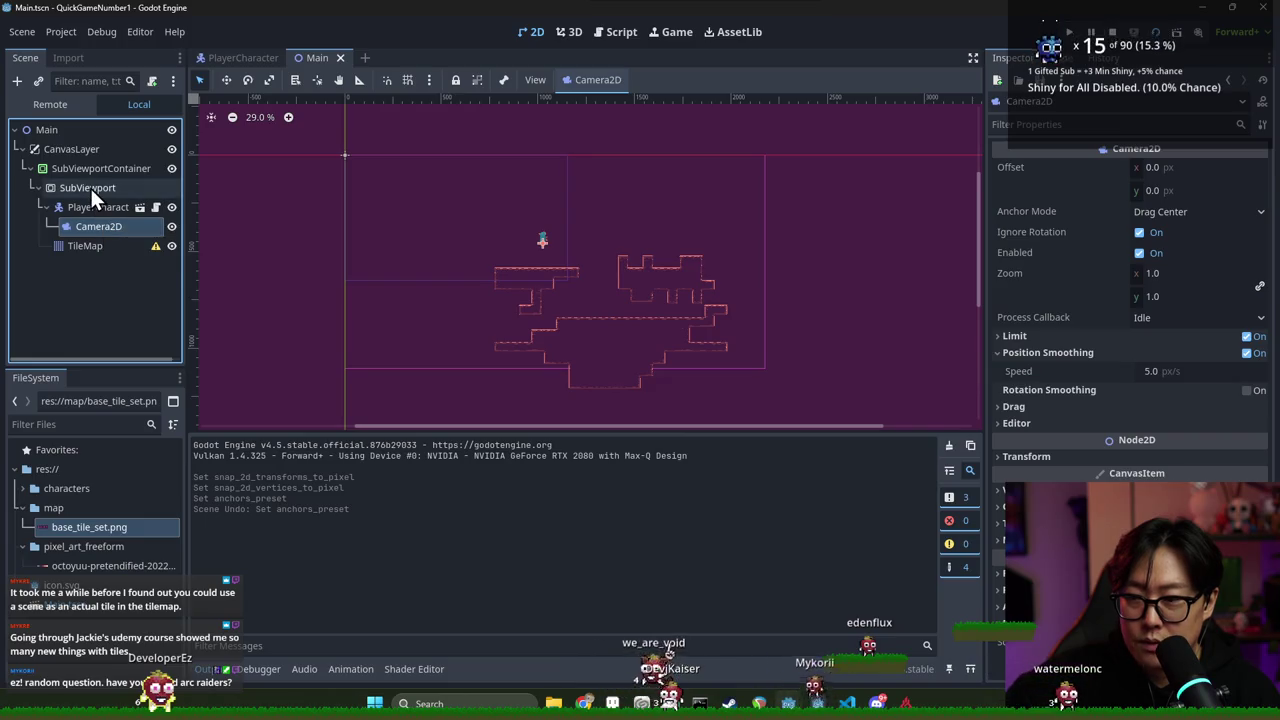
{"action": "left_click", "coordinate": [90, 186]}
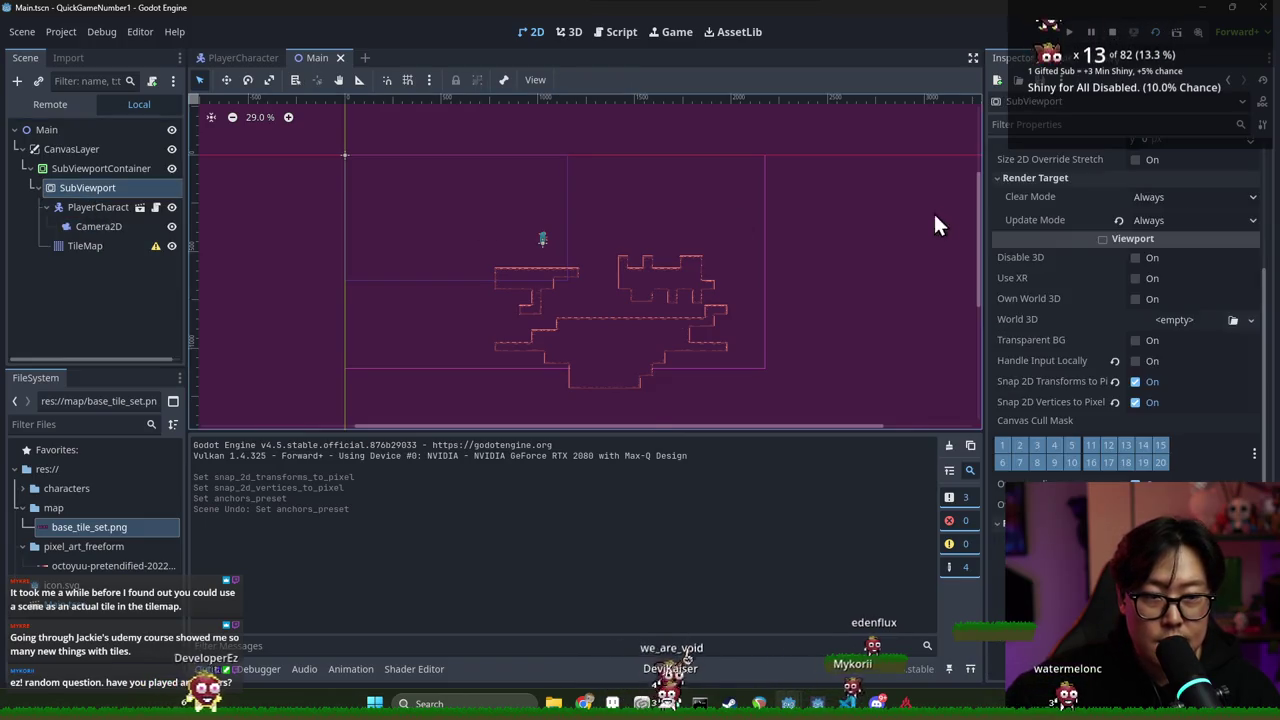
Pan around the level in the editor view and run the game
{"action": "scroll", "coordinate": [925, 210], "scroll_direction": "up", "scroll_amount": 3}
{"action": "scroll", "coordinate": [1060, 231], "scroll_direction": "up", "scroll_amount": 5}
{"action": "scroll", "coordinate": [756, 270], "scroll_direction": "left", "scroll_amount": 10}
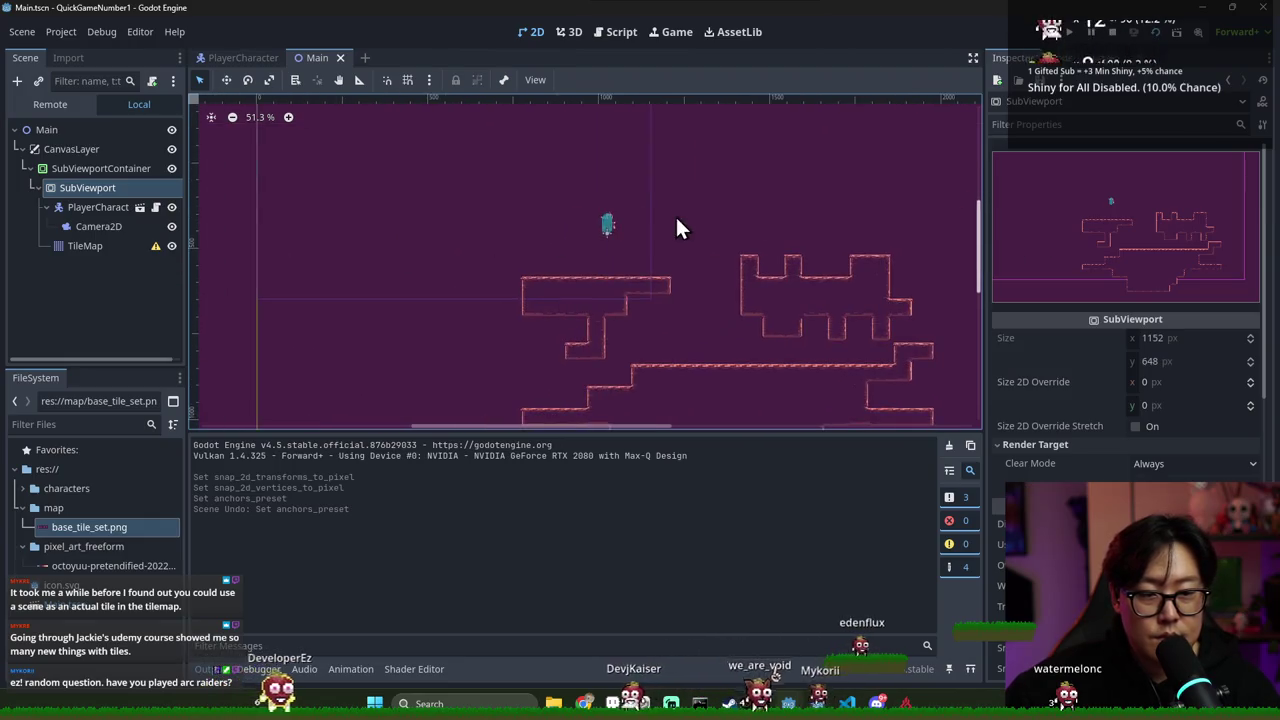
{"action": "scroll", "coordinate": [684, 240], "scroll_direction": "down", "scroll_amount": 2}
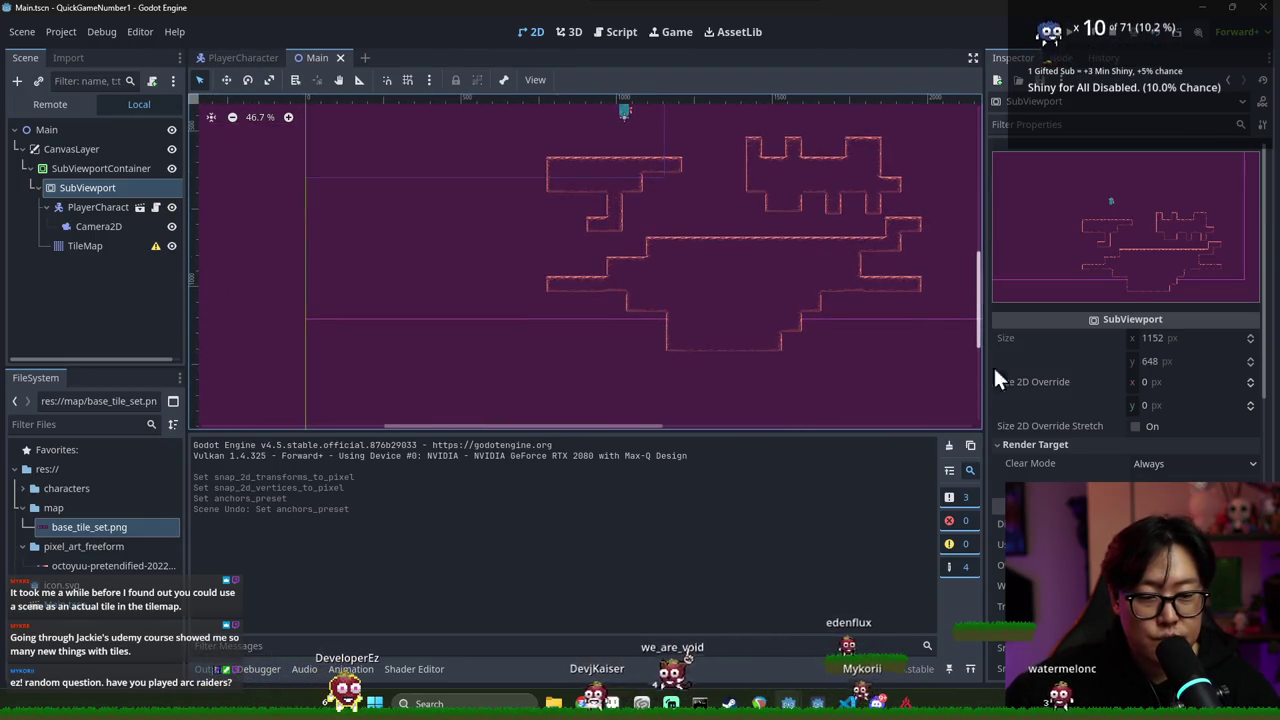
{"action": "scroll", "coordinate": [1022, 394], "scroll_direction": "down", "scroll_amount": 5}
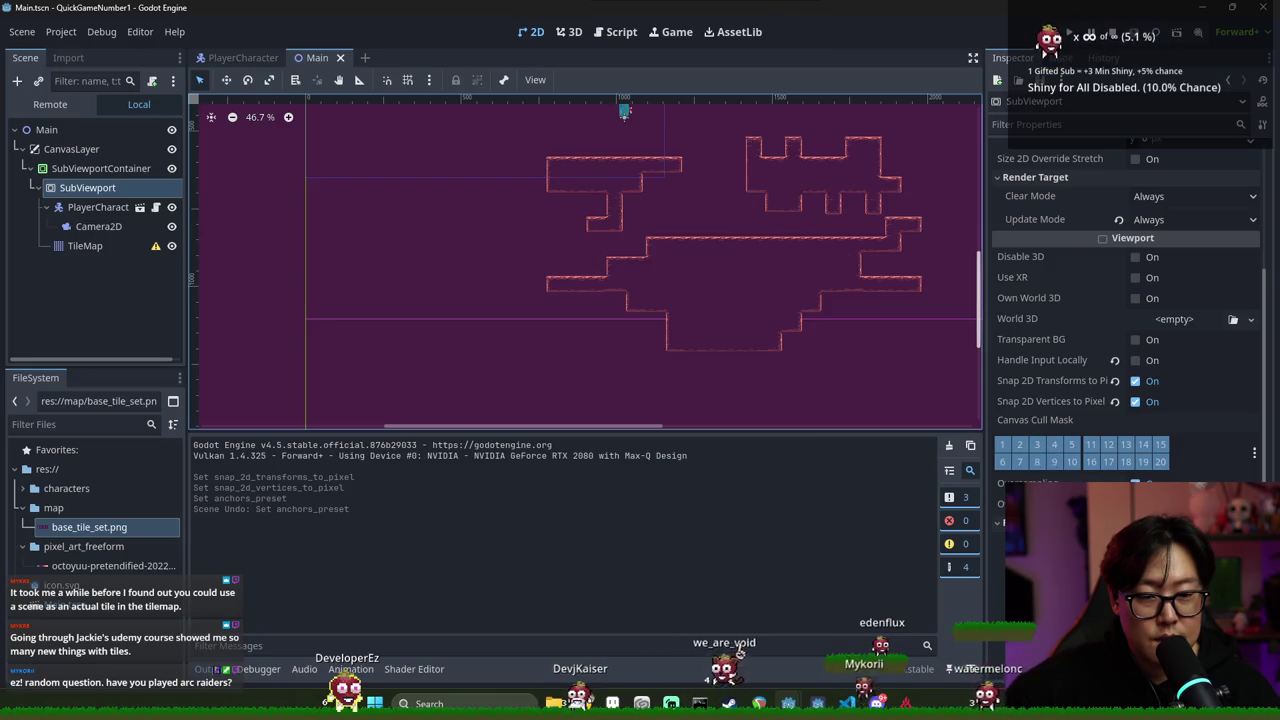
{"action": "scroll", "coordinate": [1100, 350], "scroll_direction": "down", "scroll_amount": 5}
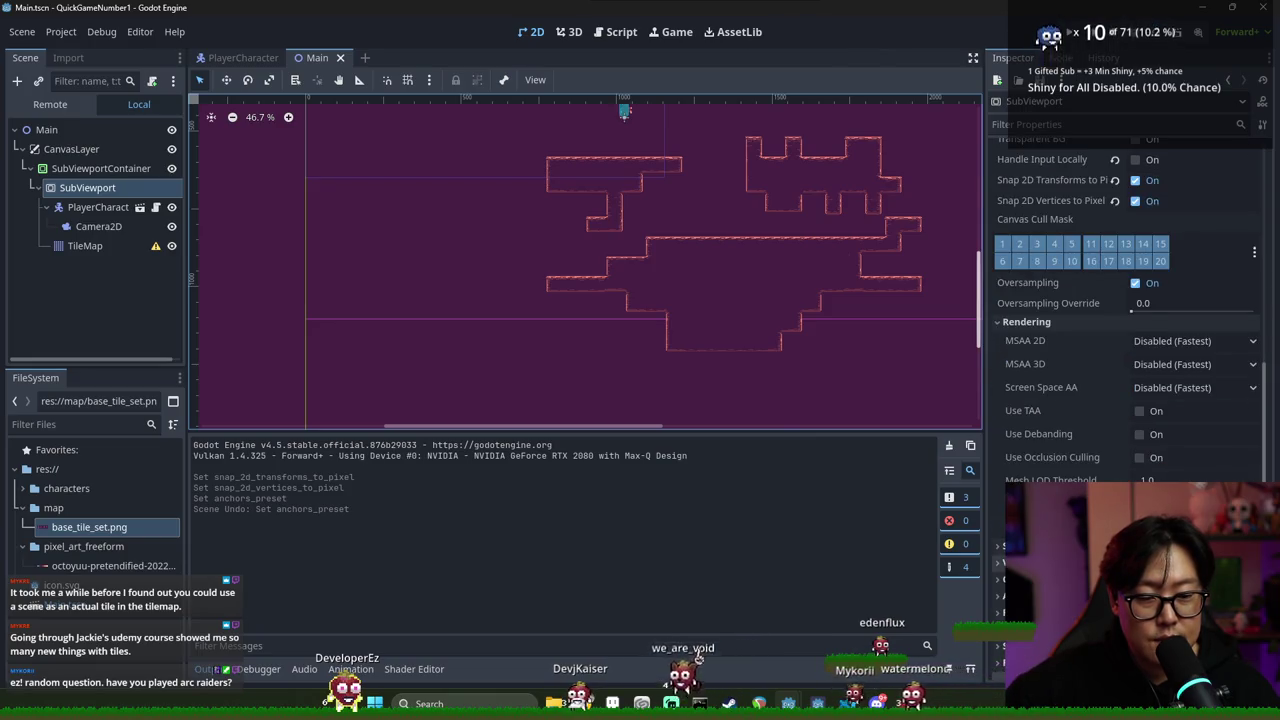
{"action": "scroll", "coordinate": [1120, 300], "scroll_direction": "down", "scroll_amount": 3}
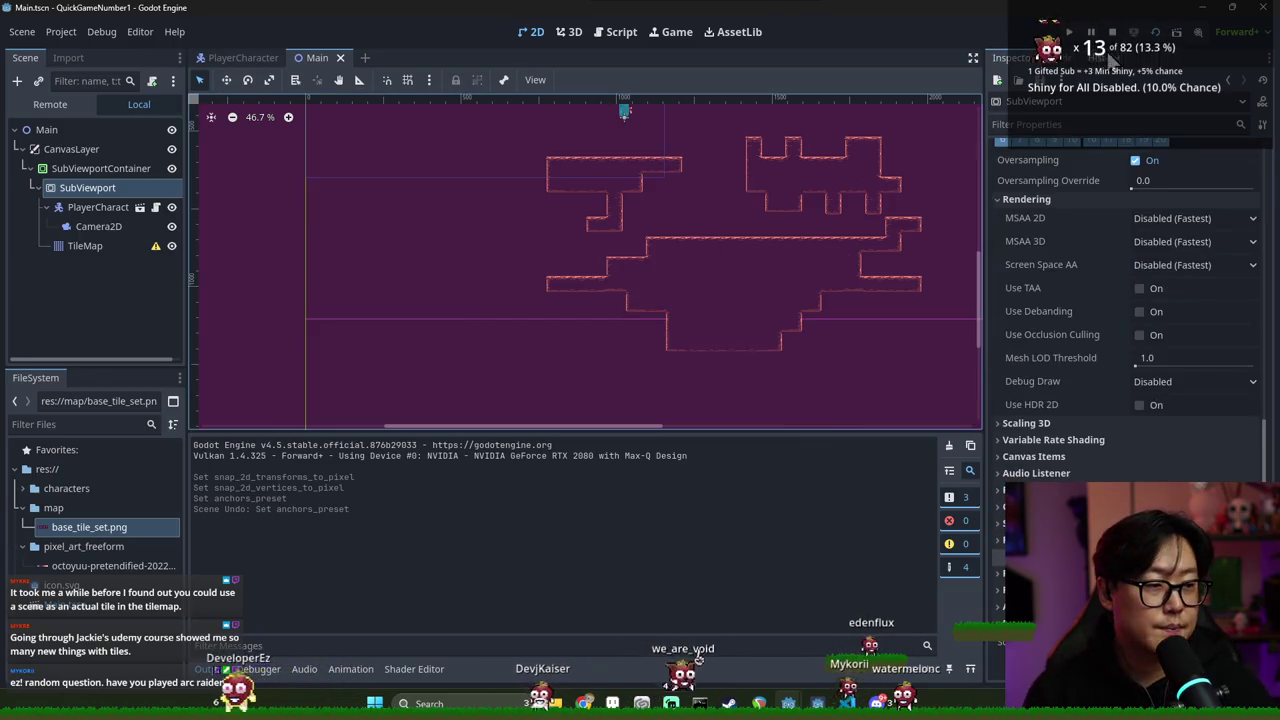
{"action": "left_click", "coordinate": [1155, 35]}
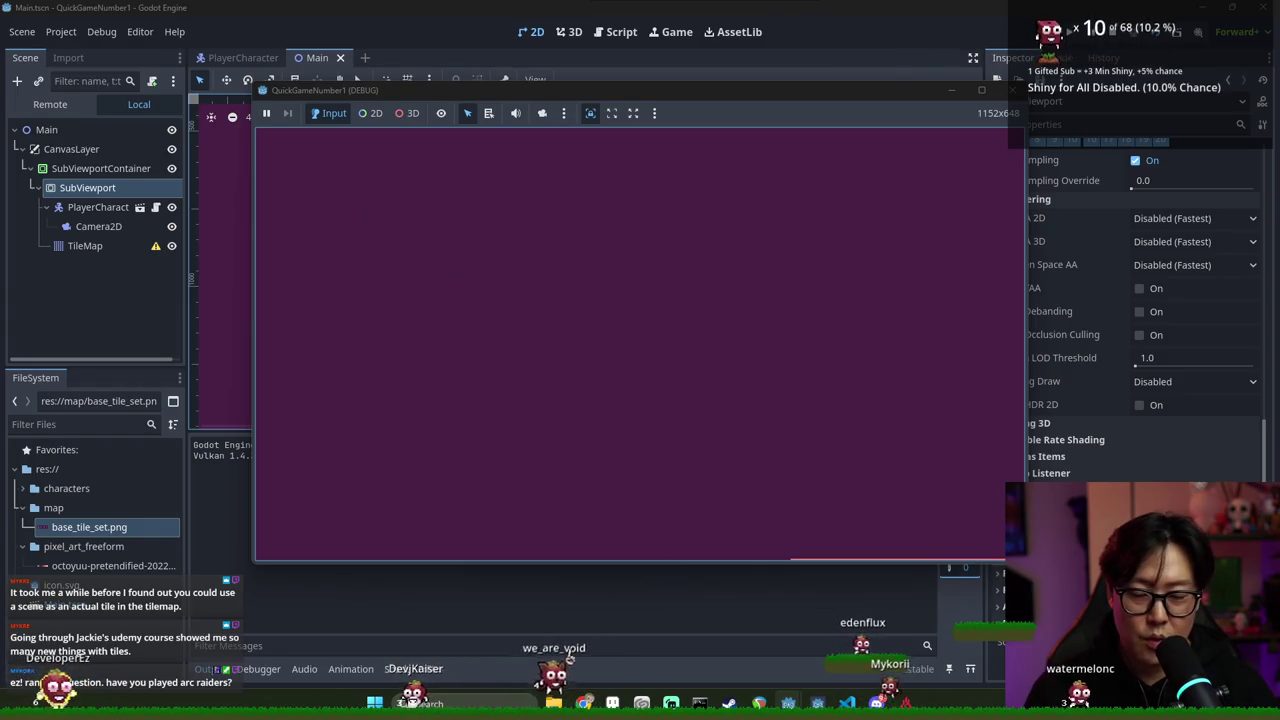
Undo the SubViewportContainer change, rerun the game, and walk the character right and left
{"action": "left_click", "coordinate": [118, 297]}
{"action": "left_click", "coordinate": [82, 171]}
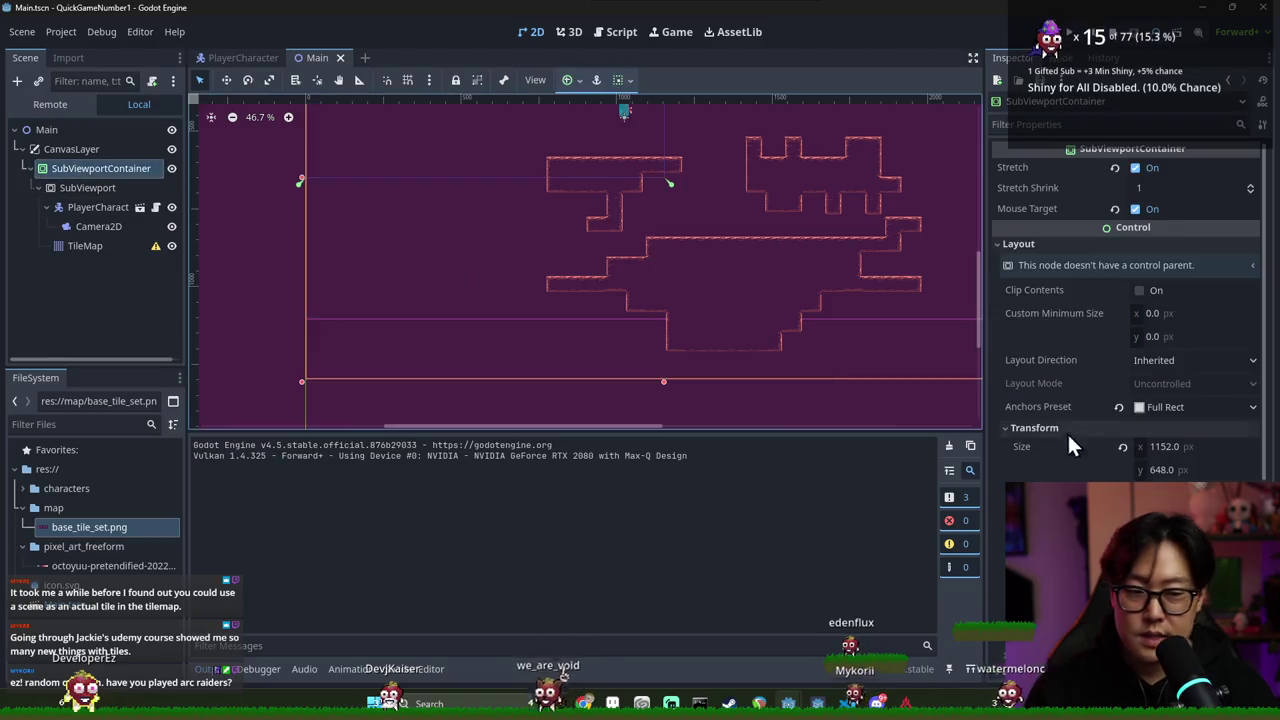
{"action": "key", "text": "ctrl+z"}
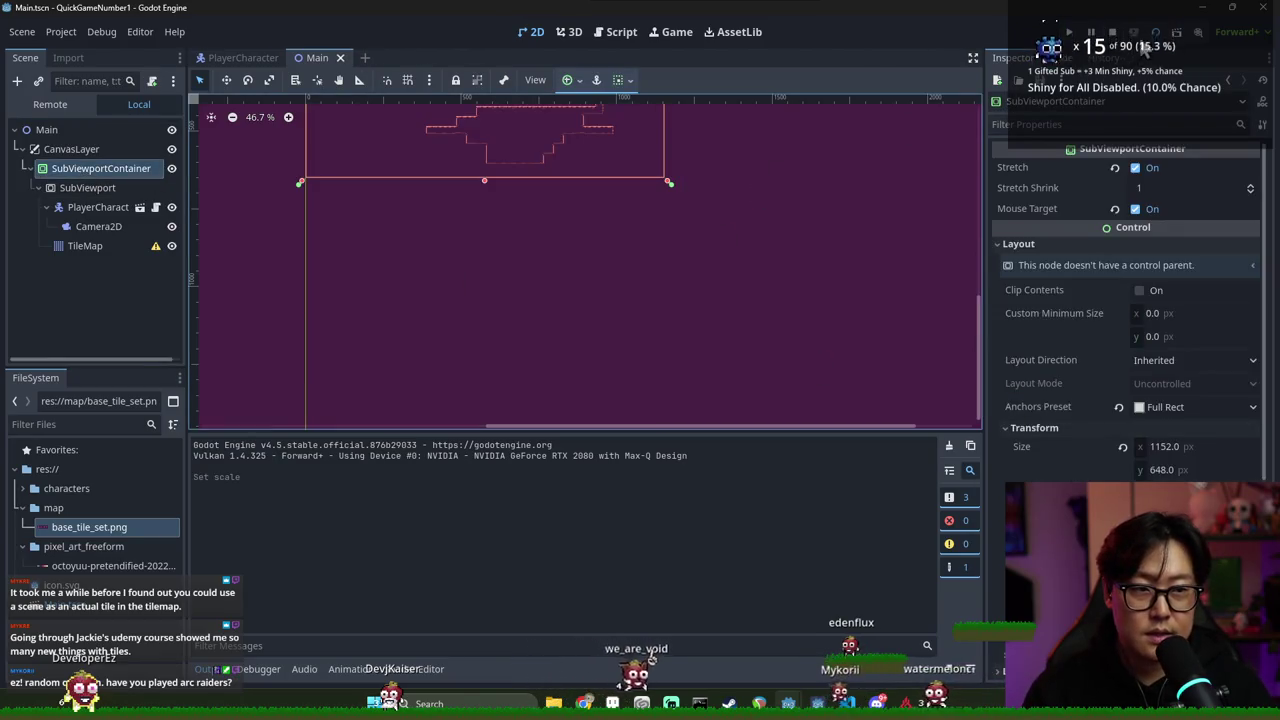
{"action": "left_click", "coordinate": [1158, 34]}
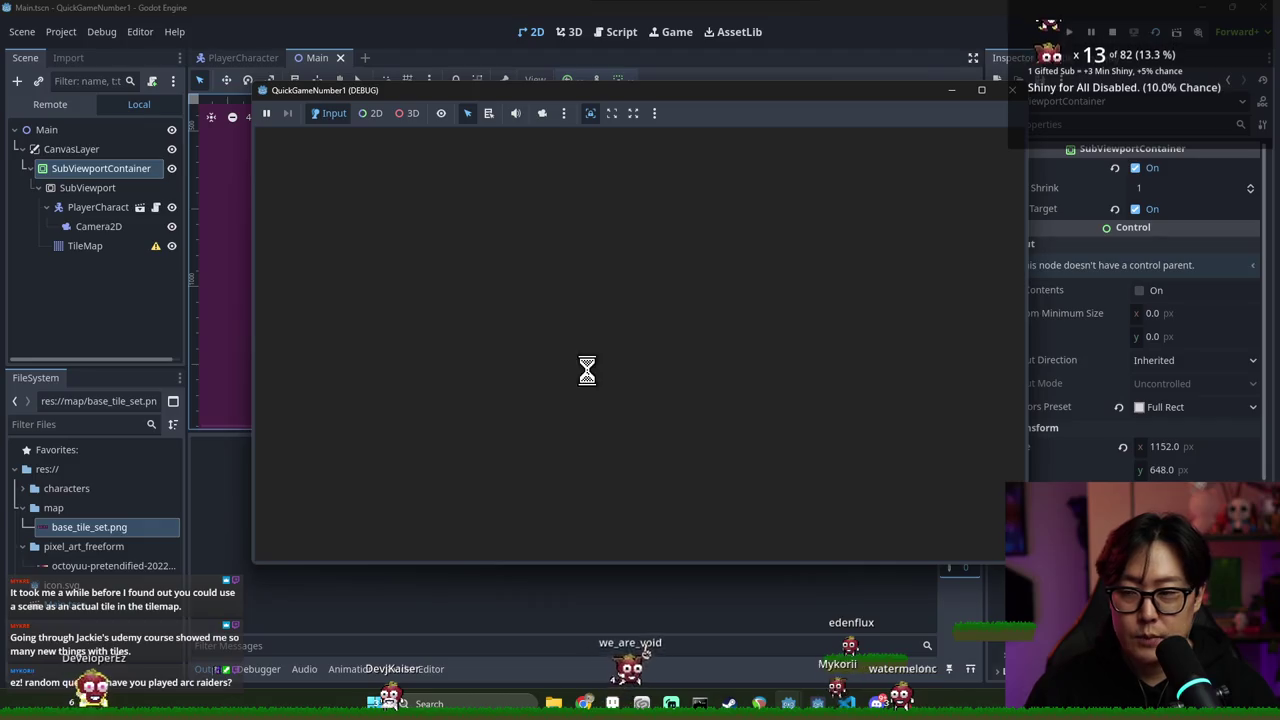
{"action": "key", "text": "Right"}
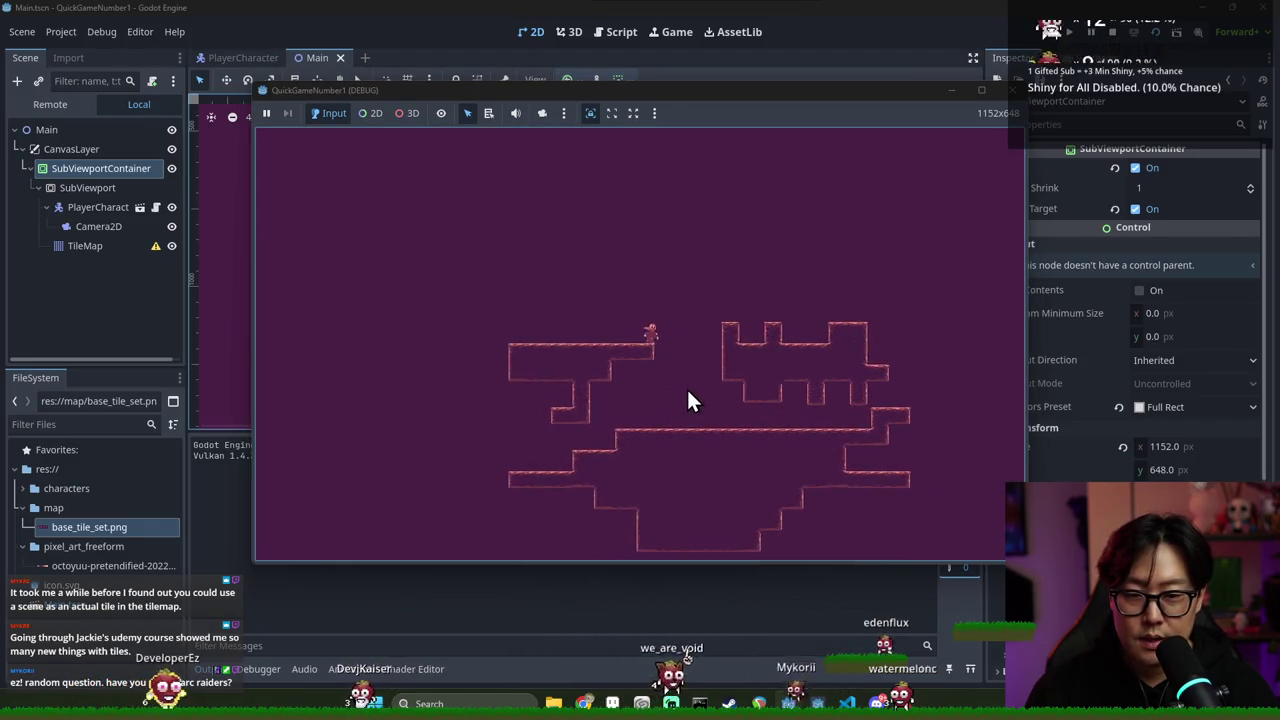
{"action": "key", "text": "Left"}
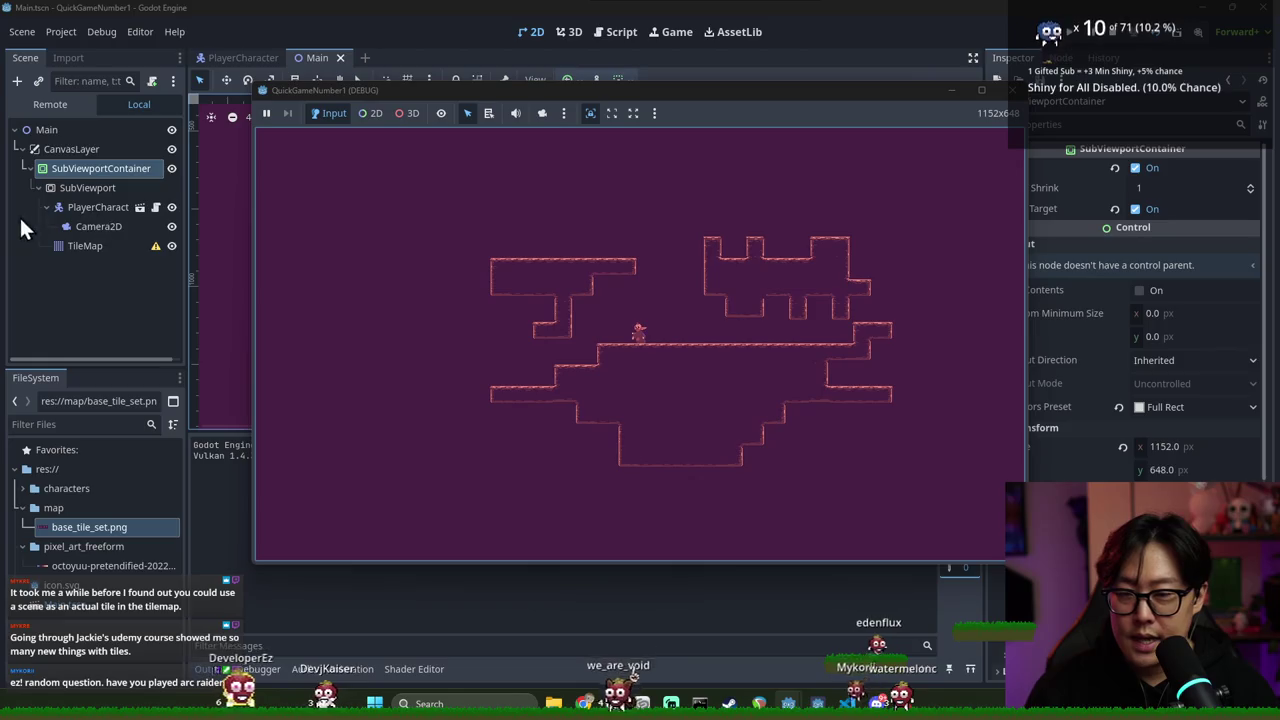
{"action": "left_click", "coordinate": [962, 84]}
Check the SubViewport's Size value in the Inspector
{"action": "left_click", "coordinate": [87, 186]}
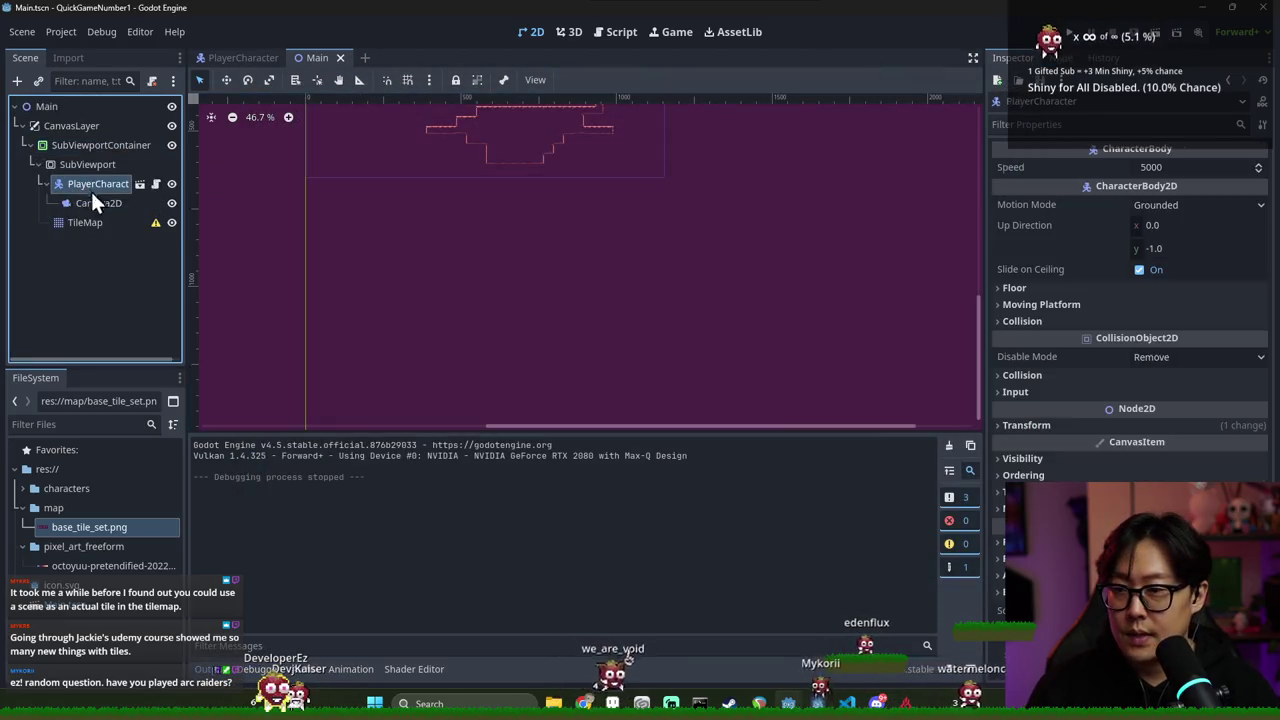
{"action": "left_click", "coordinate": [70, 165]}
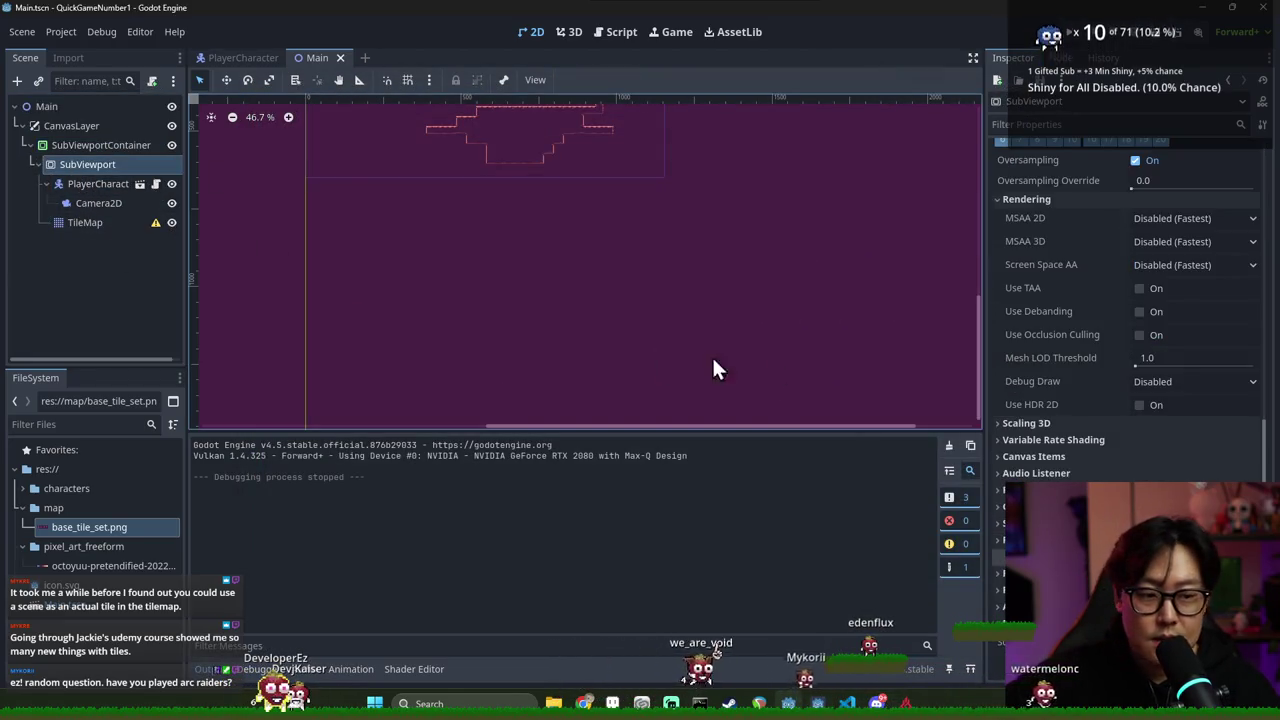
{"action": "scroll", "coordinate": [1071, 446], "scroll_direction": "up", "scroll_amount": 10}
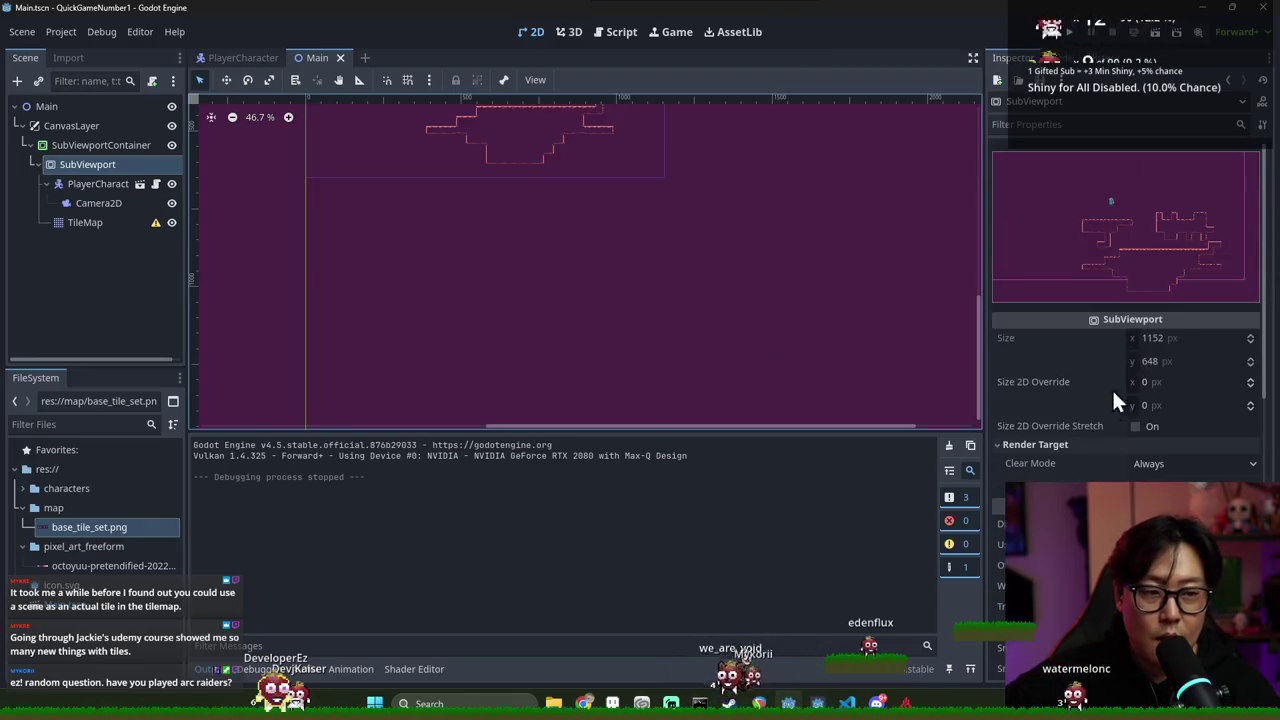
{"action": "left_click", "coordinate": [1156, 341]}
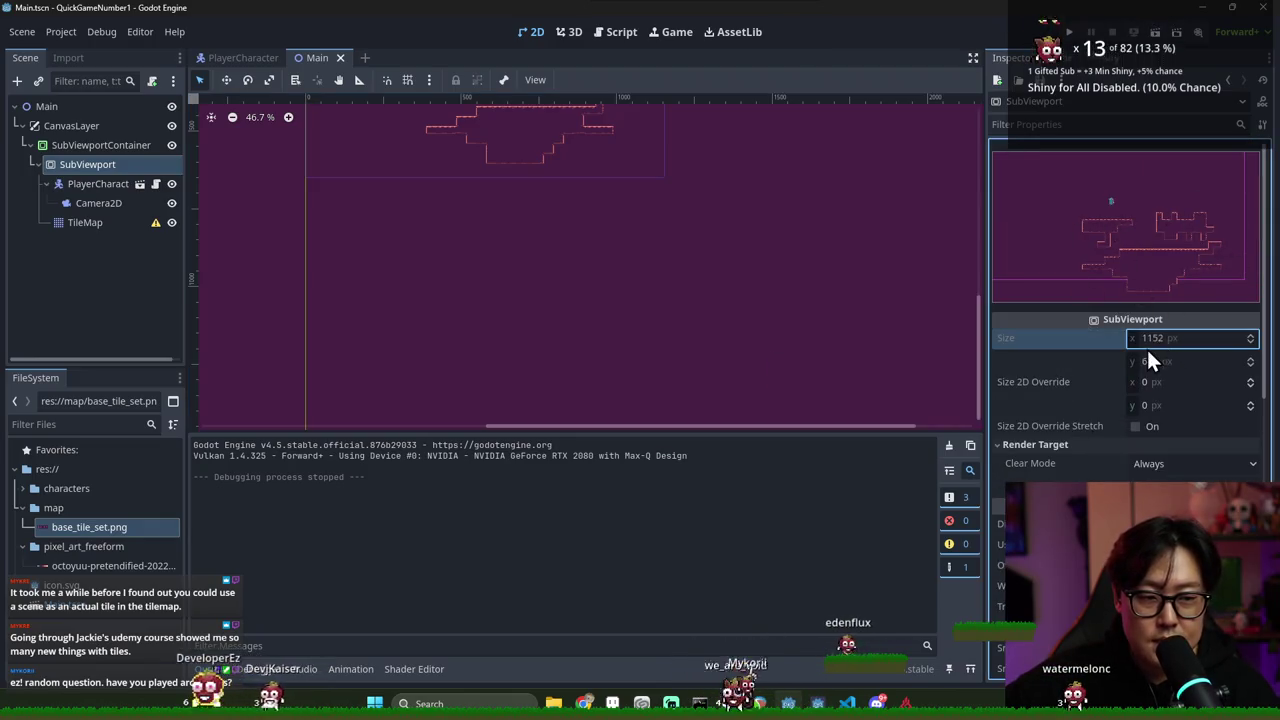
{"action": "left_click", "coordinate": [46, 184]}
{"action": "right_click", "coordinate": [85, 162]}
Add a new Node2D under SubViewport with Ctrl+A
{"action": "left_click", "coordinate": [46, 214]}
{"action": "right_click", "coordinate": [56, 163]}
{"action": "left_click", "coordinate": [306, 211]}
{"action": "key", "text": "ctrl+a"}
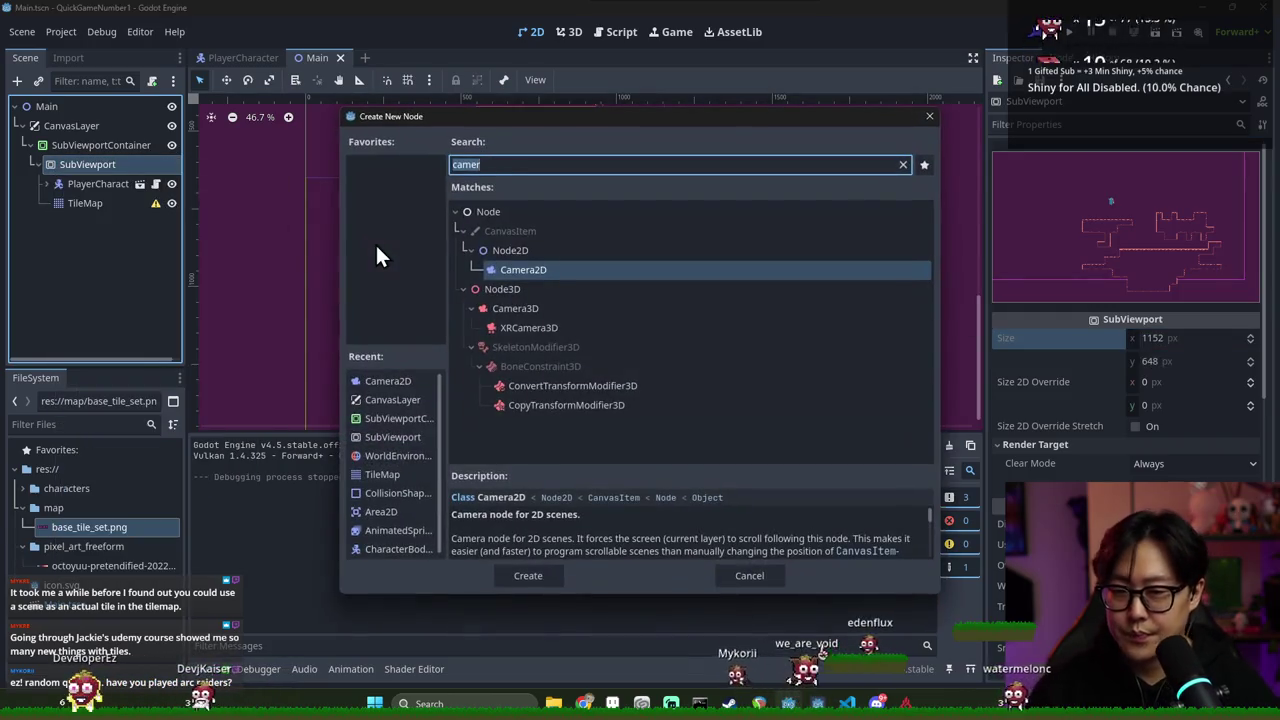
{"action": "type", "text": "node"}
{"action": "left_click", "coordinate": [522, 215]}
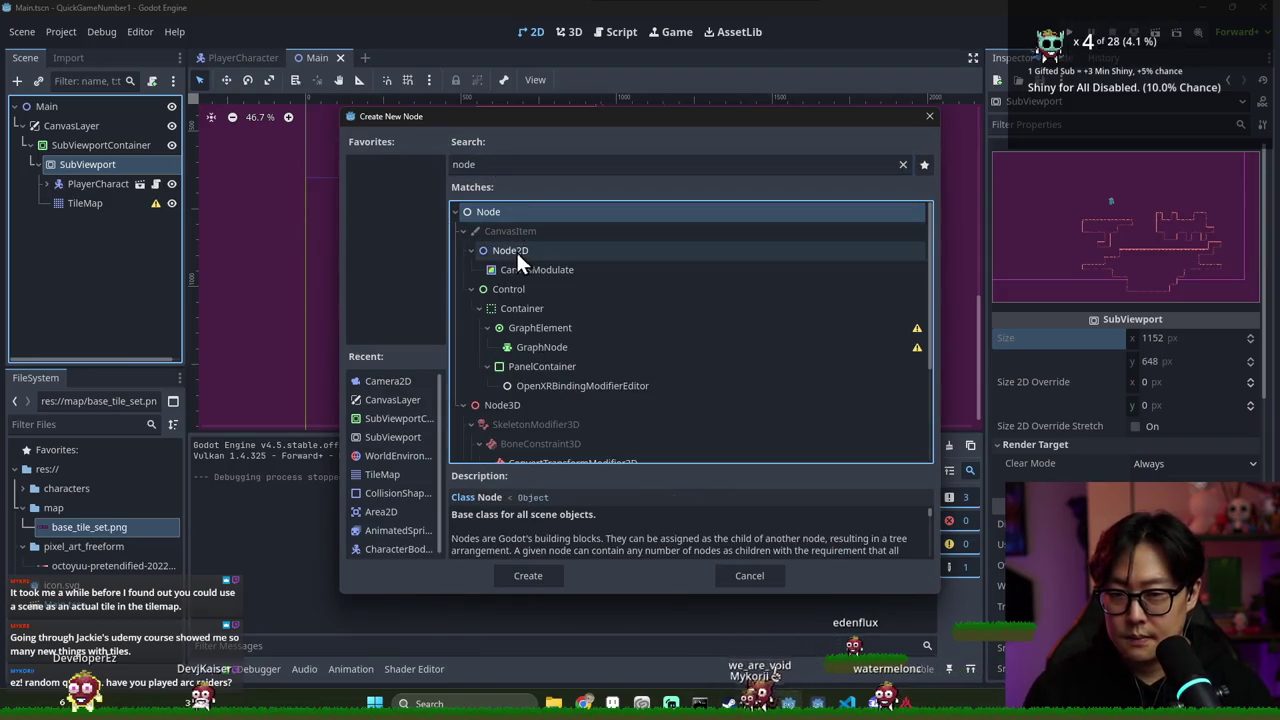
{"action": "double_click", "coordinate": [517, 252]}
Make Node2D the parent of PlayerCharacter and TileMap and set its Transform Scale to 2
{"action": "mouse_move", "coordinate": [94, 219]}
{"action": "left_mouse_down"}
{"action": "mouse_move", "coordinate": [88, 174]}
{"action": "mouse_move", "coordinate": [97, 183]}
{"action": "left_mouse_up"}
{"action": "left_click", "coordinate": [90, 204], "text": "shift"}
{"action": "left_click", "coordinate": [97, 183]}
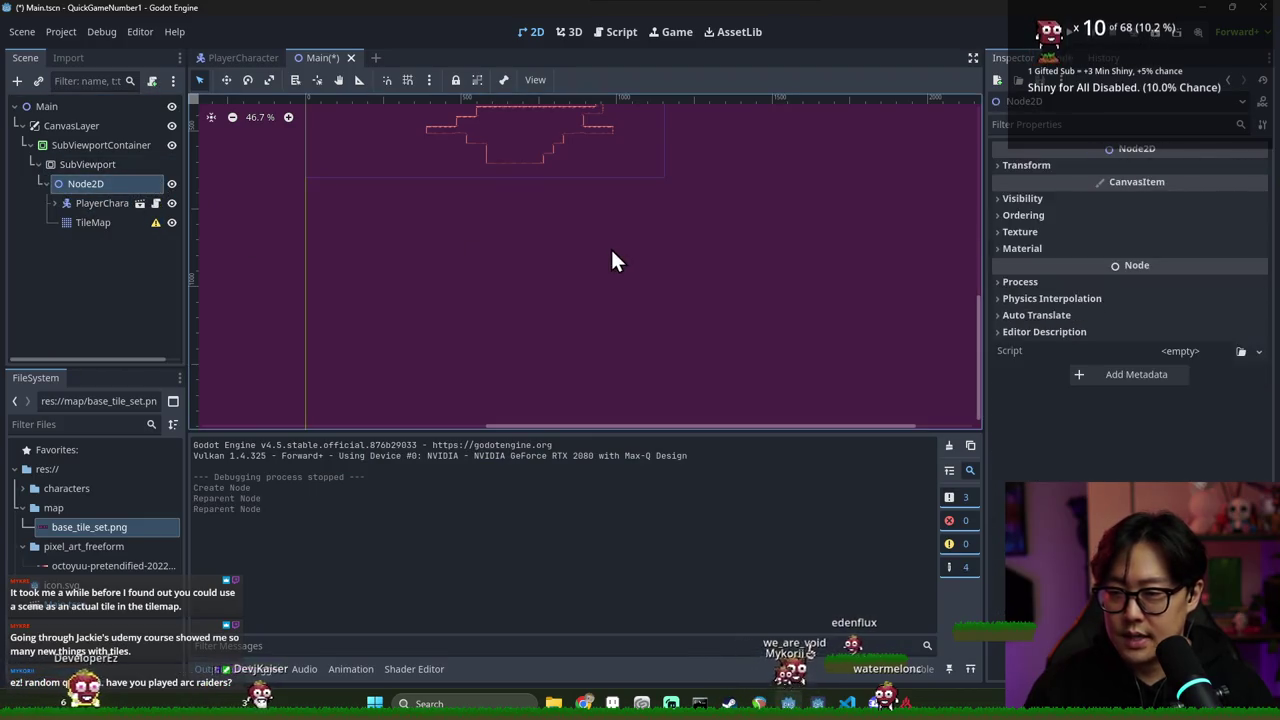
{"action": "left_click", "coordinate": [1046, 170]}
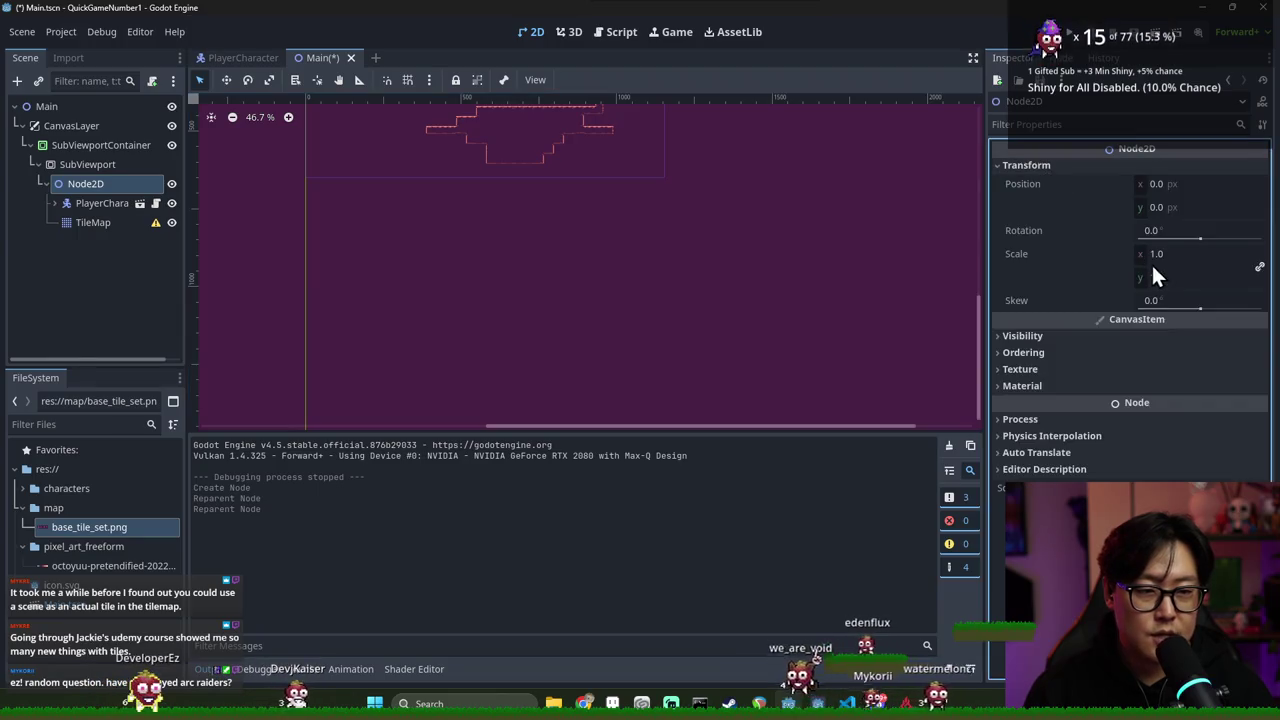
{"action": "scroll", "coordinate": [633, 286], "scroll_direction": "down", "scroll_amount": 3}
Save, run the game and walk right to see the double-size level, then close it
{"action": "key", "text": "ctrl+s"}
{"action": "key", "text": "F5"}
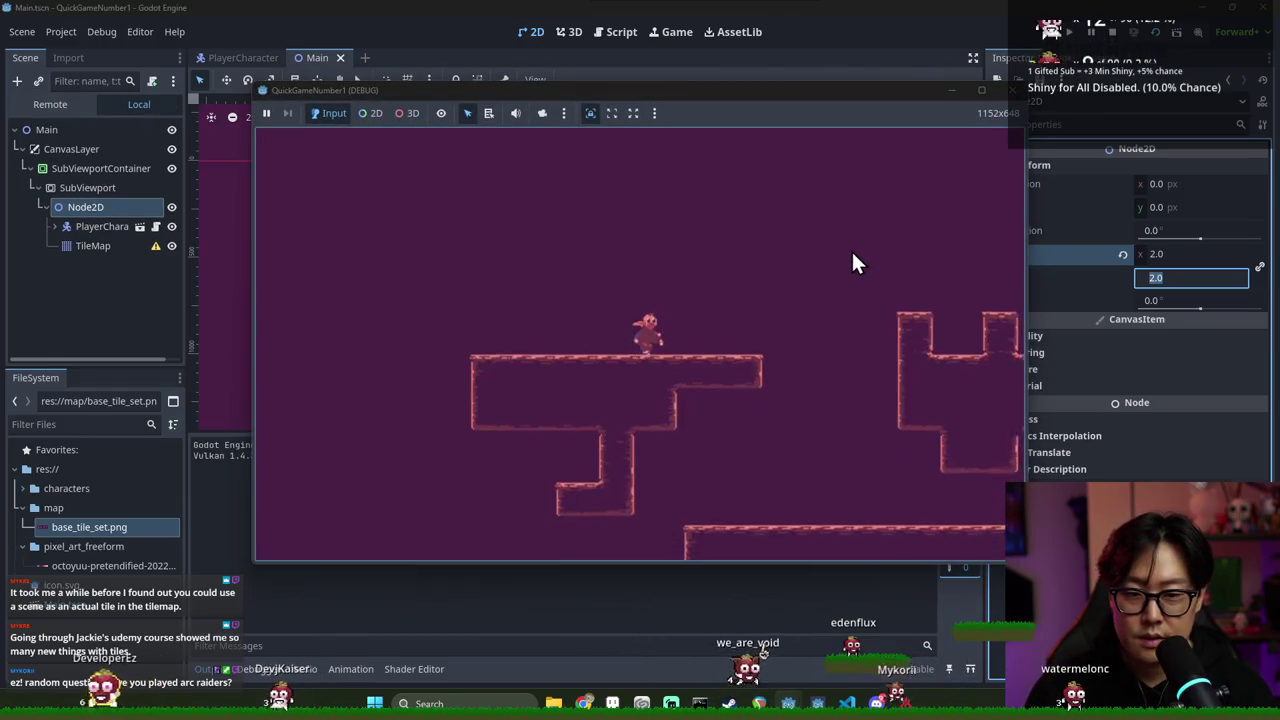
{"action": "key", "text": "Right"}
{"action": "key", "text": "Right"}
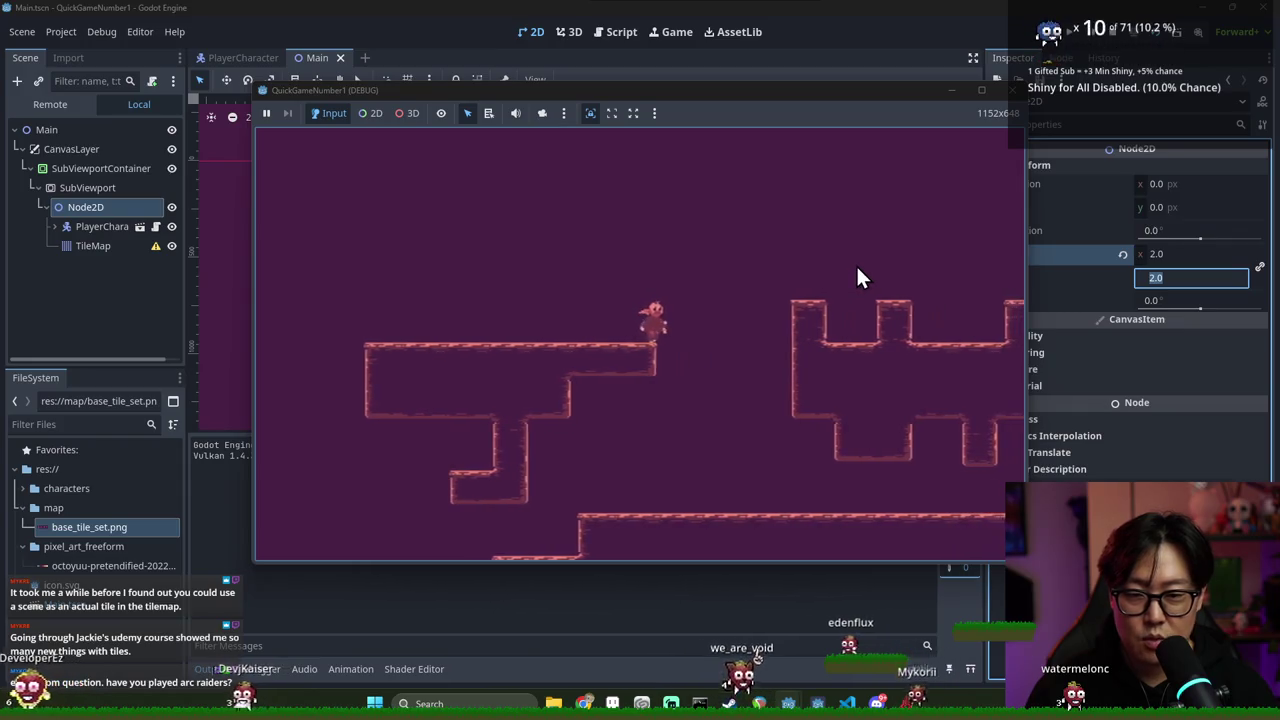
{"action": "left_click", "coordinate": [95, 204]}
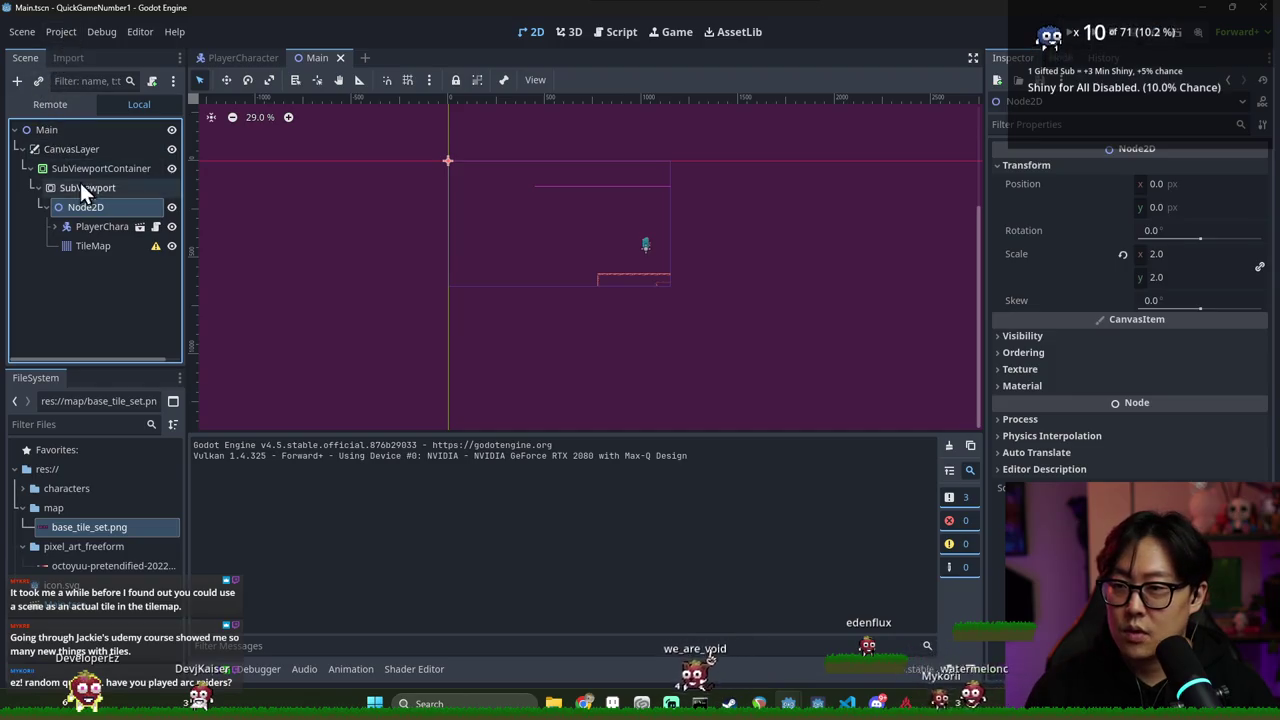
Set the SubViewport's Canvas Items Default Texture Filter to Nearest
{"action": "left_click", "coordinate": [83, 170]}
{"action": "key", "text": "Down"}
{"action": "left_click", "coordinate": [1091, 124]}
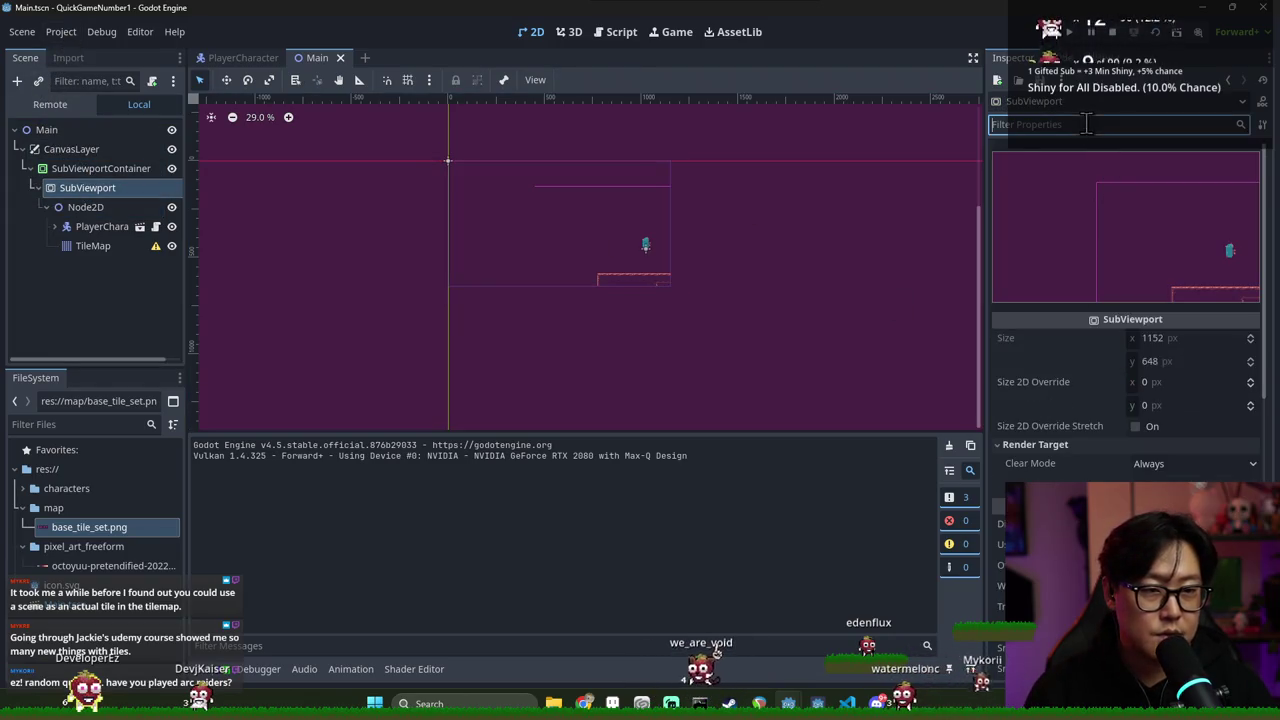
{"action": "type", "text": "filte"}
{"action": "left_click", "coordinate": [1065, 366]}
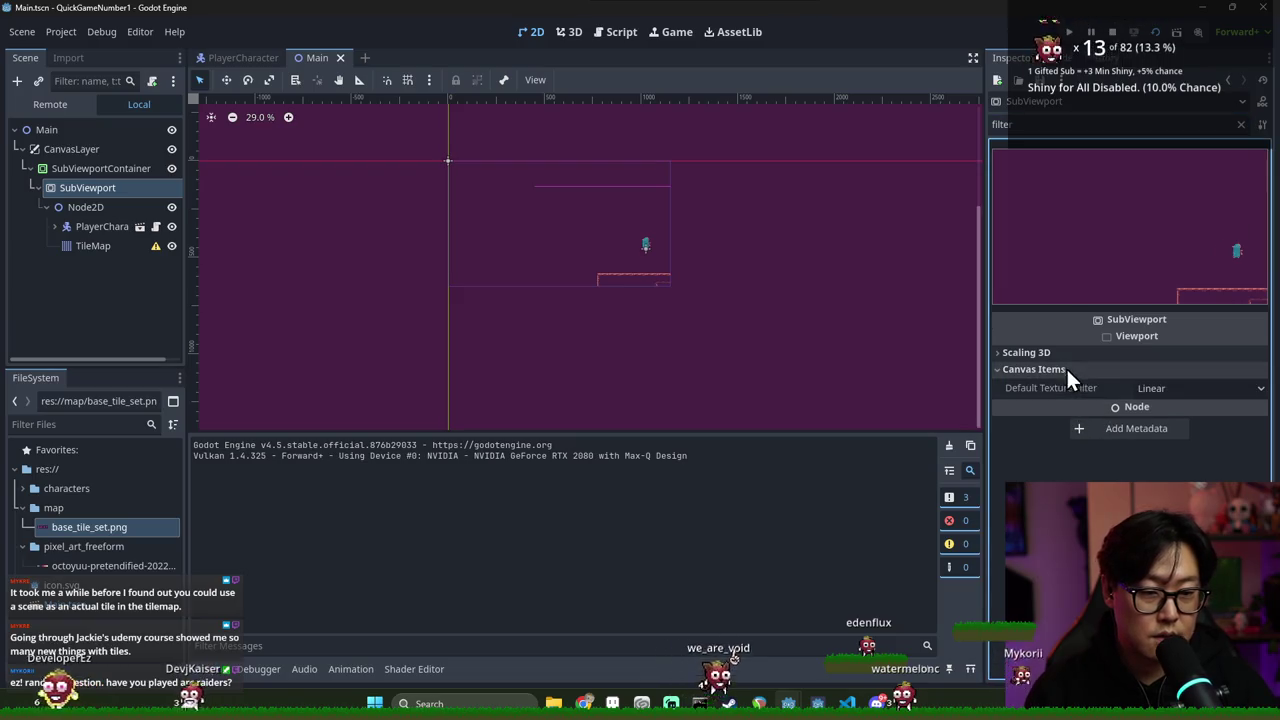
{"action": "left_click", "coordinate": [1170, 388]}
{"action": "left_click", "coordinate": [1168, 405]}
Run the game to check crisp pixels, walk right, then start renaming CanvasLayer
{"action": "key", "text": "F5"}
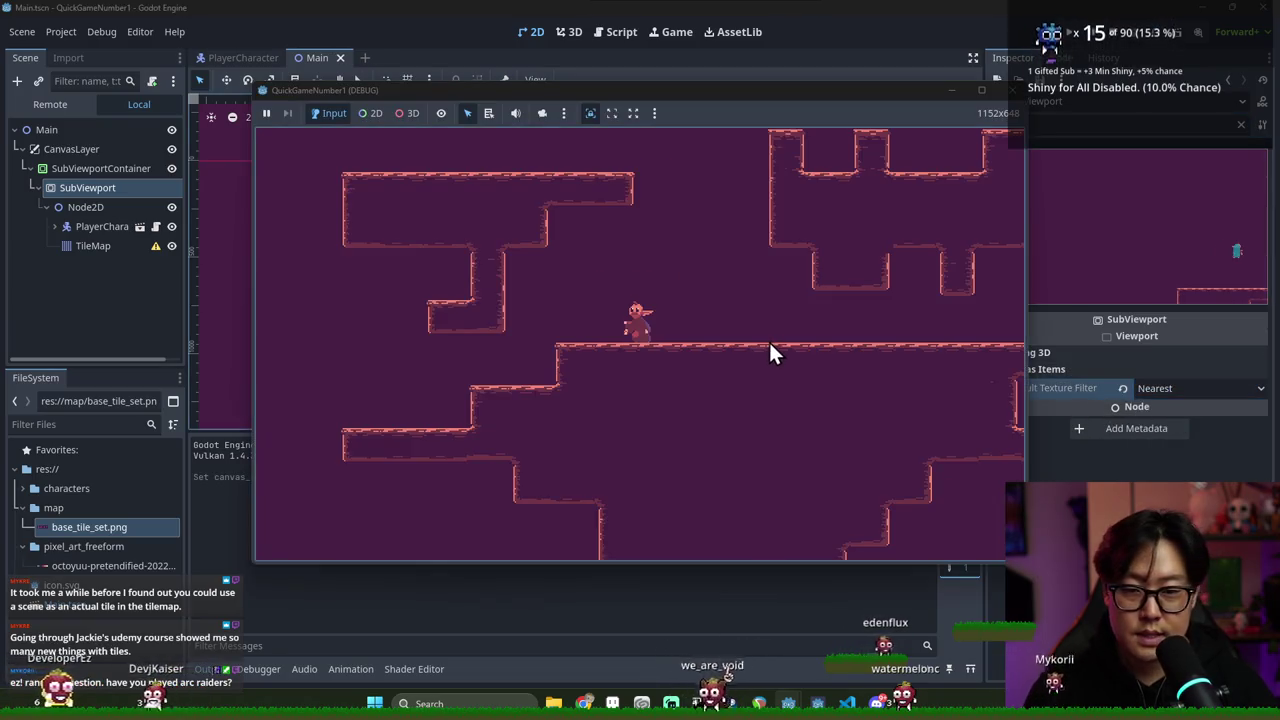
{"action": "key", "text": "Right"}
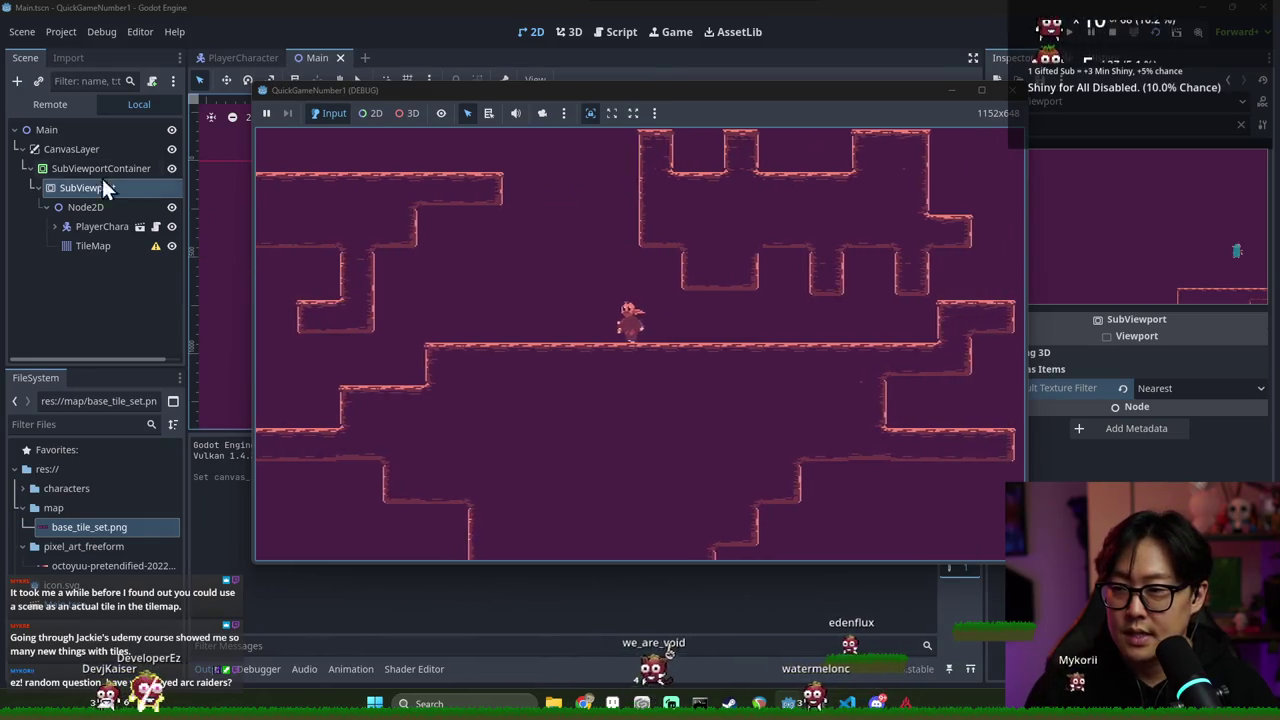
{"action": "double_click", "coordinate": [57, 150]}
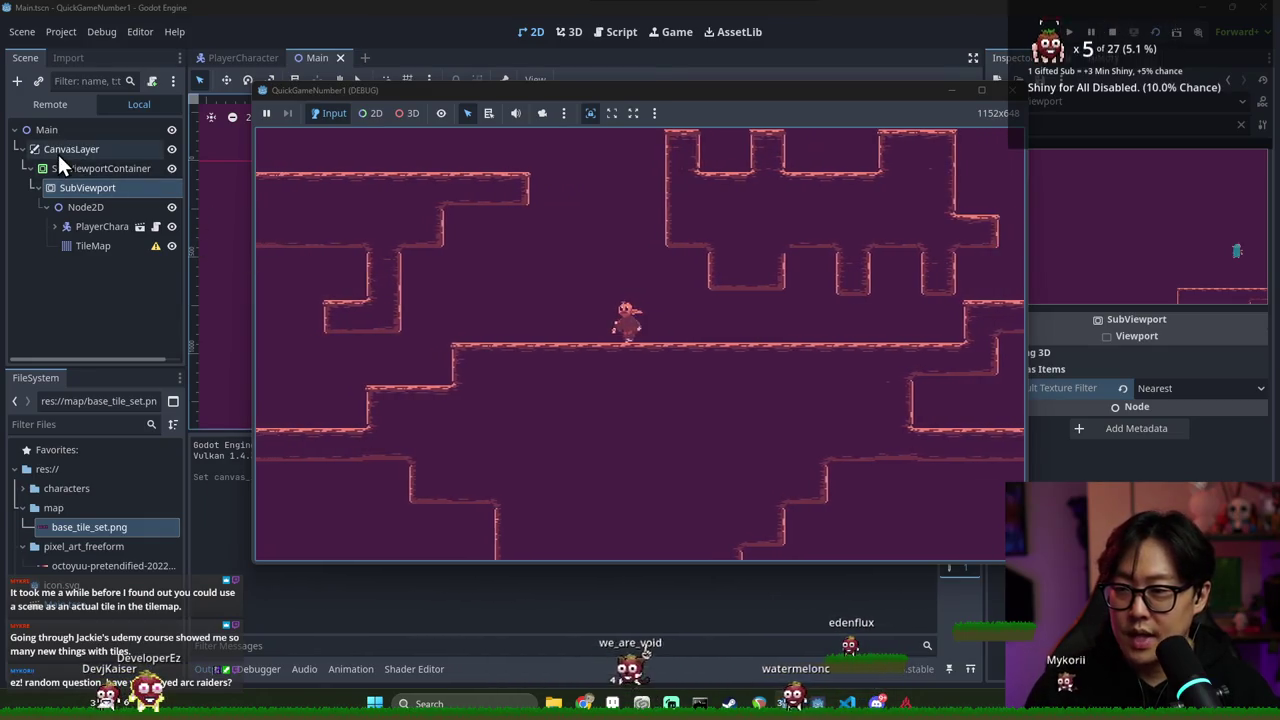
Rename the CanvasLayer node to 'PixelPerfectCanvas'
{"action": "type", "text": "PixelPerfectCanva"}
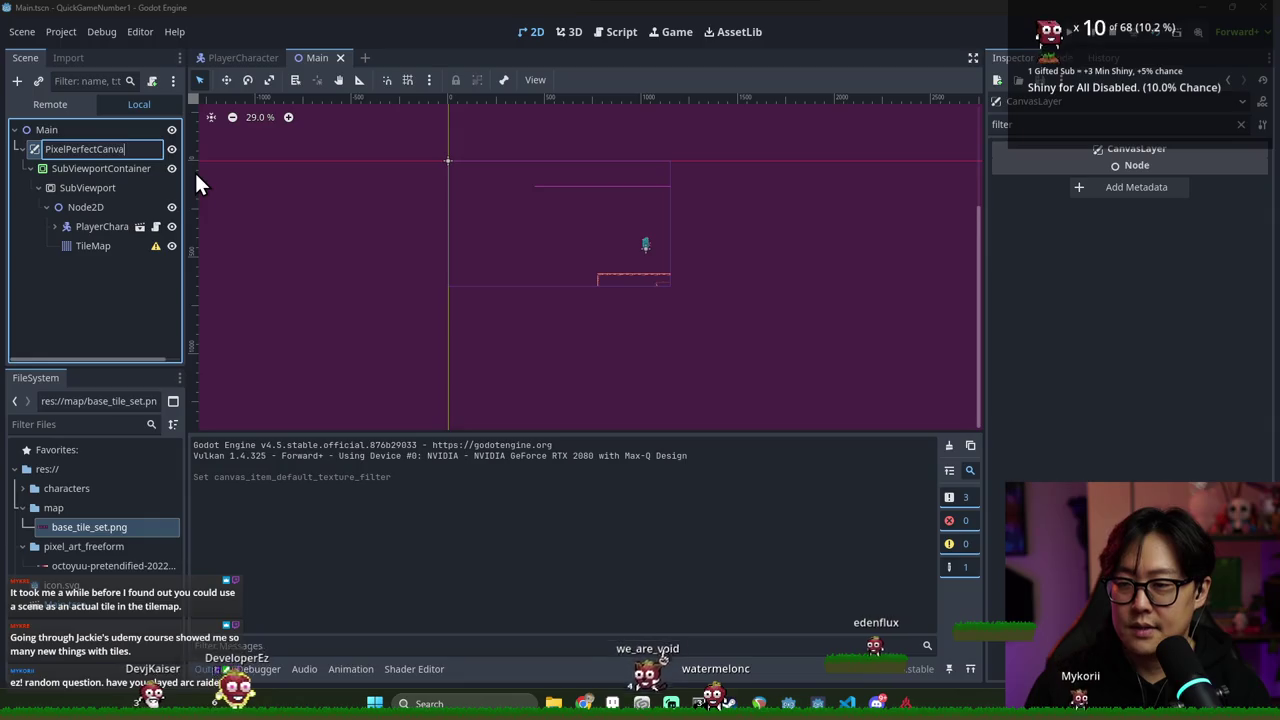
{"action": "type", "text": "s"}
{"action": "key", "text": "Return"}
{"action": "left_click", "coordinate": [30, 168]}
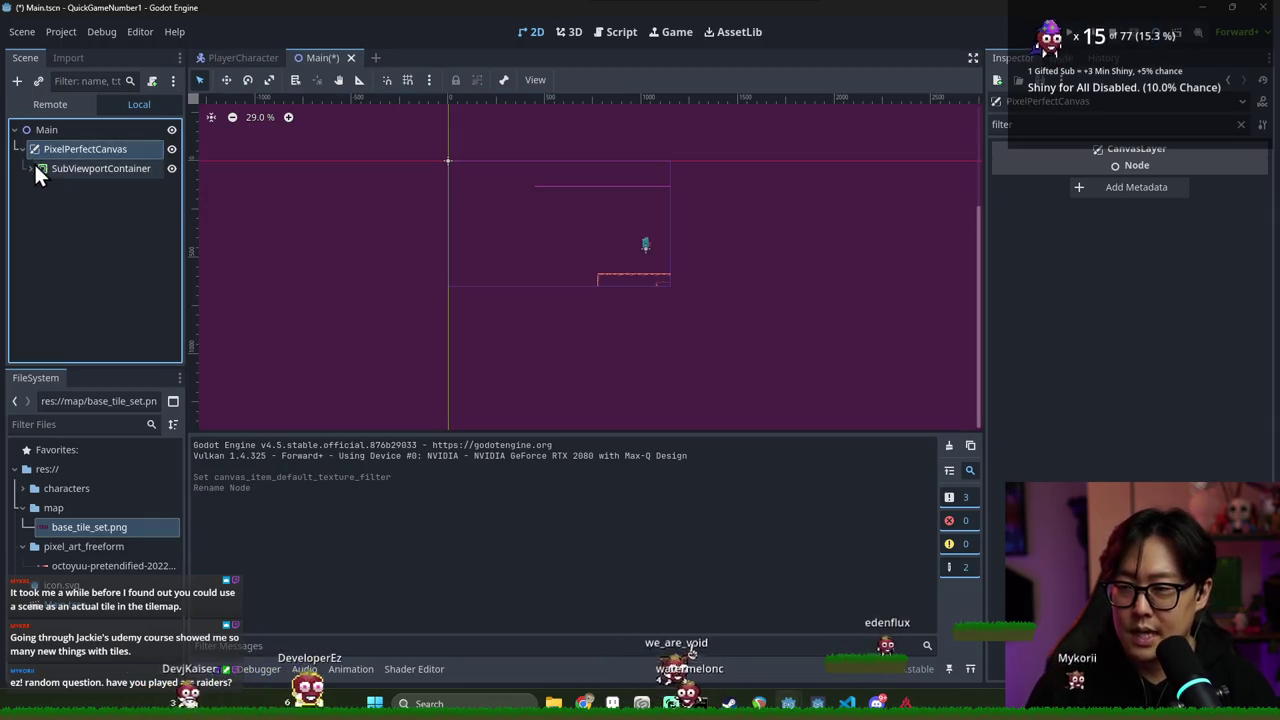
{"action": "left_click", "coordinate": [30, 168]}
Run the game with F5, walk the character right, then return to the editor
{"action": "key", "text": "F5"}
{"action": "key", "text": "Right"}
{"action": "key", "text": "Right"}
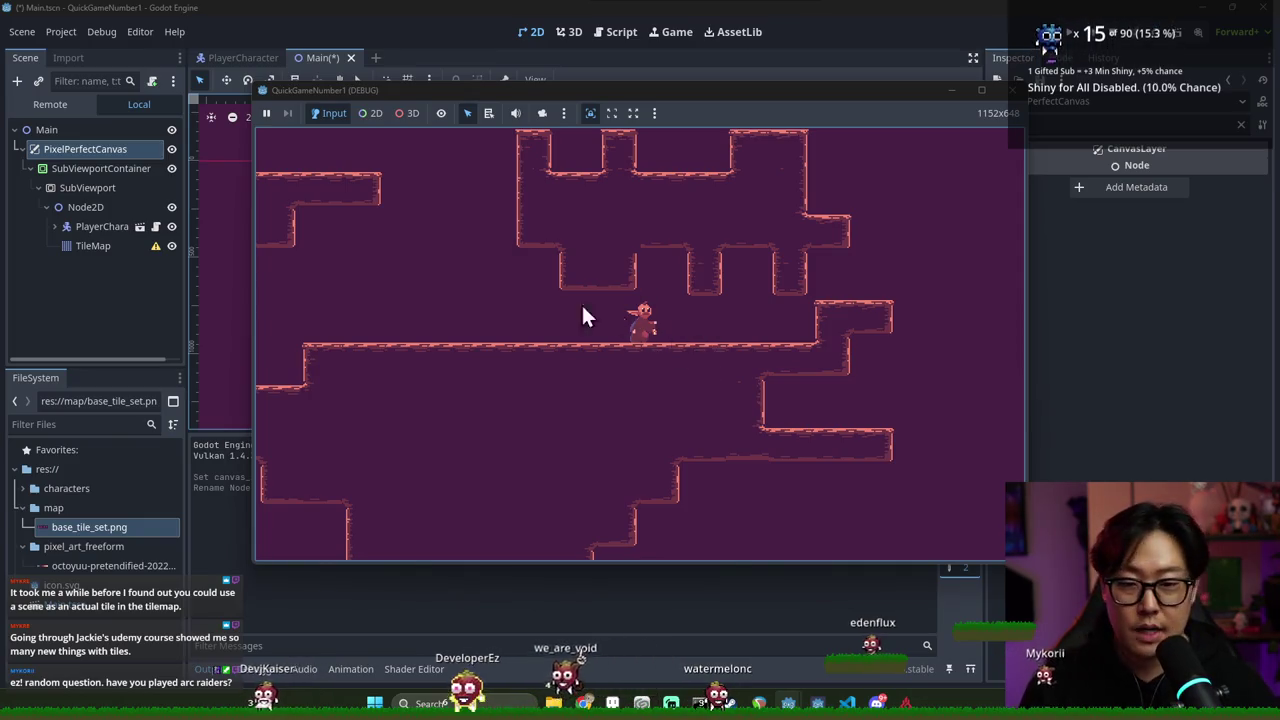
{"action": "key", "text": "alt+Tab"}
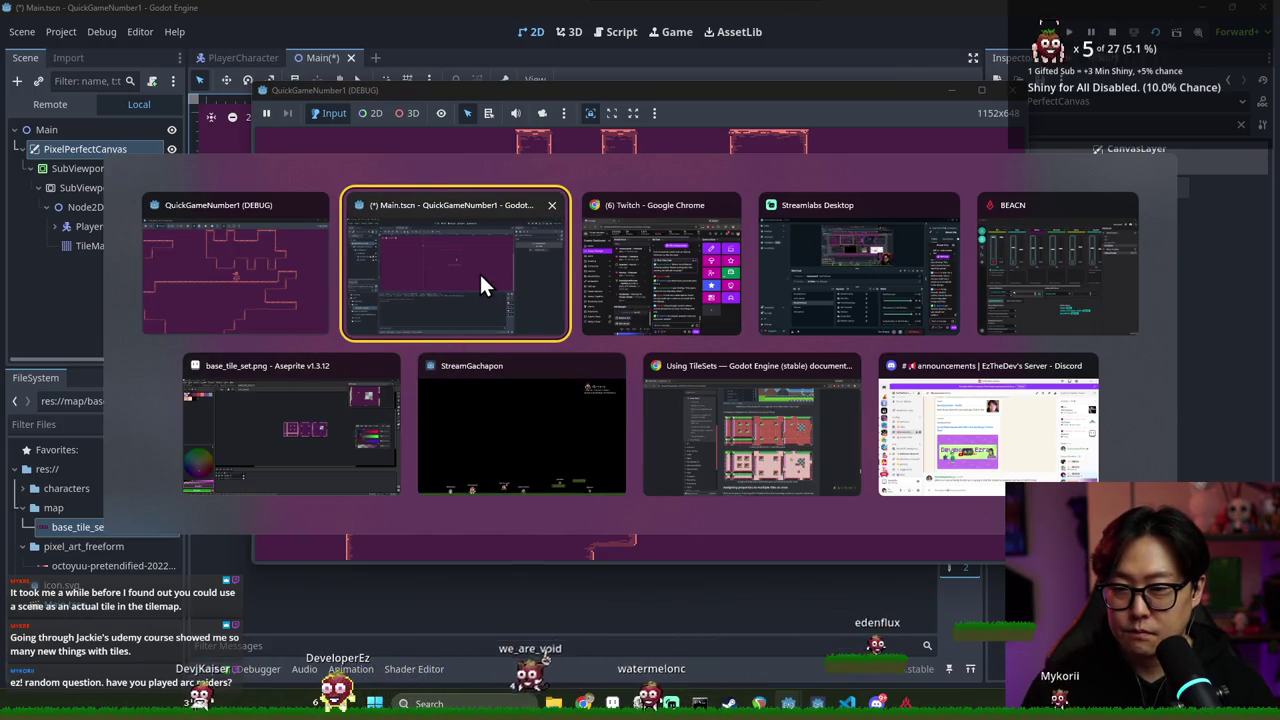
{"action": "left_click", "coordinate": [452, 286]}
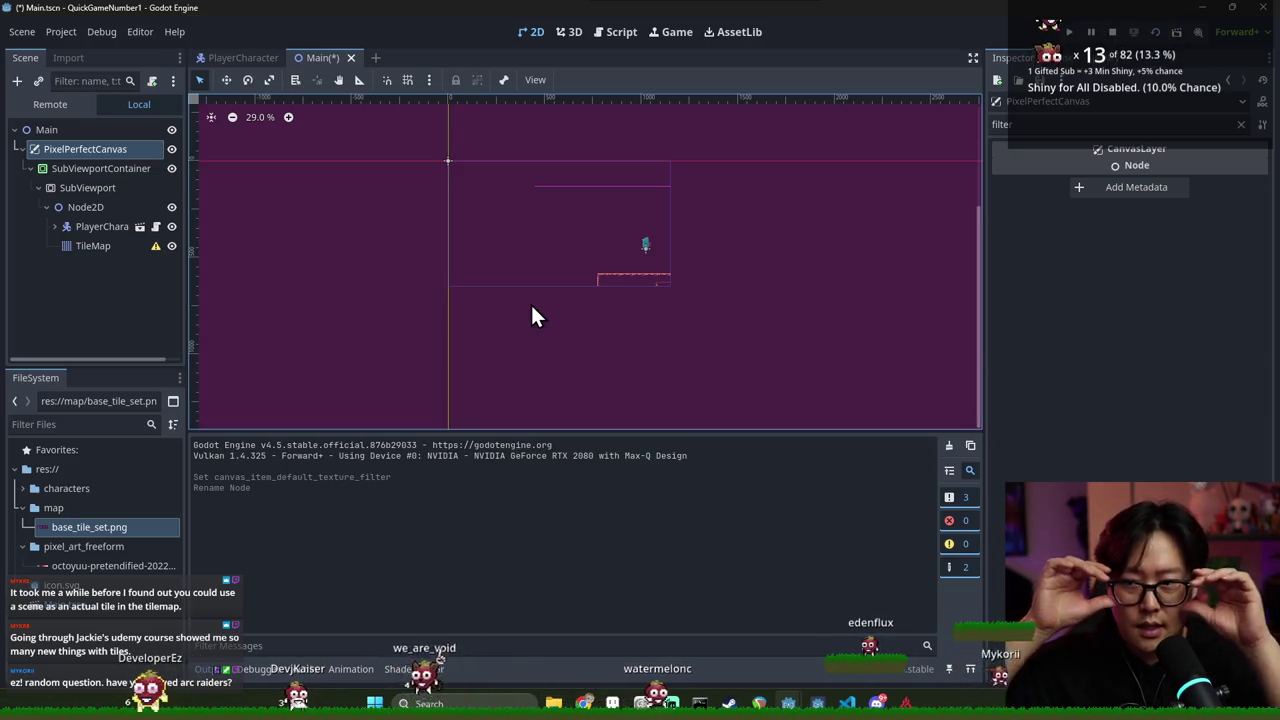
{"action": "left_click", "coordinate": [118, 227]}
Move Node2D out of the SubViewport to sit directly under Main
{"action": "left_click", "coordinate": [93, 207]}
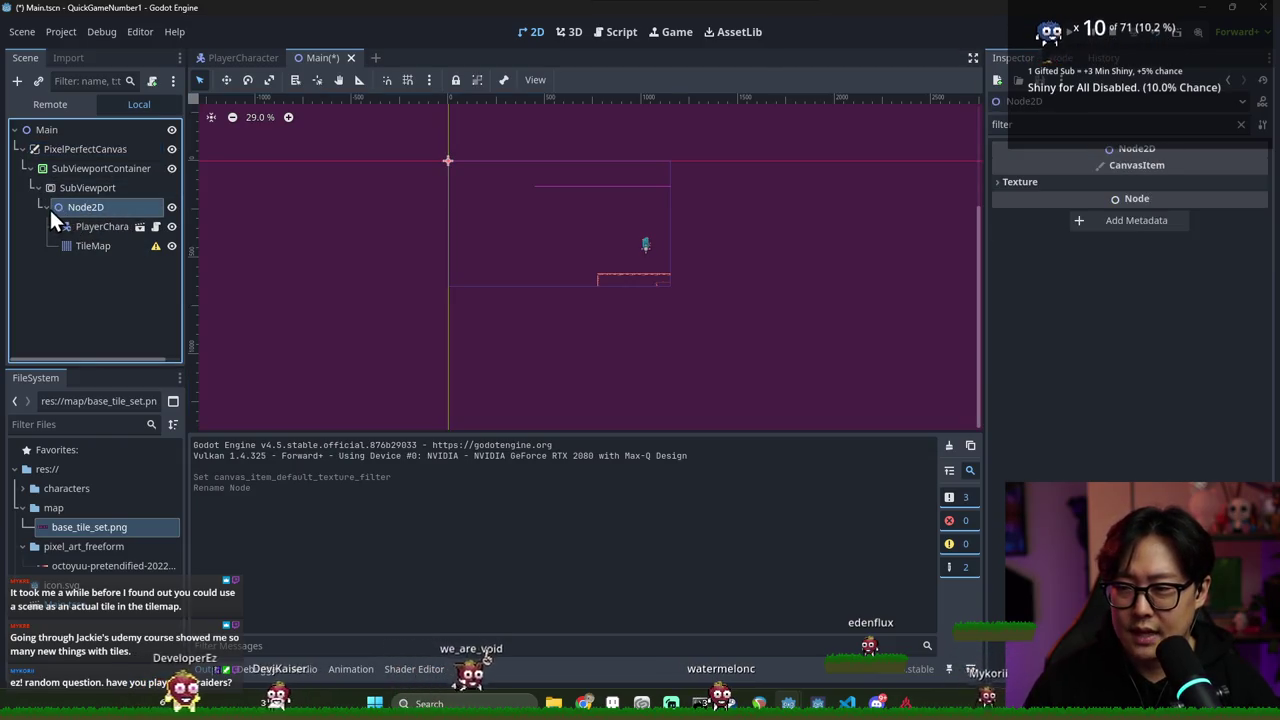
{"action": "left_click", "coordinate": [46, 207]}
{"action": "scroll", "coordinate": [372, 232], "scroll_direction": "up", "scroll_amount": 3}
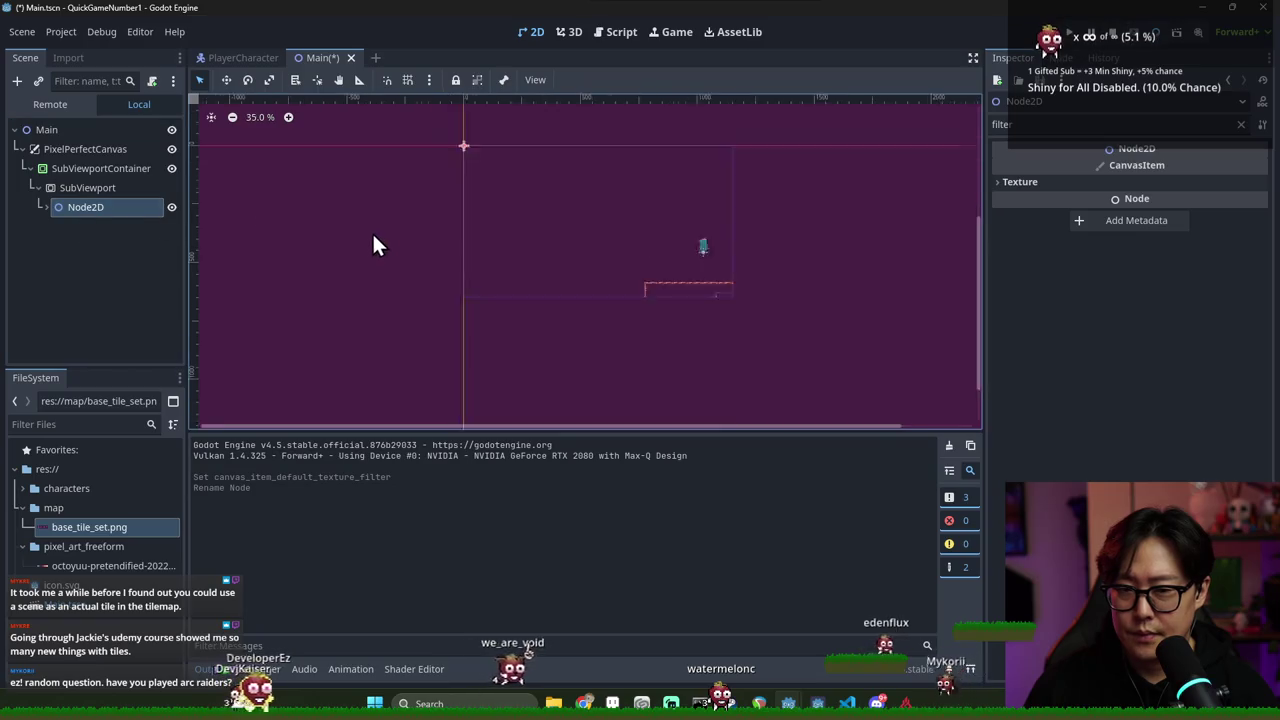
{"action": "left_click", "coordinate": [87, 189]}
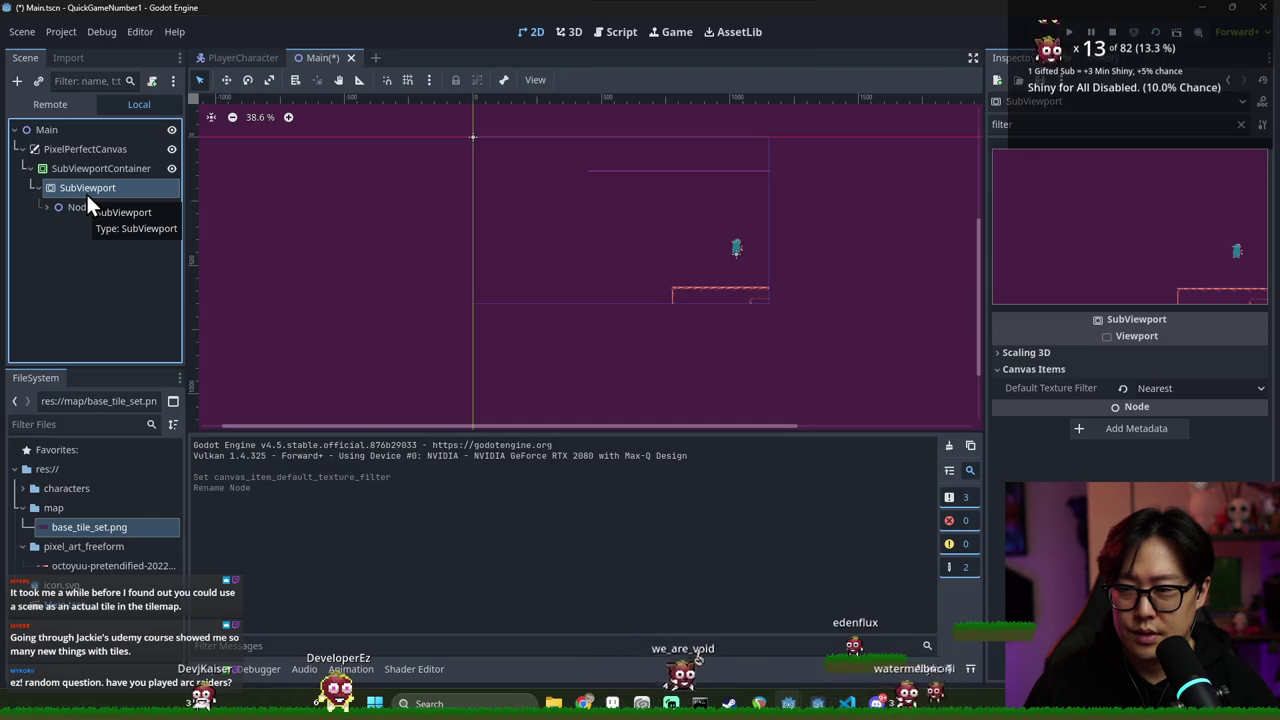
{"action": "left_click", "coordinate": [78, 172]}
{"action": "left_click", "coordinate": [80, 187]}
{"action": "left_click", "coordinate": [82, 168]}
{"action": "left_click", "coordinate": [84, 187]}
{"action": "left_click_drag", "start_coordinate": [86, 207], "coordinate": [71, 140]}
Delete PixelPerfectCanvas along with its children and save Main
{"action": "left_click", "coordinate": [72, 170]}
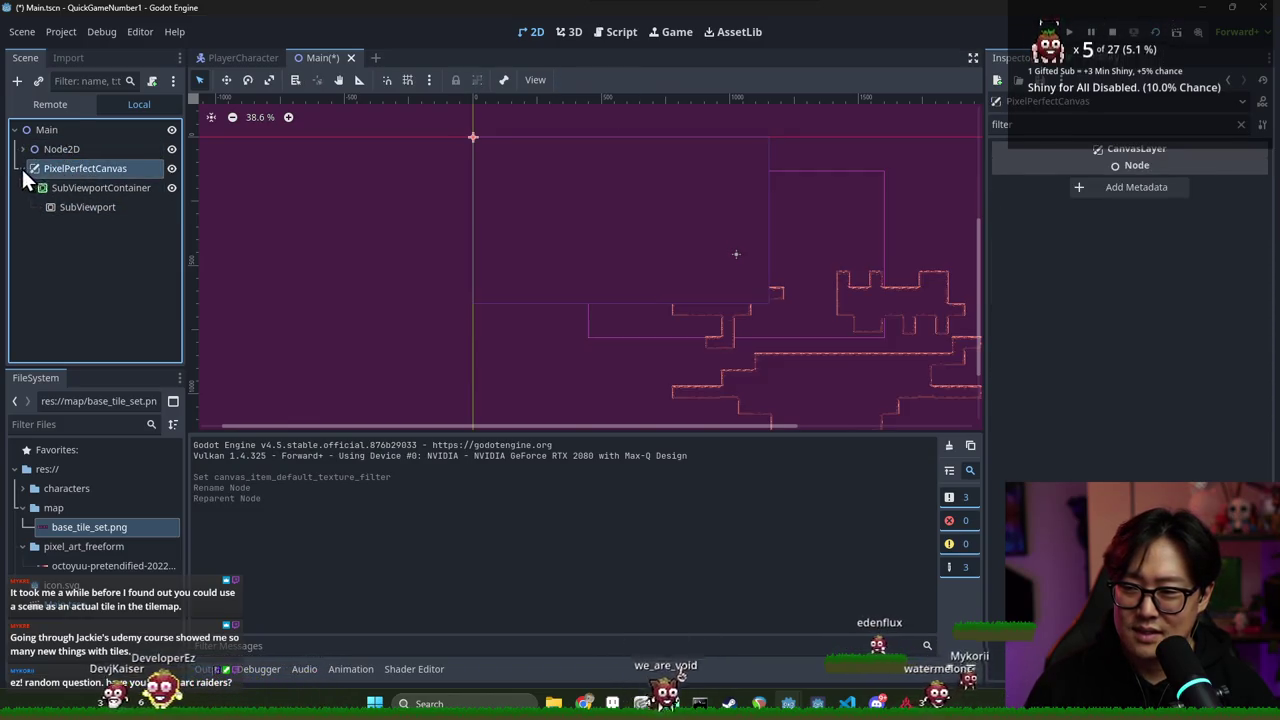
{"action": "right_click", "coordinate": [48, 170]}
{"action": "left_click", "coordinate": [100, 576]}
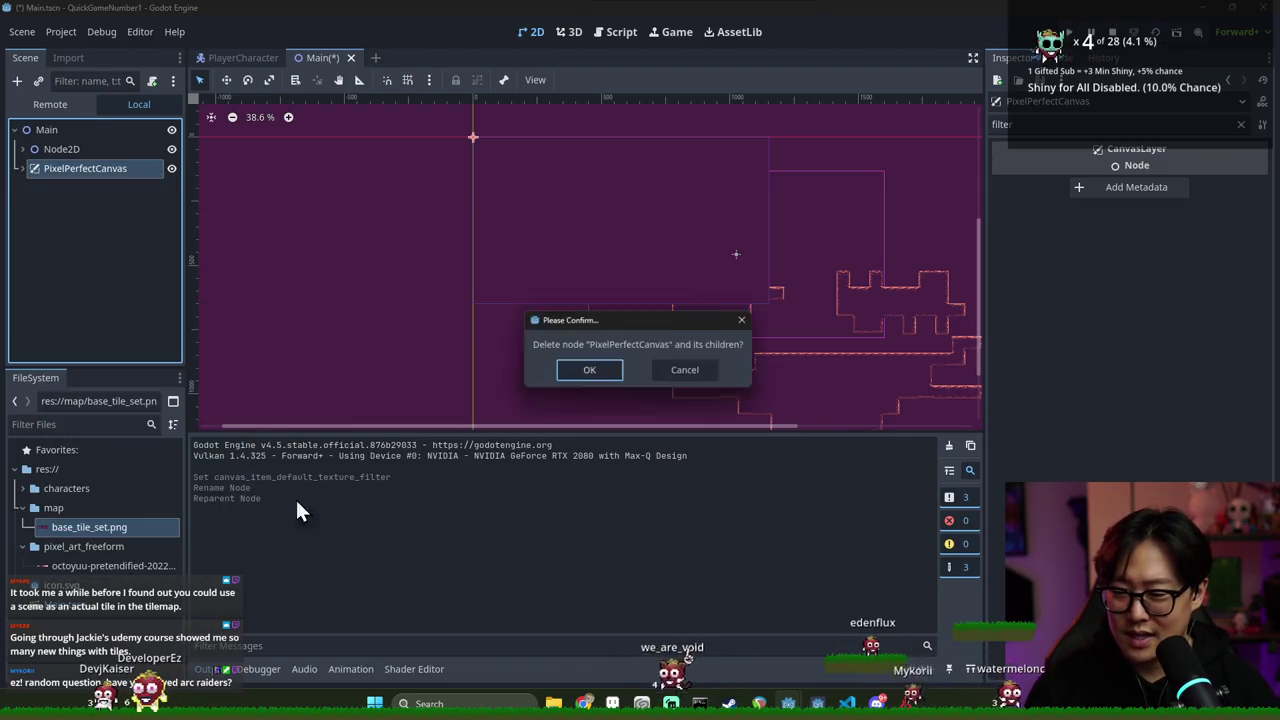
{"action": "left_click", "coordinate": [598, 369]}
{"action": "key", "text": "ctrl+s"}
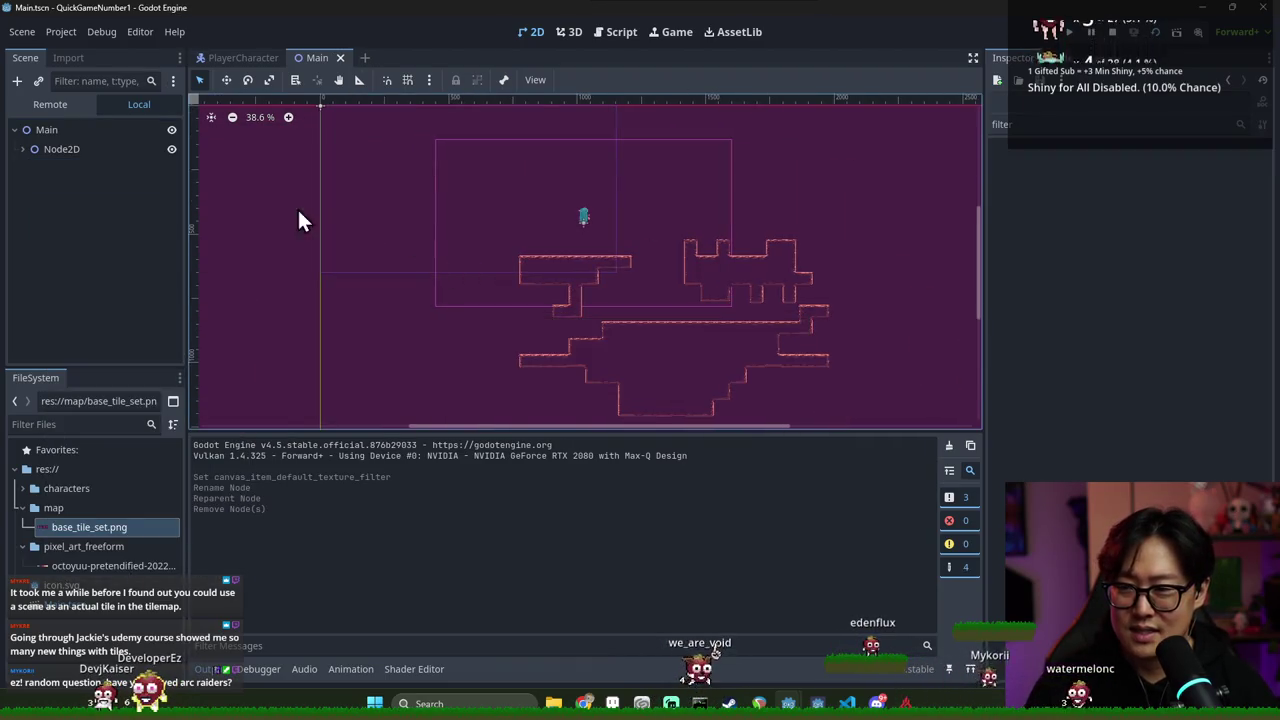
Run the game, walk the character right, then close it with F8
{"action": "left_click", "coordinate": [101, 151]}
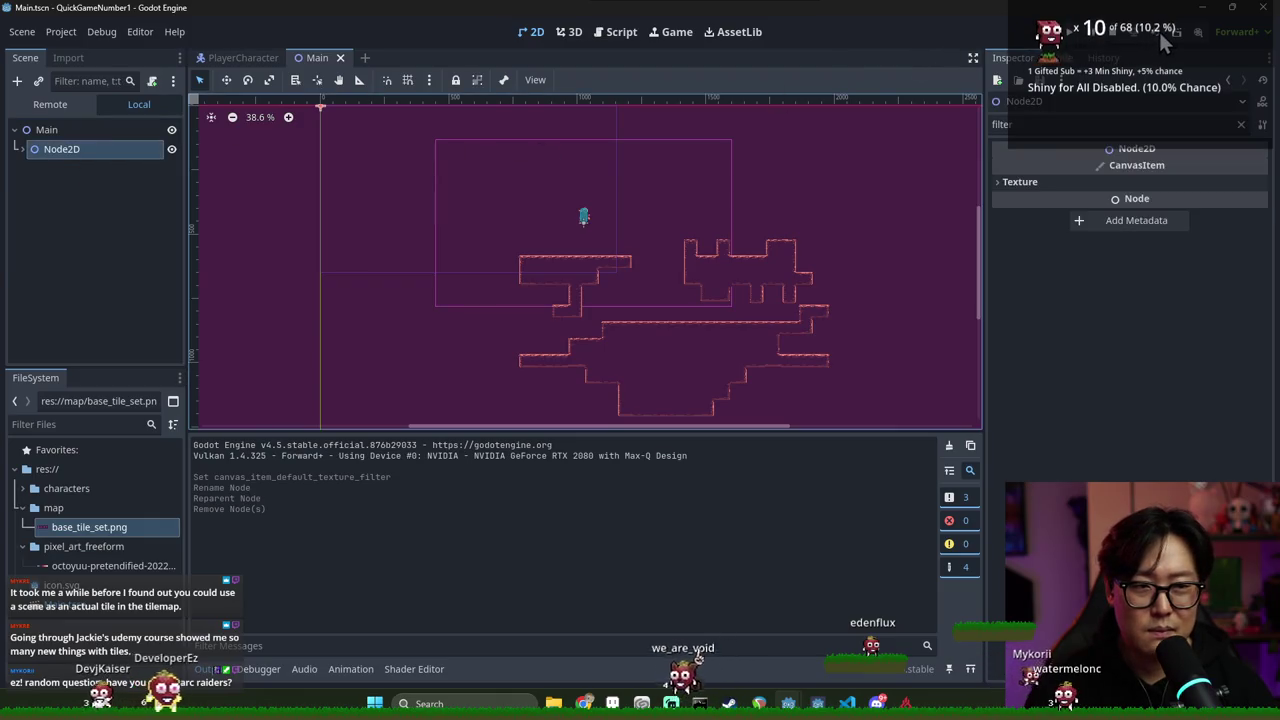
{"action": "left_click", "coordinate": [1157, 32]}
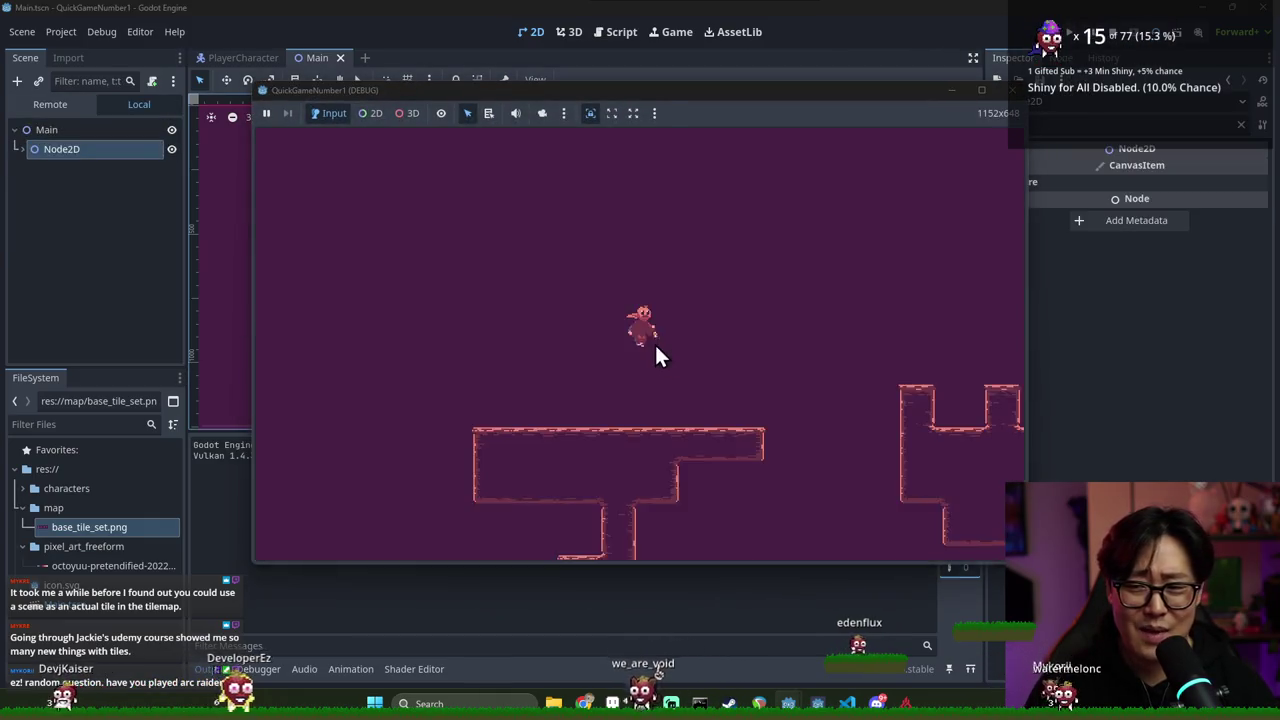
{"action": "key", "text": "Right"}
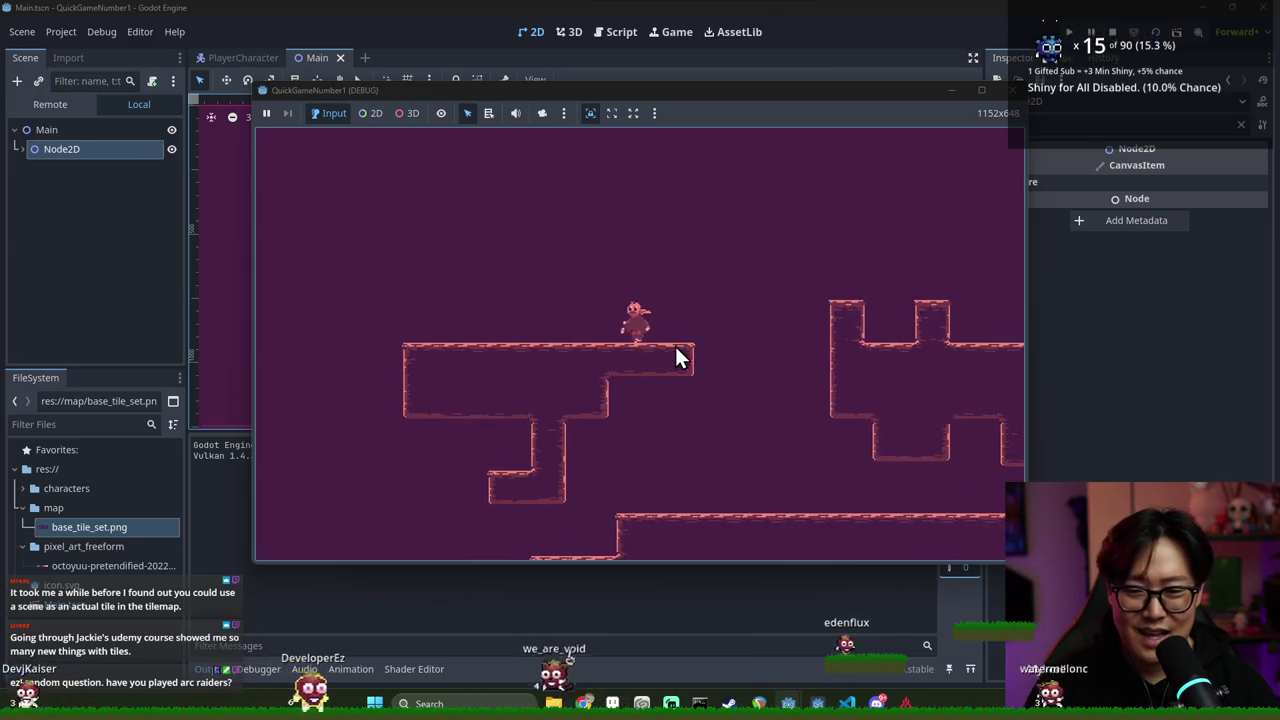
{"action": "key", "text": "F8"}
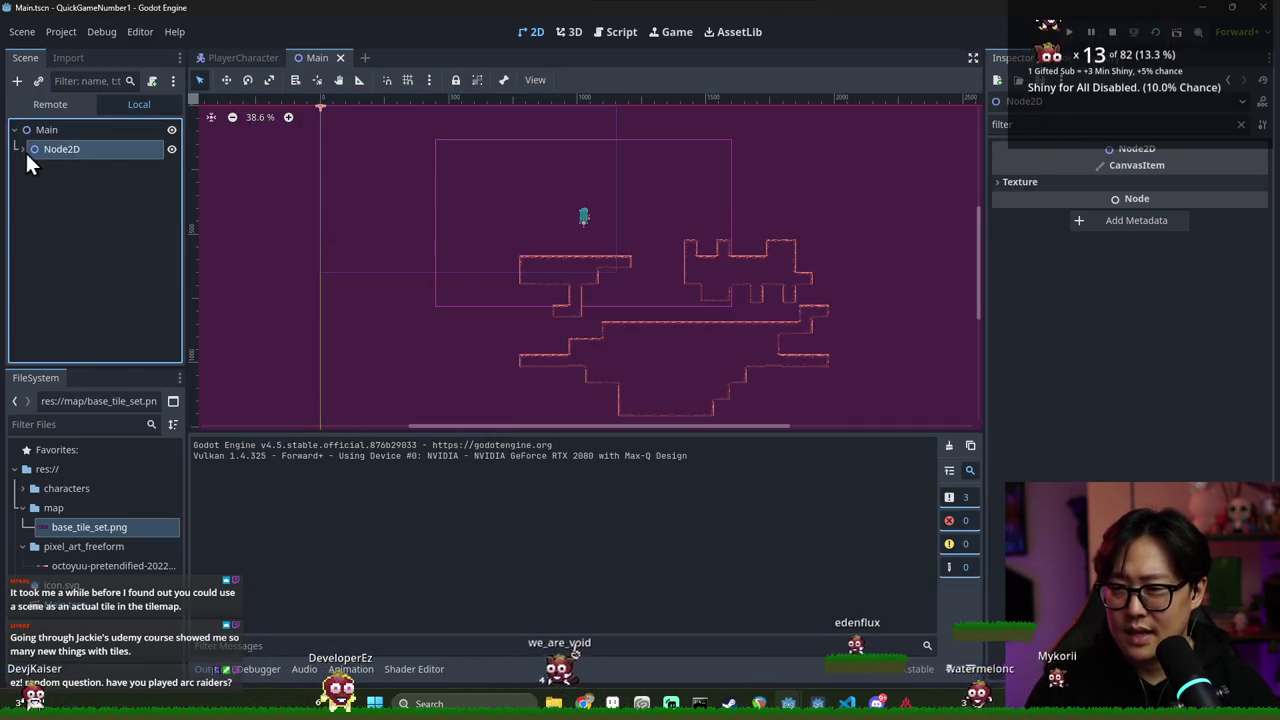
Expand Node2D to show PlayerCharacter and TileMap, cancel a Main child-node dialog, and switch to the browser
{"action": "left_click", "coordinate": [22, 149]}
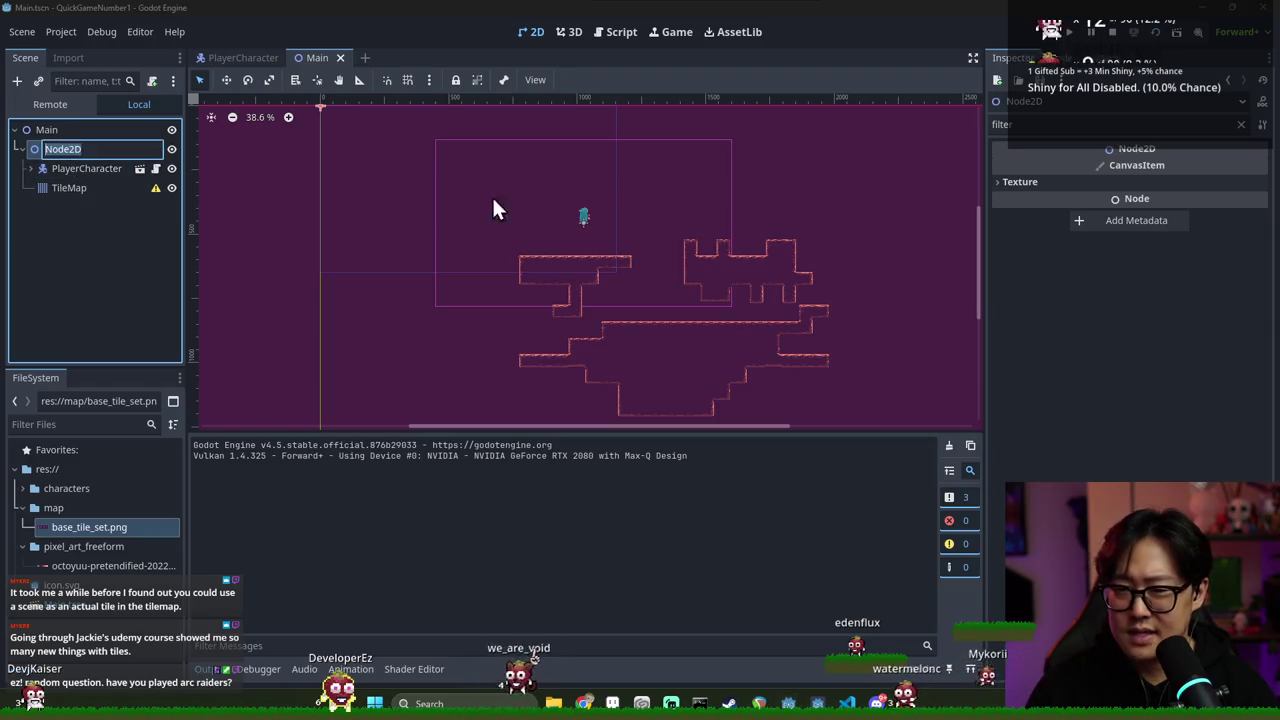
{"action": "right_click", "coordinate": [42, 136]}
{"action": "left_click", "coordinate": [81, 153]}
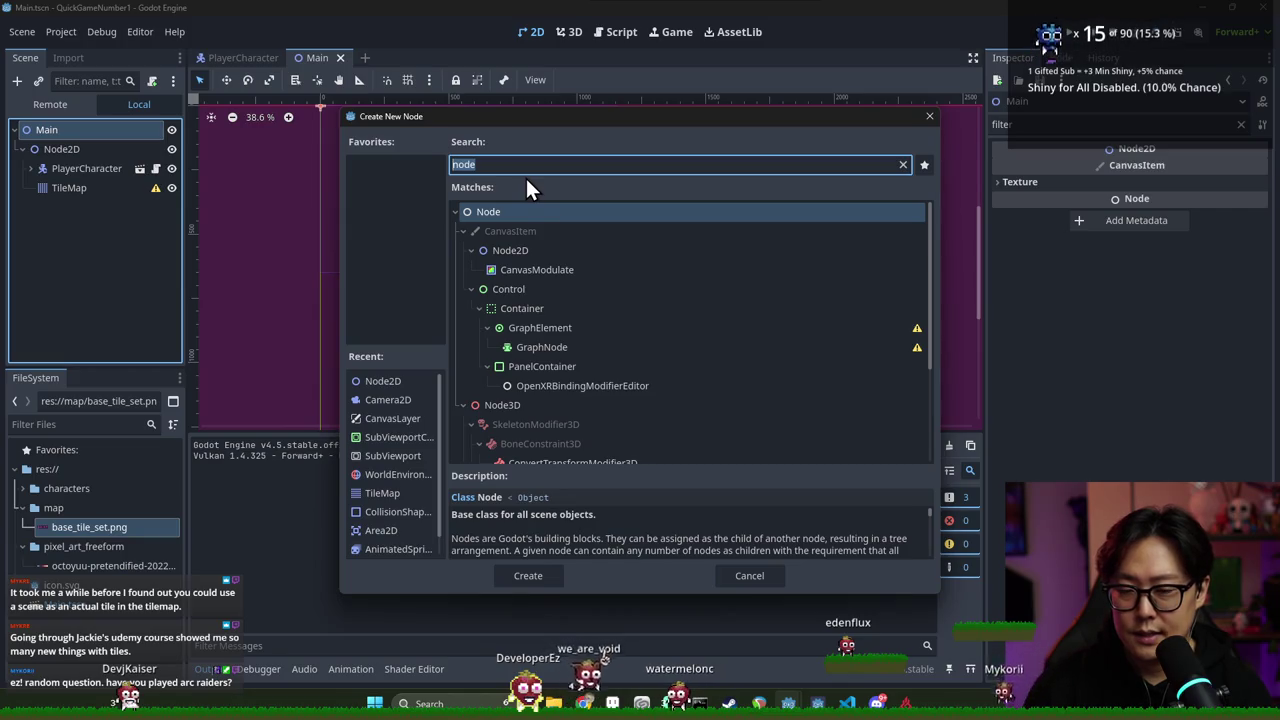
{"action": "key", "text": "Escape"}
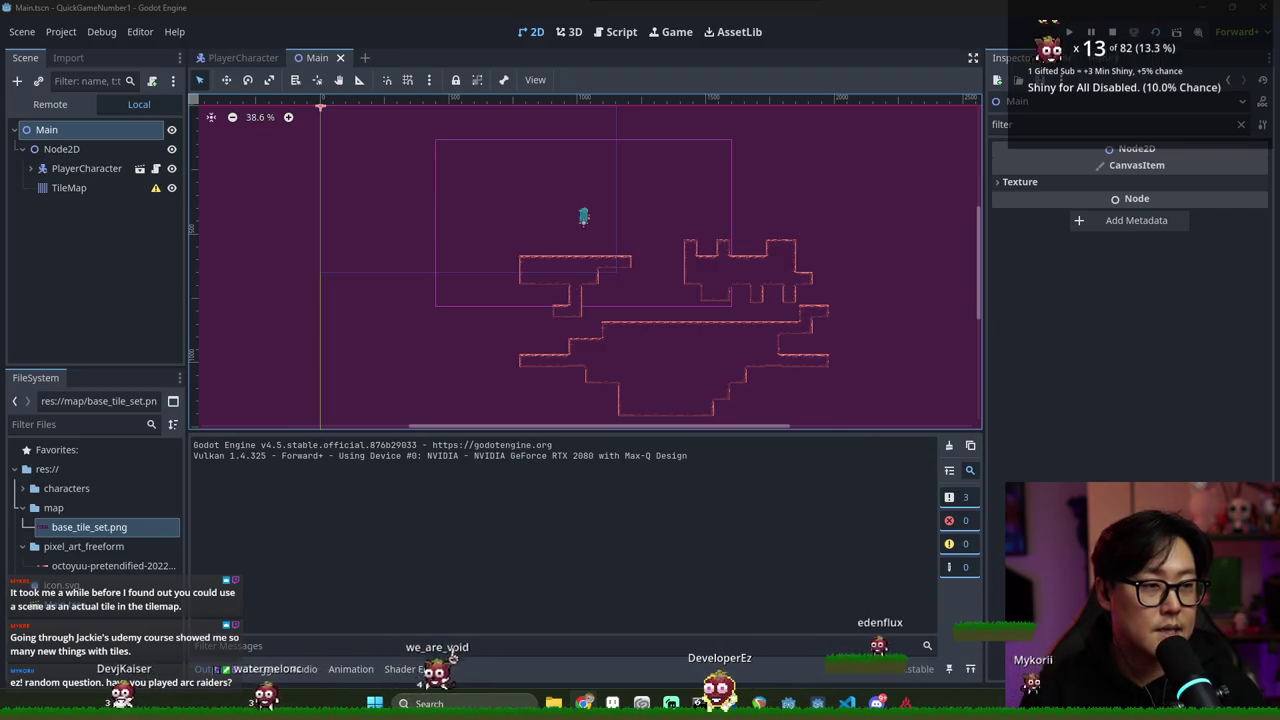
{"action": "key", "text": "alt+Tab"}
{"action": "mouse_move", "coordinate": [657, 58]}
{"action": "left_mouse_down"}
{"action": "mouse_move", "coordinate": [688, 170]}
{"action": "mouse_move", "coordinate": [657, 94]}
{"action": "left_mouse_up"}
Open and read the Godot Docs 2D lights and shadows page from the search results
{"action": "scroll", "coordinate": [570, 298], "scroll_direction": "down", "scroll_amount": 2}
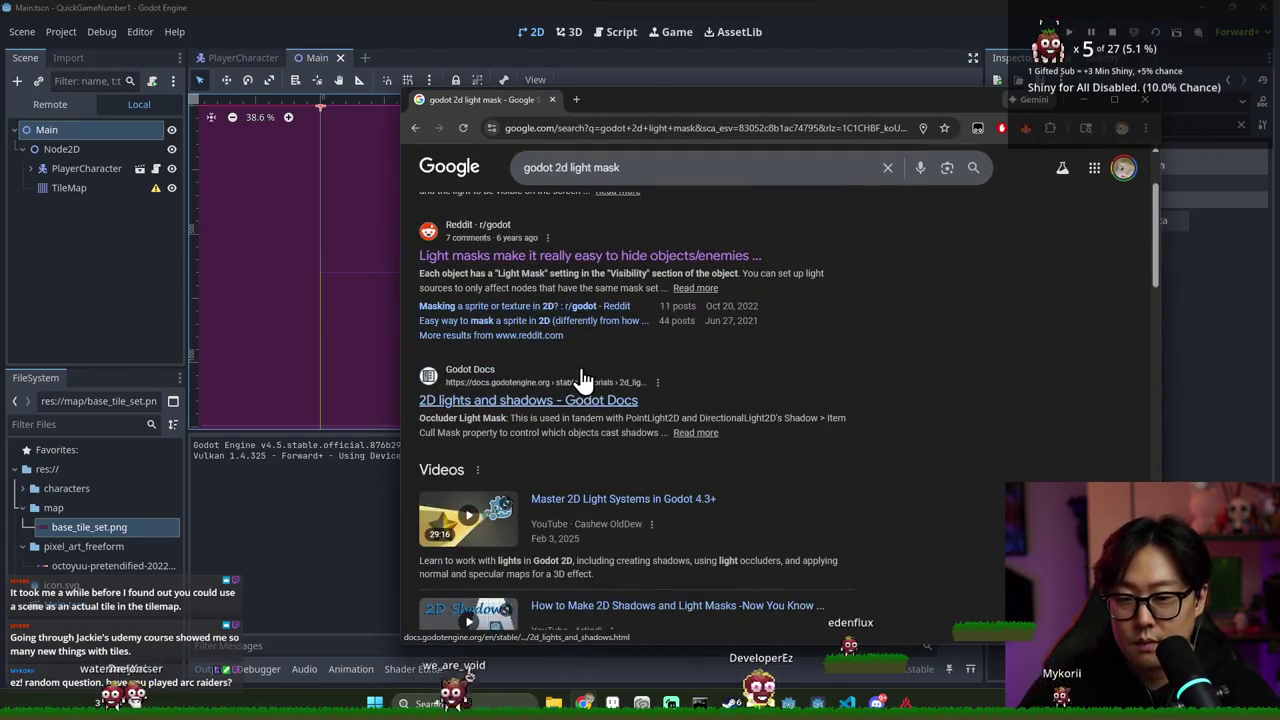
{"action": "scroll", "coordinate": [574, 380], "scroll_direction": "down", "scroll_amount": 1}
{"action": "left_click", "coordinate": [548, 336]}
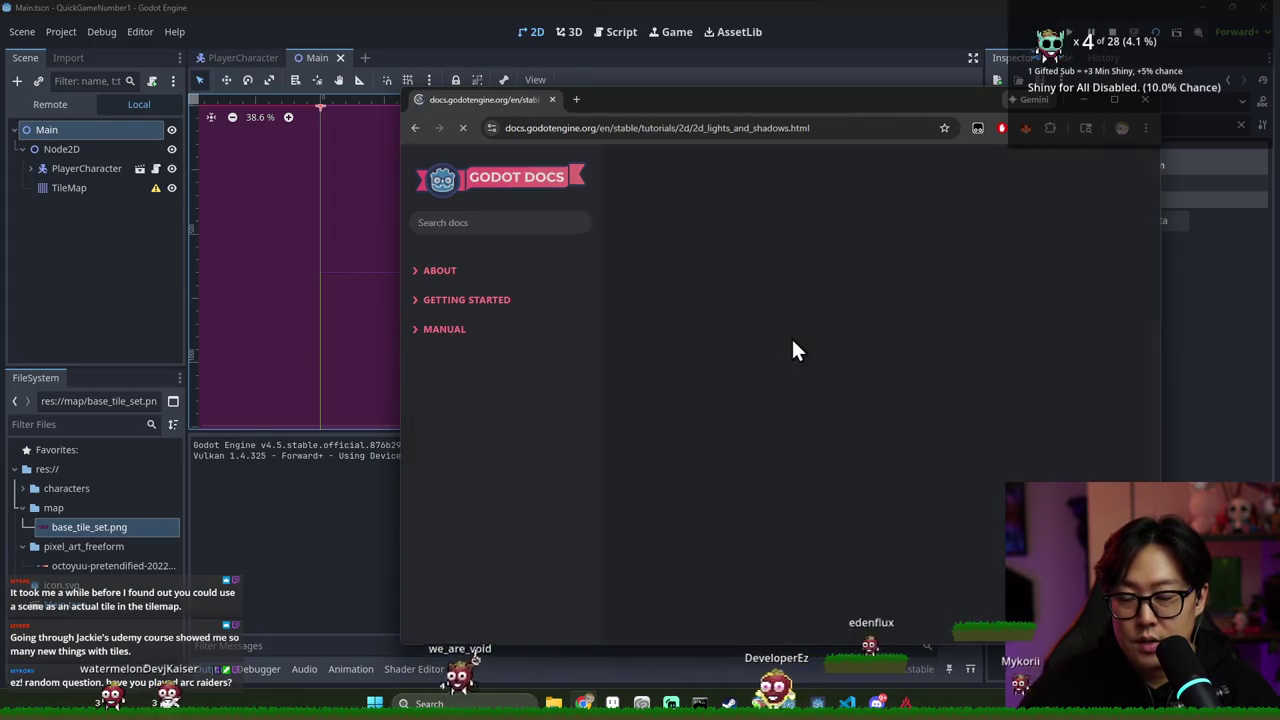
{"action": "scroll", "coordinate": [845, 340], "scroll_direction": "down", "scroll_amount": 3}
{"action": "scroll", "coordinate": [850, 340], "scroll_direction": "down", "scroll_amount": 4}
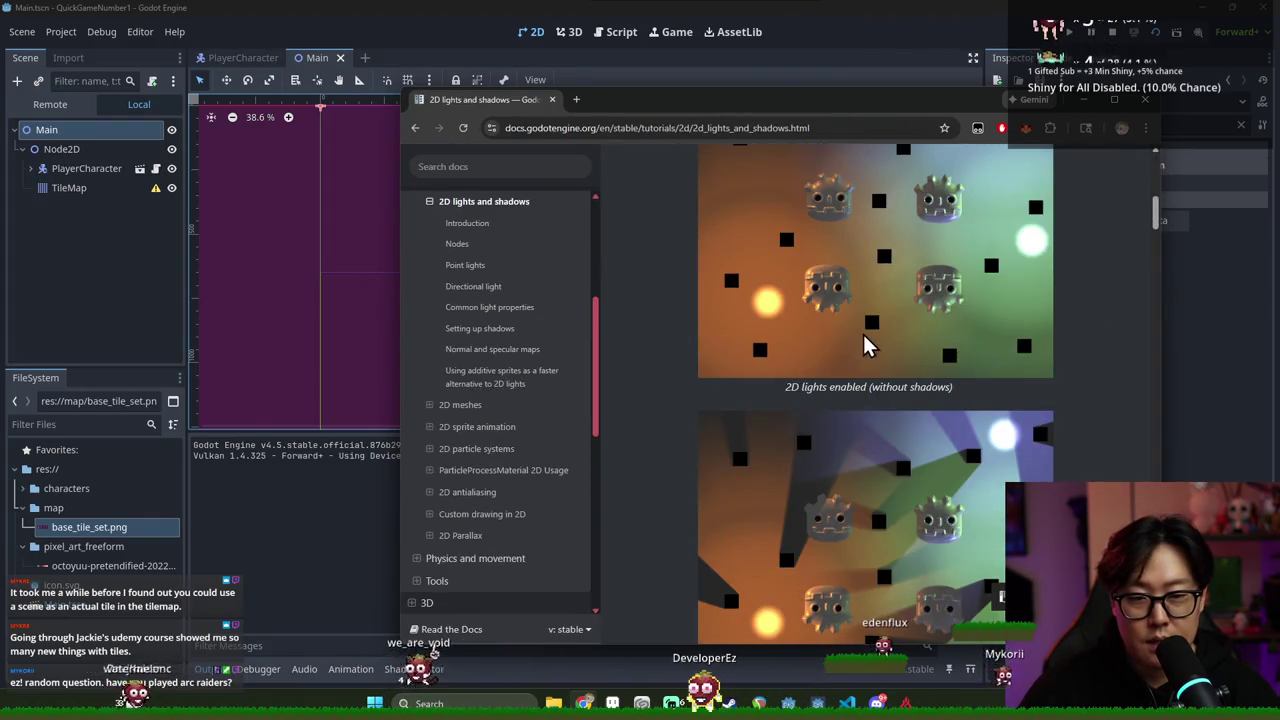
{"action": "scroll", "coordinate": [866, 342], "scroll_direction": "down", "scroll_amount": 4}
{"action": "scroll", "coordinate": [866, 335], "scroll_direction": "down", "scroll_amount": 12}
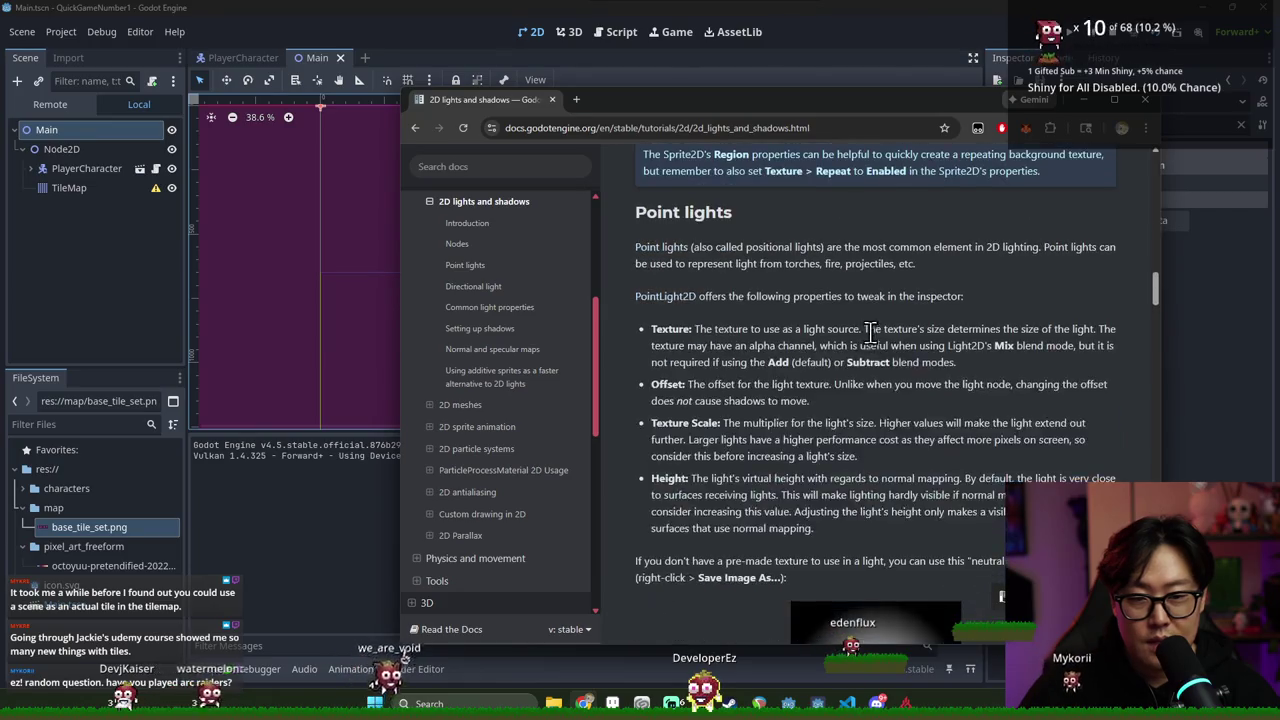
{"action": "scroll", "coordinate": [870, 333], "scroll_direction": "down", "scroll_amount": 10}
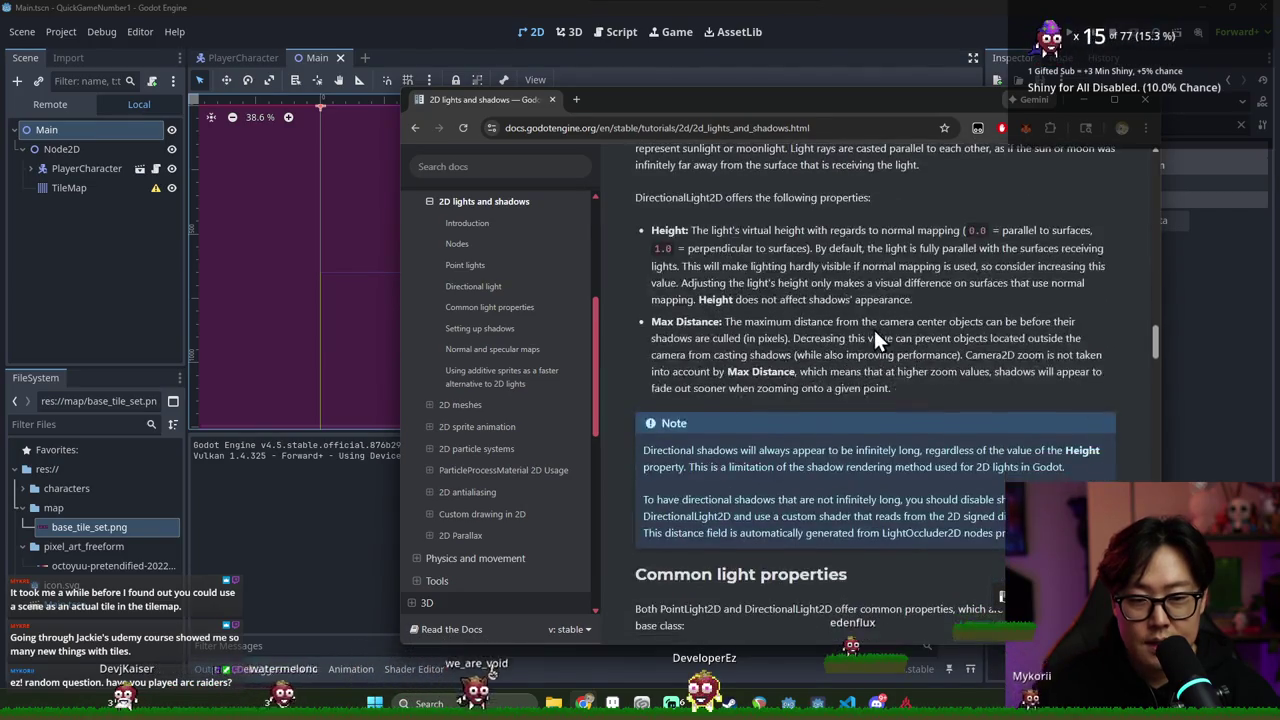
{"action": "scroll", "coordinate": [878, 335], "scroll_direction": "down", "scroll_amount": 10}
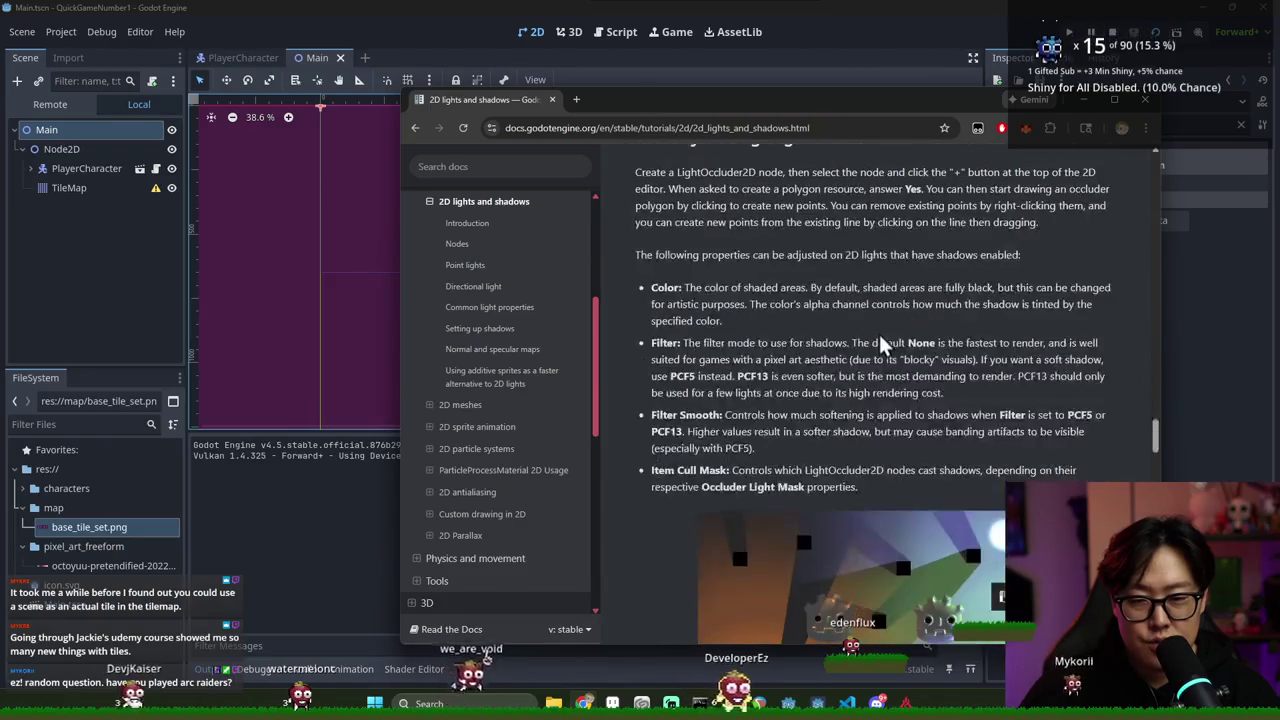
{"action": "scroll", "coordinate": [880, 343], "scroll_direction": "down", "scroll_amount": 7}
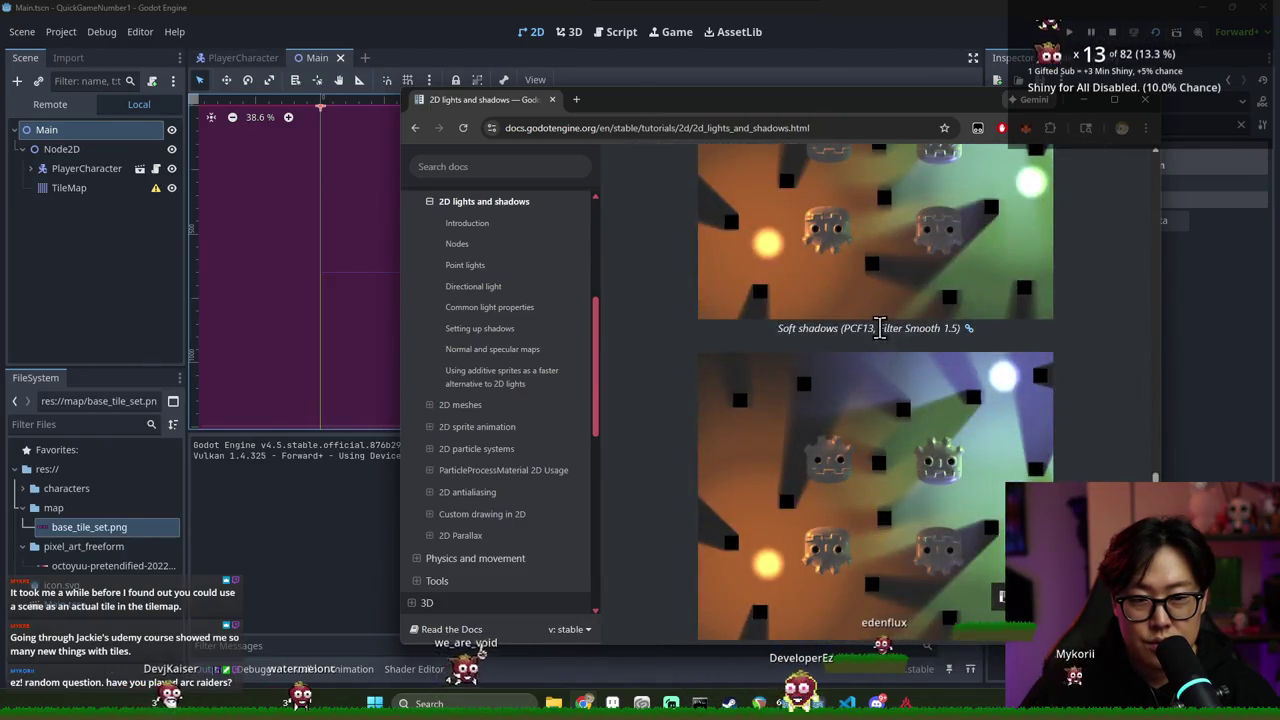
{"action": "scroll", "coordinate": [880, 330], "scroll_direction": "down", "scroll_amount": 5}
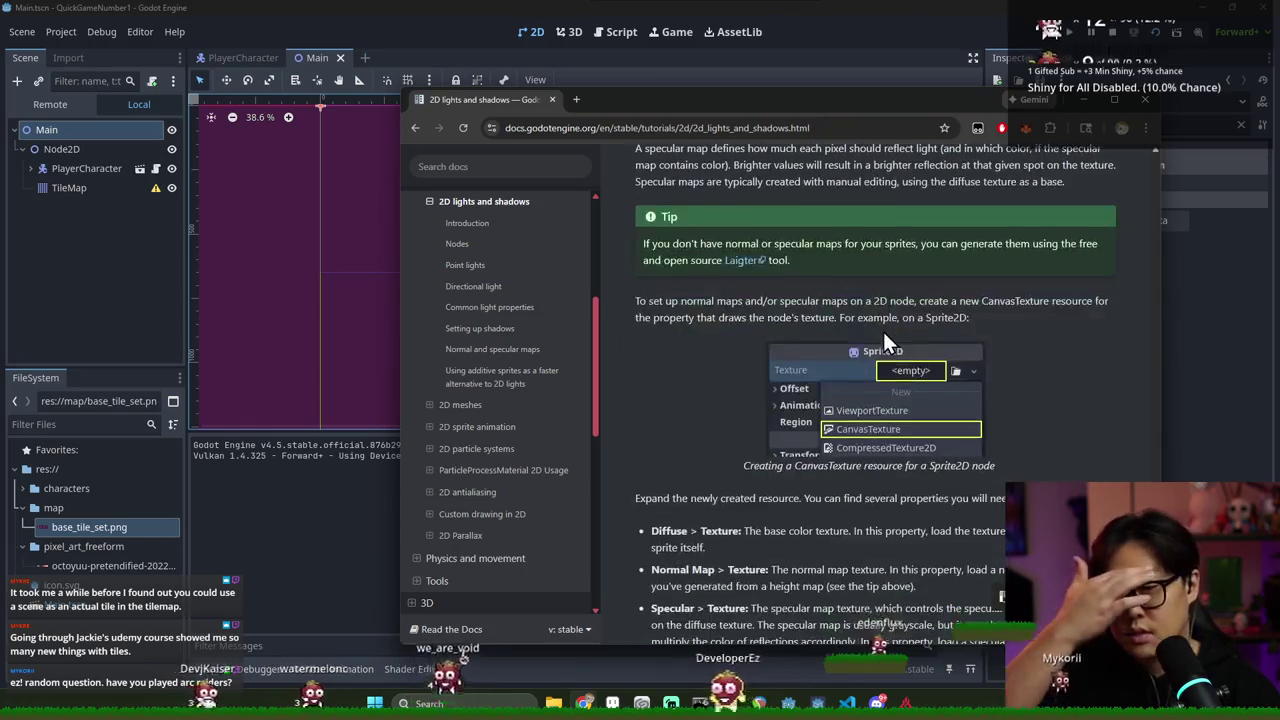
{"action": "scroll", "coordinate": [880, 327], "scroll_direction": "down", "scroll_amount": 10}
{"action": "scroll", "coordinate": [900, 333], "scroll_direction": "down", "scroll_amount": 3}
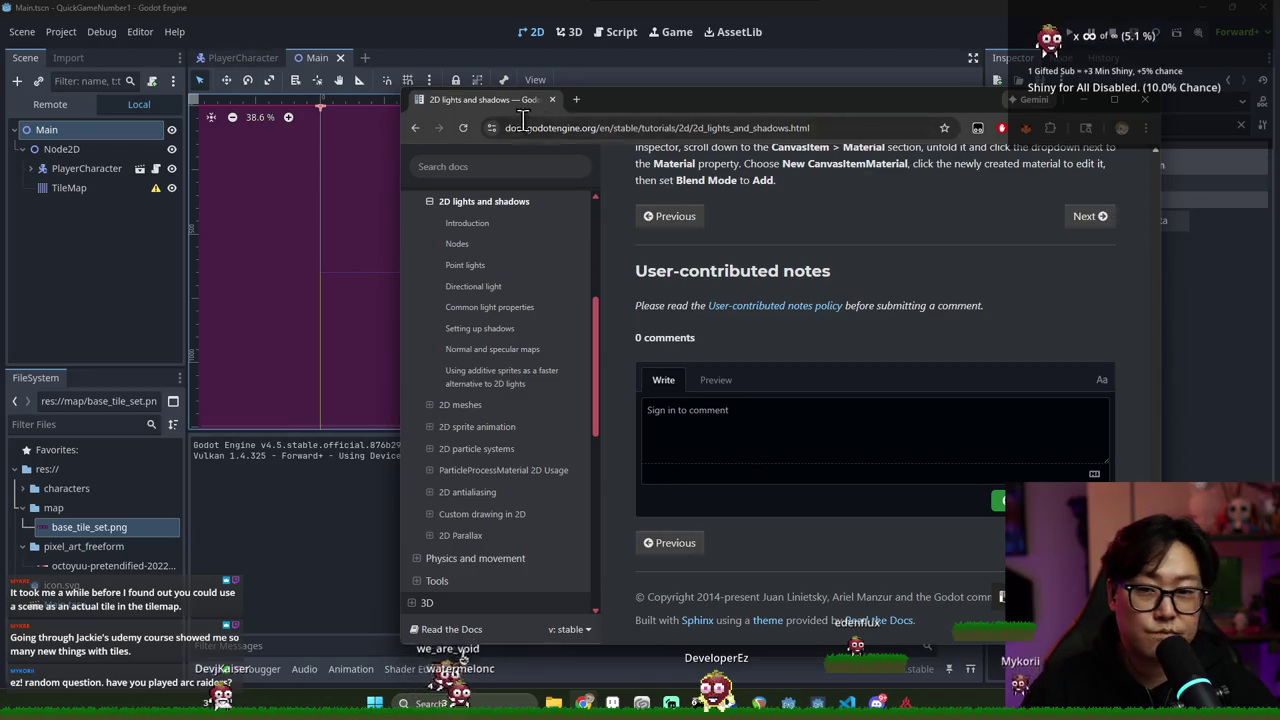
Return to the results and open the forum thread 'Where is the Mask mode for Light2Ds in Godot 4?'
{"action": "left_click", "coordinate": [415, 128]}
{"action": "scroll", "coordinate": [647, 293], "scroll_direction": "down", "scroll_amount": 4}
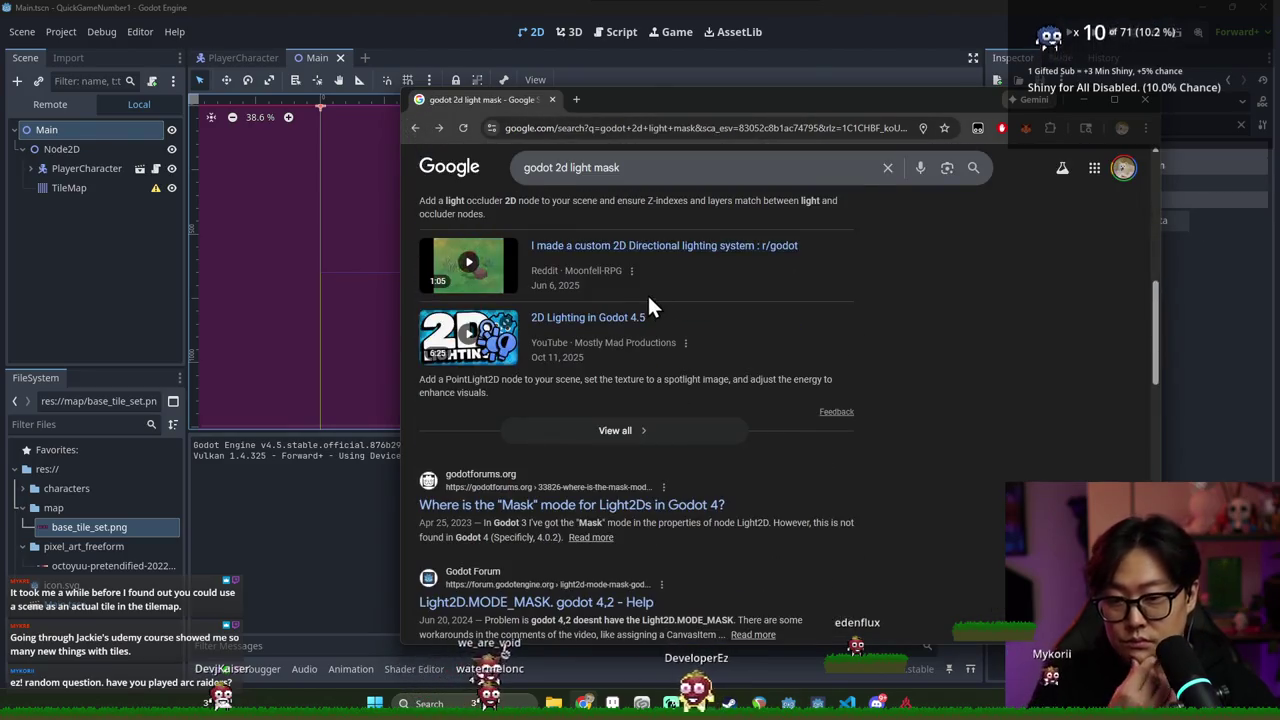
{"action": "scroll", "coordinate": [668, 315], "scroll_direction": "down", "scroll_amount": 3}
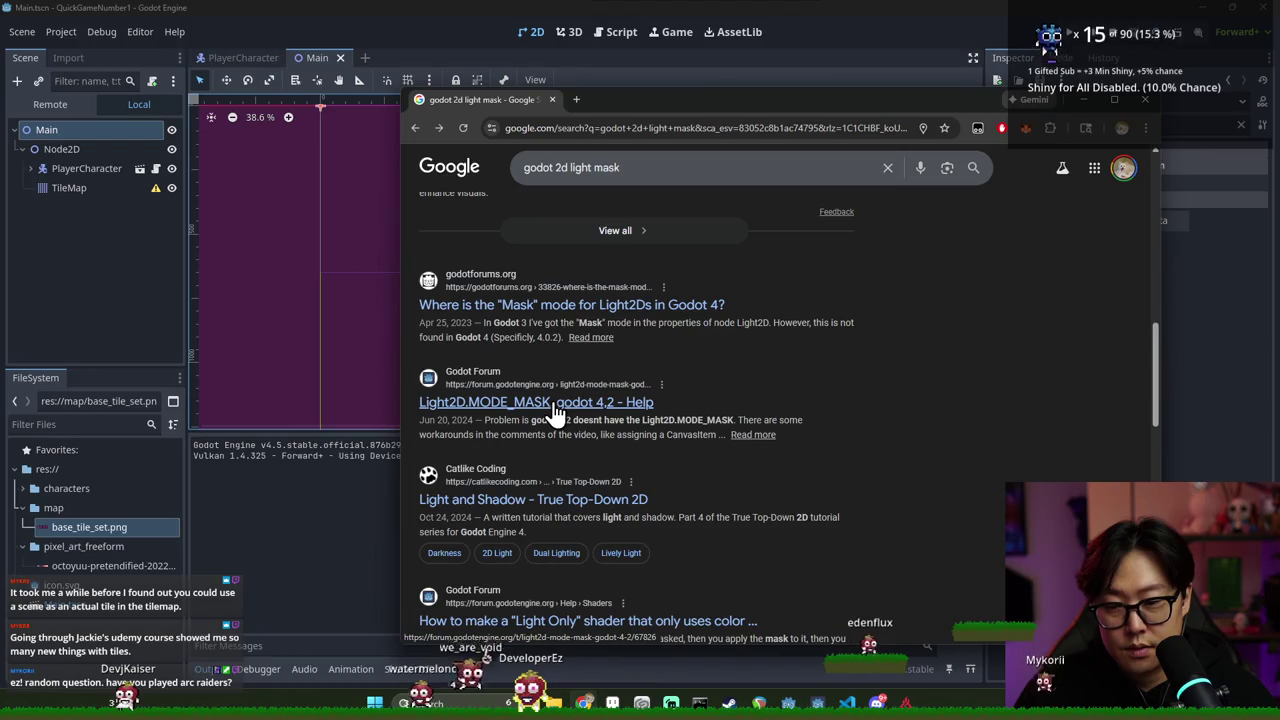
{"action": "left_click", "coordinate": [546, 304]}
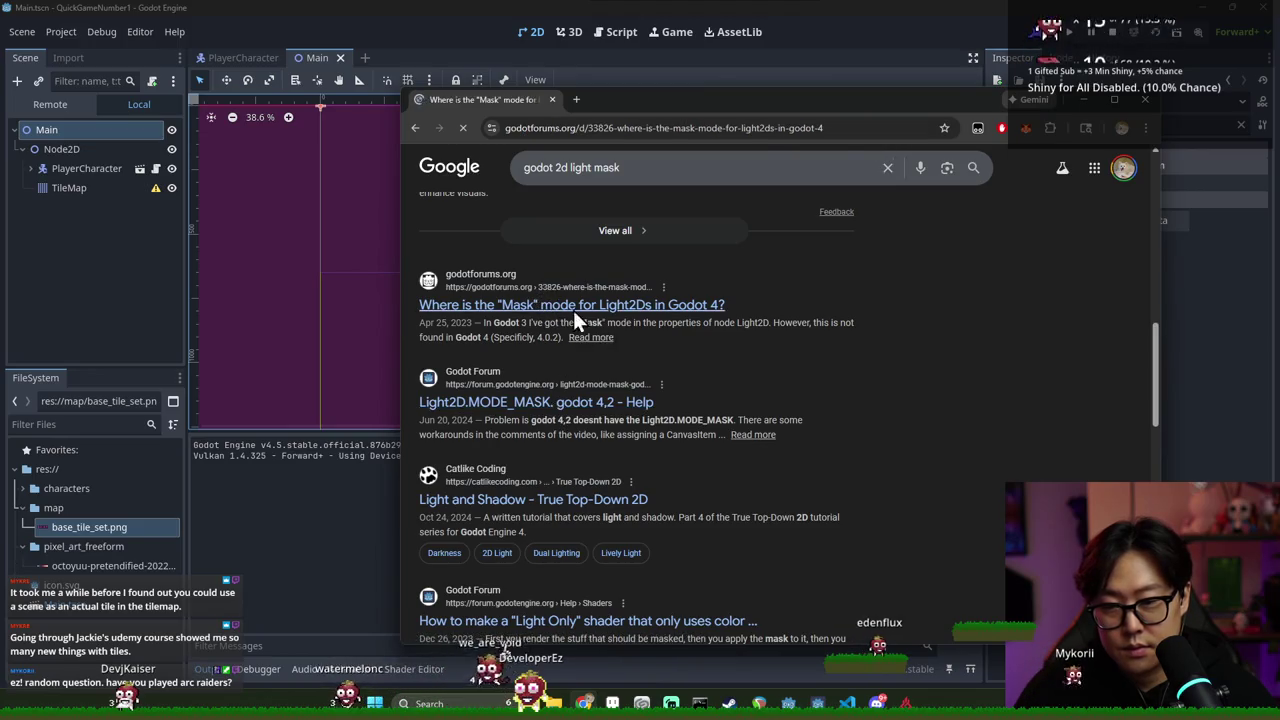
Scroll to the best answer, highlight 'Children' in it, and close Chrome to return to Godot
{"action": "scroll", "coordinate": [550, 318], "scroll_direction": "down", "scroll_amount": 8}
{"action": "scroll", "coordinate": [560, 322], "scroll_direction": "down", "scroll_amount": 10}
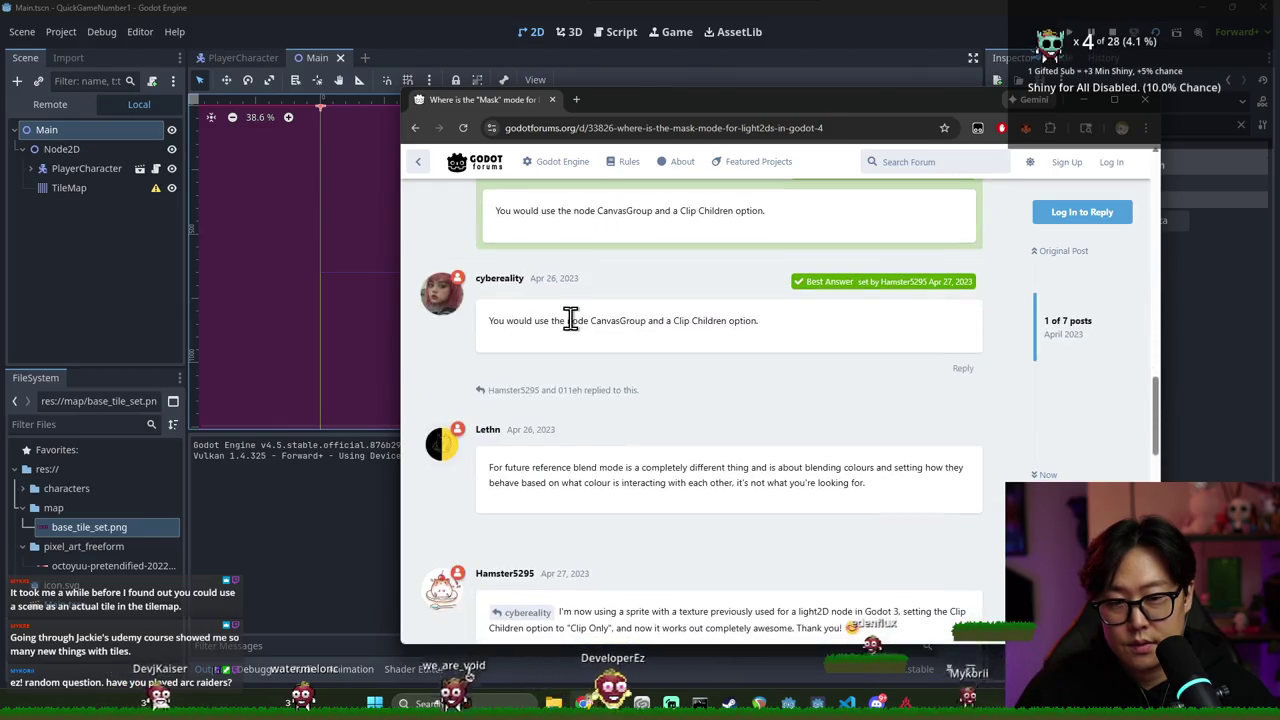
{"action": "triple_click", "coordinate": [627, 321]}
{"action": "double_click", "coordinate": [715, 325]}
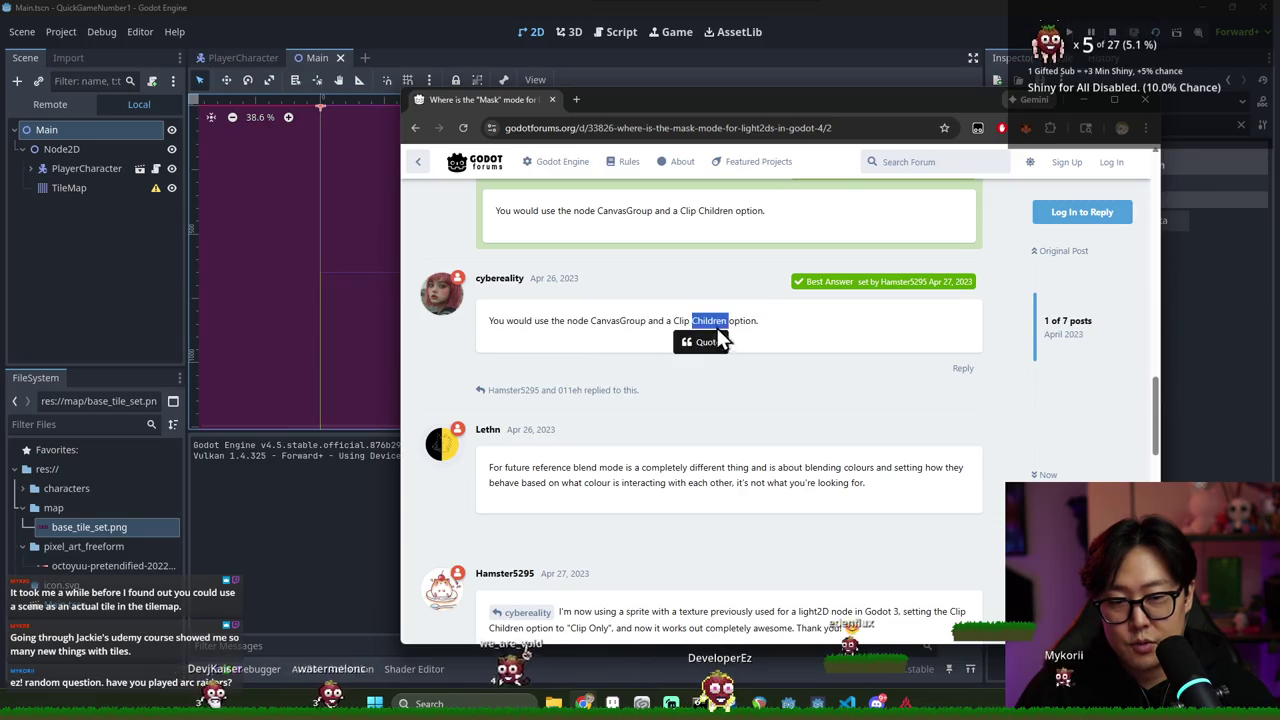
{"action": "left_click", "coordinate": [632, 316]}
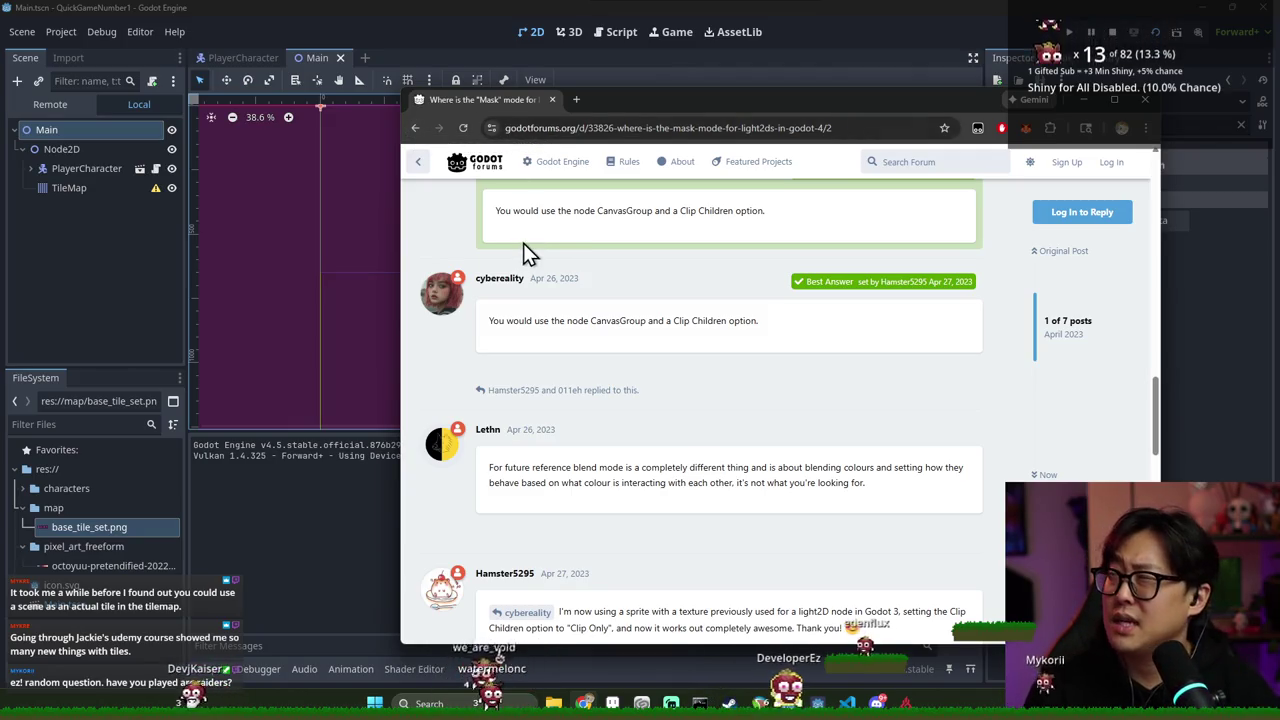
{"action": "left_click", "coordinate": [1147, 110]}
{"action": "scroll", "coordinate": [591, 258], "scroll_direction": "up", "scroll_amount": 5}
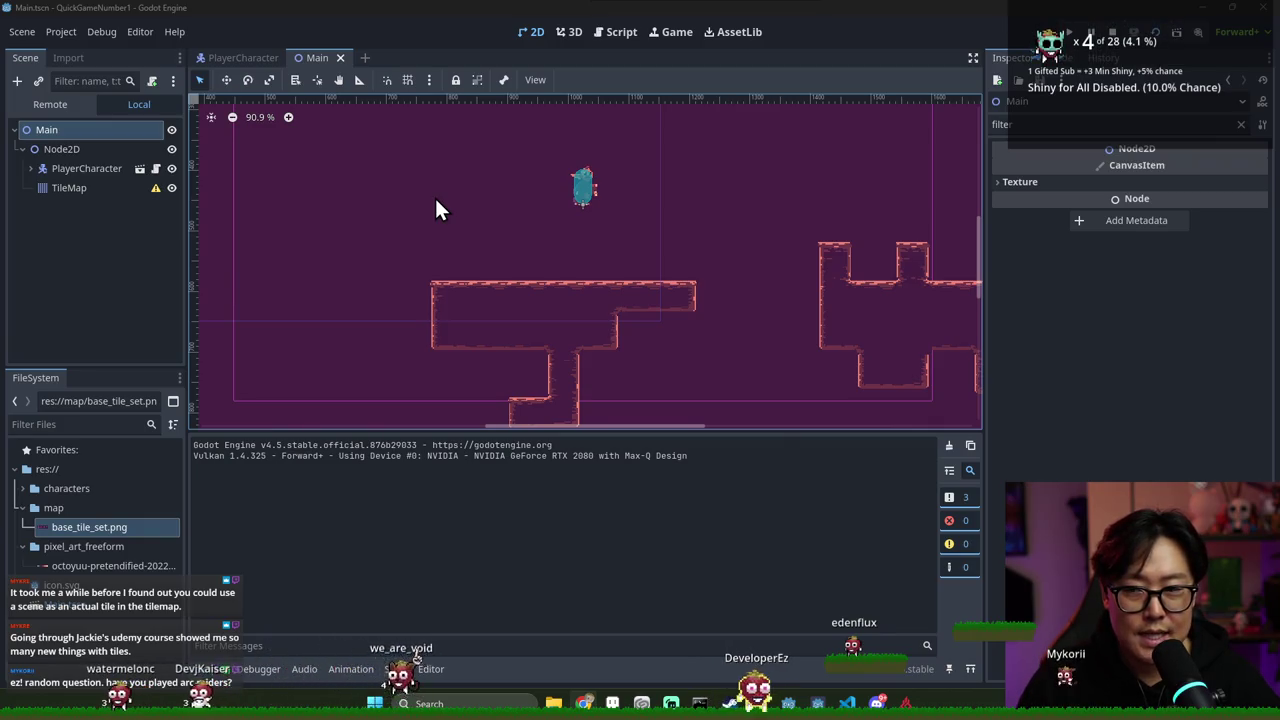
Add a CanvasLayer under Main and move it above Node2D
{"action": "left_click", "coordinate": [31, 168]}
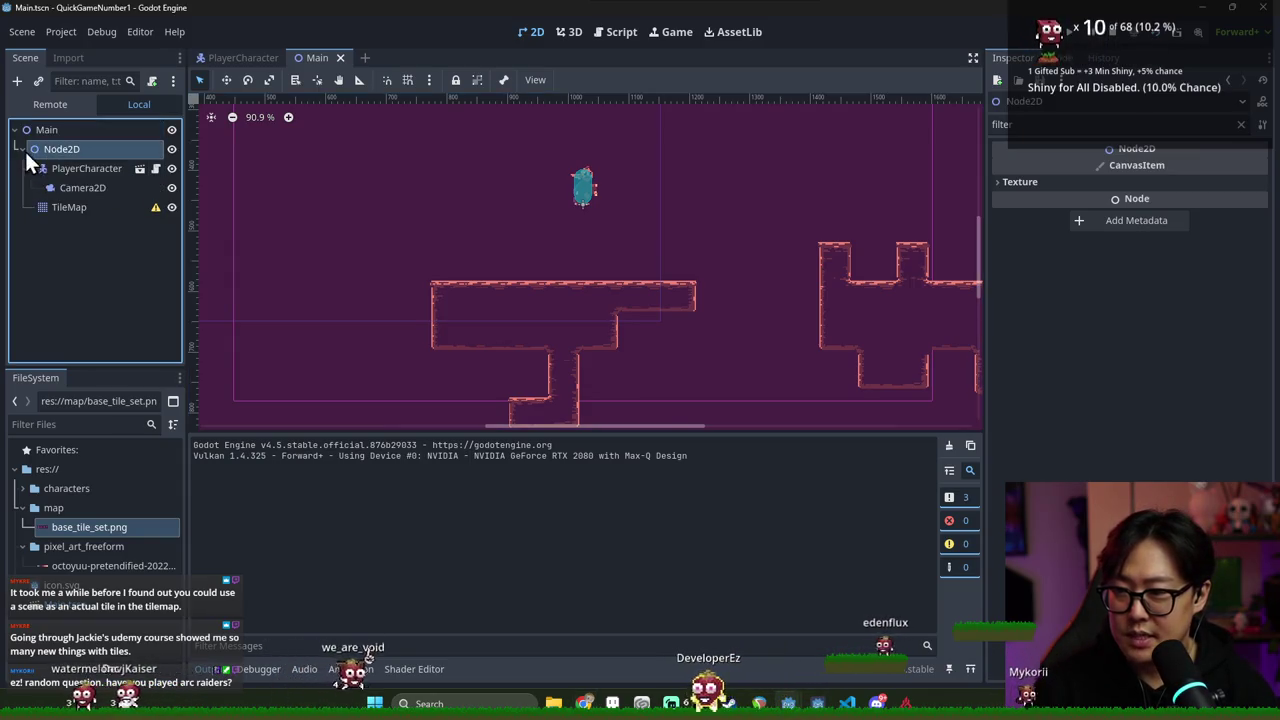
{"action": "left_click", "coordinate": [22, 149]}
{"action": "right_click", "coordinate": [51, 131]}
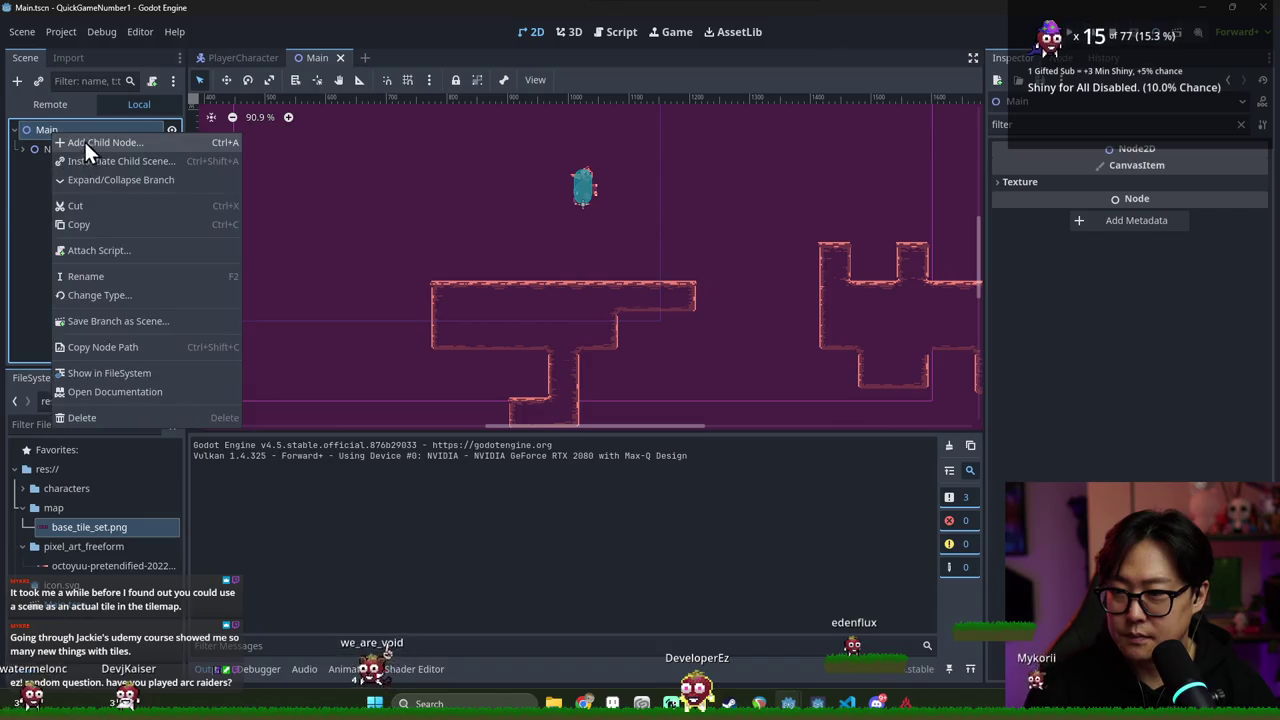
{"action": "left_click", "coordinate": [84, 139]}
{"action": "type", "text": "canva"}
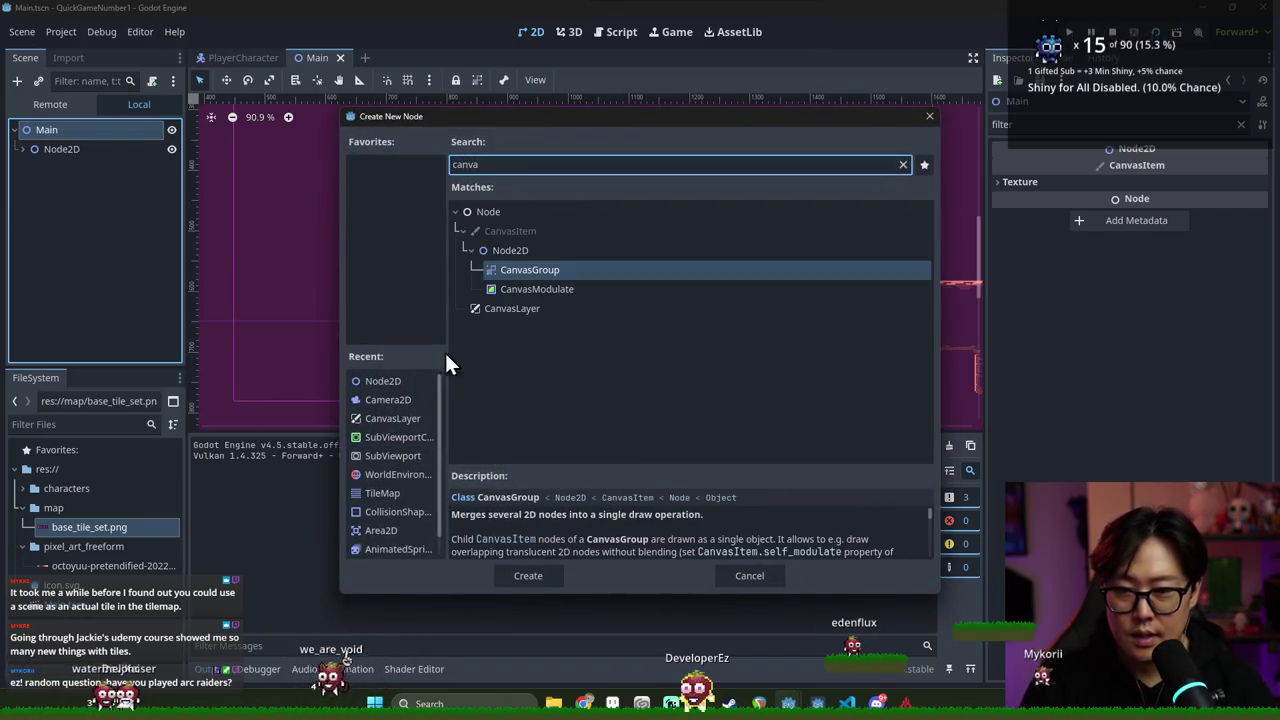
{"action": "double_click", "coordinate": [524, 307]}
{"action": "left_click_drag", "start_coordinate": [102, 164], "coordinate": [80, 142]}
Rename the CanvasLayer to DarknessLayer
{"action": "left_click", "coordinate": [86, 153]}
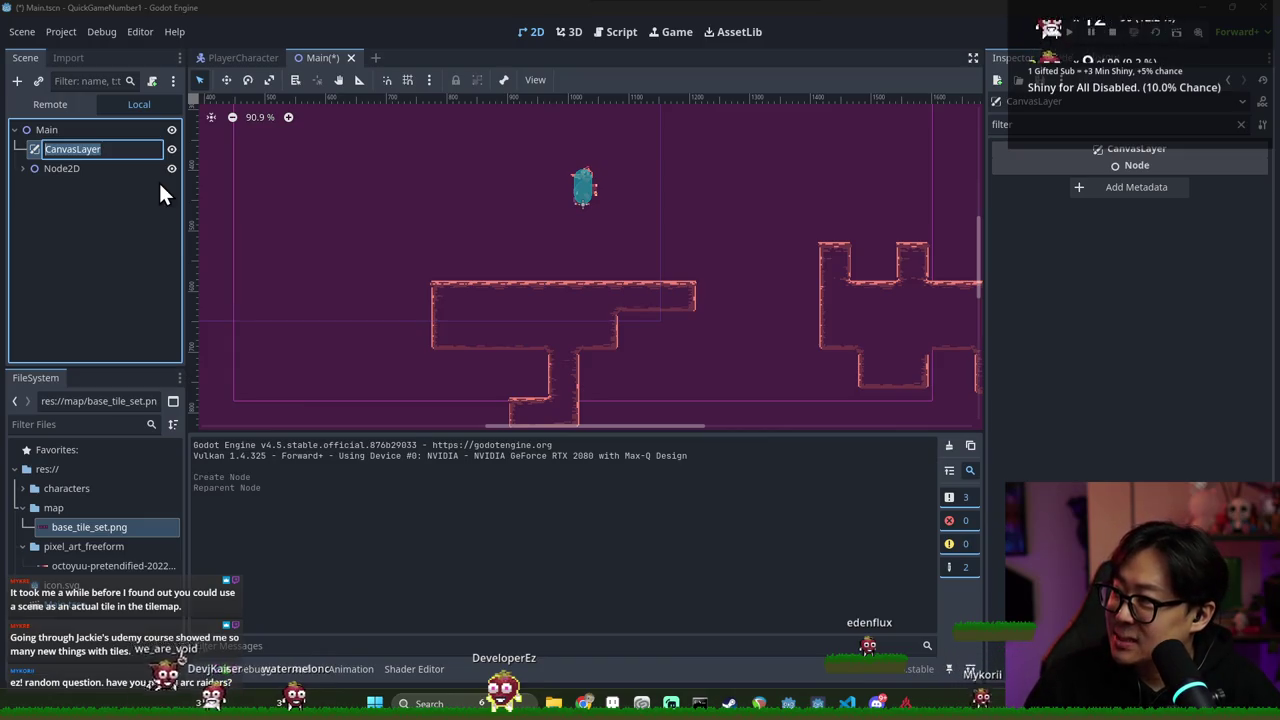
{"action": "key", "text": "BackSpace"}
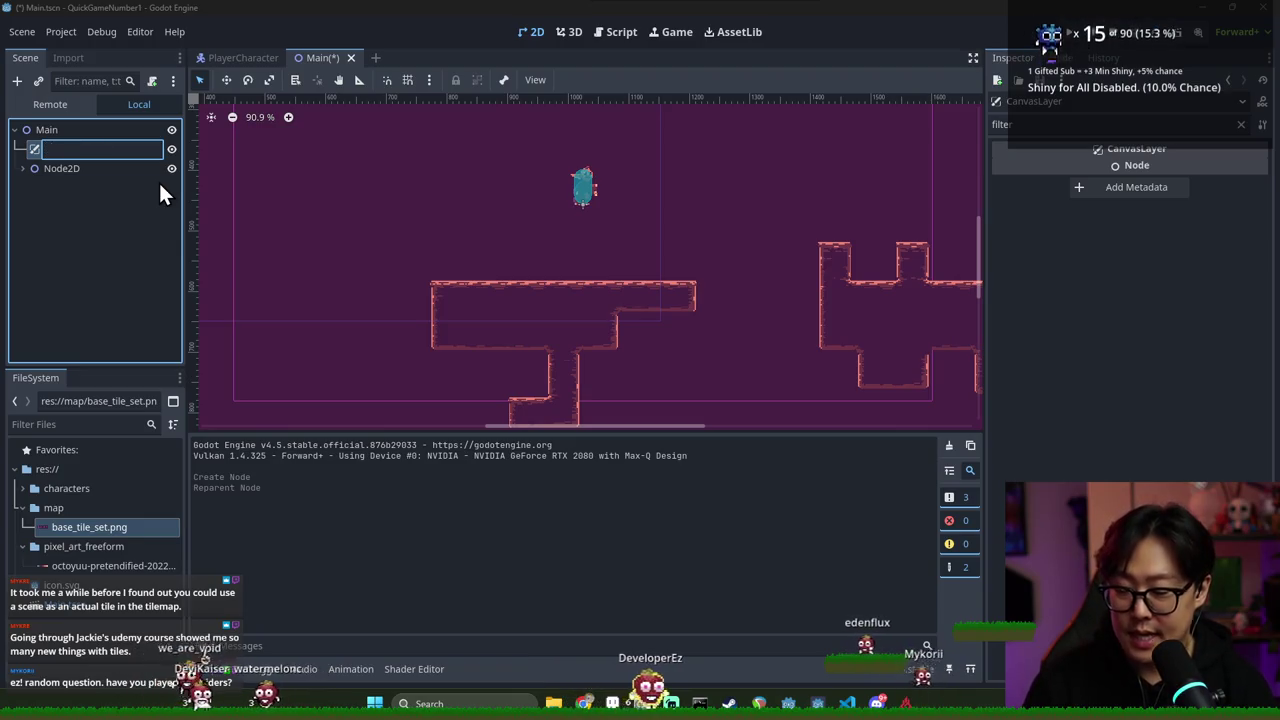
{"action": "type", "text": "DarknessLayer"}
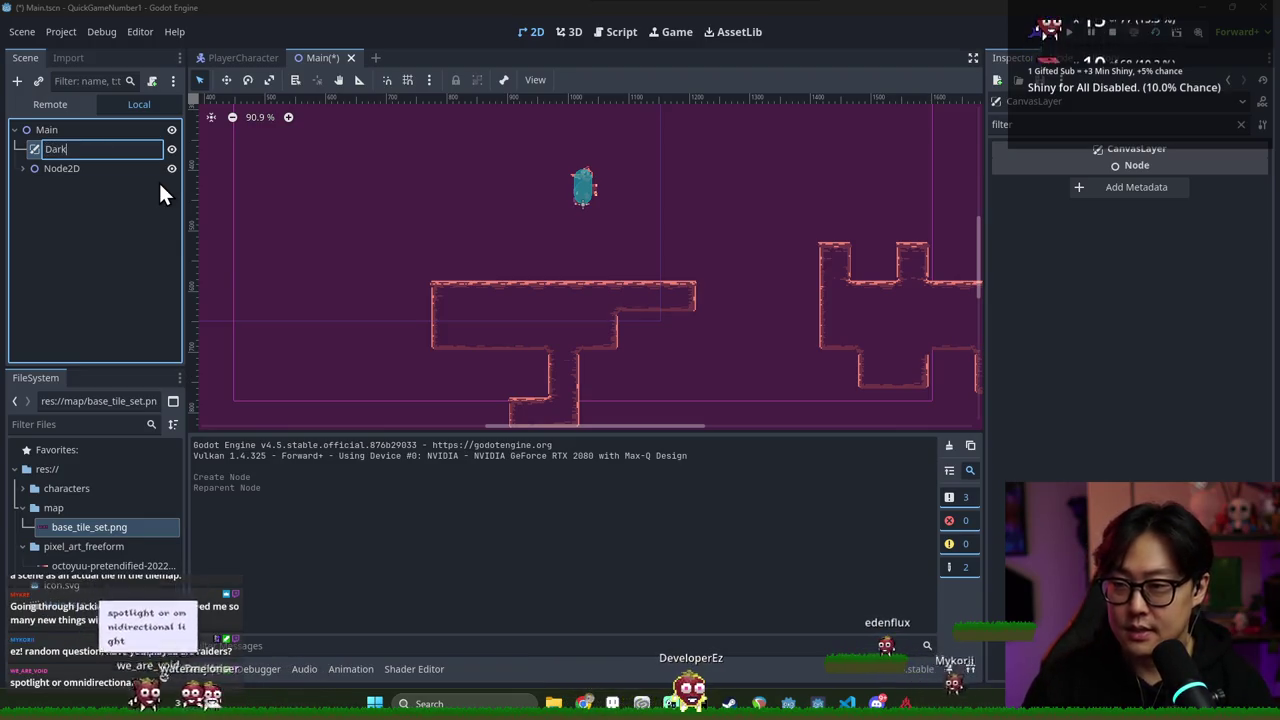
{"action": "key", "text": "Return"}
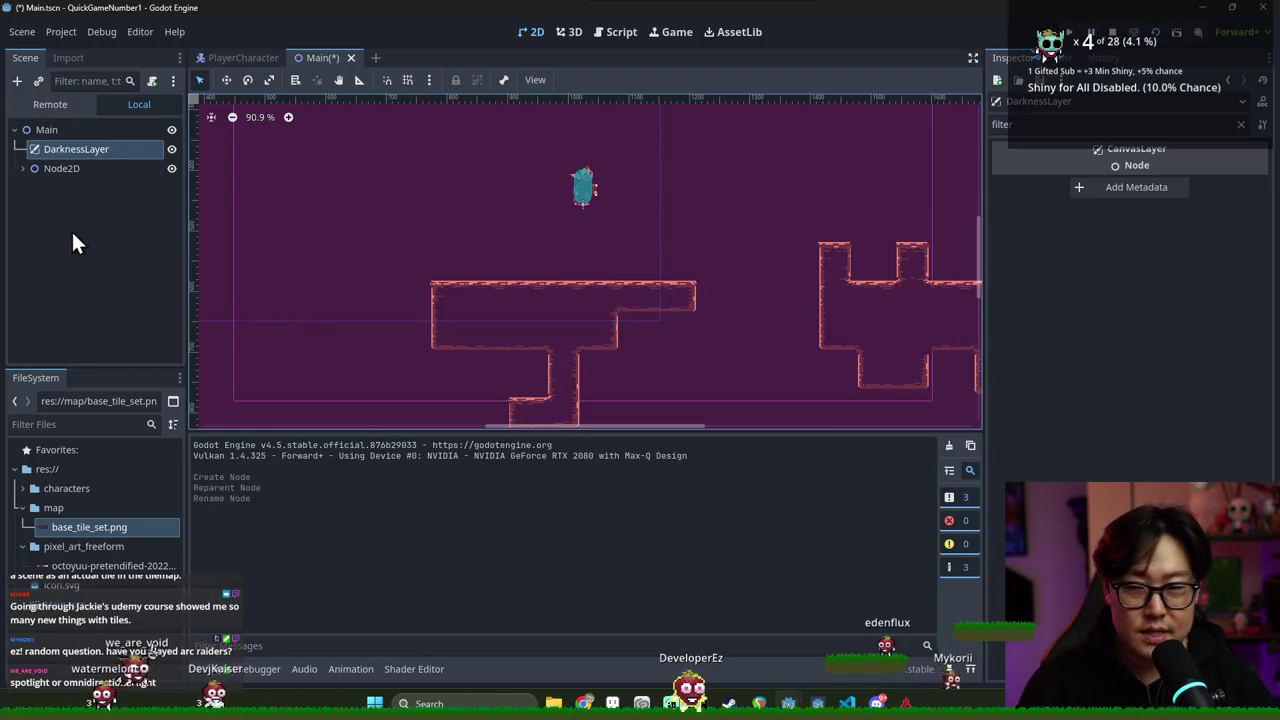
Begin adding a child node under DarknessLayer
{"action": "right_click", "coordinate": [57, 152]}
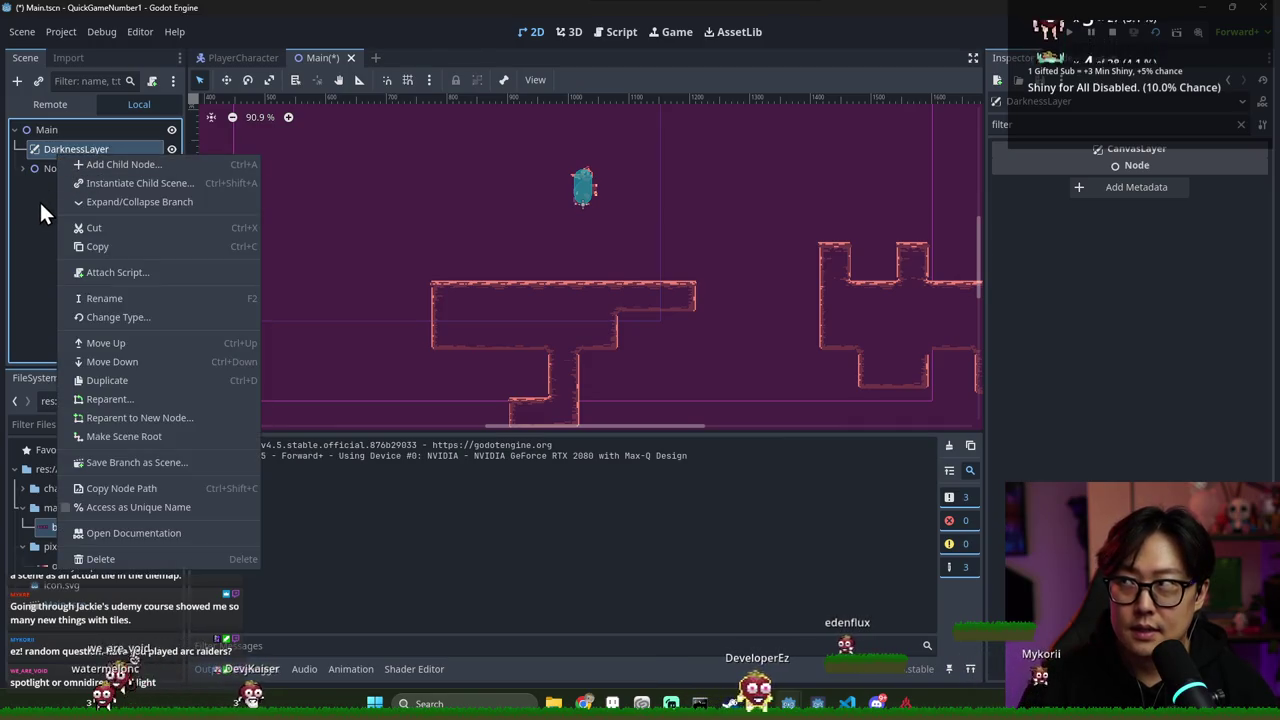
{"action": "left_click", "coordinate": [40, 202]}
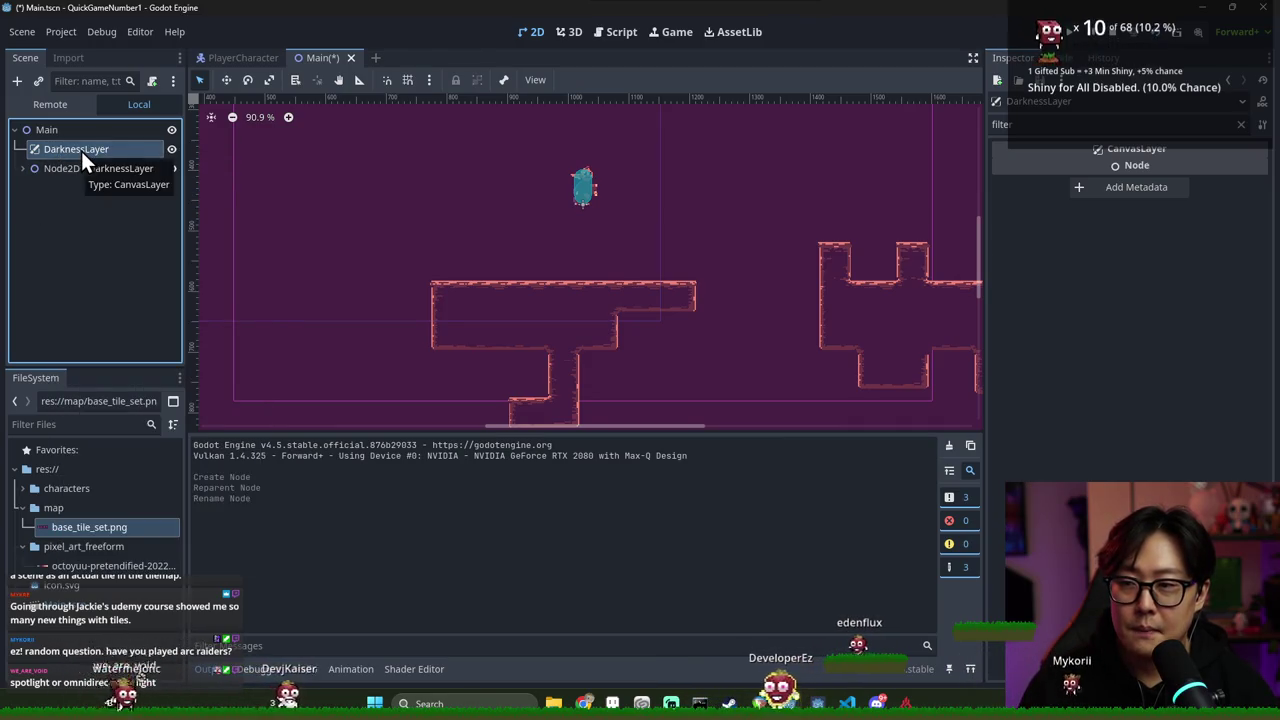
{"action": "right_click", "coordinate": [80, 148]}
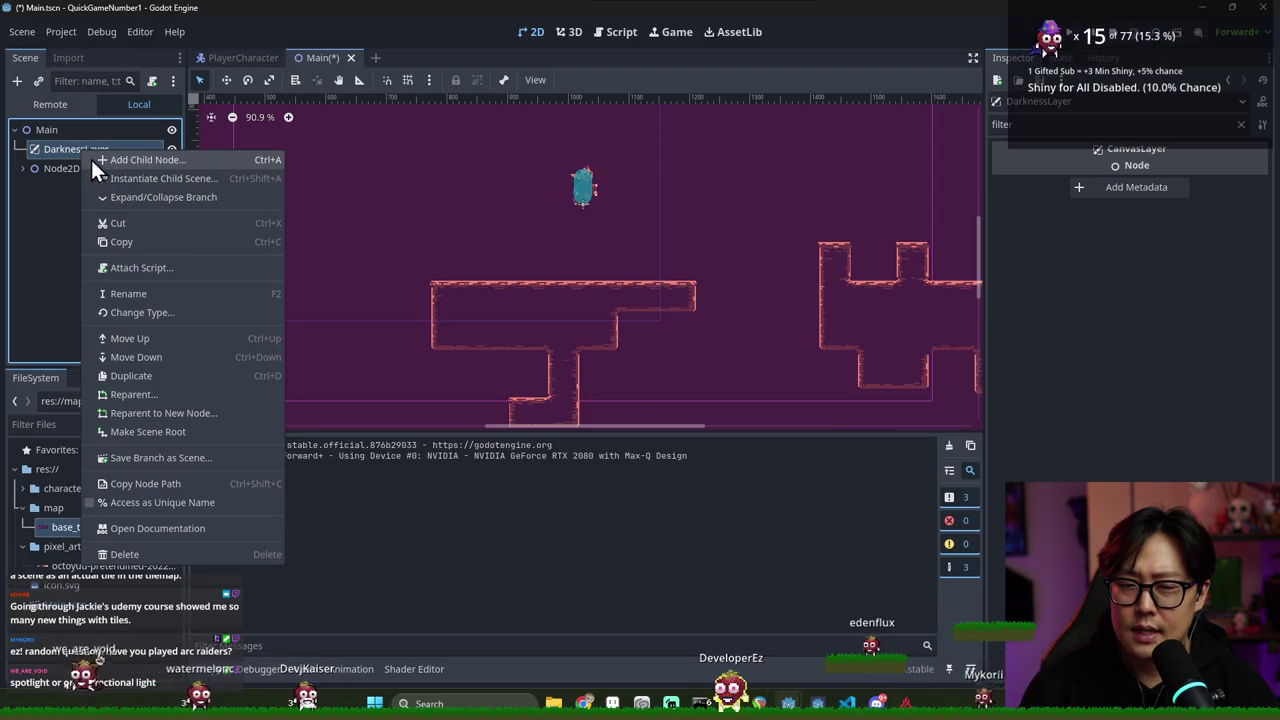
{"action": "left_click", "coordinate": [53, 156]}
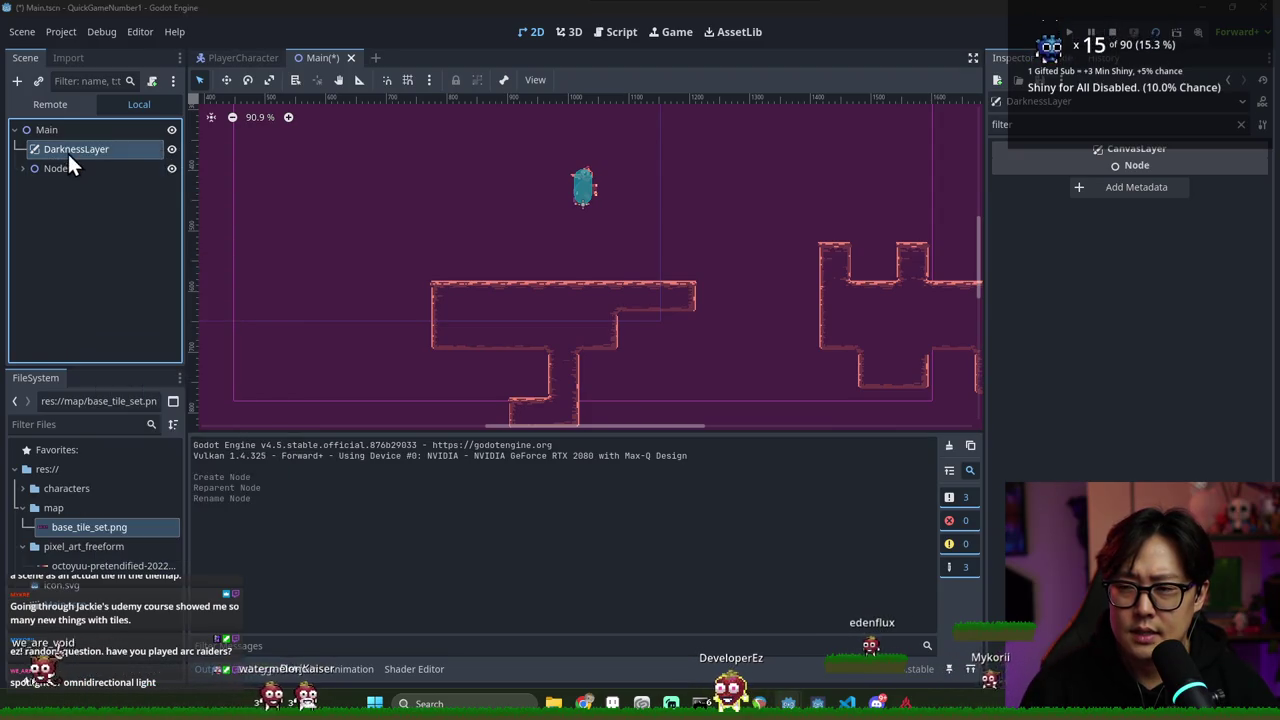
{"action": "left_click", "coordinate": [68, 153]}
{"action": "key", "text": "Escape"}
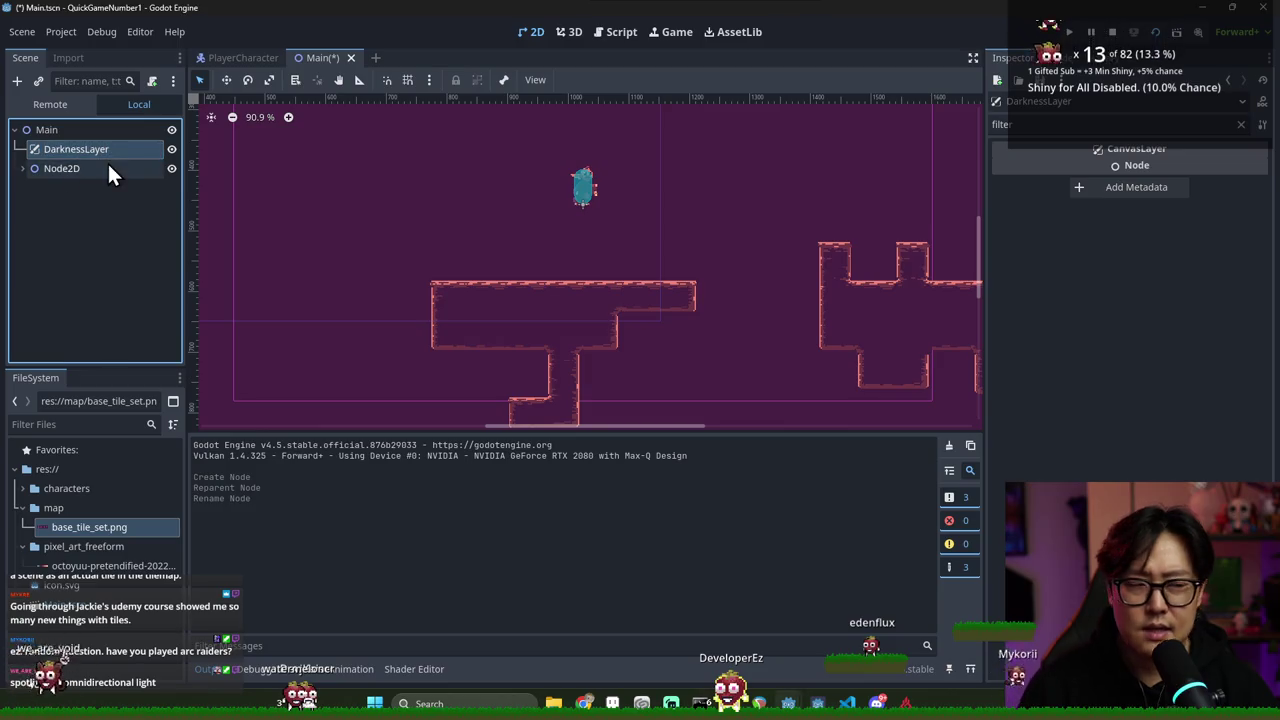
{"action": "right_click", "coordinate": [108, 151]}
{"action": "left_click", "coordinate": [138, 159]}
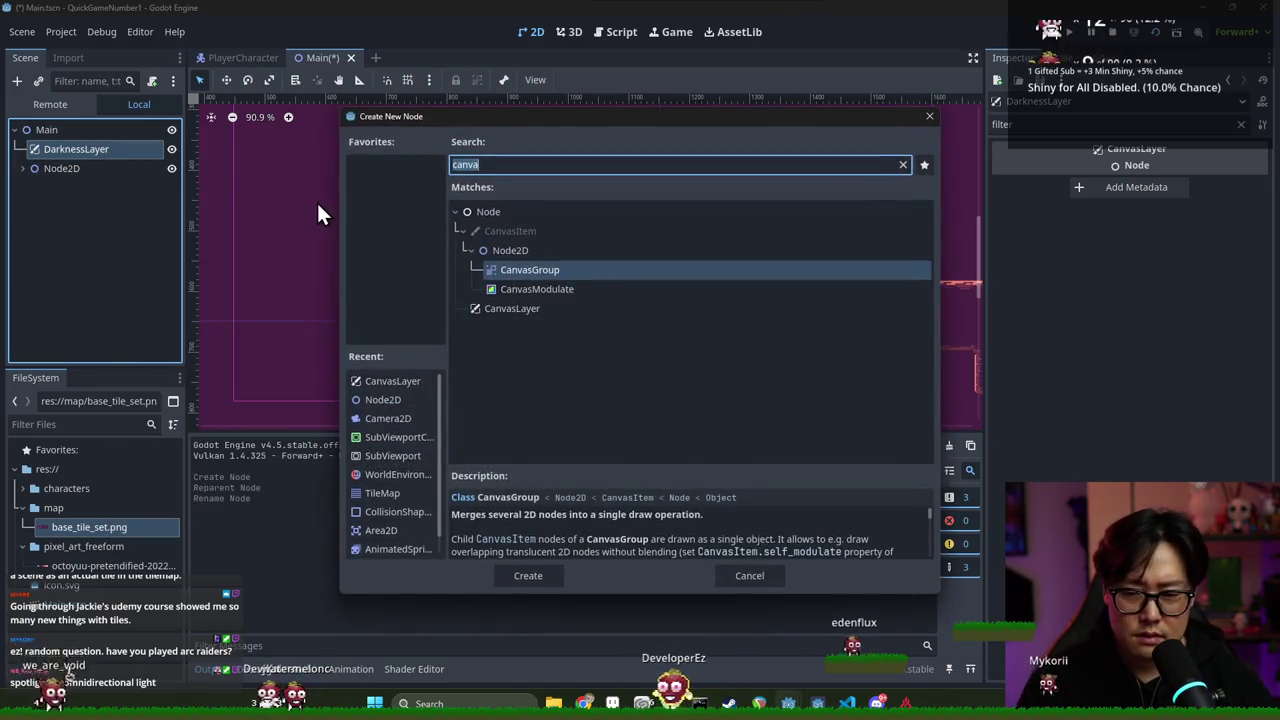
Add a ColorRect under DarknessLayer and set its Color to black
{"action": "type", "text": "color"}
{"action": "left_click", "coordinate": [576, 333]}
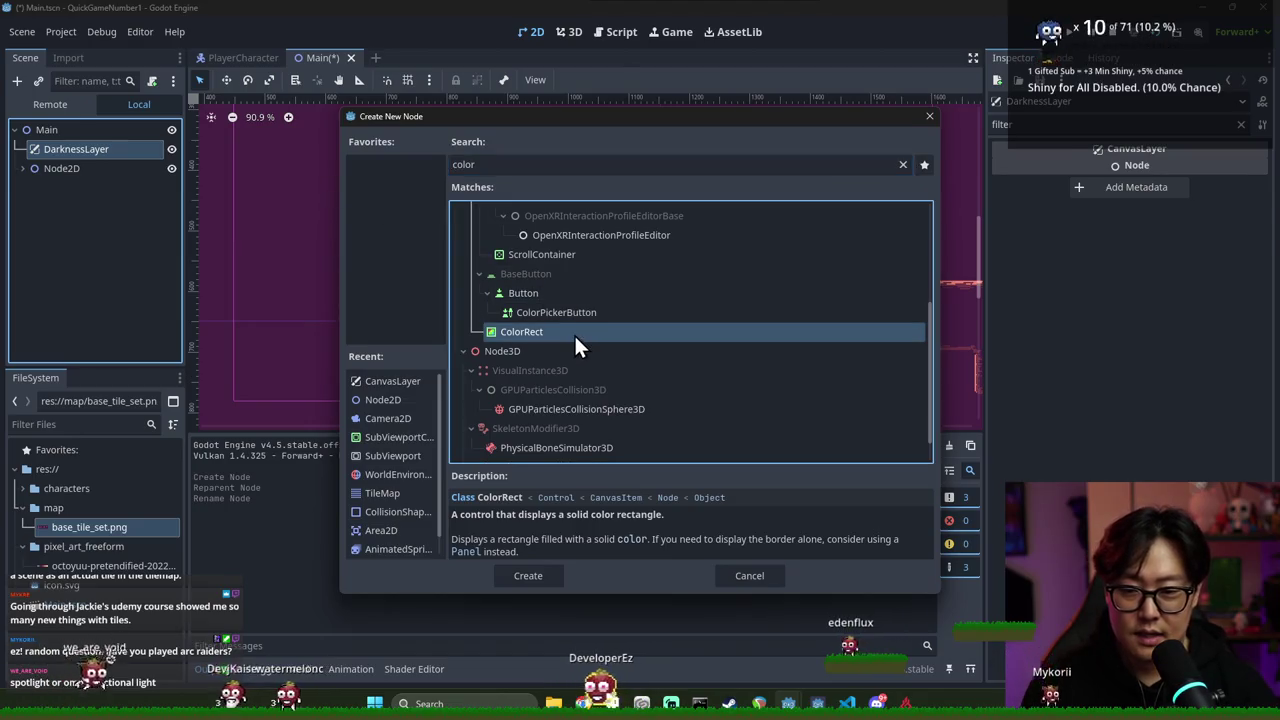
{"action": "double_click", "coordinate": [574, 333]}
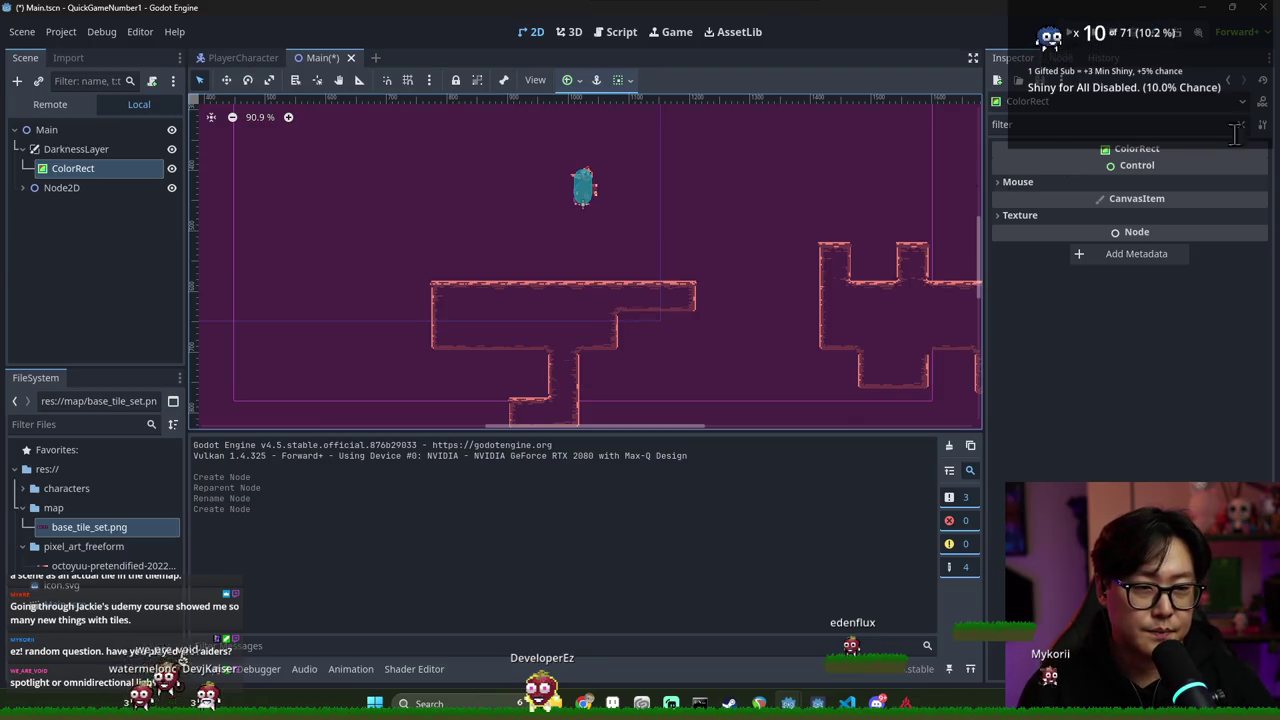
{"action": "left_click", "coordinate": [1160, 170]}
{"action": "left_click", "coordinate": [1100, 435]}
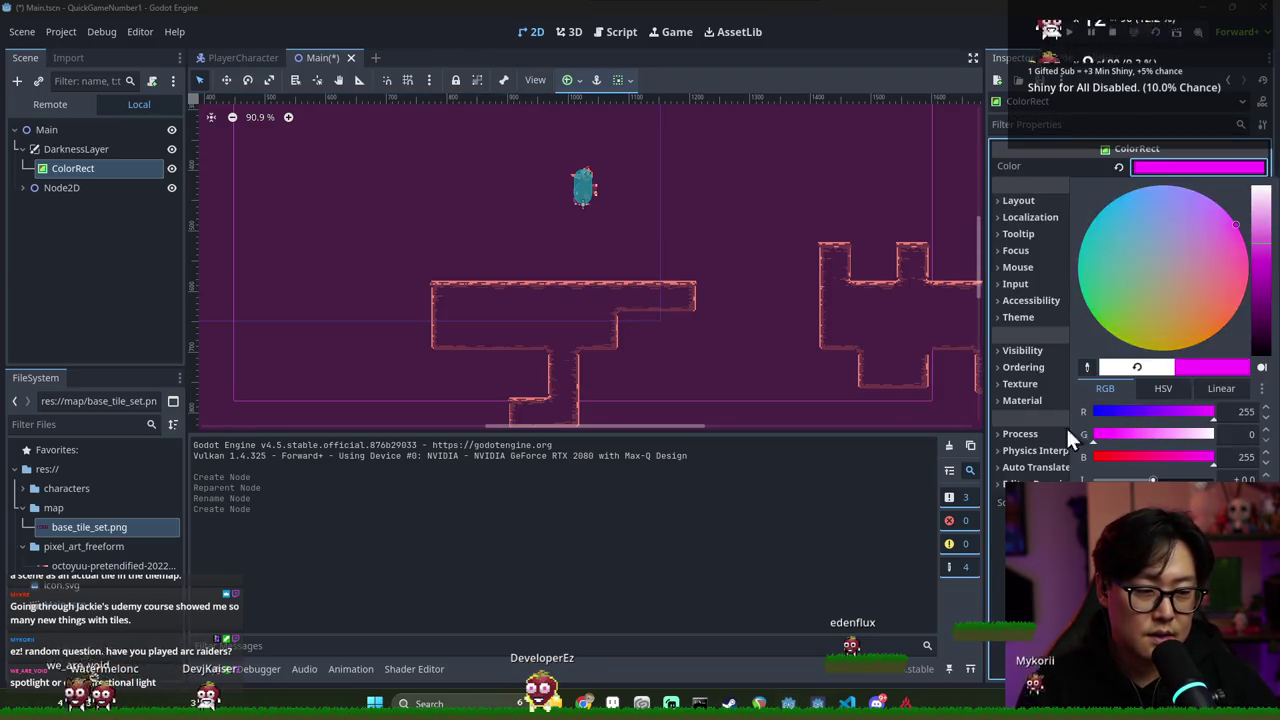
{"action": "left_click_drag", "start_coordinate": [1165, 456], "coordinate": [1060, 461]}
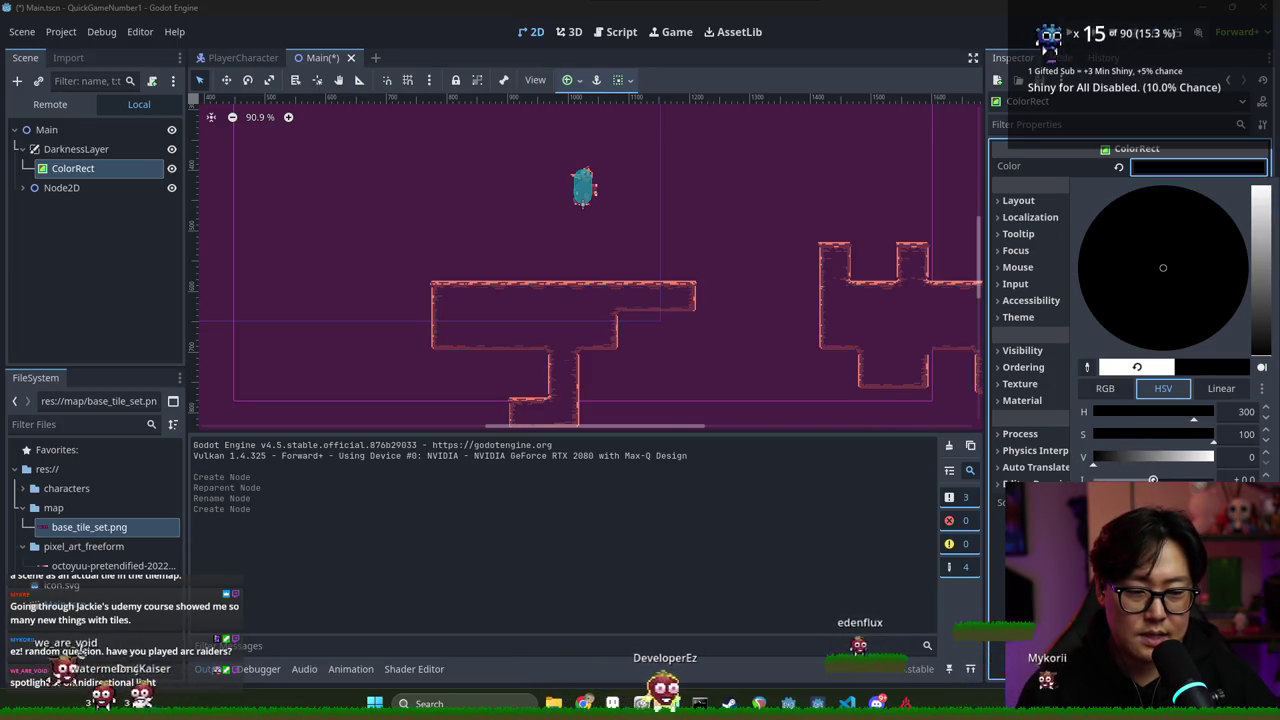
{"action": "left_click", "coordinate": [88, 160]}
Set the ColorRect's Anchors Preset to Full Rect and save the scene
{"action": "left_click", "coordinate": [1018, 200]}
{"action": "left_click", "coordinate": [1185, 363]}
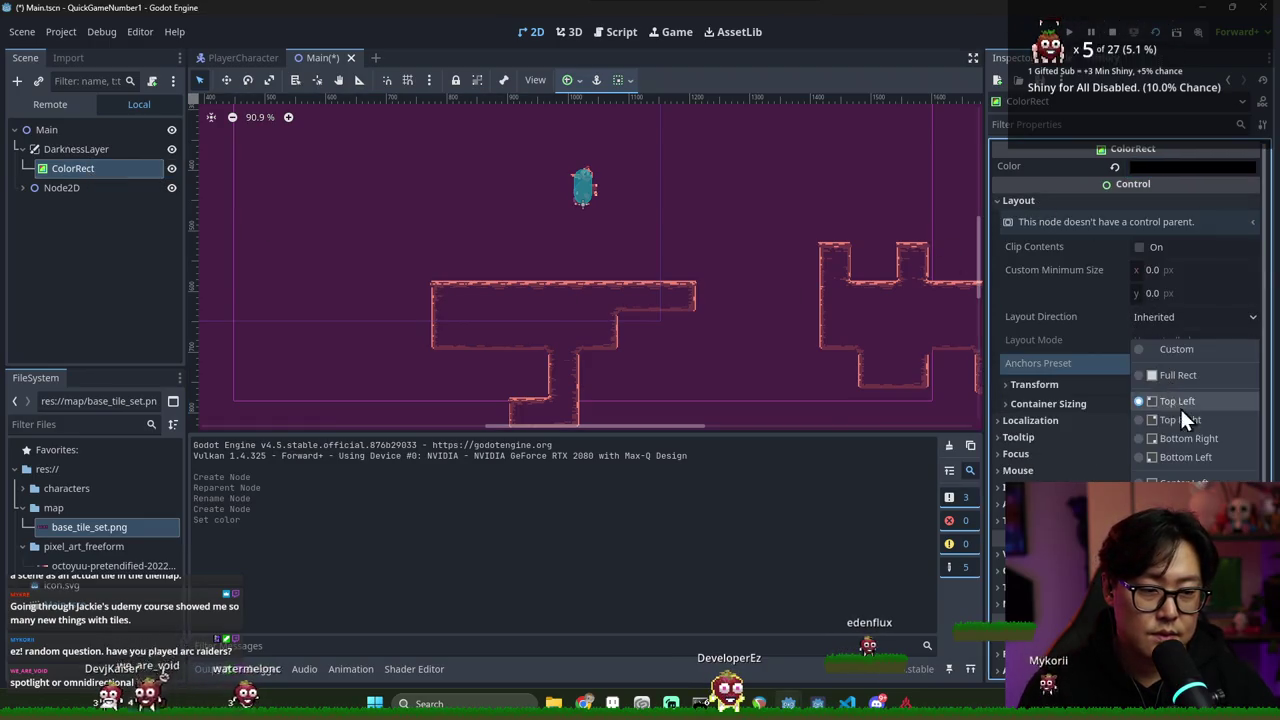
{"action": "left_click", "coordinate": [1173, 376]}
{"action": "scroll", "coordinate": [306, 217], "scroll_direction": "down", "scroll_amount": 5}
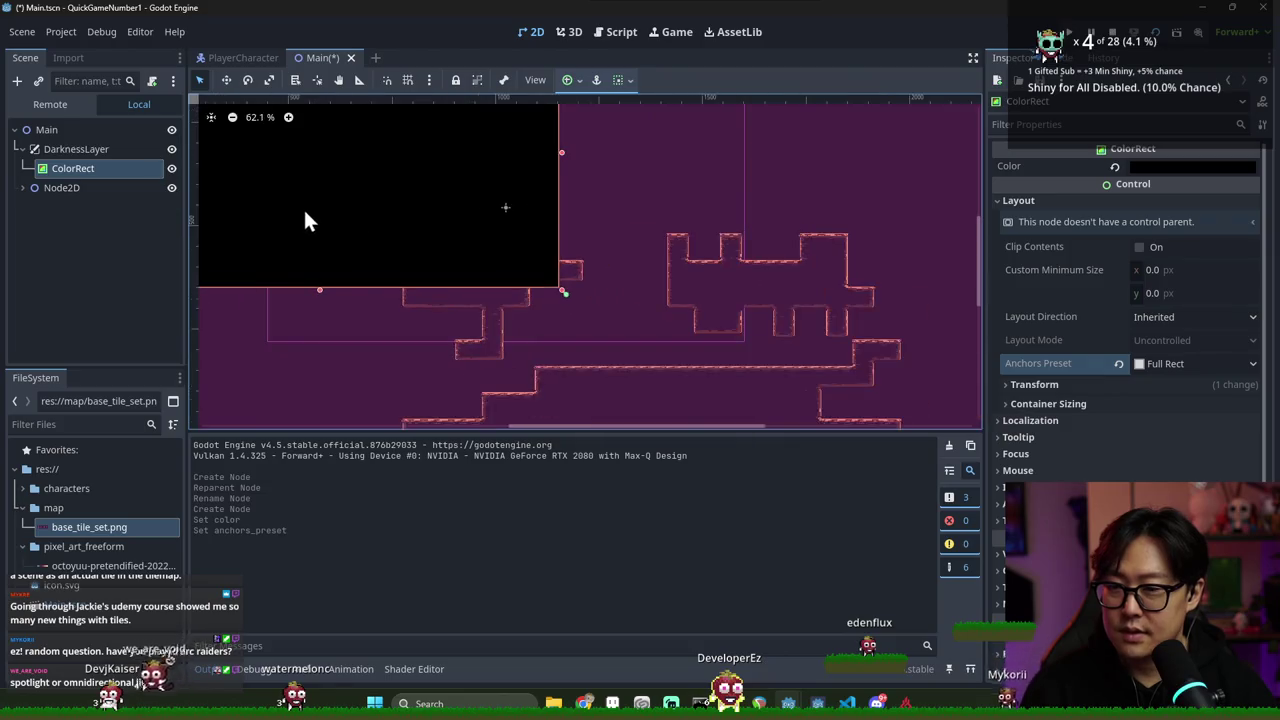
{"action": "key", "text": "ctrl+s"}
{"action": "left_click", "coordinate": [76, 188]}
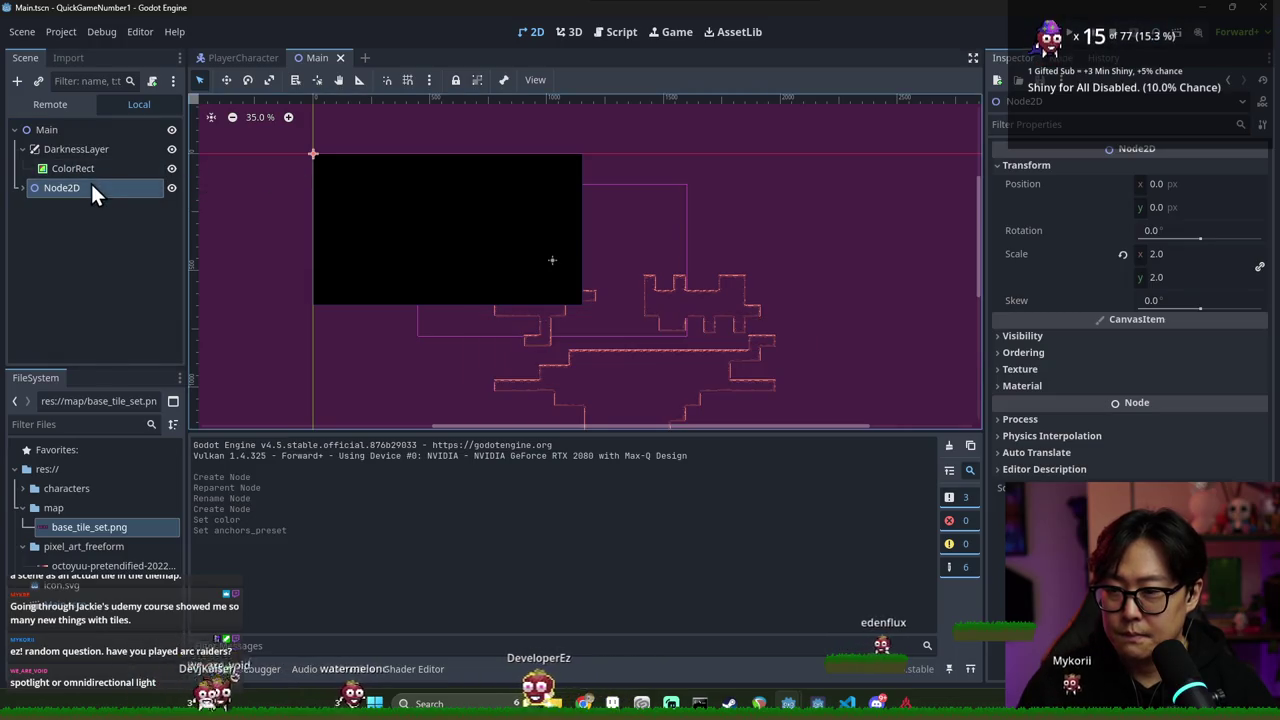
Add a PointLight2D under PlayerCharacter and open, then dismiss, its Texture file picker
{"action": "right_click", "coordinate": [97, 186]}
{"action": "left_click", "coordinate": [24, 186]}
{"action": "left_click", "coordinate": [23, 186]}
{"action": "right_click", "coordinate": [66, 208]}
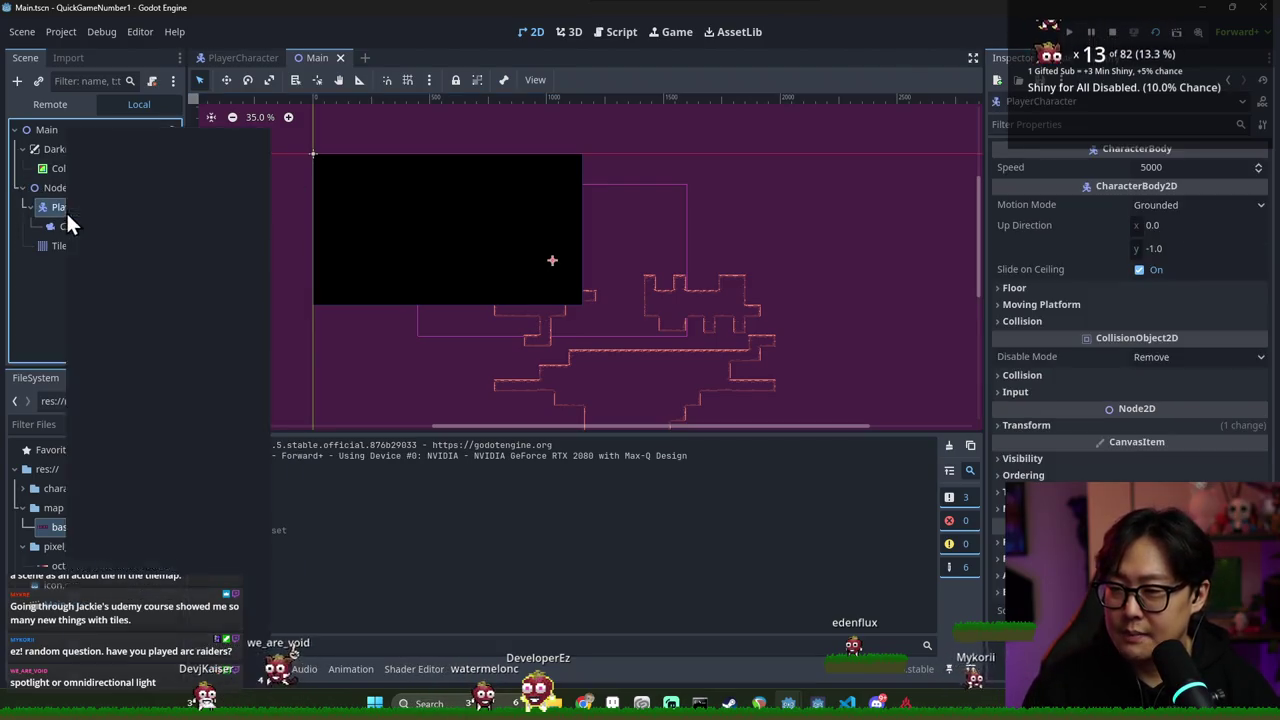
{"action": "left_click", "coordinate": [125, 163]}
{"action": "type", "text": "point"}
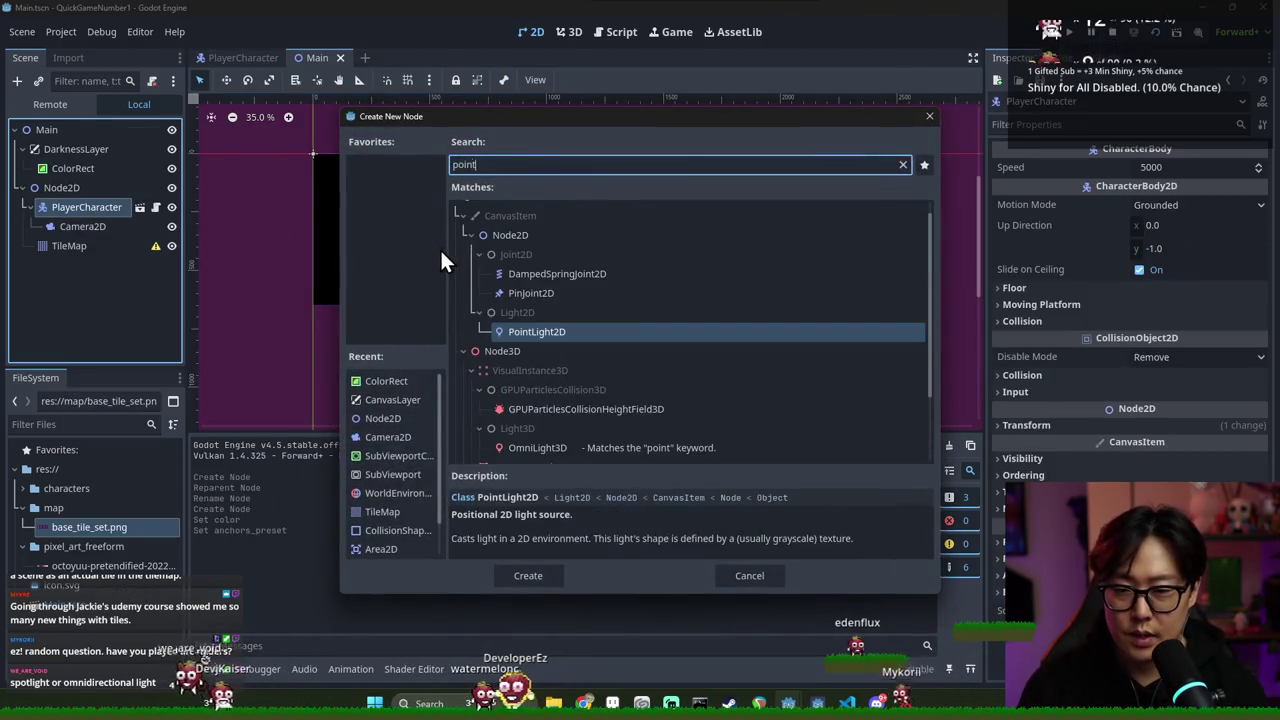
{"action": "double_click", "coordinate": [569, 331]}
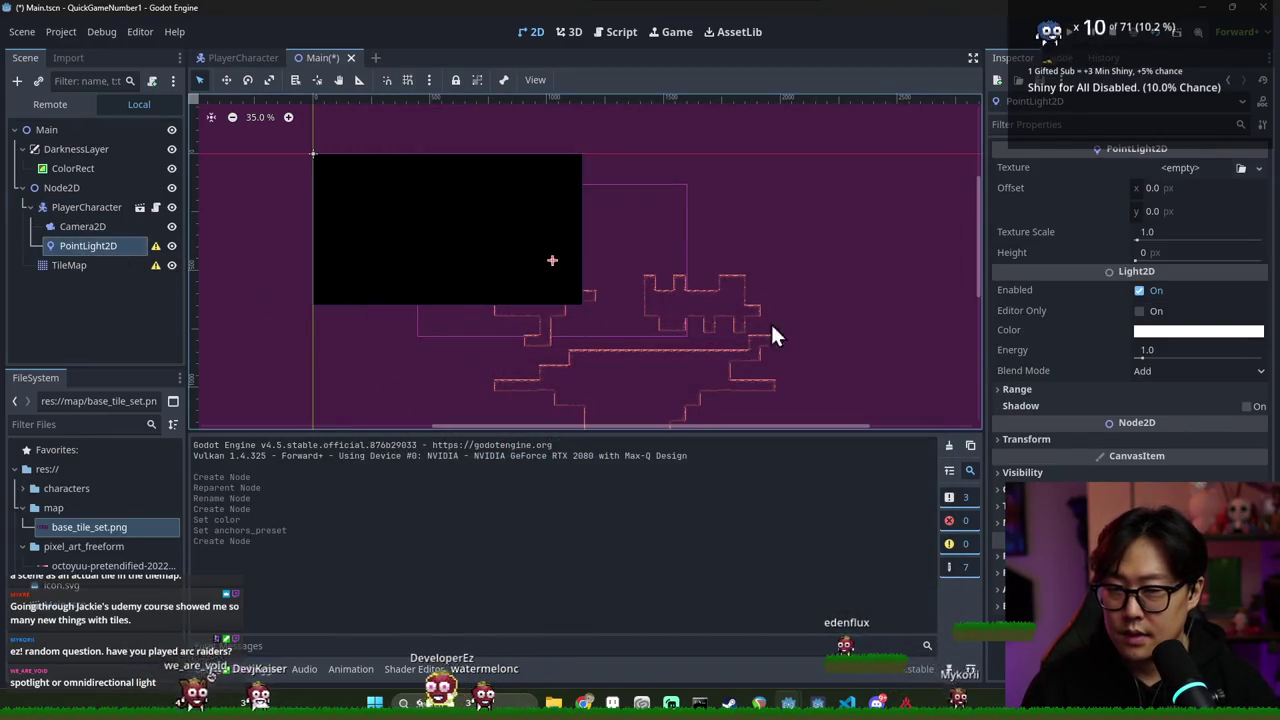
{"action": "left_click", "coordinate": [1241, 168]}
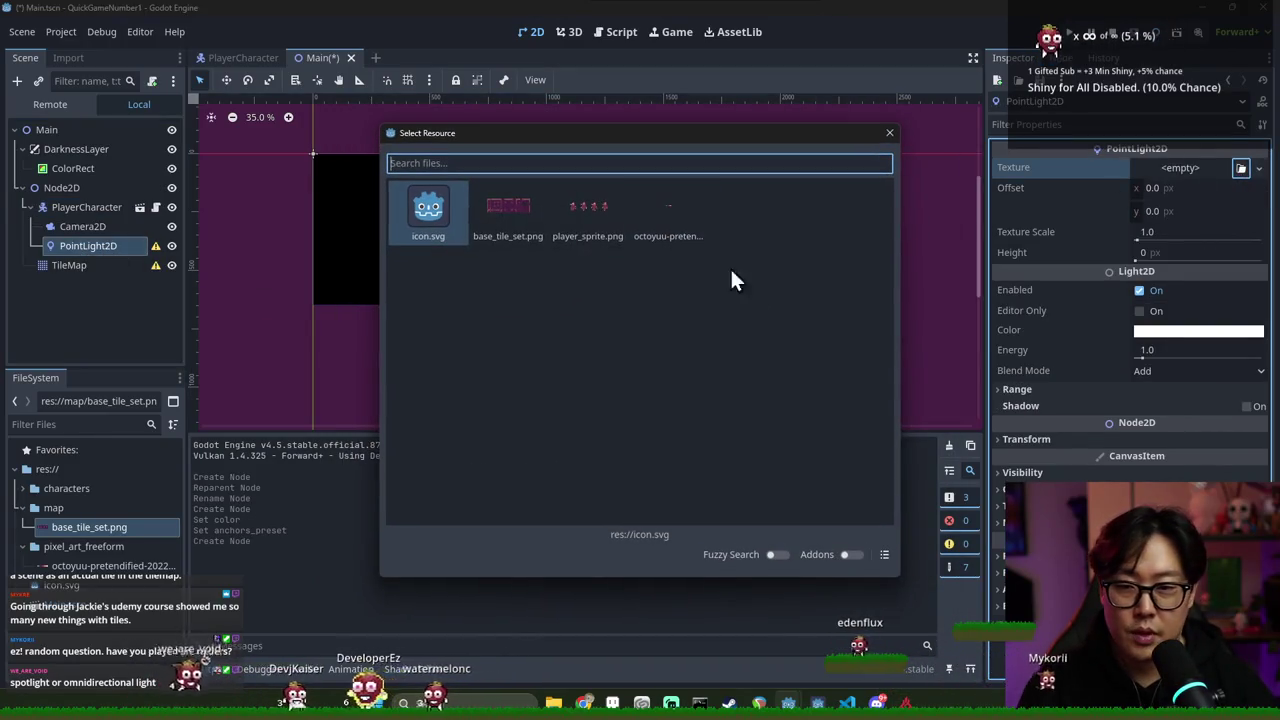
{"action": "key", "text": "Escape"}
{"action": "key", "text": "alt+Tab"}
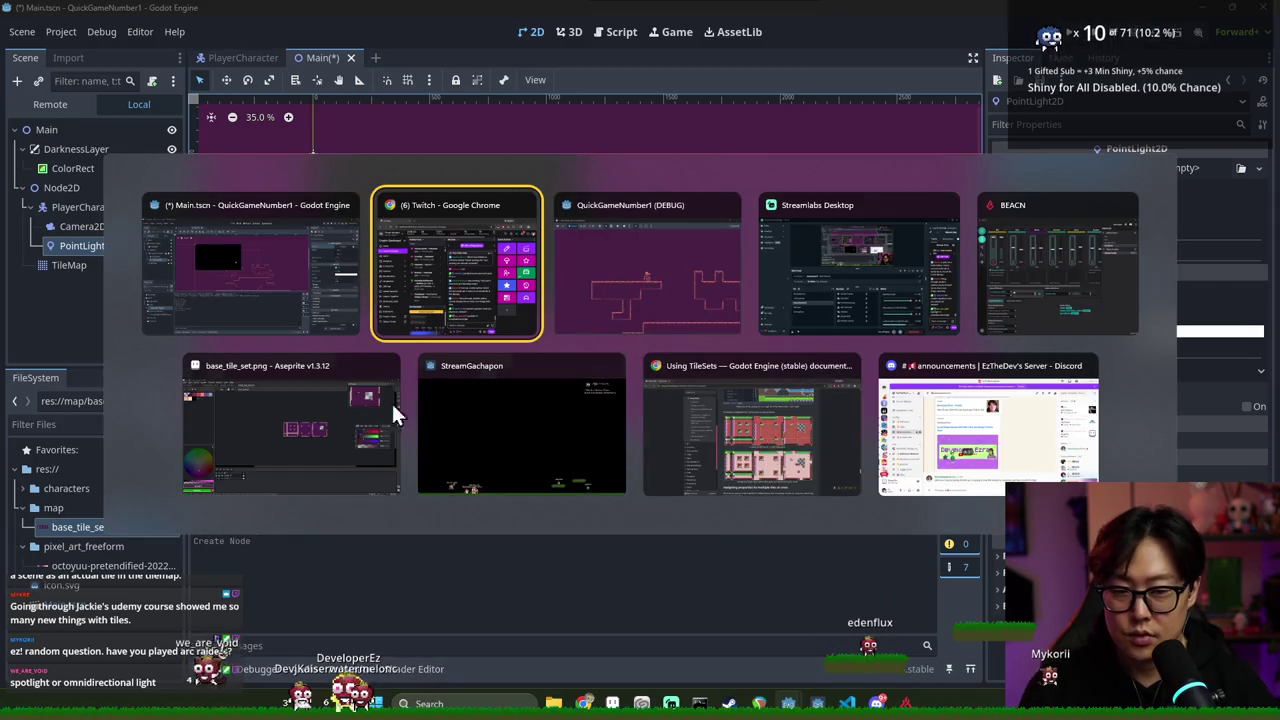
Create a new 256×256 sprite in Aseprite with white as the drawing colour
{"action": "left_click", "coordinate": [390, 415]}
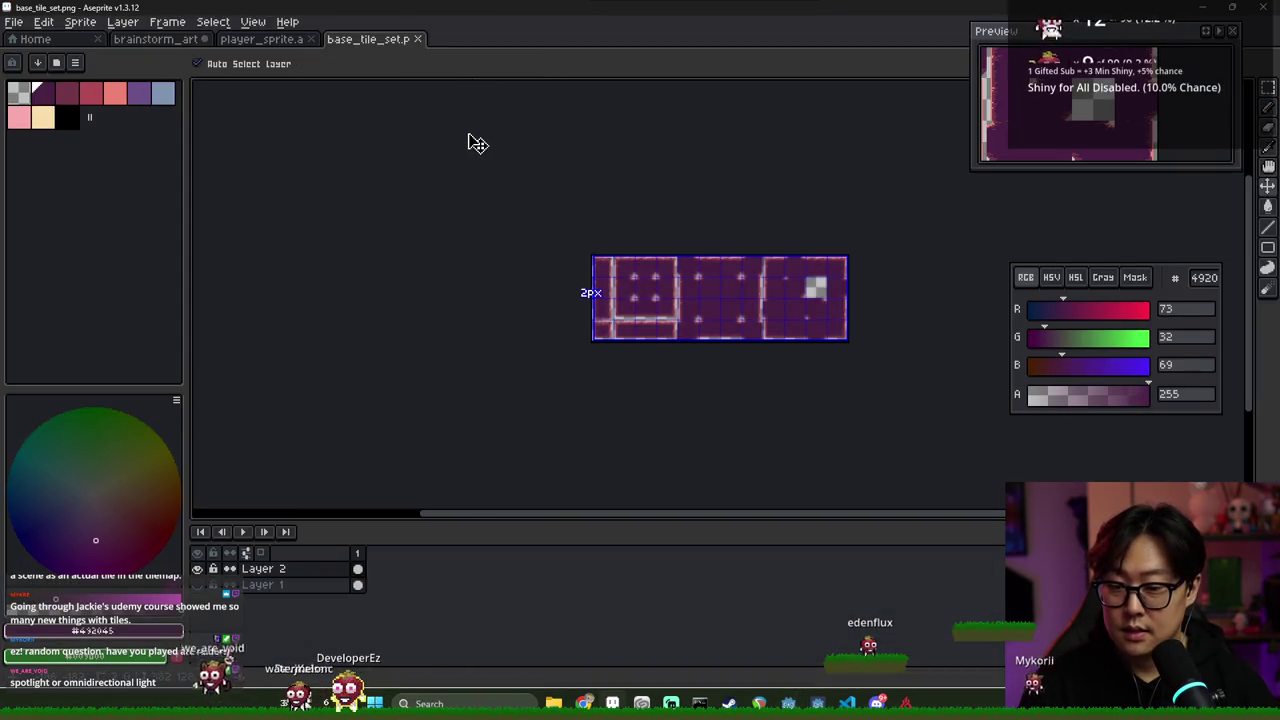
{"action": "key", "text": "ctrl+n"}
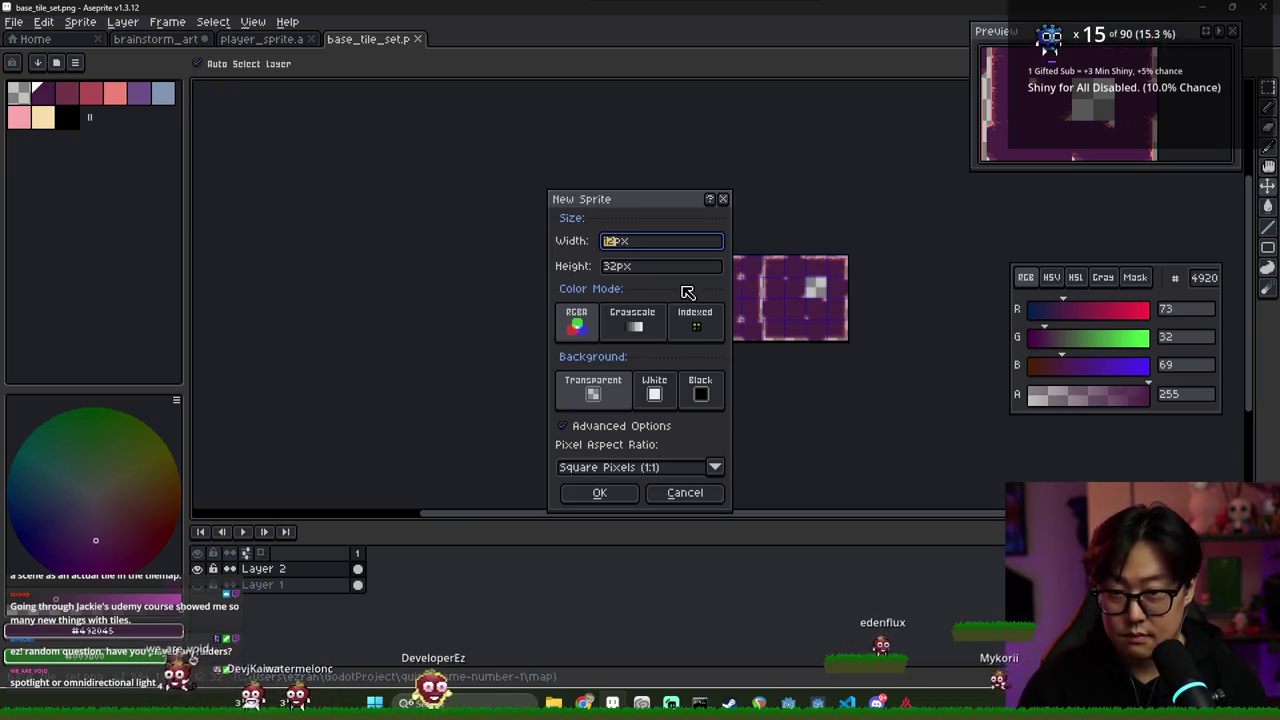
{"action": "key", "text": "Tab"}
{"action": "type", "text": "256"}
{"action": "key", "text": "Return"}
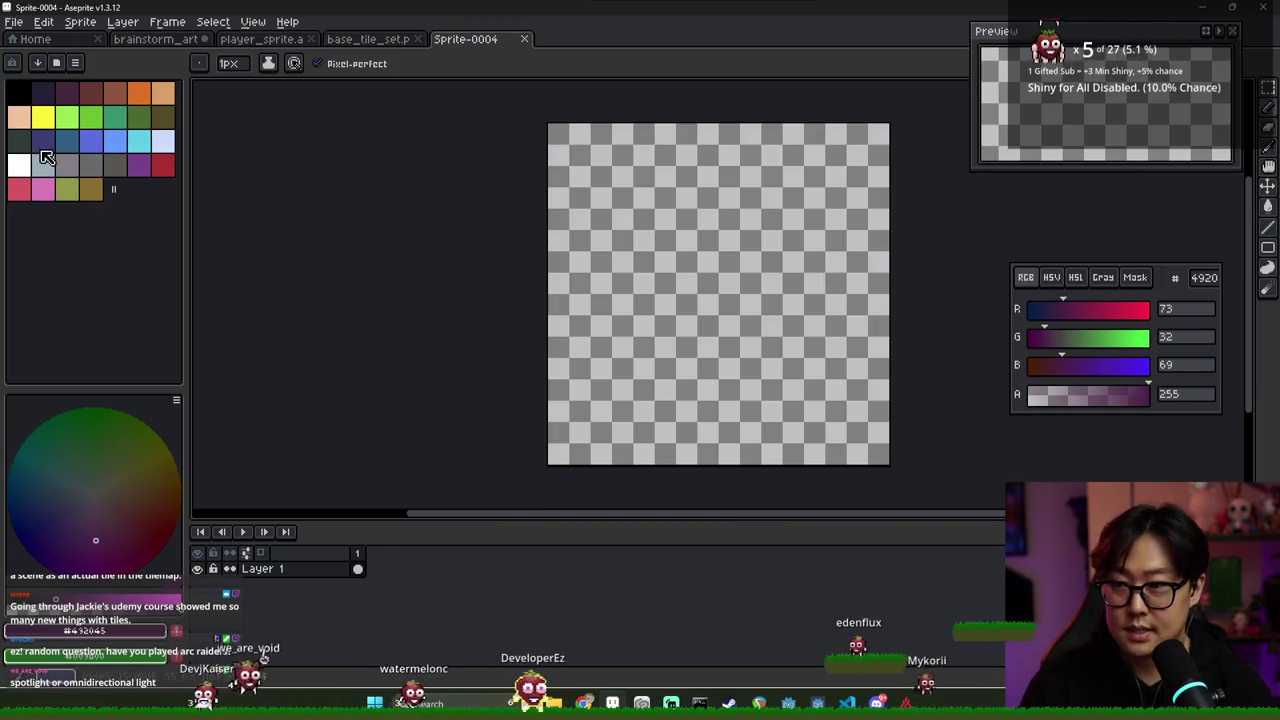
{"action": "left_click", "coordinate": [20, 166]}
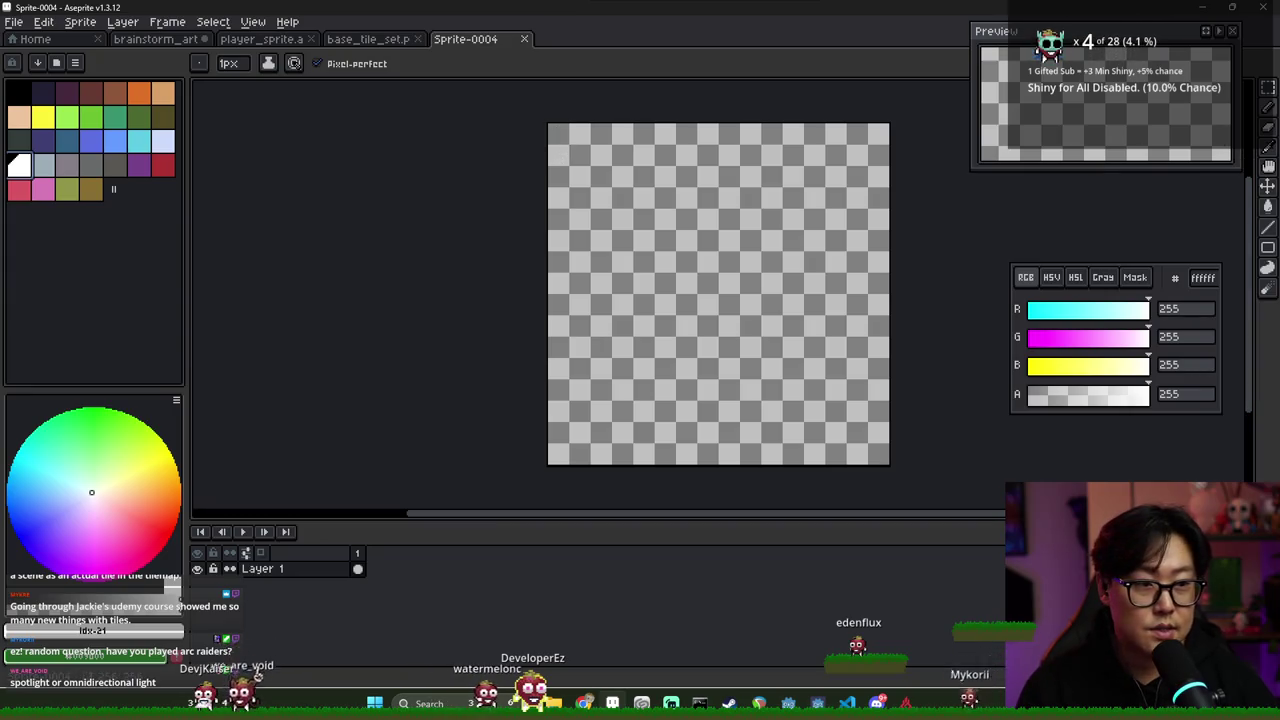
Pick the ellipse tool, then the fill bucket, and switch back to Godot
{"action": "left_click", "coordinate": [1267, 251]}
{"action": "left_click", "coordinate": [1227, 247]}
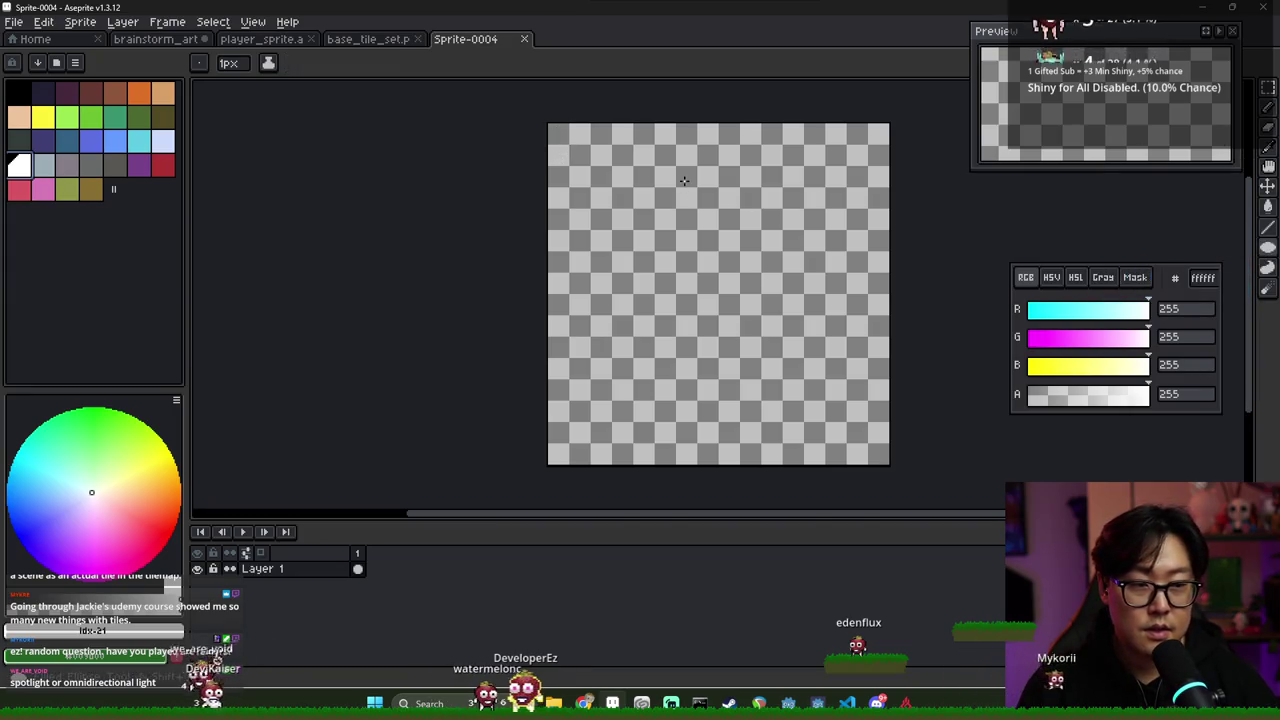
{"action": "left_click", "coordinate": [1272, 290]}
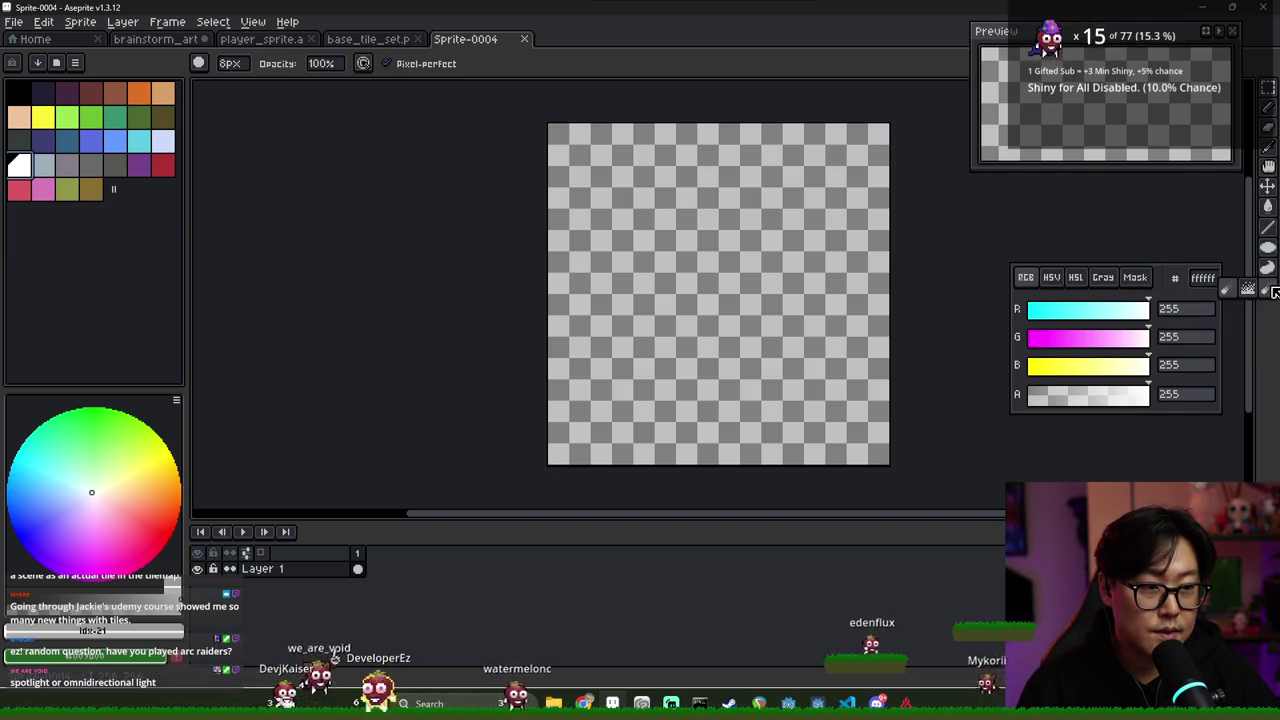
{"action": "left_click", "coordinate": [1267, 207]}
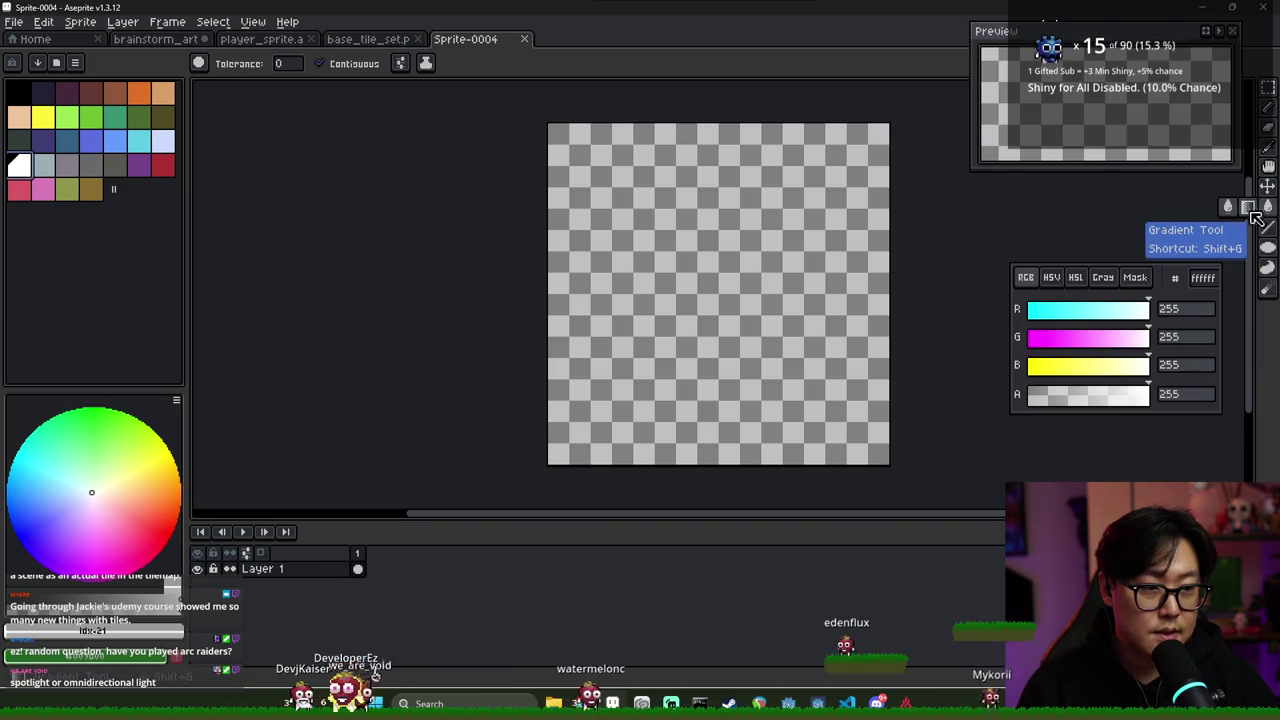
{"action": "key", "text": "alt+Tab"}
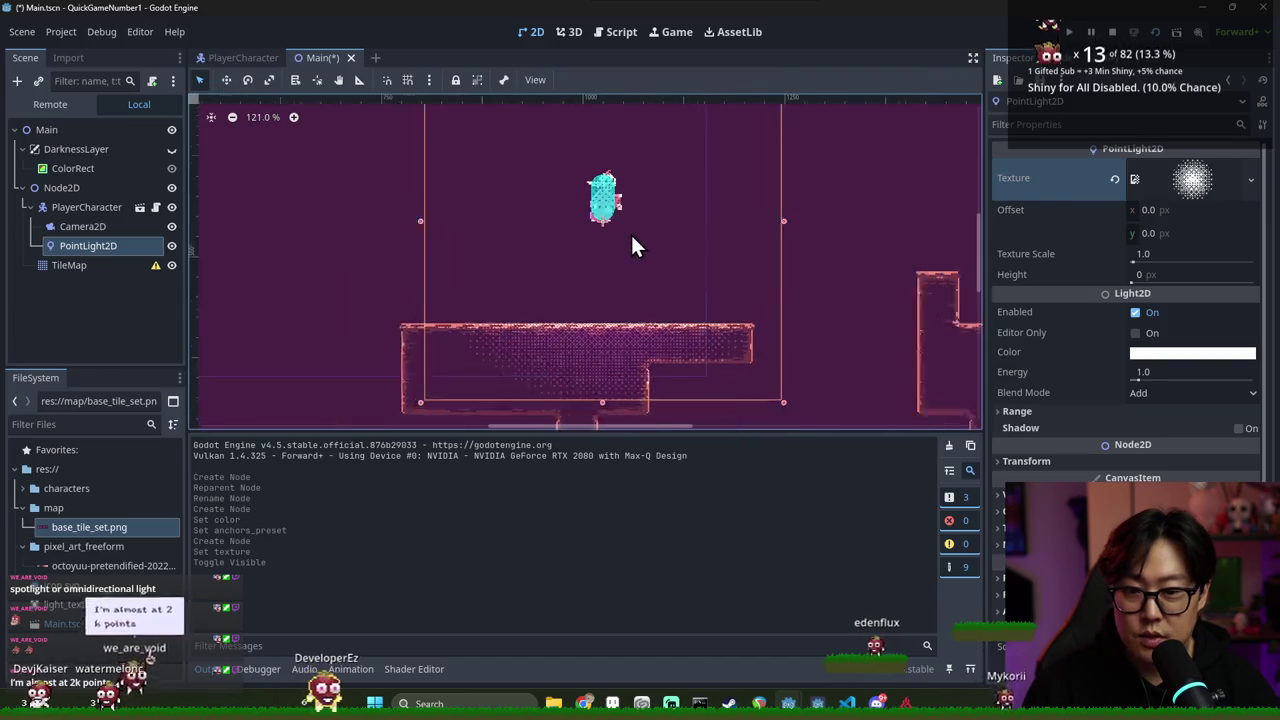
Move the PointLight2D just above the player on the canvas
{"action": "scroll", "coordinate": [622, 200], "scroll_direction": "down", "scroll_amount": 1}
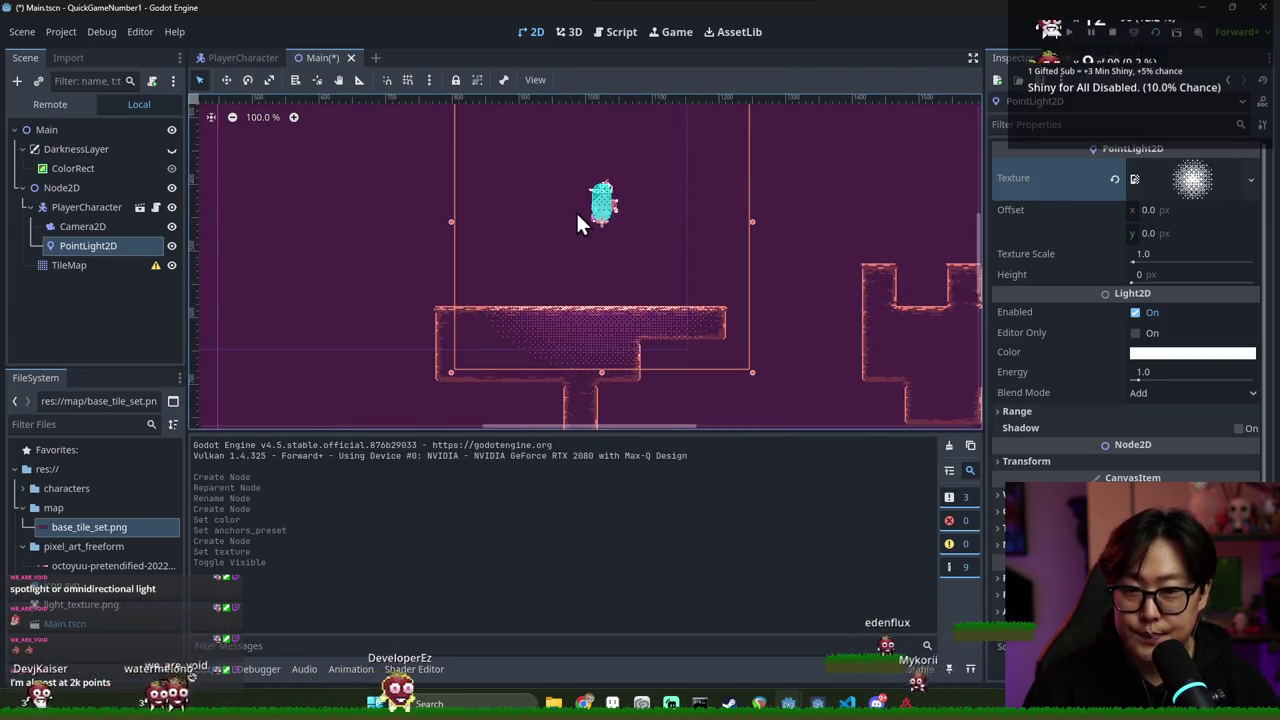
{"action": "scroll", "coordinate": [600, 222], "scroll_direction": "down", "scroll_amount": 1}
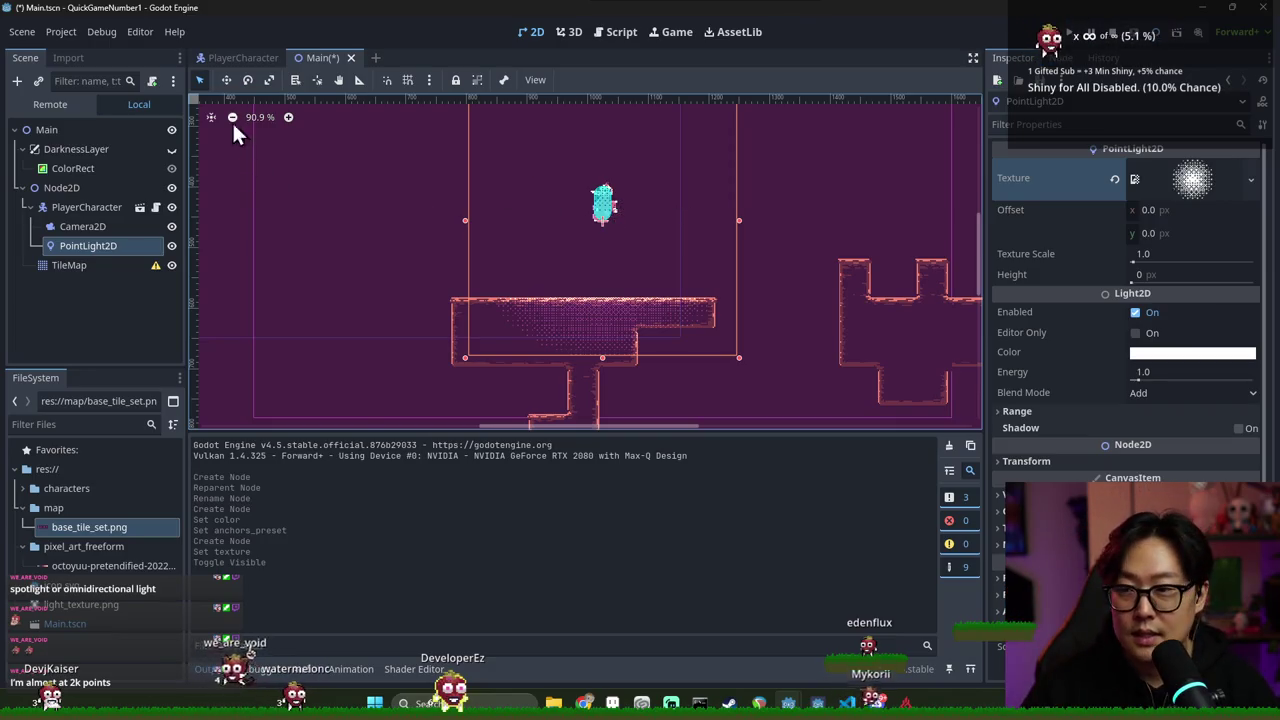
{"action": "left_click", "coordinate": [227, 81]}
{"action": "left_click_drag", "start_coordinate": [549, 211], "coordinate": [559, 179]}
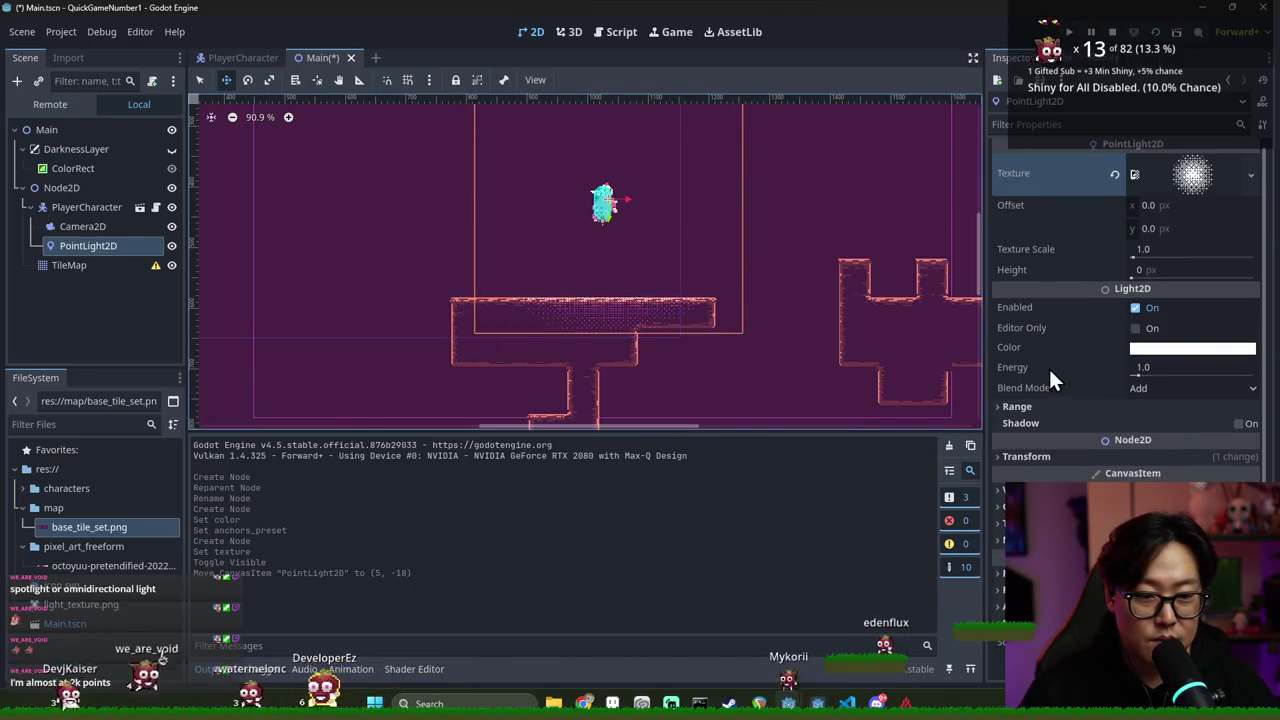
{"action": "left_click", "coordinate": [1042, 406]}
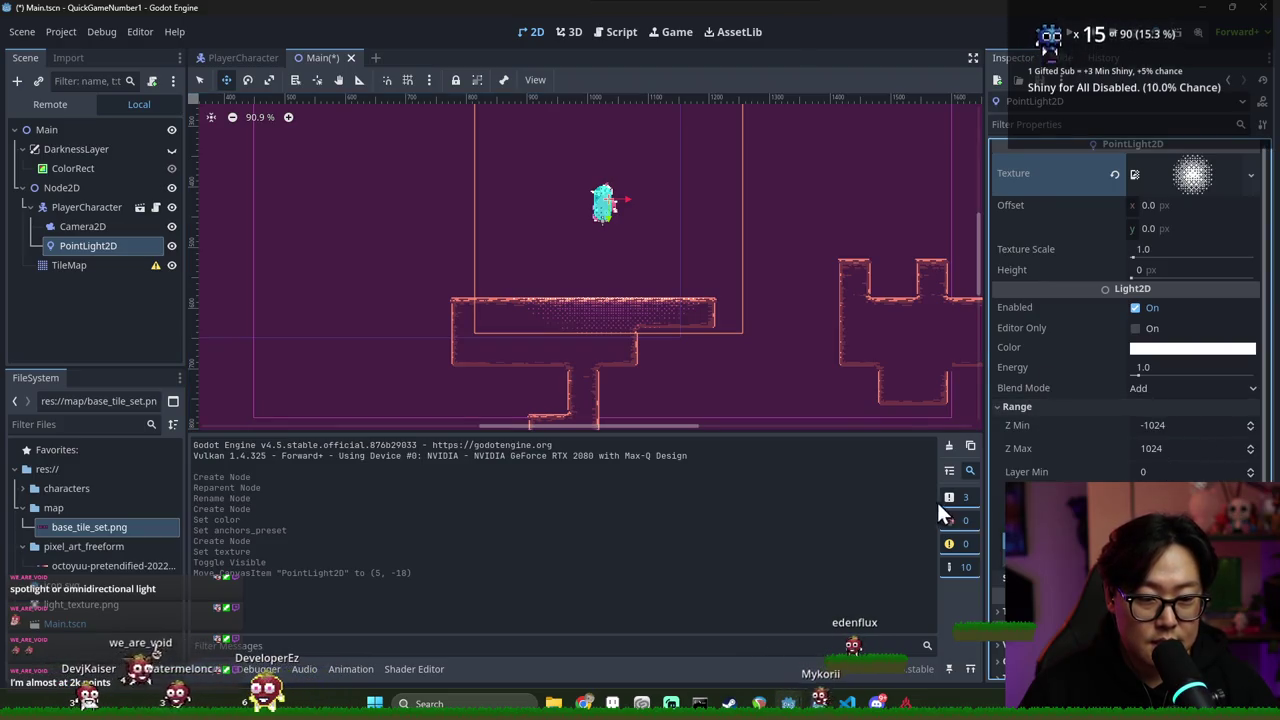
Take PlayerCharacter off visibility layer 1
{"action": "left_click", "coordinate": [91, 205]}
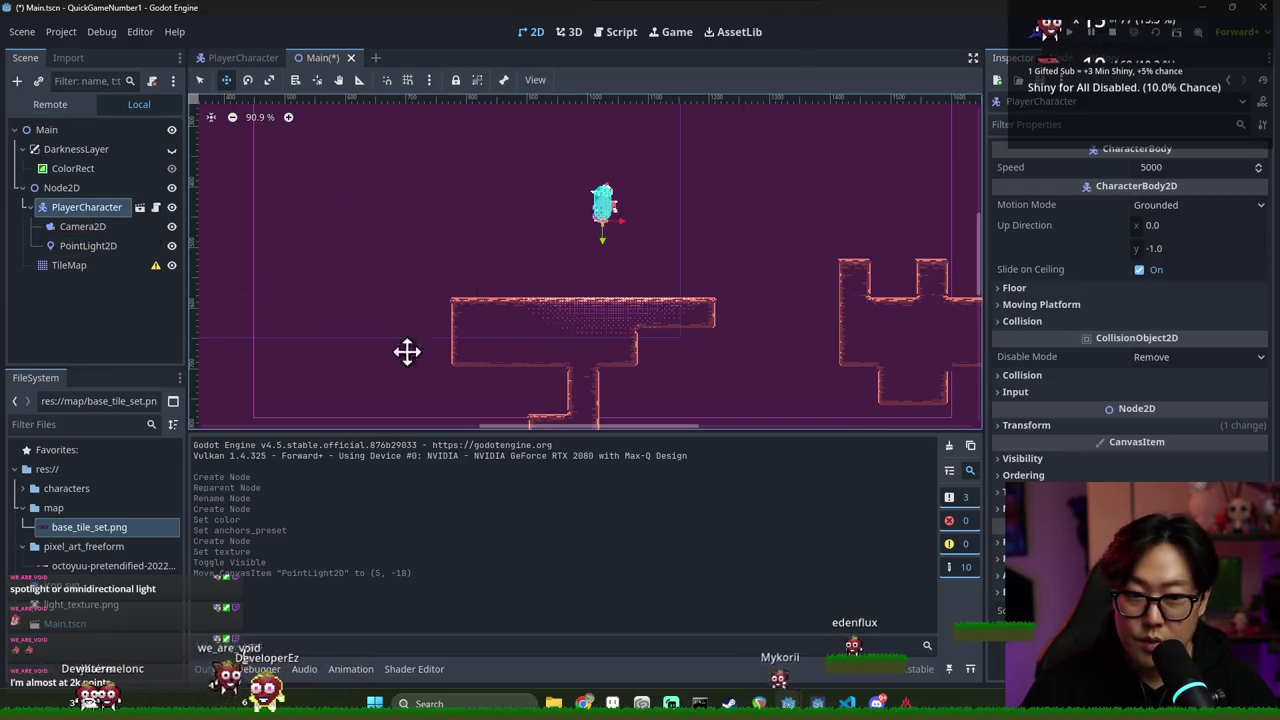
{"action": "left_click", "coordinate": [1037, 459]}
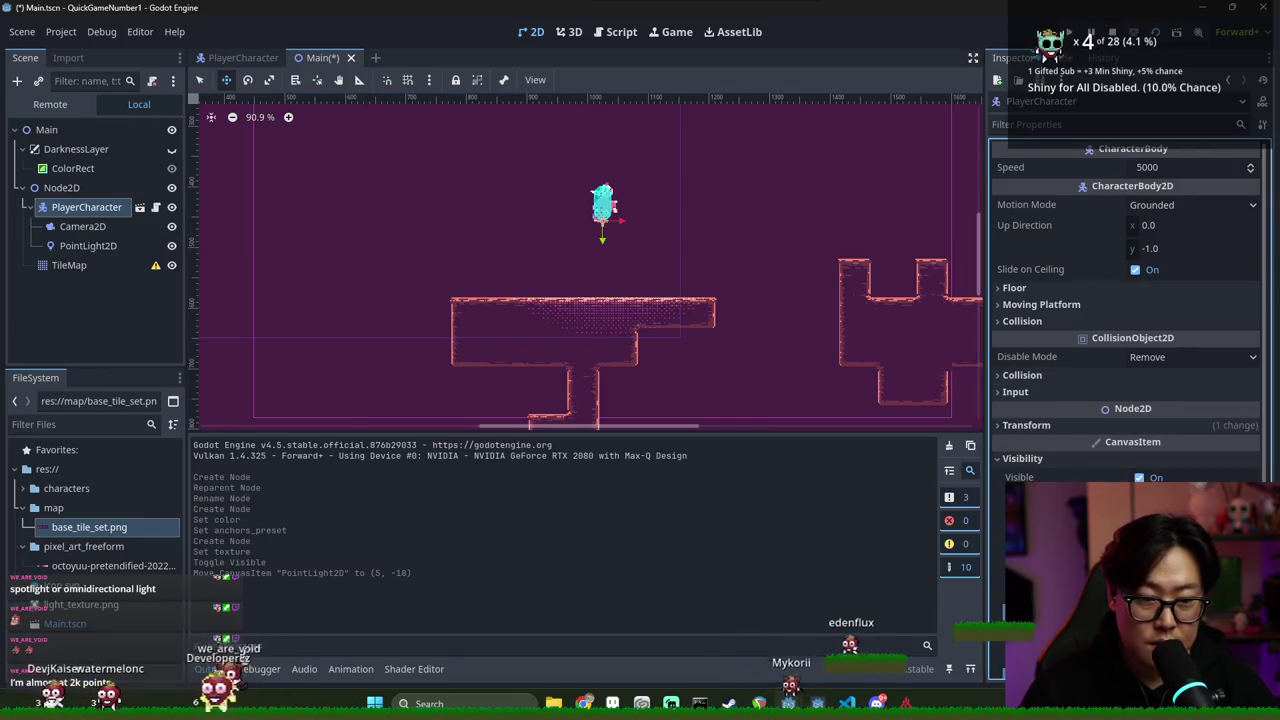
{"action": "scroll", "coordinate": [1036, 460], "scroll_direction": "down", "scroll_amount": 3}
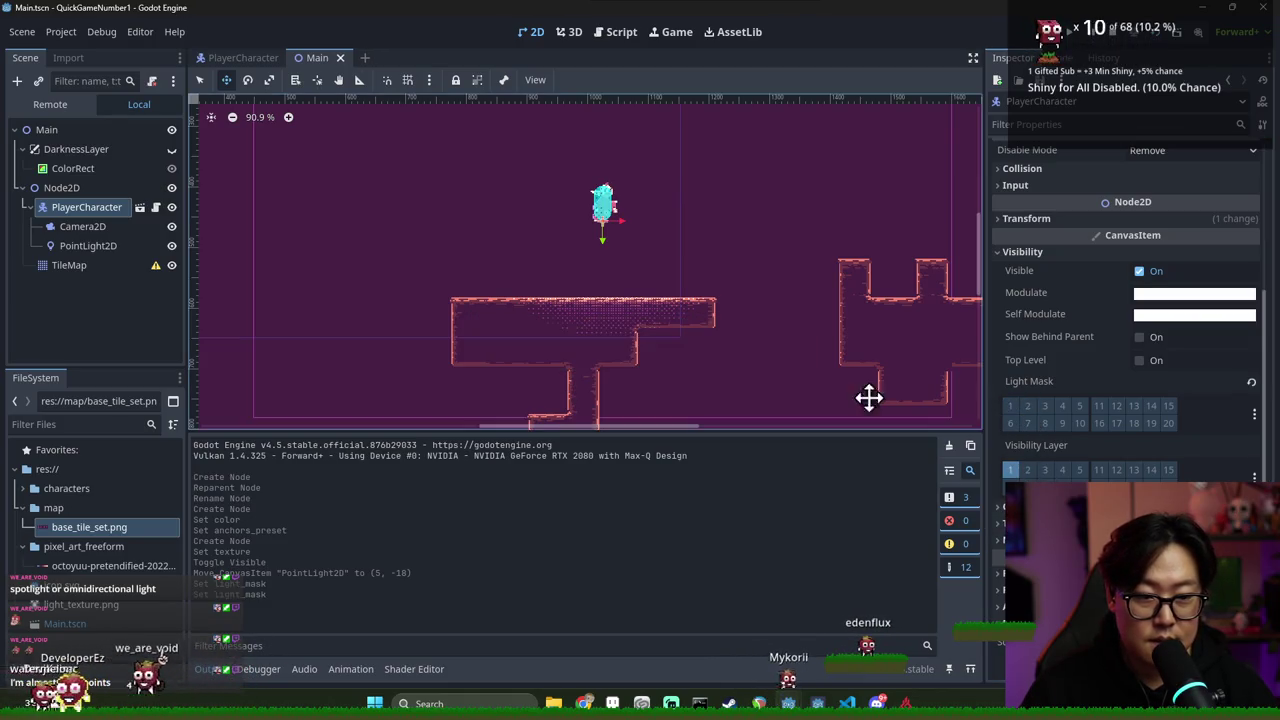
{"action": "left_click", "coordinate": [1011, 470]}
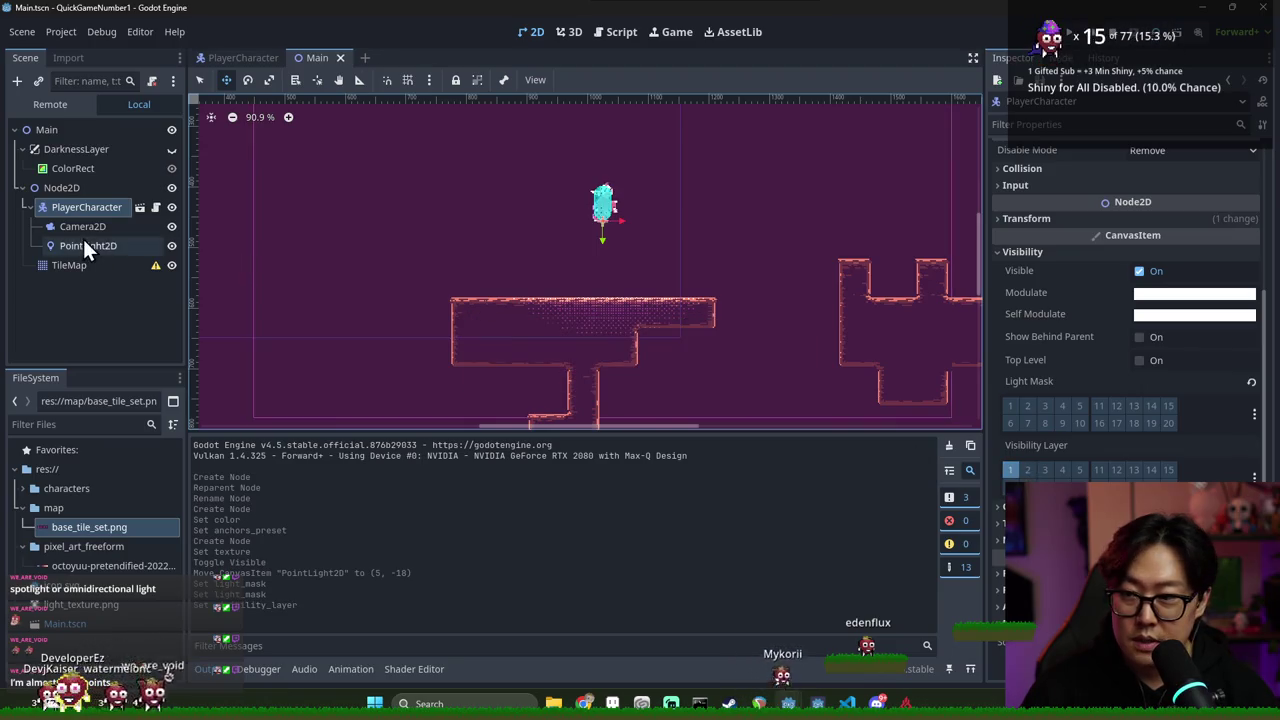
Set the TileMap's Visibility Layer and Light Mask to layer 2, and save
{"action": "left_click", "coordinate": [72, 265]}
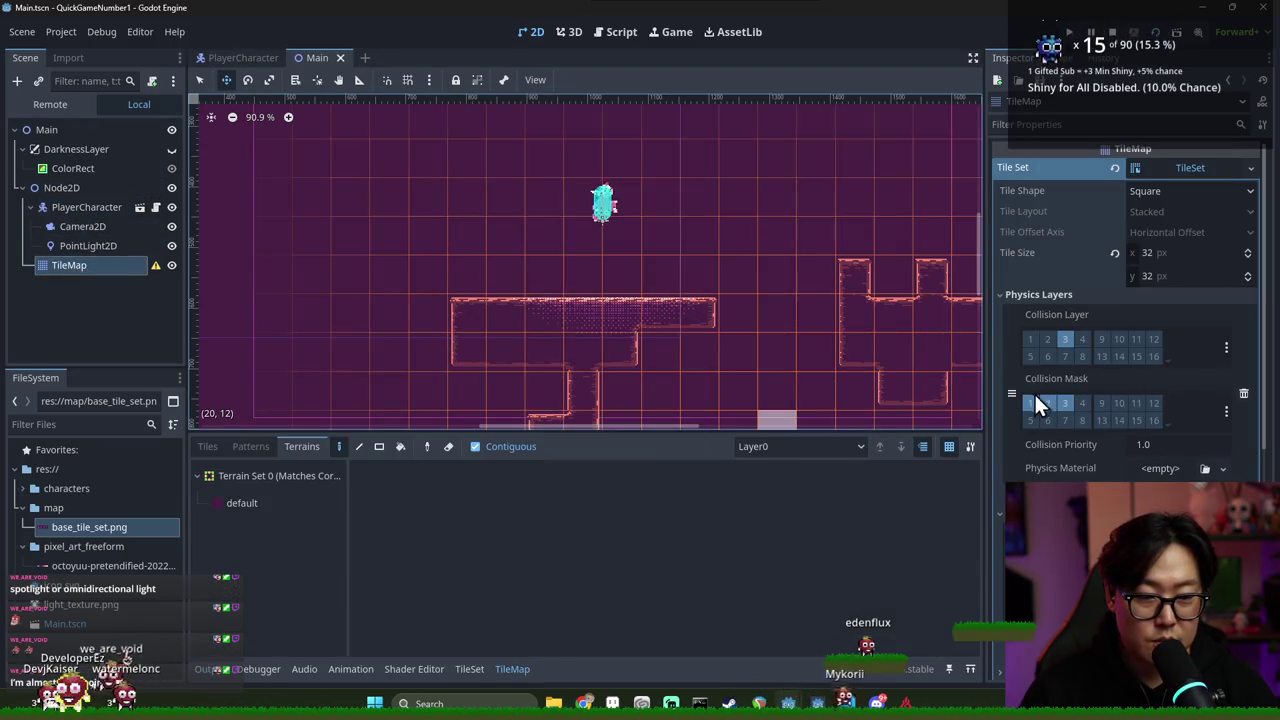
{"action": "left_click", "coordinate": [1048, 409]}
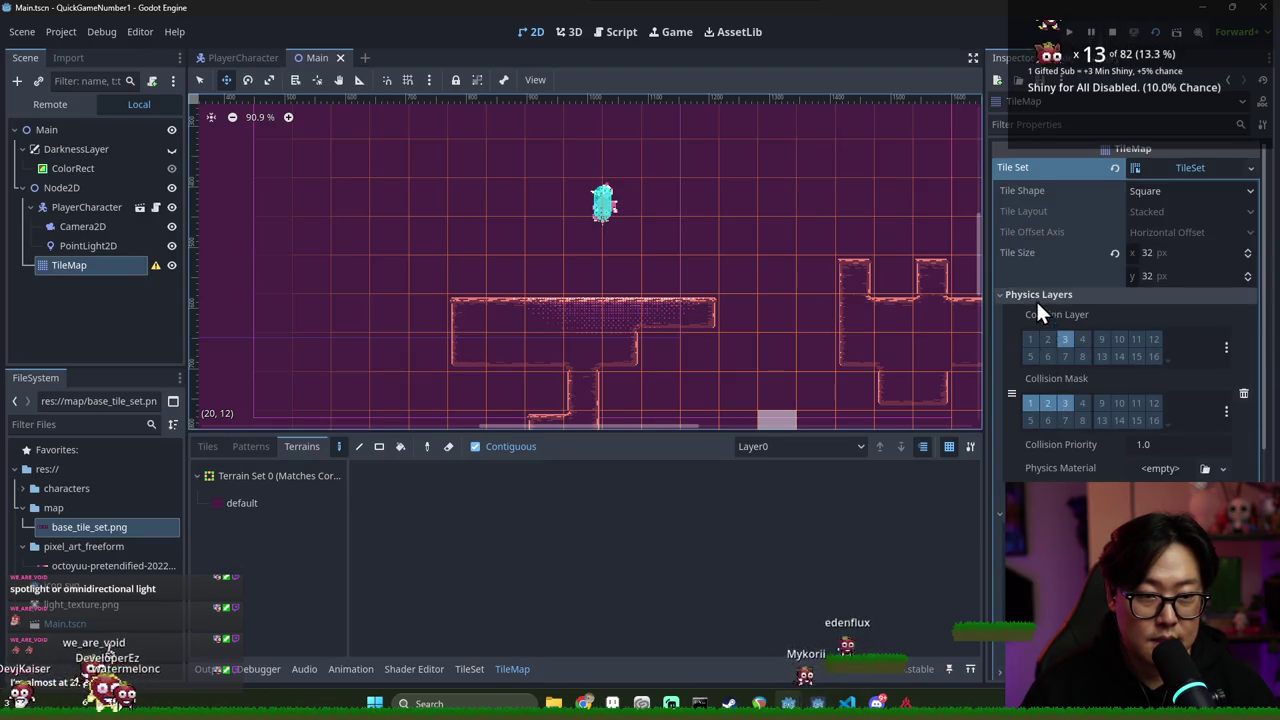
{"action": "scroll", "coordinate": [1060, 400], "scroll_direction": "down", "scroll_amount": 5}
{"action": "scroll", "coordinate": [1125, 300], "scroll_direction": "down", "scroll_amount": 5}
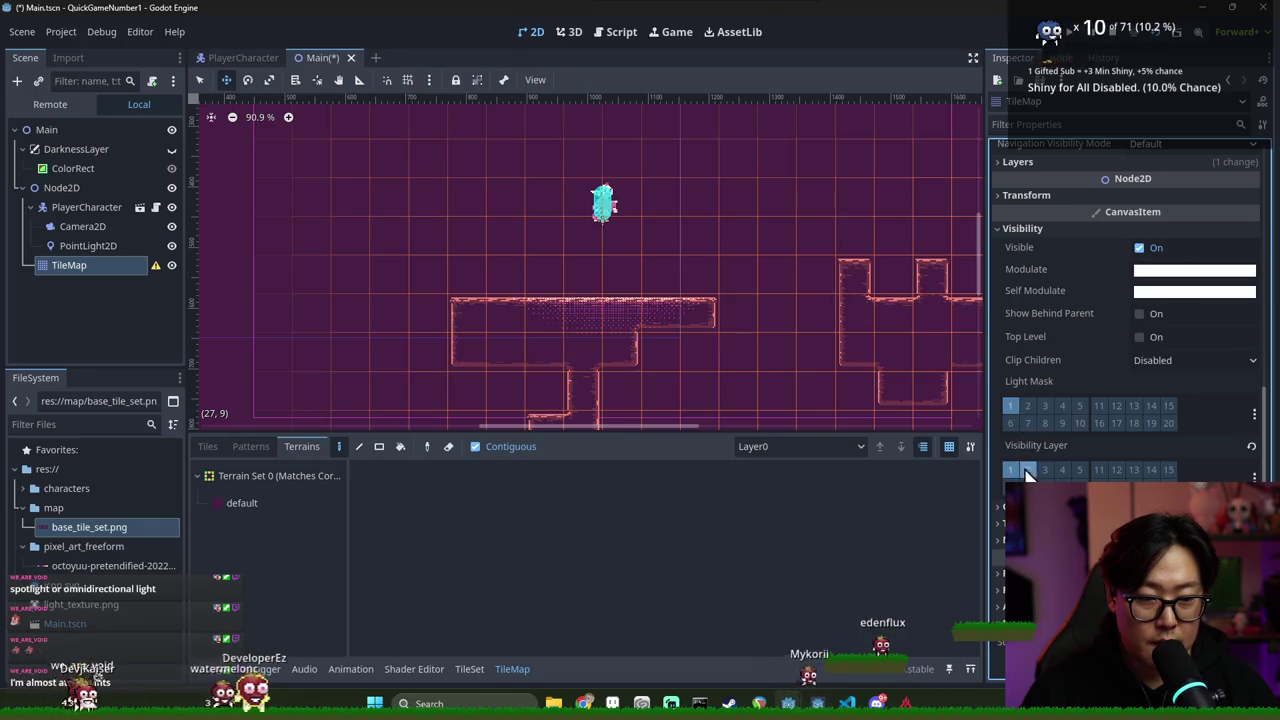
{"action": "left_click", "coordinate": [1010, 470]}
{"action": "left_click", "coordinate": [1027, 470]}
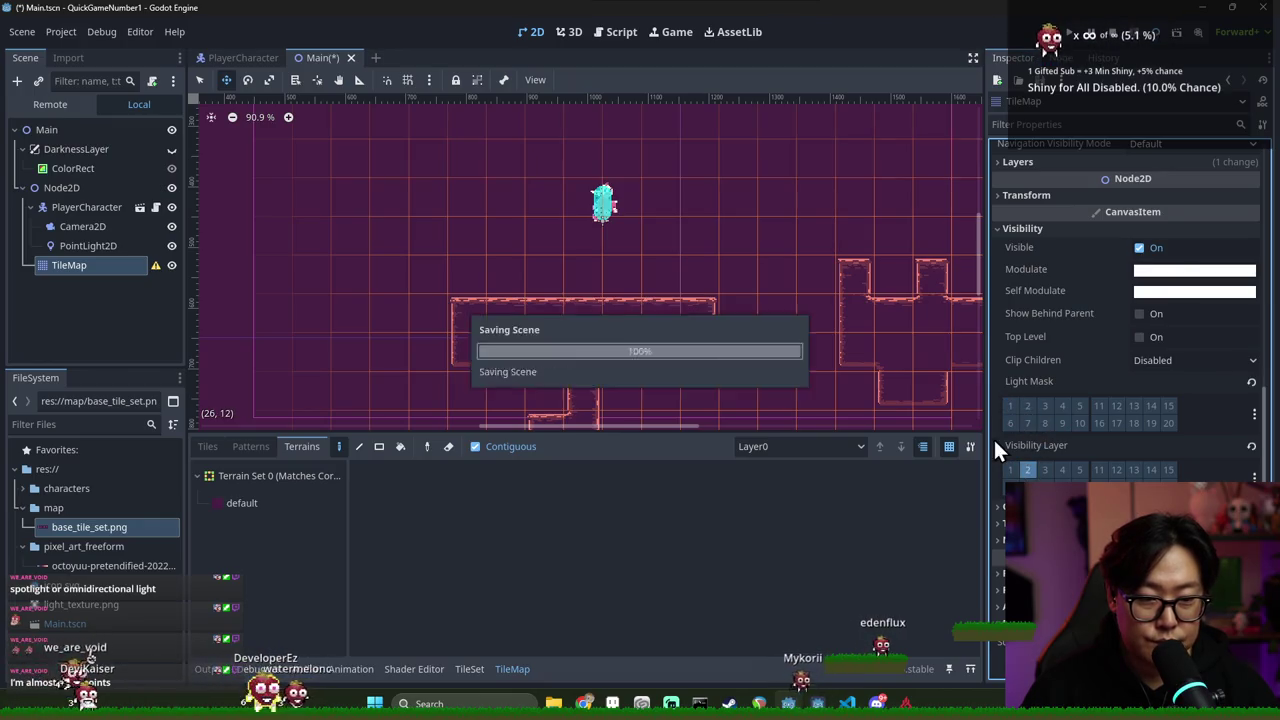
{"action": "left_click", "coordinate": [1011, 405]}
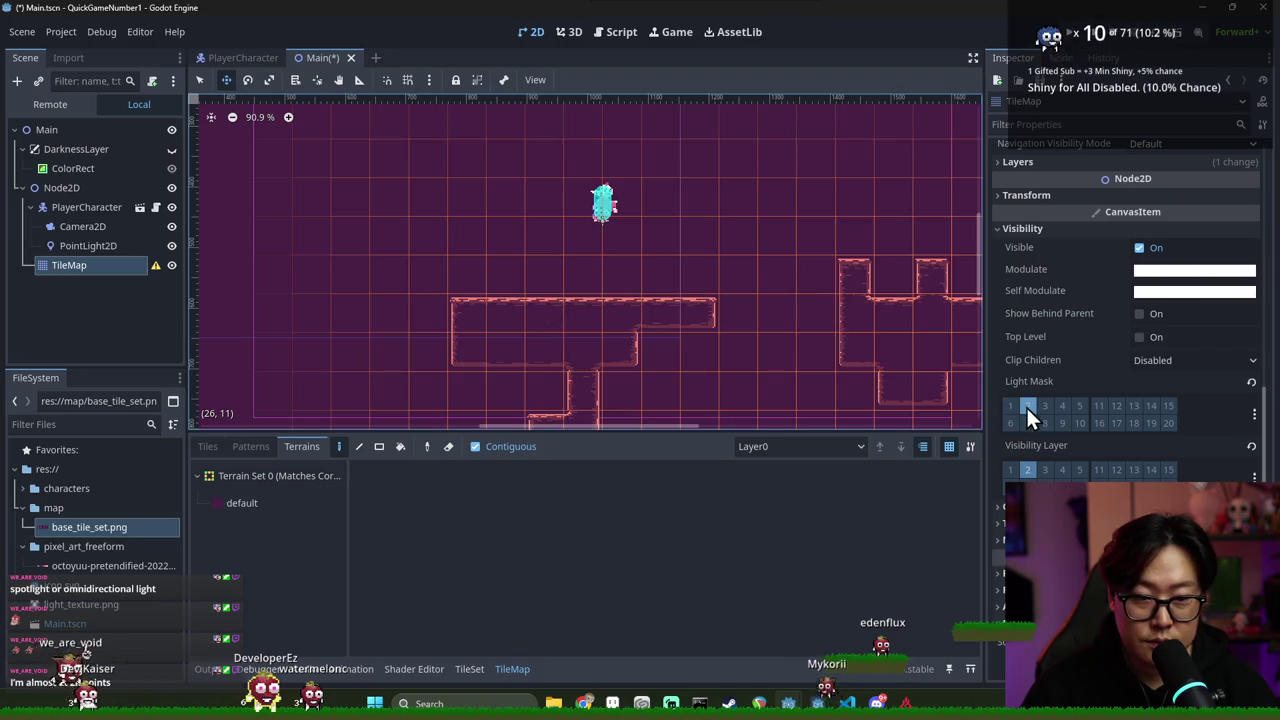
{"action": "key", "text": "ctrl+s"}
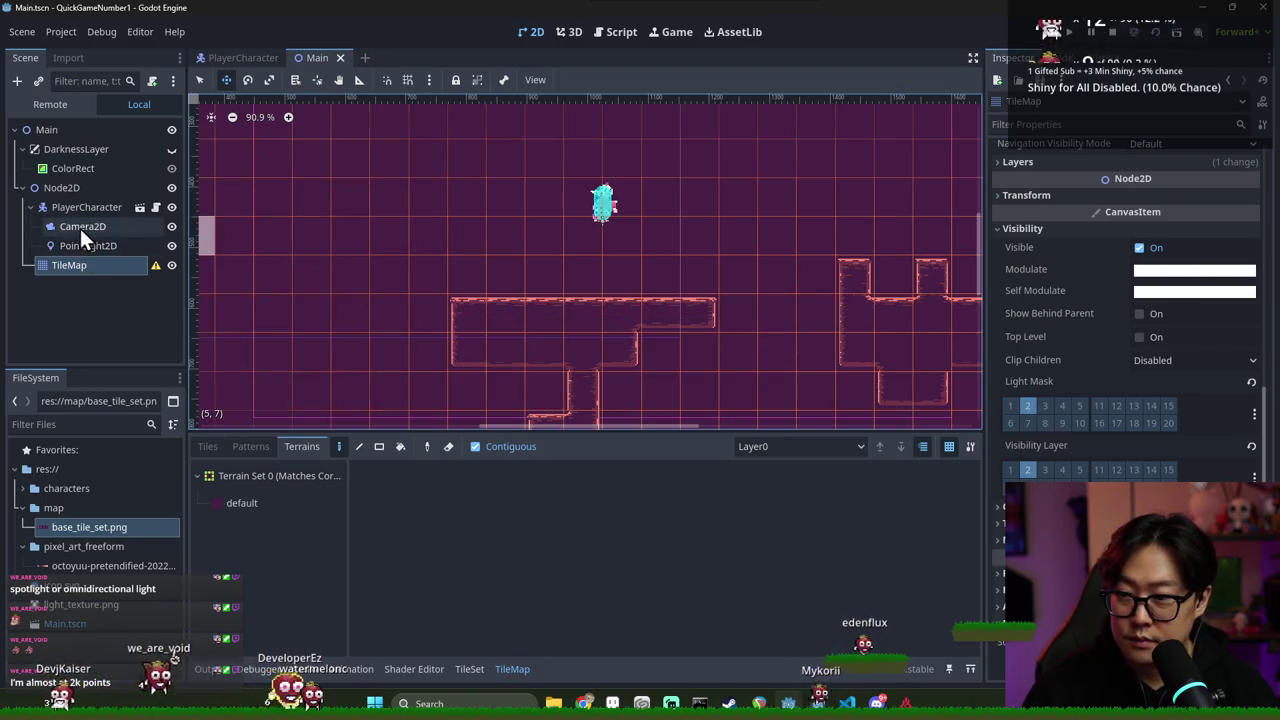
Set the PointLight2D's Item Cull Mask to layer 2 only
{"action": "left_click", "coordinate": [85, 245]}
{"action": "scroll", "coordinate": [1022, 369], "scroll_direction": "down", "scroll_amount": 3}
{"action": "left_click", "coordinate": [1008, 386]}
{"action": "left_click", "coordinate": [1027, 386]}
{"action": "scroll", "coordinate": [629, 306], "scroll_direction": "up", "scroll_amount": 3}
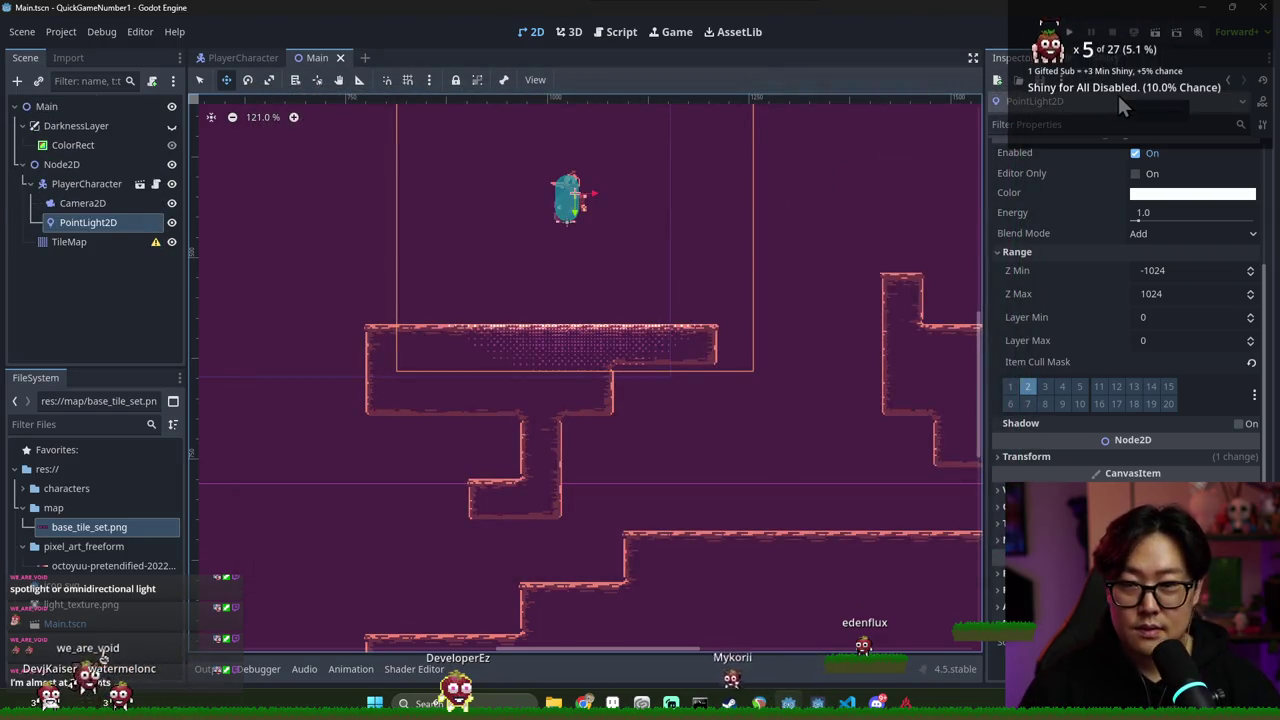
Run the game and walk the character right, dropping to the lower platform
{"action": "left_click", "coordinate": [1071, 33]}
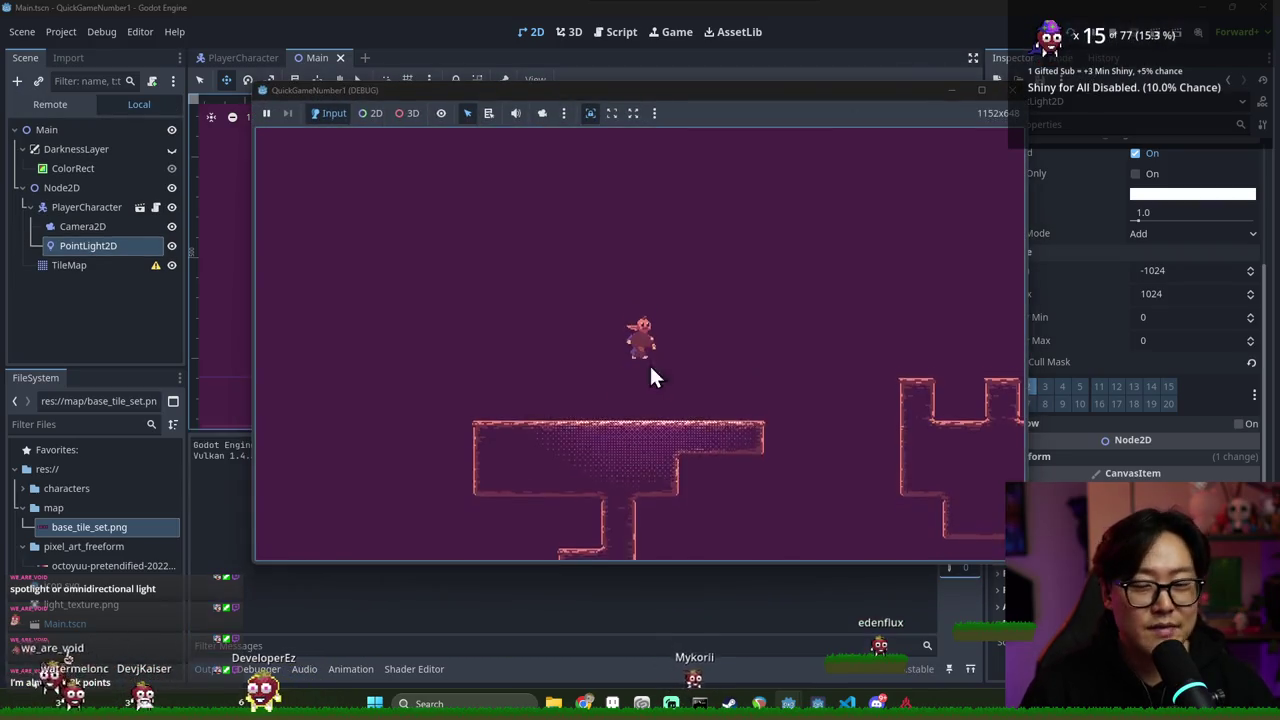
{"action": "key", "text": "Right"}
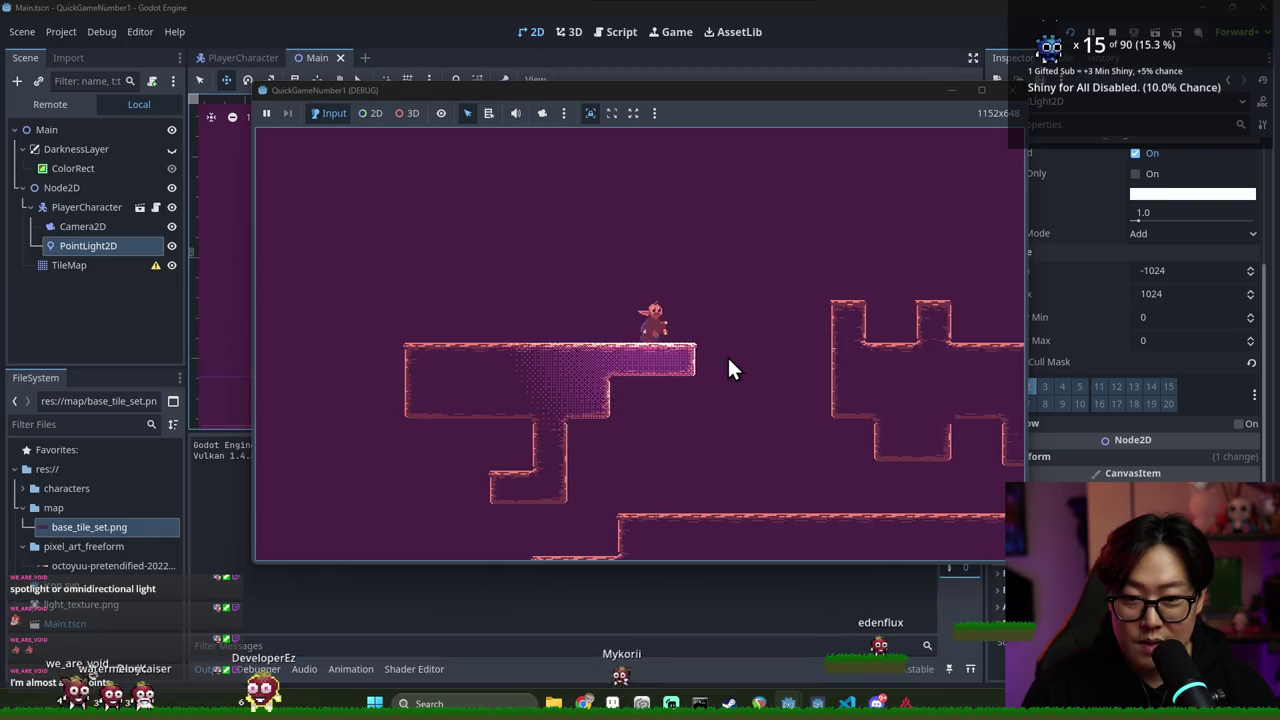
{"action": "key", "text": "Left"}
{"action": "key", "text": "Right"}
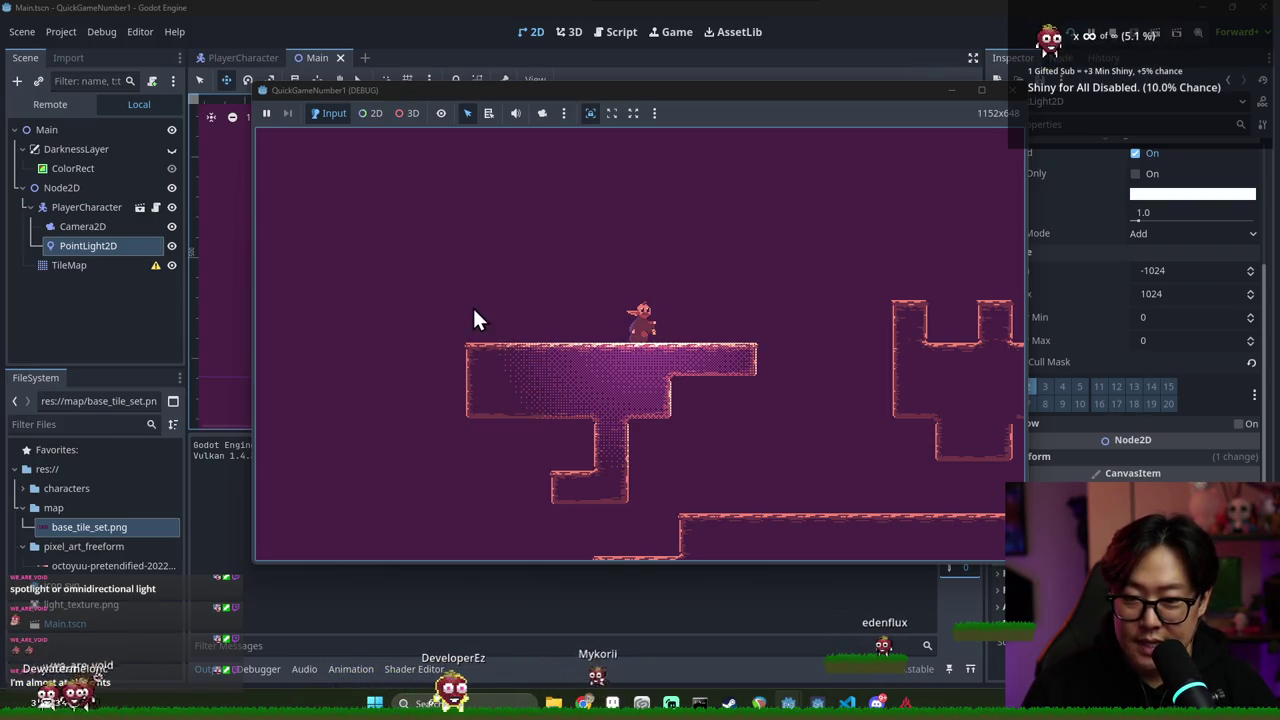
{"action": "key", "text": "Right"}
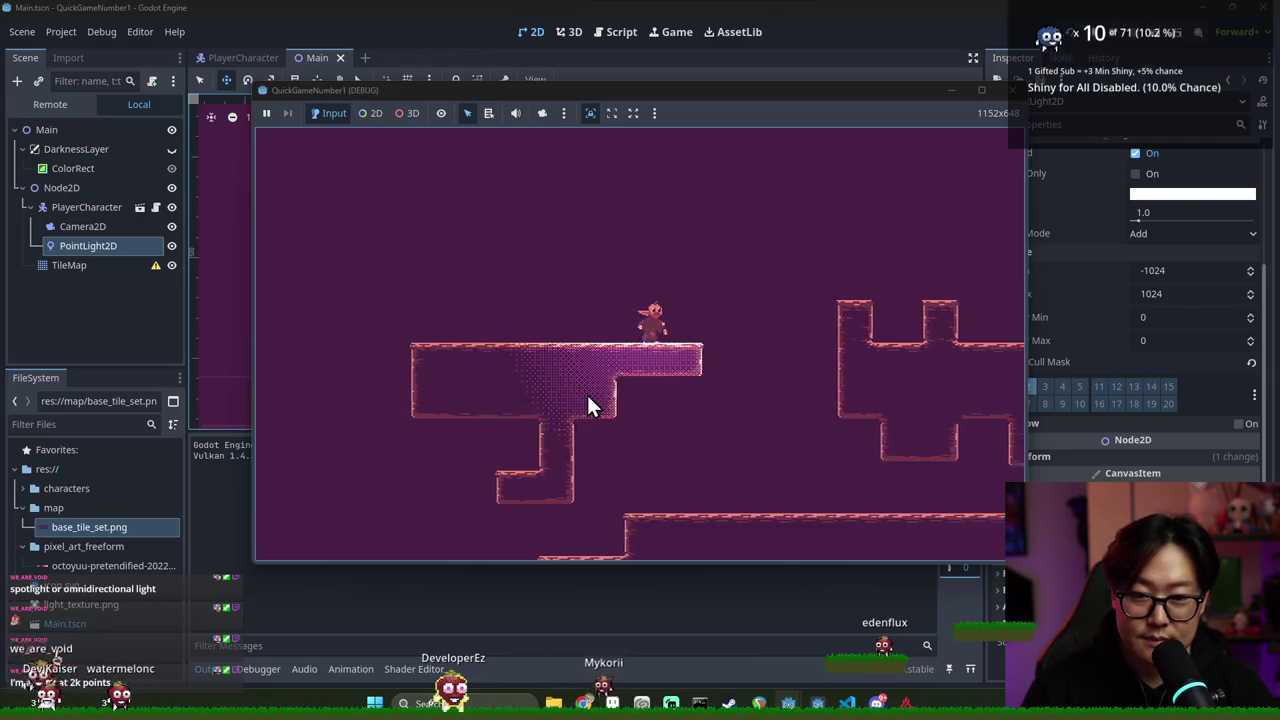
{"action": "key", "text": "Right"}
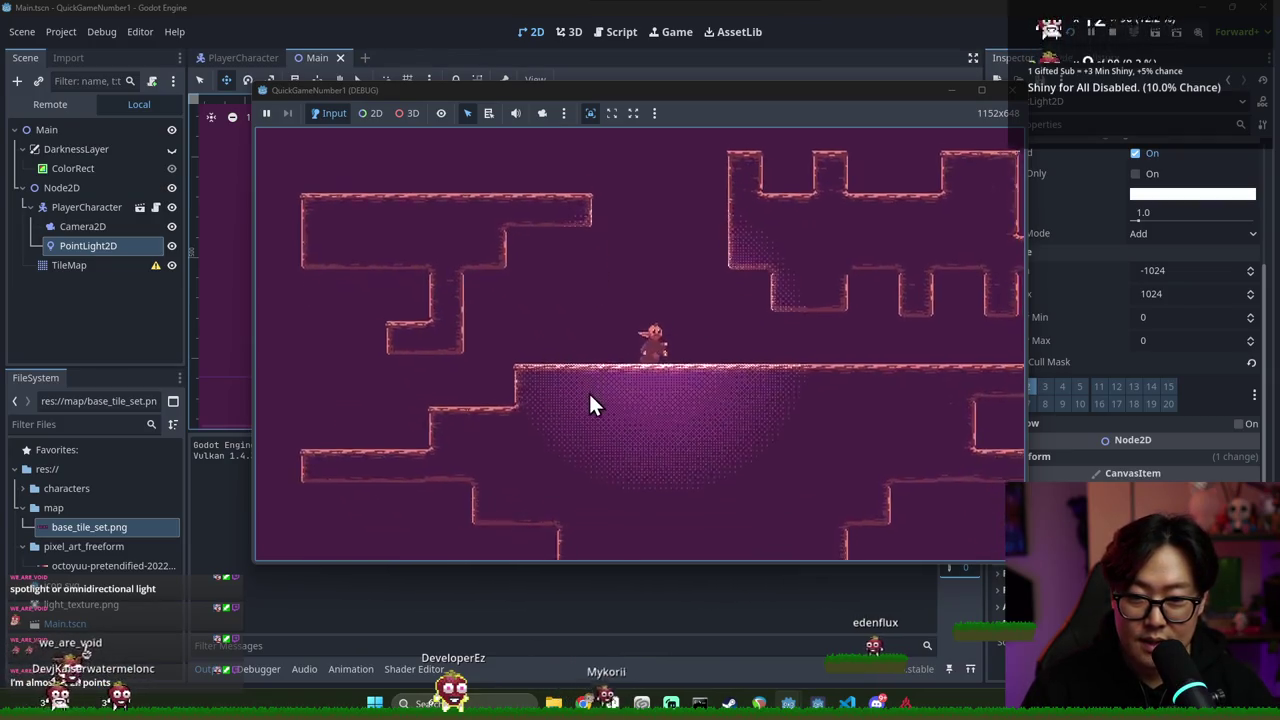
{"action": "key", "text": "Right"}
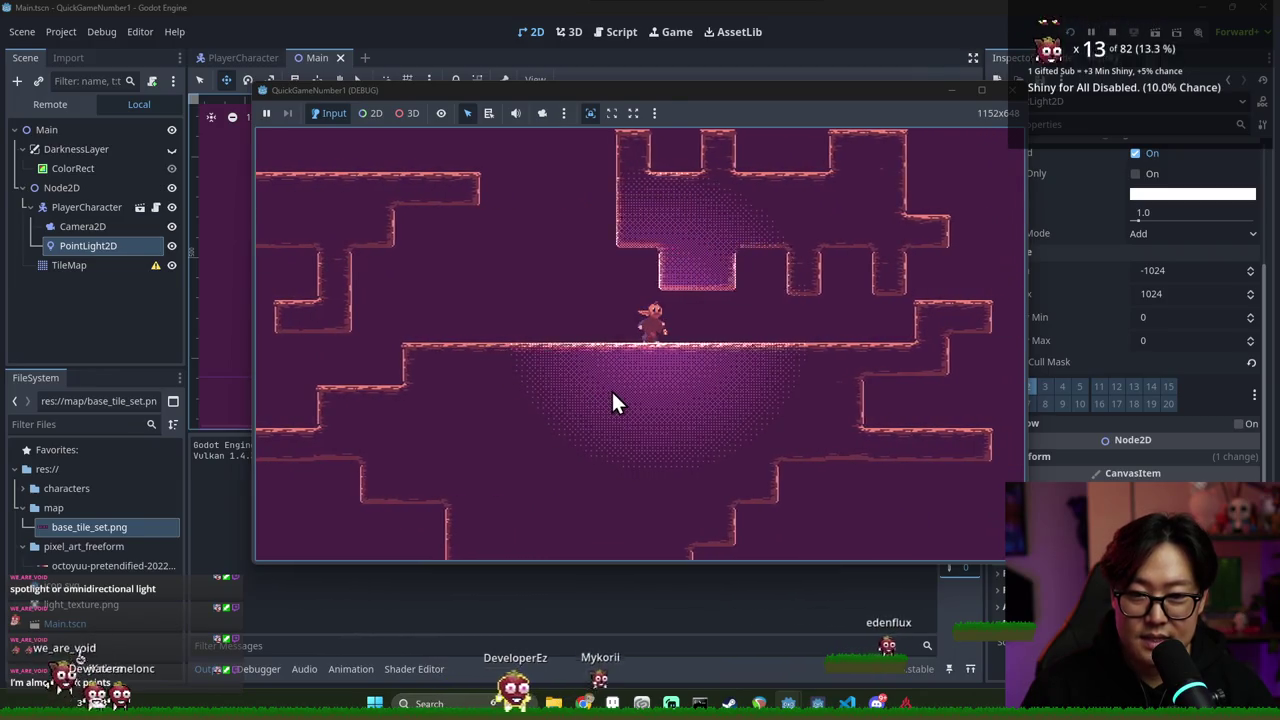
{"action": "key", "text": "Right"}
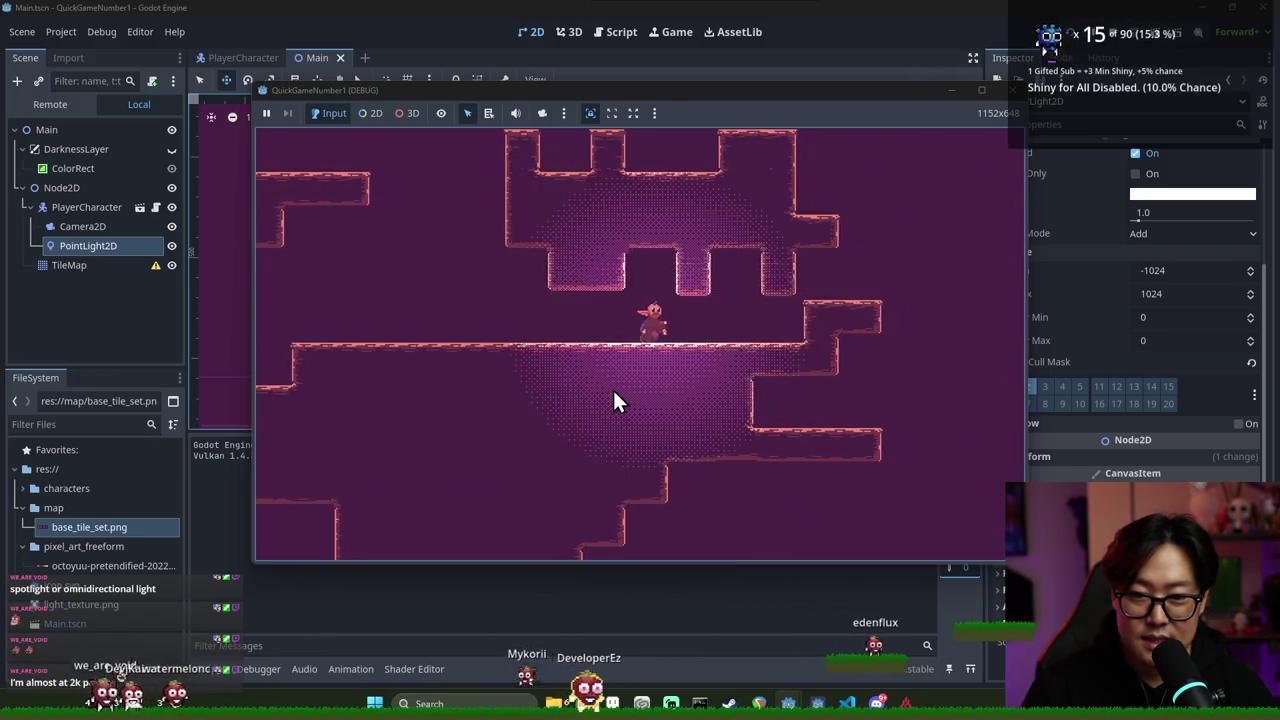
Walk back left, stop the game with F8, and select PointLight2D
{"action": "key", "text": "Left"}
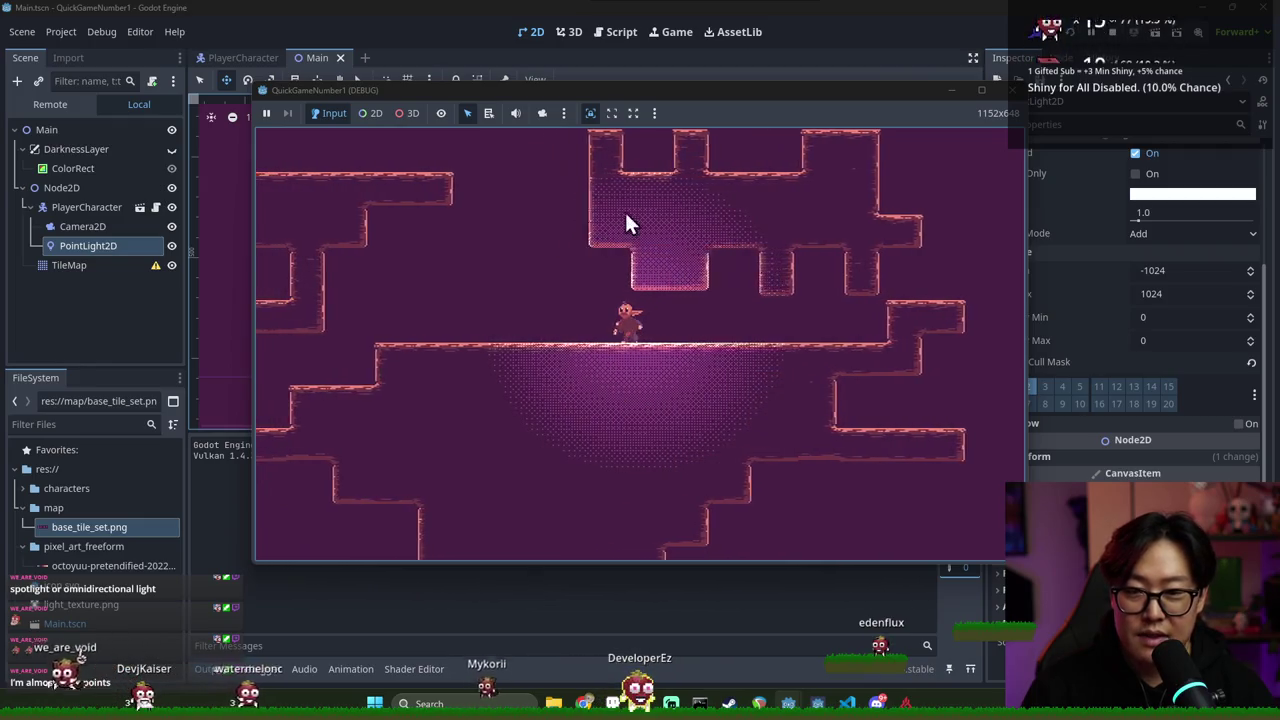
{"action": "key", "text": "Left"}
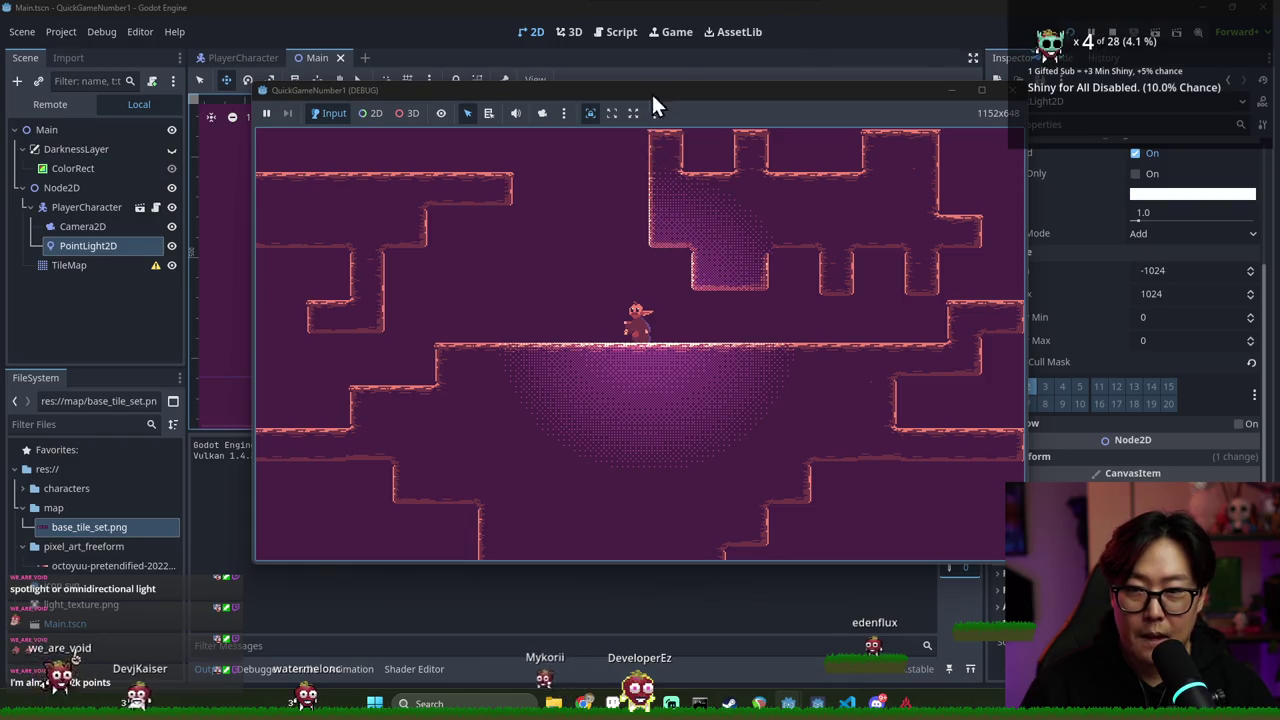
{"action": "key", "text": "F8"}
{"action": "left_click", "coordinate": [102, 245]}
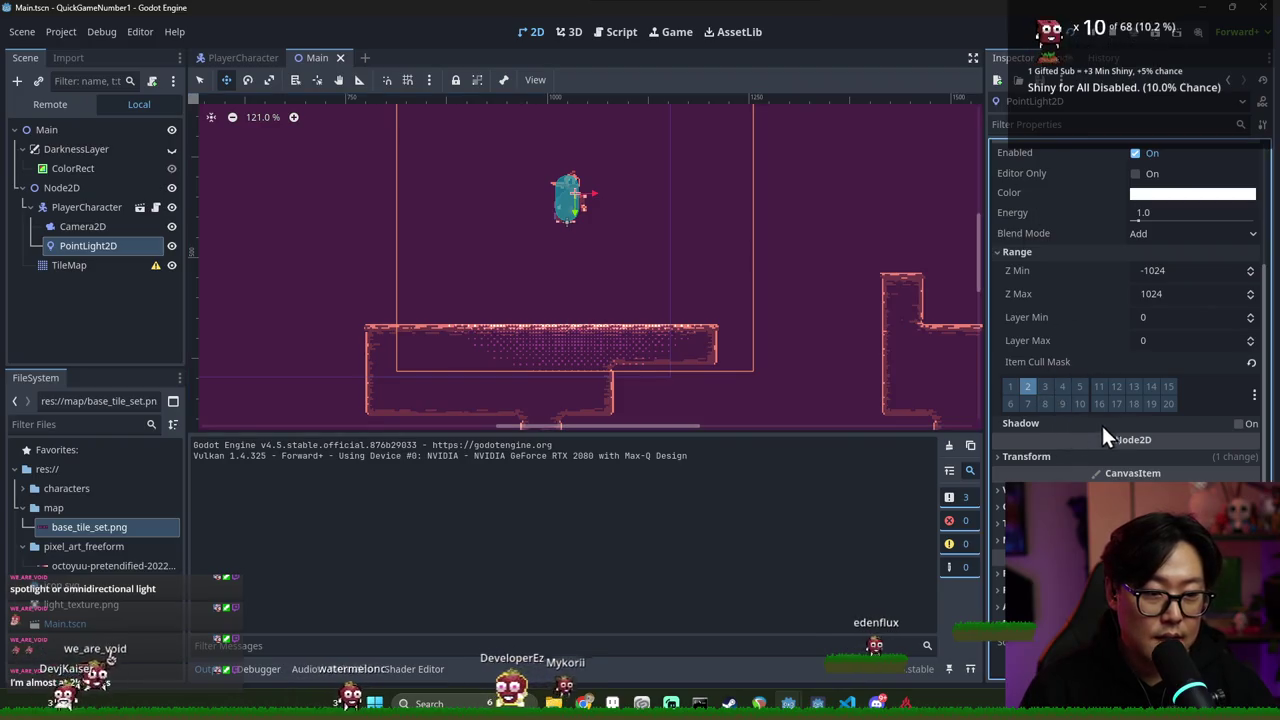
Enable Shadow on the PointLight2D
{"action": "left_click", "coordinate": [1239, 424]}
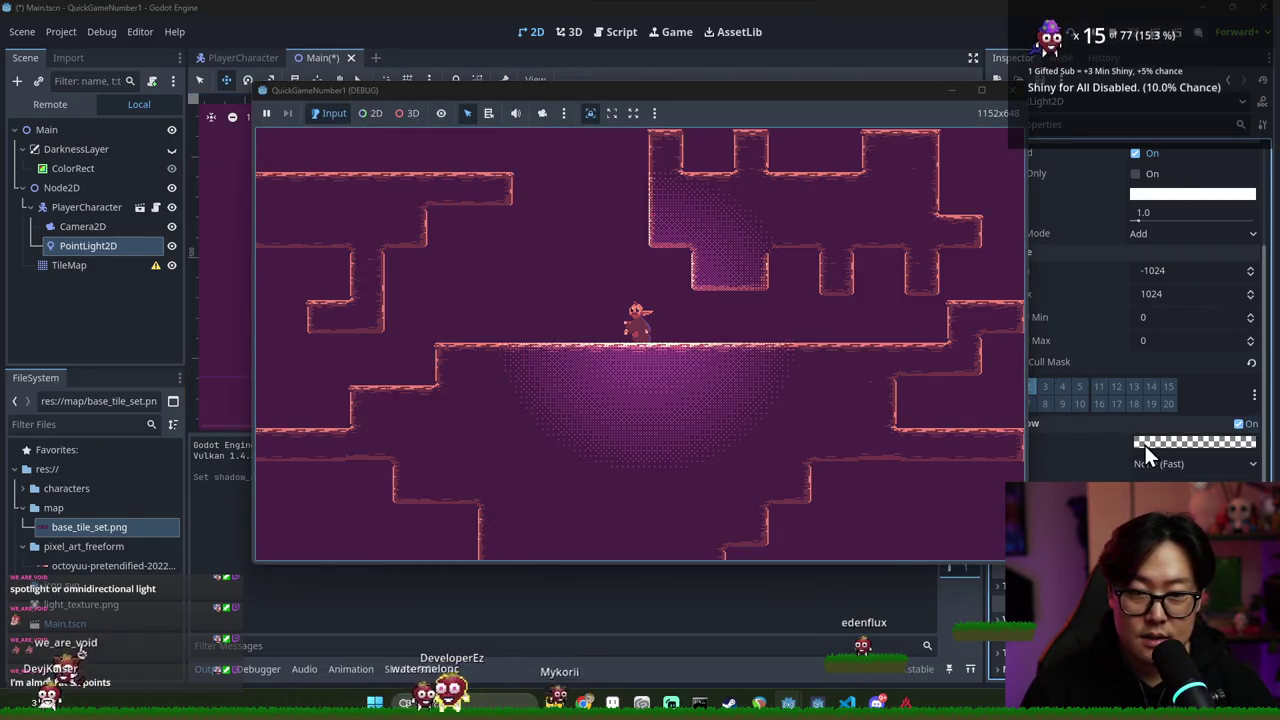
{"action": "left_click", "coordinate": [1220, 425]}
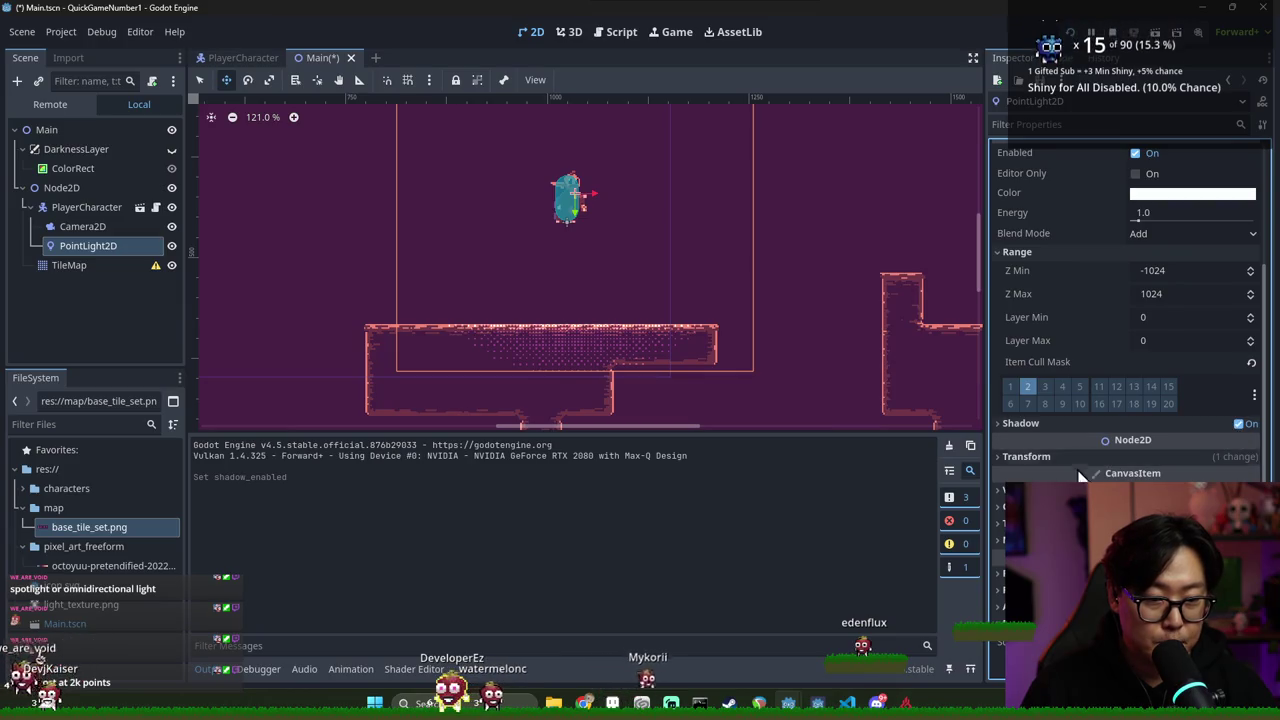
{"action": "scroll", "coordinate": [1070, 440], "scroll_direction": "up", "scroll_amount": 3}
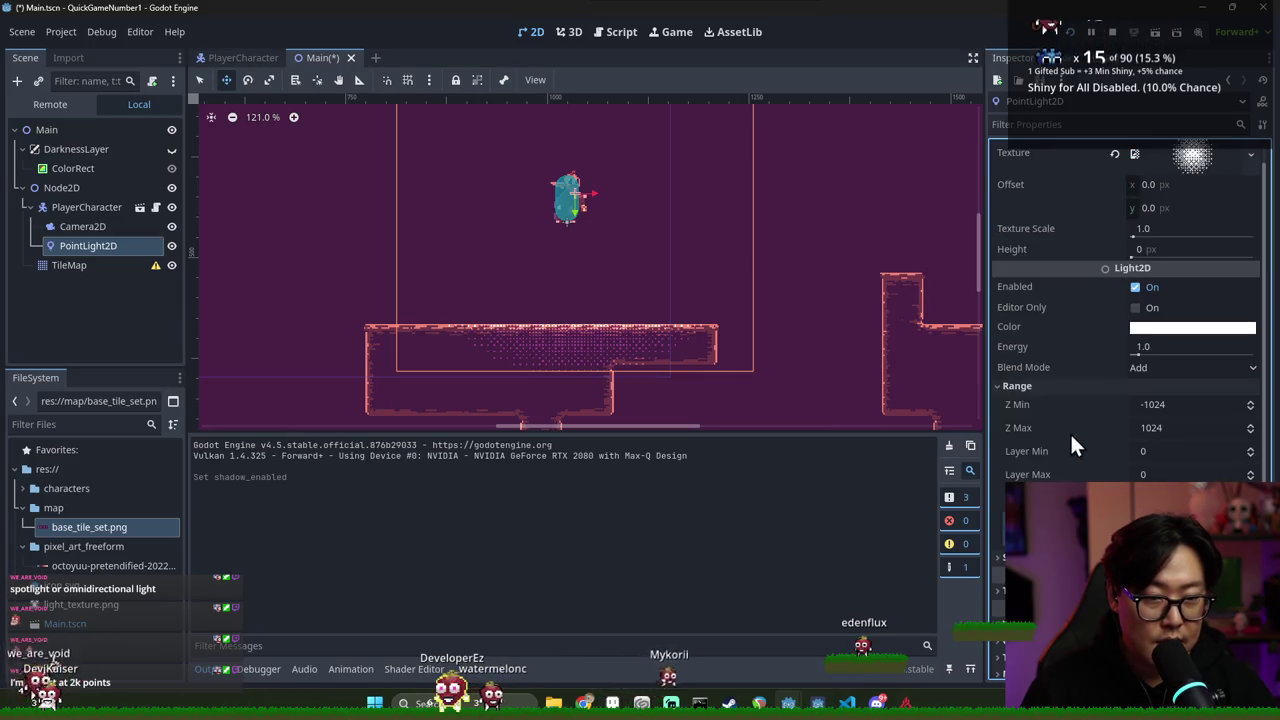
Try the light's Blend Mode as Subtract and Mix, checking the running game
{"action": "left_click", "coordinate": [1150, 367]}
{"action": "left_click", "coordinate": [1159, 408]}
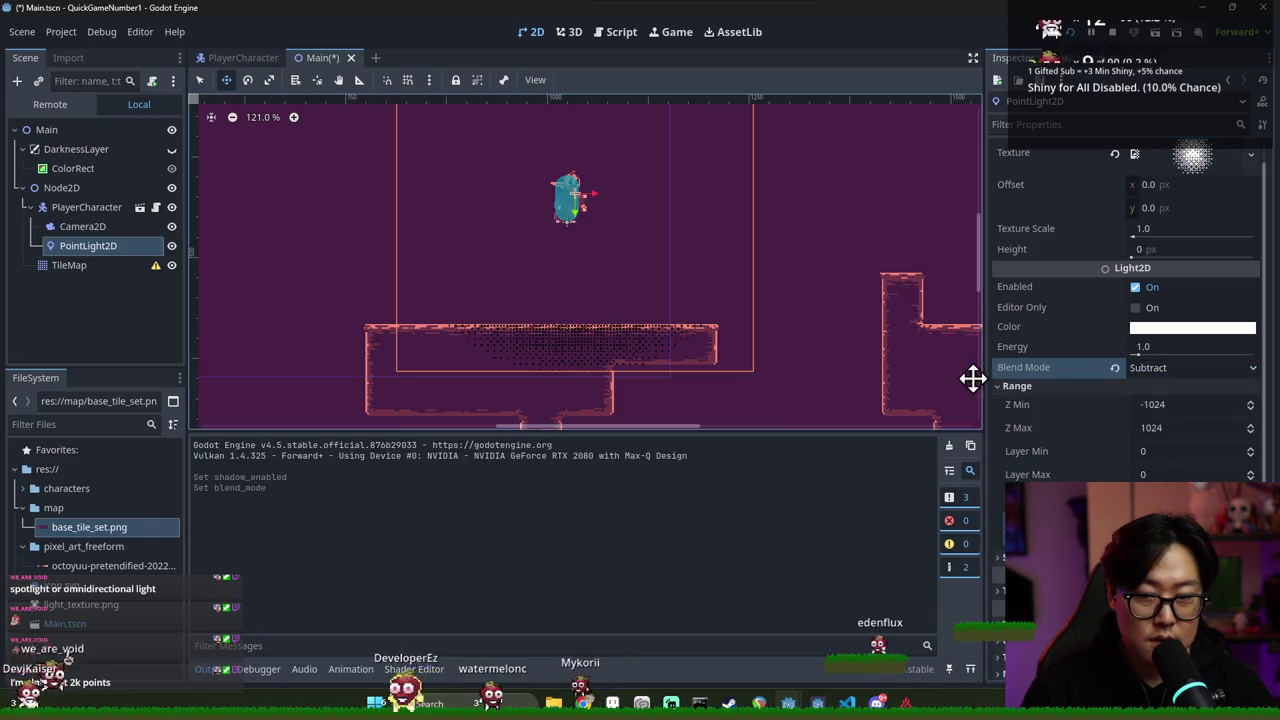
{"action": "left_click", "coordinate": [1181, 366]}
{"action": "left_click", "coordinate": [1172, 425]}
{"action": "left_click", "coordinate": [1157, 369]}
{"action": "left_click", "coordinate": [1160, 409]}
{"action": "key", "text": "alt+Tab"}
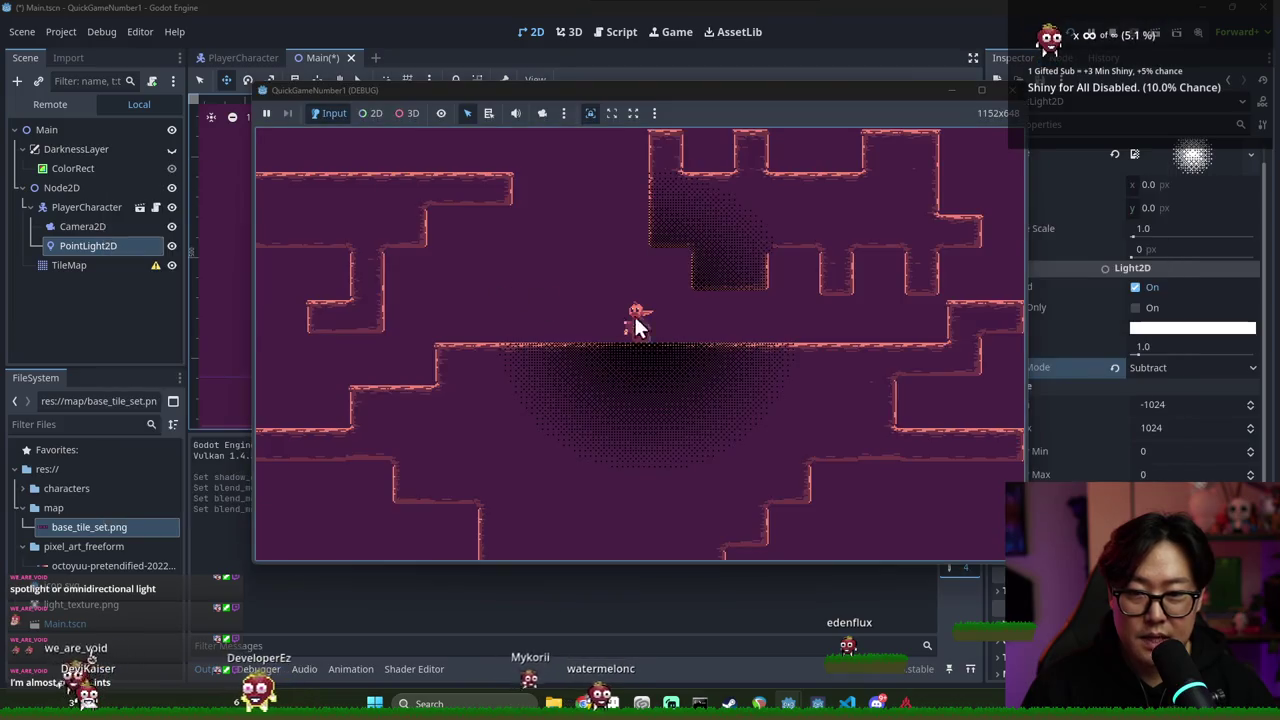
{"action": "key", "text": "alt+Tab"}
Set Blend Mode back to Add, compare in the game, and rerun it with F5
{"action": "left_click", "coordinate": [1154, 367]}
{"action": "left_click", "coordinate": [1131, 386]}
{"action": "key", "text": "alt+Tab"}
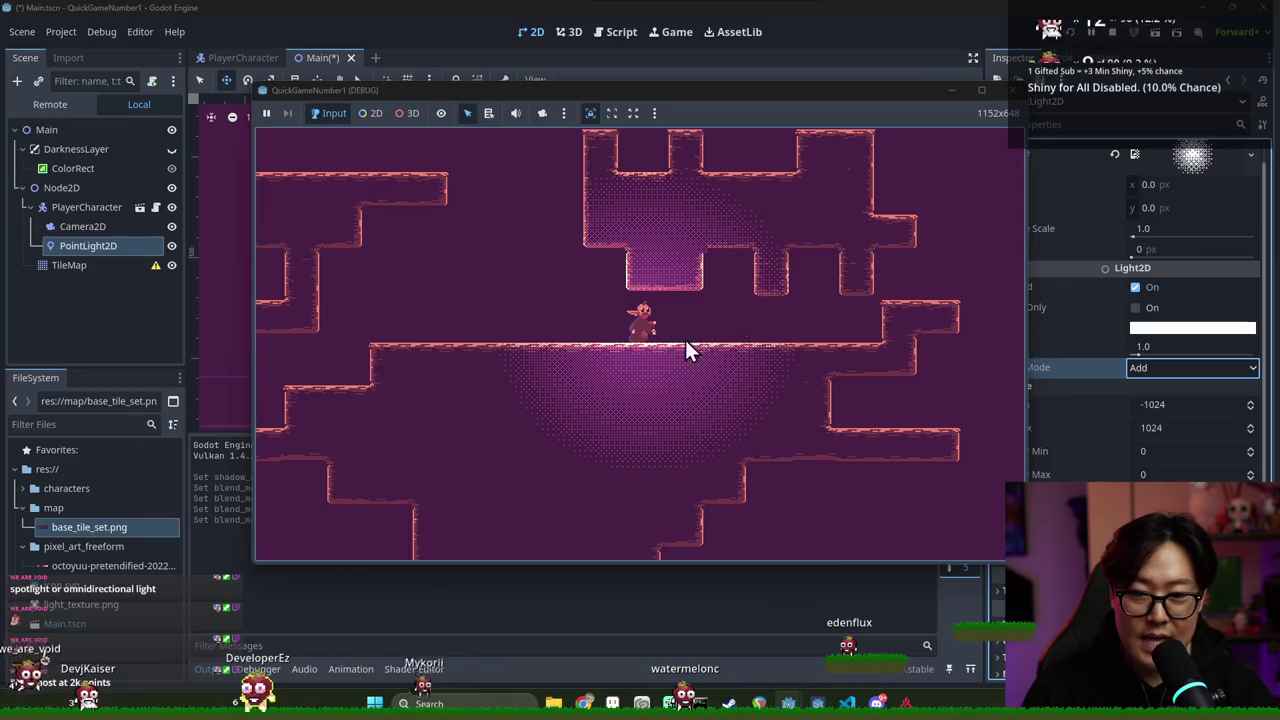
{"action": "key", "text": "alt+Tab"}
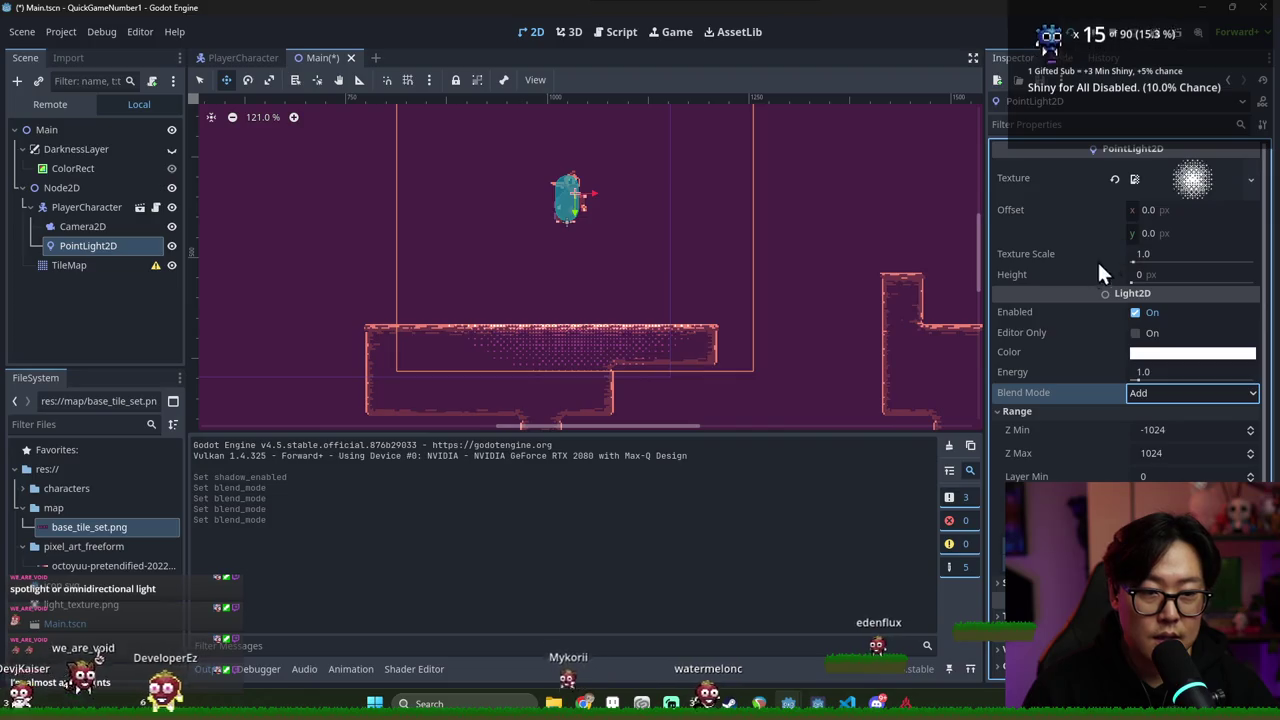
{"action": "key", "text": "alt+Tab"}
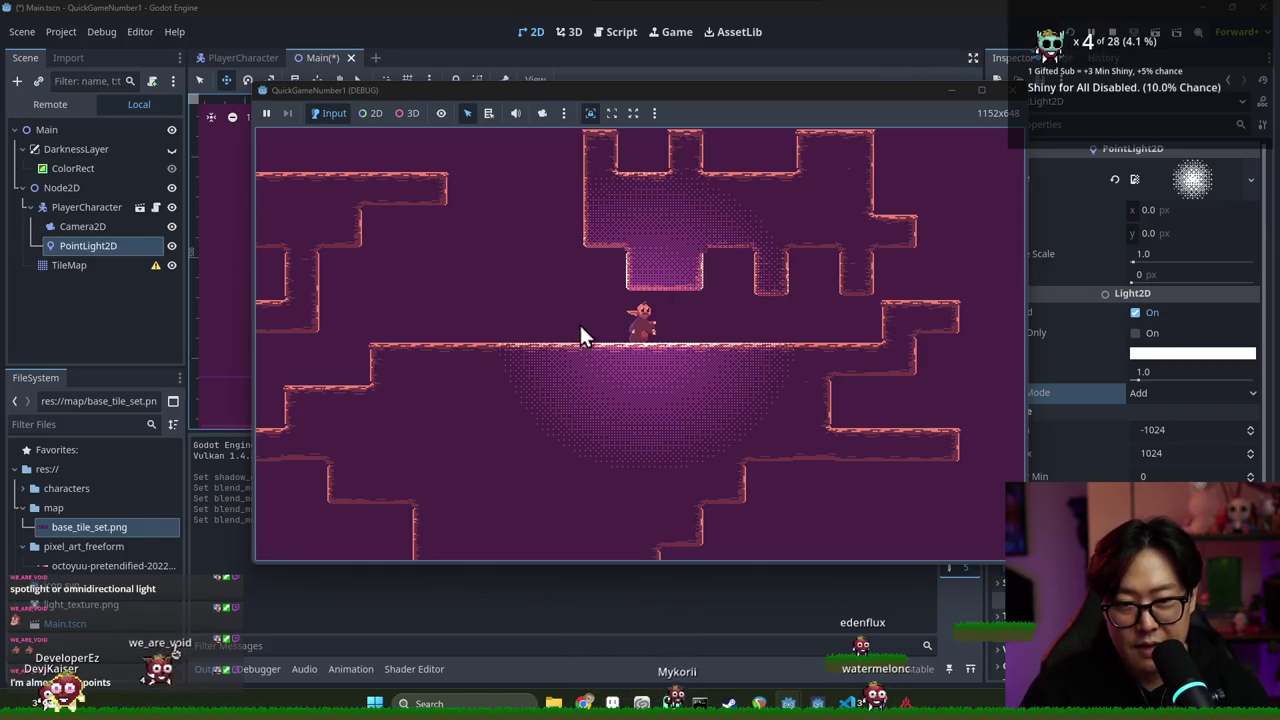
{"action": "key", "text": "alt+Tab"}
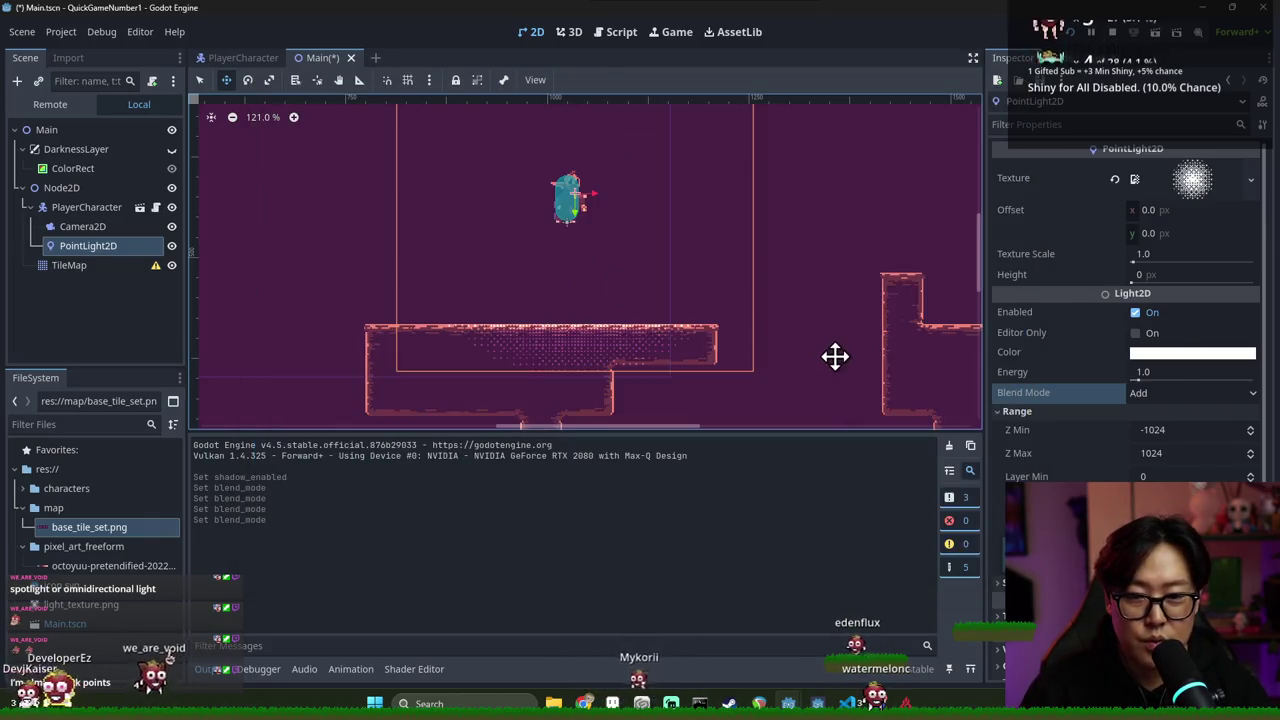
{"action": "key", "text": "alt+Tab"}
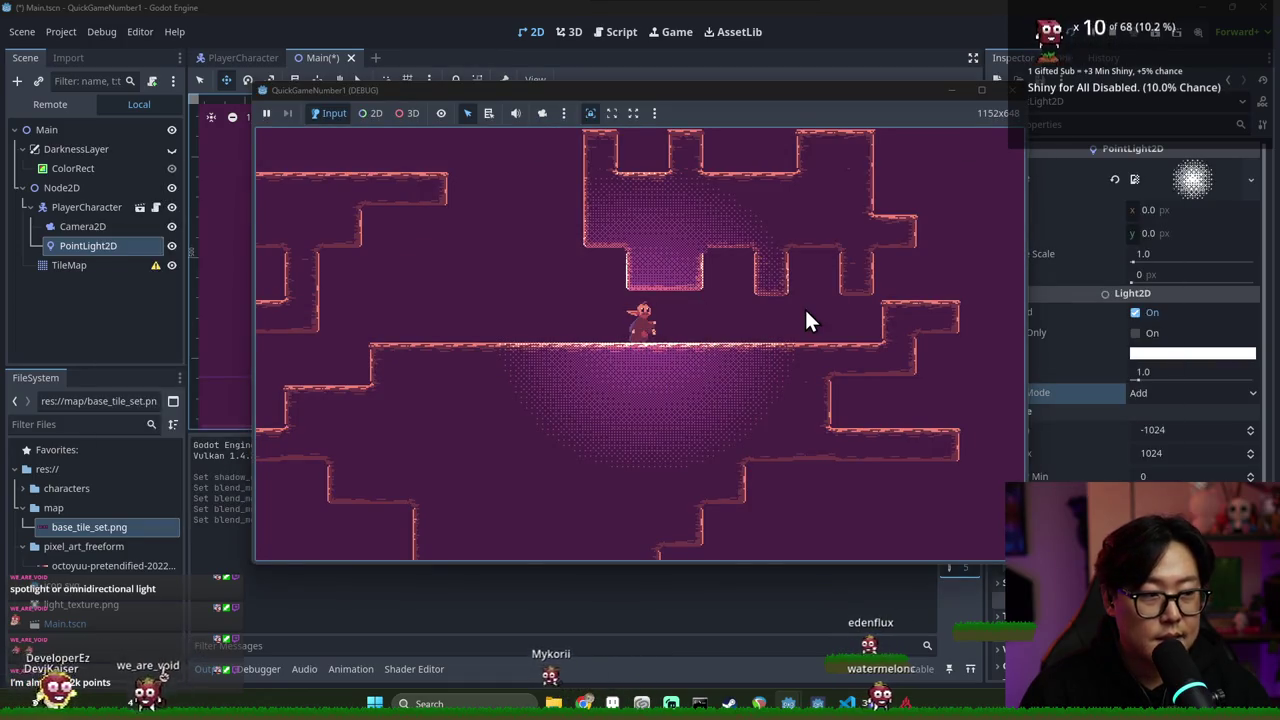
{"action": "key", "text": "F8"}
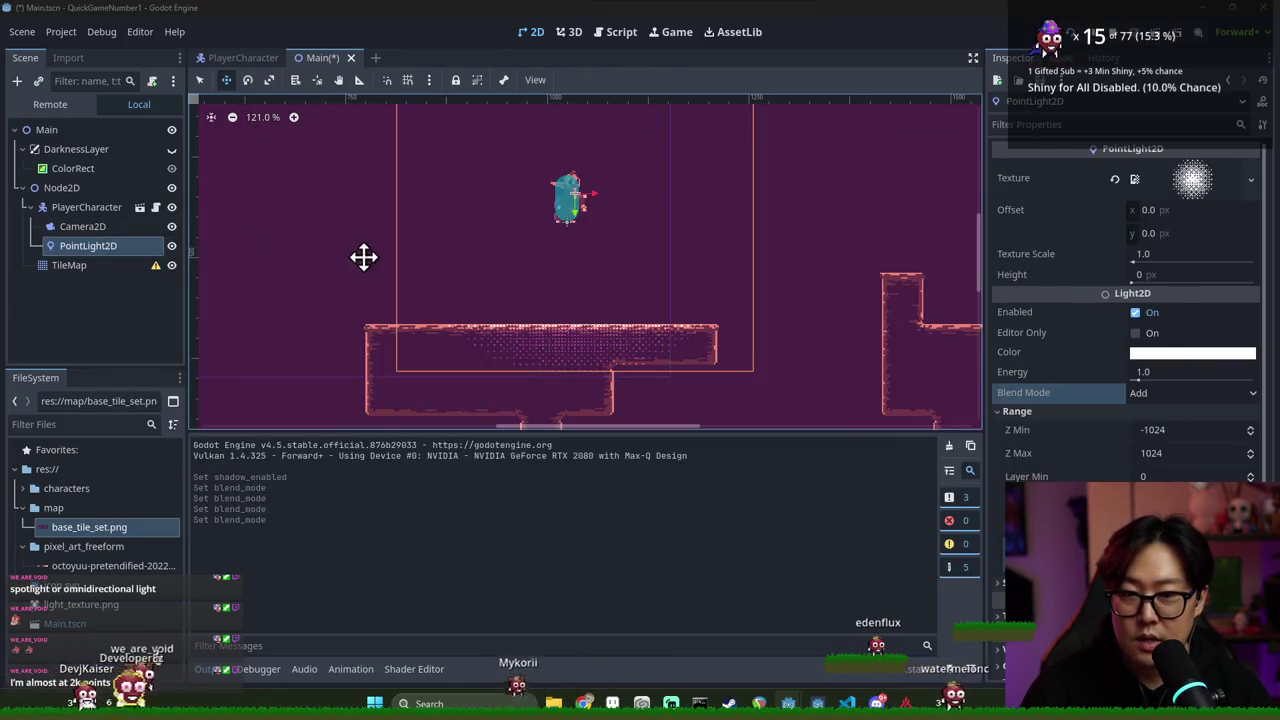
{"action": "key", "text": "F5"}
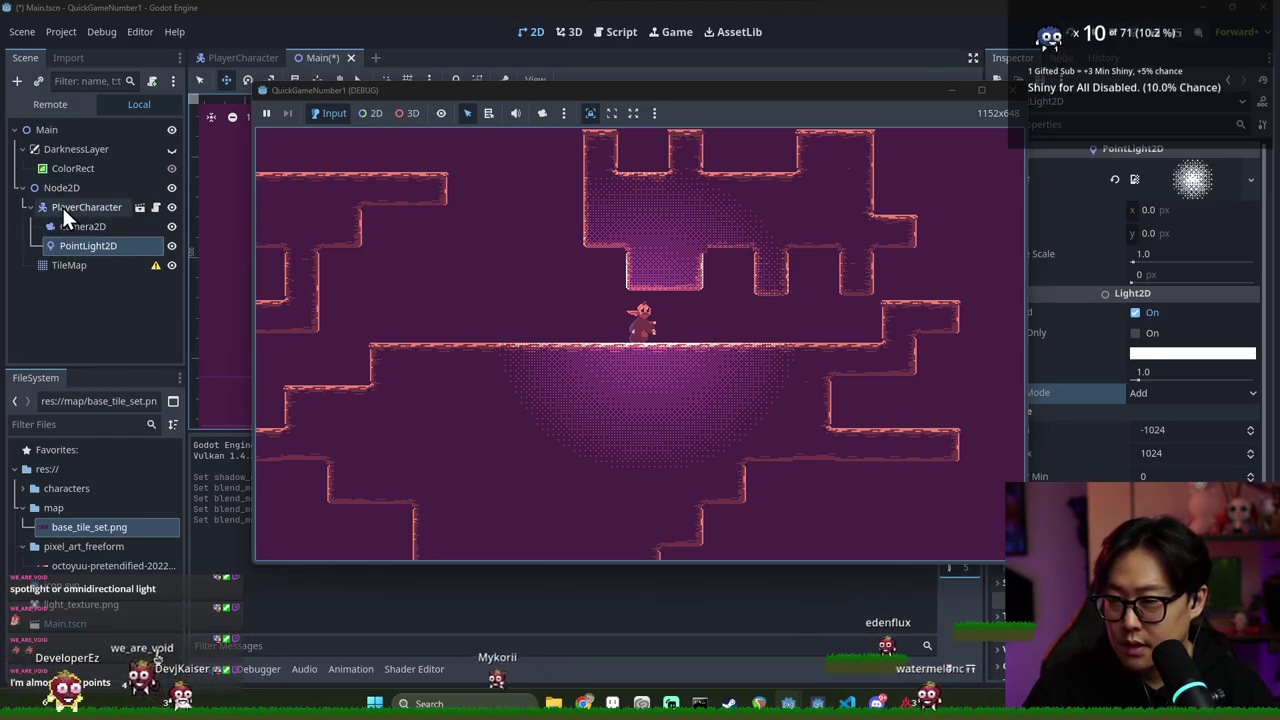
{"action": "key", "text": "alt+Tab"}
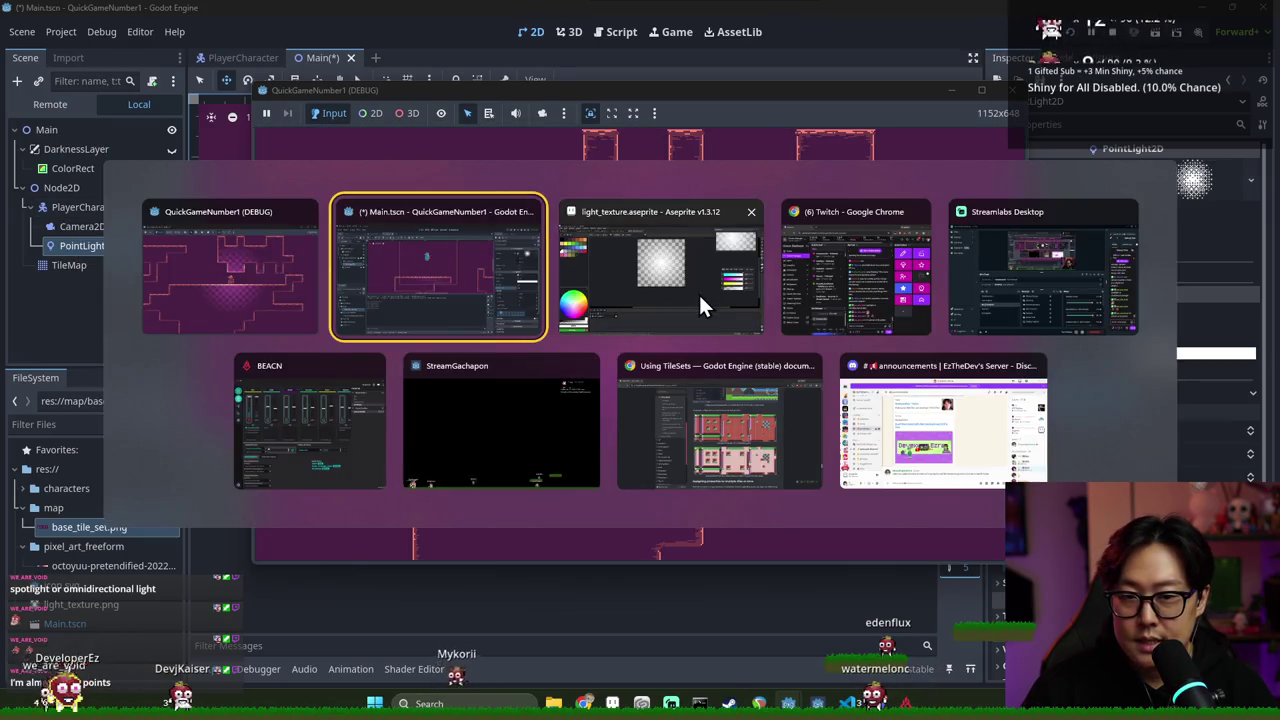
{"action": "left_click", "coordinate": [698, 292]}
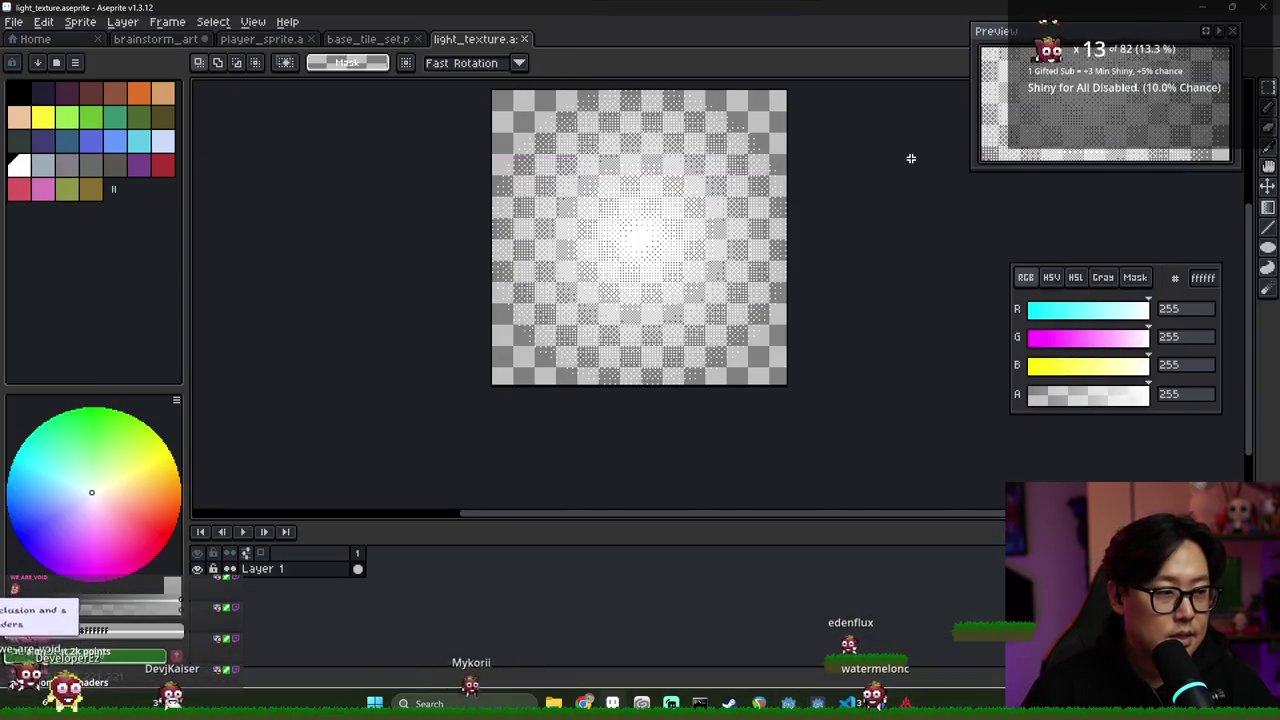
{"action": "key", "text": "alt+Tab"}
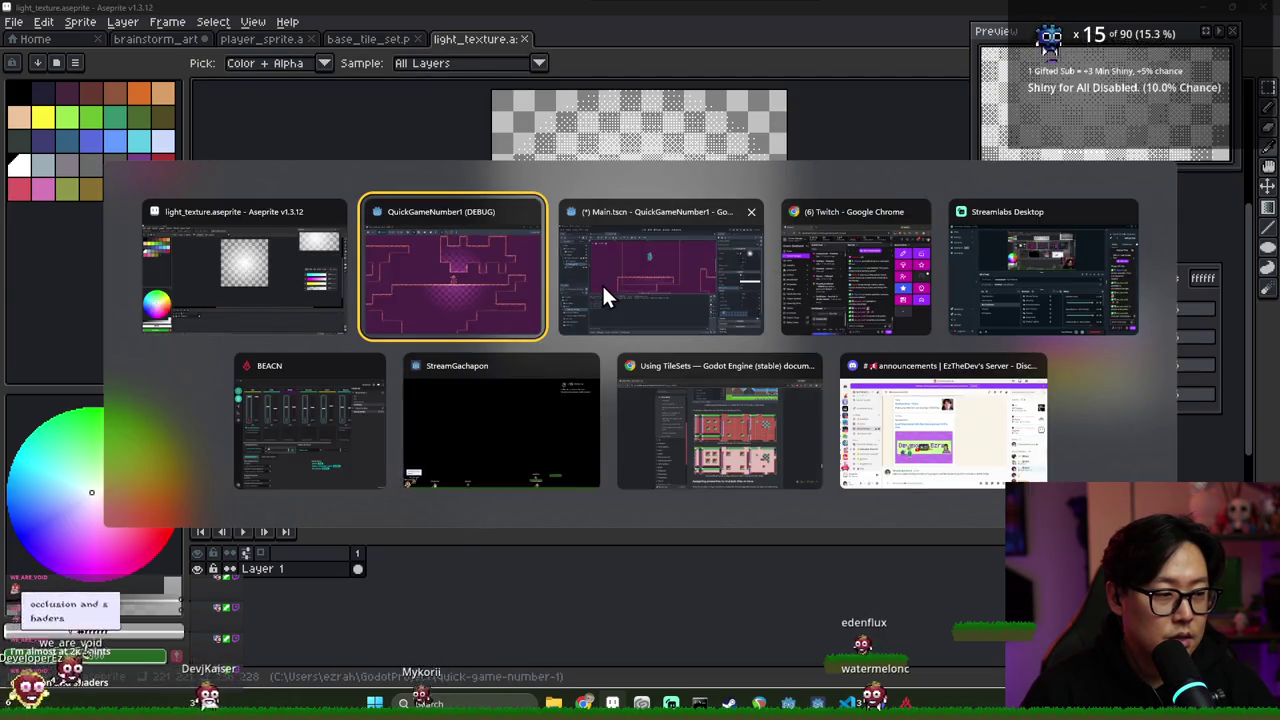
{"action": "left_click", "coordinate": [489, 291]}
{"action": "key", "text": "alt+Tab"}
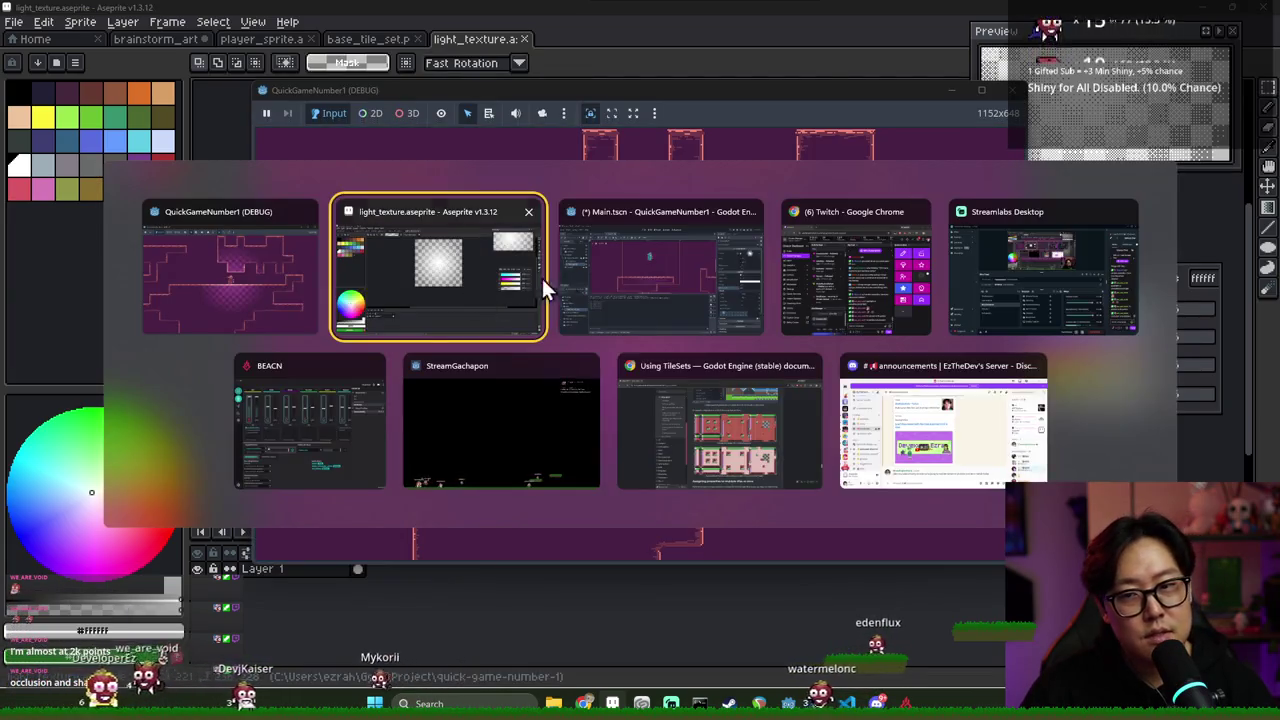
{"action": "left_click", "coordinate": [565, 288]}
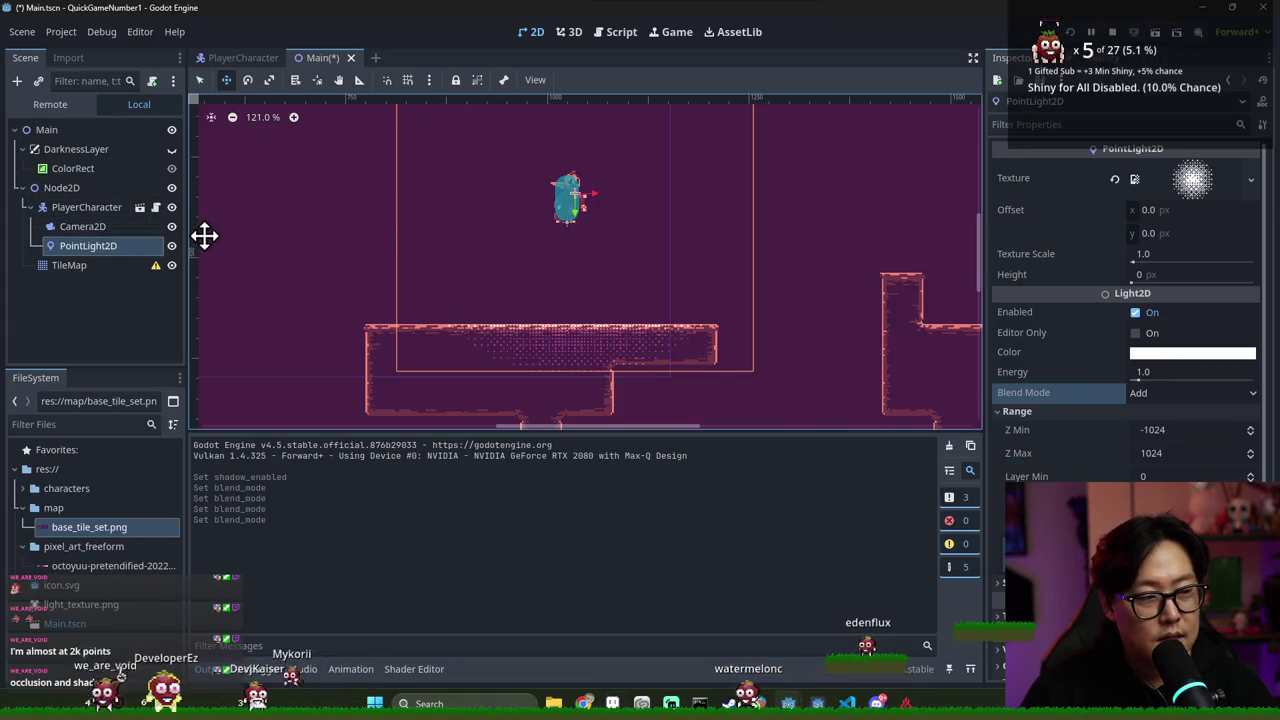
{"action": "left_click", "coordinate": [66, 192]}
{"action": "scroll", "coordinate": [414, 231], "scroll_direction": "down", "scroll_amount": 5}
{"action": "scroll", "coordinate": [541, 265], "scroll_direction": "up", "scroll_amount": 2}
{"action": "right_click", "coordinate": [119, 195]}
{"action": "left_click", "coordinate": [126, 197]}
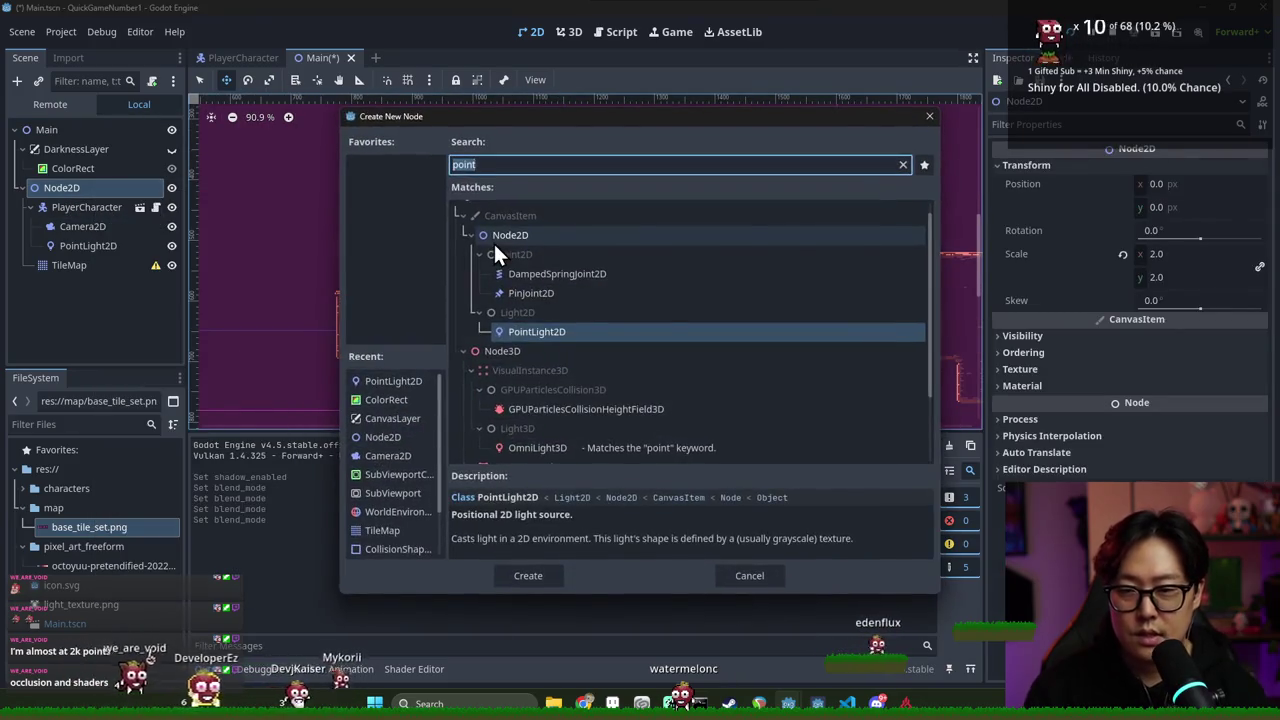
{"action": "type", "text": "occ"}
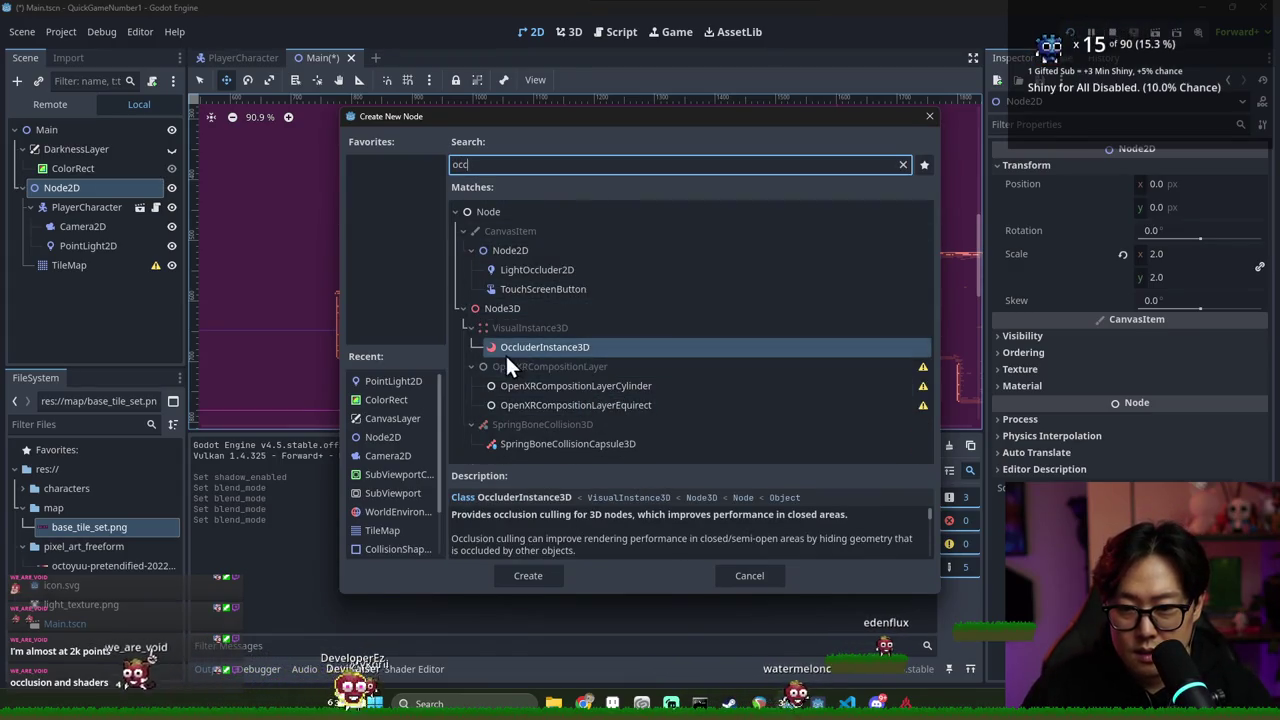
{"action": "left_click", "coordinate": [536, 270]}
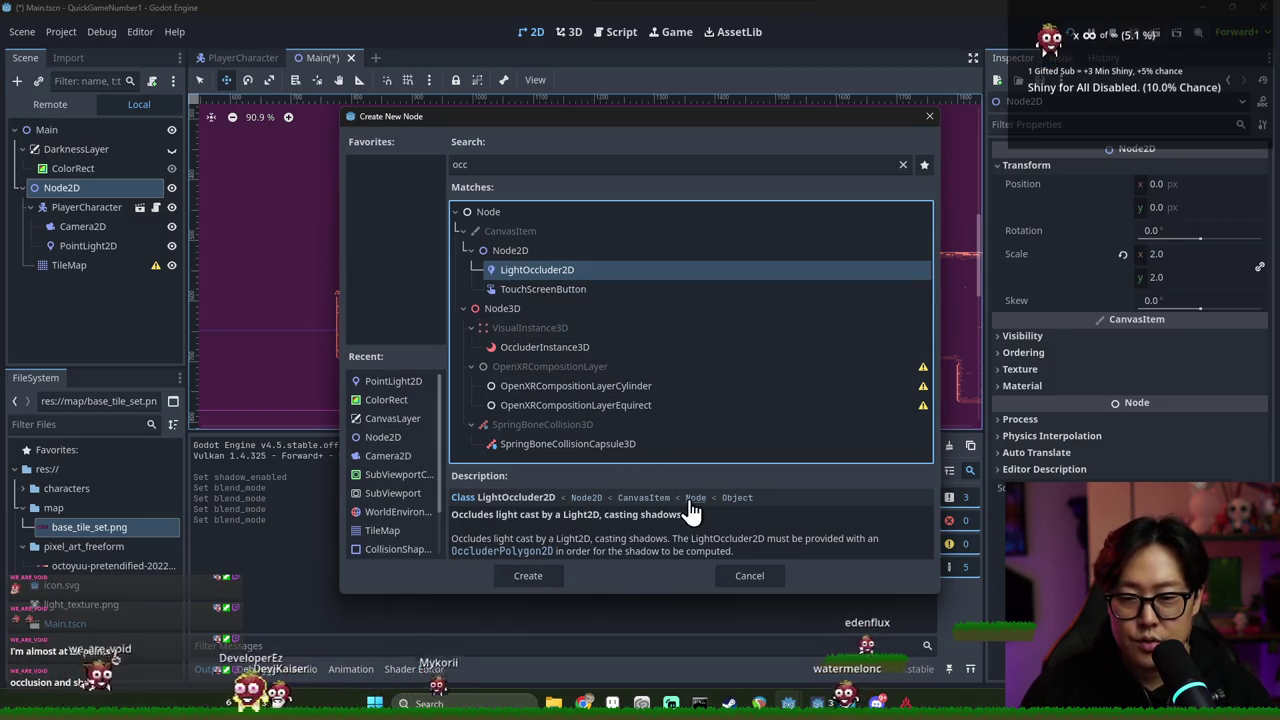
{"action": "left_click", "coordinate": [740, 578]}
{"action": "scroll", "coordinate": [561, 334], "scroll_direction": "up", "scroll_amount": 3}
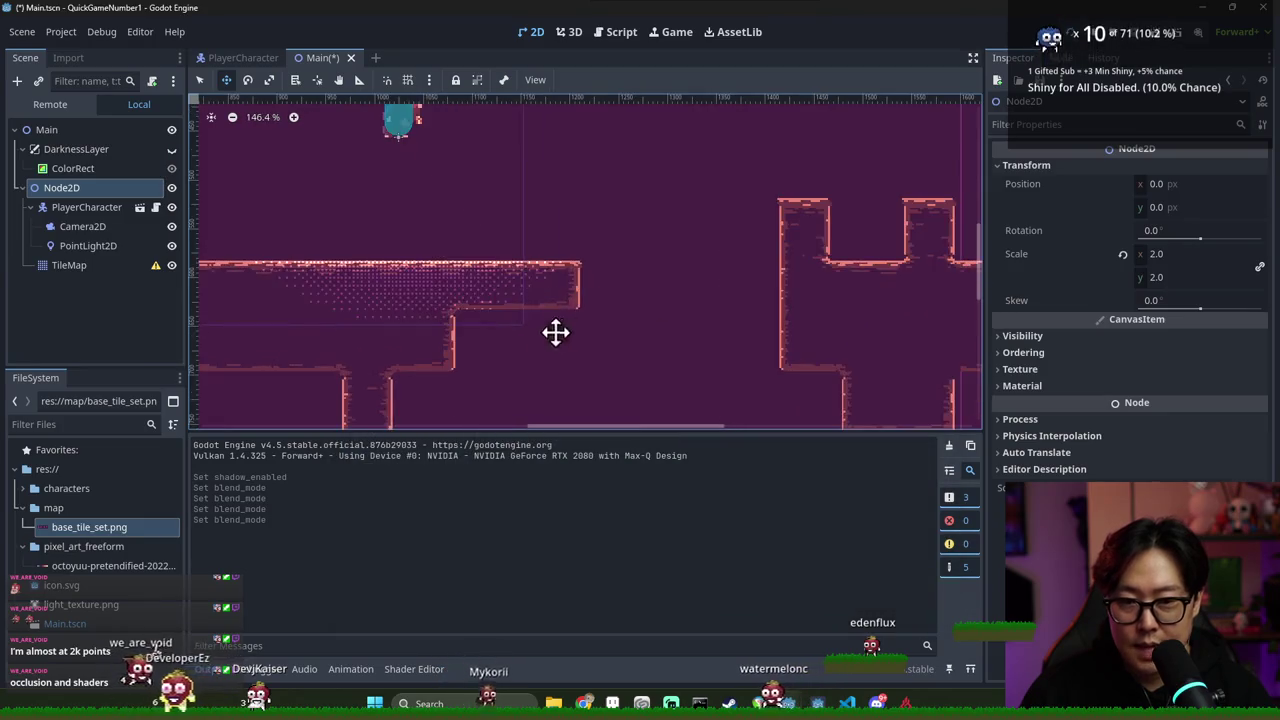
Zoom in to inspect the tilemap, then save Main.tscn with DarknessLayer visible again
{"action": "scroll", "coordinate": [493, 309], "scroll_direction": "up", "scroll_amount": 5}
{"action": "scroll", "coordinate": [489, 293], "scroll_direction": "up", "scroll_amount": 9}
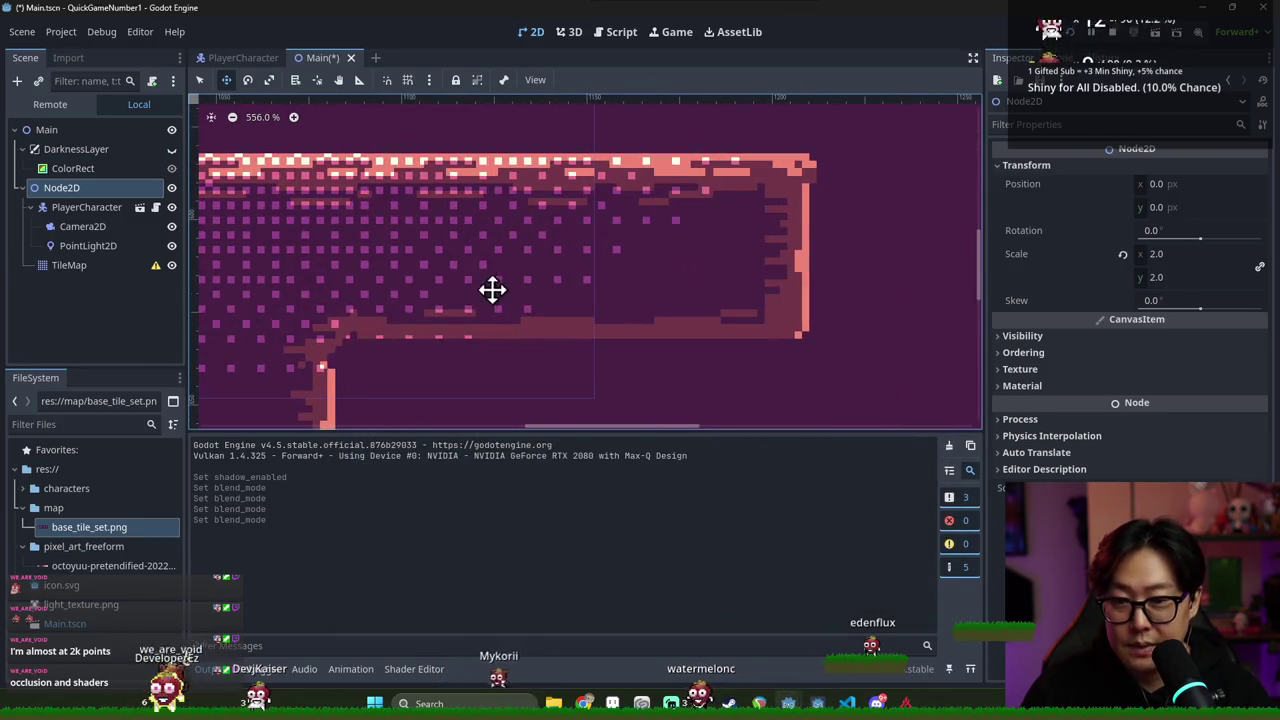
{"action": "scroll", "coordinate": [489, 293], "scroll_direction": "down", "scroll_amount": 12}
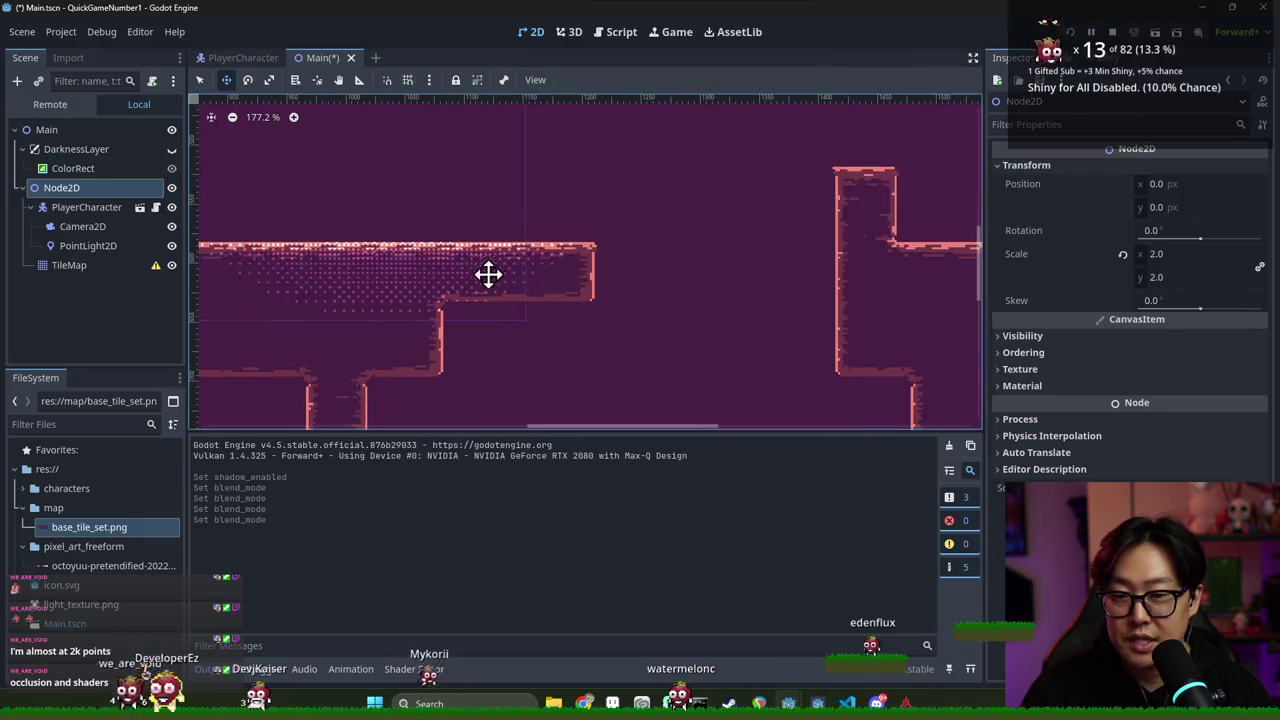
{"action": "scroll", "coordinate": [560, 276], "scroll_direction": "up", "scroll_amount": 2}
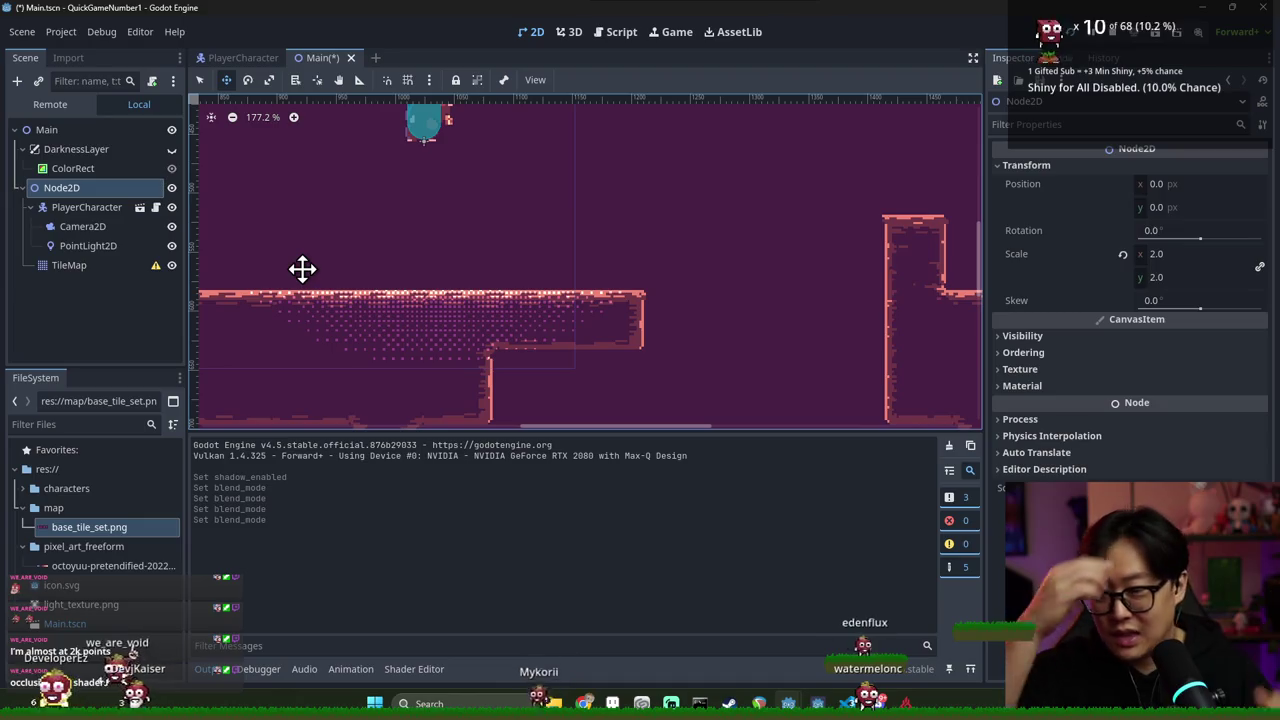
{"action": "scroll", "coordinate": [306, 280], "scroll_direction": "down", "scroll_amount": 5}
{"action": "key", "text": "ctrl+s"}
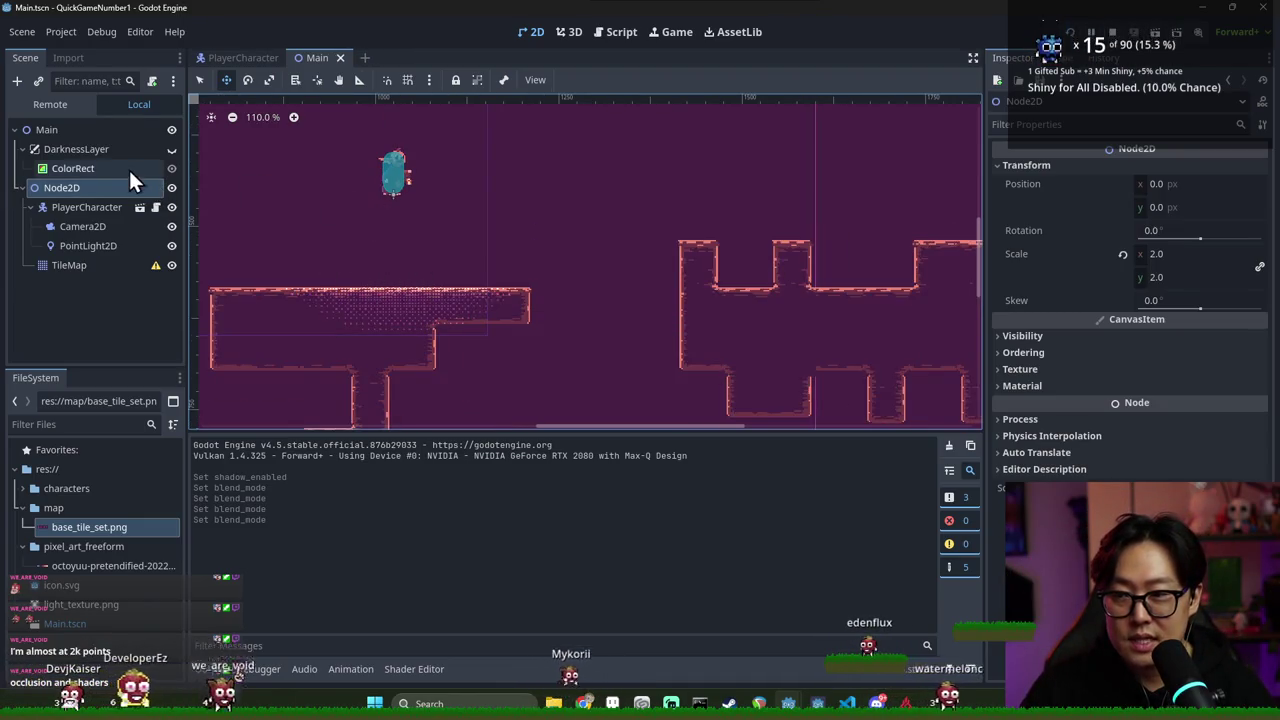
{"action": "left_click", "coordinate": [171, 149]}
{"action": "key", "text": "ctrl+s"}
{"action": "key", "text": "ctrl+s"}
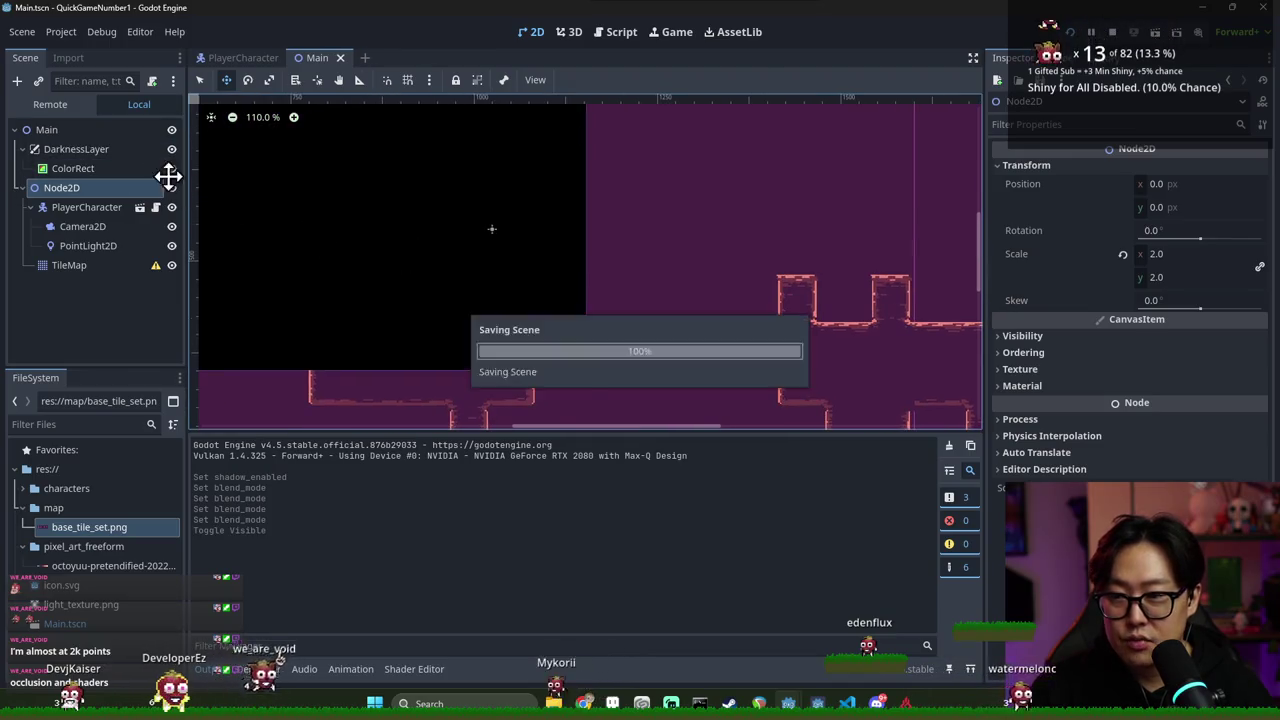
{"action": "left_click", "coordinate": [152, 150]}
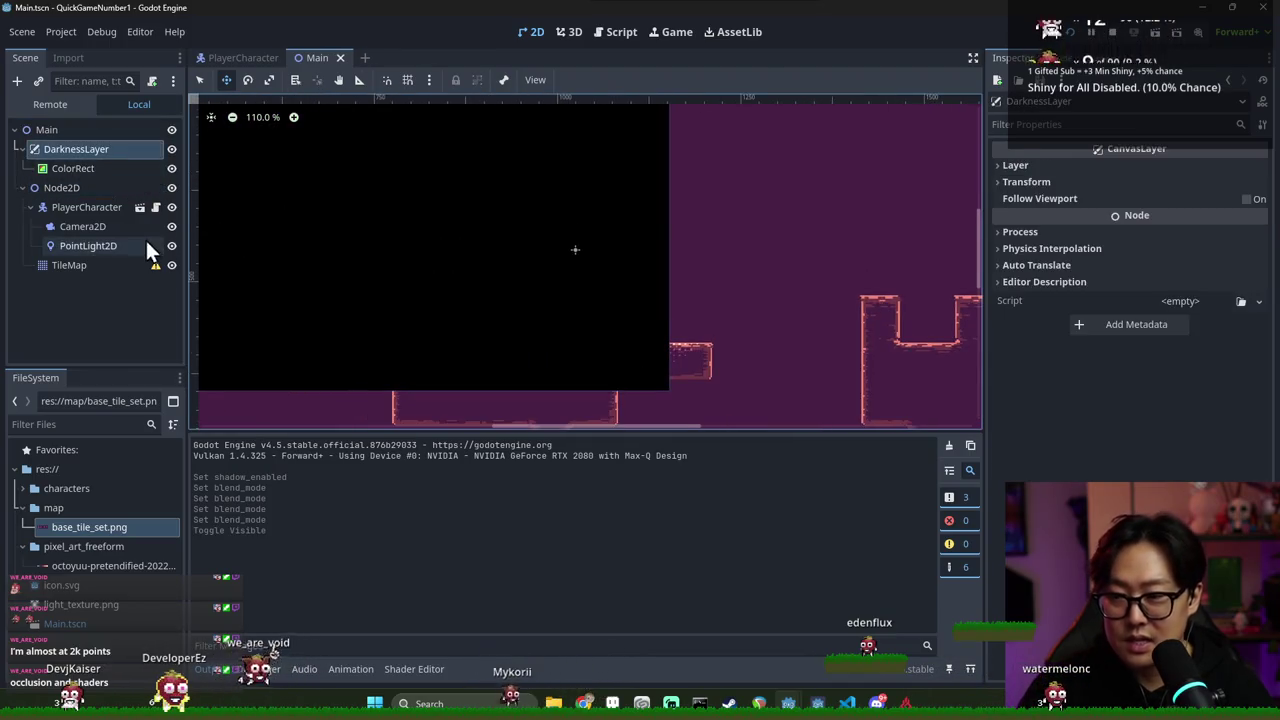
{"action": "left_click", "coordinate": [31, 207]}
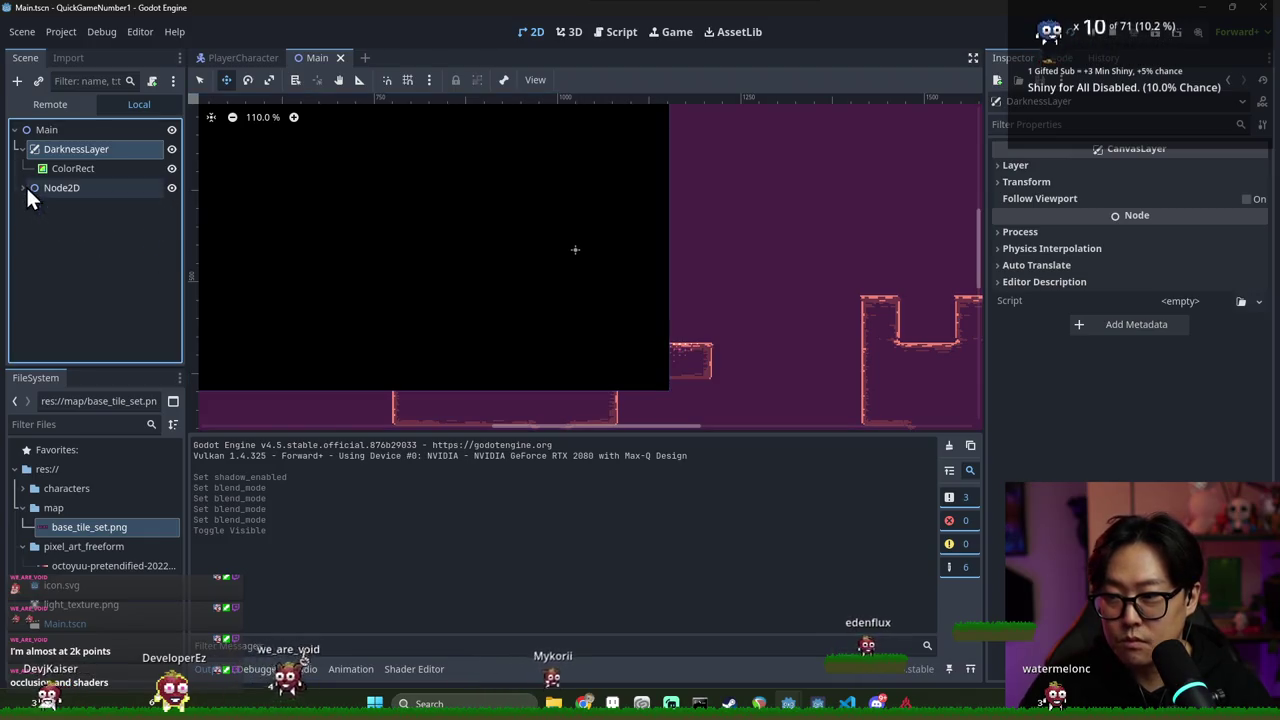
{"action": "left_click", "coordinate": [38, 207]}
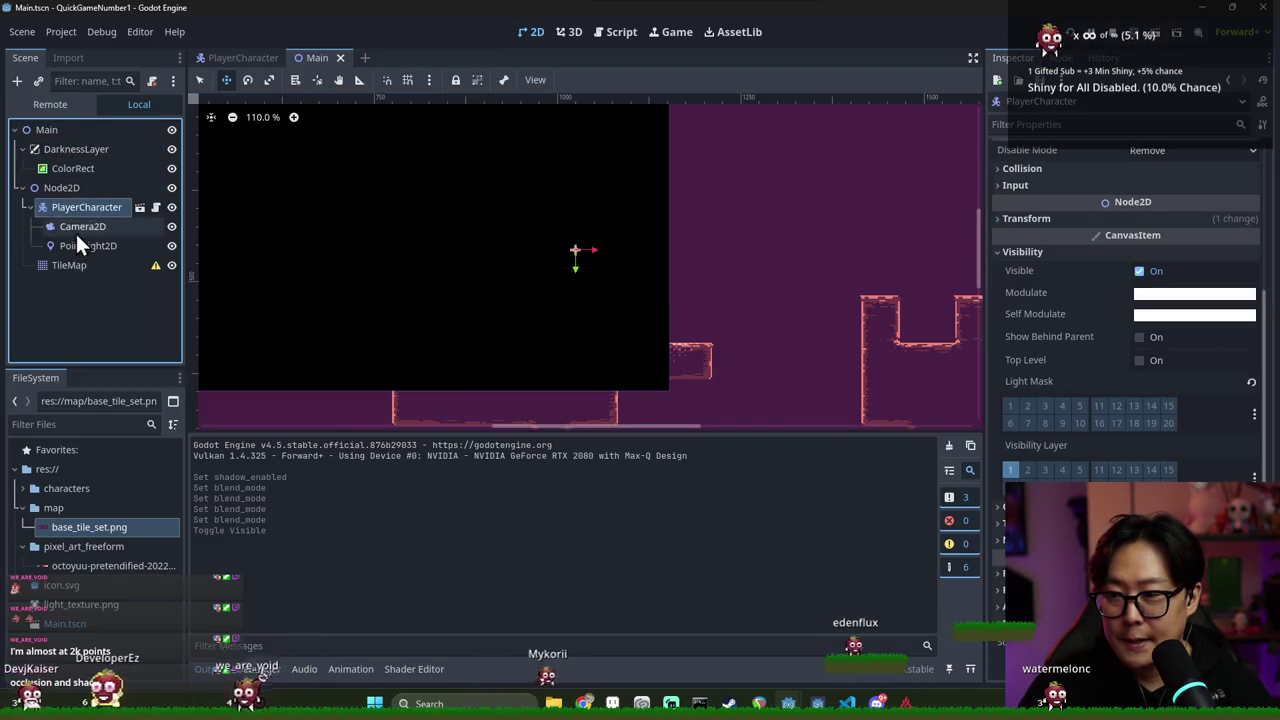
{"action": "left_click", "coordinate": [100, 246]}
{"action": "right_click", "coordinate": [66, 155]}
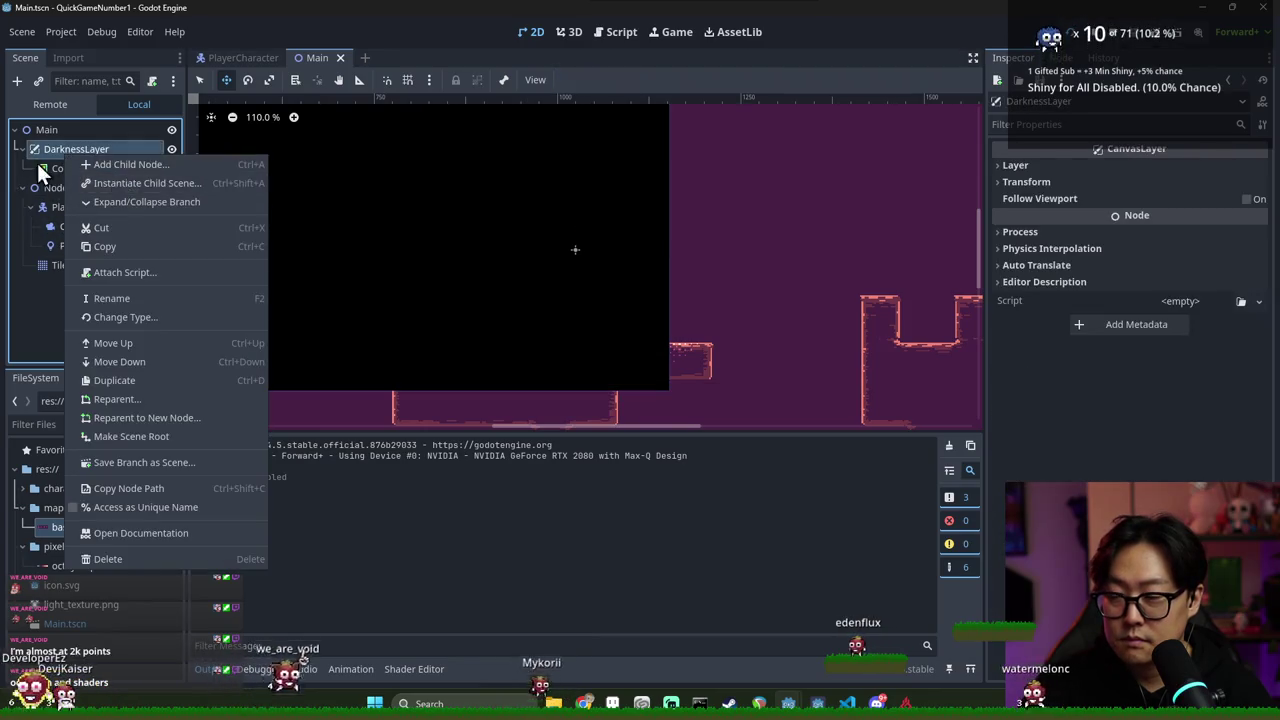
{"action": "key", "text": "Escape"}
{"action": "left_click", "coordinate": [72, 245]}
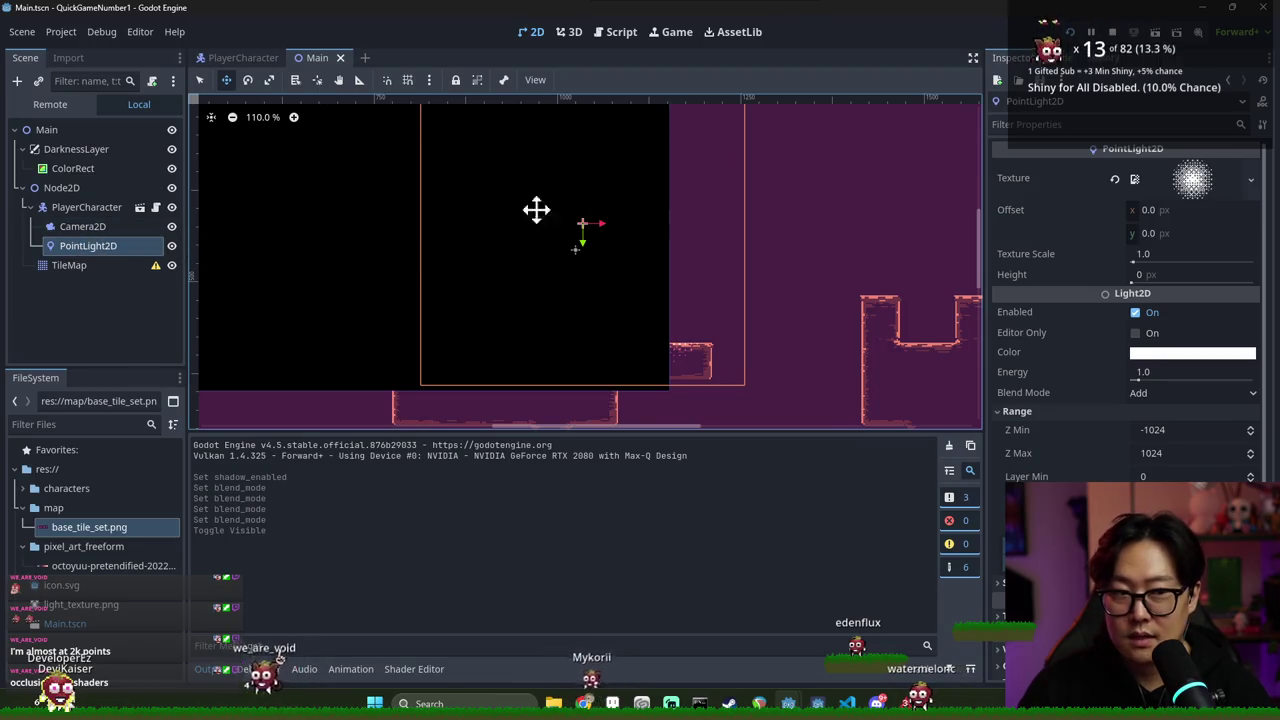
{"action": "right_click", "coordinate": [76, 157]}
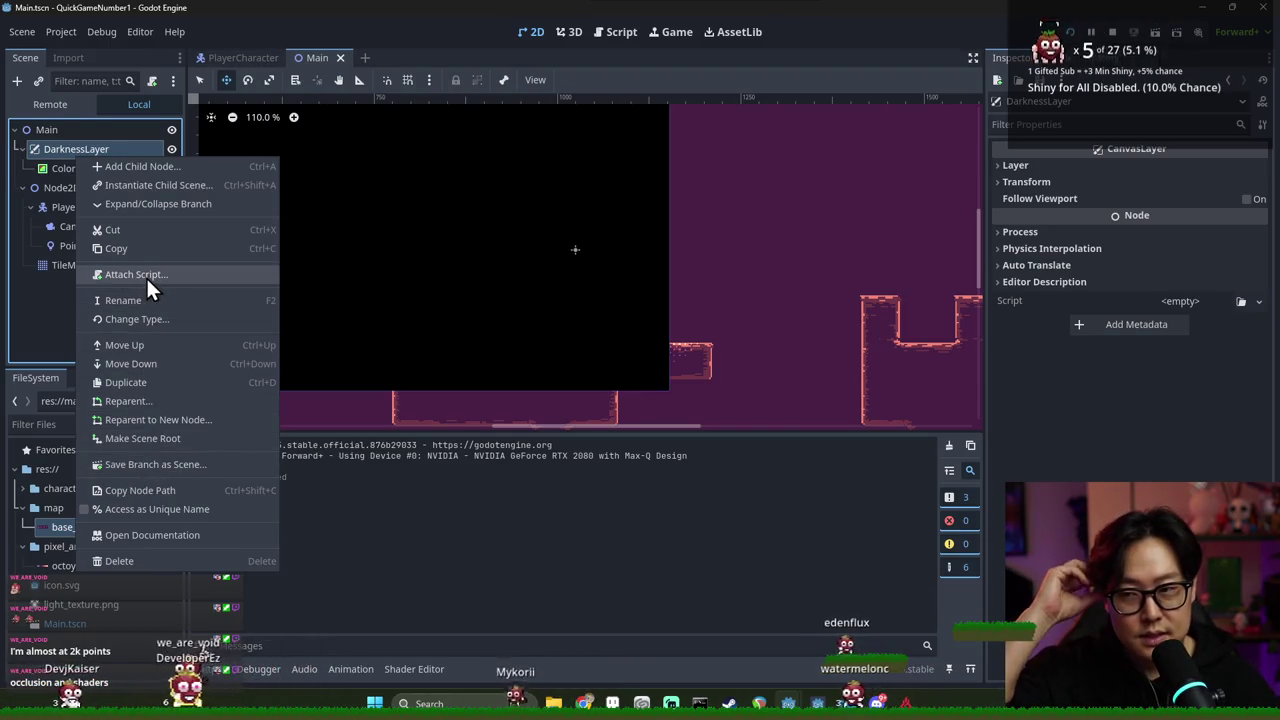
{"action": "left_click", "coordinate": [1132, 413]}
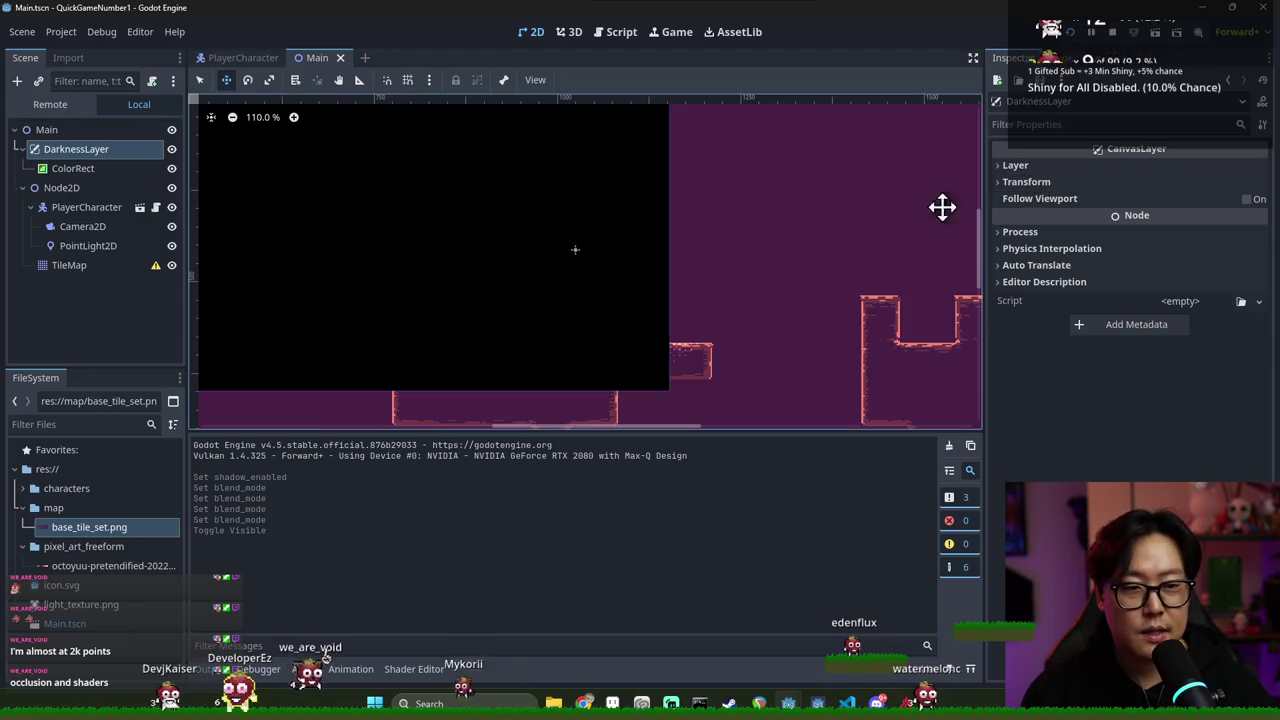
{"action": "left_click", "coordinate": [139, 170]}
Give the ColorRect's CanvasItem Material a new shader saved as res://fogofwar.gdshader
{"action": "scroll", "coordinate": [1086, 272], "scroll_direction": "down", "scroll_amount": 2}
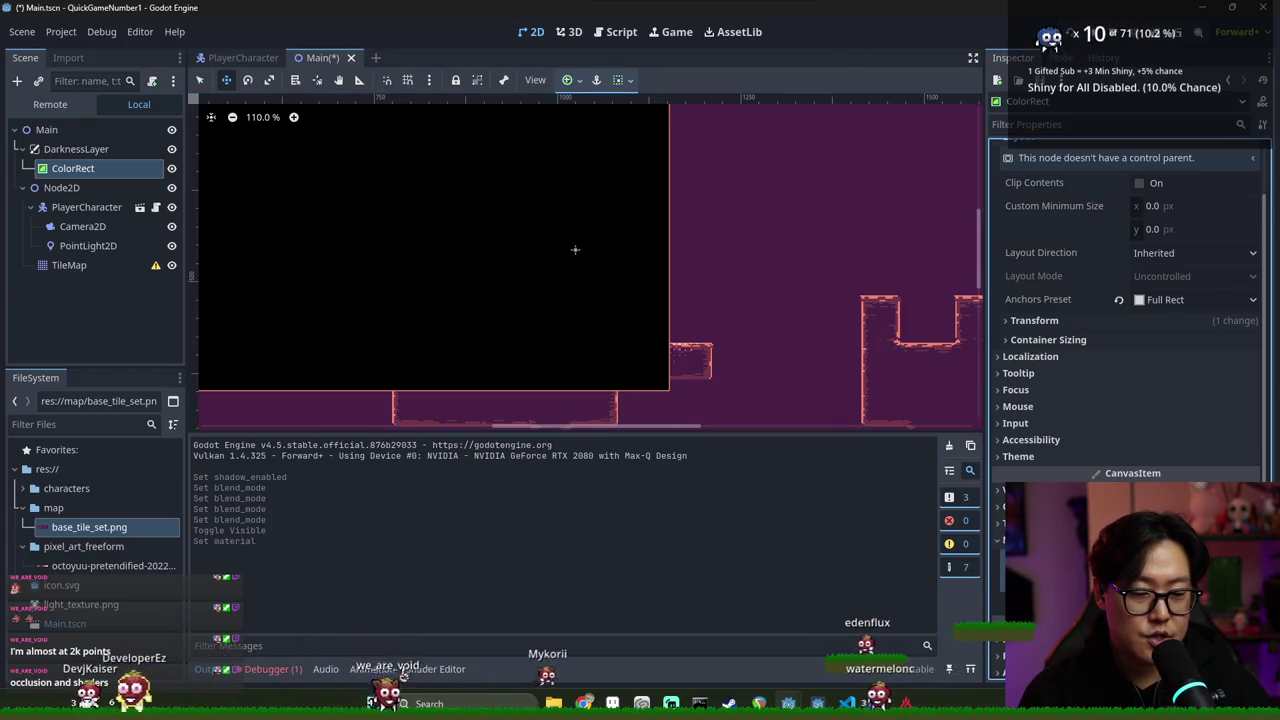
{"action": "scroll", "coordinate": [1130, 300], "scroll_direction": "down", "scroll_amount": 6}
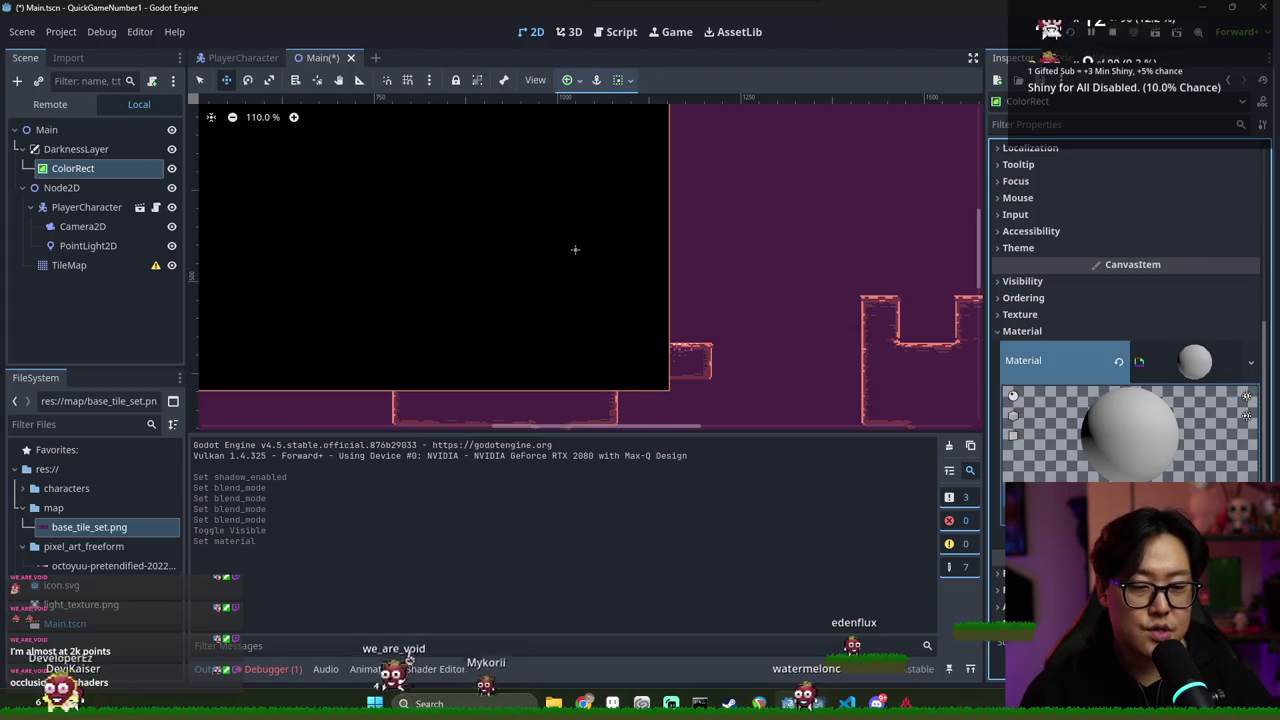
{"action": "left_click", "coordinate": [1130, 500]}
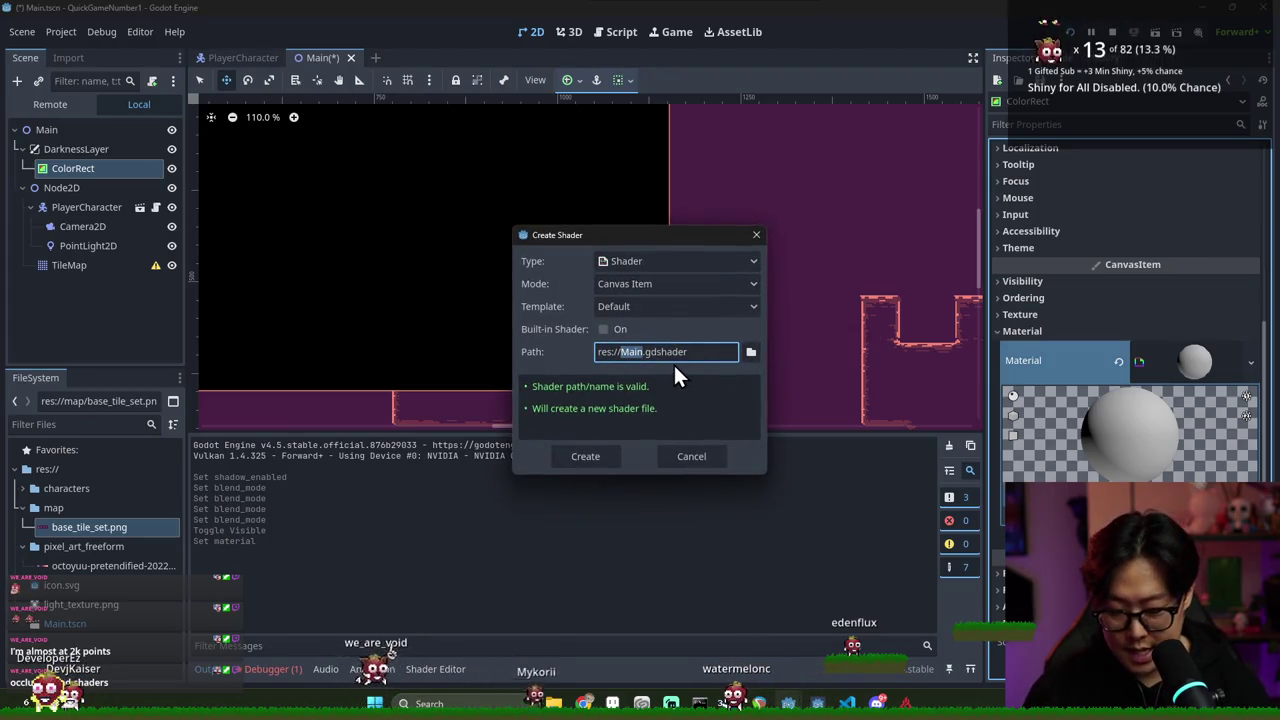
{"action": "type", "text": "light"}
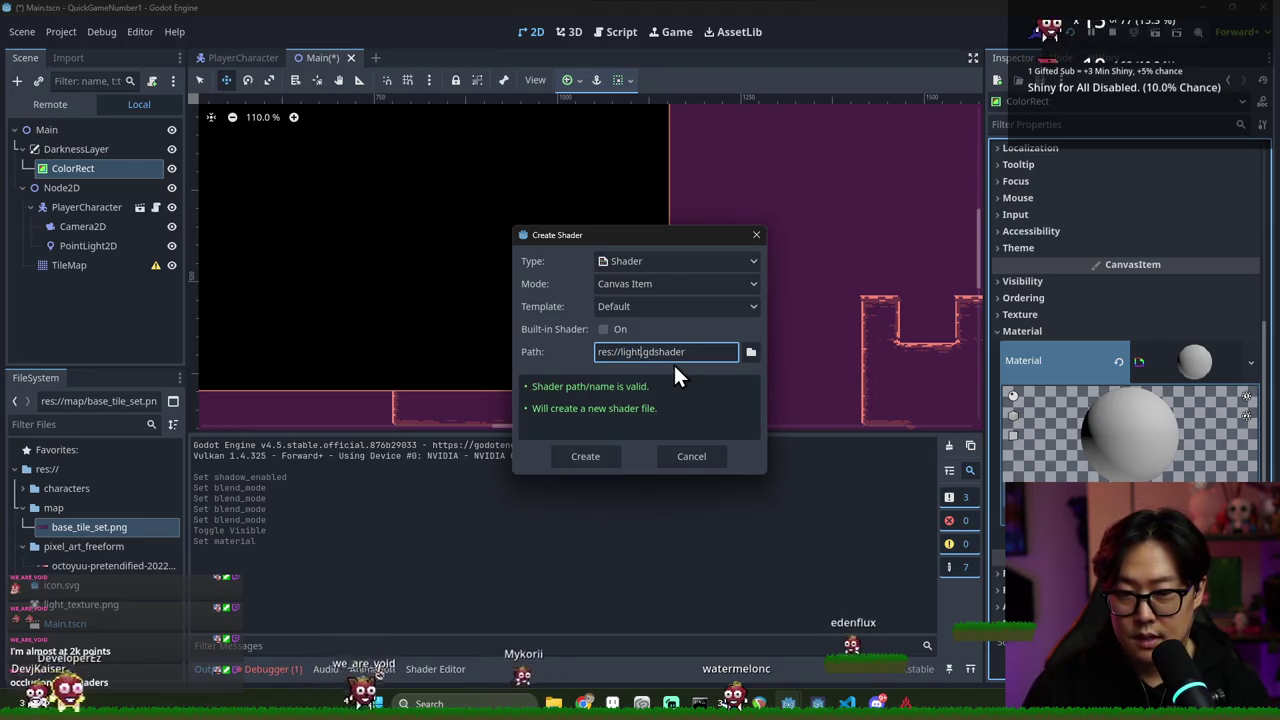
{"action": "key", "text": "BackSpace"}
{"action": "key", "text": "BackSpace"}
{"action": "key", "text": "BackSpace"}
{"action": "type", "text": "fogofwa"}
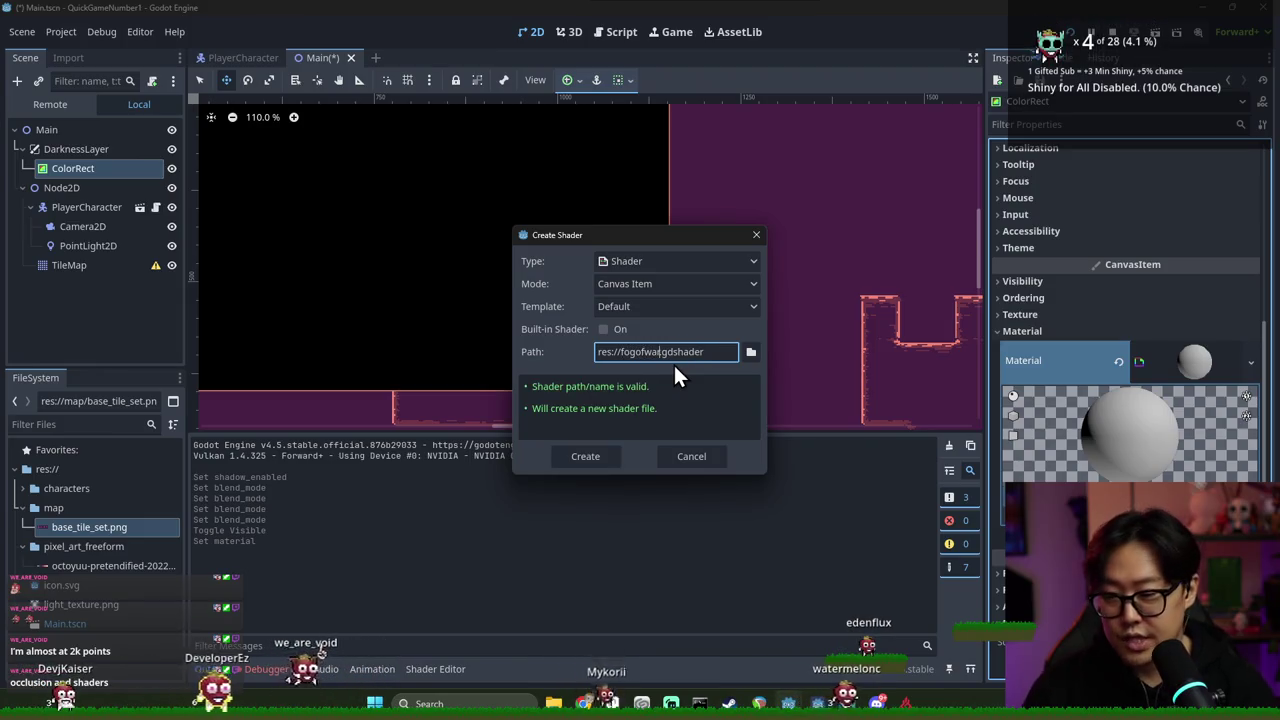
{"action": "type", "text": "r"}
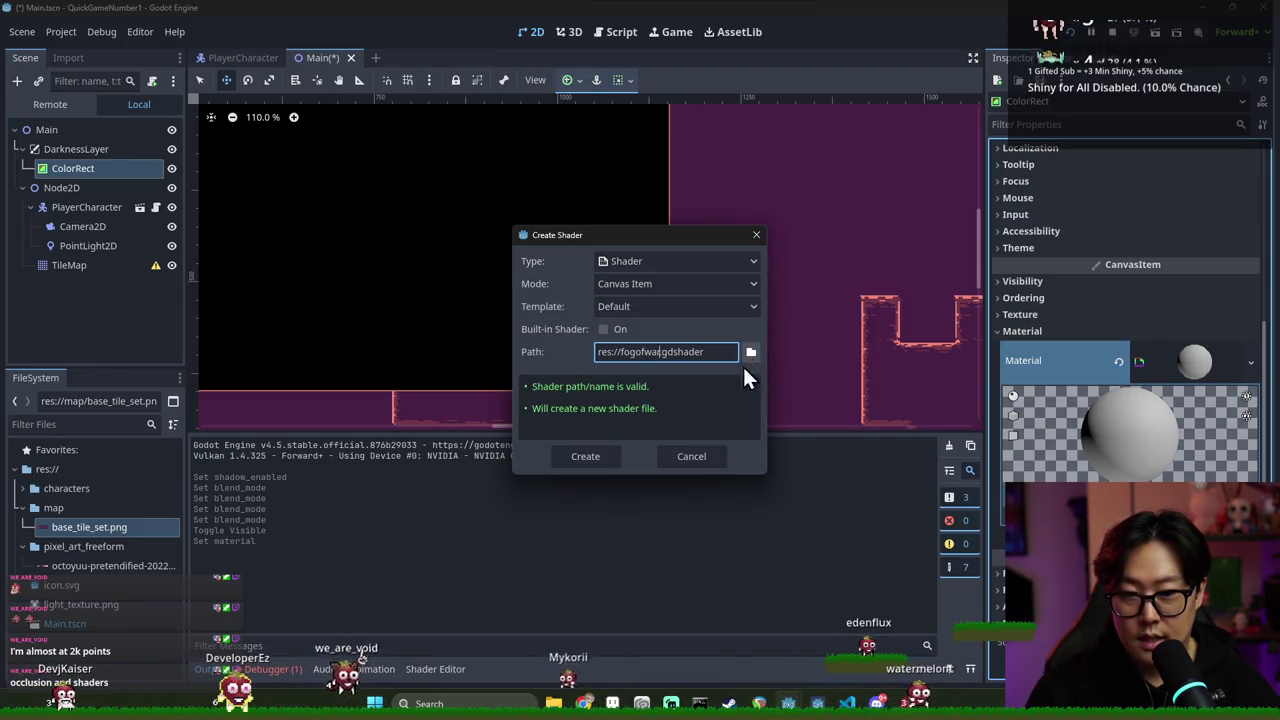
{"action": "left_click", "coordinate": [601, 457]}
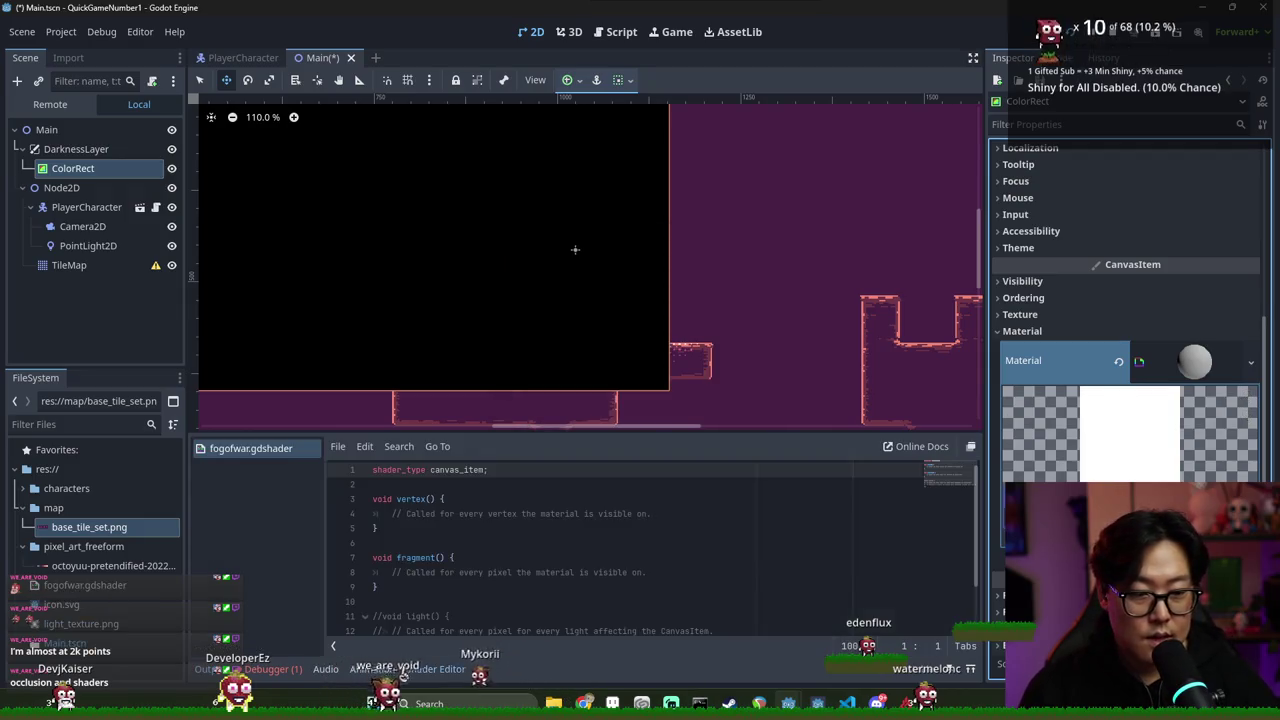
Add blank lines below shader_type canvas_item and start 'uniform point_lights:' on line 3
{"action": "left_click", "coordinate": [452, 486]}
{"action": "key", "text": "Return"}
{"action": "key", "text": "Return"}
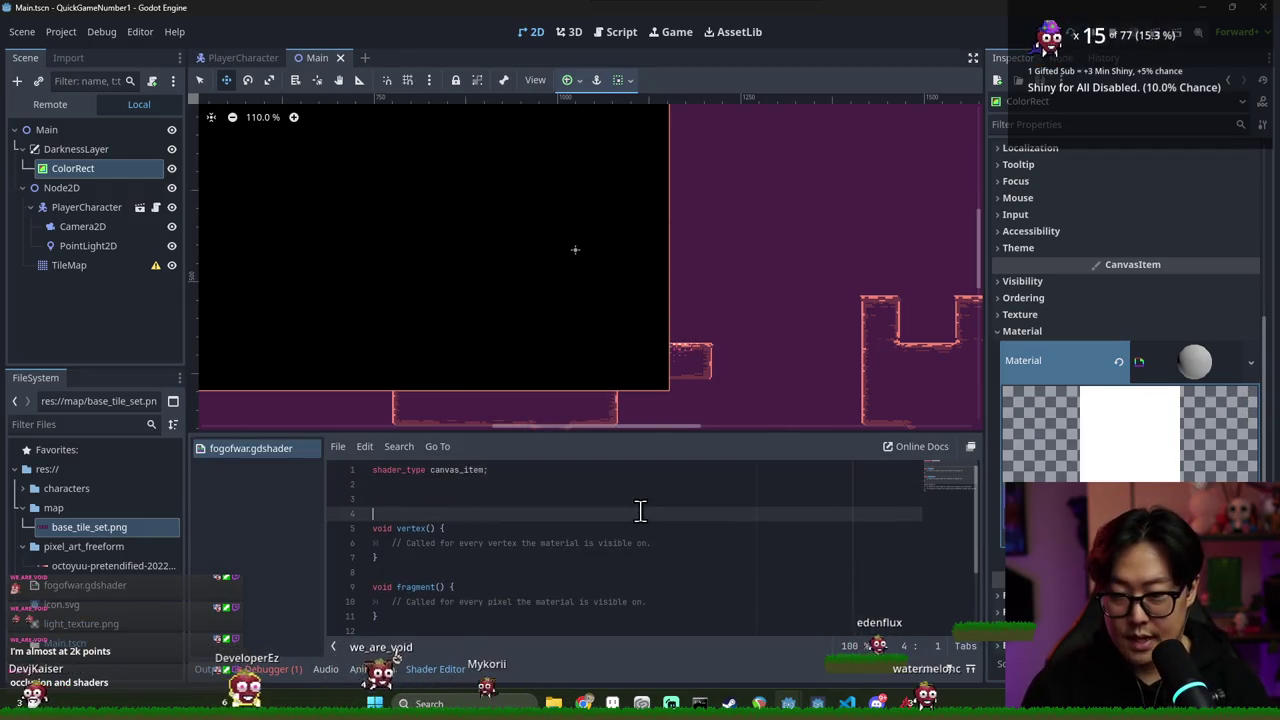
{"action": "key", "text": "Up"}
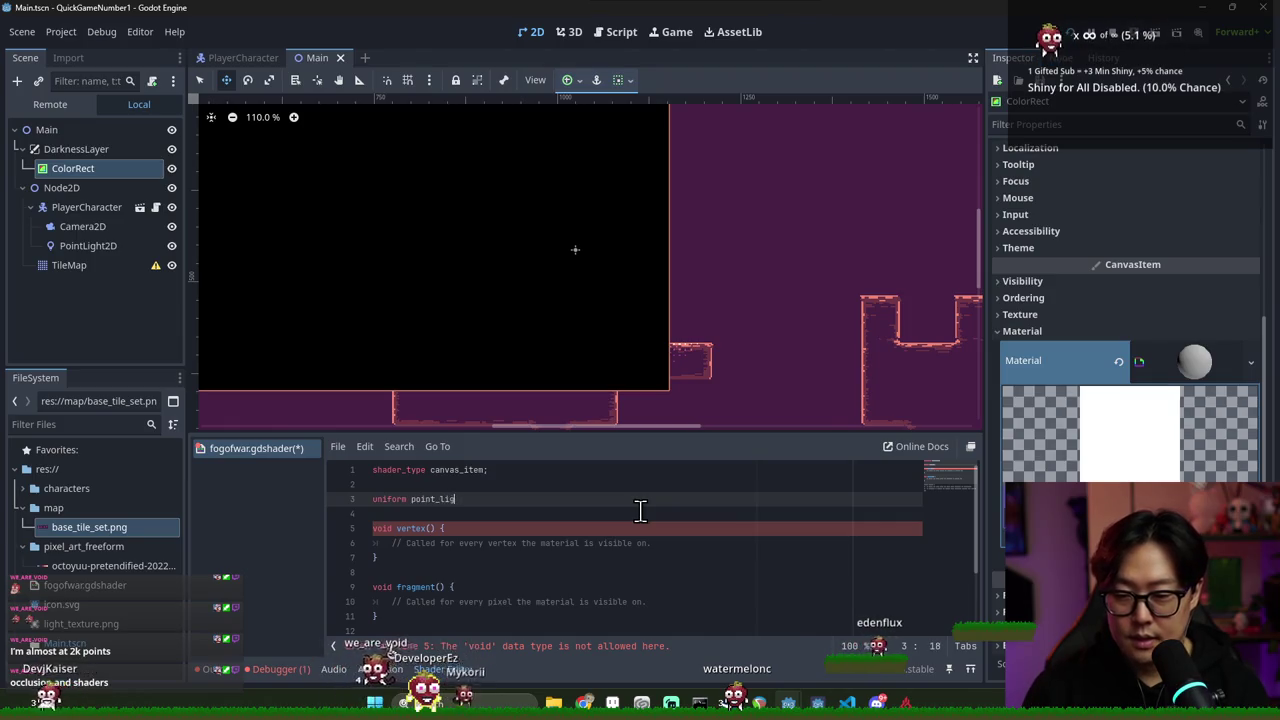
{"action": "type", "text": "hts: ar"}
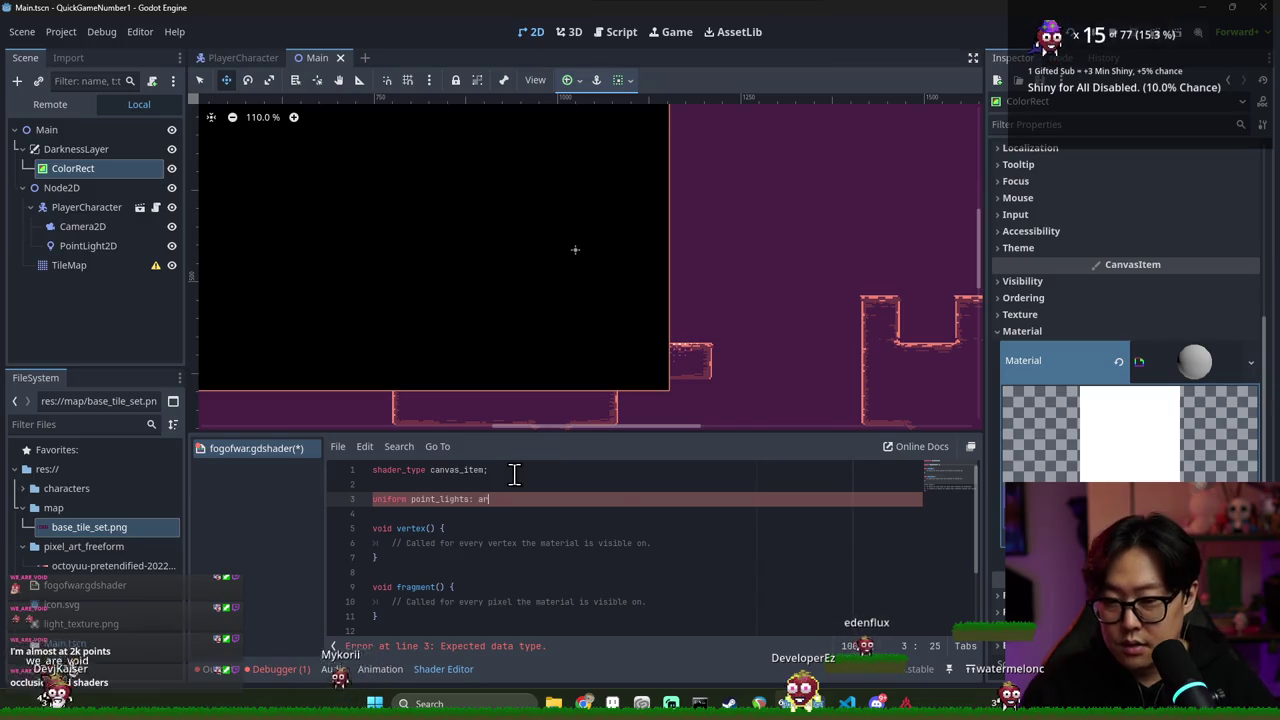
{"action": "key", "text": "BackSpace"}
{"action": "key", "text": "BackSpace"}
{"action": "key", "text": "alt+Tab"}
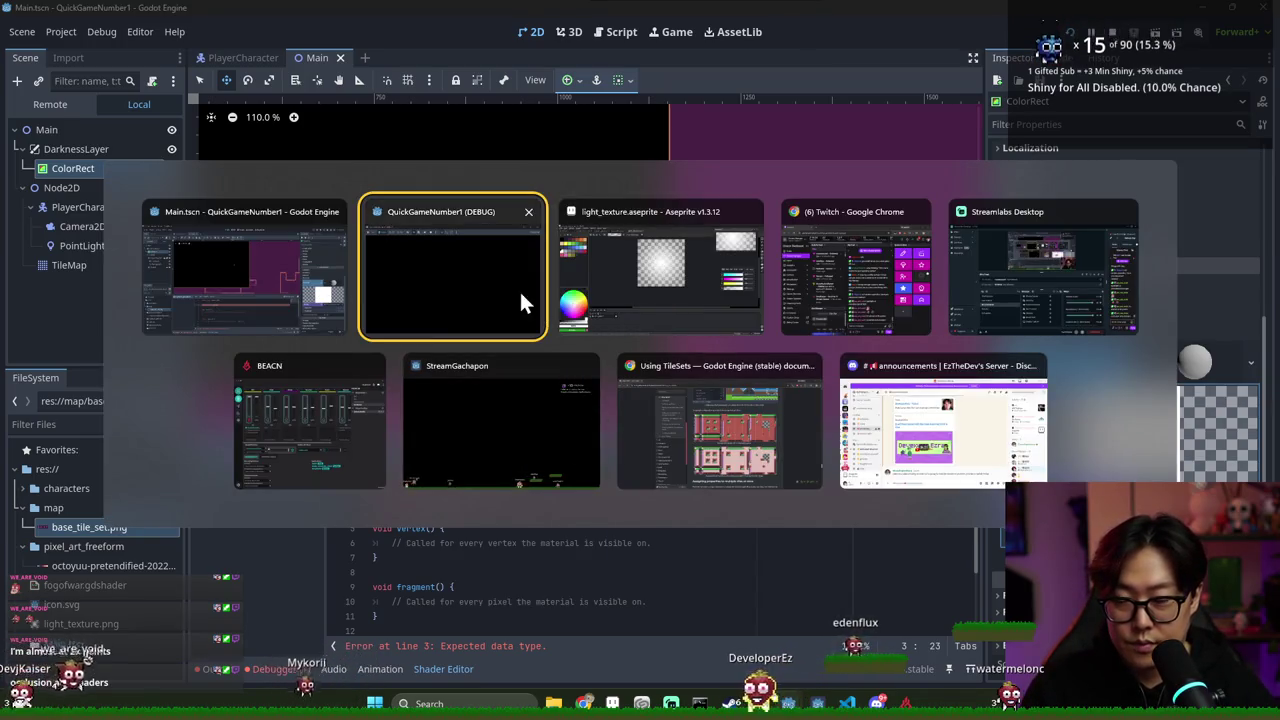
Switch to the Godot docs browser and open Shading reference > Shading language
{"action": "key", "text": "alt+Tab"}
{"action": "key", "text": "alt+Tab"}
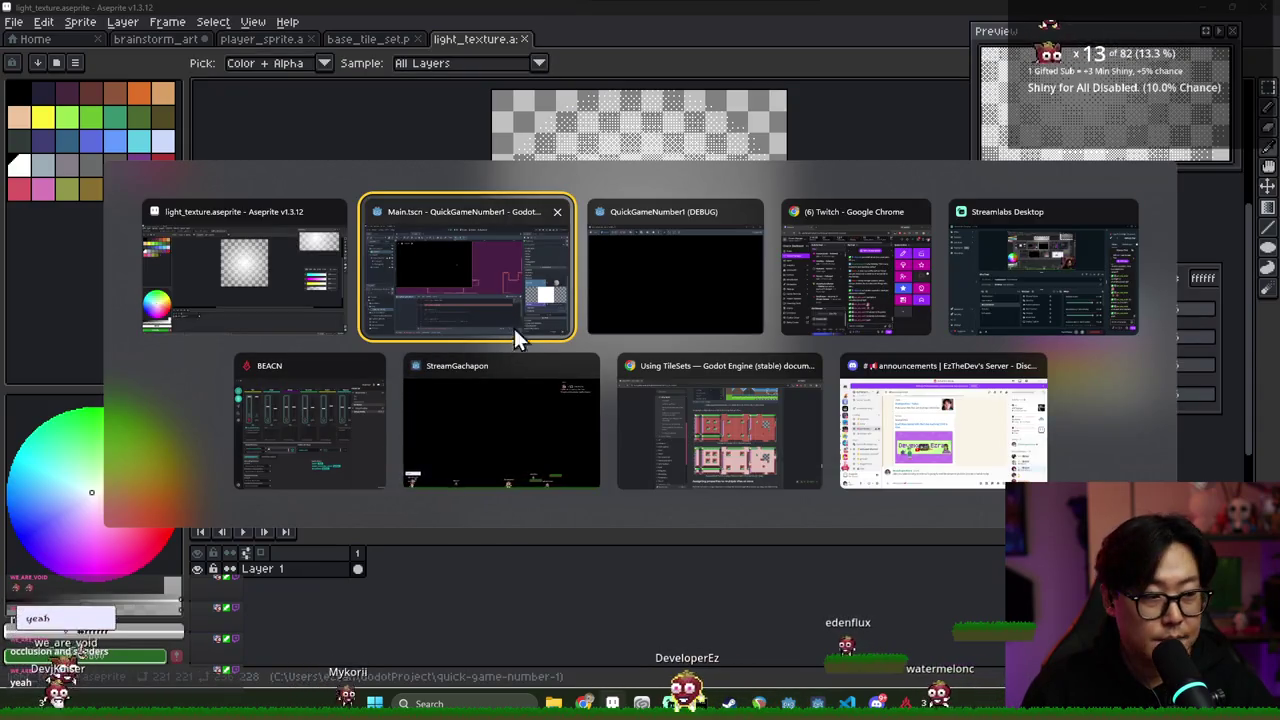
{"action": "left_click", "coordinate": [739, 416]}
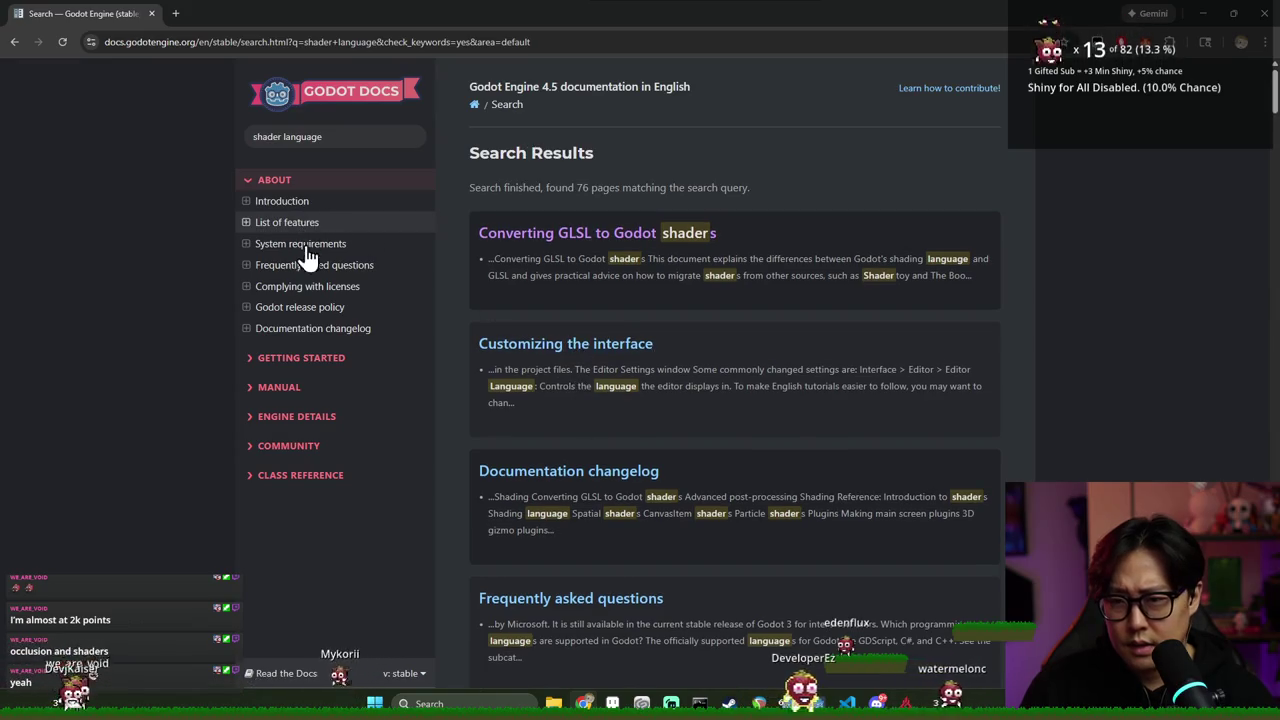
{"action": "scroll", "coordinate": [586, 405], "scroll_direction": "down", "scroll_amount": 2}
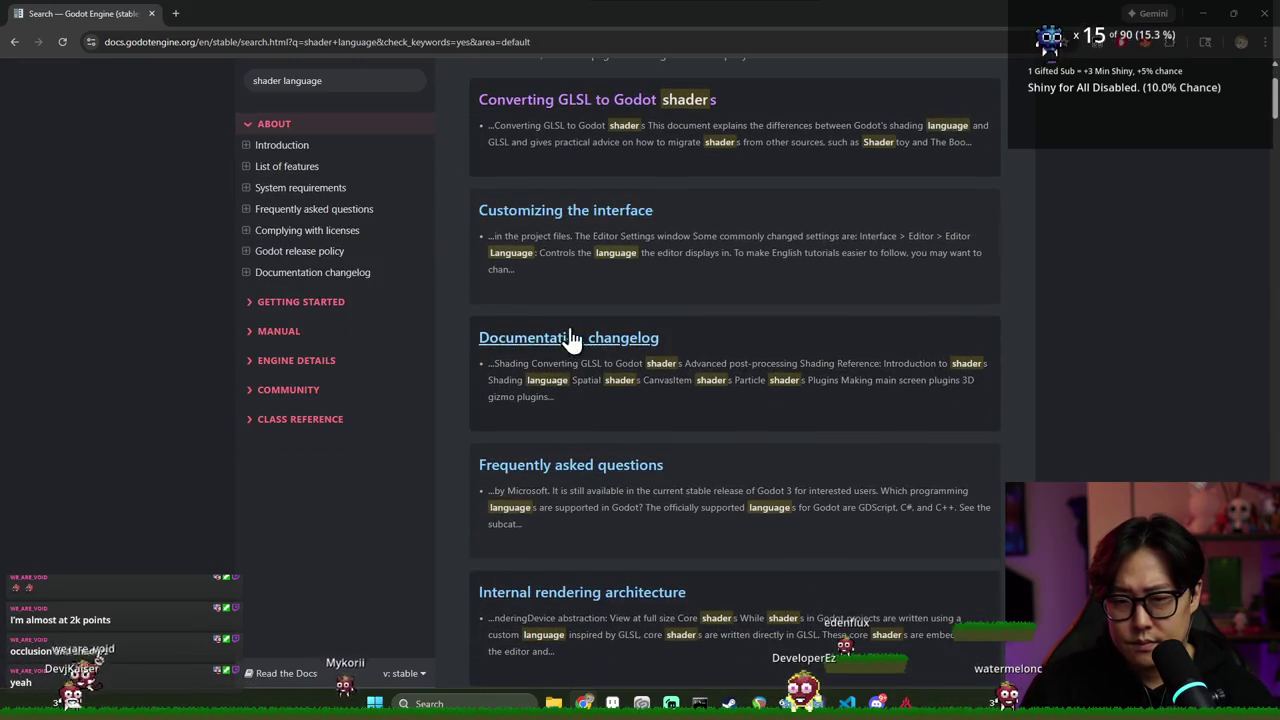
{"action": "scroll", "coordinate": [590, 346], "scroll_direction": "up", "scroll_amount": 2}
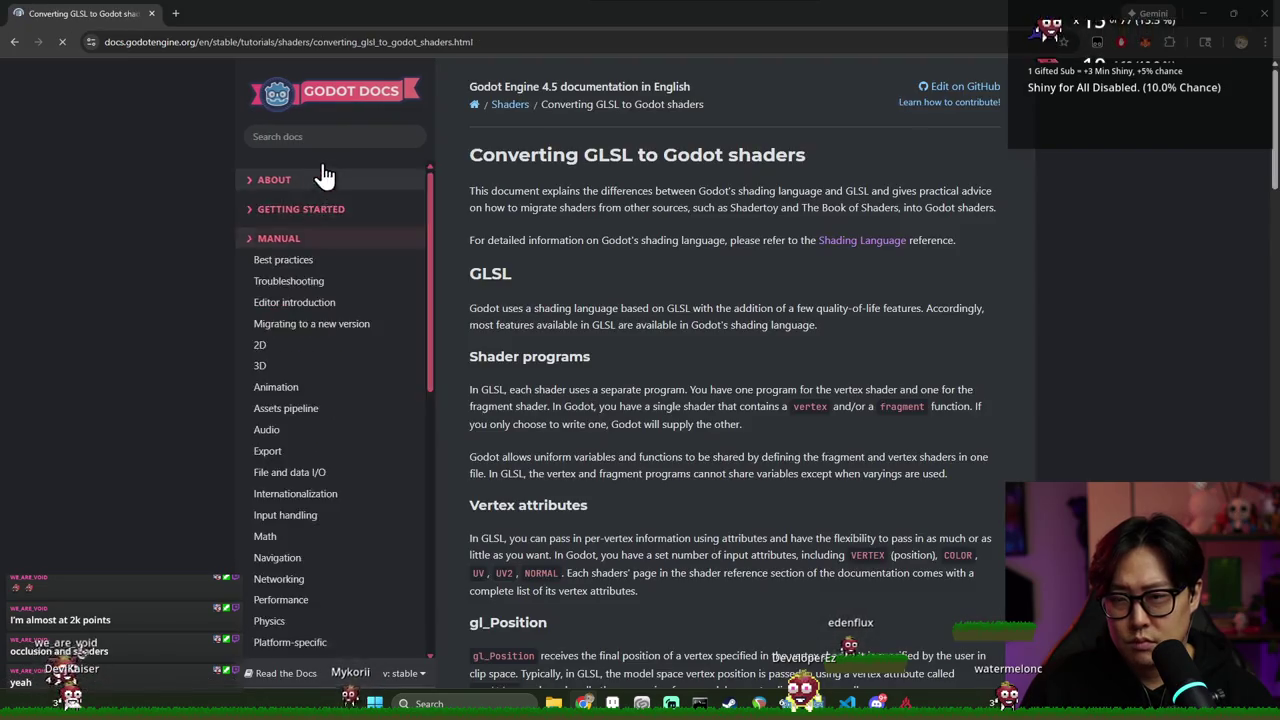
{"action": "scroll", "coordinate": [327, 320], "scroll_direction": "up", "scroll_amount": 2}
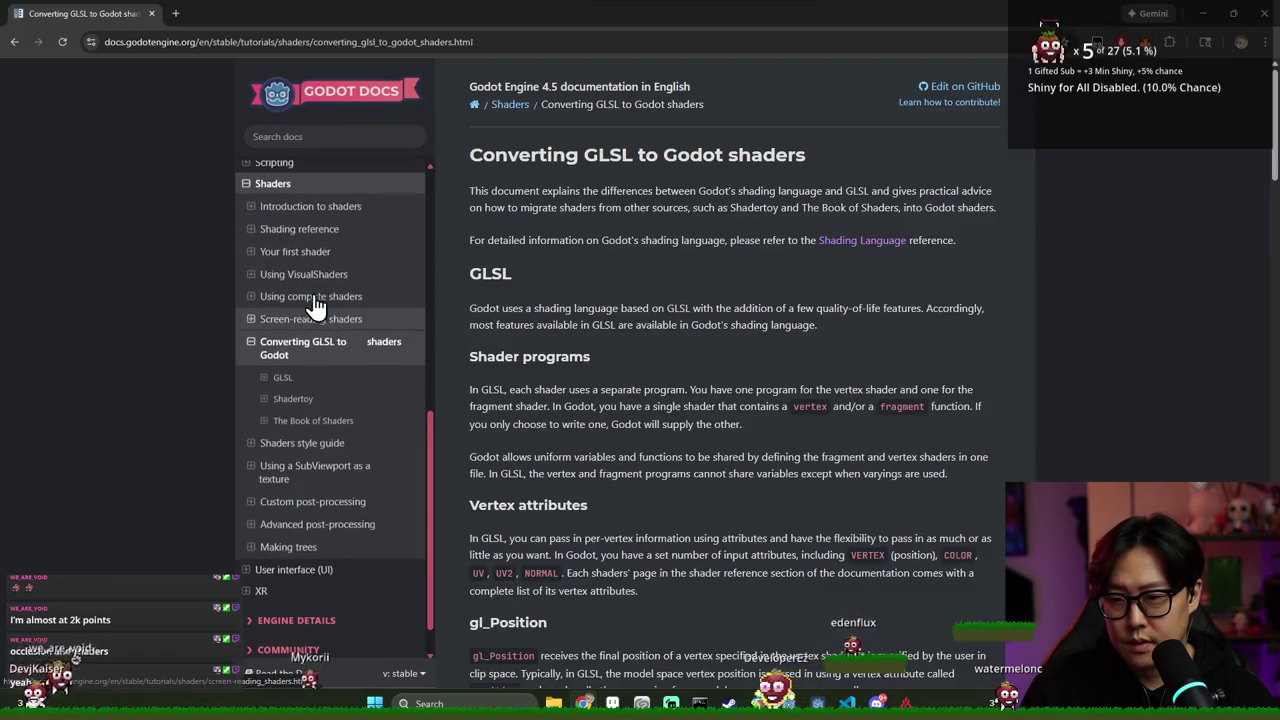
{"action": "left_click", "coordinate": [317, 318]}
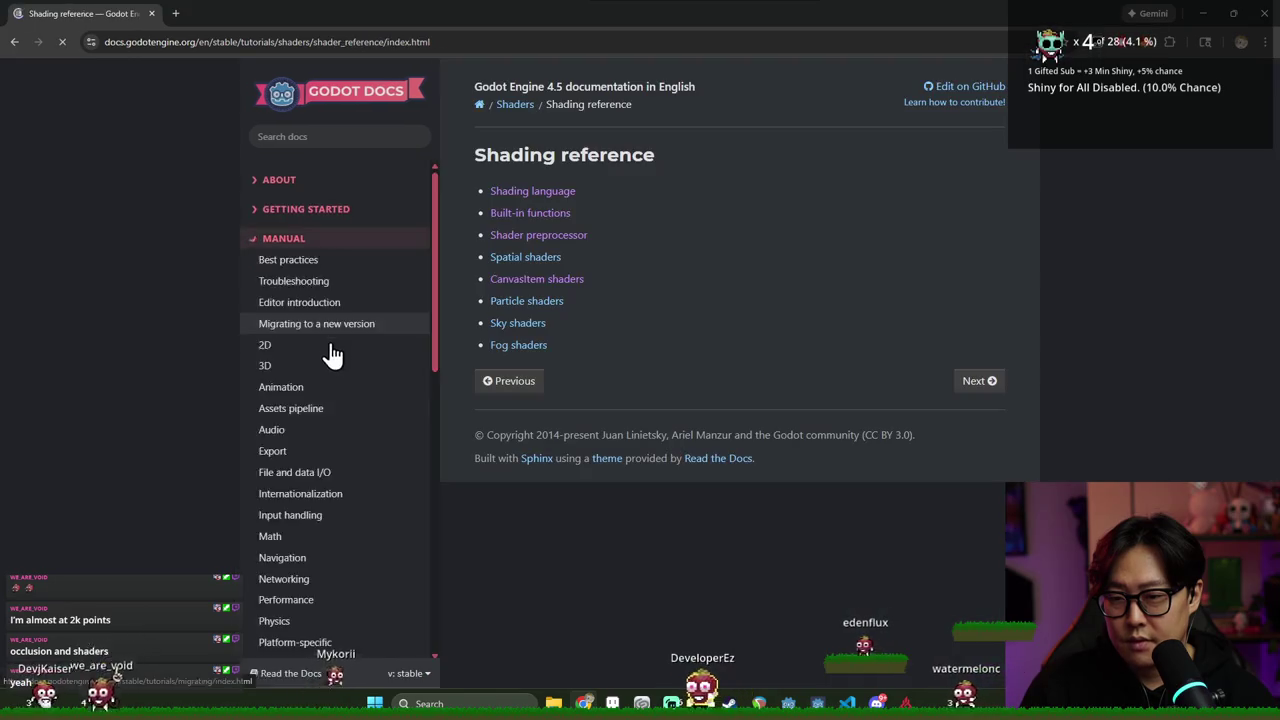
{"action": "left_click", "coordinate": [560, 194]}
Search the Data types section for 'array', then return to the Godot shader editor
{"action": "scroll", "coordinate": [663, 290], "scroll_direction": "down", "scroll_amount": 3}
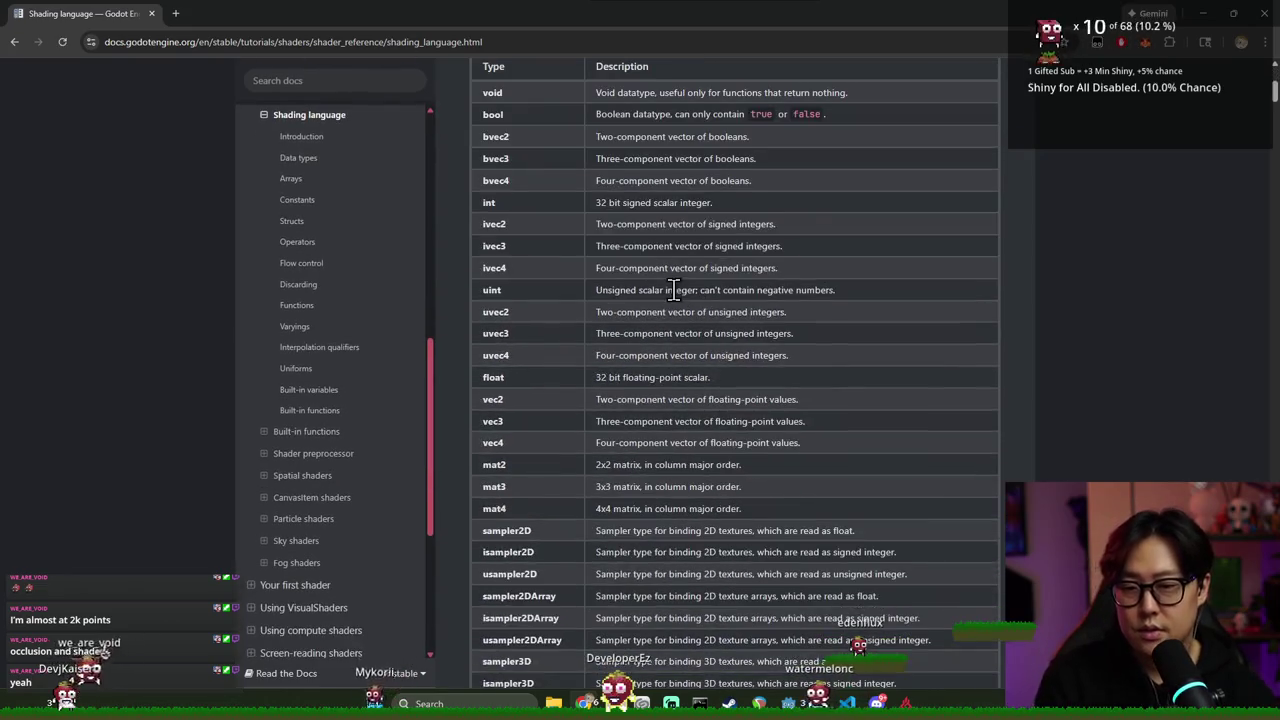
{"action": "key", "text": "ctrl+f"}
{"action": "type", "text": "array"}
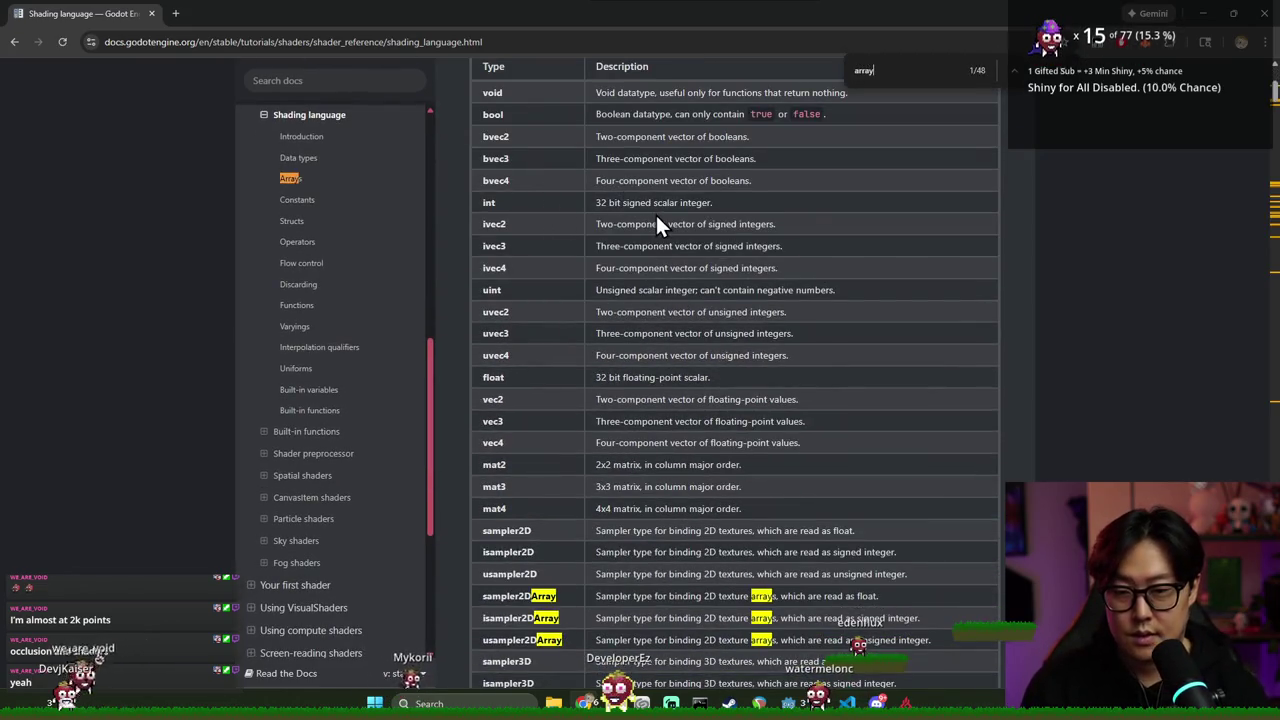
{"action": "scroll", "coordinate": [724, 392], "scroll_direction": "down", "scroll_amount": 2}
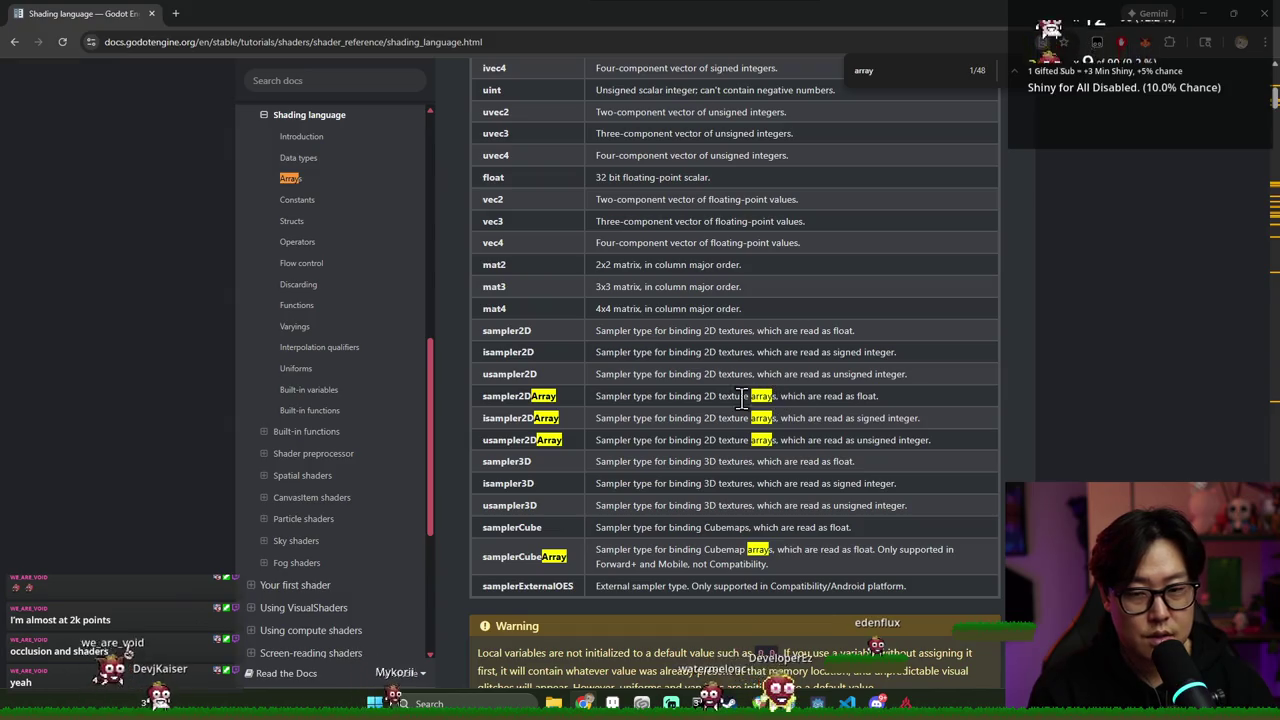
{"action": "scroll", "coordinate": [728, 404], "scroll_direction": "up", "scroll_amount": 1}
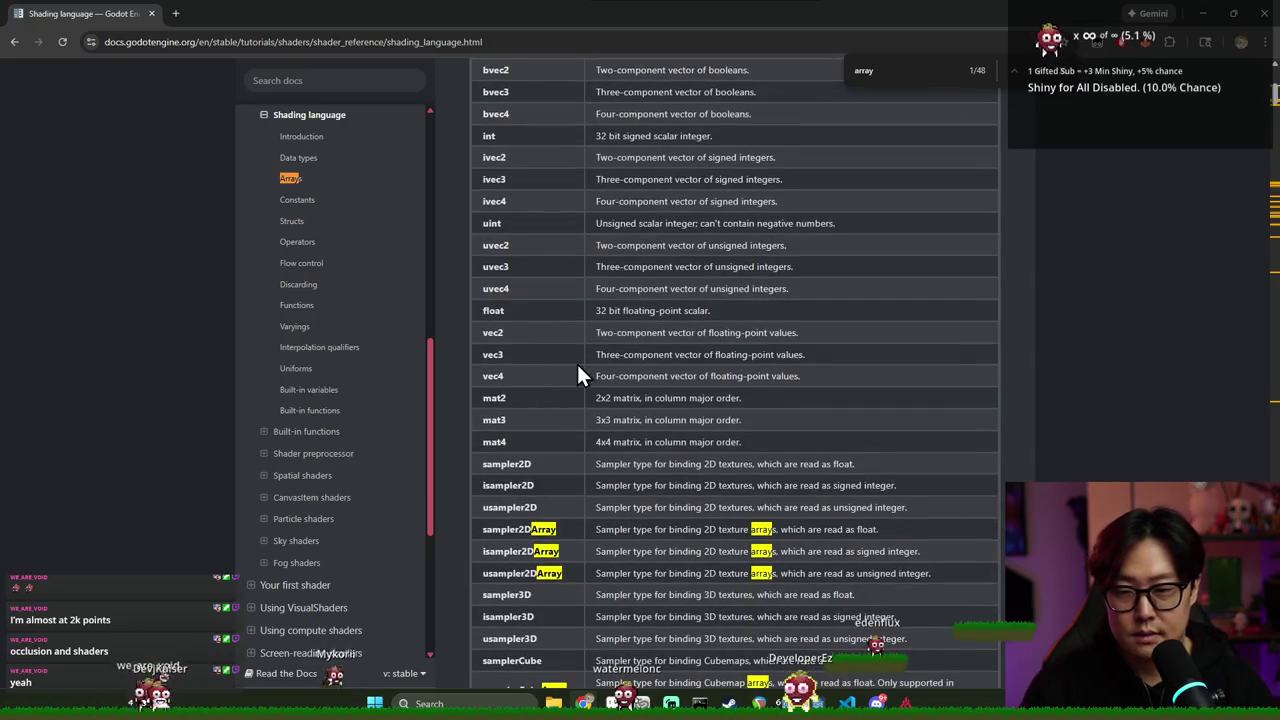
{"action": "key", "text": "alt+Tab"}
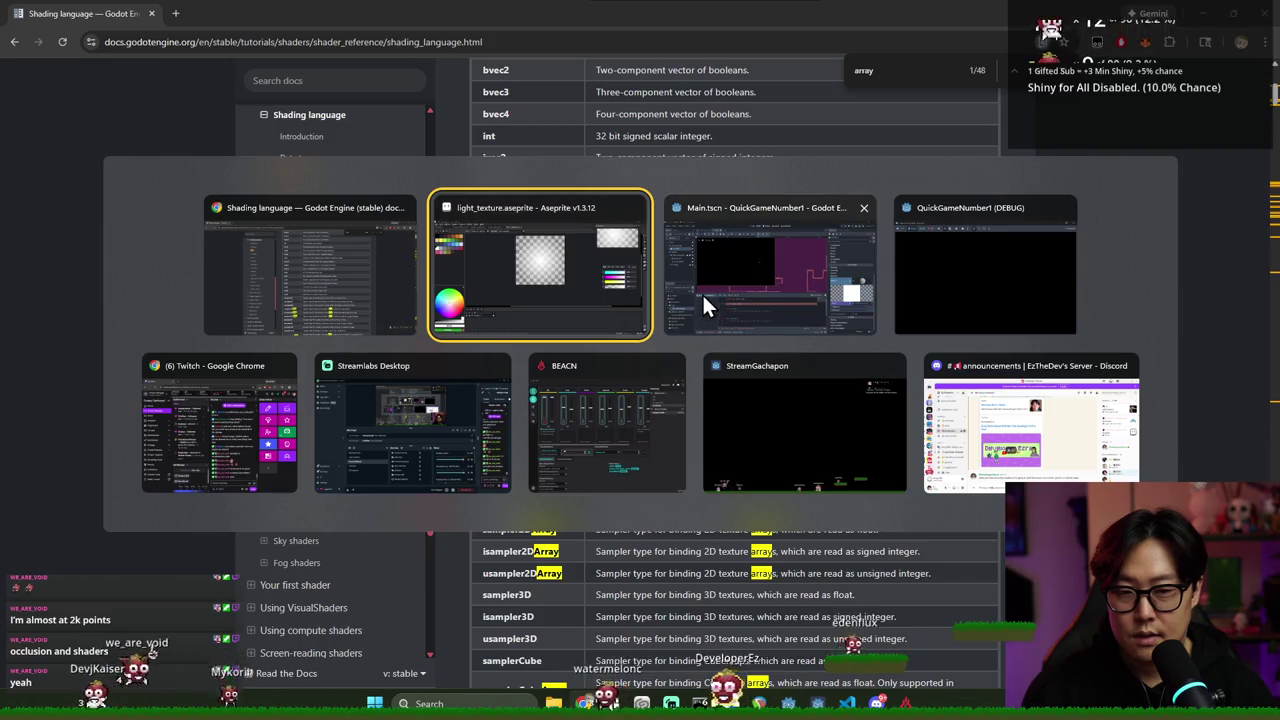
{"action": "left_click", "coordinate": [703, 292]}
Try a vec type for the point_lights uniform, undo it, and go back to the docs
{"action": "type", "text": "vec"}
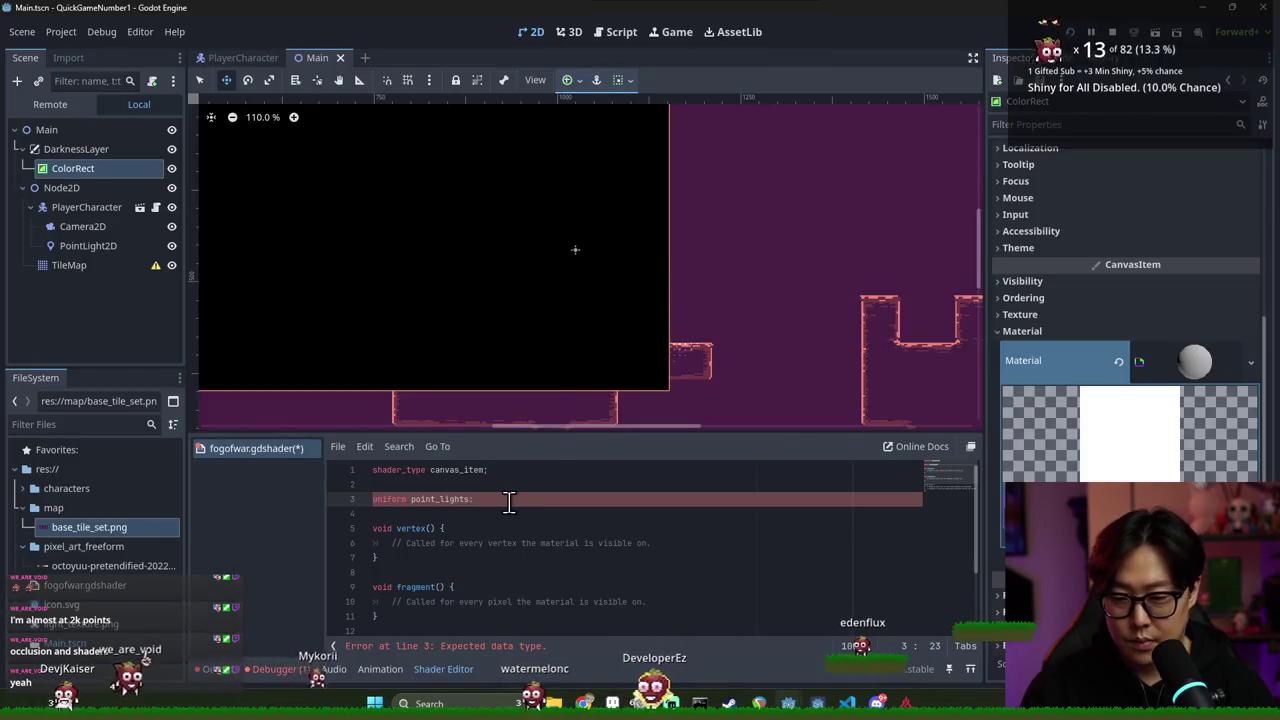
{"action": "key", "text": "ctrl+z"}
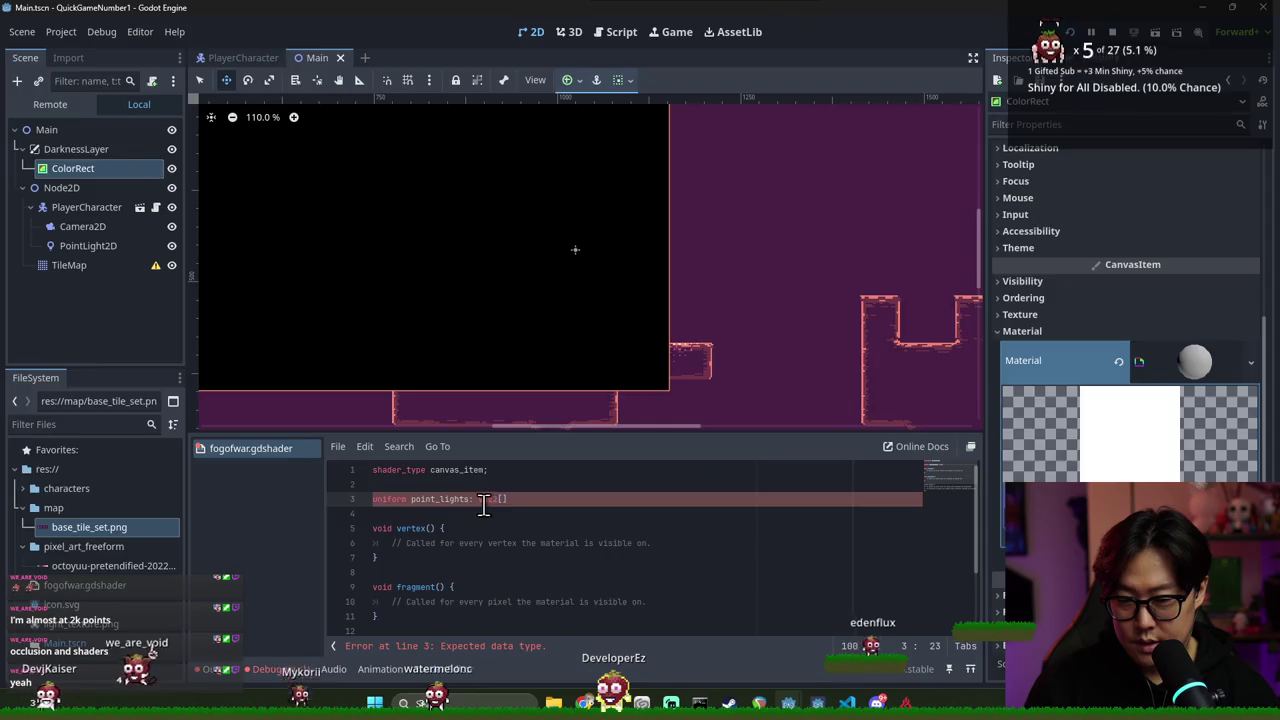
{"action": "key", "text": "alt+Tab"}
{"action": "scroll", "coordinate": [623, 480], "scroll_direction": "down", "scroll_amount": 3}
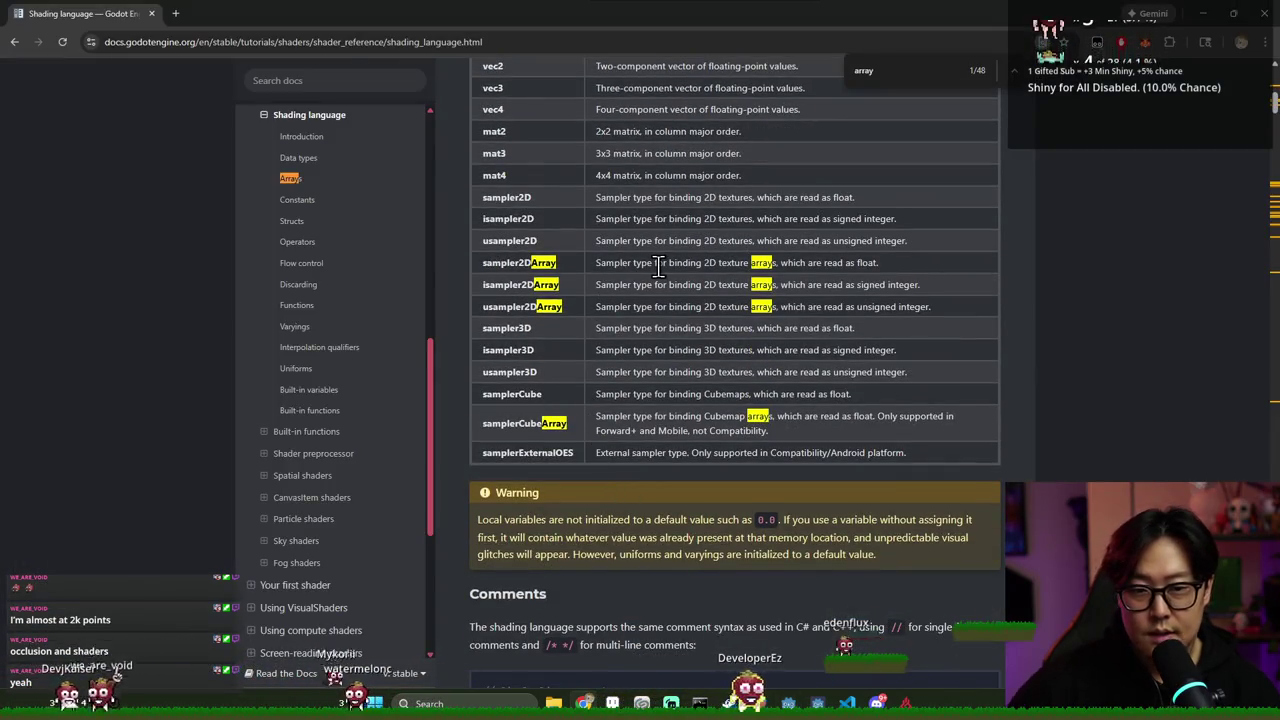
Read down to the Arrays, Global arrays and Constants sections, examining the const arr[] example
{"action": "scroll", "coordinate": [668, 330], "scroll_direction": "down", "scroll_amount": 2}
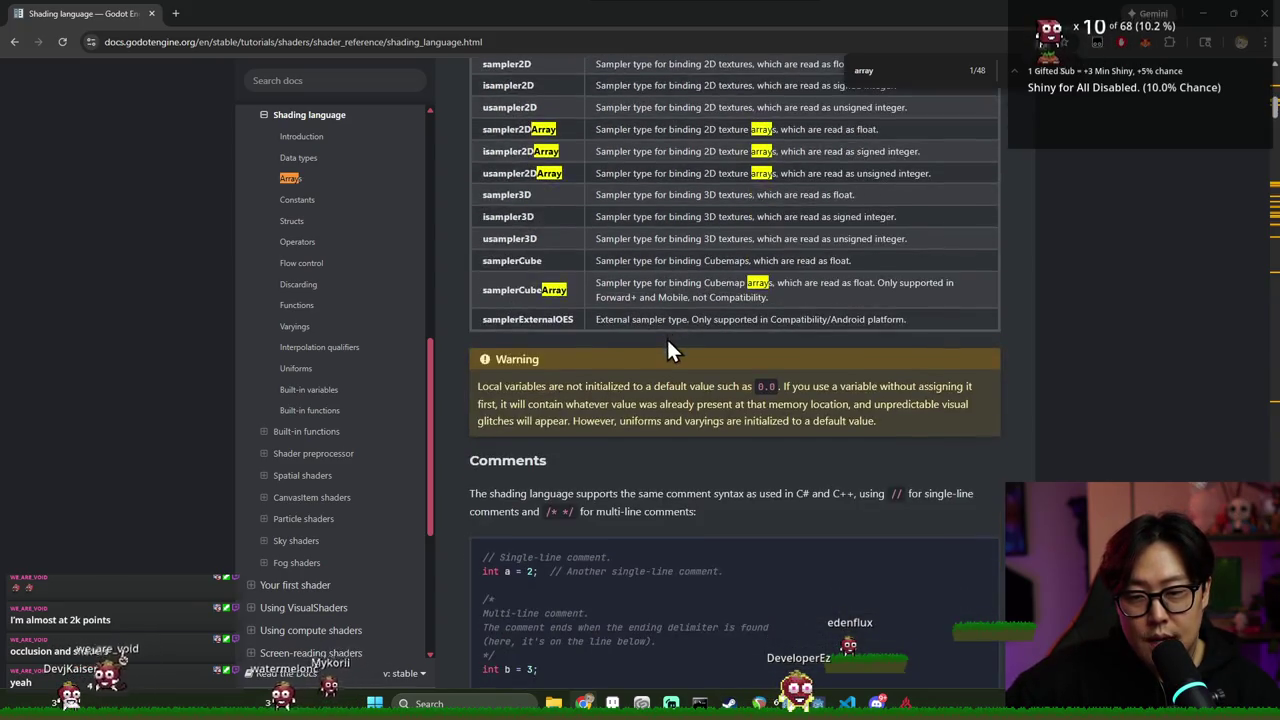
{"action": "scroll", "coordinate": [668, 343], "scroll_direction": "down", "scroll_amount": 3}
{"action": "scroll", "coordinate": [670, 340], "scroll_direction": "down", "scroll_amount": 5}
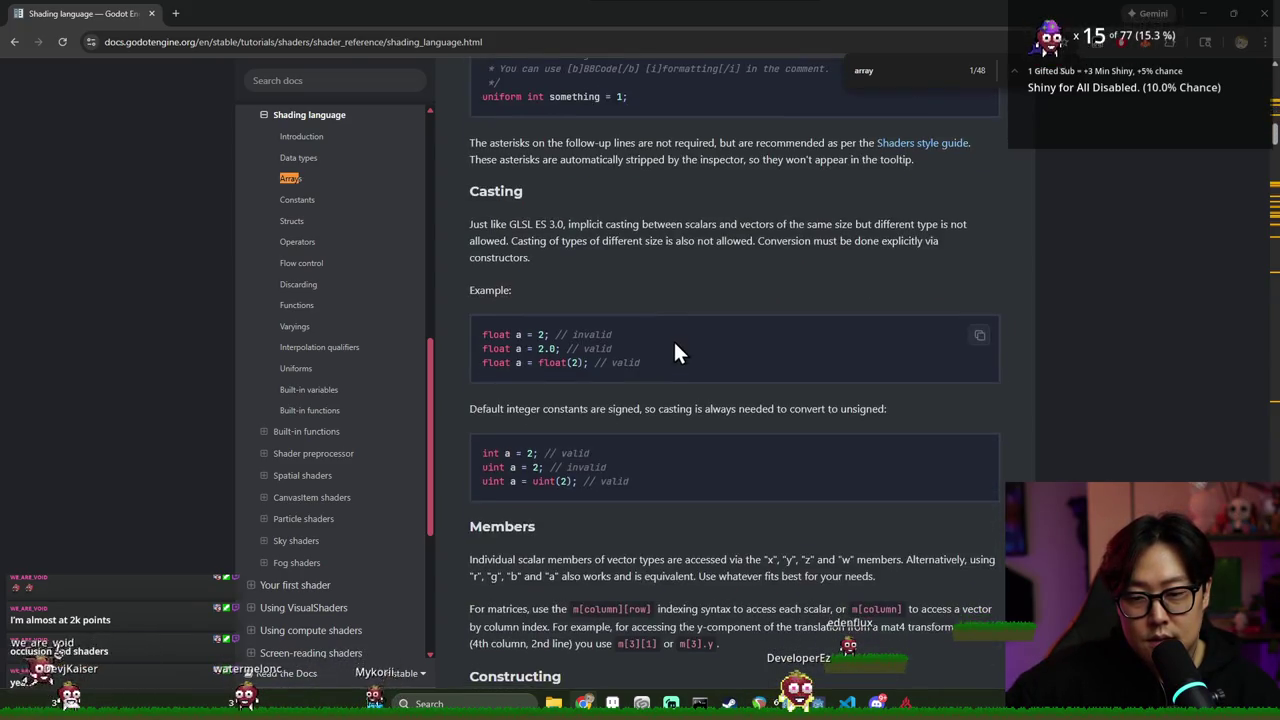
{"action": "scroll", "coordinate": [674, 340], "scroll_direction": "down", "scroll_amount": 4}
{"action": "scroll", "coordinate": [676, 340], "scroll_direction": "down", "scroll_amount": 4}
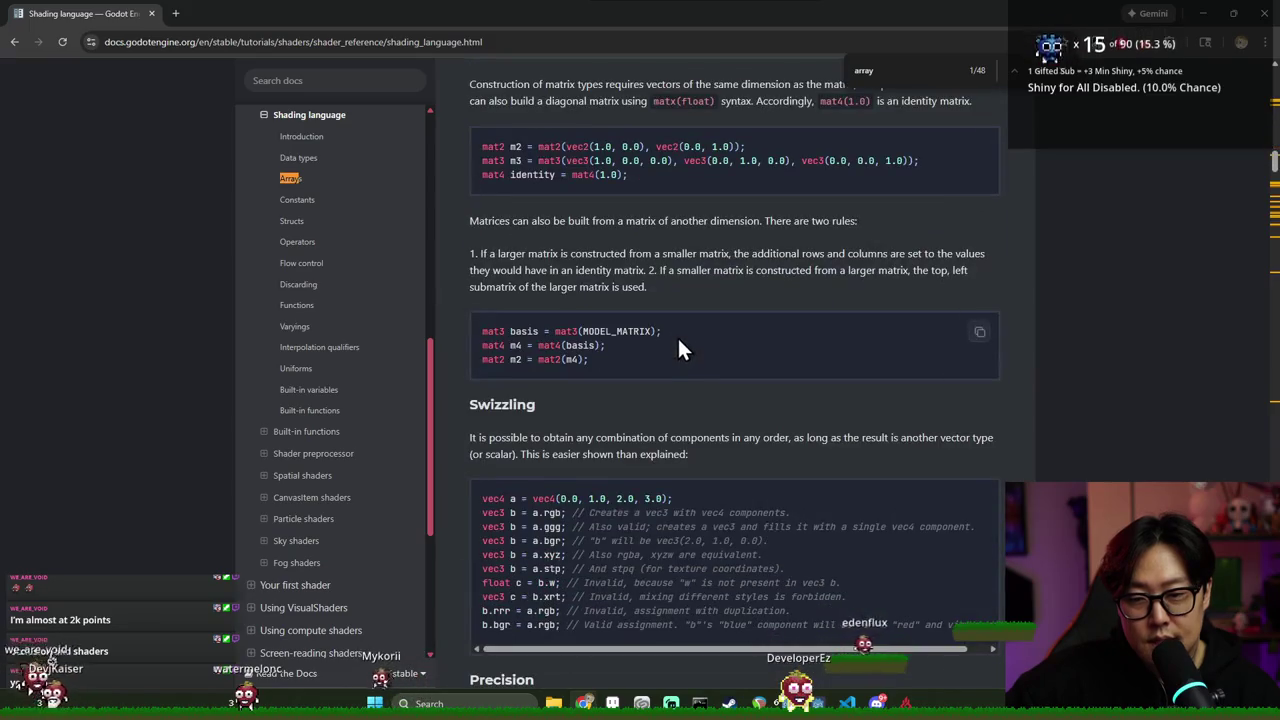
{"action": "scroll", "coordinate": [677, 336], "scroll_direction": "down", "scroll_amount": 3}
{"action": "scroll", "coordinate": [679, 339], "scroll_direction": "down", "scroll_amount": 3}
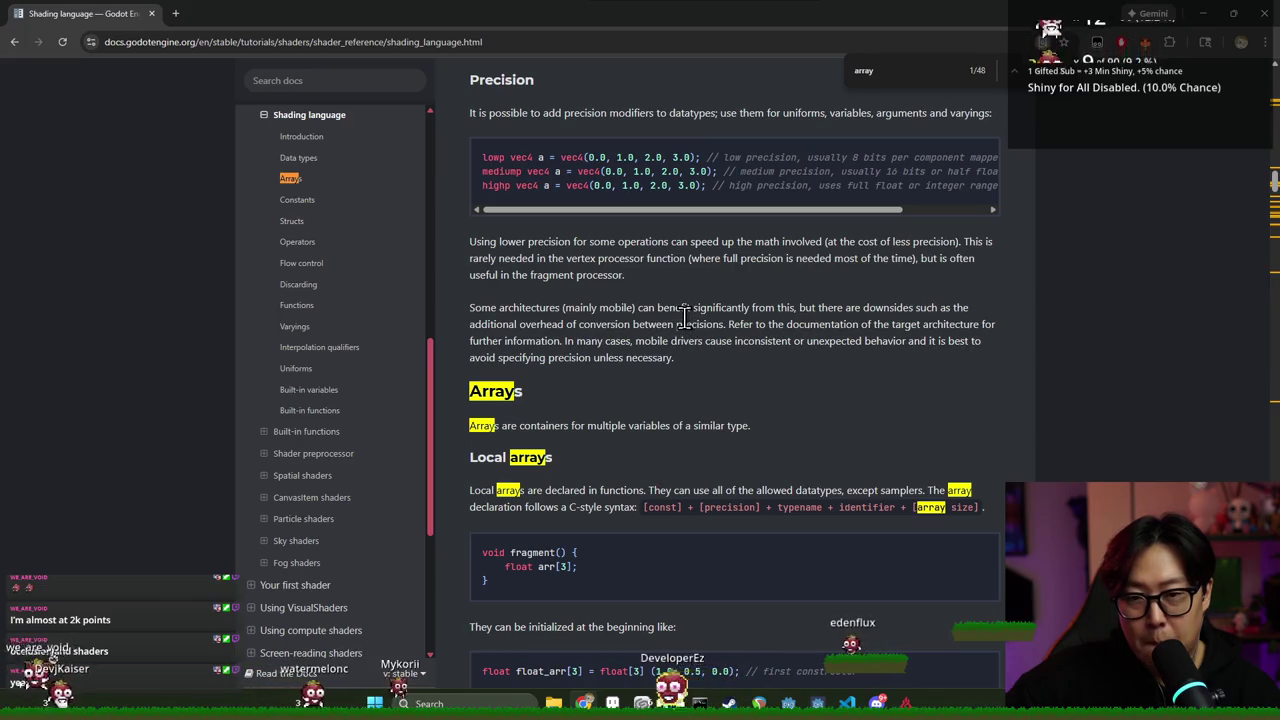
{"action": "scroll", "coordinate": [683, 316], "scroll_direction": "down", "scroll_amount": 3}
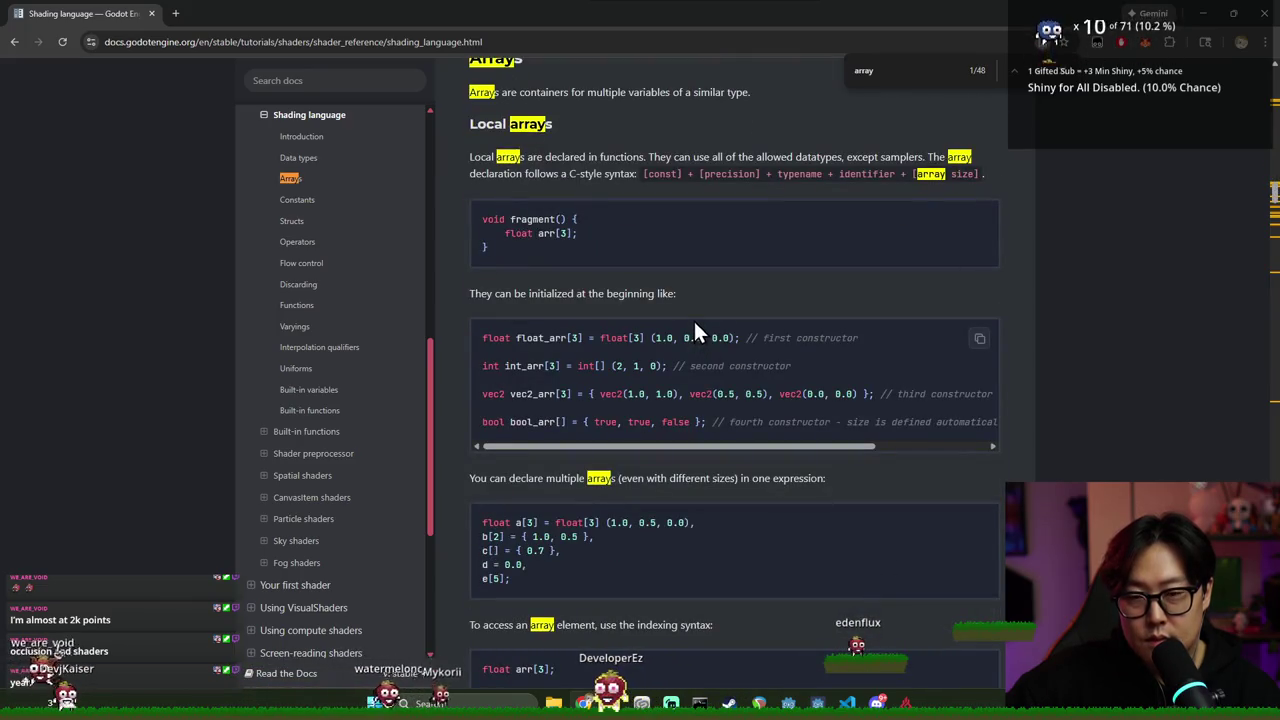
{"action": "scroll", "coordinate": [737, 300], "scroll_direction": "down", "scroll_amount": 5}
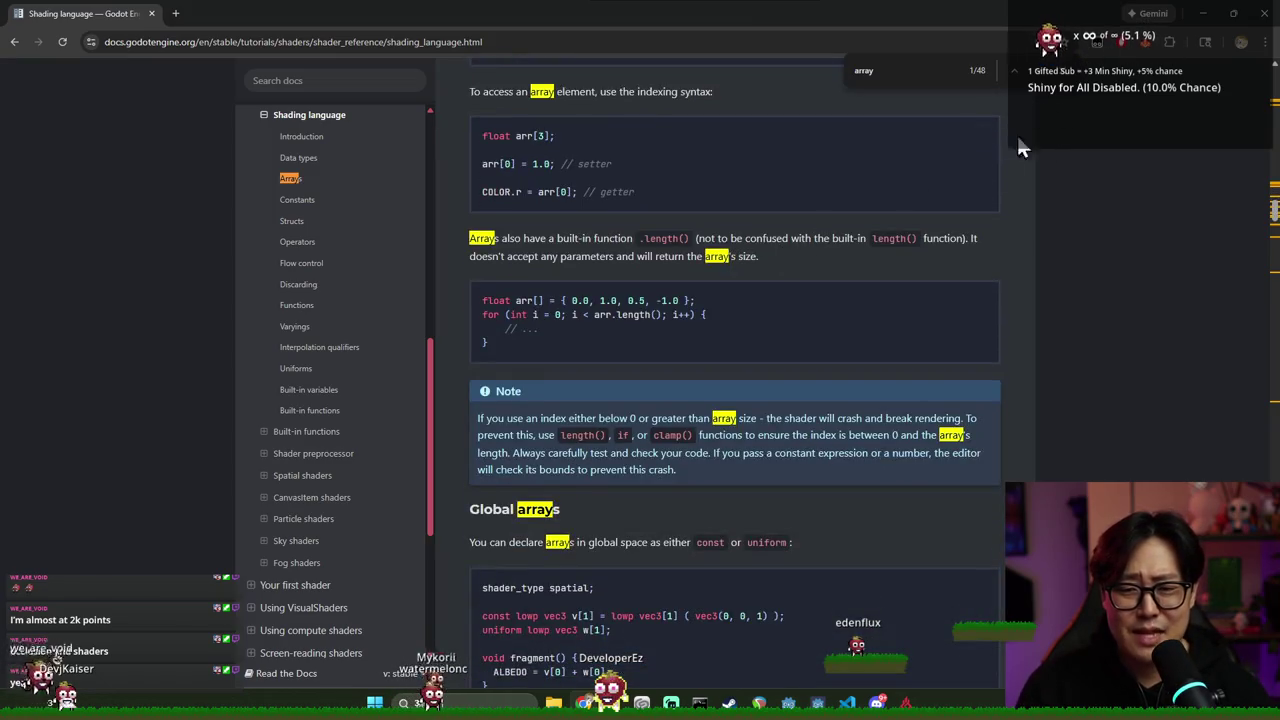
{"action": "scroll", "coordinate": [1024, 128], "scroll_direction": "up", "scroll_amount": 2}
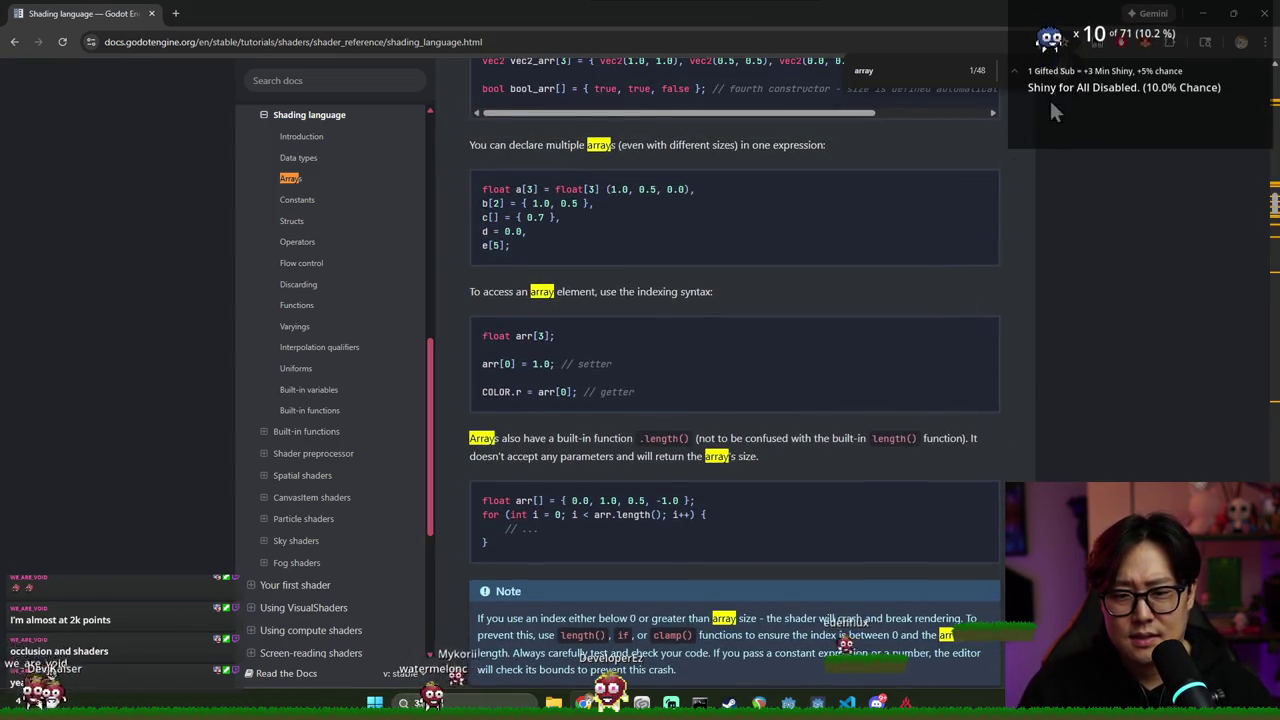
{"action": "scroll", "coordinate": [932, 240], "scroll_direction": "down", "scroll_amount": 4}
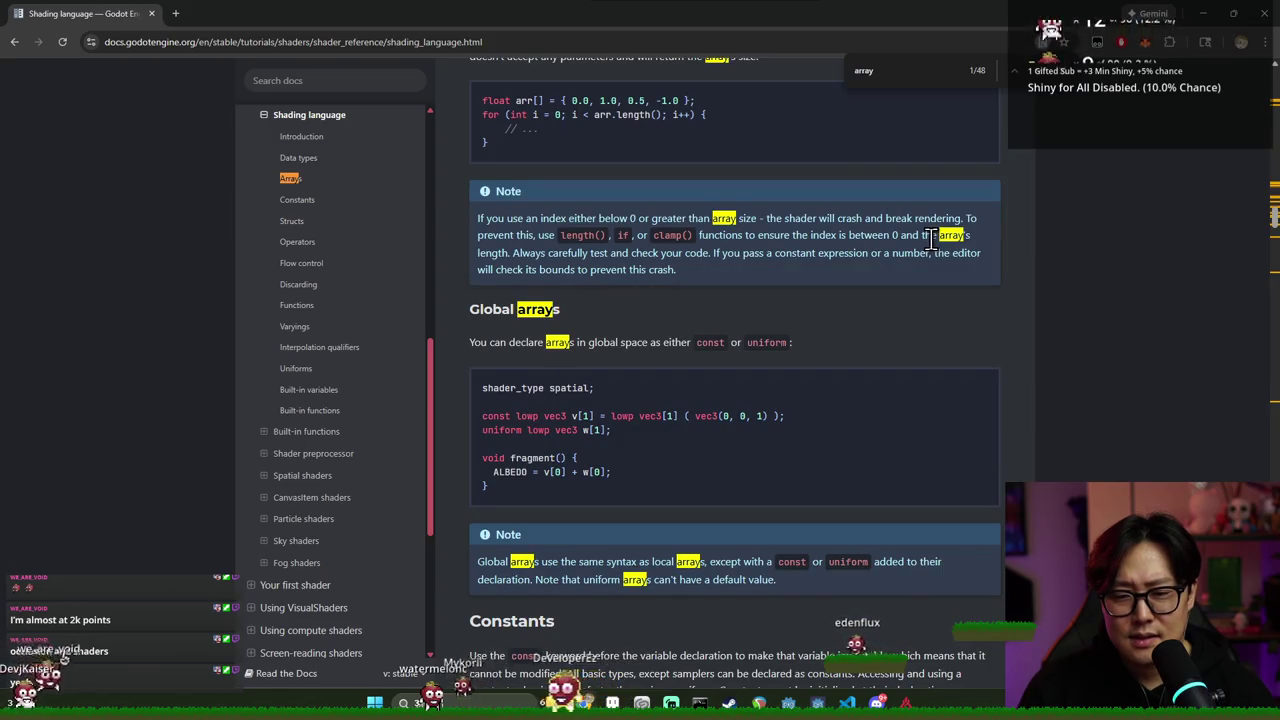
{"action": "scroll", "coordinate": [930, 238], "scroll_direction": "down", "scroll_amount": 3}
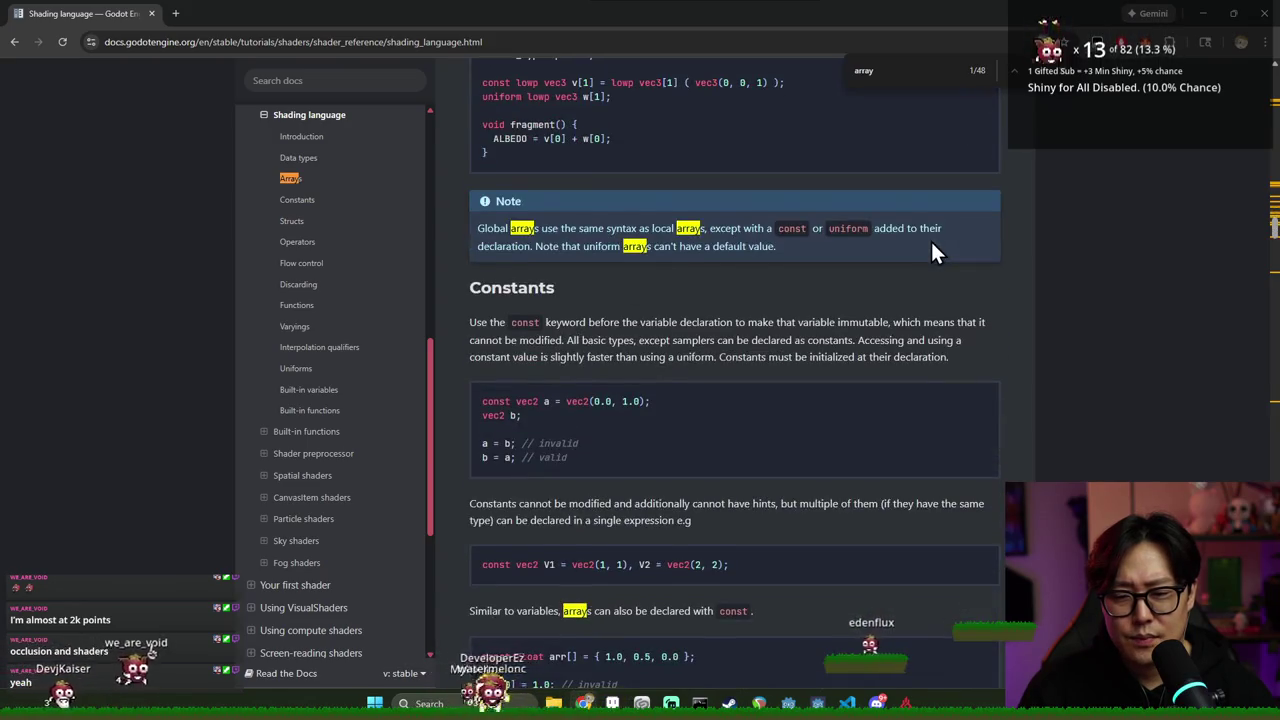
{"action": "scroll", "coordinate": [925, 245], "scroll_direction": "down", "scroll_amount": 2}
{"action": "scroll", "coordinate": [610, 235], "scroll_direction": "down", "scroll_amount": 1}
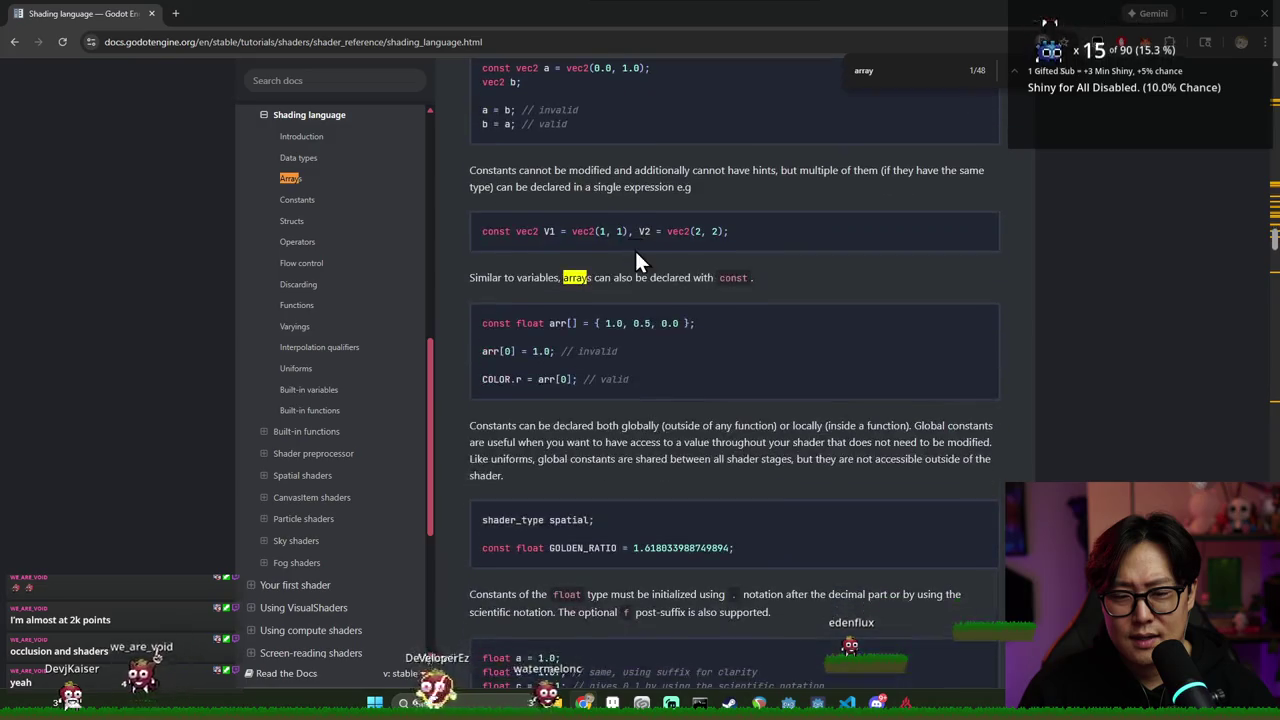
{"action": "double_click", "coordinate": [555, 327]}
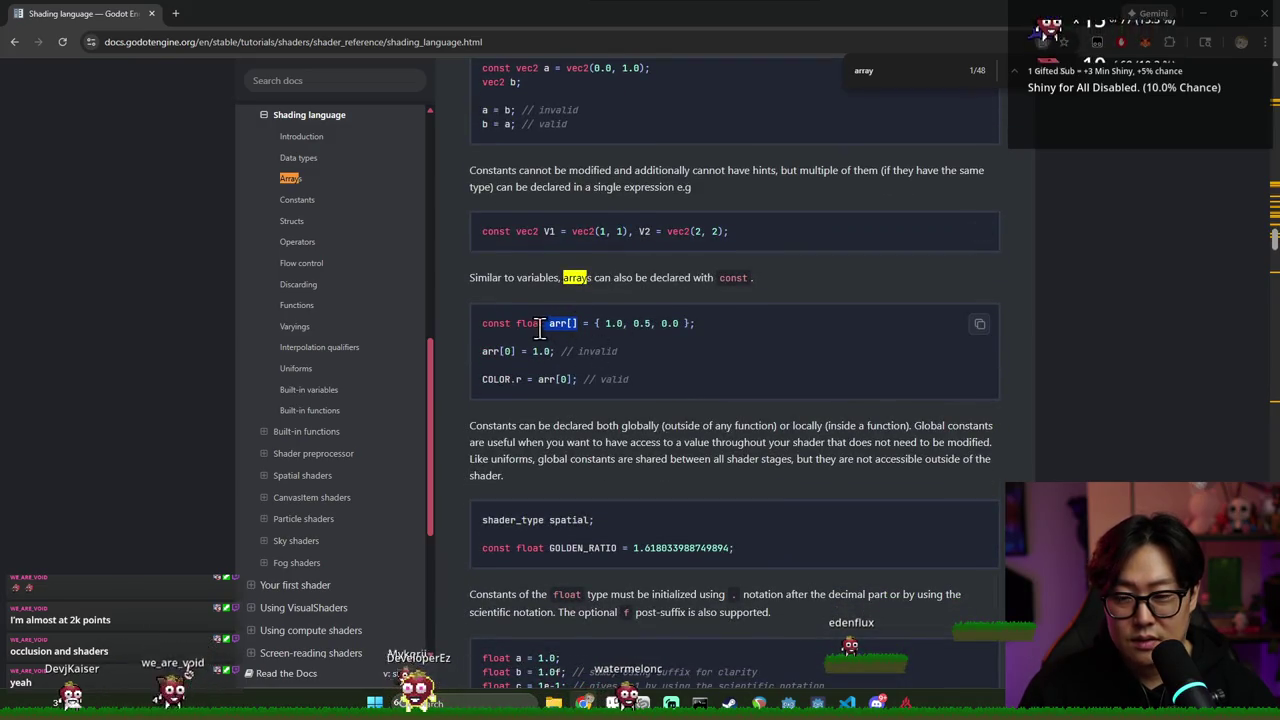
{"action": "left_click", "coordinate": [548, 325]}
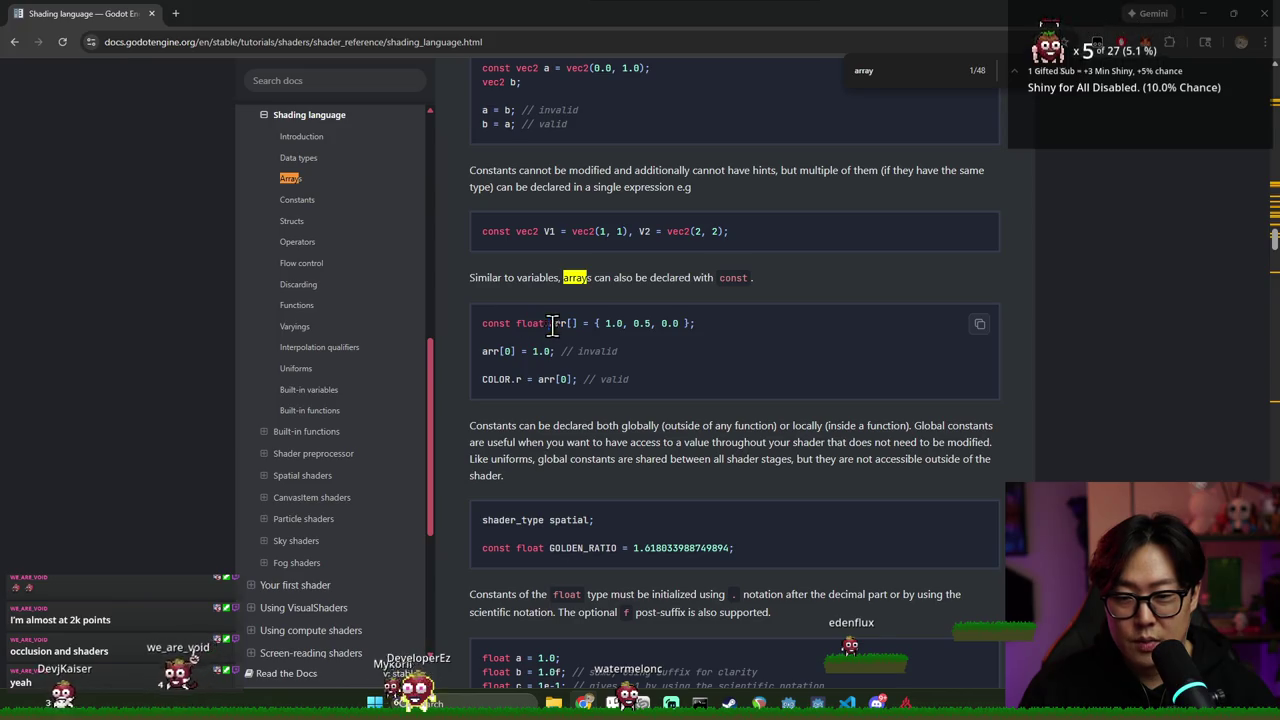
Start retyping the point_lights declaration with a vec2 type and save the shader
{"action": "key", "text": "alt+Tab"}
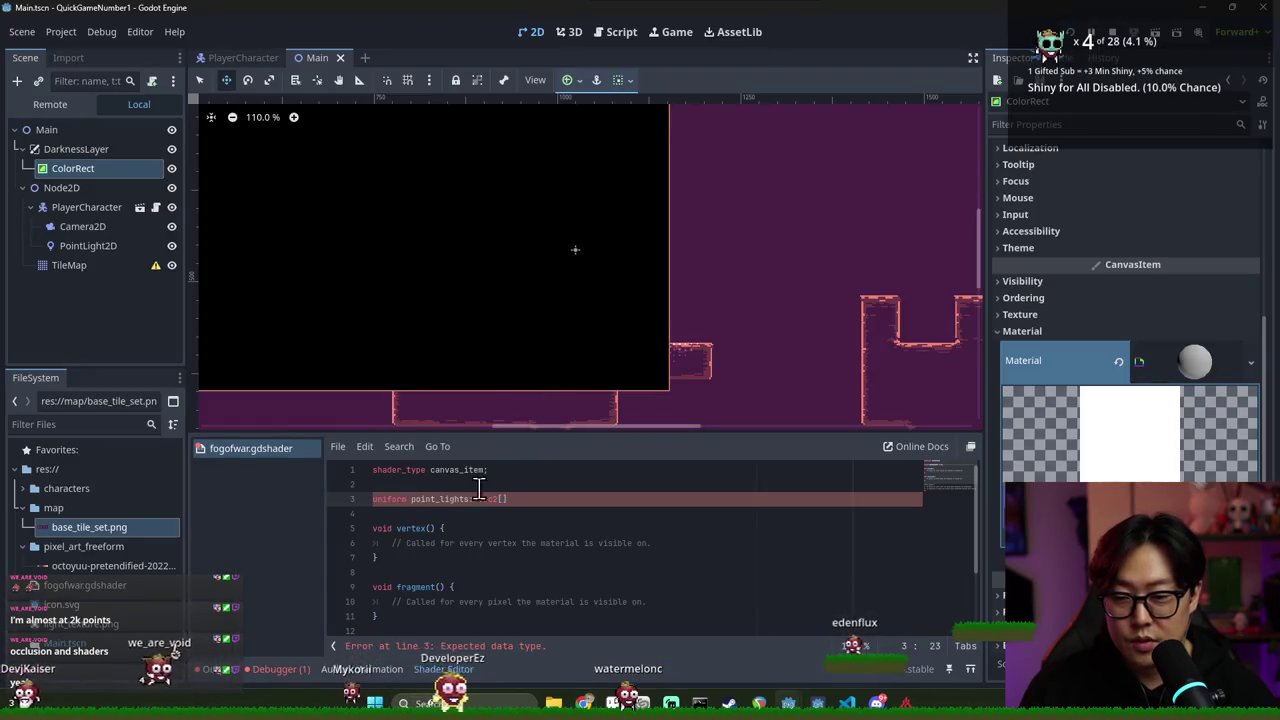
{"action": "key", "text": "alt+Tab"}
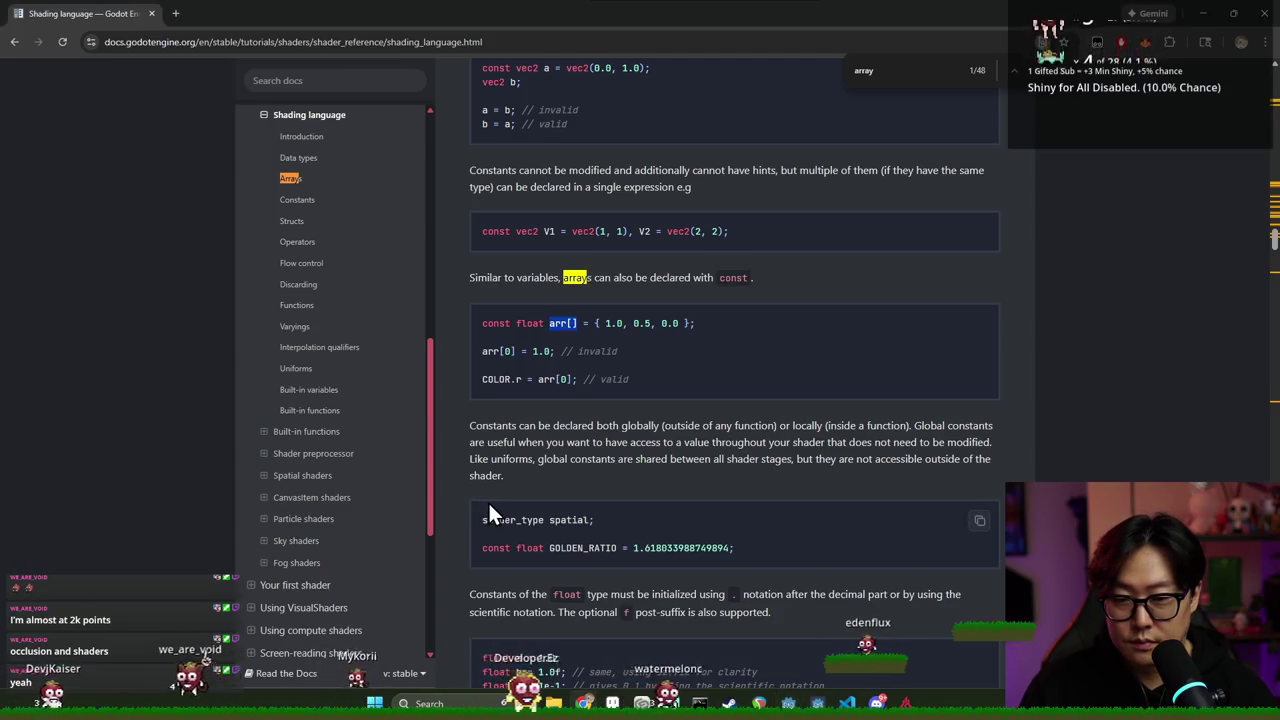
{"action": "key", "text": "alt+Tab"}
{"action": "left_click", "coordinate": [410, 499]}
{"action": "type", "text": "vec2"}
{"action": "left_click_drag", "start_coordinate": [503, 499], "coordinate": [522, 499]}
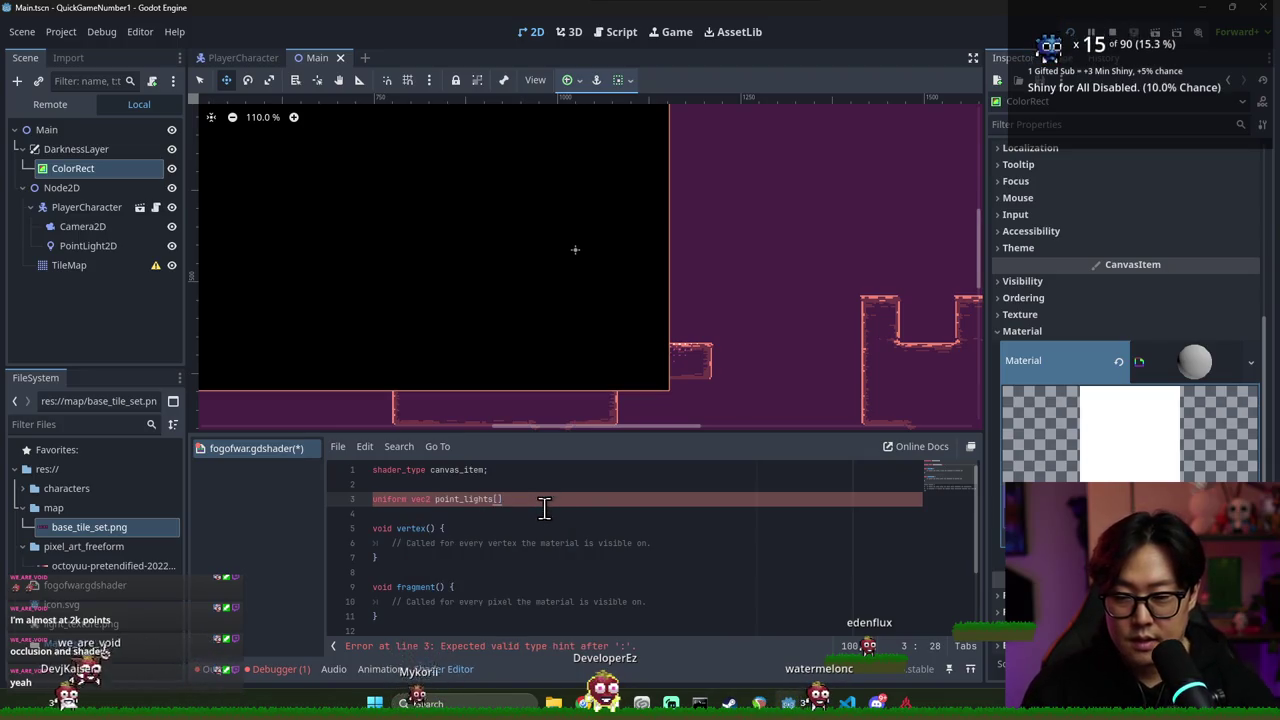
{"action": "key", "text": "ctrl+s"}
Rewrite line 3 as 'uniform vec2[1] point_lights;' after rechecking the arrays docs
{"action": "key", "text": "alt+Tab"}
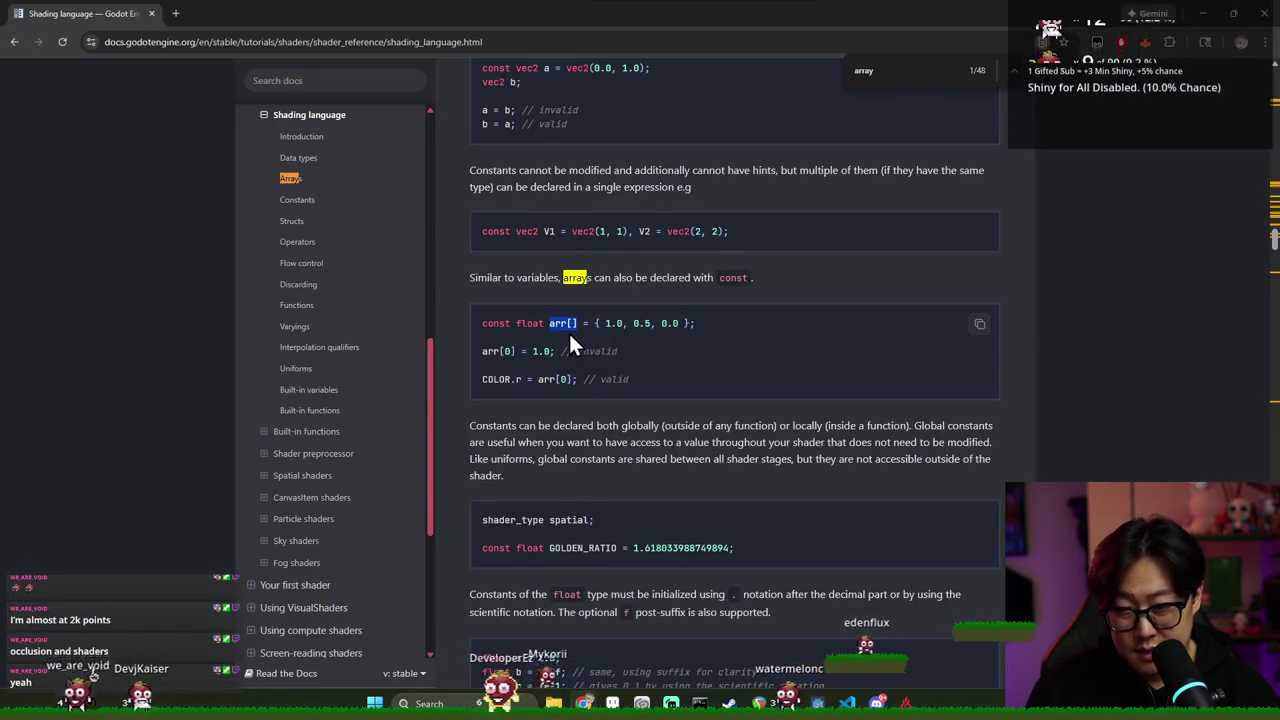
{"action": "key", "text": "alt+Tab"}
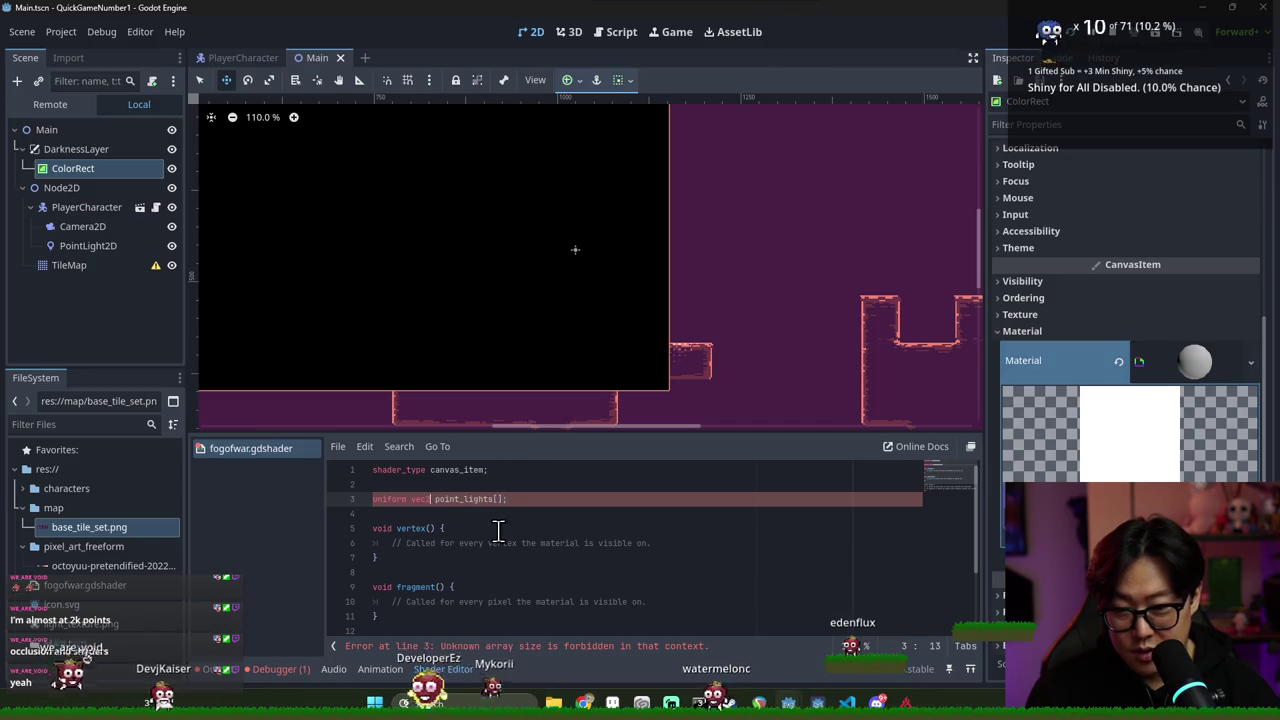
{"action": "type", "text": "2[]"}
{"action": "left_click", "coordinate": [505, 498]}
{"action": "key", "text": "BackSpace"}
{"action": "key", "text": "BackSpace"}
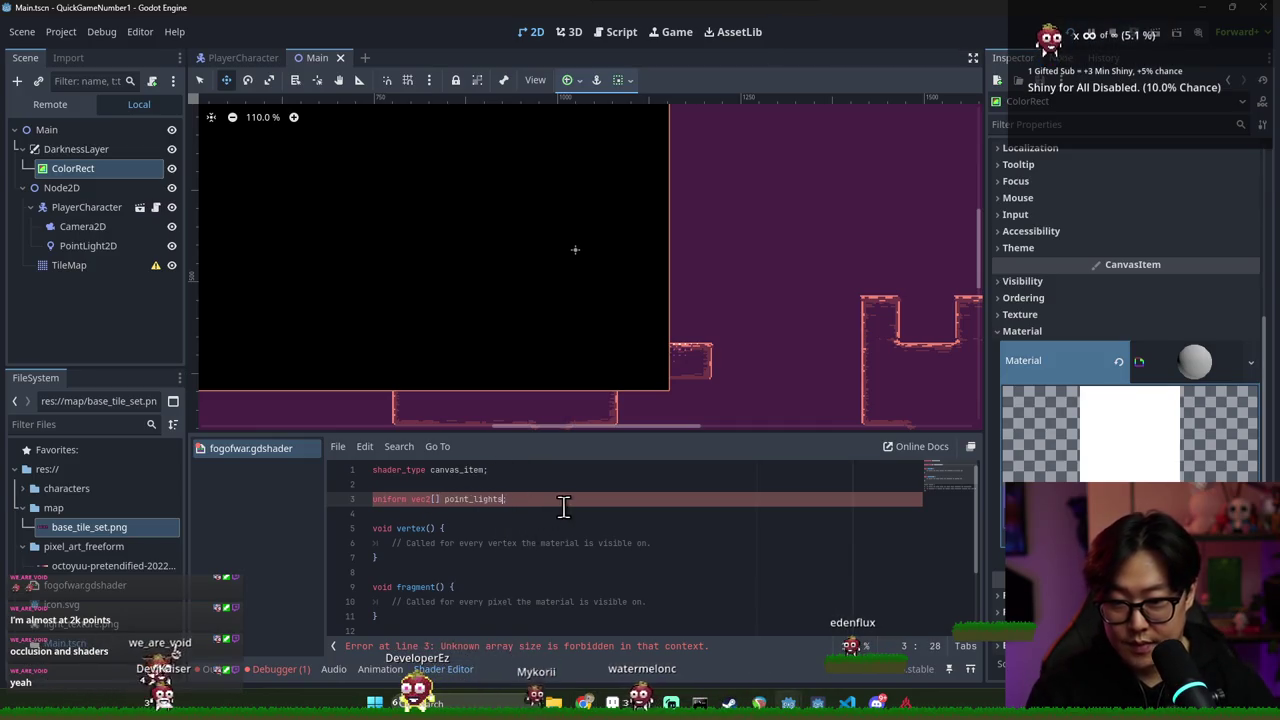
{"action": "key", "text": "Down"}
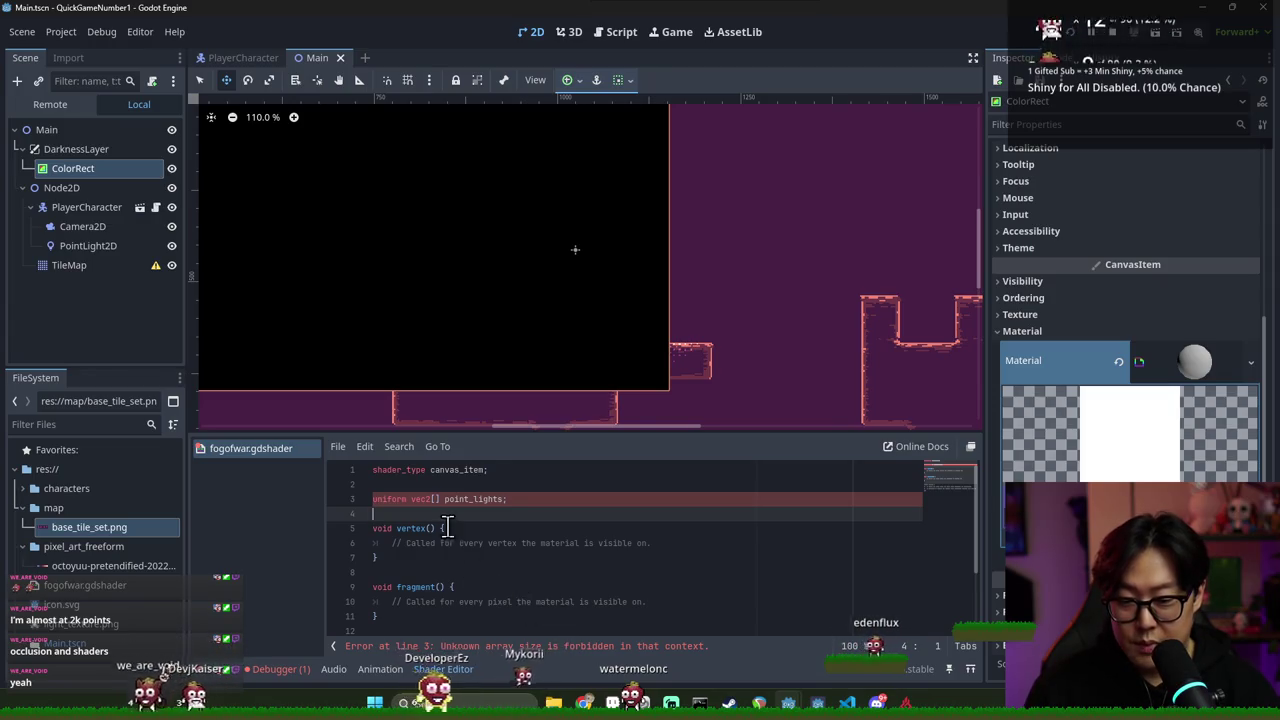
Close the docs' in-page 'array' search and discard a spare browser tab
{"action": "key", "text": "alt+Tab"}
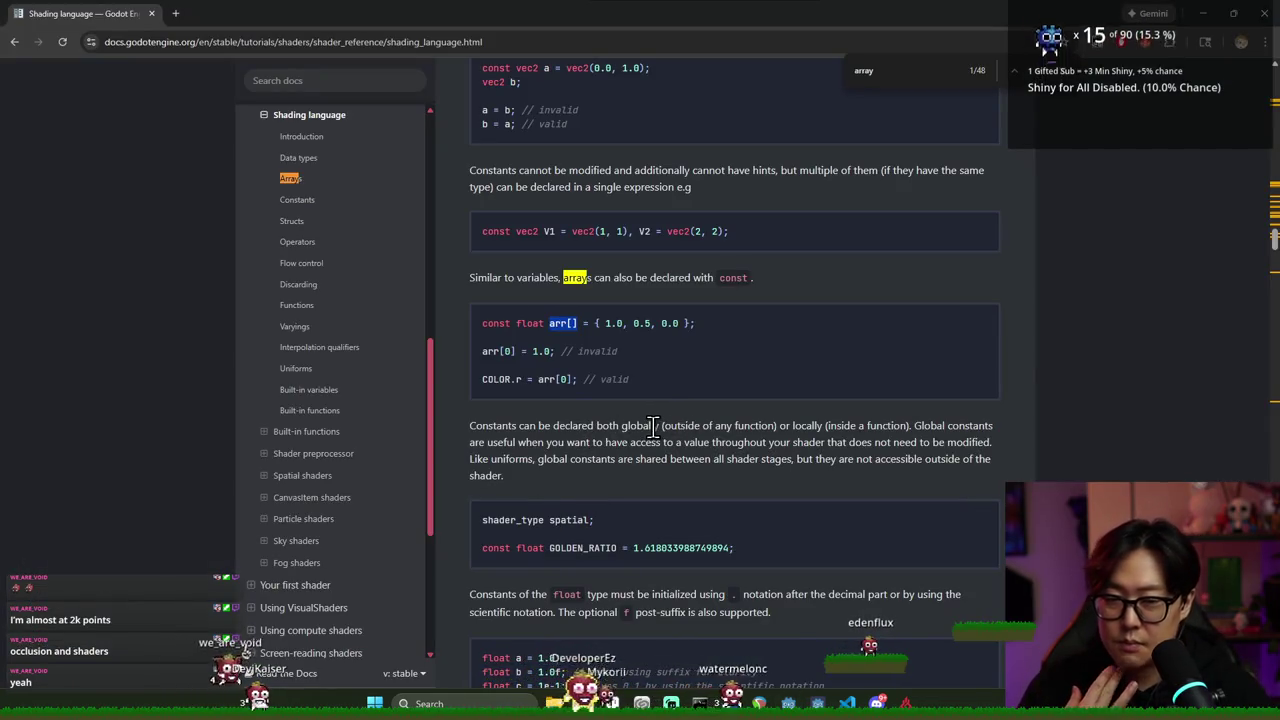
{"action": "key", "text": "Escape"}
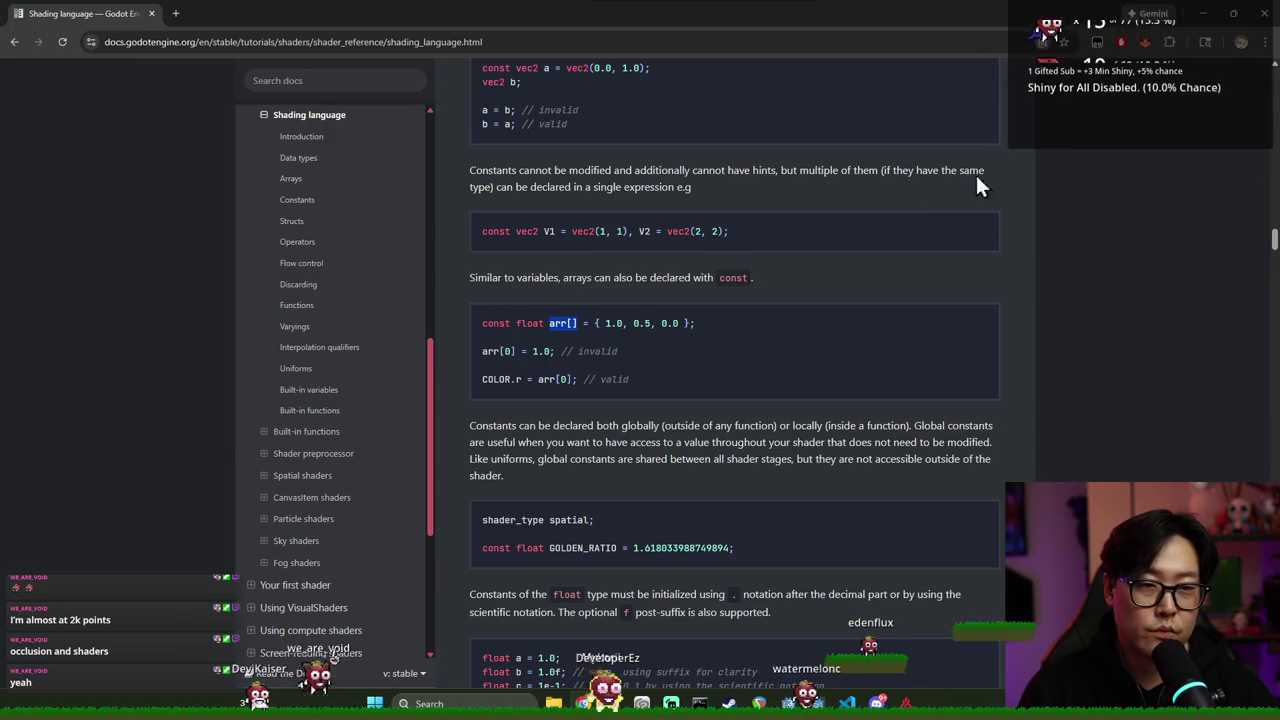
{"action": "key", "text": "ctrl+t"}
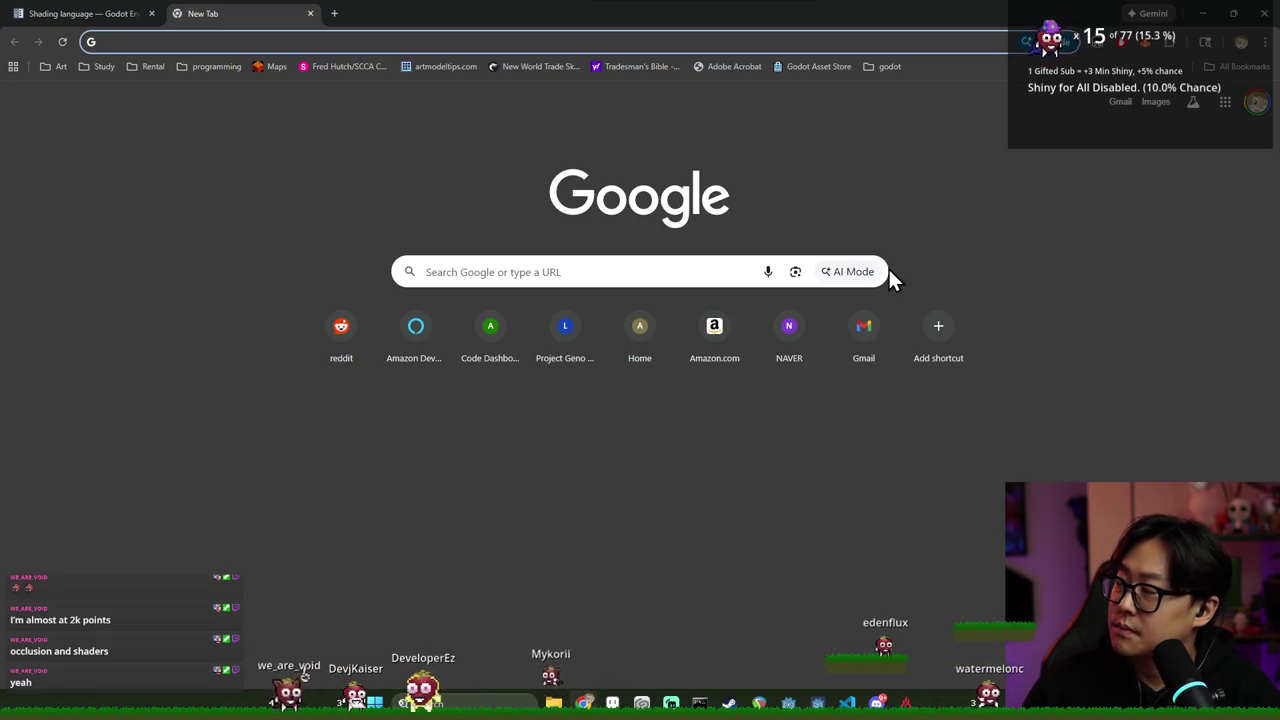
{"action": "key", "text": "ctrl+w"}
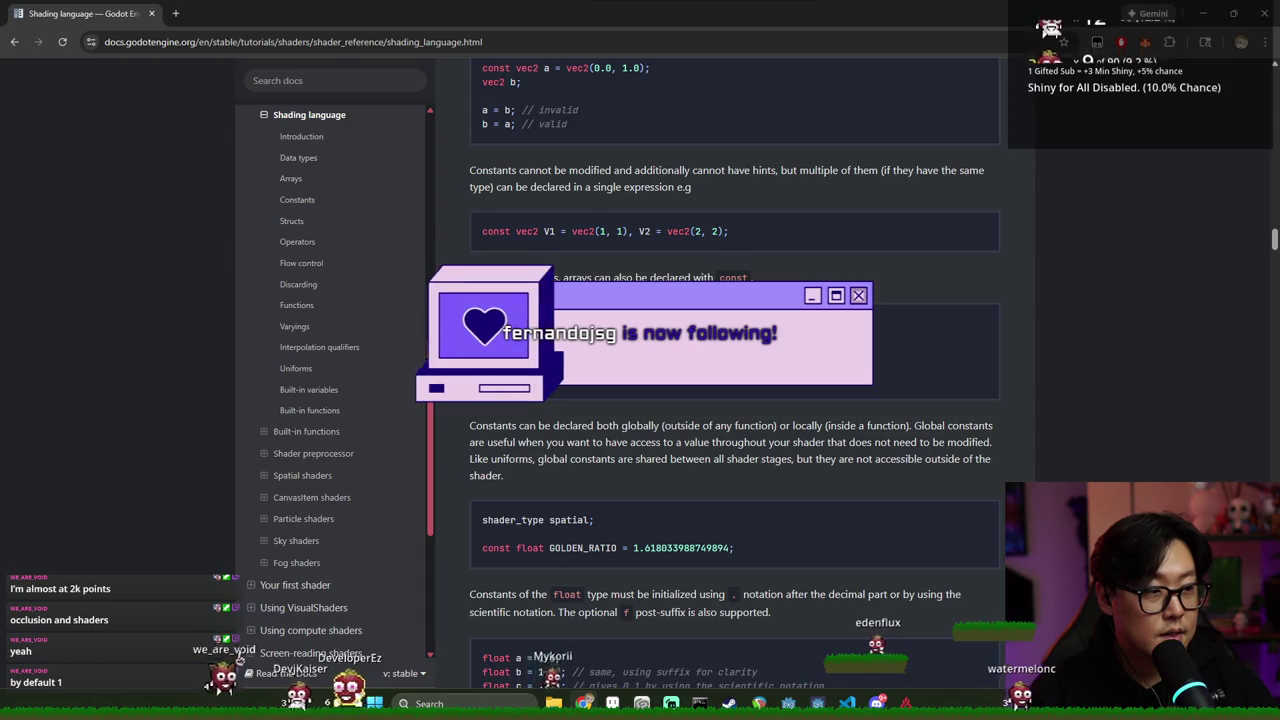
{"action": "key", "text": "alt+Tab"}
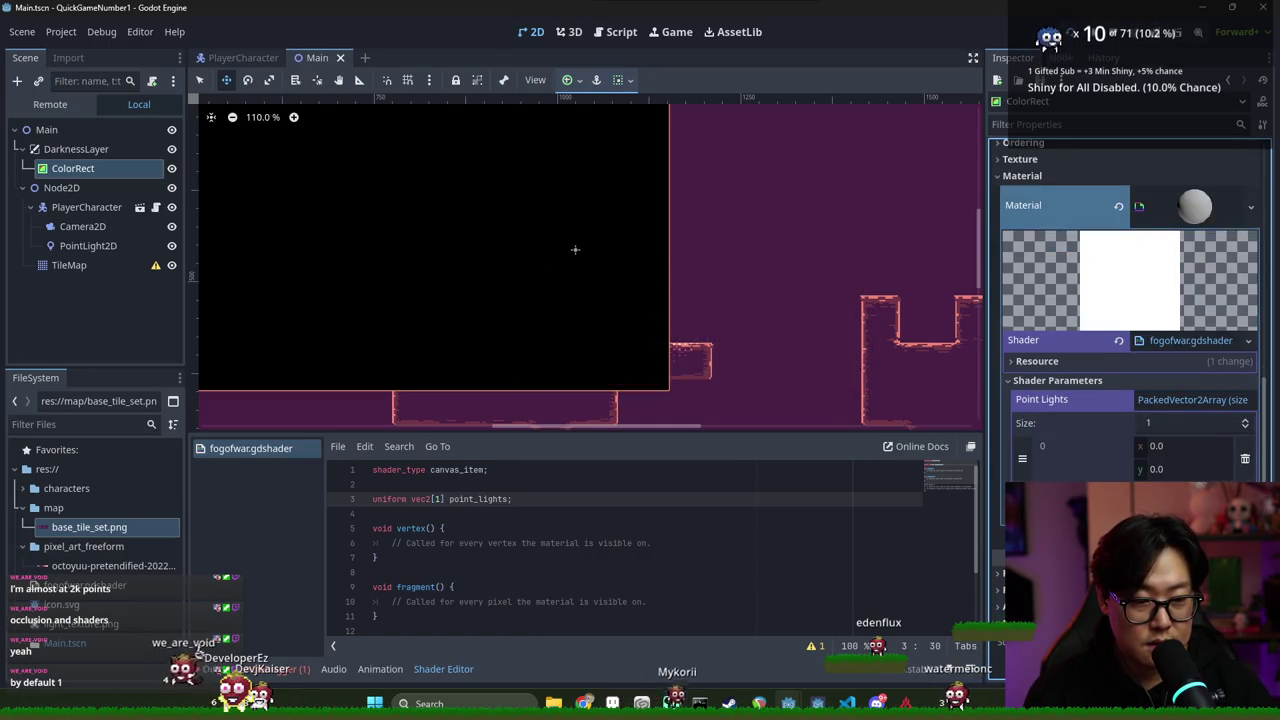
Save the shader and insert a new line above point_lights, starting a sampler uniform
{"action": "key", "text": "ctrl+s"}
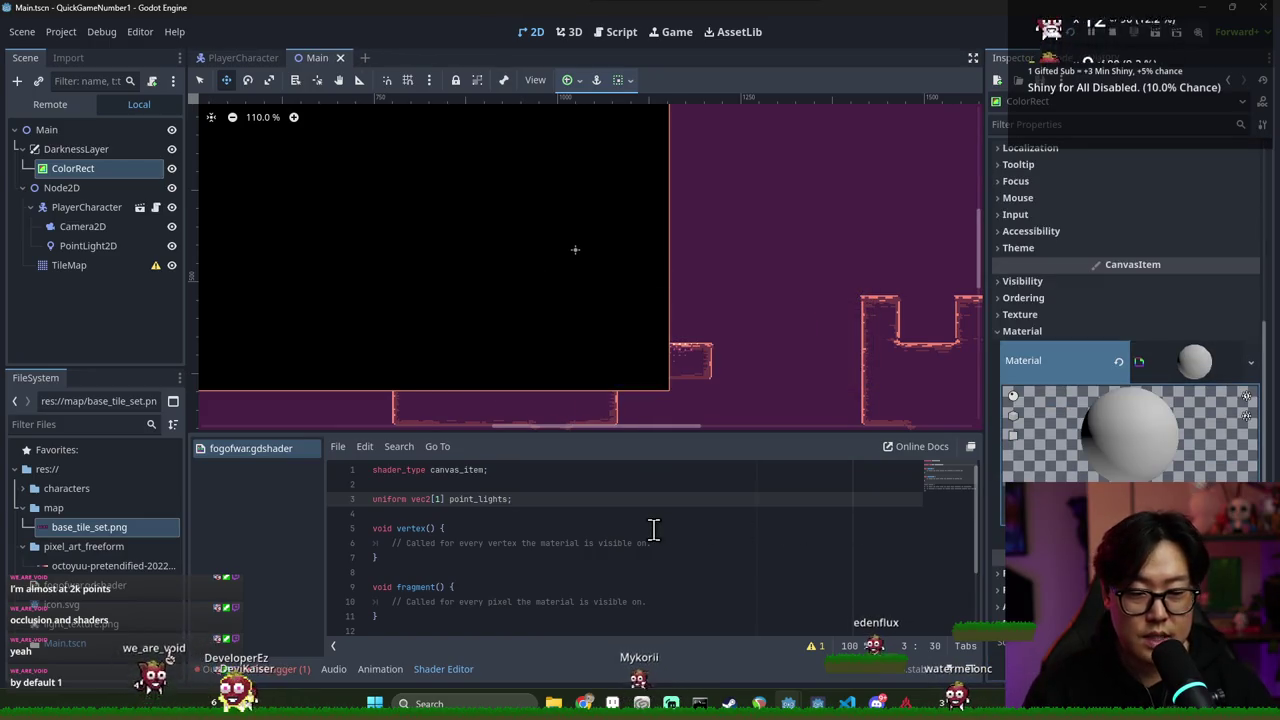
{"action": "left_click", "coordinate": [652, 528]}
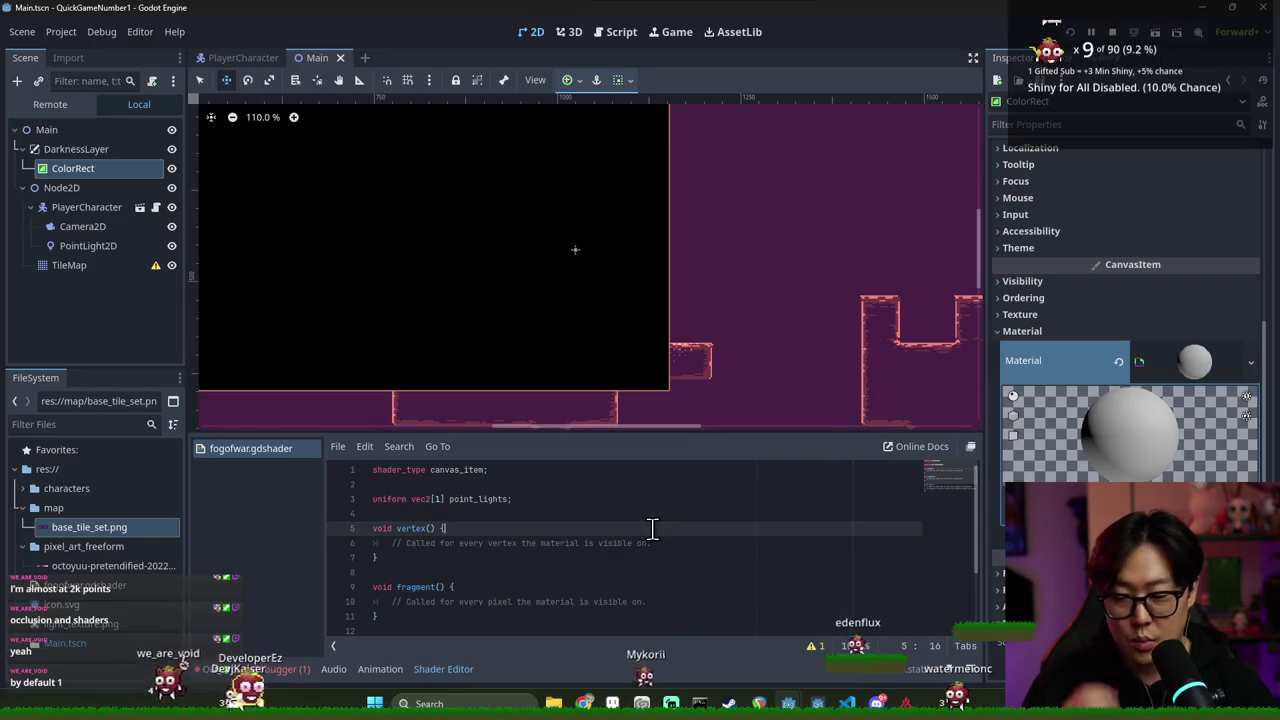
{"action": "double_click", "coordinate": [466, 500]}
{"action": "left_click_drag", "start_coordinate": [518, 352], "coordinate": [652, 369]}
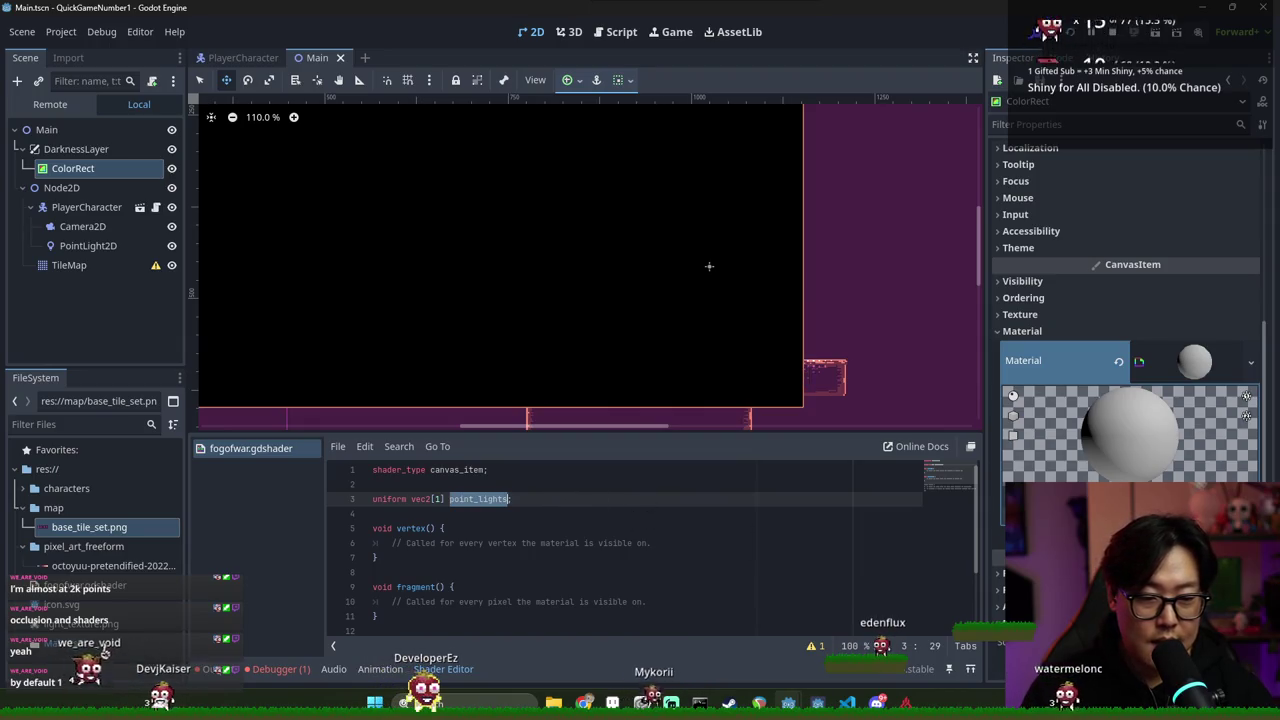
{"action": "left_click", "coordinate": [557, 484]}
{"action": "key", "text": "Return"}
{"action": "type", "text": "uniform te"}
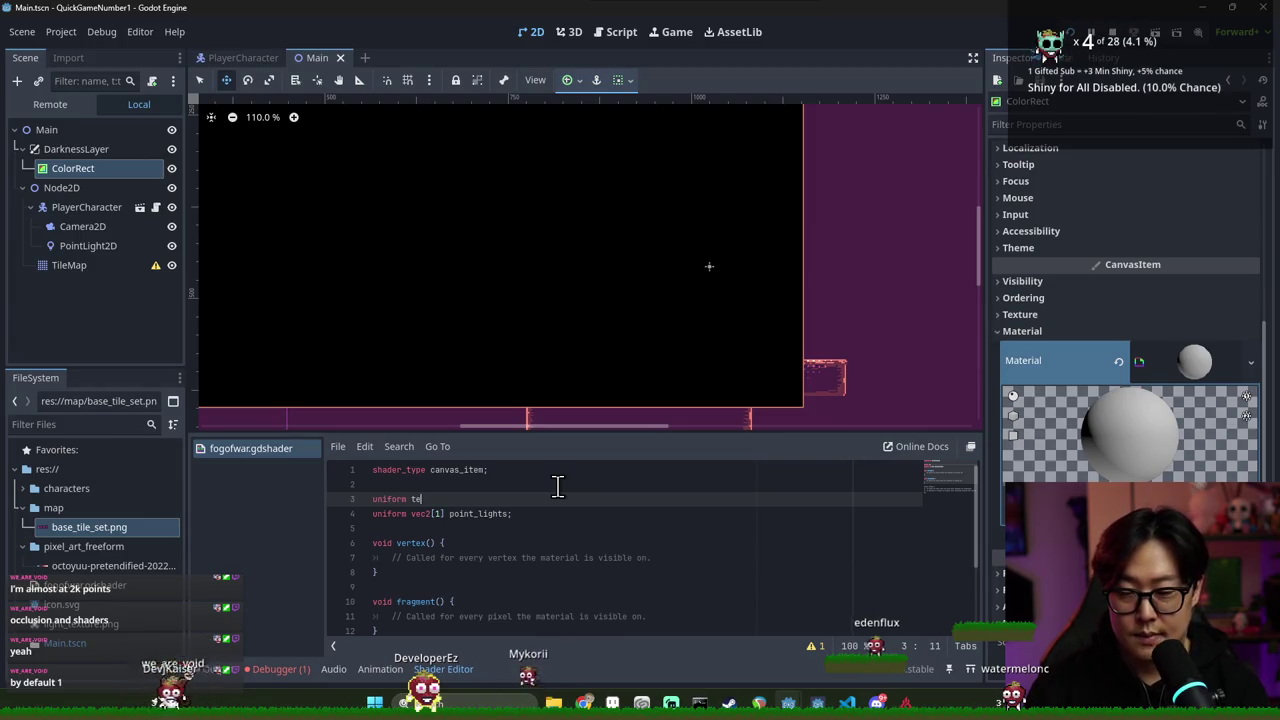
{"action": "key", "text": "BackSpace"}
{"action": "key", "text": "BackSpace"}
{"action": "type", "text": "sapl"}
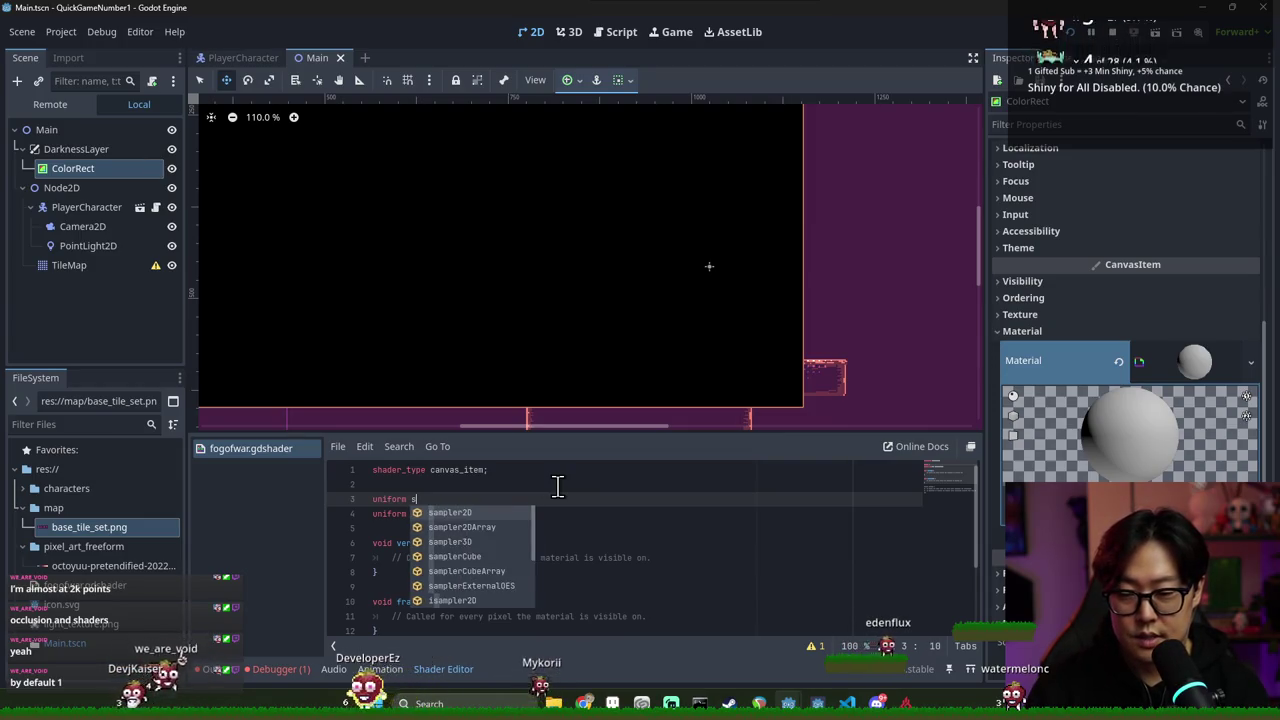
Look up the sampler types table in the Shading language docs
{"action": "key", "text": "alt+Tab"}
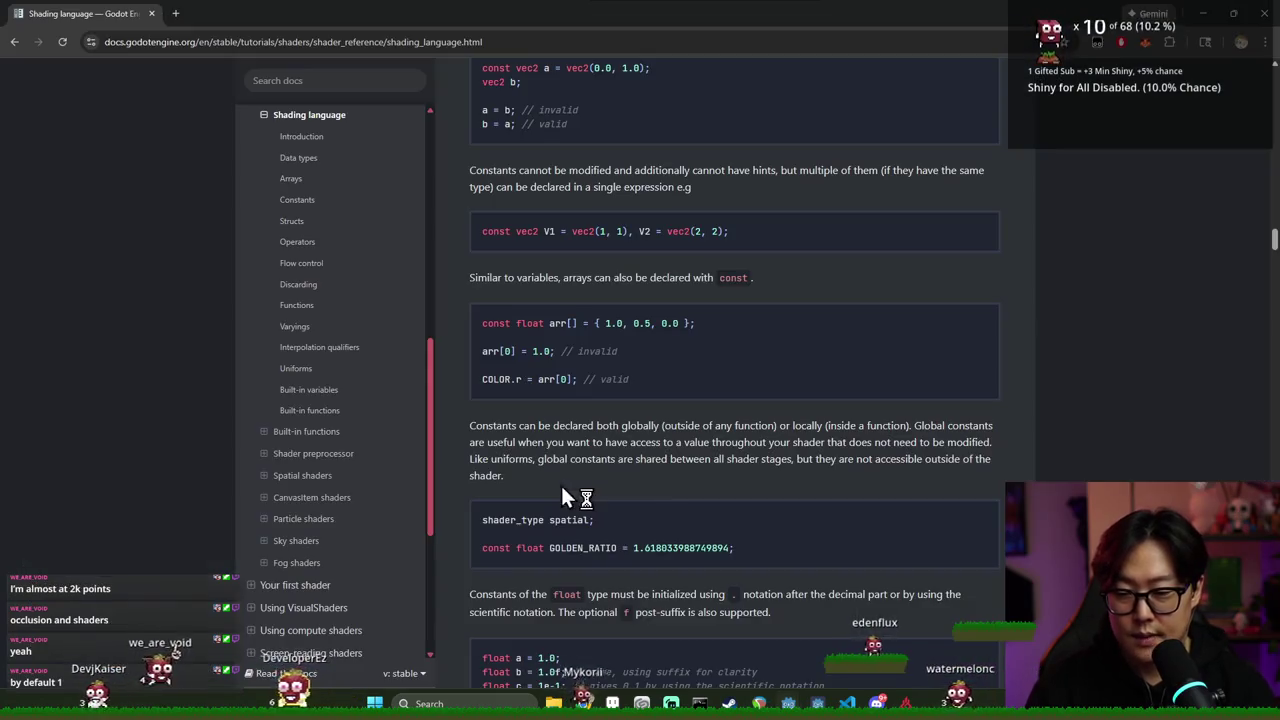
{"action": "scroll", "coordinate": [620, 440], "scroll_direction": "up", "scroll_amount": 1}
{"action": "scroll", "coordinate": [615, 398], "scroll_direction": "up", "scroll_amount": 20}
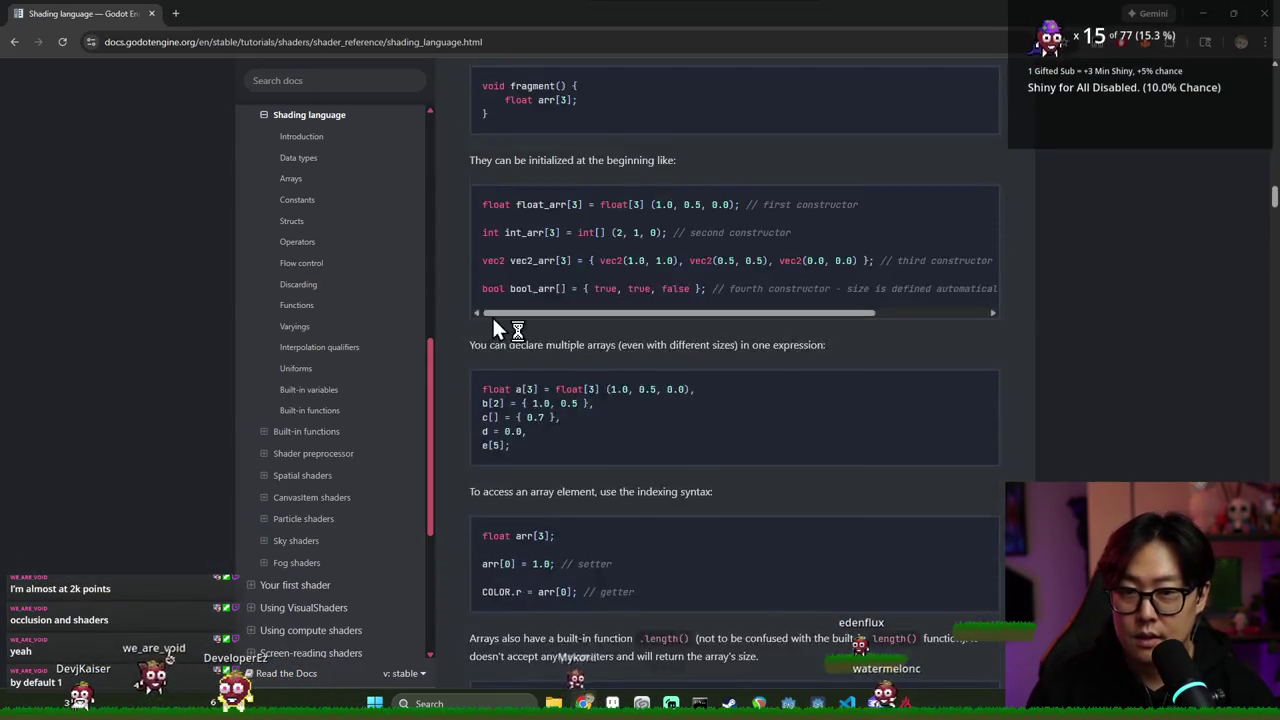
{"action": "scroll", "coordinate": [576, 315], "scroll_direction": "up", "scroll_amount": 9}
{"action": "scroll", "coordinate": [627, 298], "scroll_direction": "down", "scroll_amount": 5}
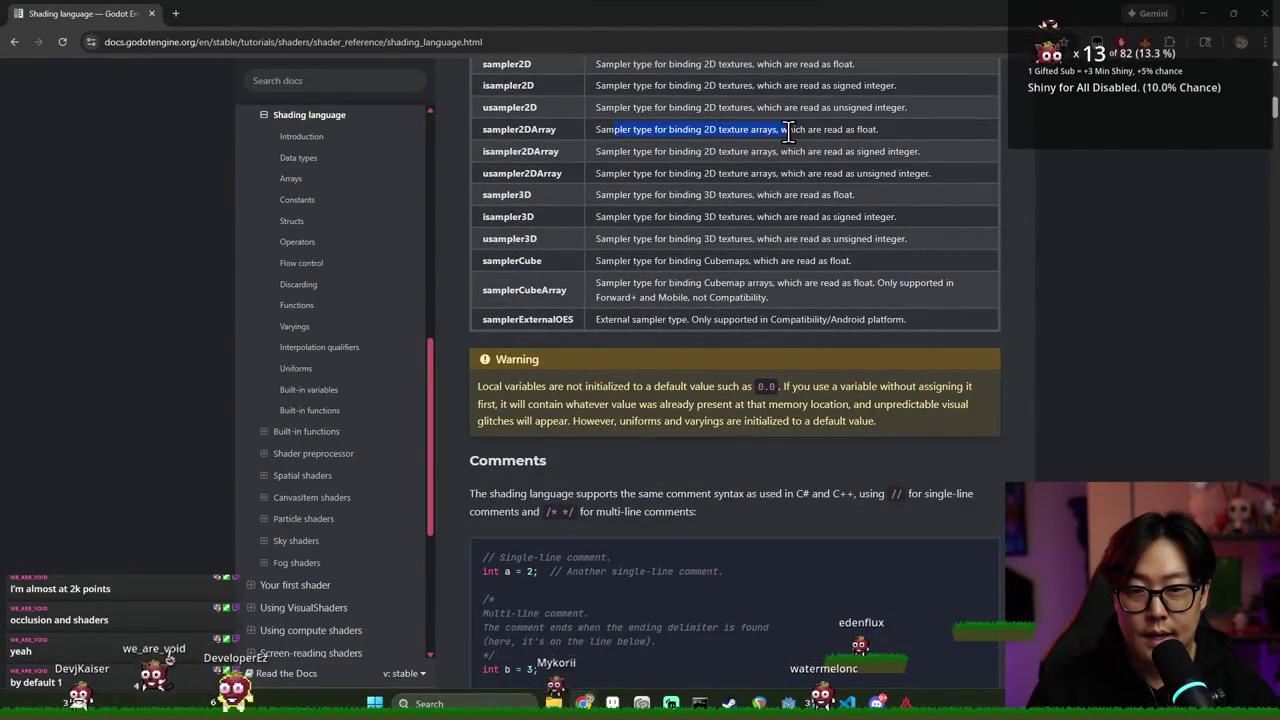
{"action": "scroll", "coordinate": [712, 216], "scroll_direction": "up", "scroll_amount": 2}
{"action": "left_click_drag", "start_coordinate": [511, 197], "coordinate": [851, 197]}
{"action": "key", "text": "alt+Tab"}
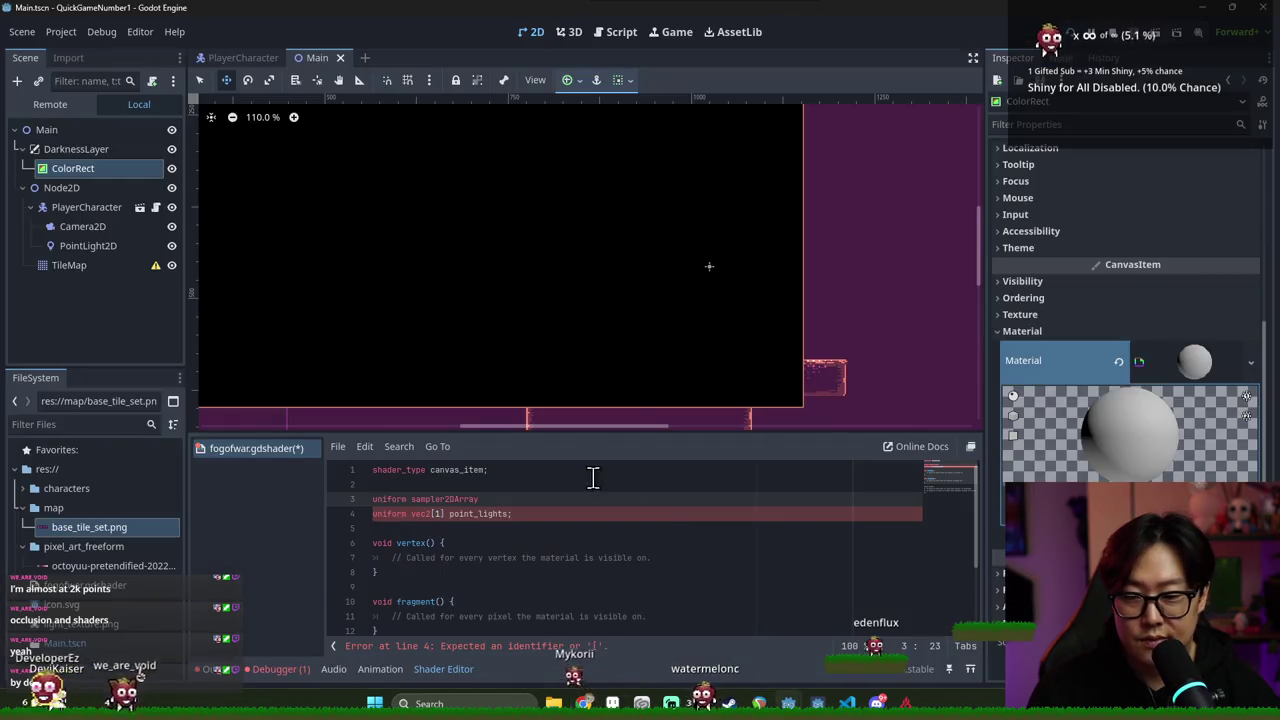
Restore 'uniform sampler2D light_texture;' and assign fogofwar.gdshader to the ColorRect's material
{"action": "key", "text": "ctrl+z"}
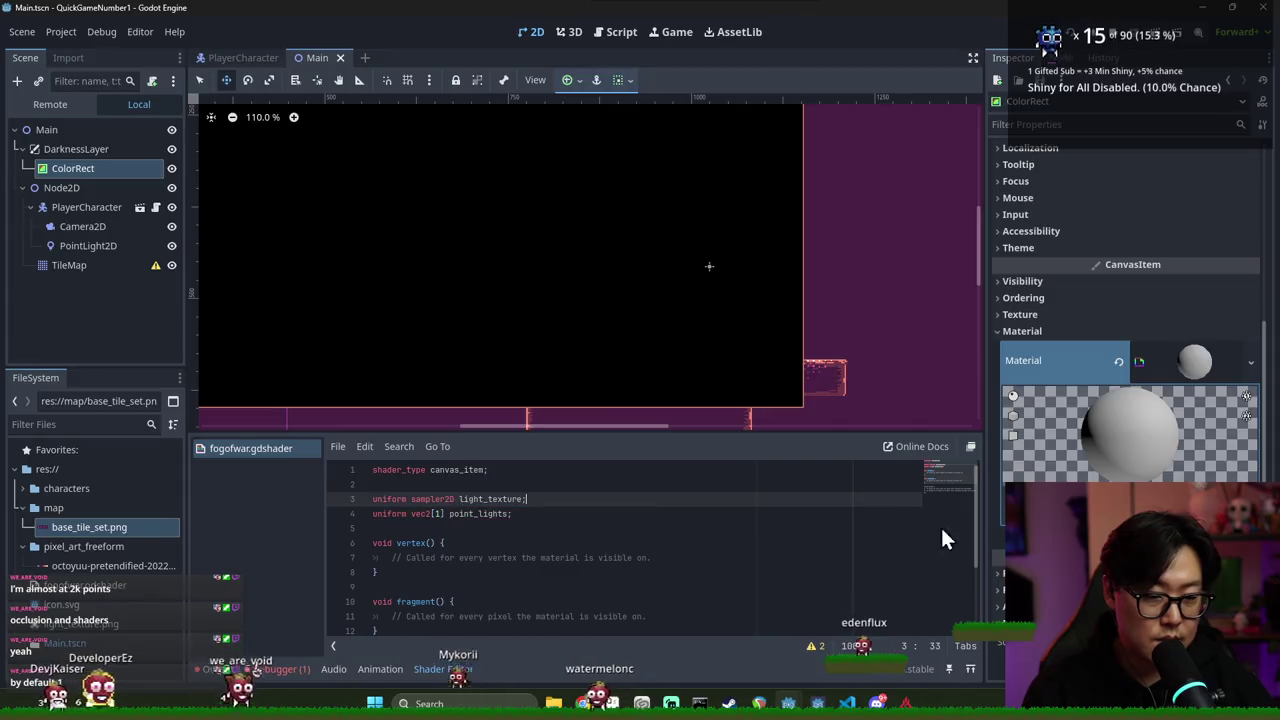
{"action": "key", "text": "ctrl+z"}
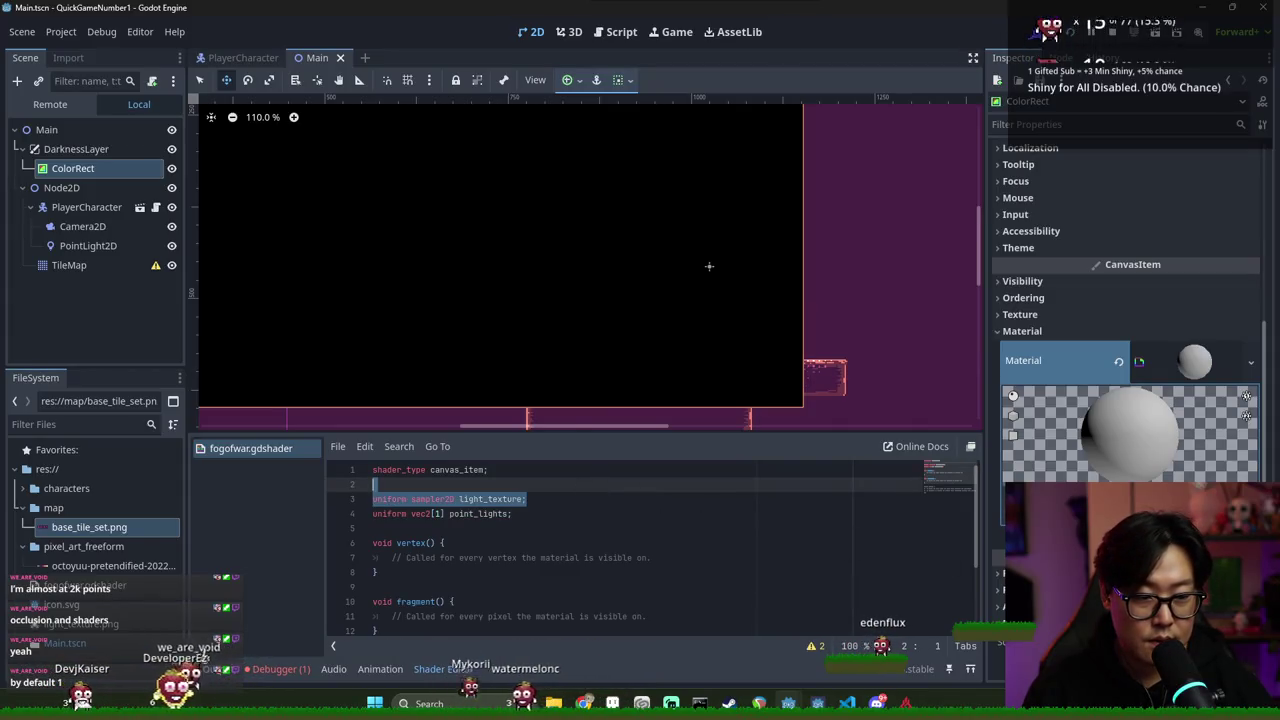
{"action": "key", "text": "ctrl+o"}
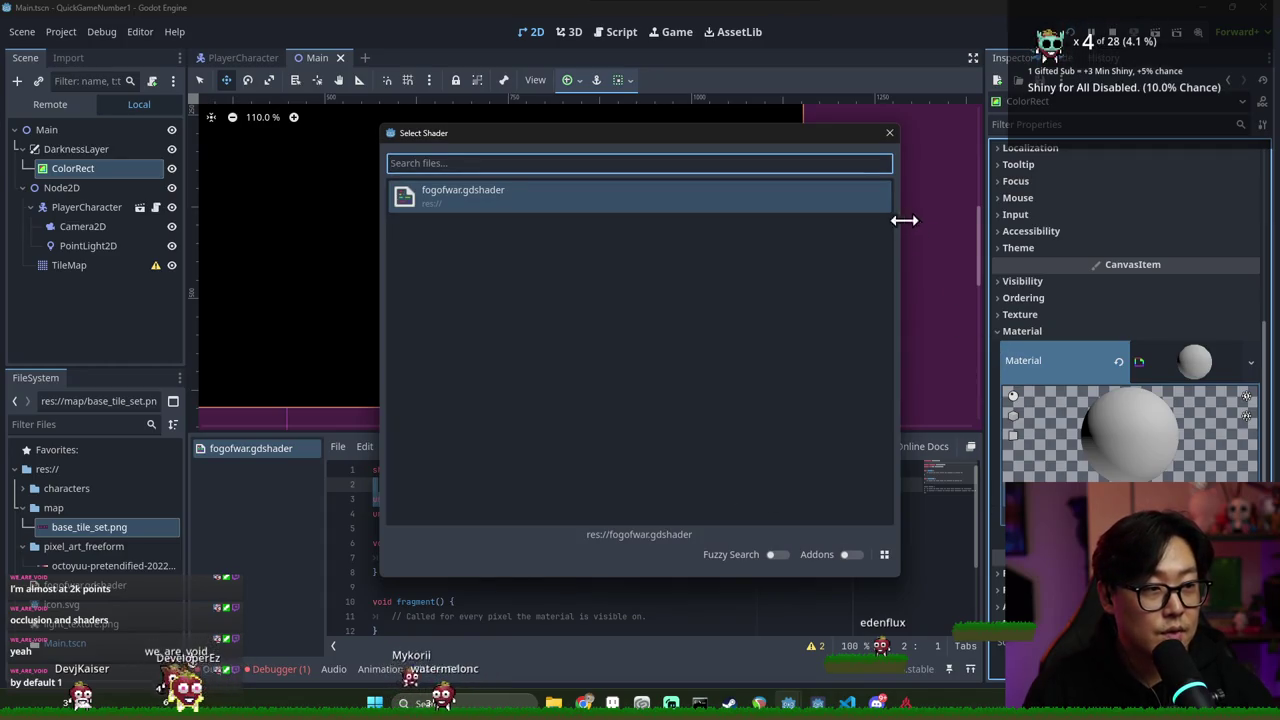
{"action": "double_click", "coordinate": [708, 200]}
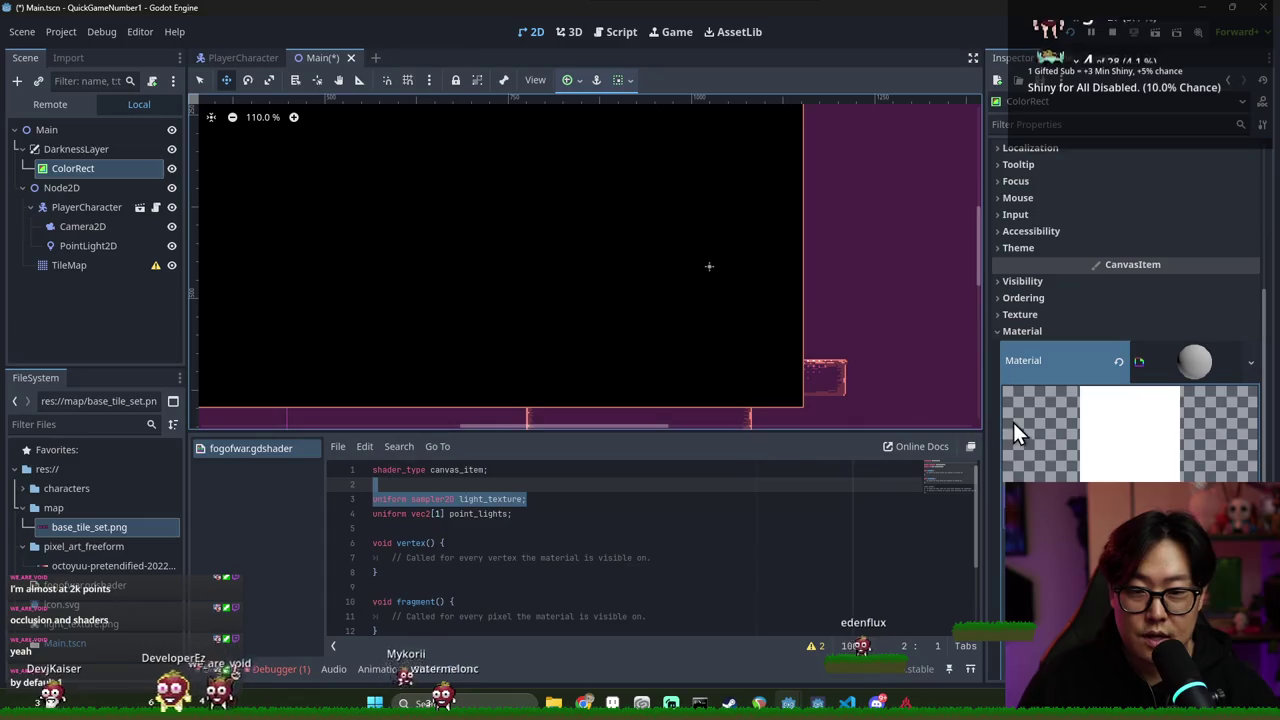
{"action": "key", "text": "ctrl+s"}
Load light_texture.png as the material's Light Texture parameter and save
{"action": "scroll", "coordinate": [1154, 440], "scroll_direction": "down", "scroll_amount": 4}
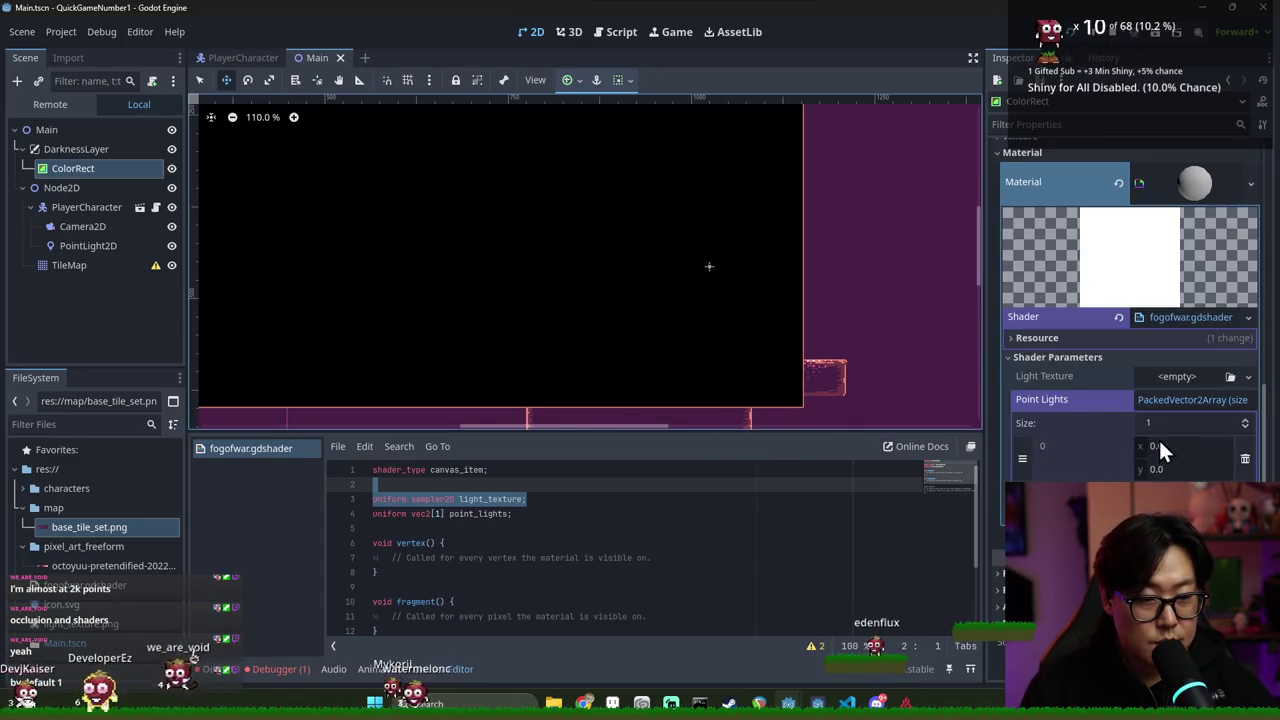
{"action": "scroll", "coordinate": [1180, 400], "scroll_direction": "up", "scroll_amount": 2}
{"action": "left_click", "coordinate": [1177, 471]}
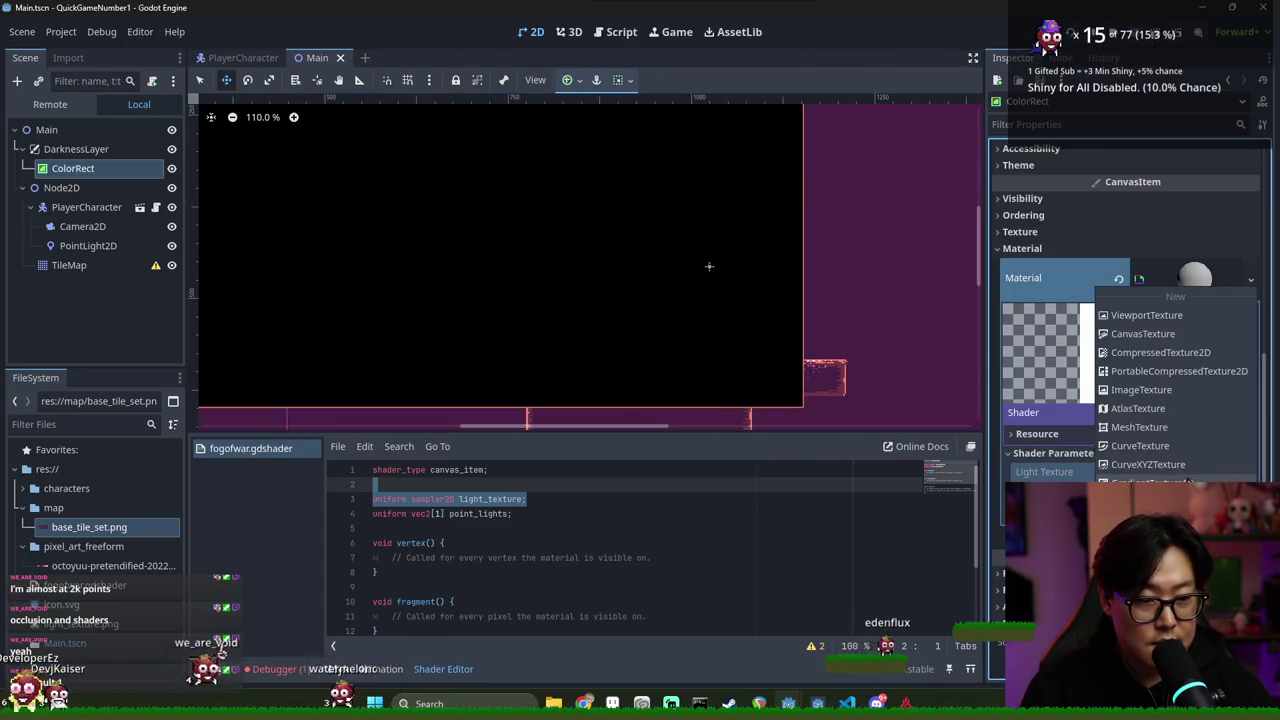
{"action": "left_click", "coordinate": [1140, 510]}
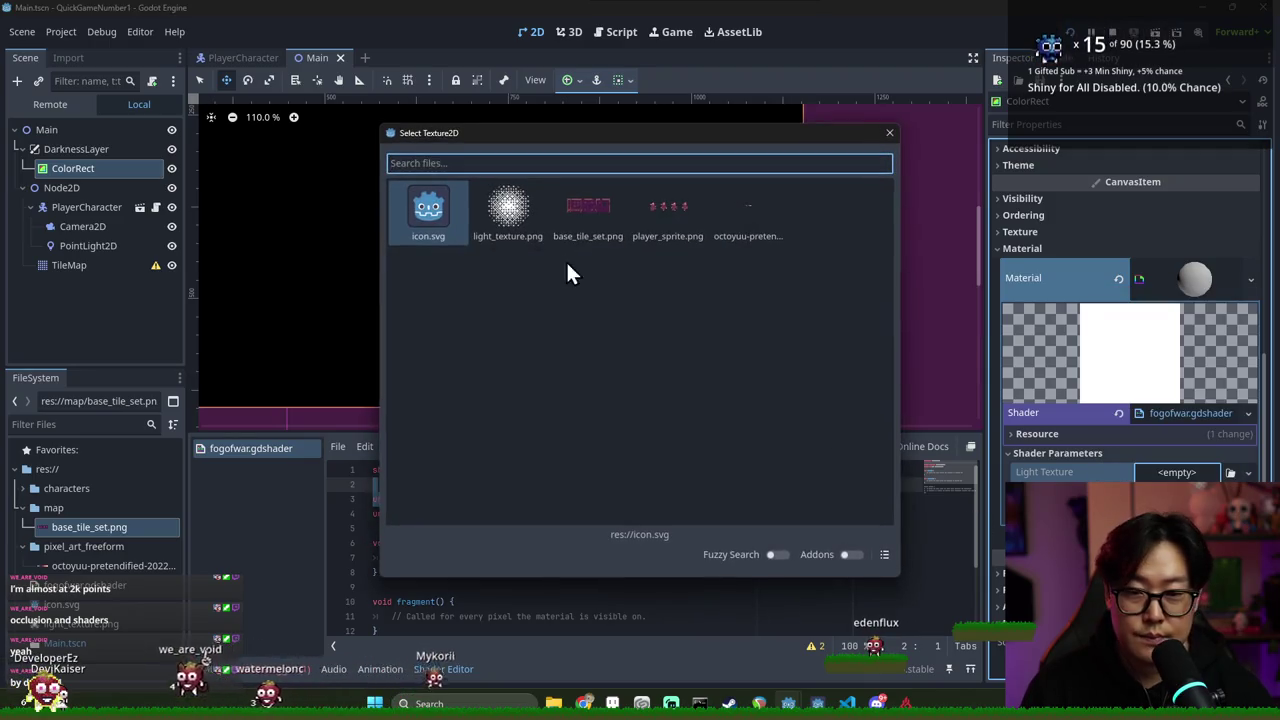
{"action": "double_click", "coordinate": [512, 210]}
{"action": "key", "text": "ctrl+s"}
Save the scene again and delete the vertex() function from the shader
{"action": "left_click", "coordinate": [467, 512]}
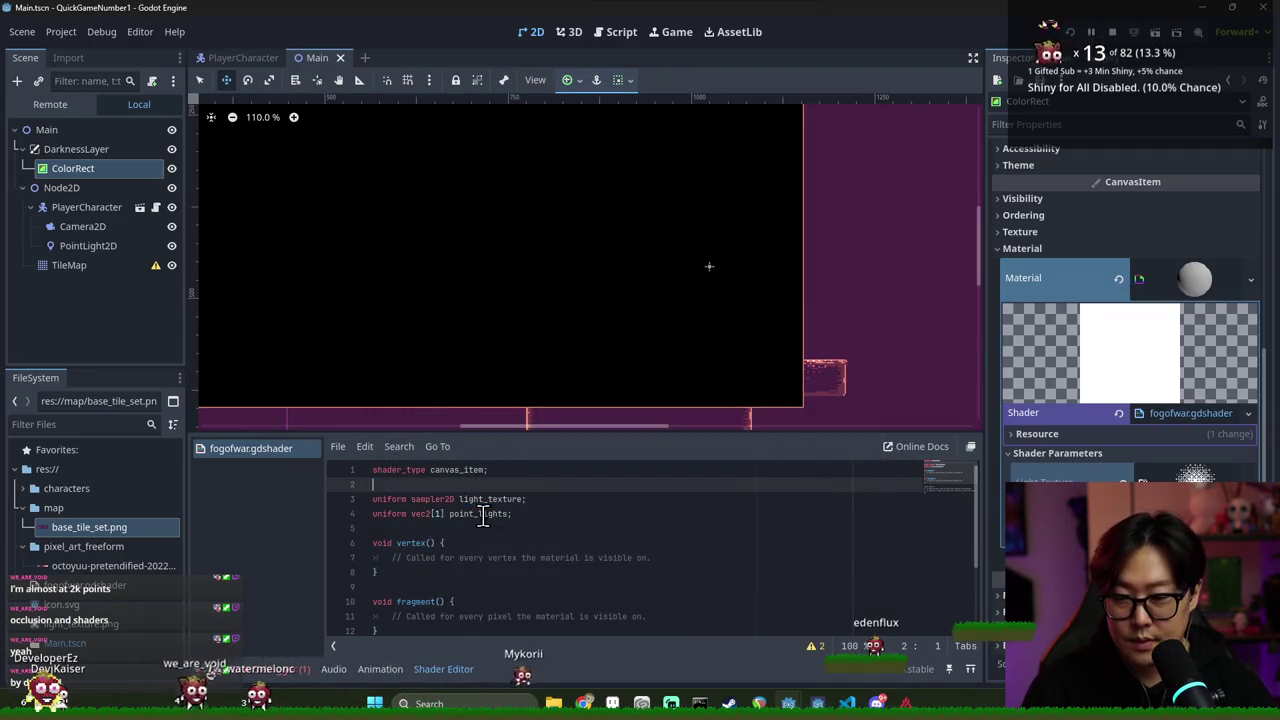
{"action": "double_click", "coordinate": [467, 512]}
{"action": "key", "text": "ctrl+s"}
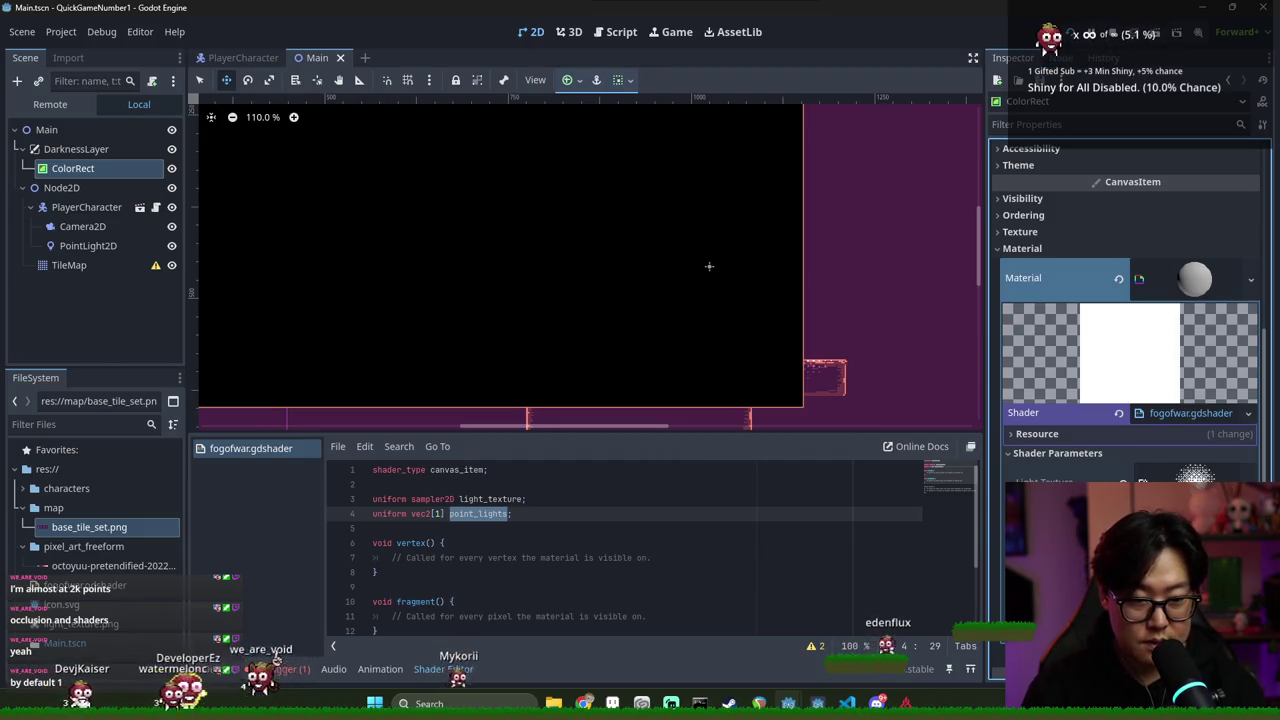
{"action": "key", "text": "ctrl+s"}
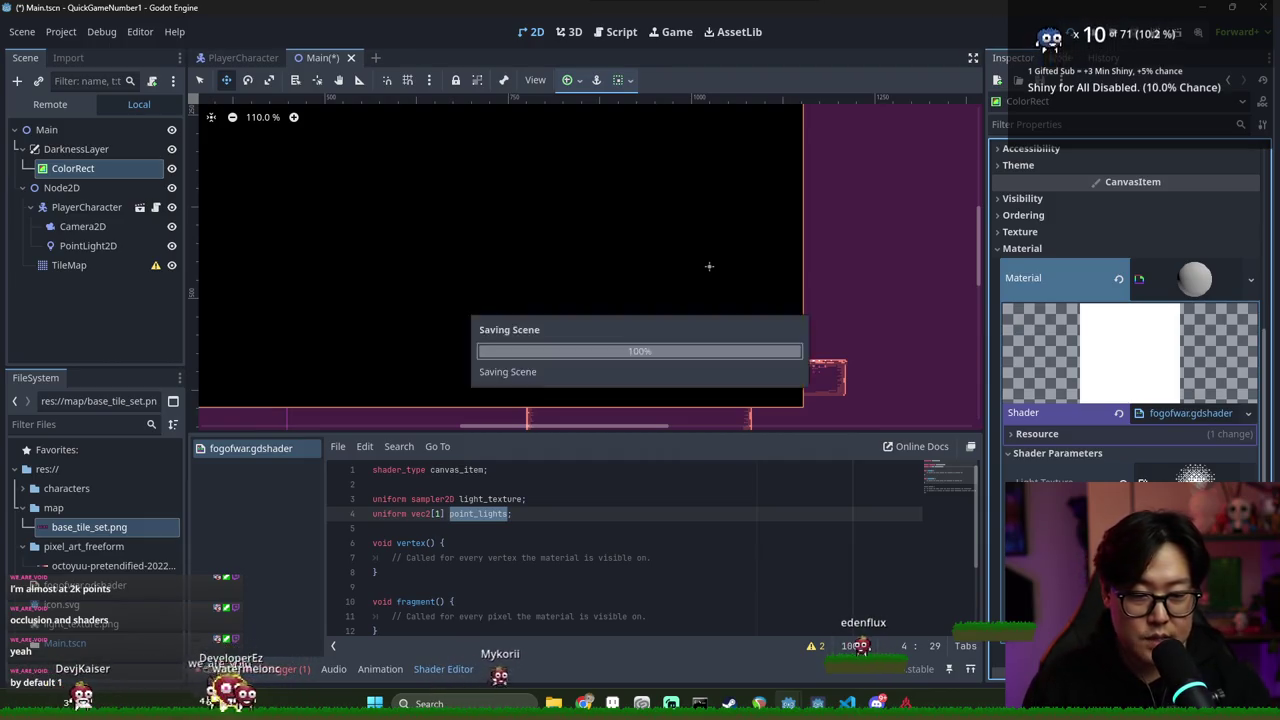
{"action": "left_click", "coordinate": [703, 540]}
{"action": "scroll", "coordinate": [502, 524], "scroll_direction": "down", "scroll_amount": 1}
{"action": "scroll", "coordinate": [510, 525], "scroll_direction": "up", "scroll_amount": 1}
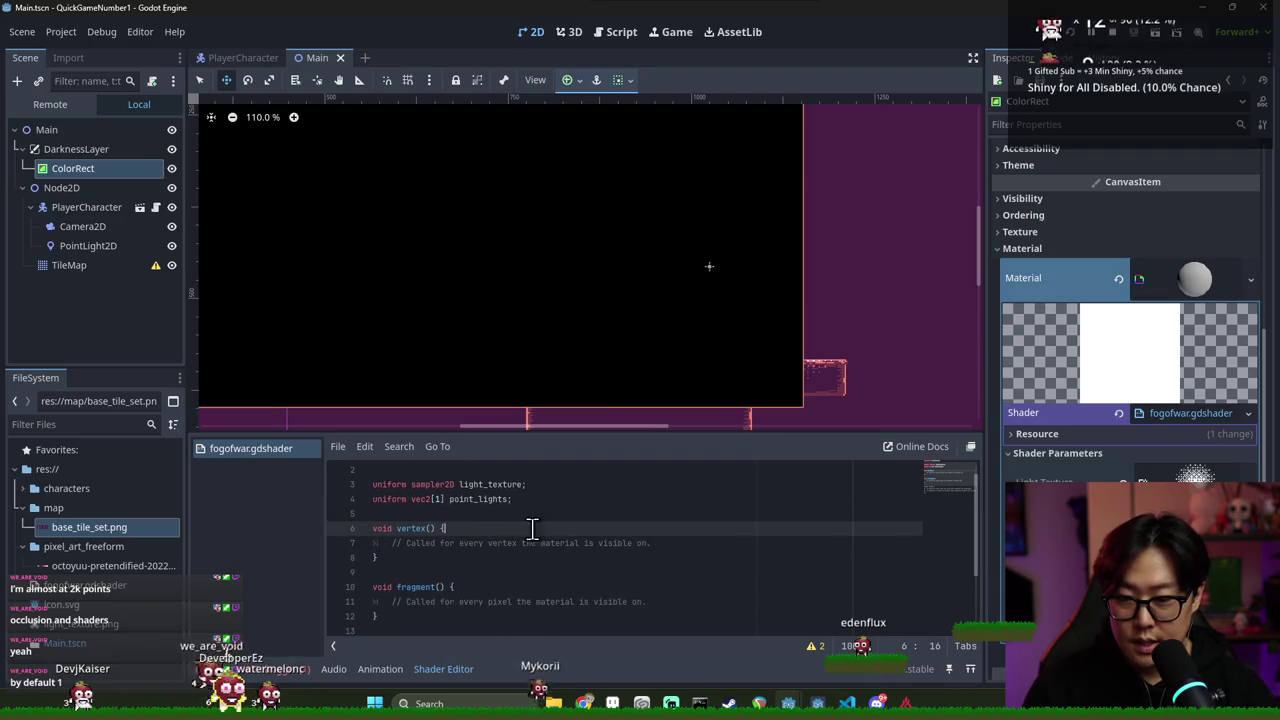
{"action": "double_click", "coordinate": [437, 499]}
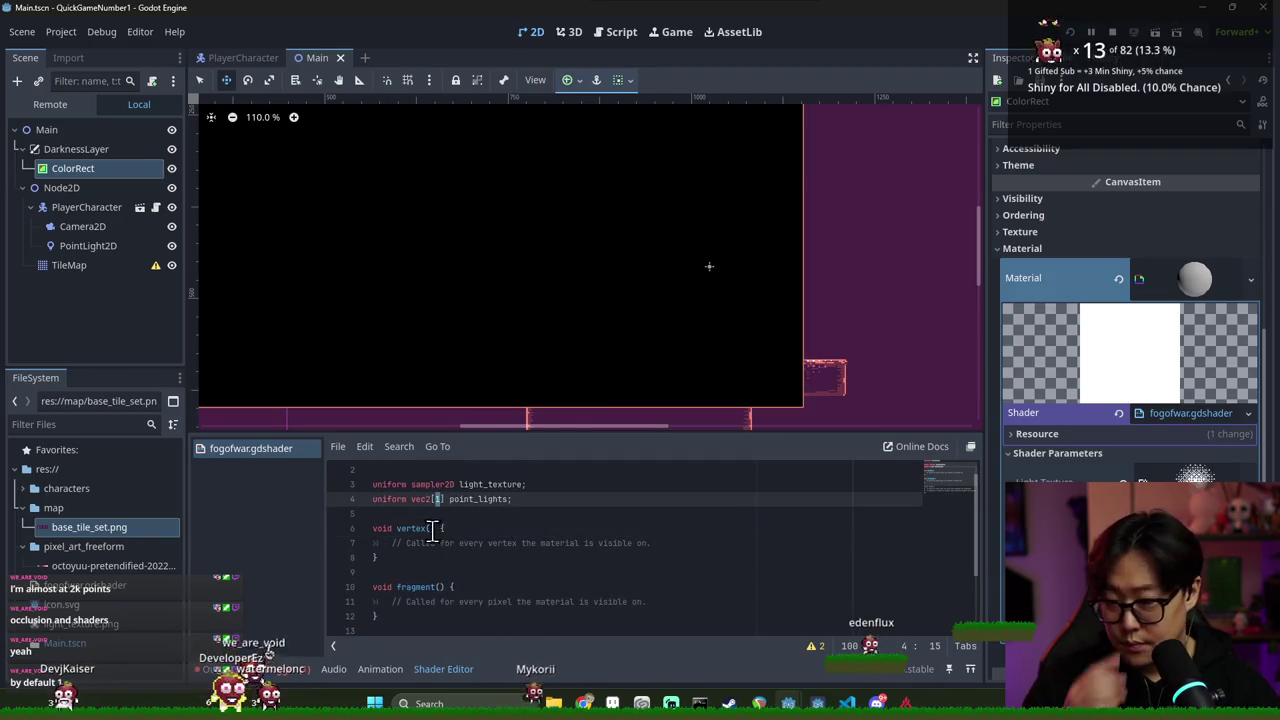
{"action": "key", "text": "Down"}
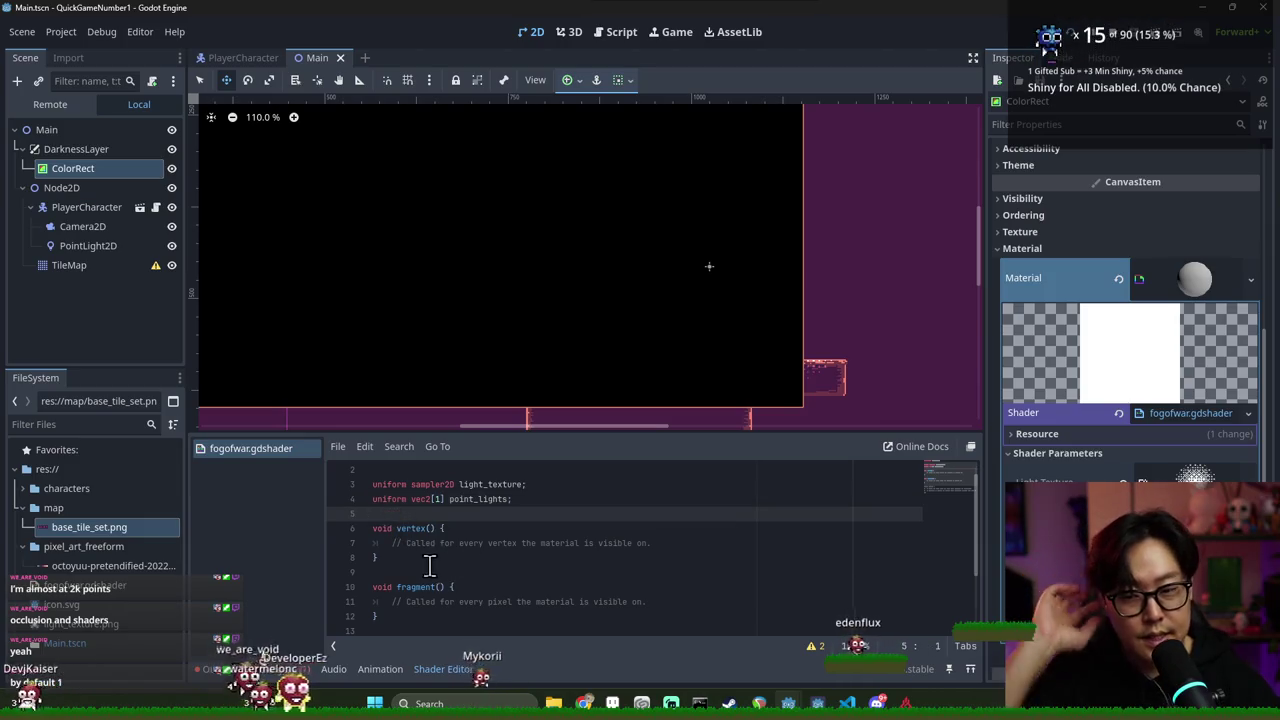
{"action": "key", "text": "shift+Down"}
{"action": "key", "text": "shift+Down"}
{"action": "key", "text": "shift+Down"}
{"action": "key", "text": "Delete"}
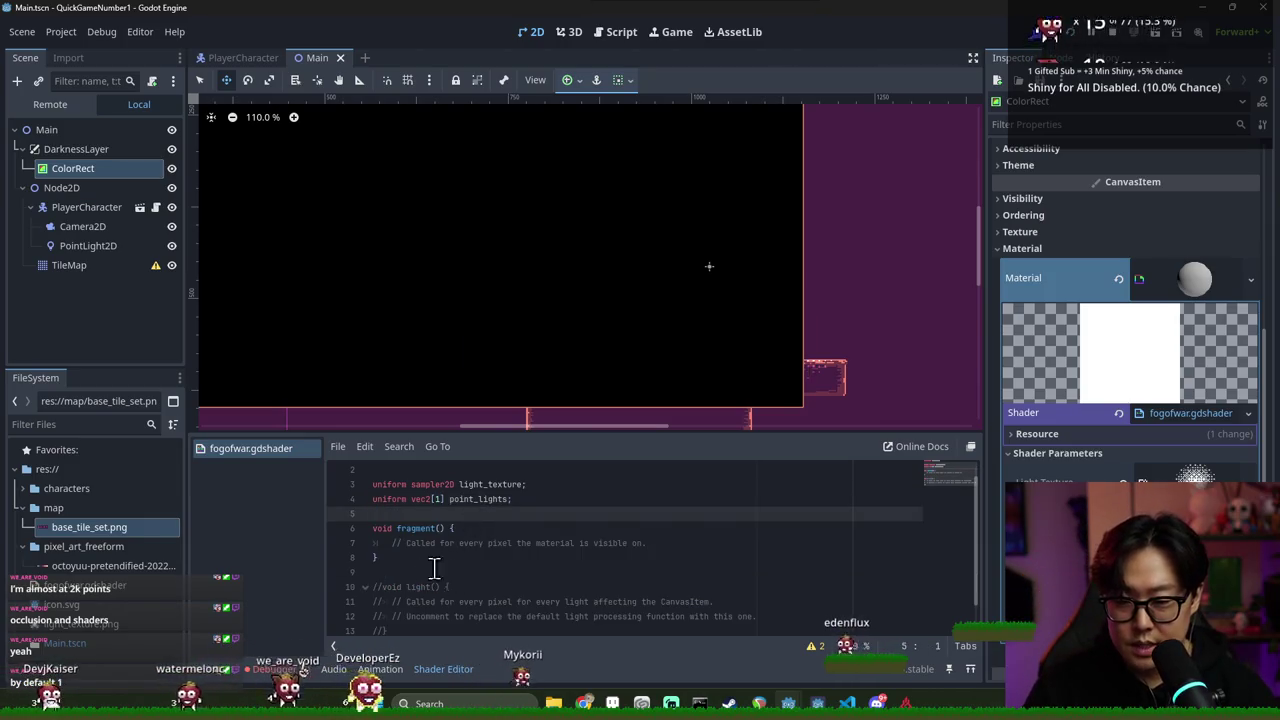
Delete the commented light() block and the placeholder comment inside fragment()
{"action": "left_click", "coordinate": [445, 575]}
{"action": "key", "text": "shift+Down"}
{"action": "key", "text": "shift+Down"}
{"action": "key", "text": "shift+Down"}
{"action": "key", "text": "Delete"}
{"action": "key", "text": "Delete"}
{"action": "left_click", "coordinate": [431, 543]}
{"action": "key", "text": "Return"}
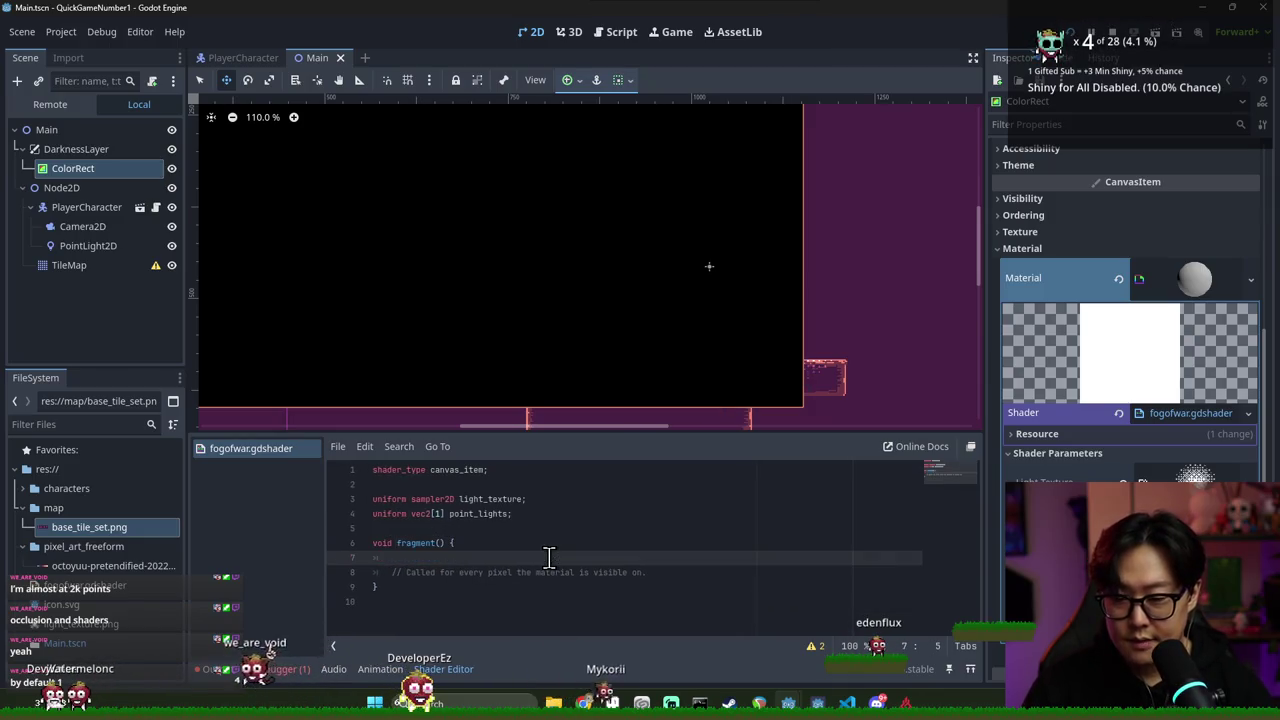
{"action": "left_click_drag", "start_coordinate": [609, 563], "coordinate": [691, 571]}
{"action": "key", "text": "BackSpace"}
{"action": "key", "text": "BackSpace"}
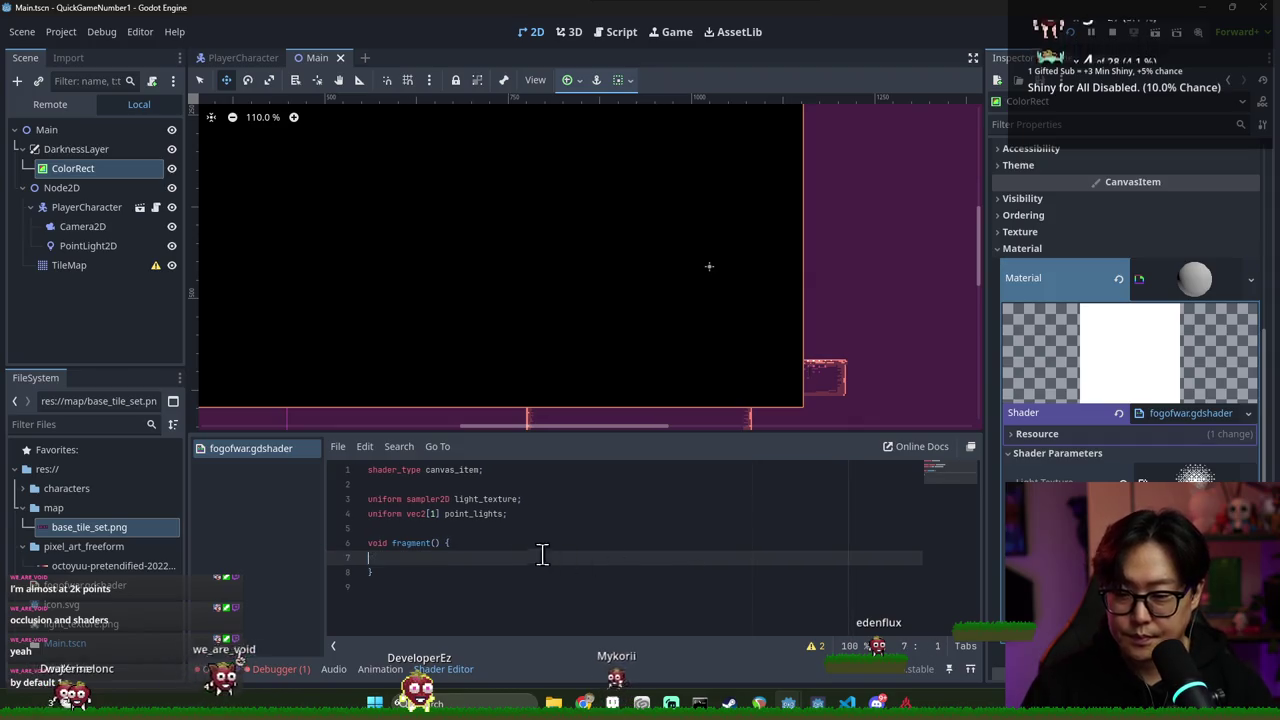
{"action": "type", "text": "f"}
{"action": "key", "text": "ctrl+space"}
{"action": "key", "text": "Escape"}
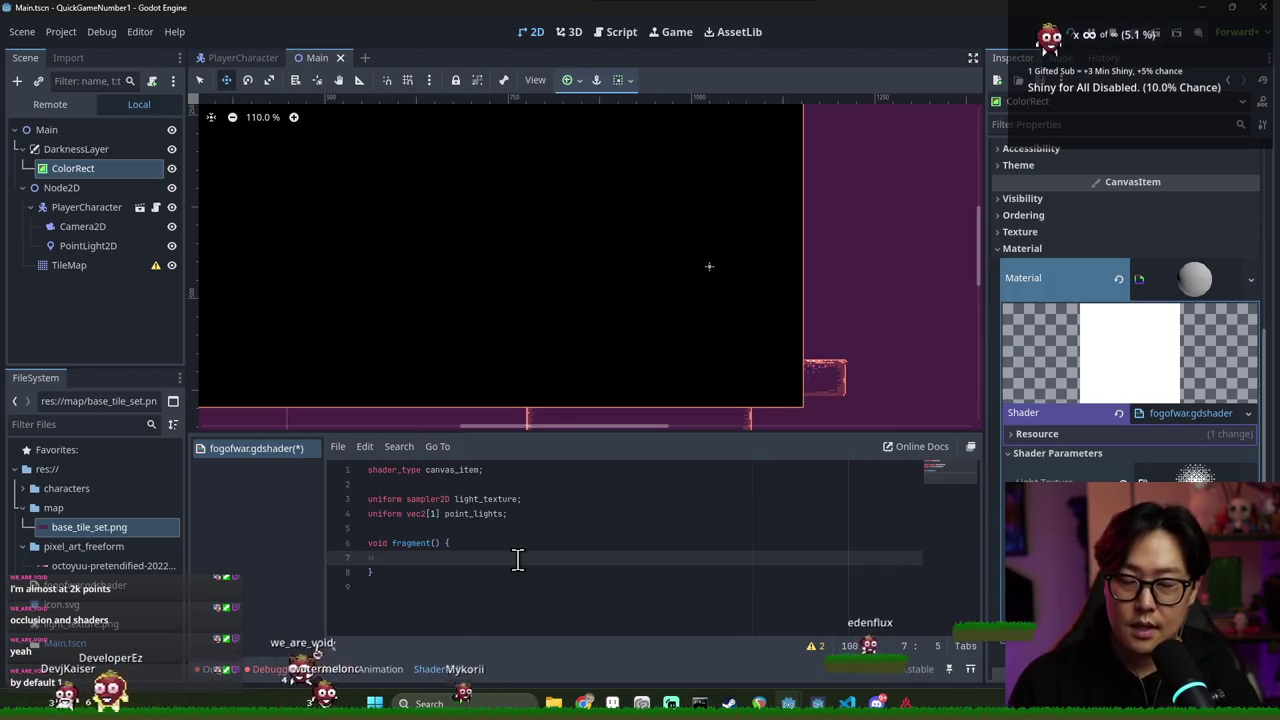
Copy the light_texture name from line 3 onto a new line in fragment()
{"action": "type", "text": "d"}
{"action": "key", "text": "BackSpace"}
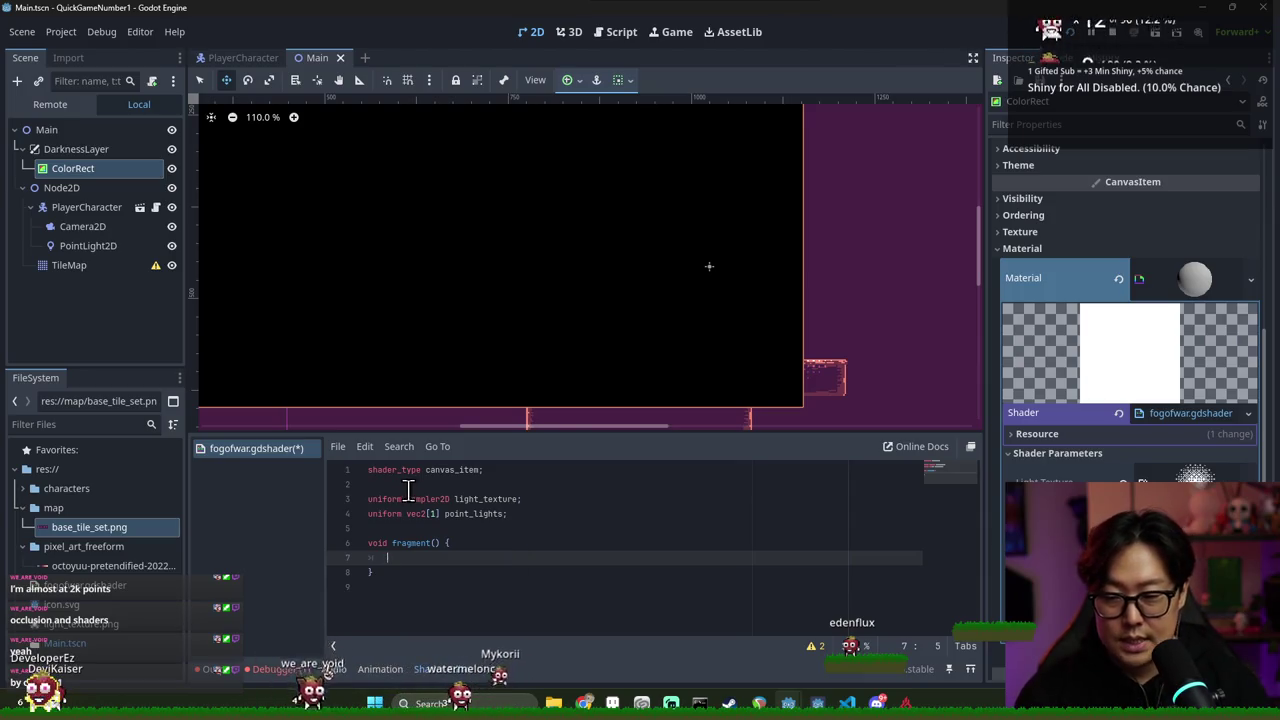
{"action": "double_click", "coordinate": [485, 498]}
{"action": "key", "text": "ctrl+c"}
{"action": "left_click", "coordinate": [432, 558]}
{"action": "key", "text": "ctrl+v"}
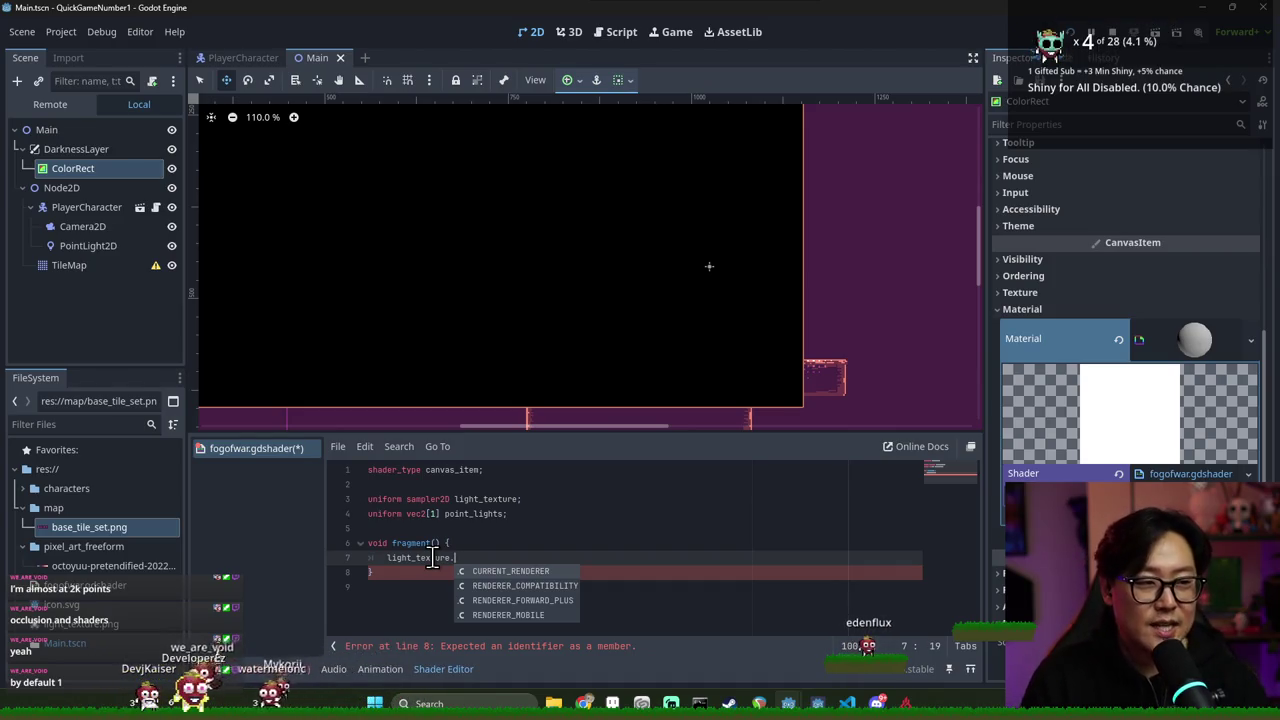
{"action": "left_click", "coordinate": [534, 559]}
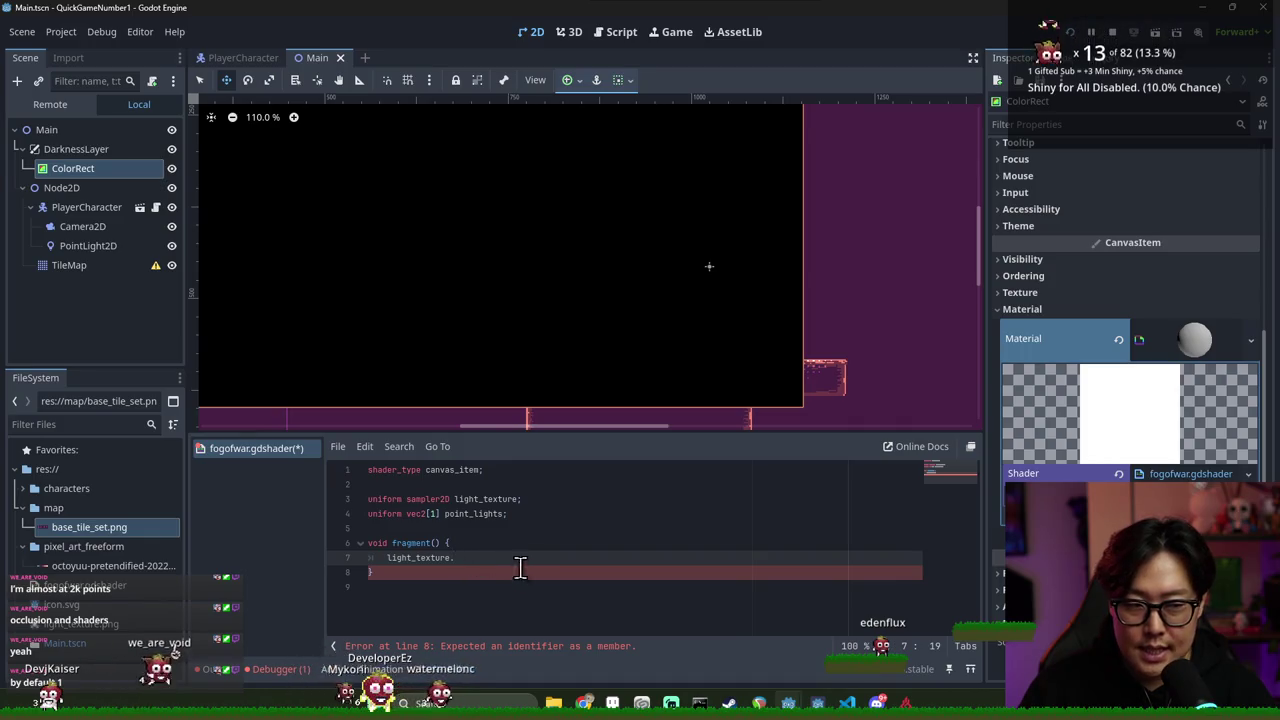
Add a SCREEN_PIXEL_SIZE line above it and begin a size member after light_texture
{"action": "key", "text": "Up"}
{"action": "key", "text": "Return"}
{"action": "type", "text": "SCRE"}
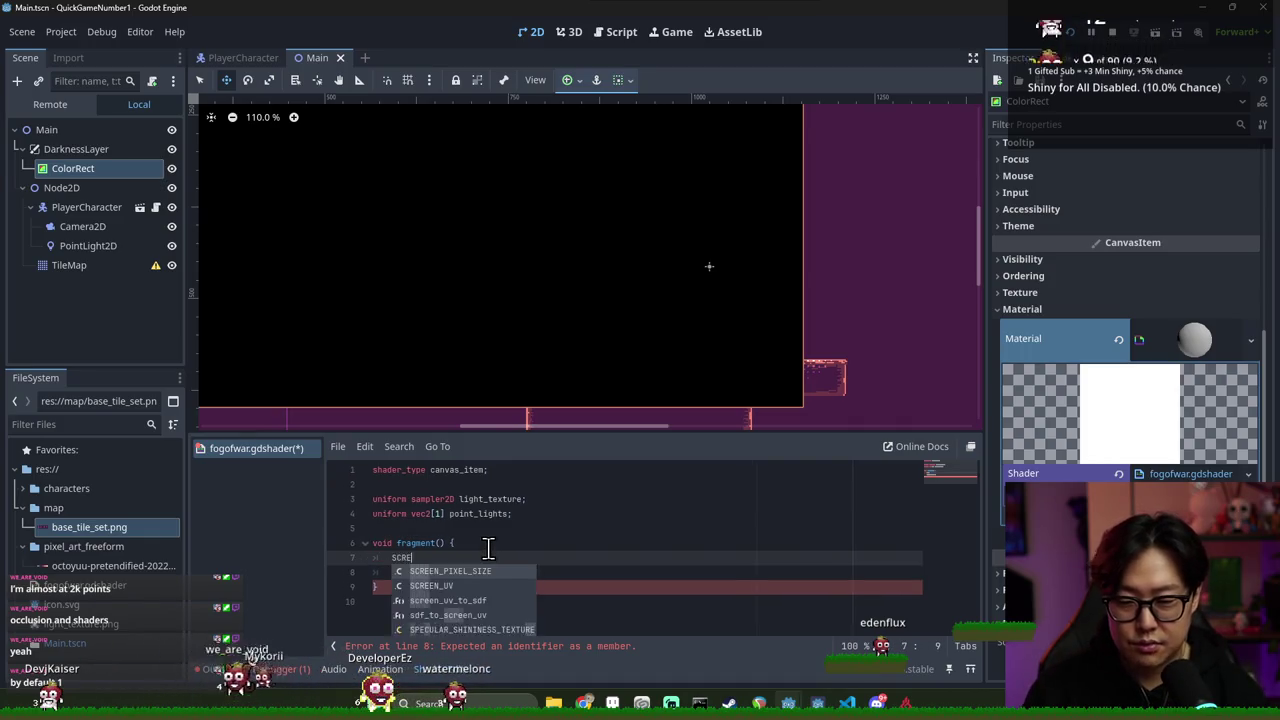
{"action": "type", "text": "EN_P"}
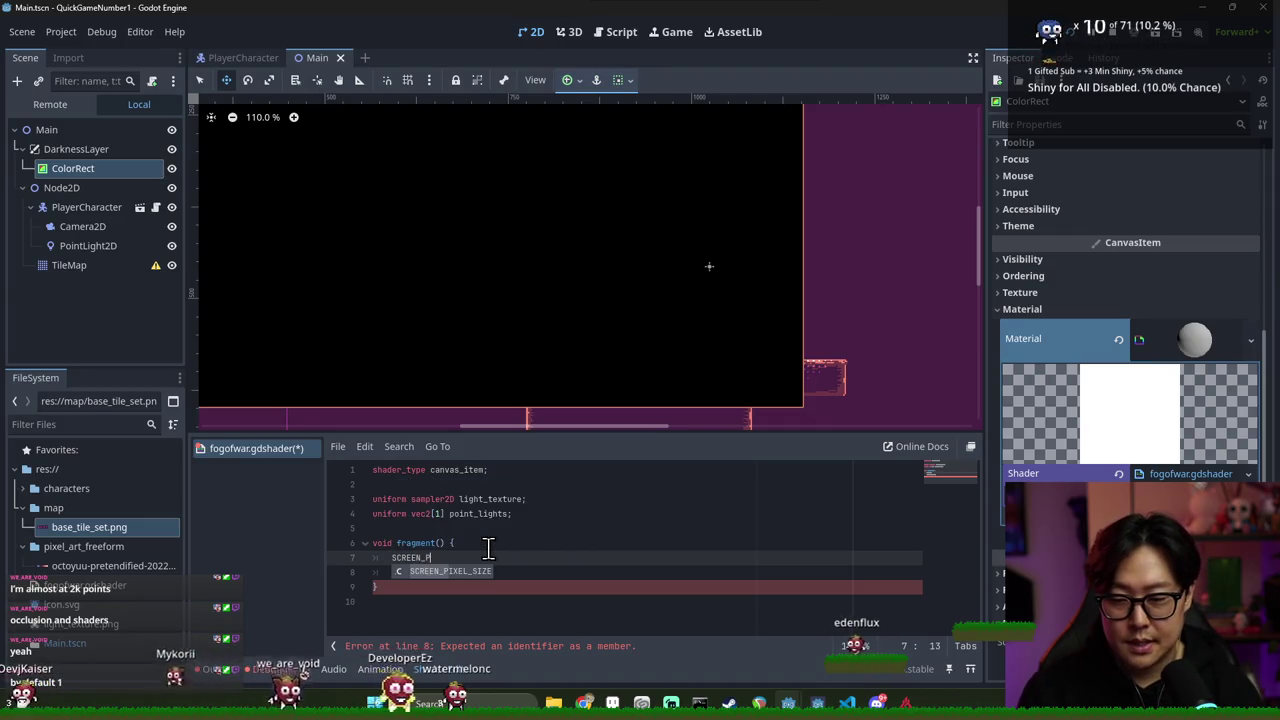
{"action": "key", "text": "Return"}
{"action": "double_click", "coordinate": [389, 558]}
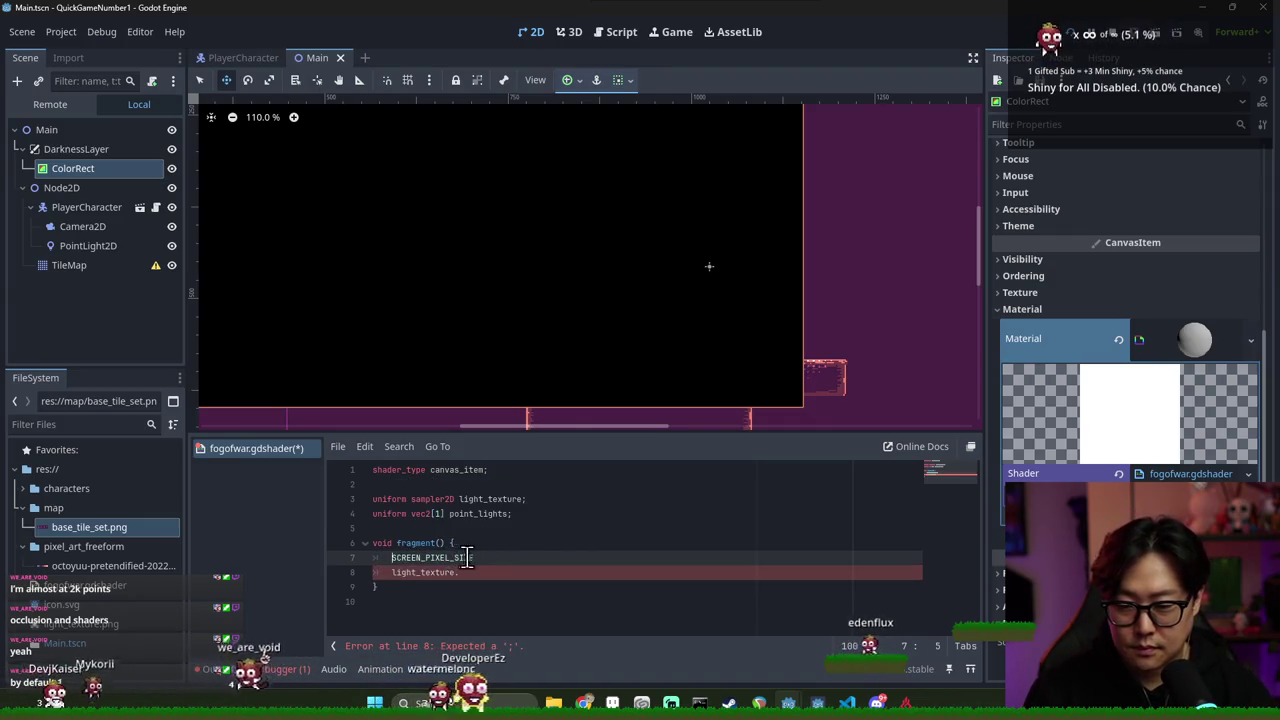
{"action": "key", "text": "Down"}
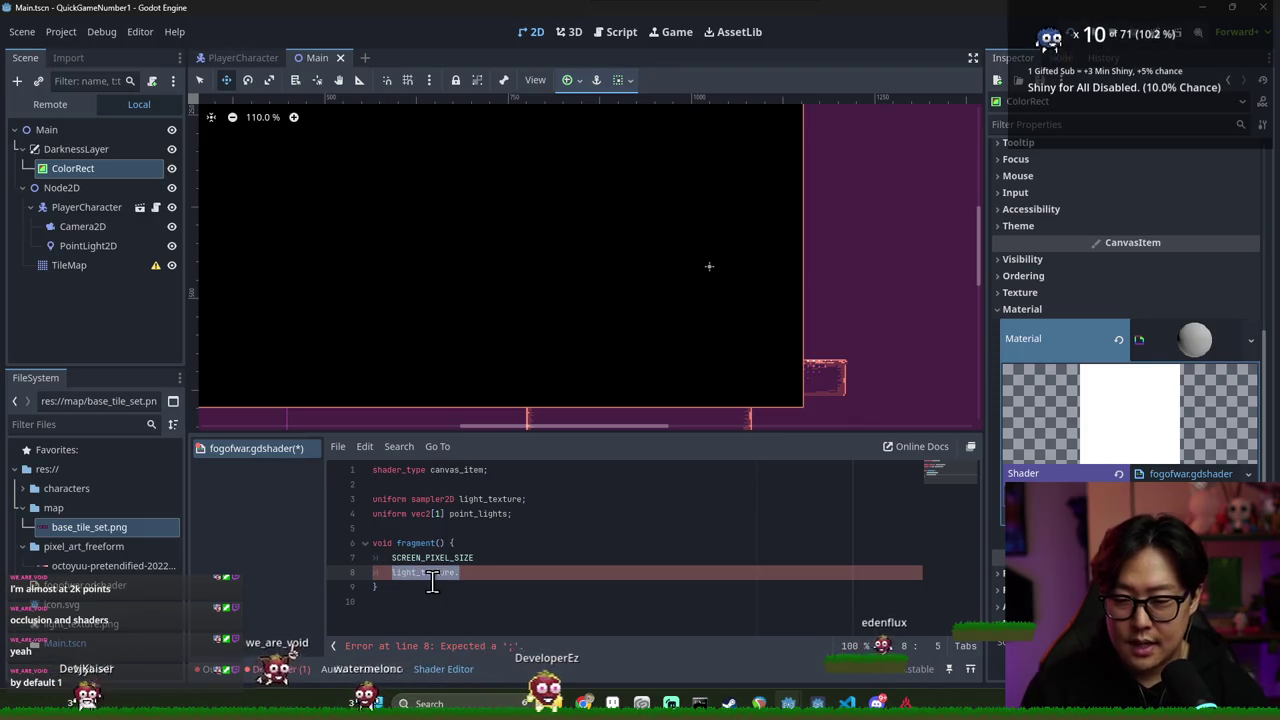
{"action": "key", "text": "ctrl+space"}
{"action": "type", "text": "uv"}
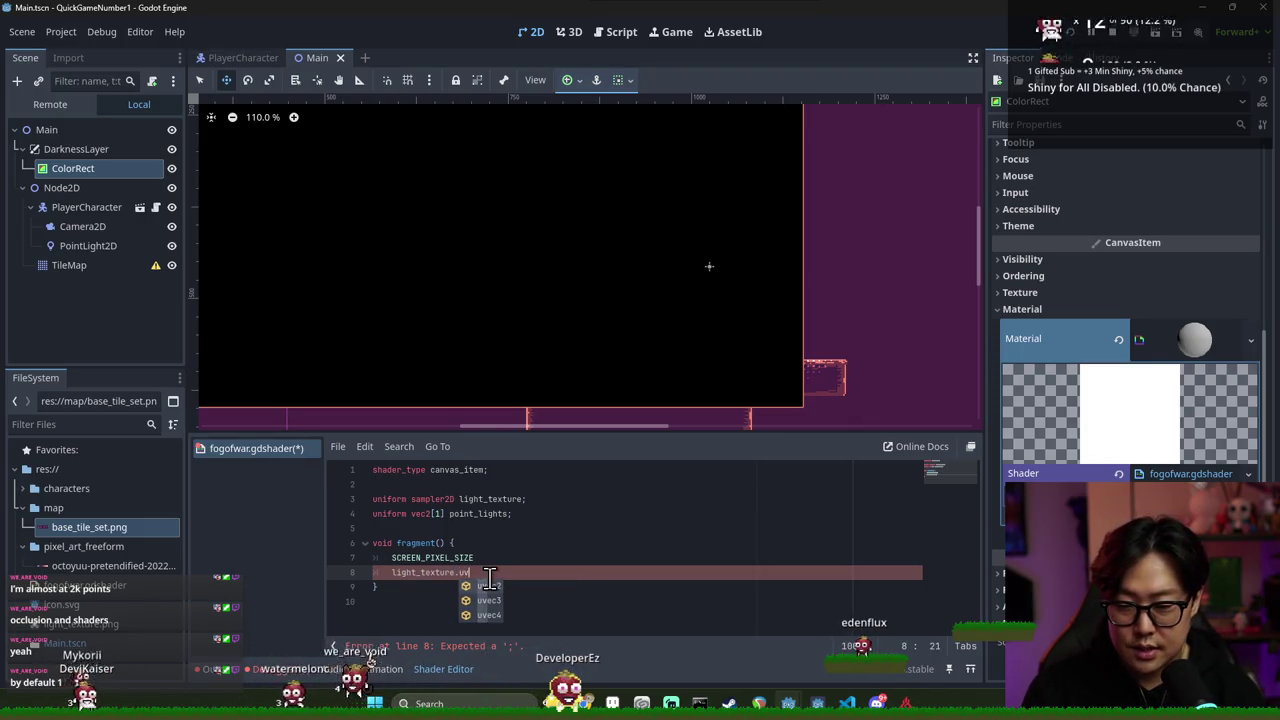
{"action": "key", "text": "BackSpace"}
{"action": "type", "text": "siz"}
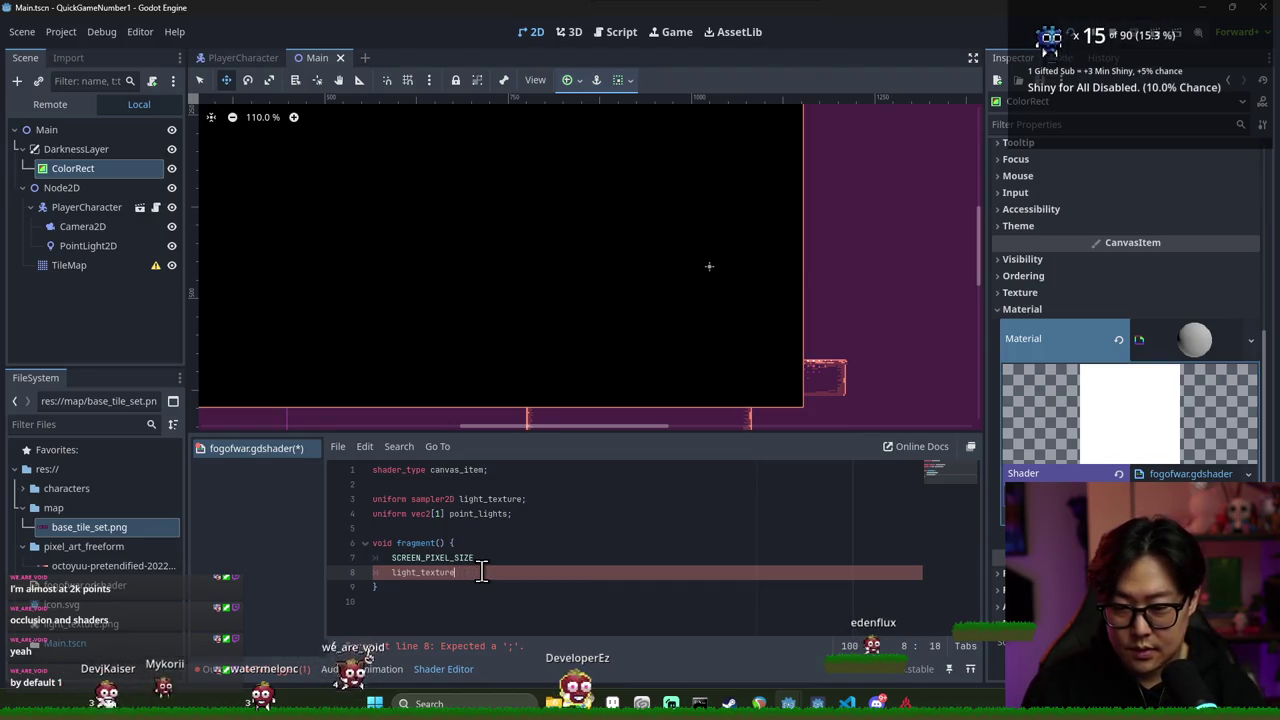
{"action": "double_click", "coordinate": [436, 499]}
{"action": "key", "text": "alt+Tab"}
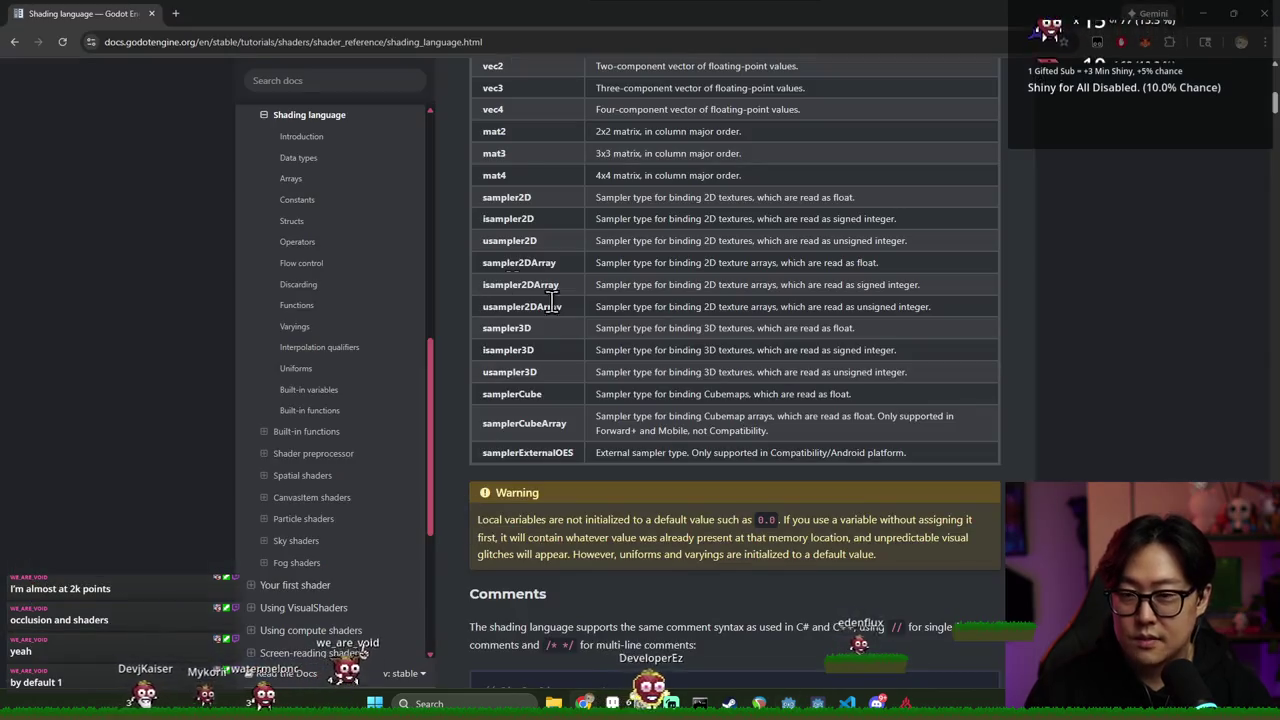
Find 'sampler2d' in the docs to reach the Uniform hints sampler2D example, then return to Godot
{"action": "key", "text": "ctrl+f"}
{"action": "type", "text": "sampler2d"}
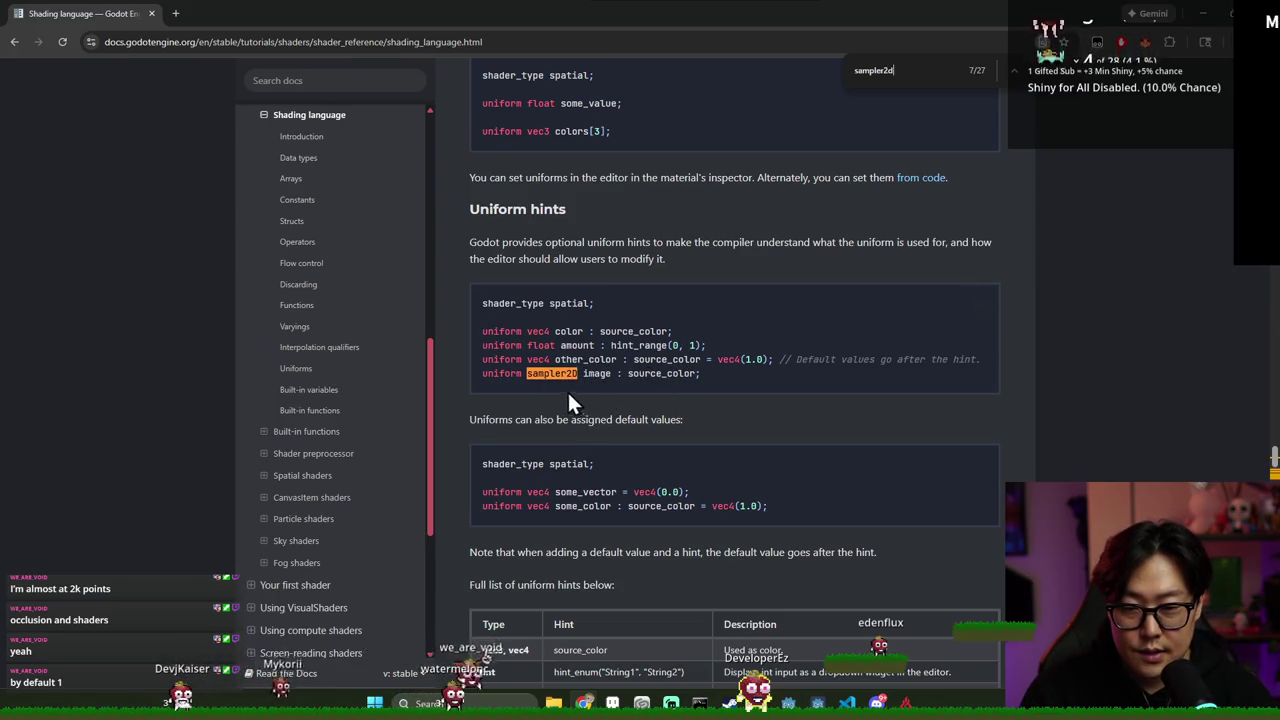
{"action": "key", "text": "alt+Tab"}
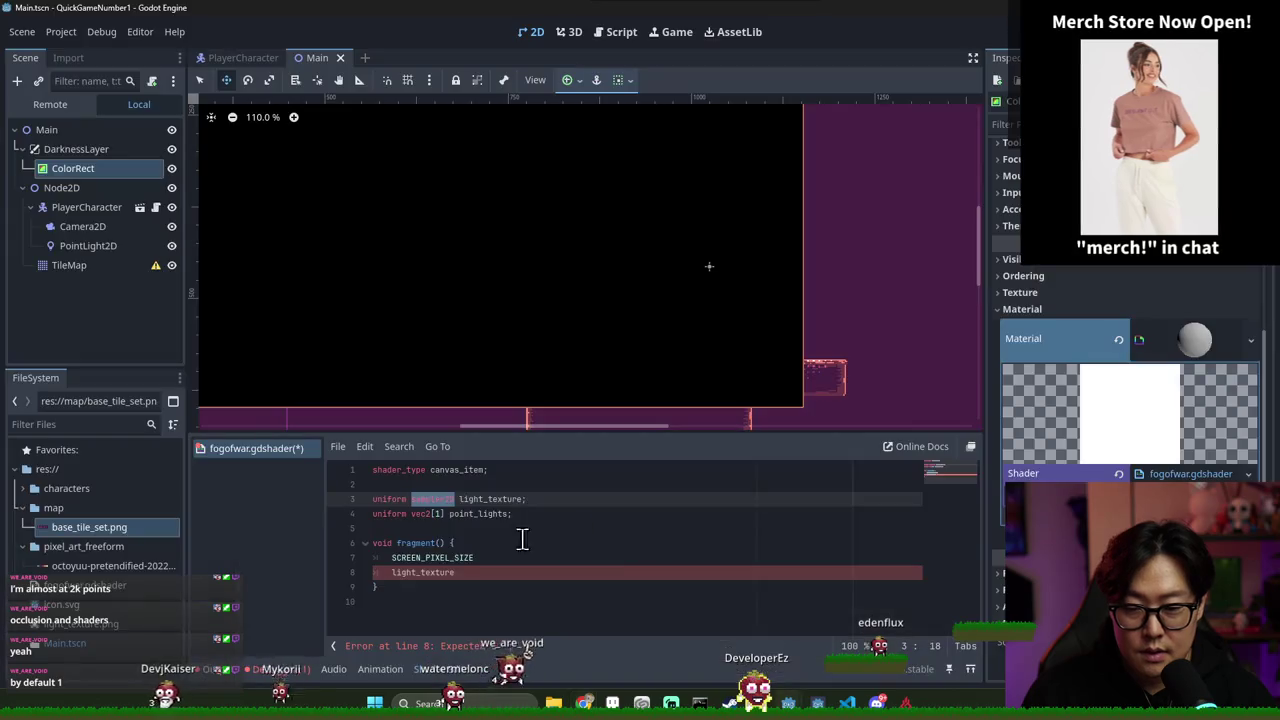
Complete line 8 as texture(light_texture, UV); and save the shader
{"action": "type", "text": "te"}
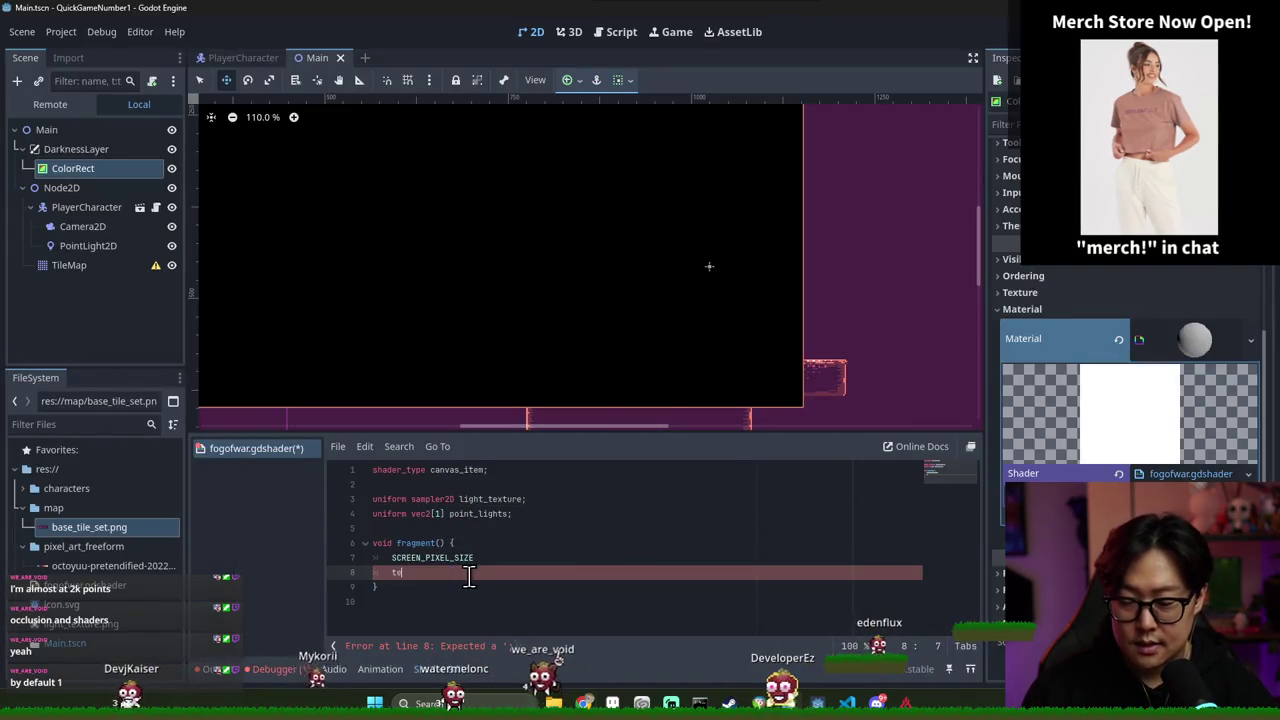
{"action": "type", "text": "xture(light_texture,"}
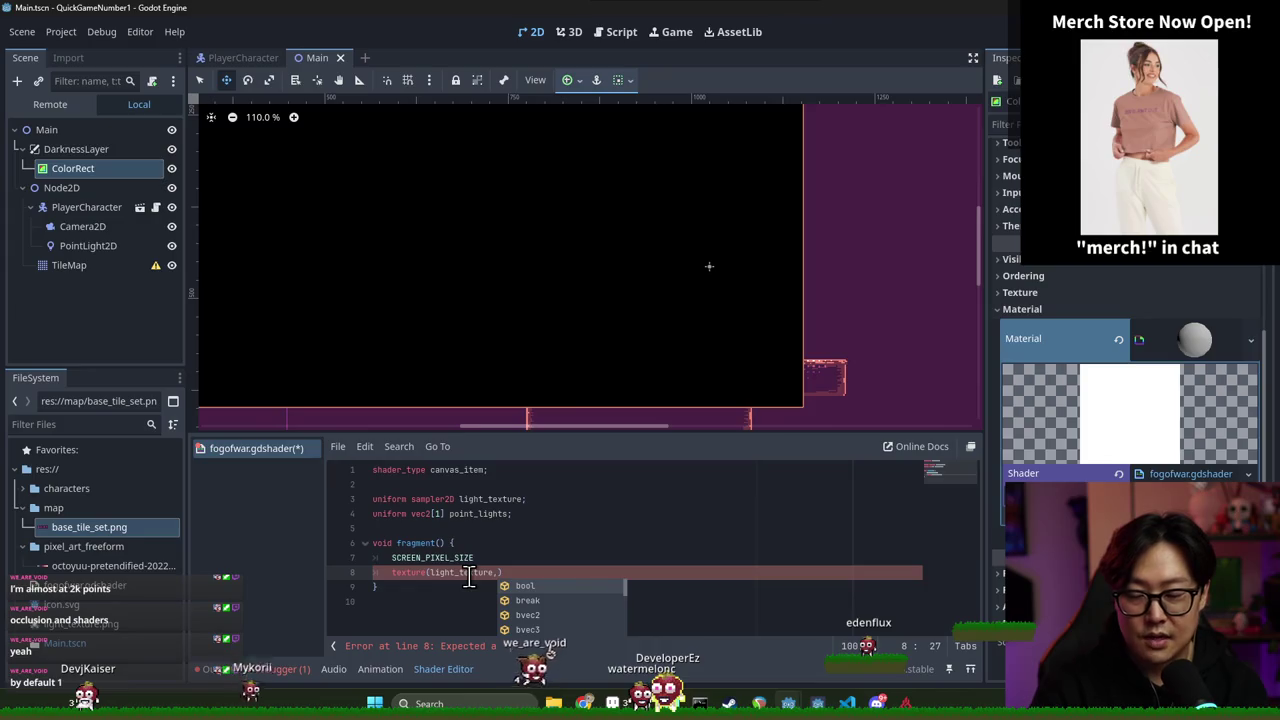
{"action": "key", "text": "Escape"}
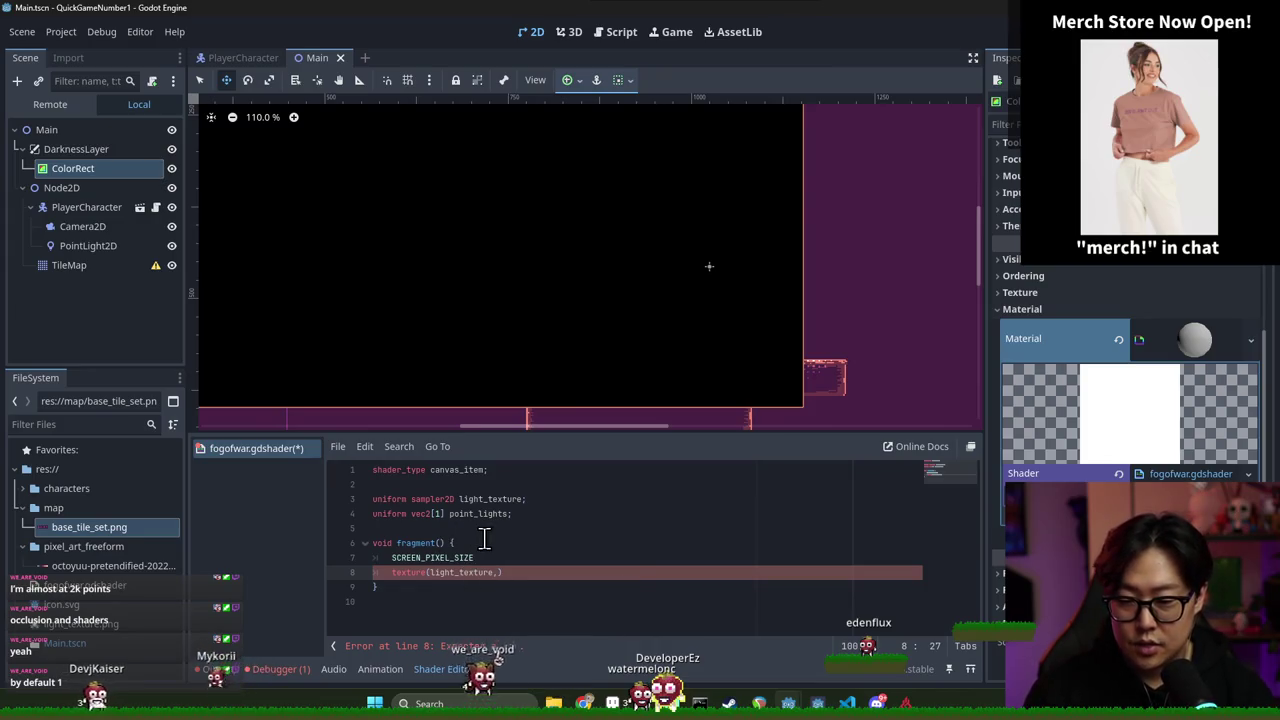
{"action": "type", "text": "UV"}
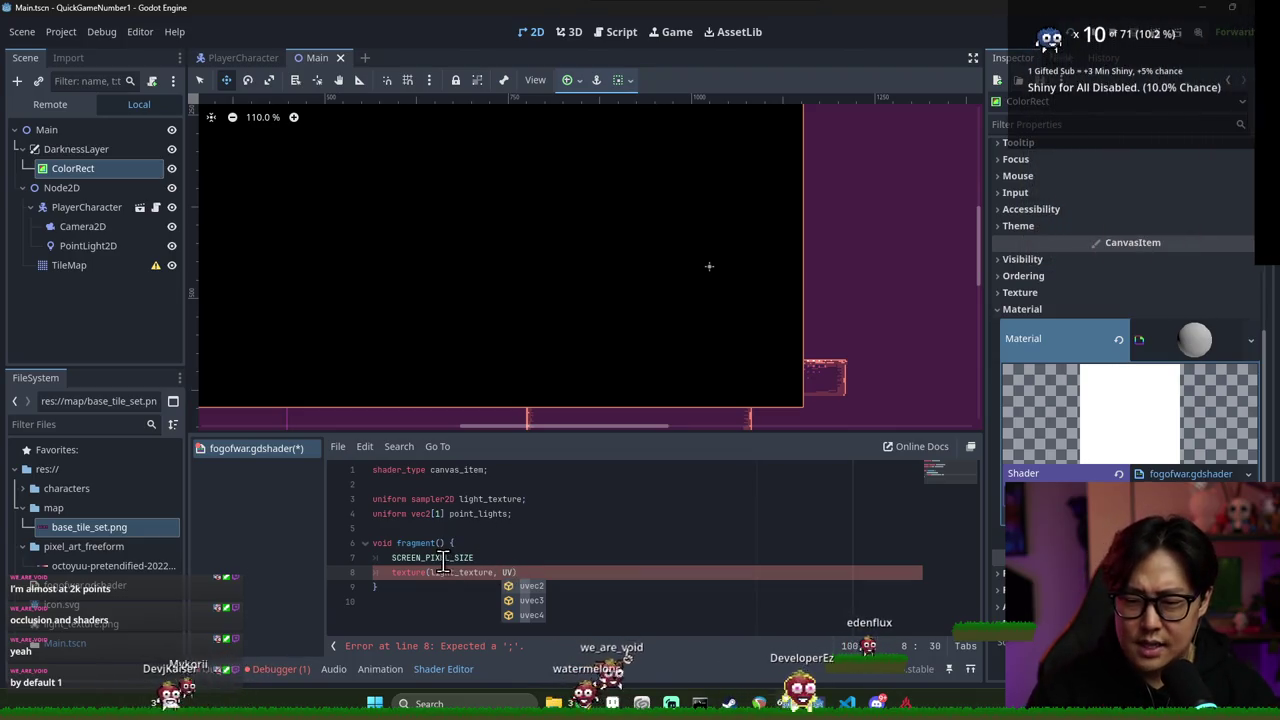
{"action": "left_click_drag", "start_coordinate": [443, 563], "coordinate": [508, 572]}
{"action": "left_click", "coordinate": [508, 572]}
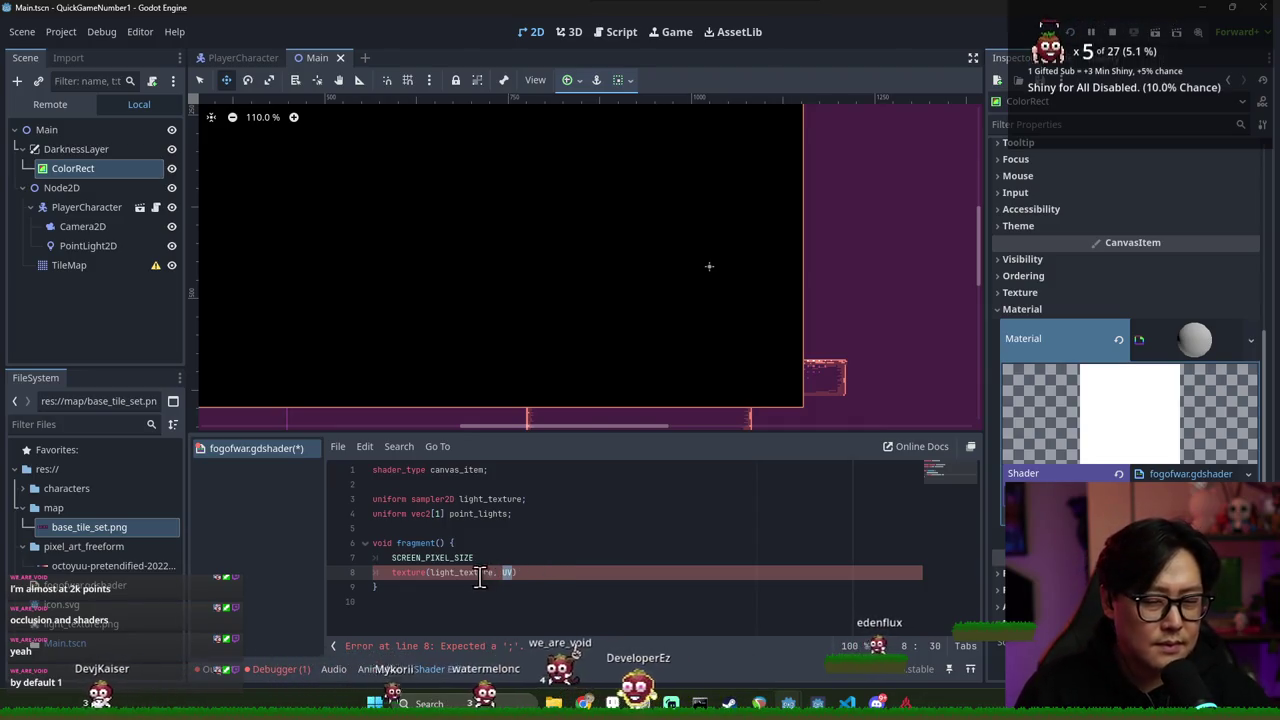
{"action": "type", "text": ";"}
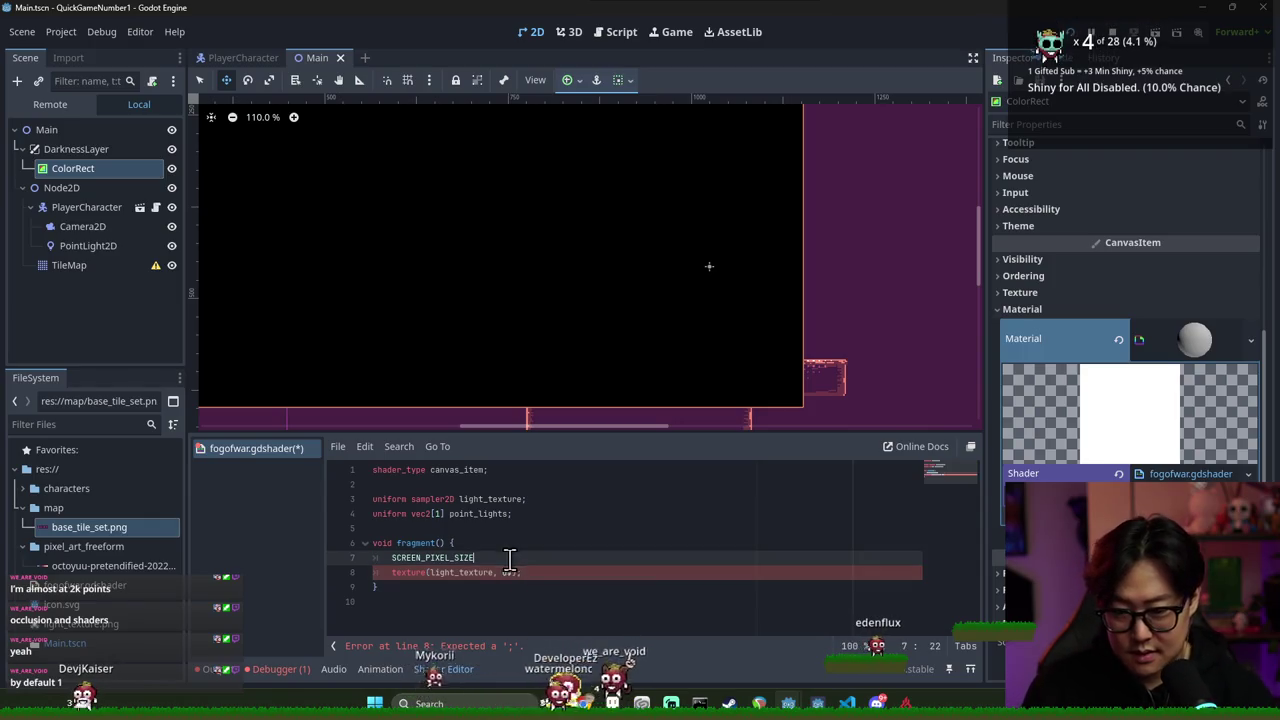
{"action": "key", "text": "ctrl+s"}
Delete SCREEN_PIXEL_SIZE from line 7, leaving it an empty line
{"action": "left_click", "coordinate": [452, 572]}
{"action": "double_click", "coordinate": [407, 559]}
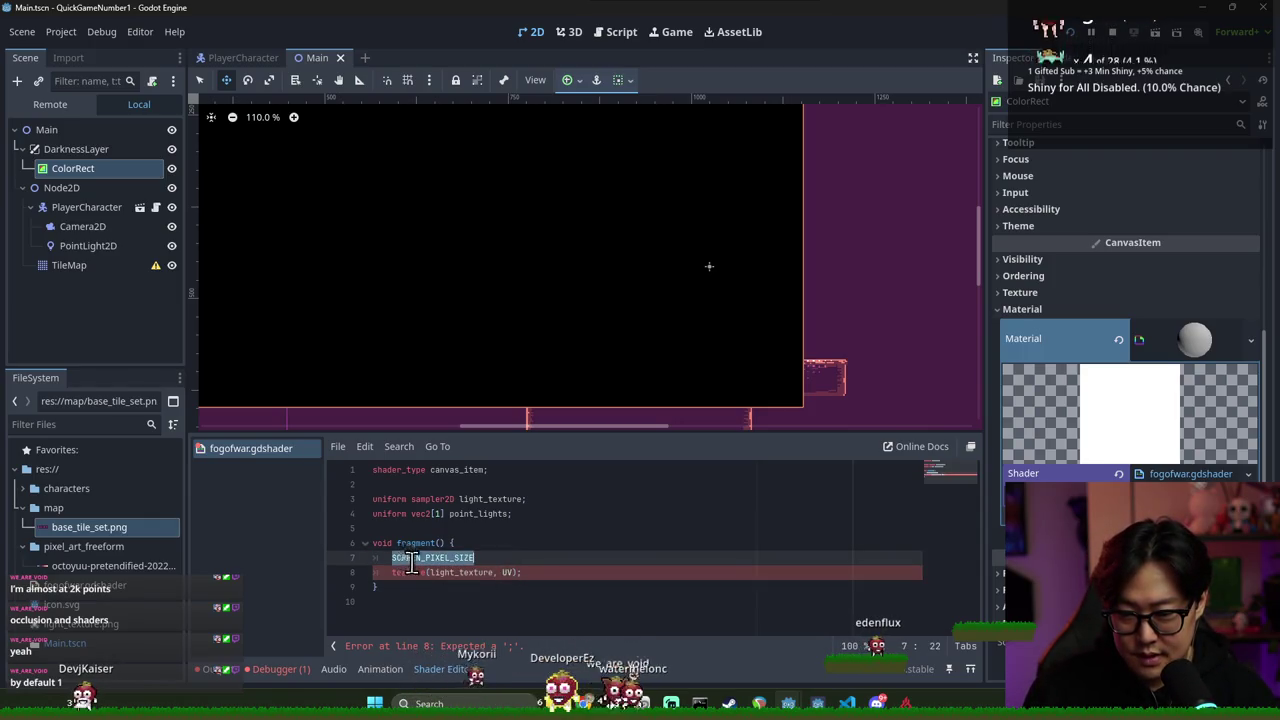
{"action": "double_click", "coordinate": [407, 572]}
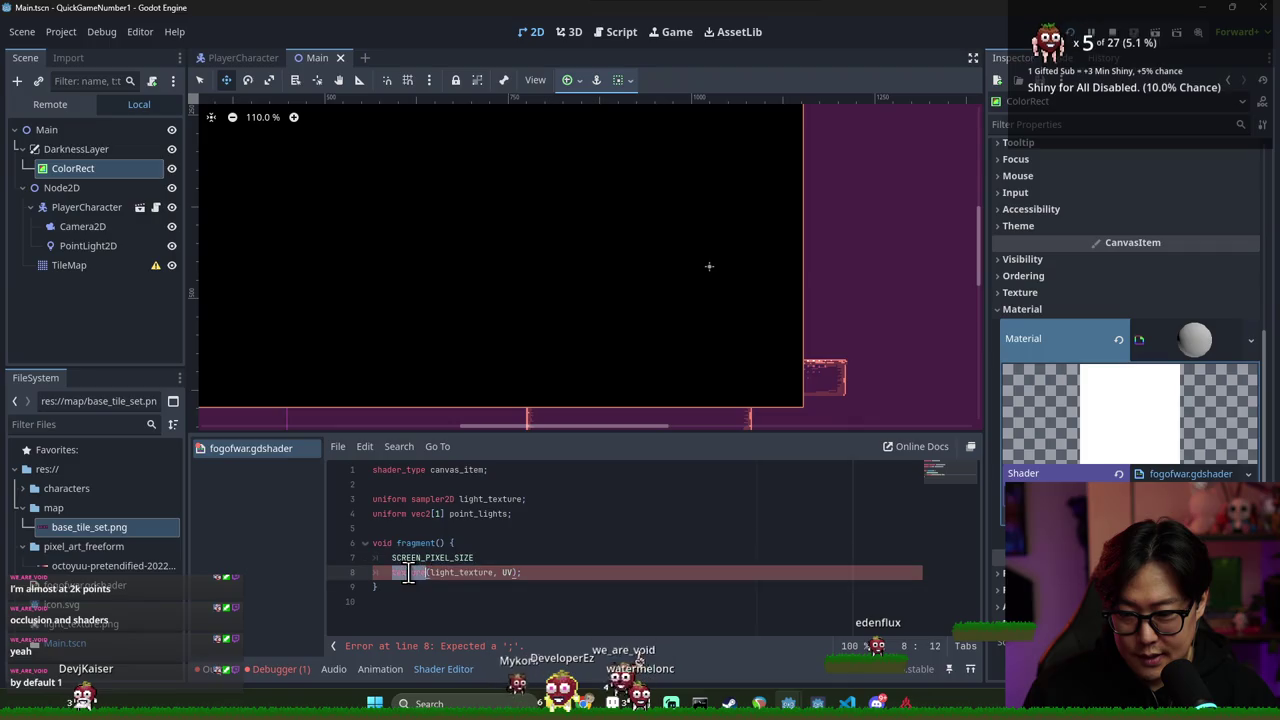
{"action": "double_click", "coordinate": [466, 559]}
{"action": "key", "text": "BackSpace"}
{"action": "double_click", "coordinate": [477, 514]}
{"action": "left_click", "coordinate": [465, 557]}
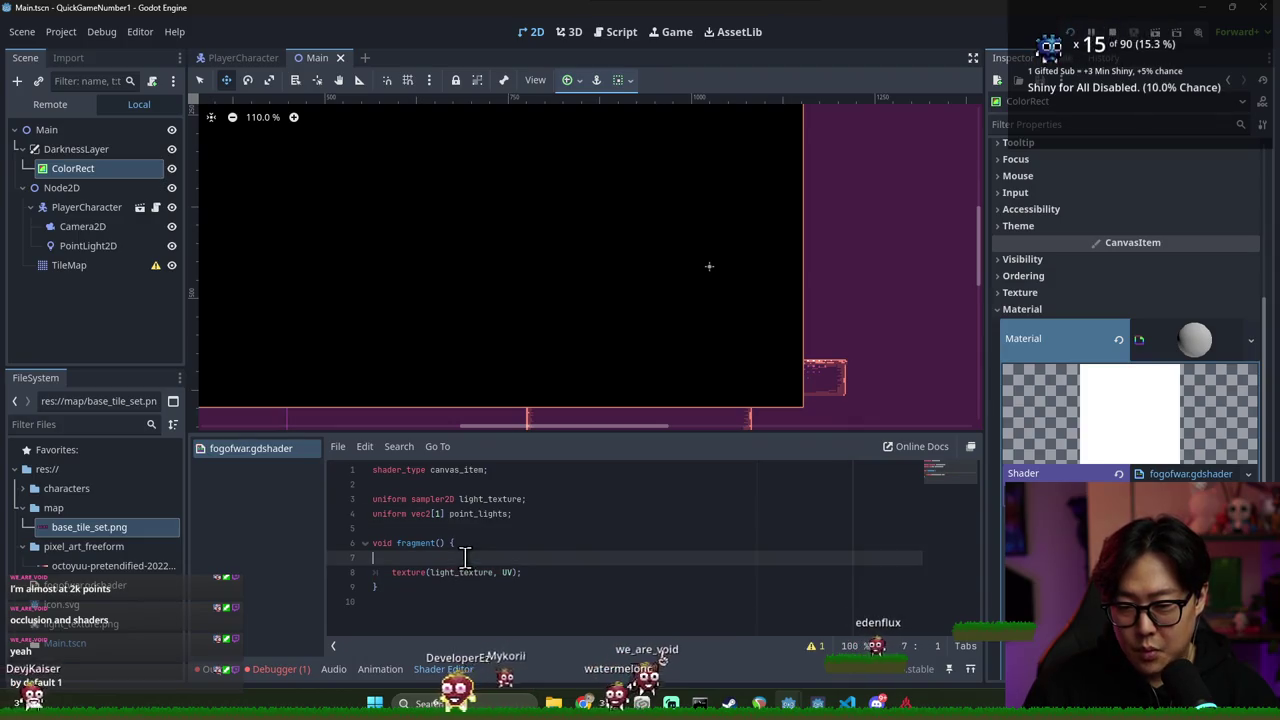
{"action": "type", "text": "for"}
Back in the shading-language docs, finish the search and jump to the Built-in functions section
{"action": "key", "text": "alt+Tab"}
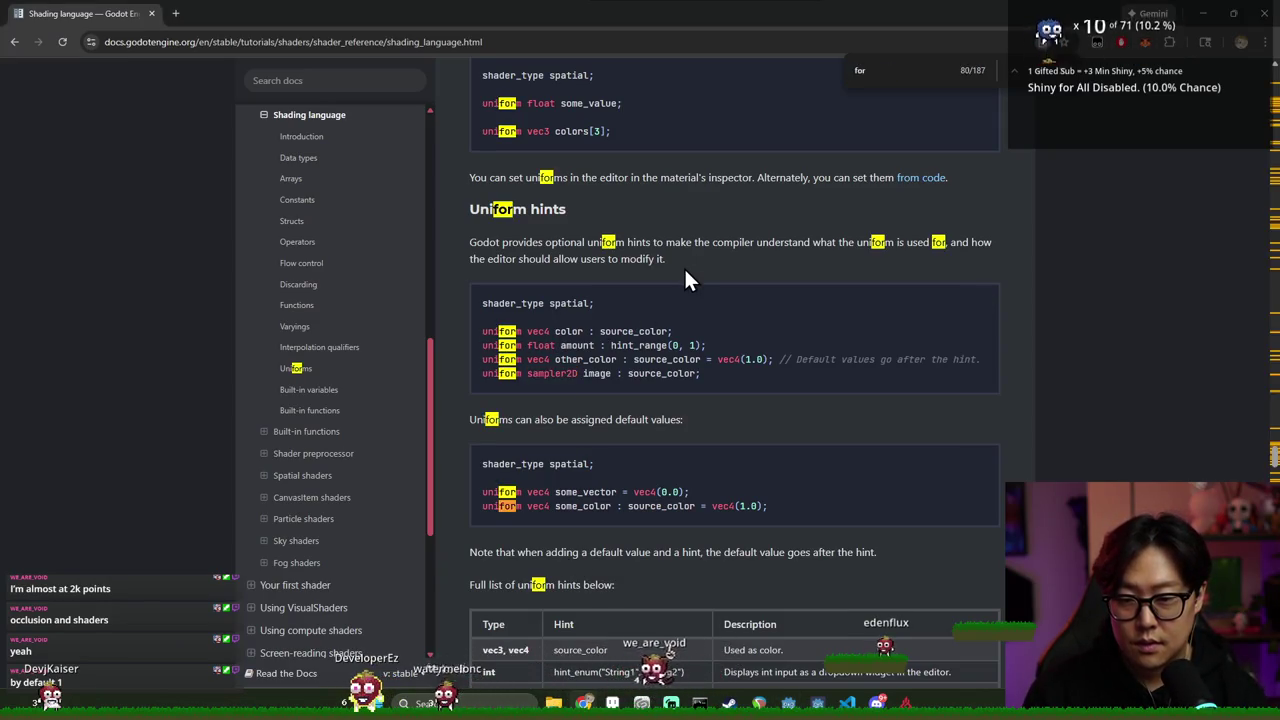
{"action": "key", "text": "Return"}
{"action": "key", "text": "Return"}
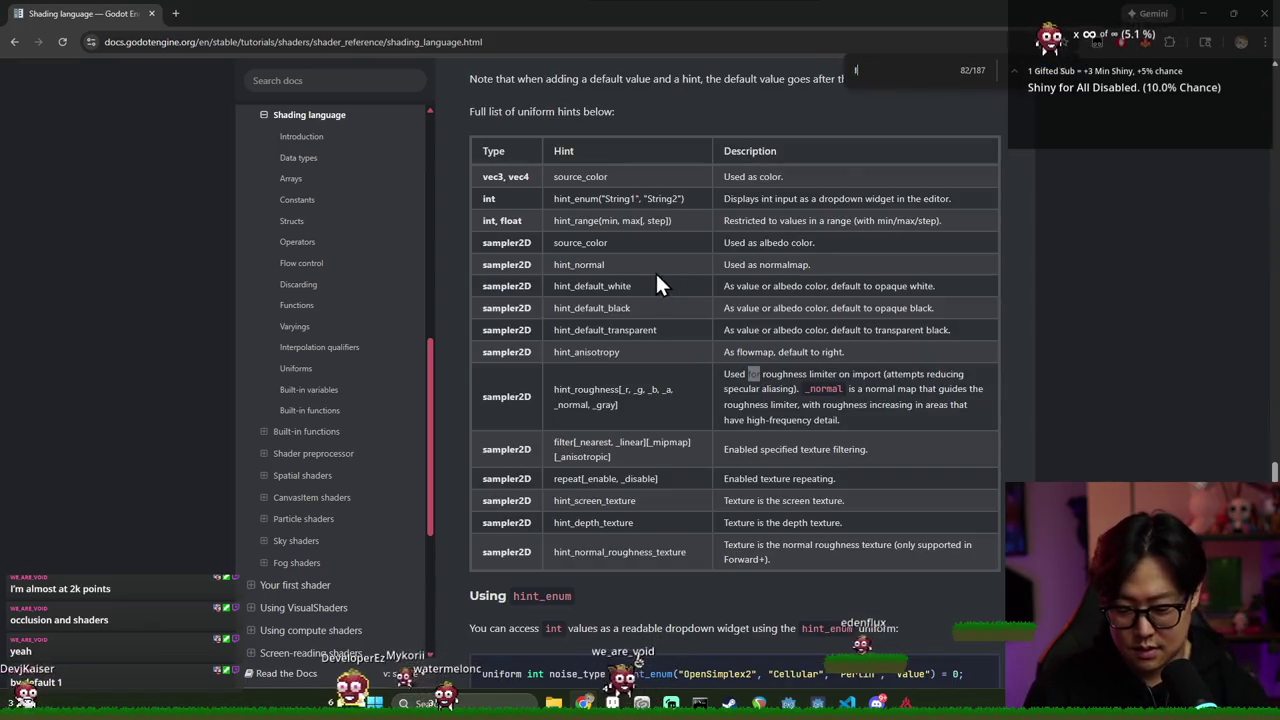
{"action": "key", "text": "Escape"}
{"action": "scroll", "coordinate": [715, 366], "scroll_direction": "up", "scroll_amount": 9}
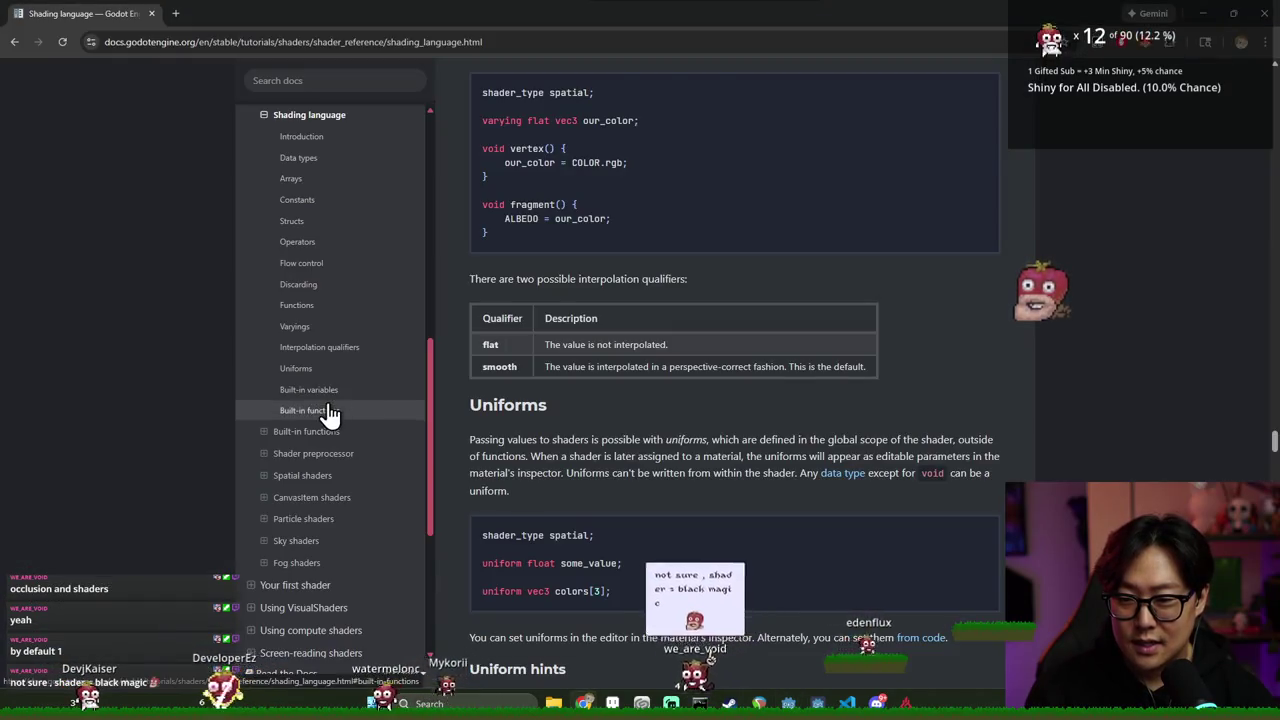
{"action": "left_click", "coordinate": [310, 410]}
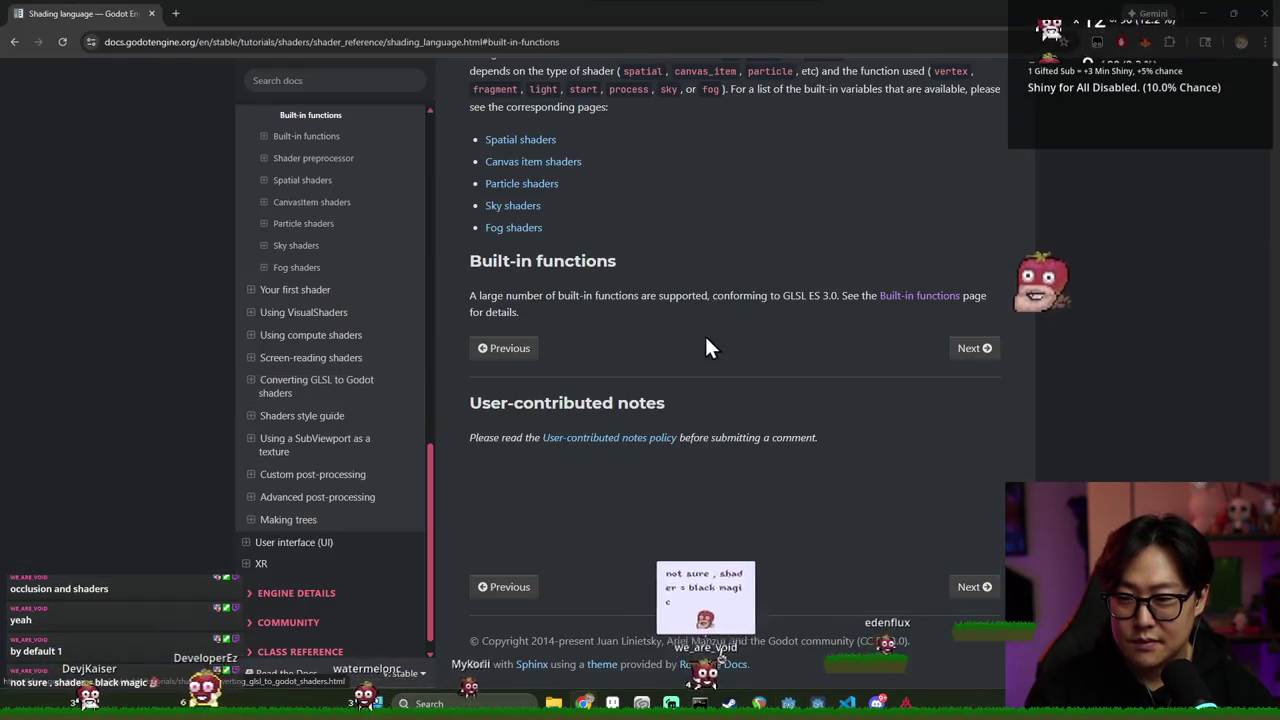
{"action": "scroll", "coordinate": [650, 330], "scroll_direction": "up", "scroll_amount": 3}
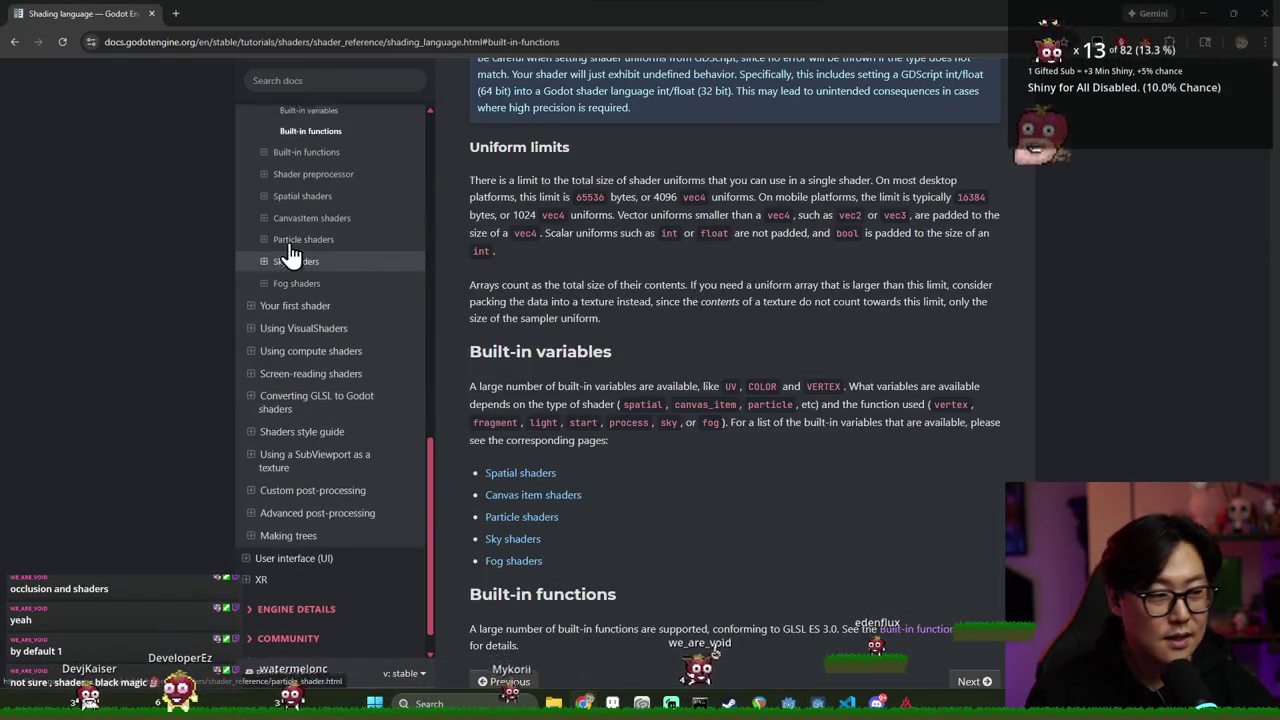
{"action": "scroll", "coordinate": [290, 254], "scroll_direction": "up", "scroll_amount": 5}
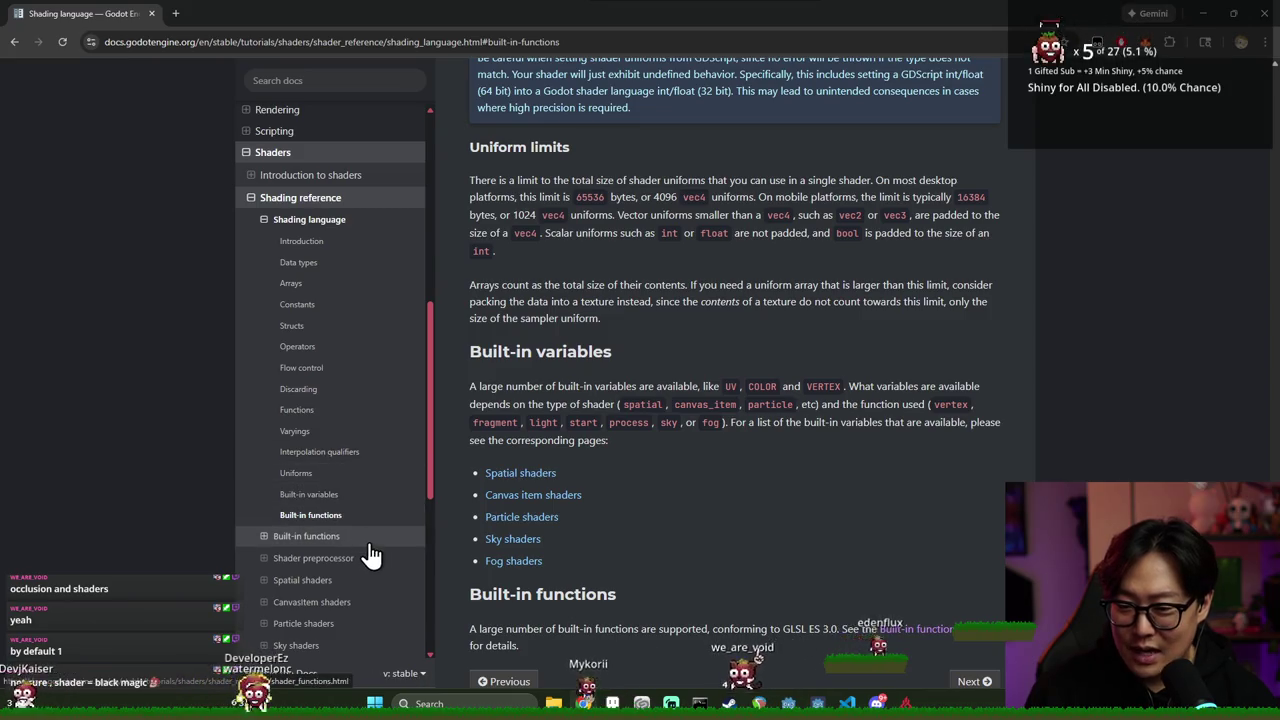
{"action": "scroll", "coordinate": [523, 509], "scroll_direction": "down", "scroll_amount": 3}
{"action": "scroll", "coordinate": [523, 509], "scroll_direction": "up", "scroll_amount": 4}
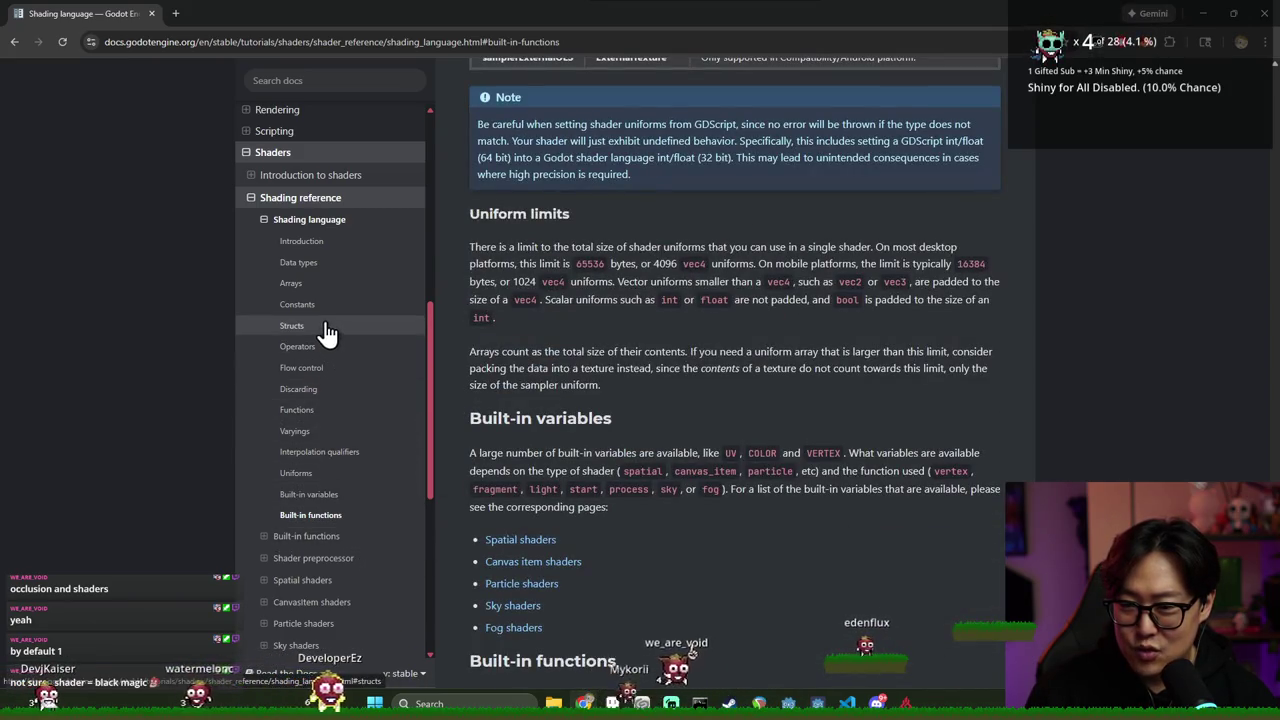
Browse the Introduction and Built-in variables sections, then open the full Built-in functions reference page
{"action": "left_click", "coordinate": [325, 243]}
{"action": "scroll", "coordinate": [650, 362], "scroll_direction": "down", "scroll_amount": 10}
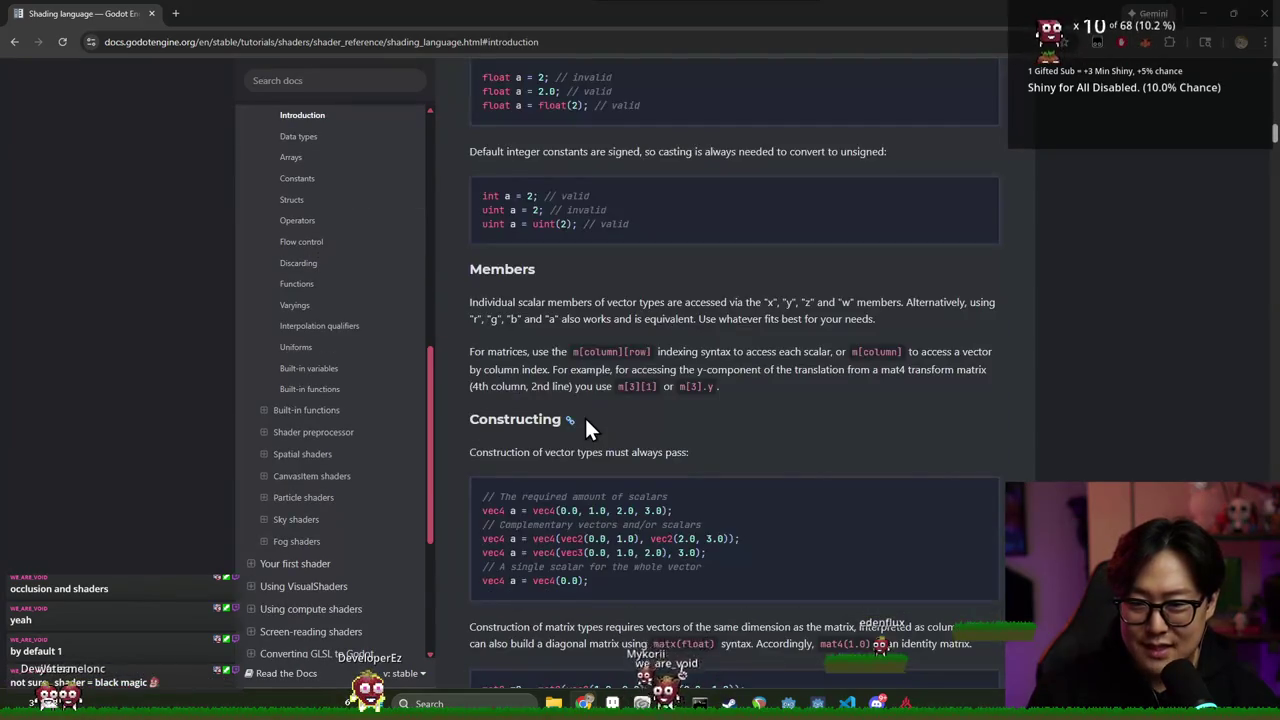
{"action": "scroll", "coordinate": [366, 300], "scroll_direction": "up", "scroll_amount": 2}
{"action": "scroll", "coordinate": [350, 352], "scroll_direction": "down", "scroll_amount": 2}
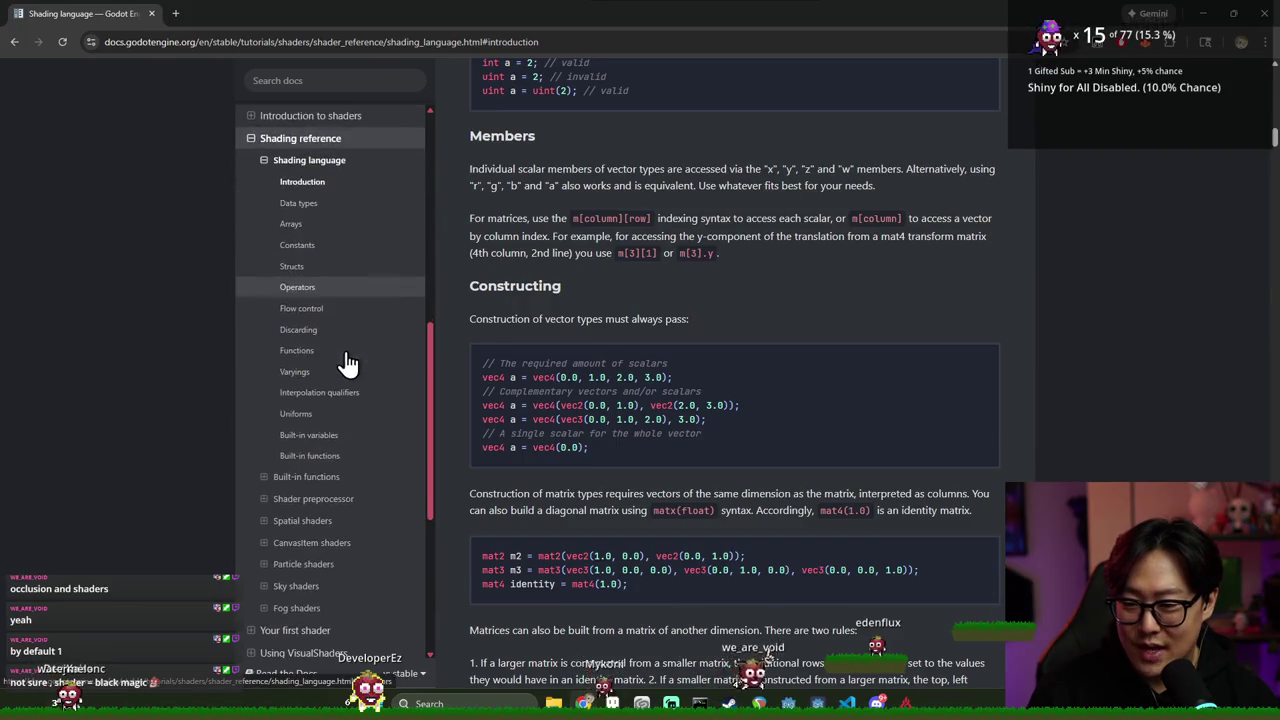
{"action": "left_click", "coordinate": [331, 440]}
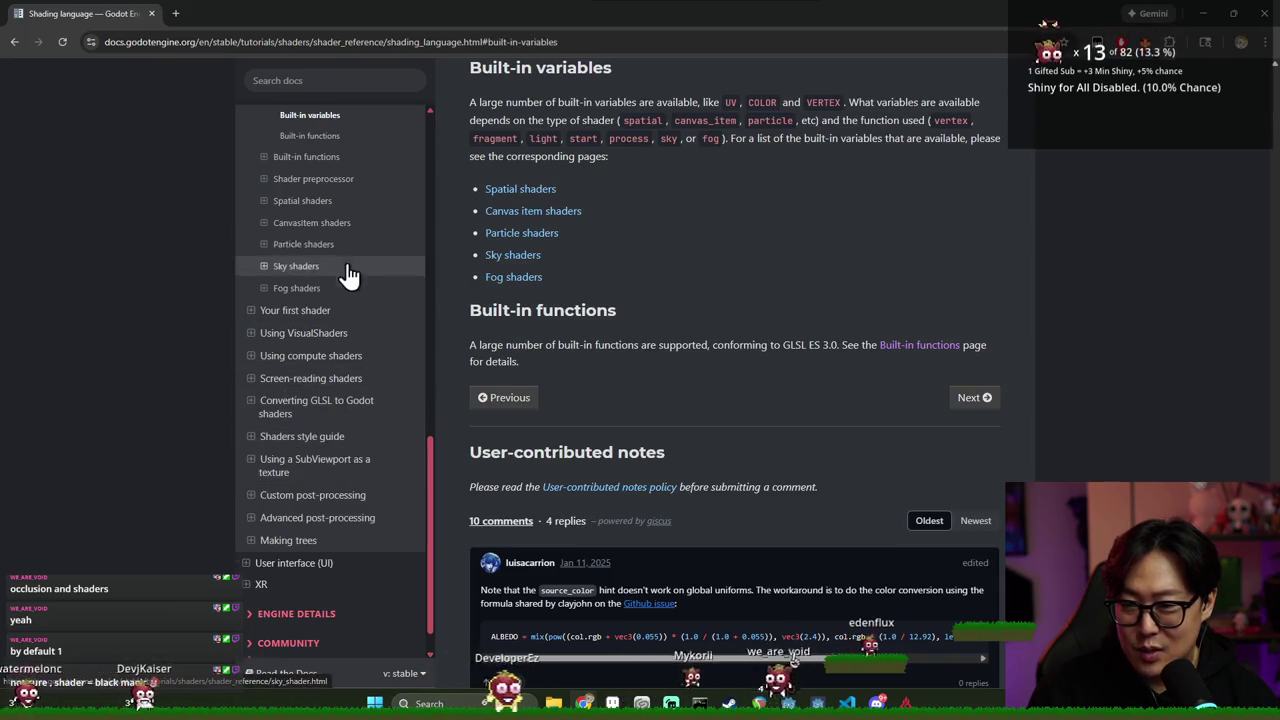
{"action": "scroll", "coordinate": [340, 300], "scroll_direction": "up", "scroll_amount": 2}
{"action": "left_click", "coordinate": [331, 340]}
{"action": "scroll", "coordinate": [486, 352], "scroll_direction": "down", "scroll_amount": 2}
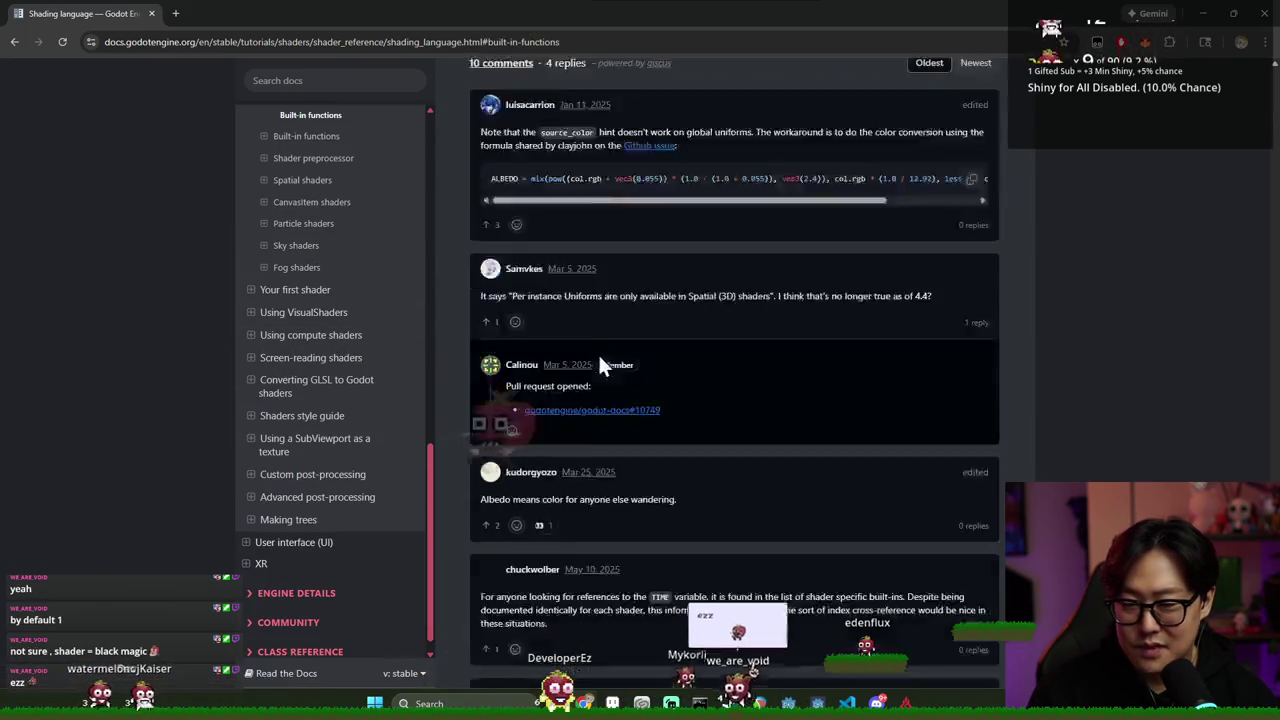
{"action": "scroll", "coordinate": [455, 330], "scroll_direction": "up", "scroll_amount": 4}
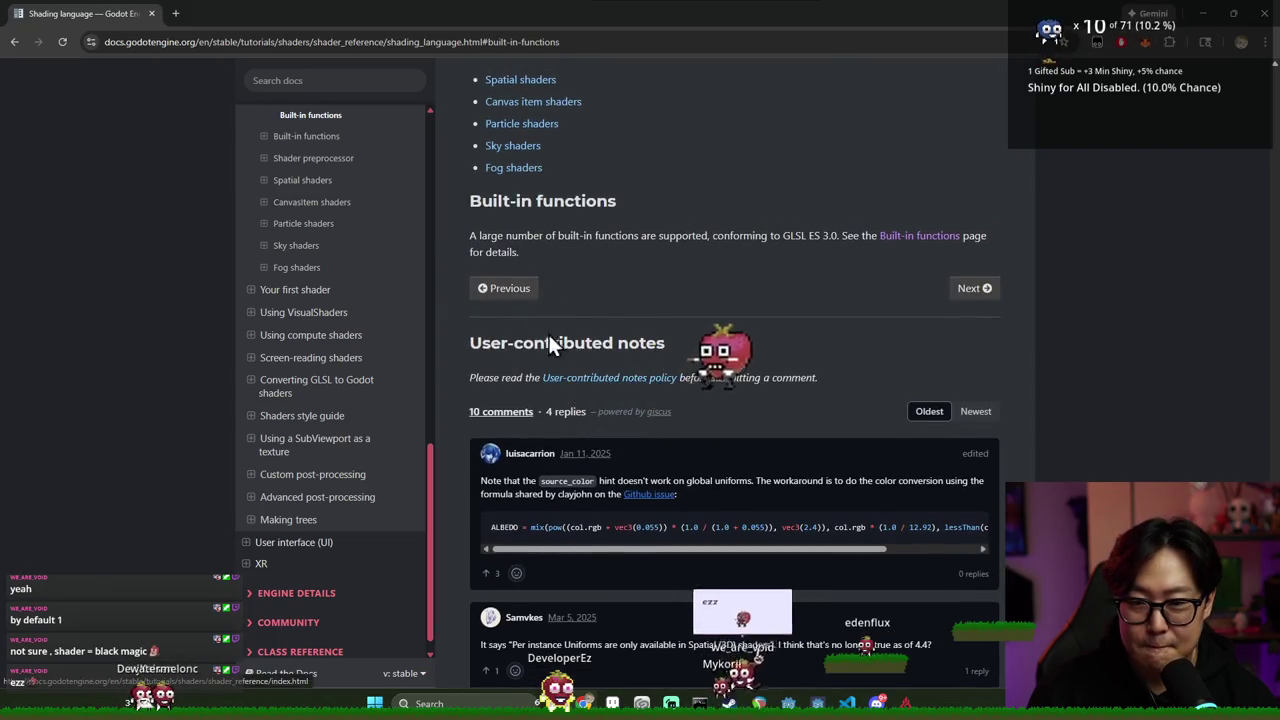
{"action": "left_click", "coordinate": [922, 240]}
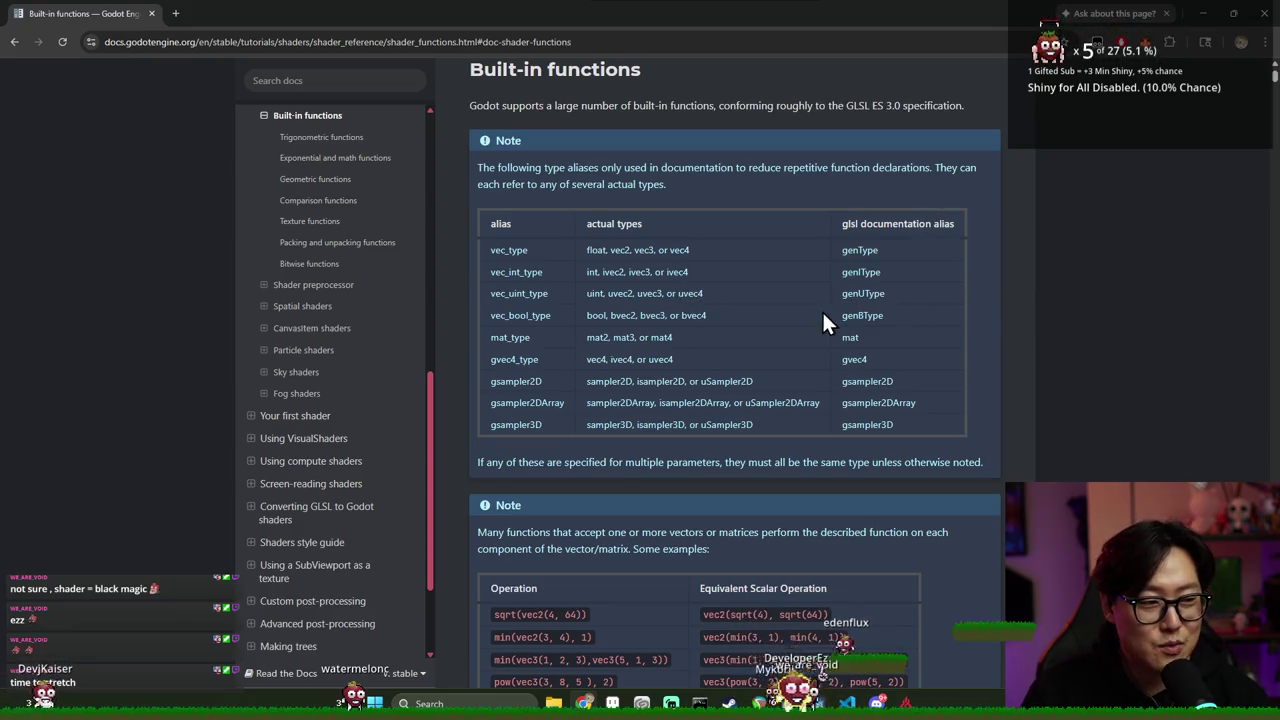
{"action": "scroll", "coordinate": [636, 348], "scroll_direction": "down", "scroll_amount": 1}
{"action": "scroll", "coordinate": [636, 352], "scroll_direction": "up", "scroll_amount": 1}
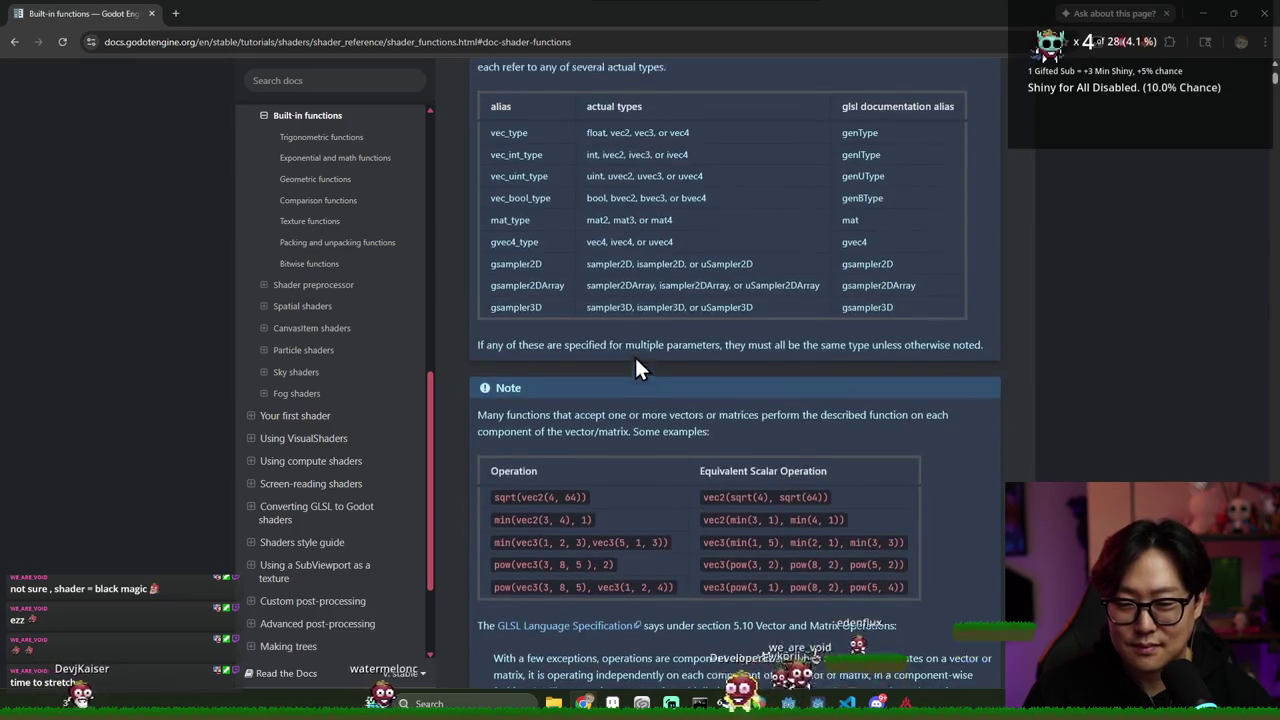
{"action": "key", "text": "alt+Tab"}
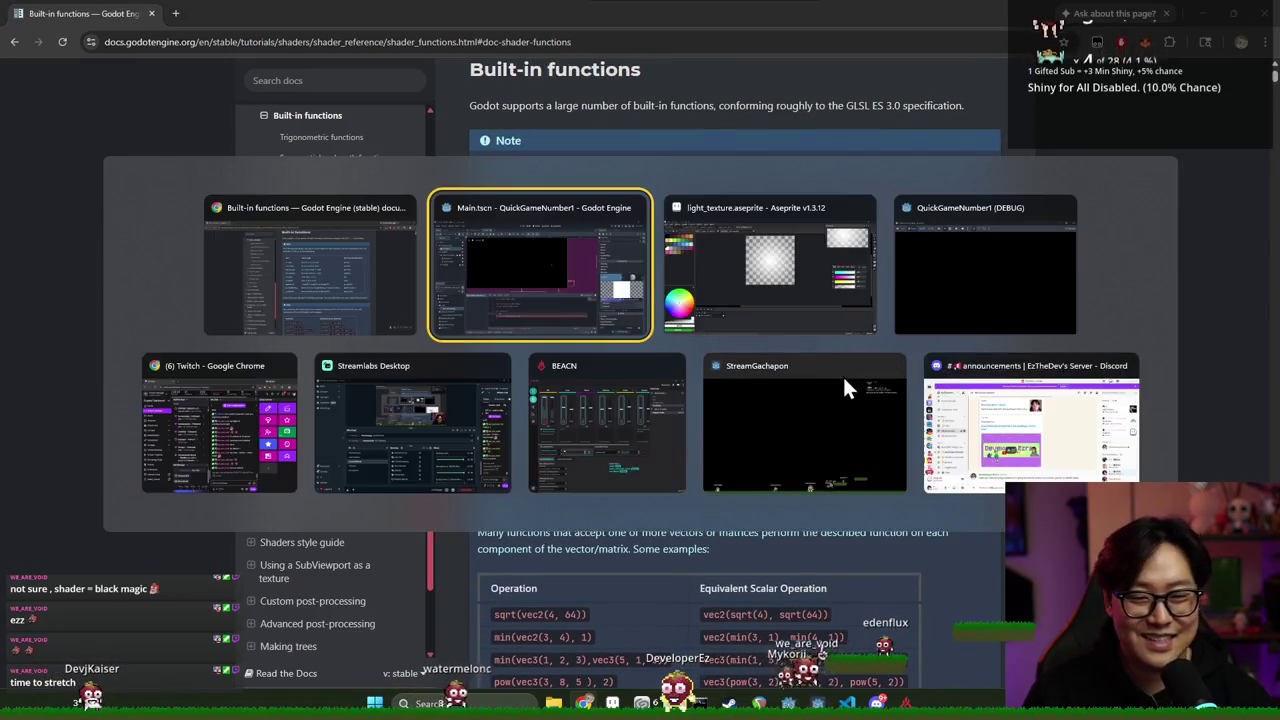
{"action": "key", "text": "Escape"}
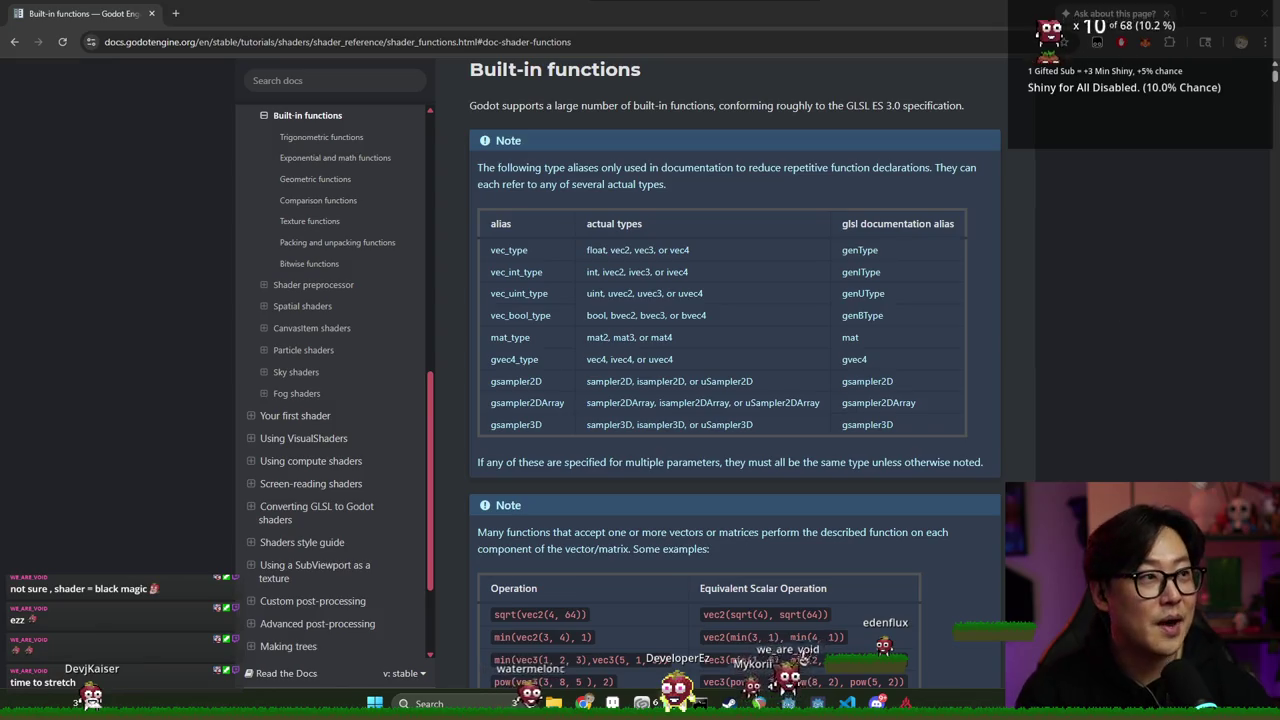
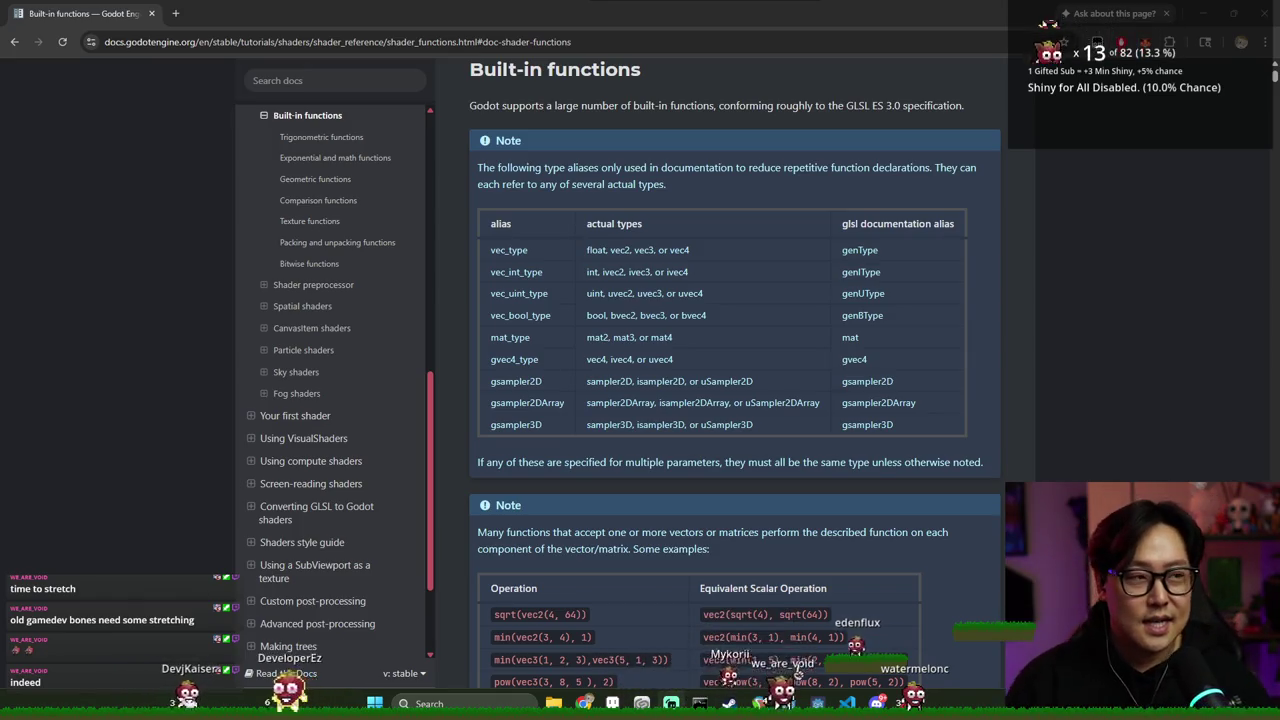
Back in Godot, write the loop header 'for (i = 0; i < point_lights.len; i ++) {' on line 7
{"action": "key", "text": "alt+Tab"}
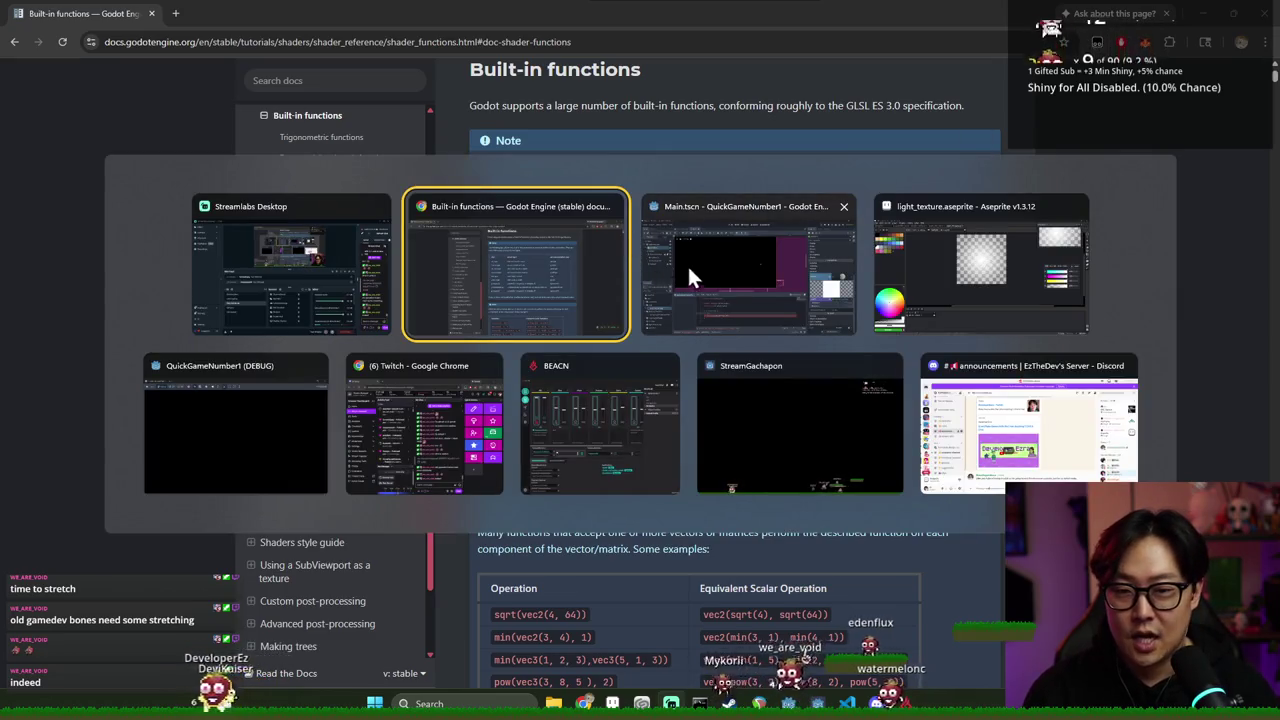
{"action": "left_click", "coordinate": [722, 280]}
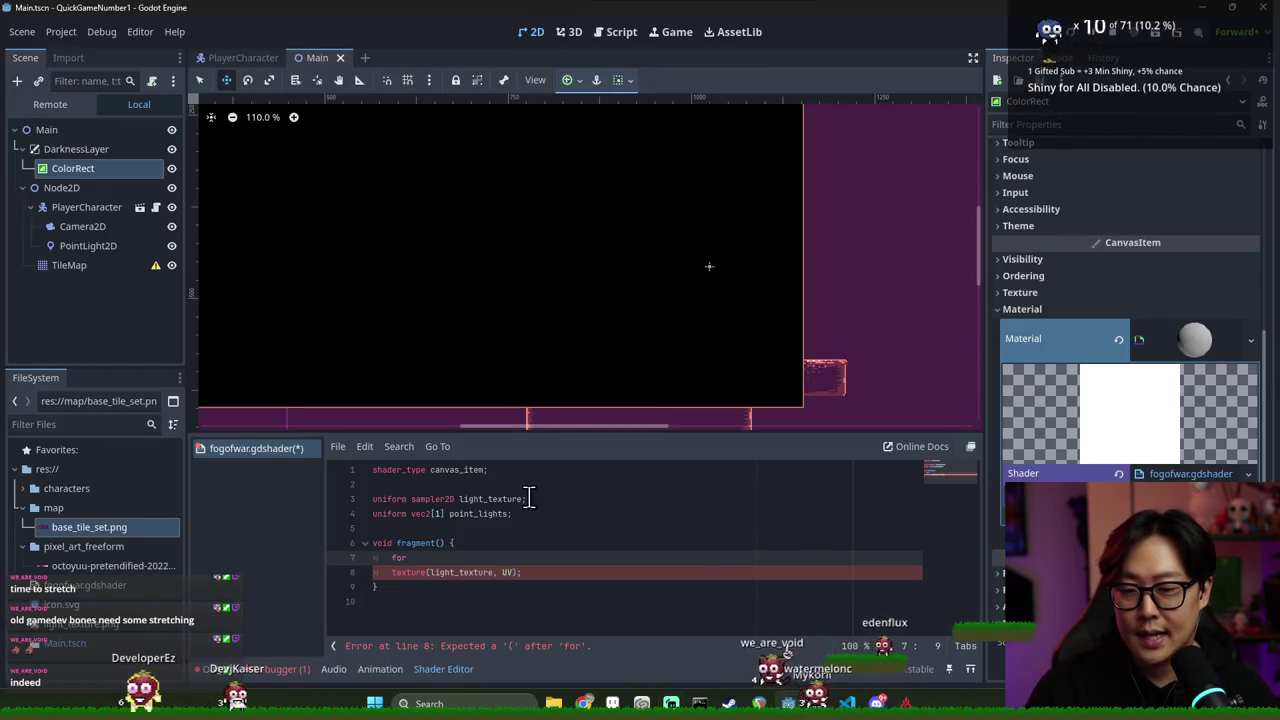
{"action": "type", "text": "i"}
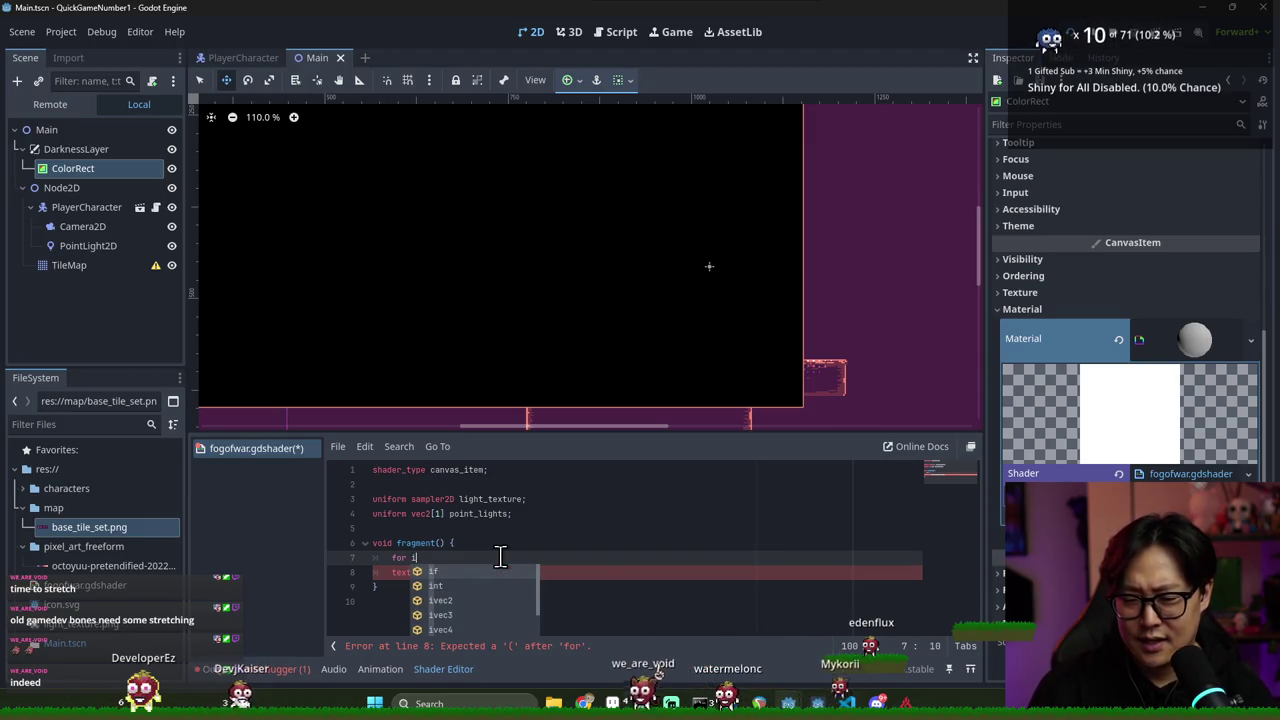
{"action": "type", "text": " in"}
{"action": "key", "text": "BackSpace"}
{"action": "key", "text": "BackSpace"}
{"action": "key", "text": "BackSpace"}
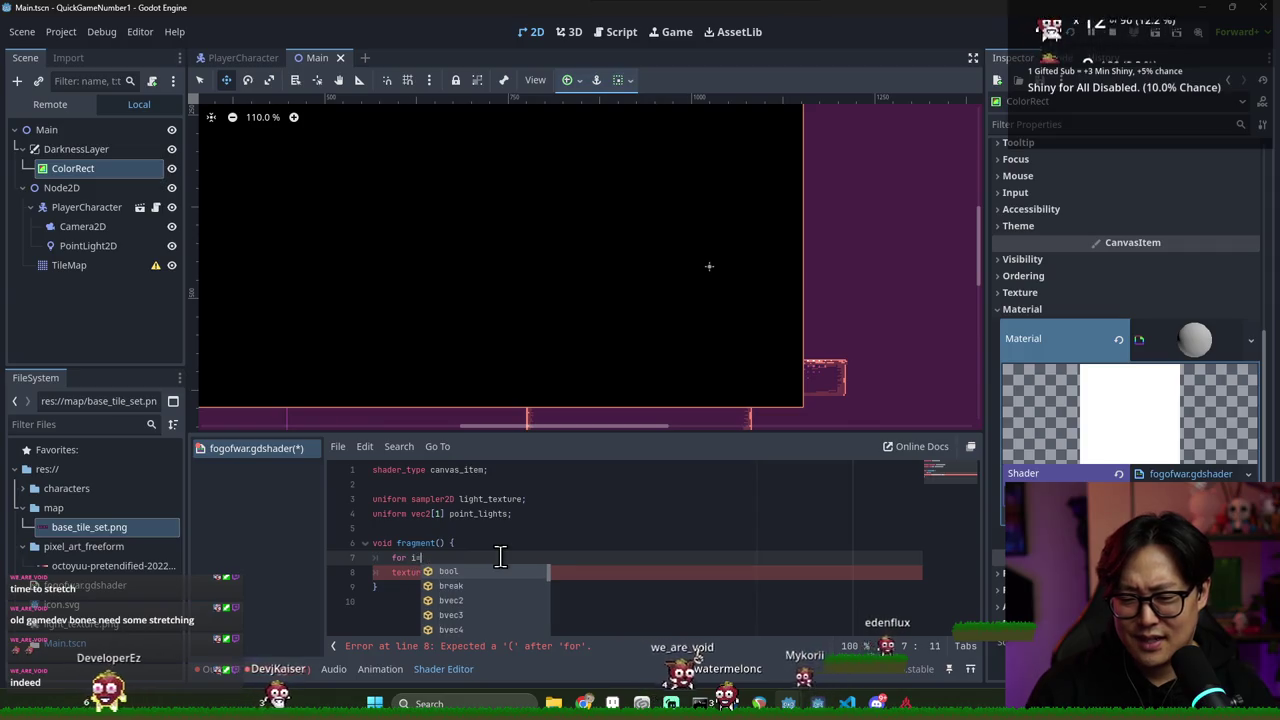
{"action": "type", "text": "()"}
{"action": "type", "text": "i"}
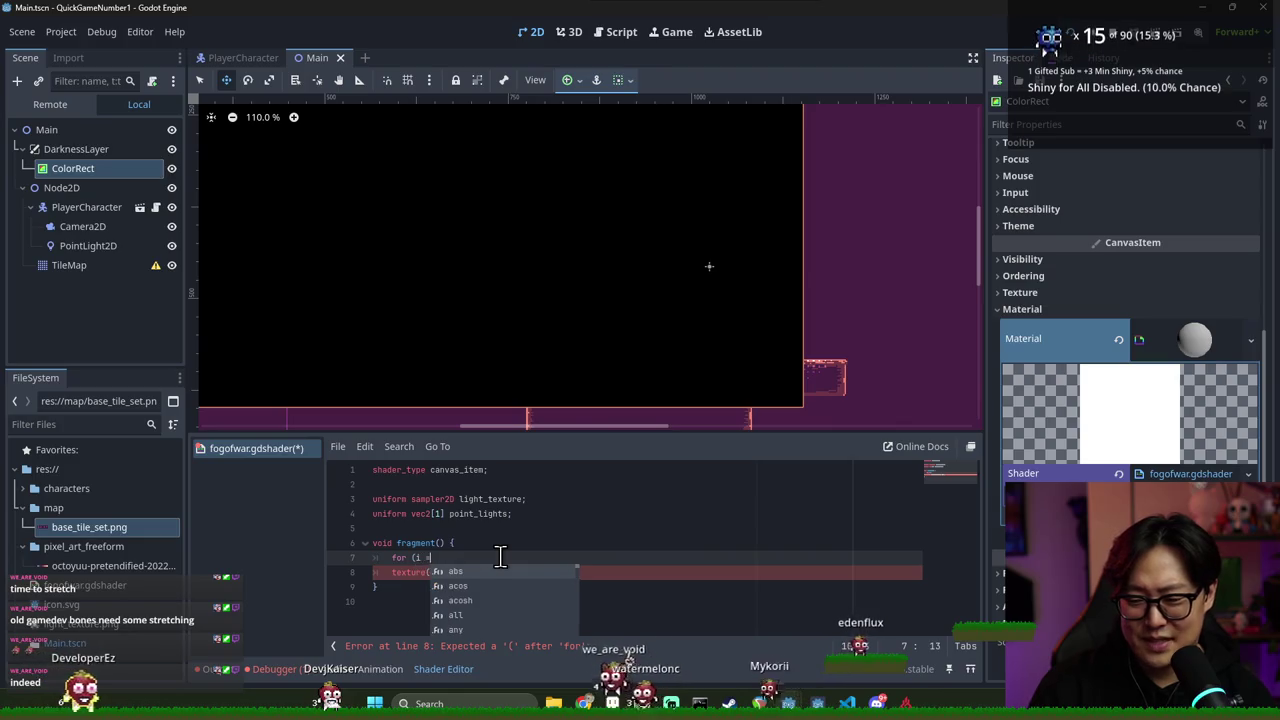
{"action": "type", "text": "0; i < "}
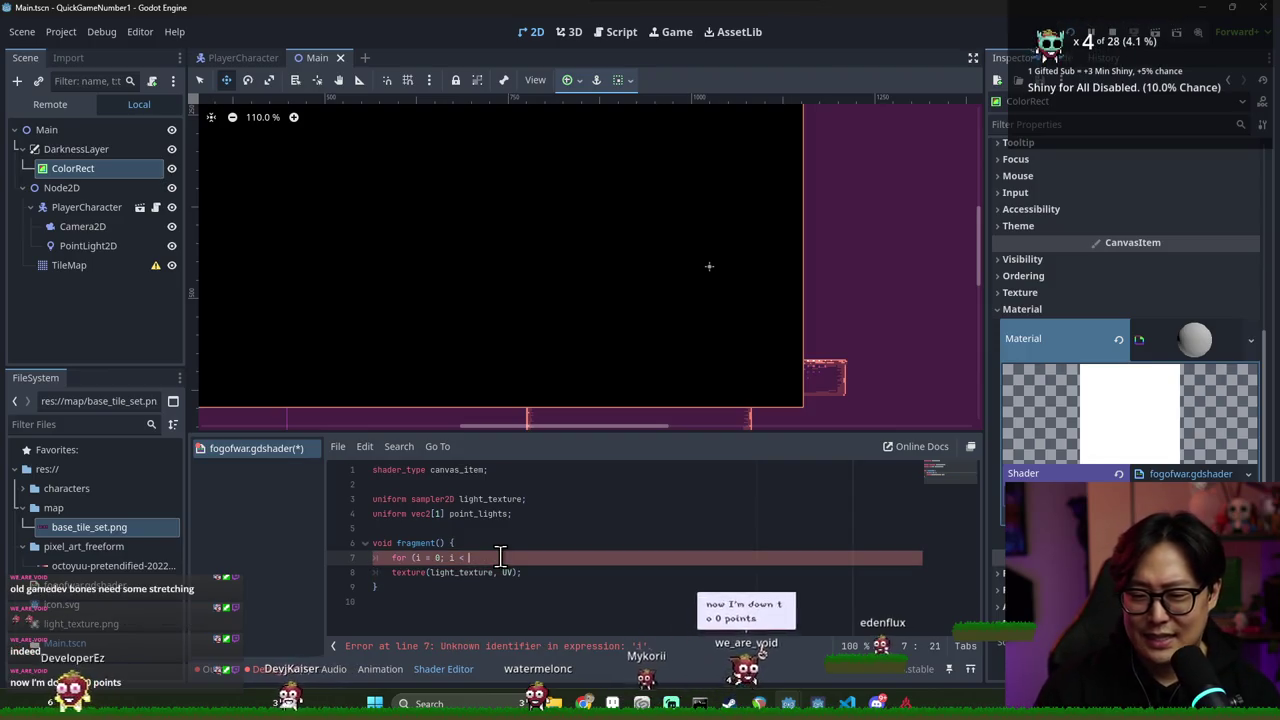
{"action": "type", "text": "point_ligh"}
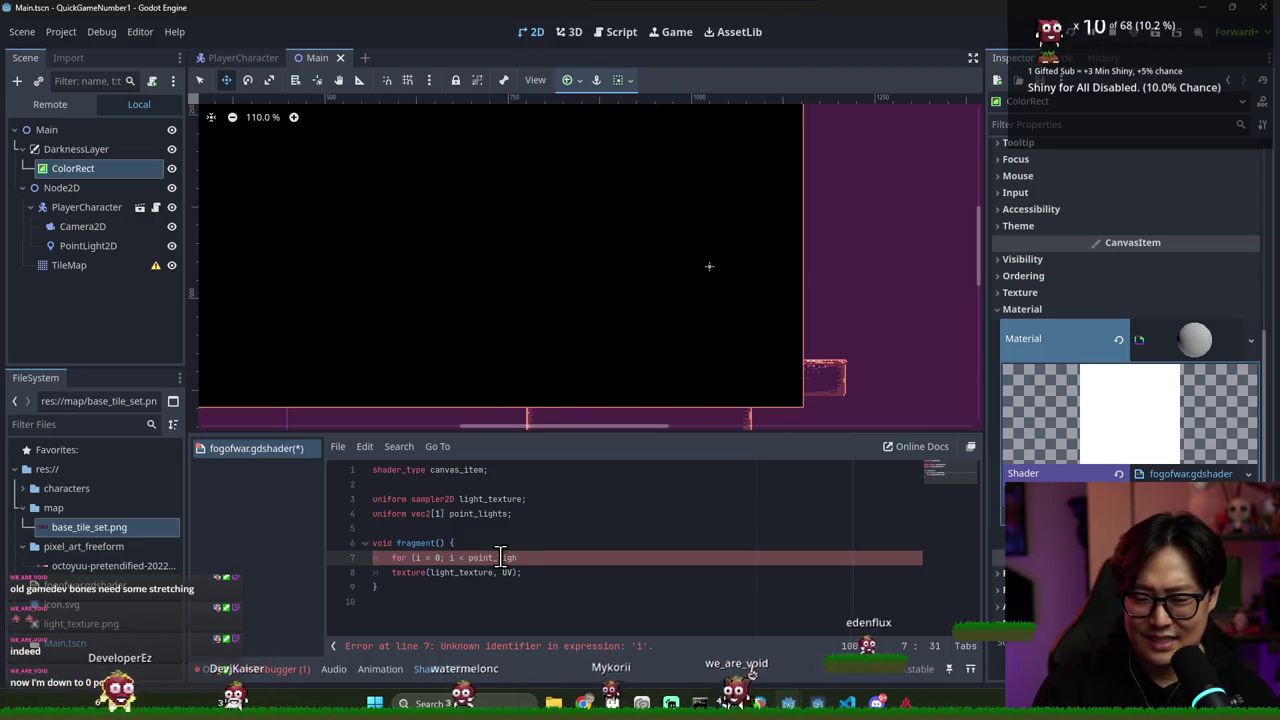
{"action": "type", "text": "ts.len; i ++) {"}
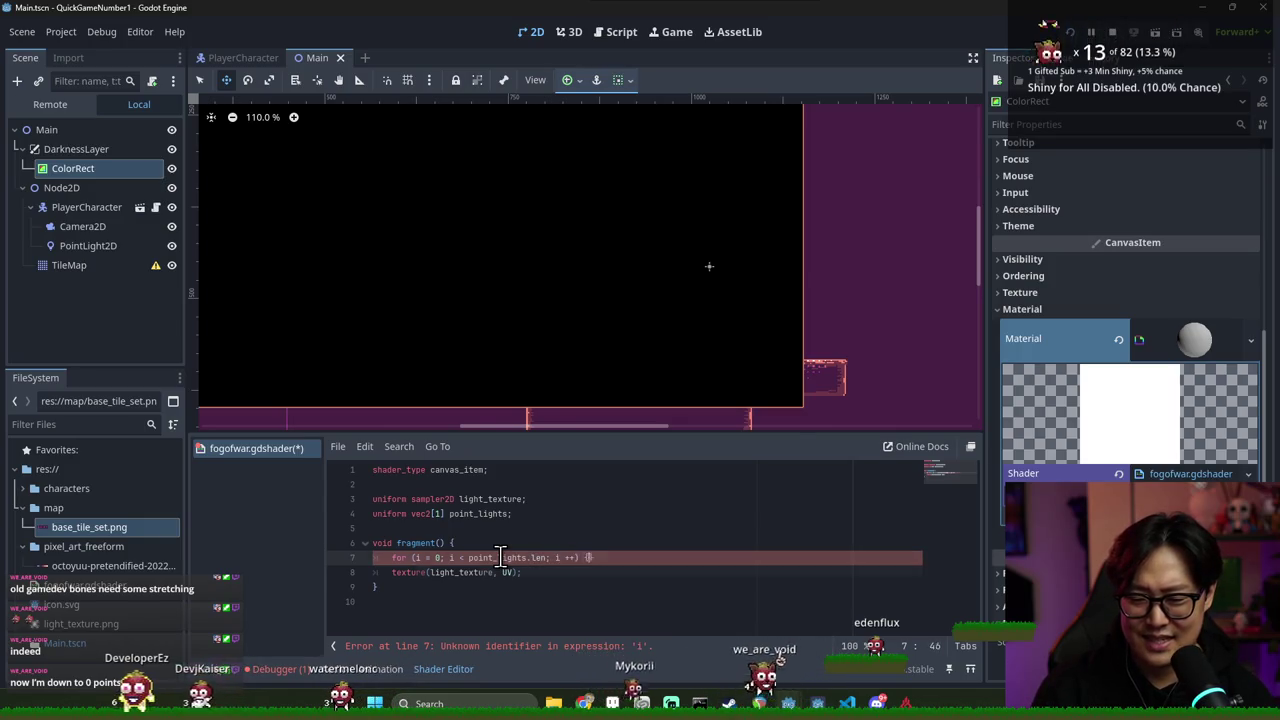
{"action": "key", "text": "Return"}
Declare the loop counter i as an int in the for header
{"action": "left_click", "coordinate": [448, 563]}
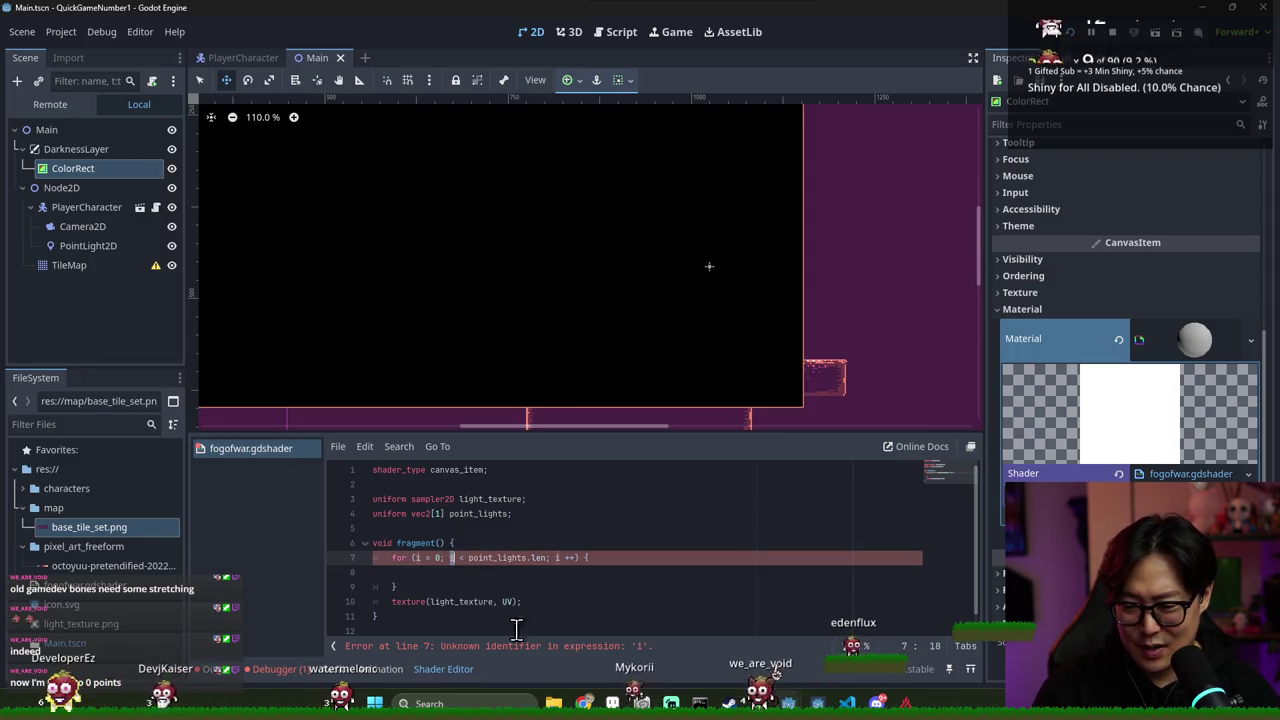
{"action": "left_click", "coordinate": [534, 648]}
{"action": "left_click", "coordinate": [418, 543]}
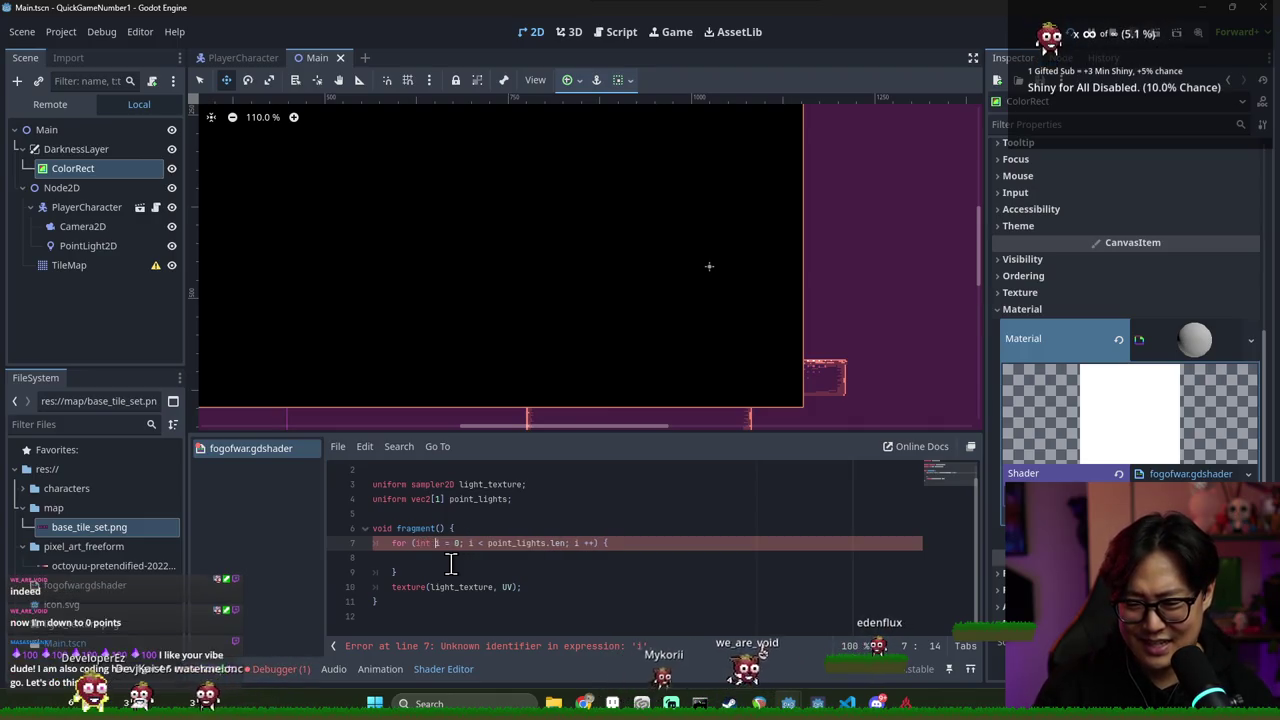
{"action": "type", "text": "int"}
{"action": "key", "text": "Down"}
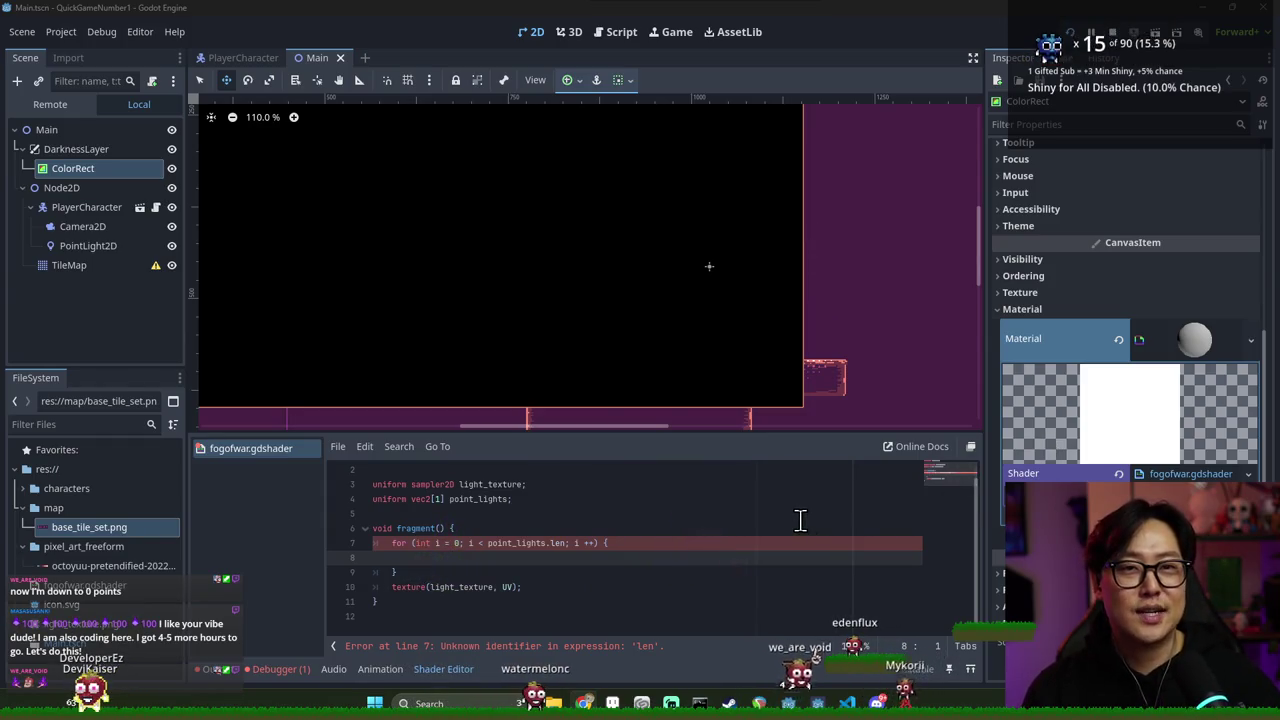
Change the loop bound from point_lights.len to point_lights.size
{"action": "left_click_drag", "start_coordinate": [690, 340], "coordinate": [838, 274]}
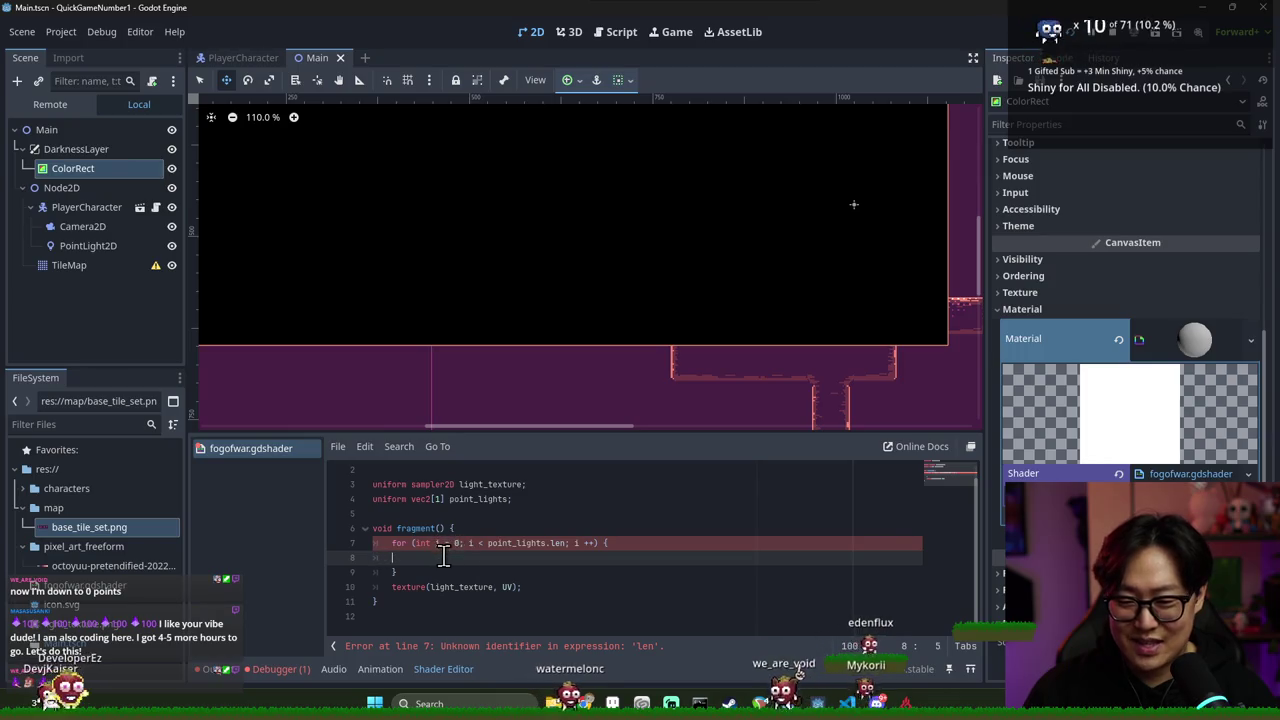
{"action": "key", "text": "BackSpace"}
{"action": "left_click", "coordinate": [557, 543]}
{"action": "type", "text": "g"}
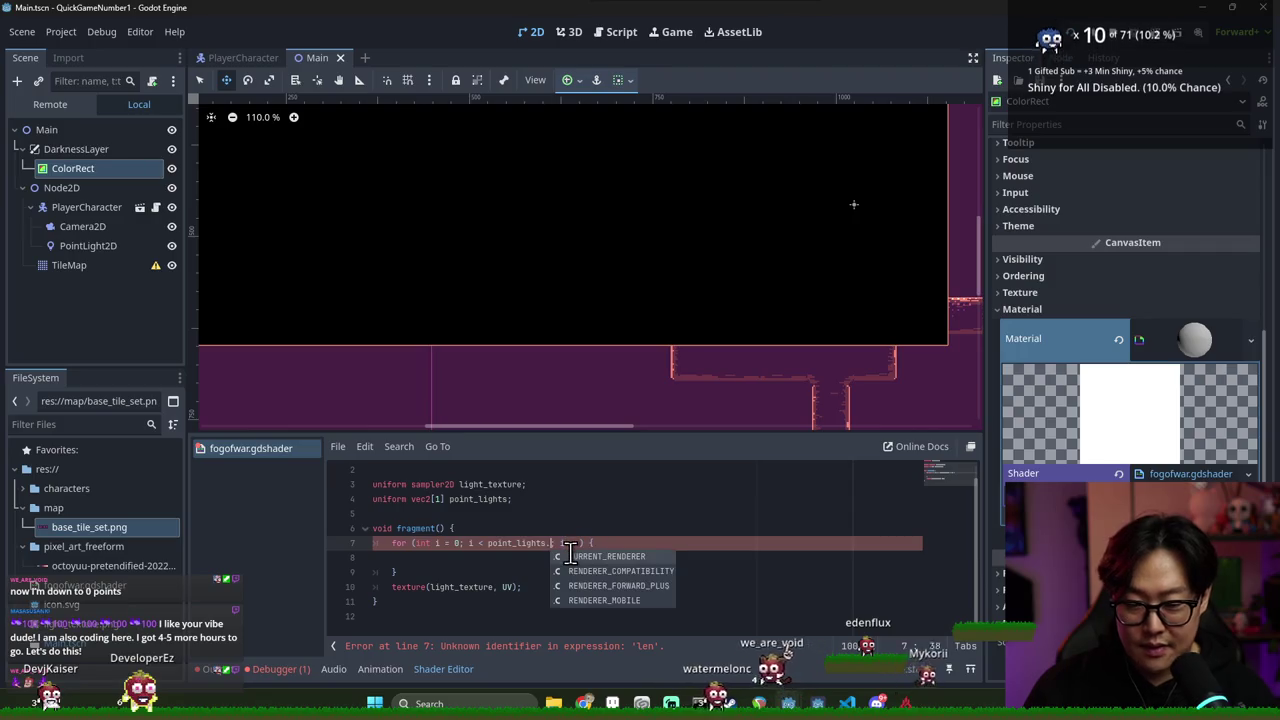
{"action": "key", "text": "BackSpace"}
{"action": "key", "text": "BackSpace"}
{"action": "key", "text": "BackSpace"}
{"action": "type", "text": "siz"}
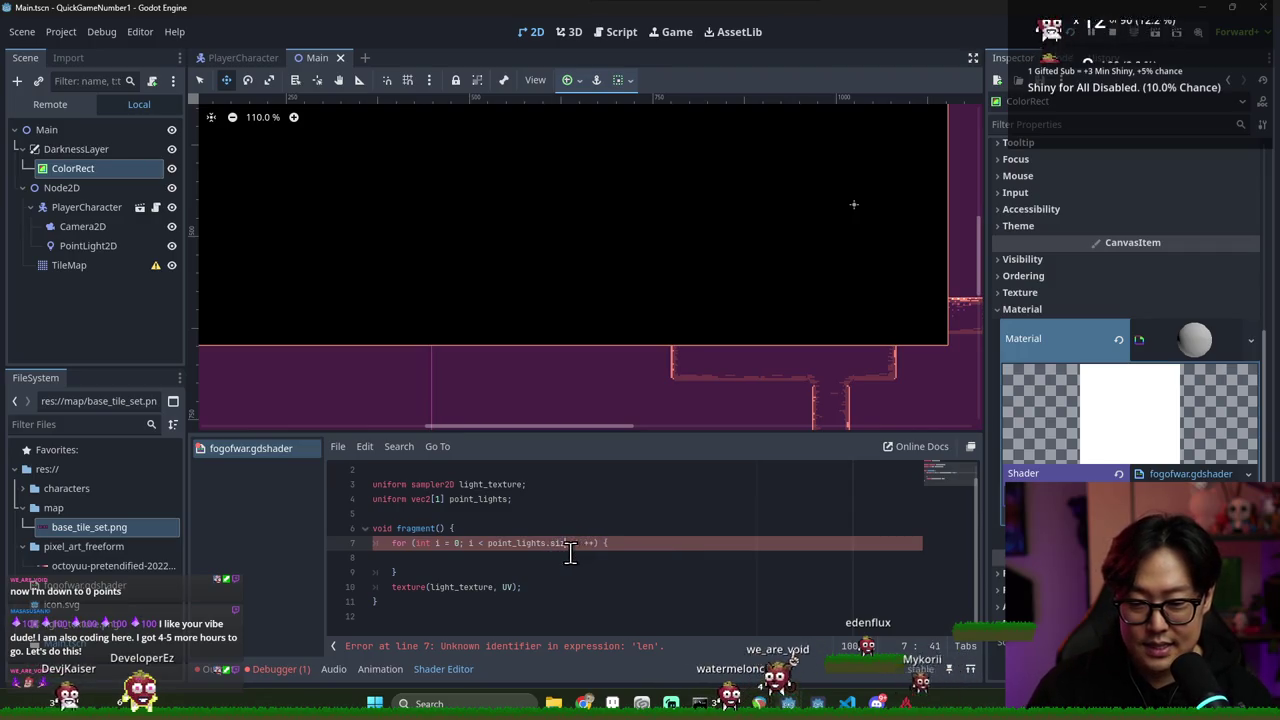
Add a test line 'point_lights.size' above the loop and select point_lights in its declaration
{"action": "left_click", "coordinate": [491, 499]}
{"action": "left_click", "coordinate": [505, 532]}
{"action": "key", "text": "Return"}
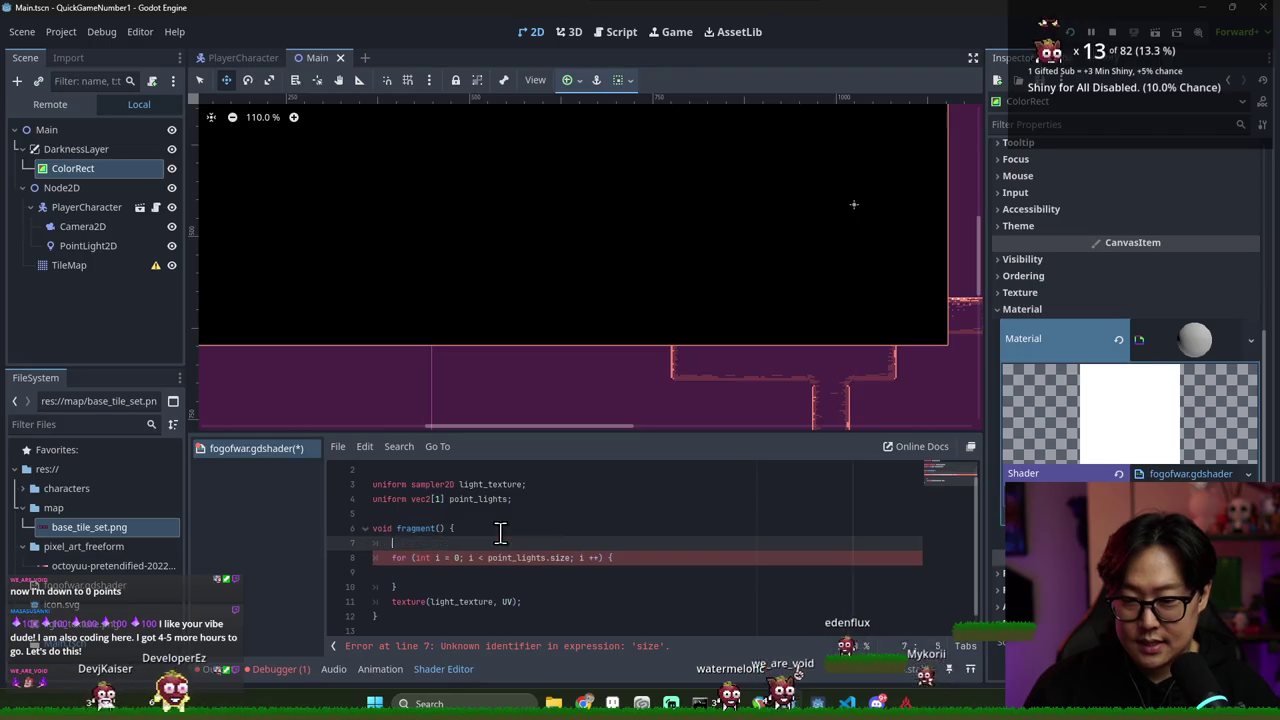
{"action": "type", "text": "point_lights"}
{"action": "type", "text": ".len"}
{"action": "key", "text": "BackSpace"}
{"action": "key", "text": "BackSpace"}
{"action": "key", "text": "BackSpace"}
{"action": "type", "text": "siz"}
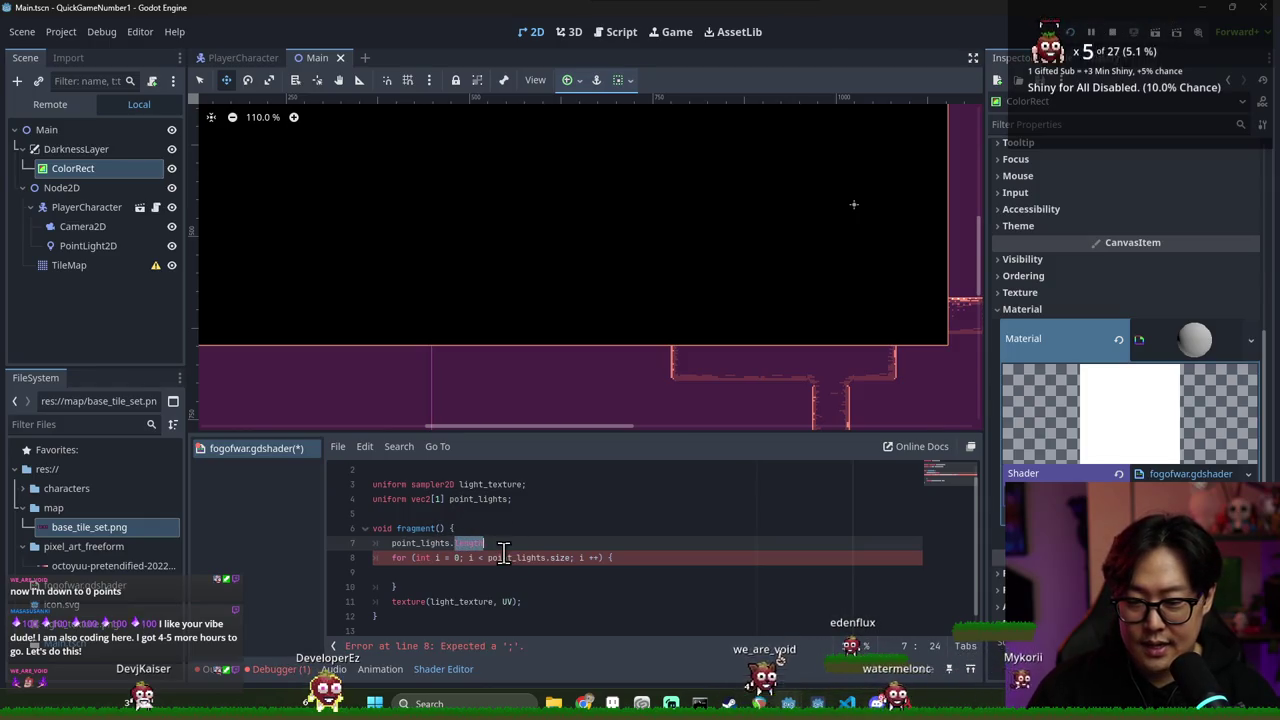
{"action": "double_click", "coordinate": [494, 505]}
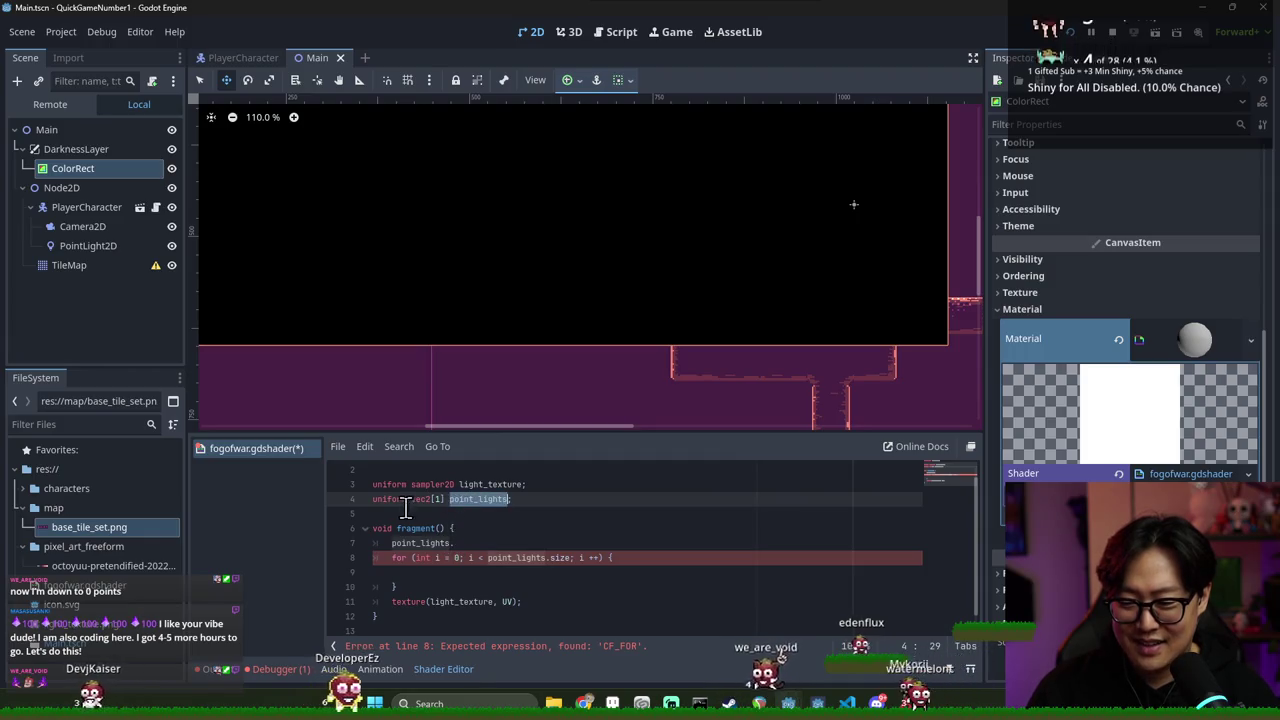
{"action": "key", "text": "alt+Tab"}
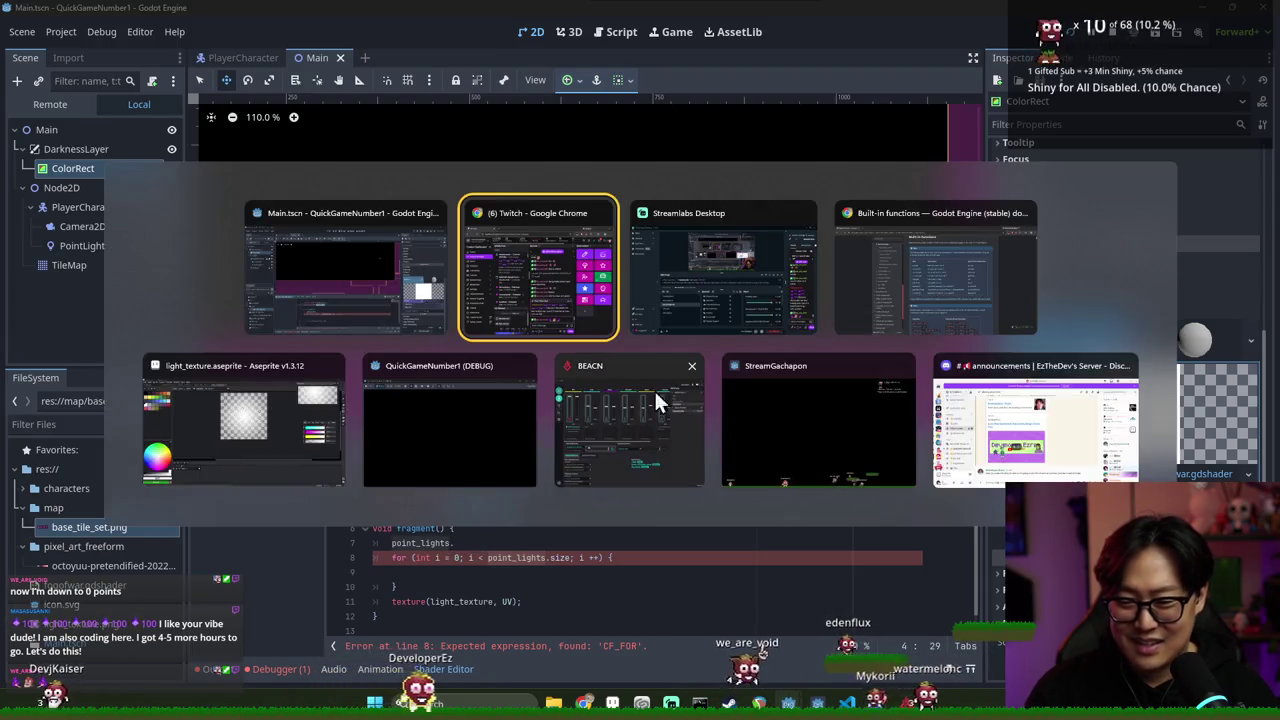
In Chrome, search Google for 'godot shader array size' in a new tab
{"action": "left_click", "coordinate": [482, 333]}
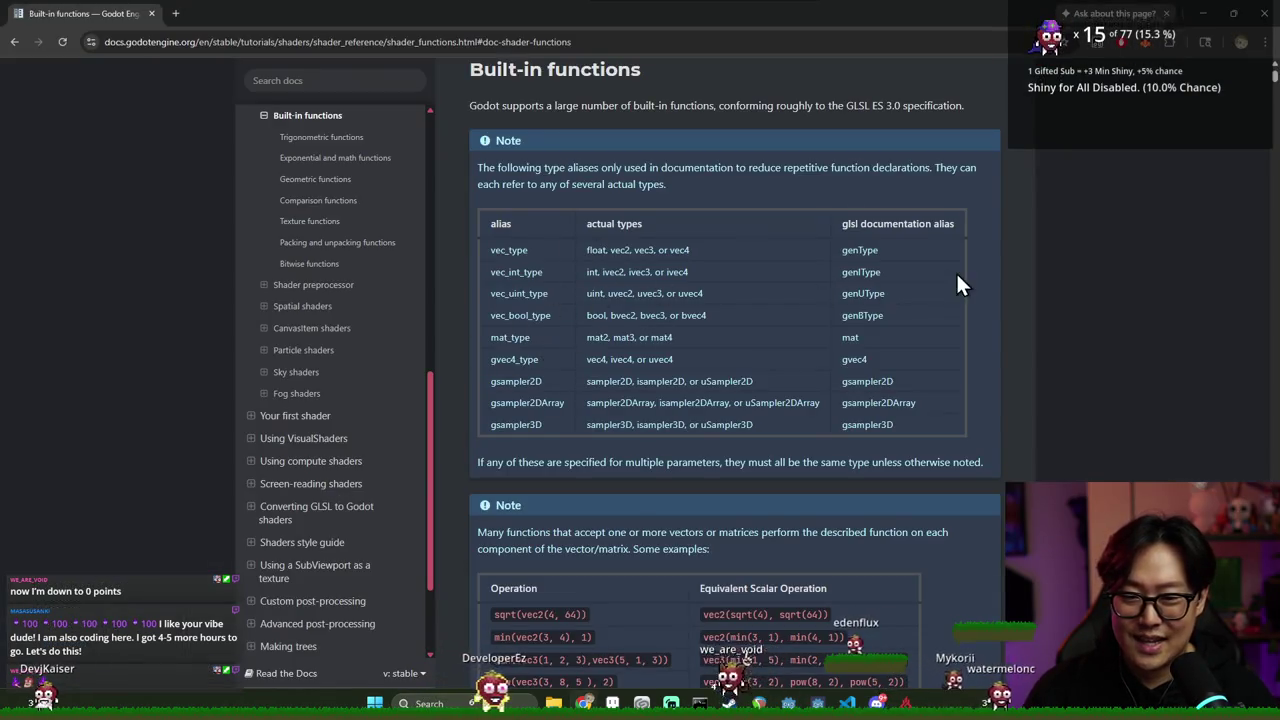
{"action": "key", "text": "ctrl+t"}
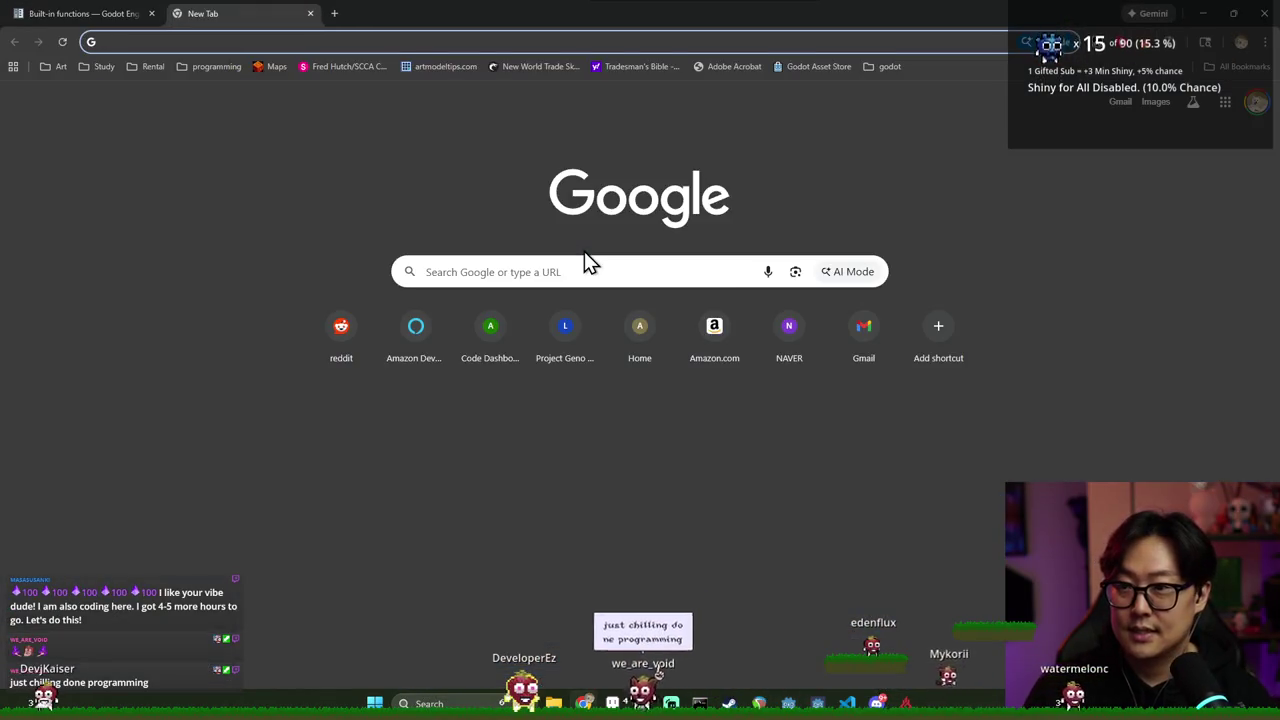
{"action": "type", "text": "godot shader array size"}
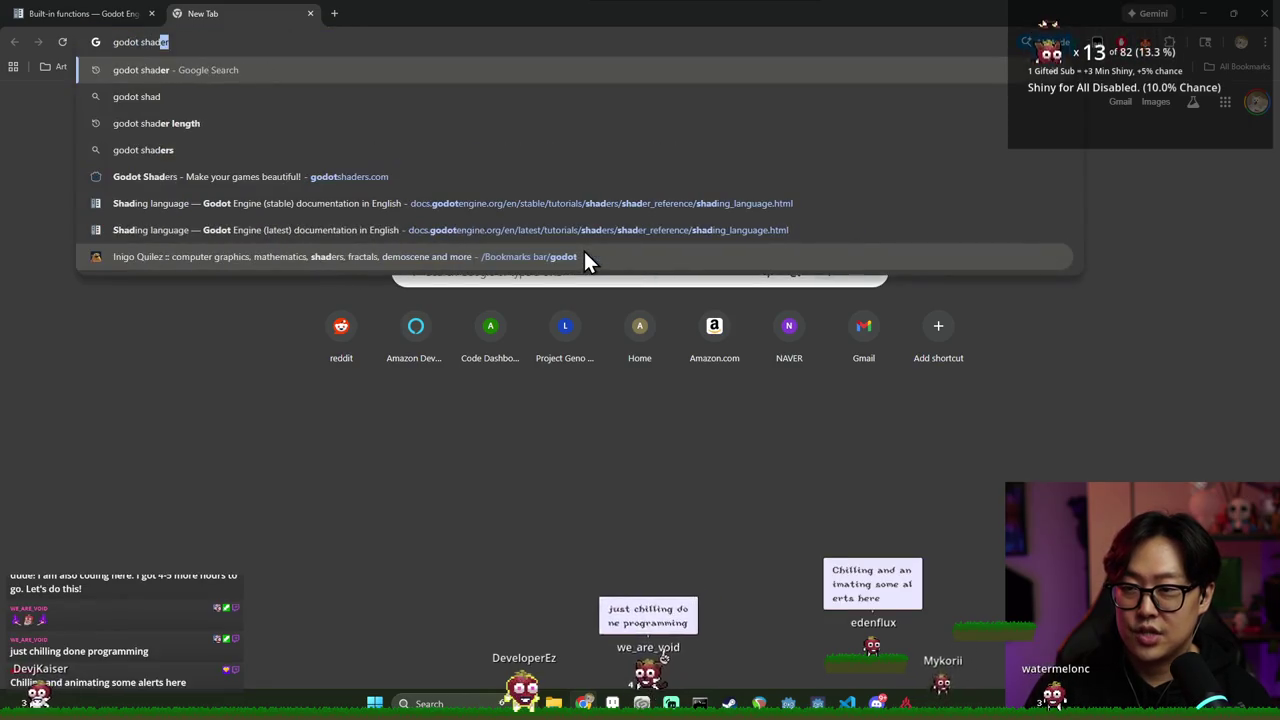
{"action": "key", "text": "Return"}
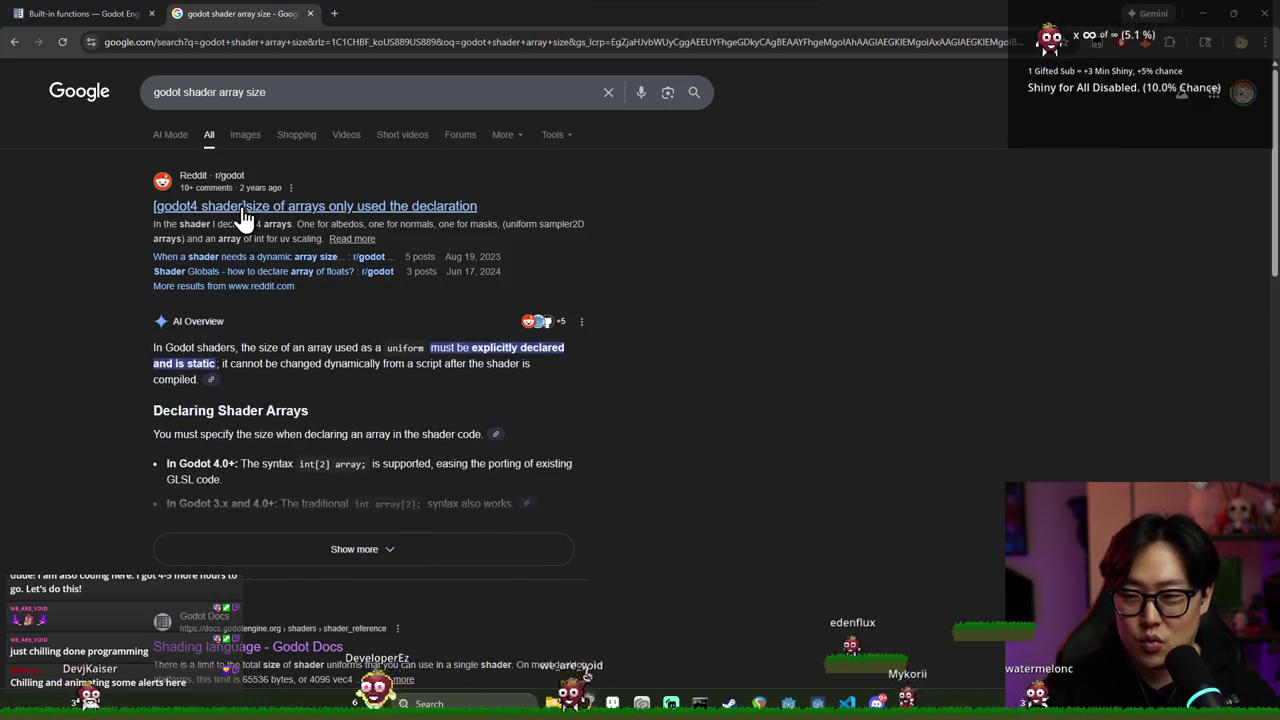
Expand the AI Overview and open the Godot Docs Shading language page
{"action": "scroll", "coordinate": [300, 392], "scroll_direction": "down", "scroll_amount": 2}
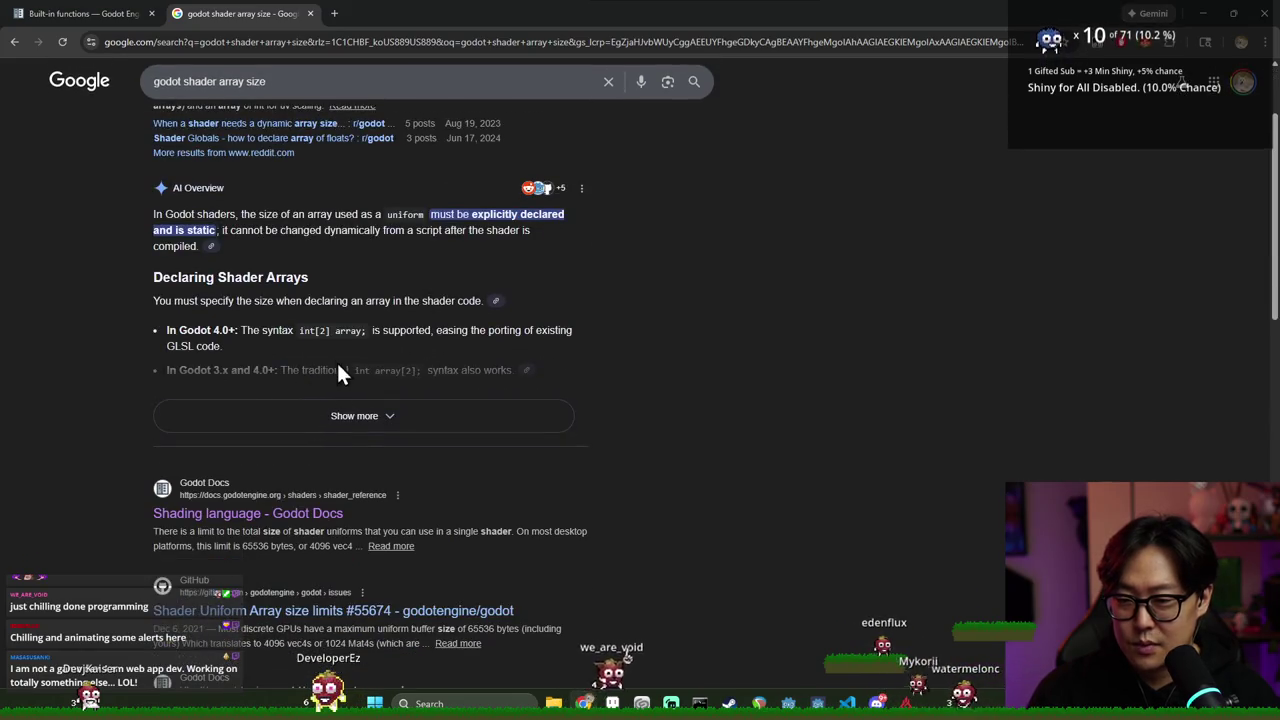
{"action": "left_click", "coordinate": [354, 416]}
{"action": "scroll", "coordinate": [340, 362], "scroll_direction": "down", "scroll_amount": 2}
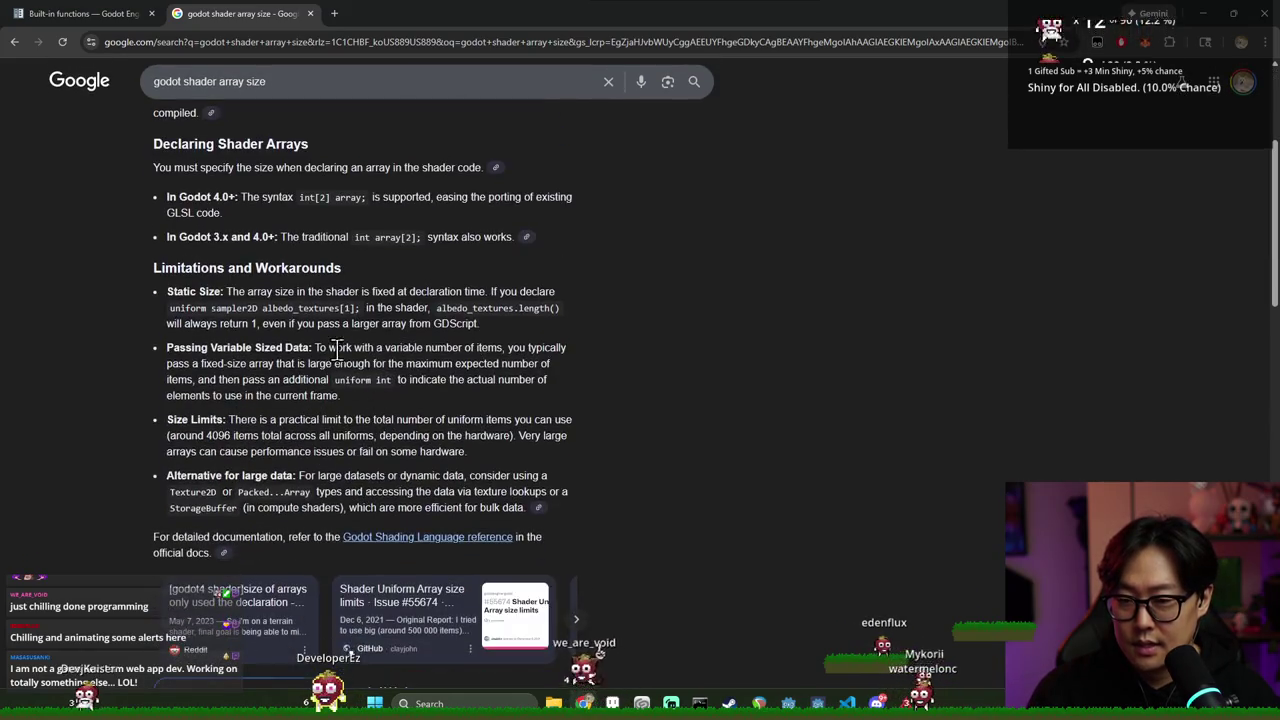
{"action": "scroll", "coordinate": [340, 460], "scroll_direction": "down", "scroll_amount": 6}
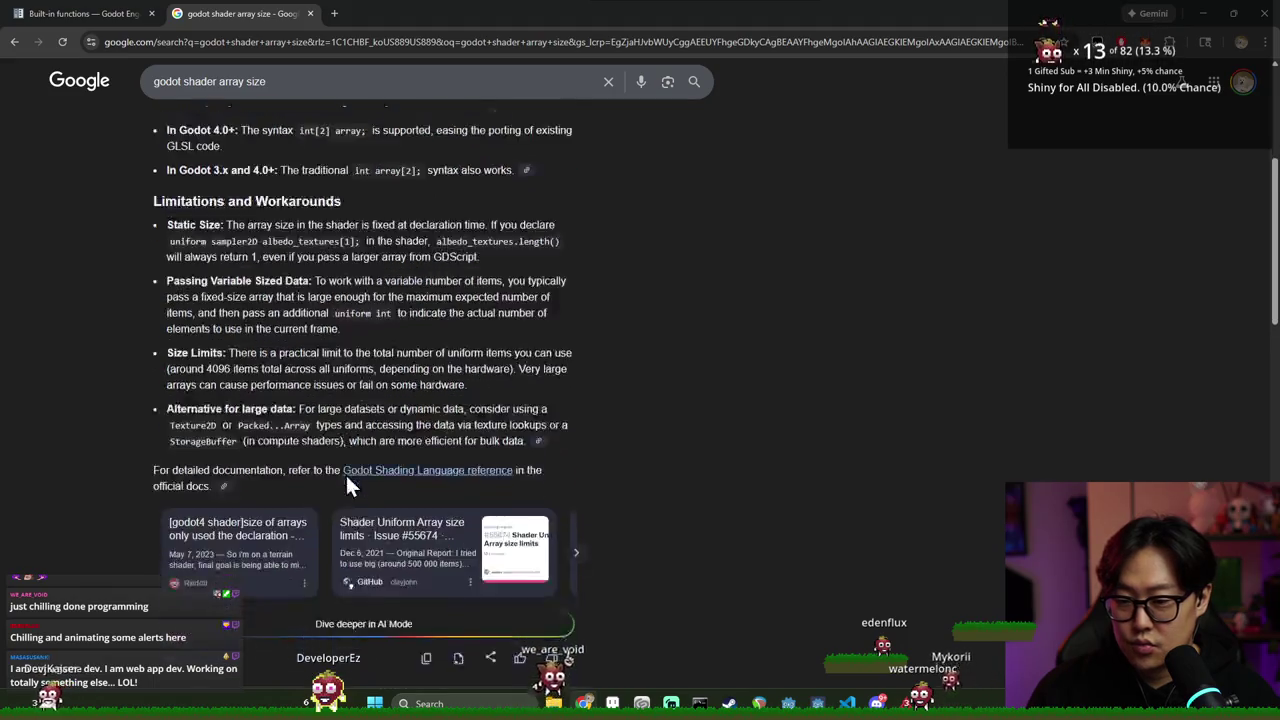
{"action": "left_click", "coordinate": [314, 422]}
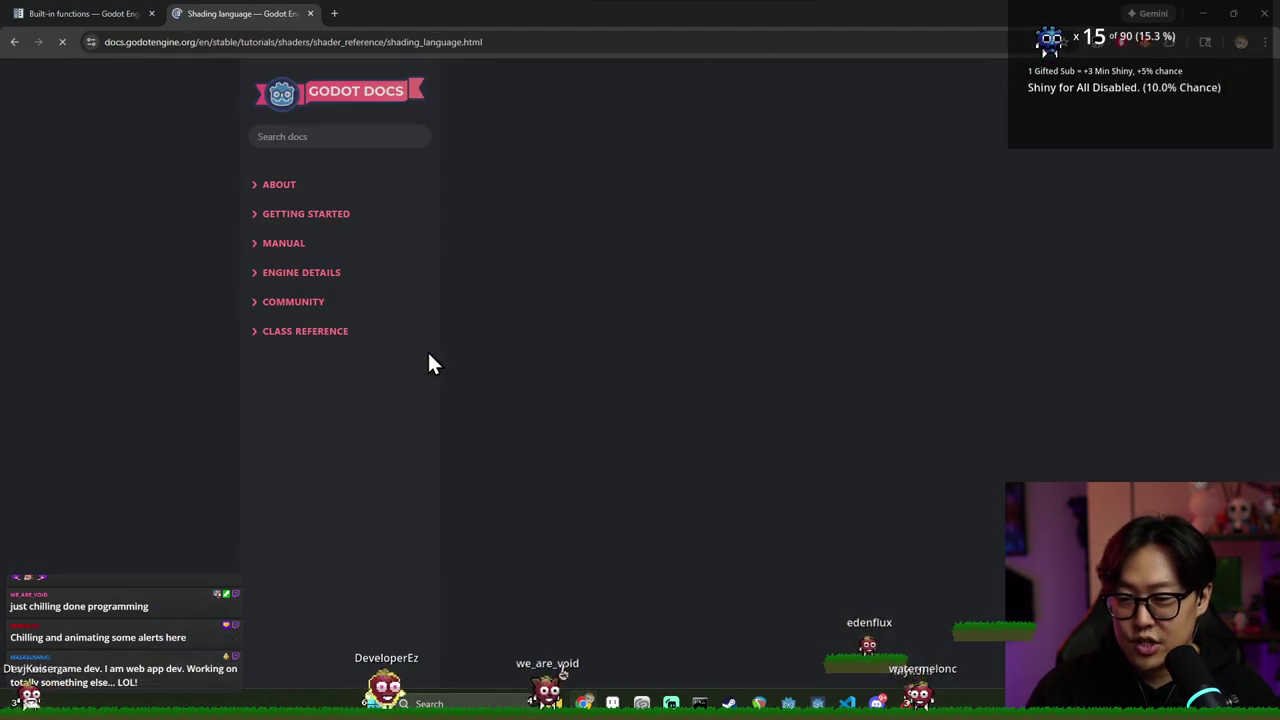
Find the Arrays section in the Shading language docs showing arrays use .length(), then return to Godot
{"action": "scroll", "coordinate": [645, 331], "scroll_direction": "down", "scroll_amount": 2}
{"action": "scroll", "coordinate": [651, 335], "scroll_direction": "down", "scroll_amount": 15}
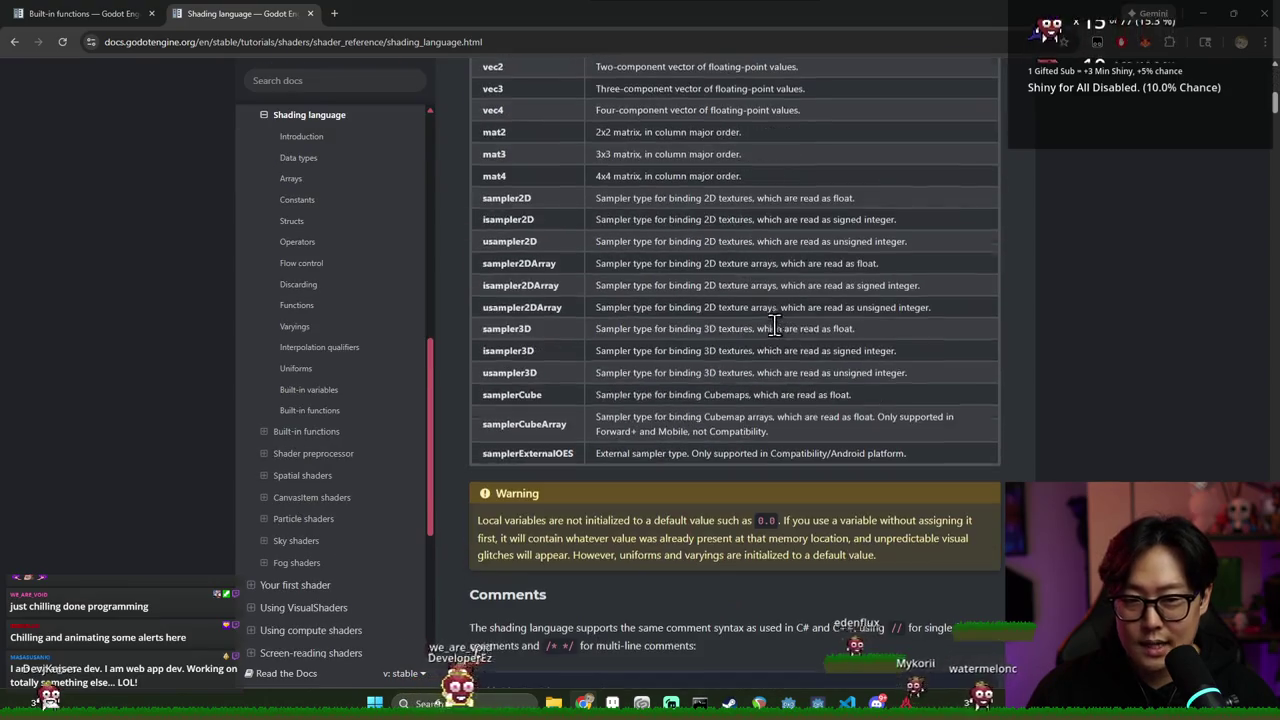
{"action": "scroll", "coordinate": [1040, 330], "scroll_direction": "down", "scroll_amount": 5}
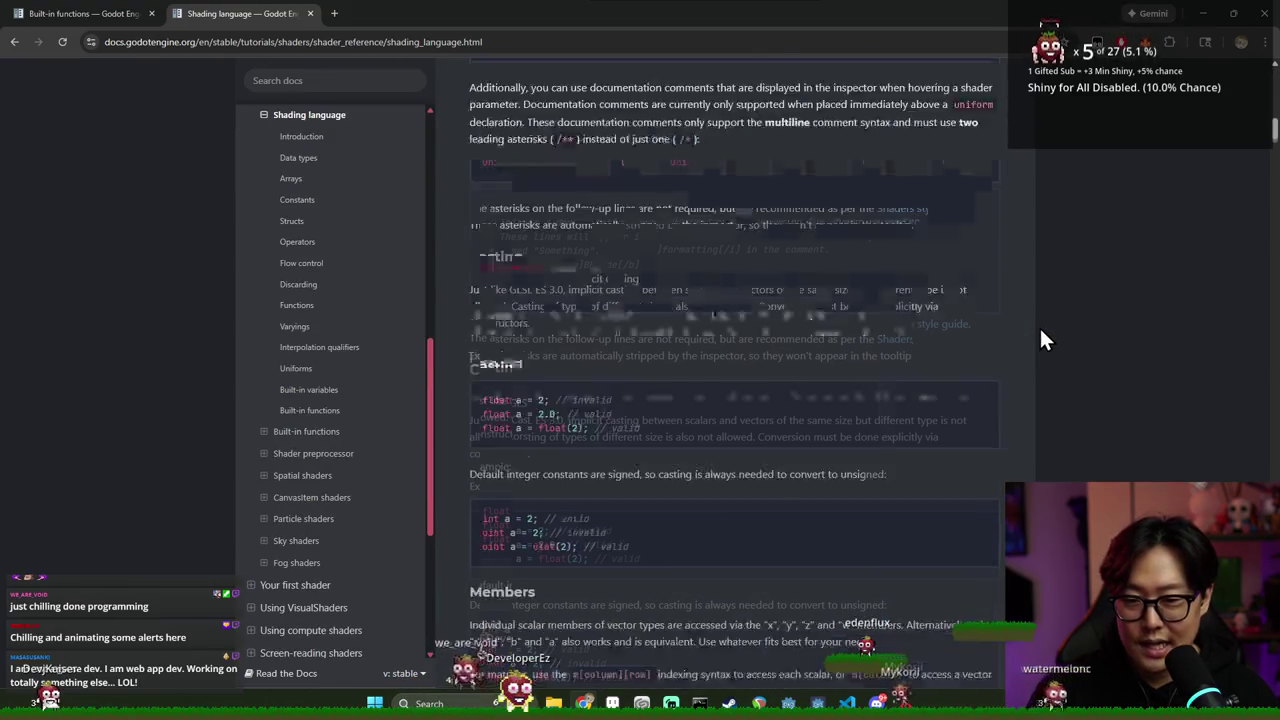
{"action": "key", "text": "ctrl+f"}
{"action": "type", "text": "]"}
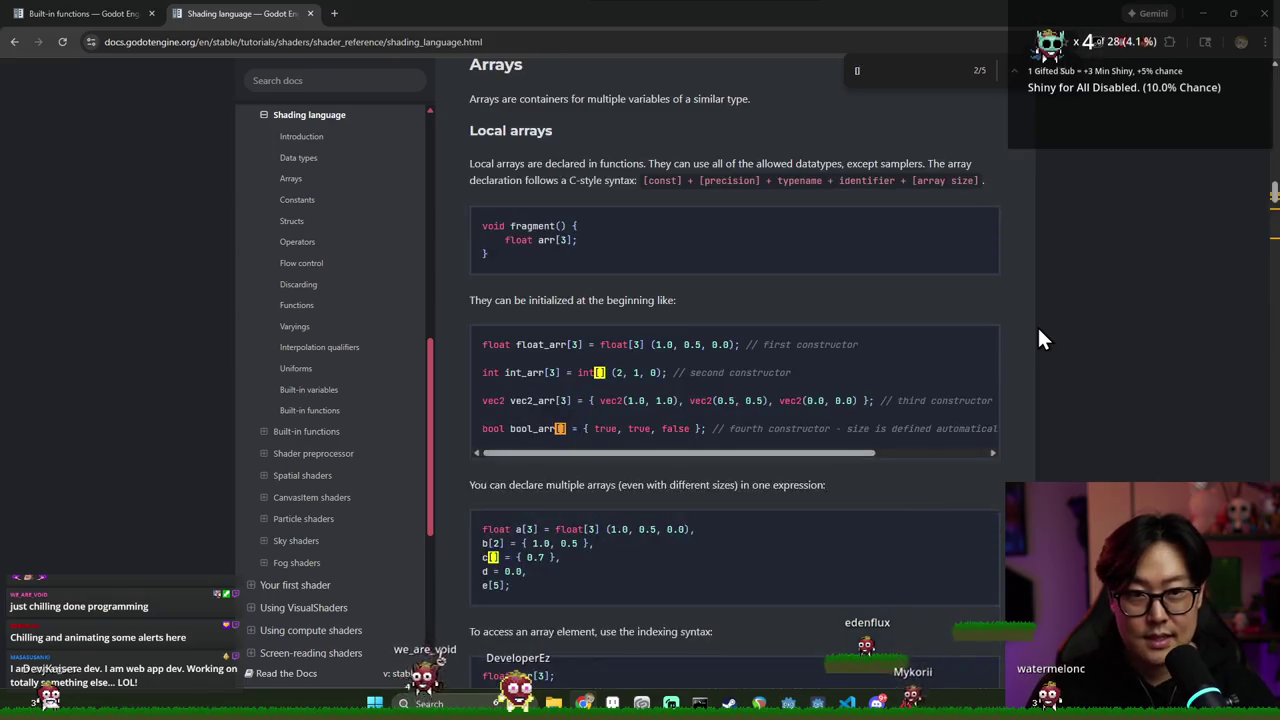
{"action": "scroll", "coordinate": [620, 452], "scroll_direction": "down", "scroll_amount": 3}
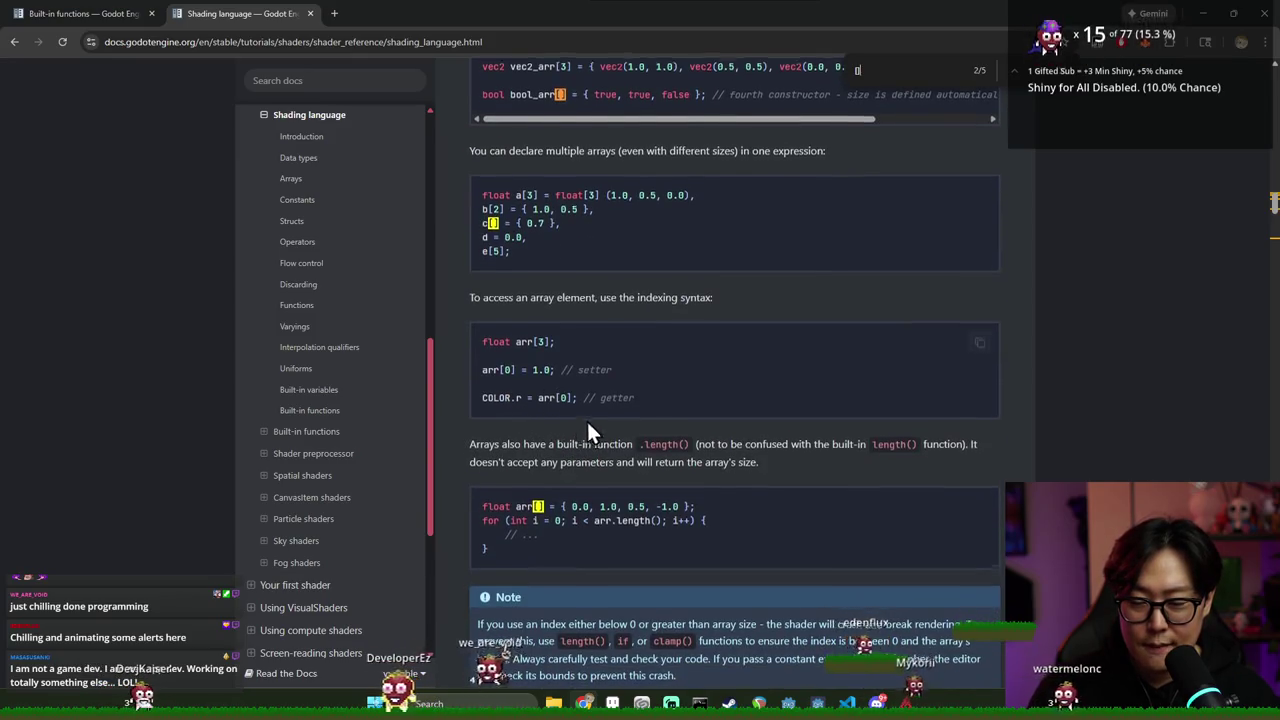
{"action": "scroll", "coordinate": [587, 425], "scroll_direction": "down", "scroll_amount": 2}
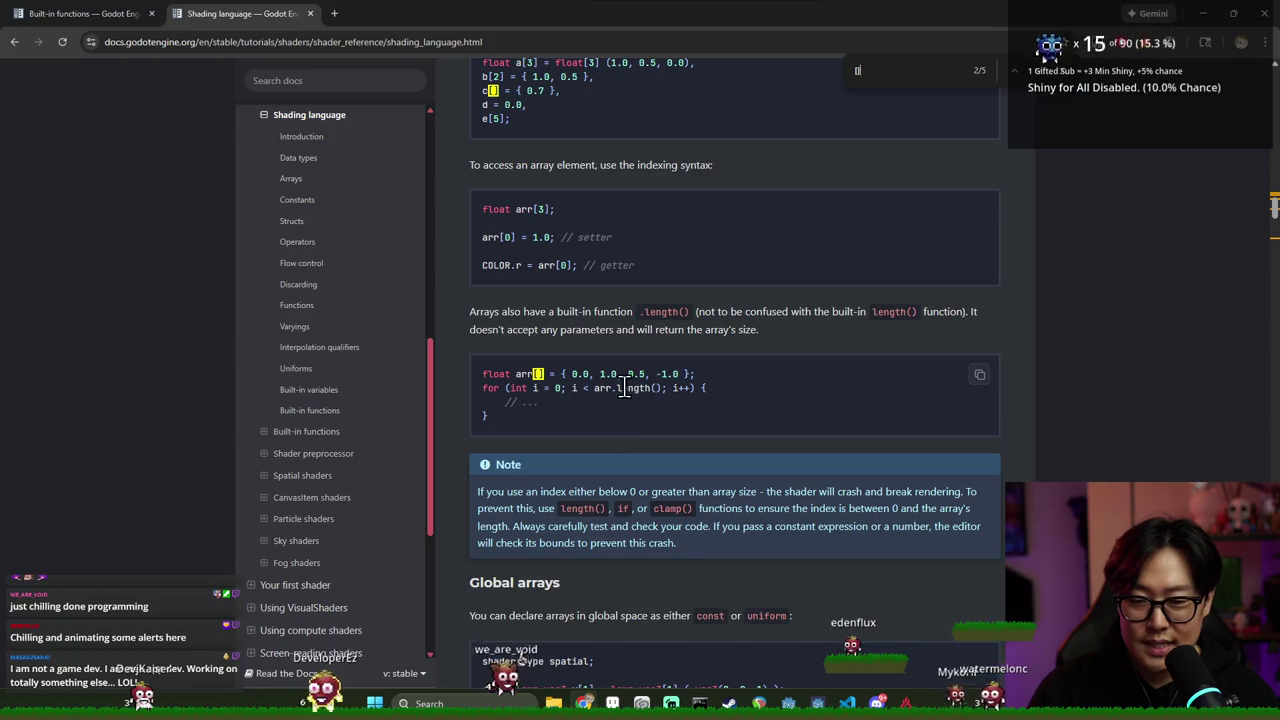
{"action": "key", "text": "alt+Tab"}
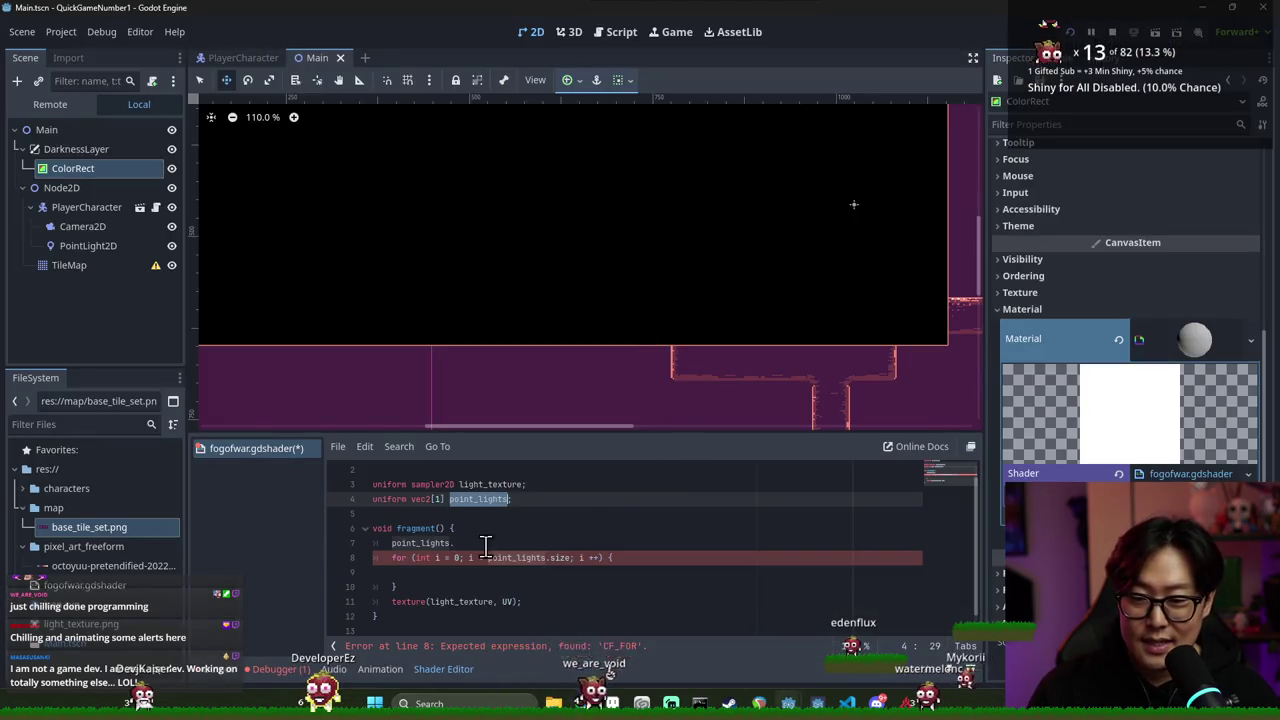
Replace .size with .length() in the loop condition, checking the docs once more
{"action": "left_click", "coordinate": [521, 502]}
{"action": "double_click", "coordinate": [445, 543]}
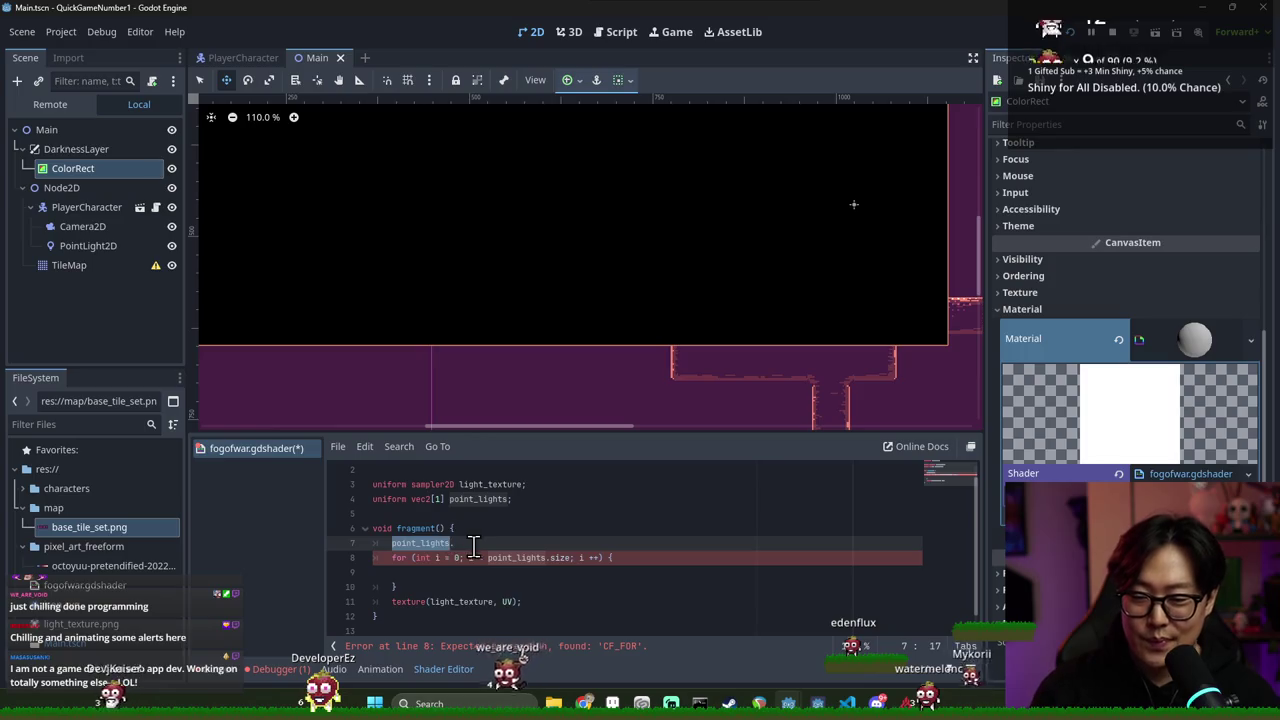
{"action": "double_click", "coordinate": [559, 558]}
{"action": "type", "text": "length("}
{"action": "key", "text": "alt+Tab"}
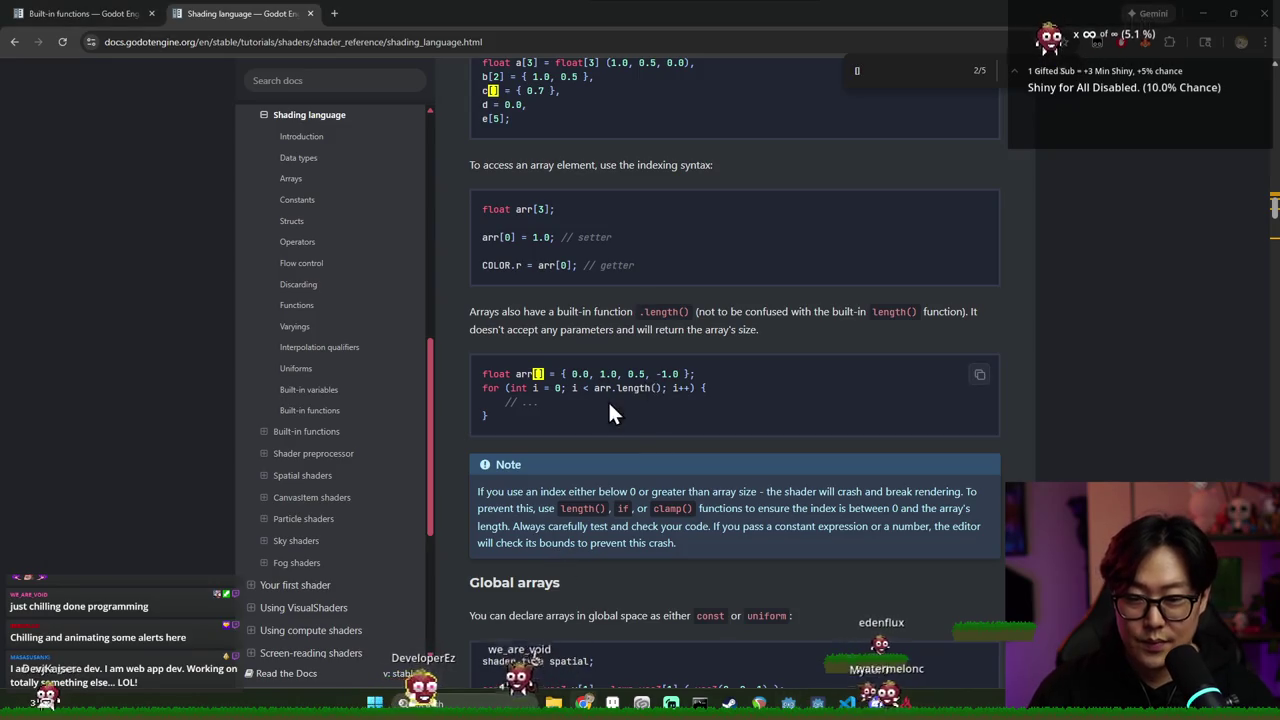
{"action": "key", "text": "alt+Tab"}
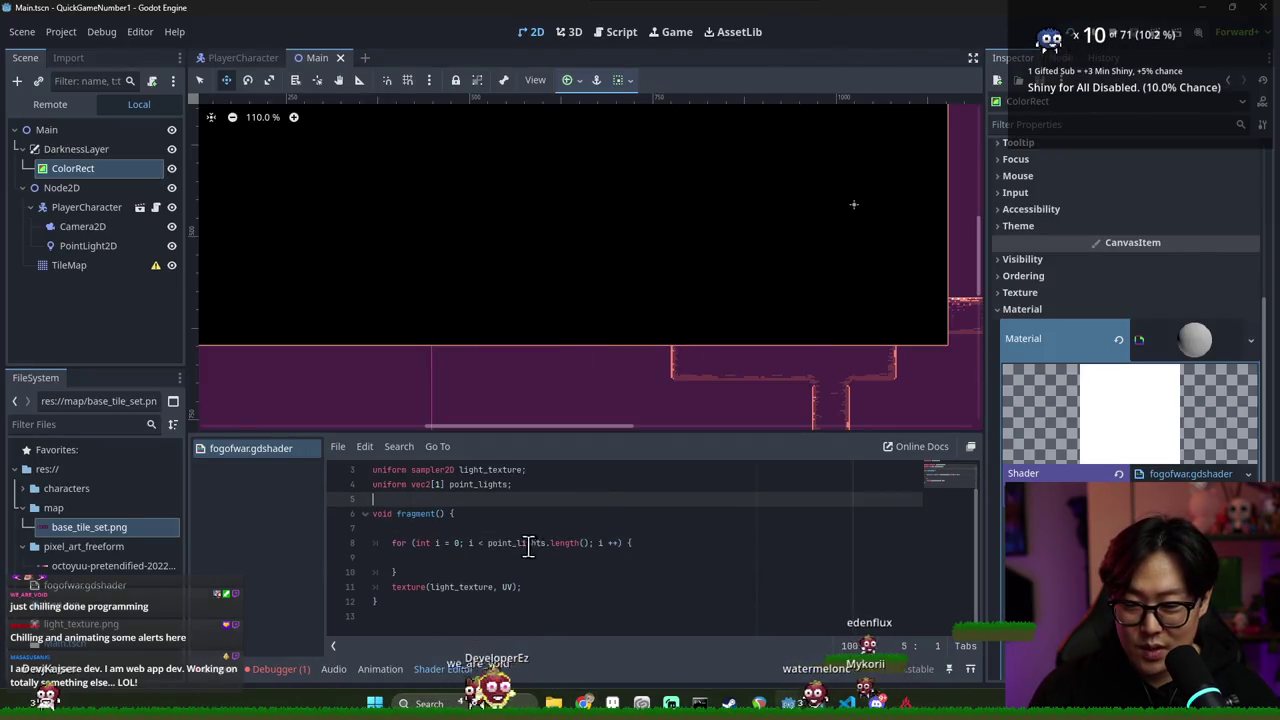
Add 'vec2 light_position = point_lights[i];' inside the loop body
{"action": "left_click", "coordinate": [479, 556]}
{"action": "left_click", "coordinate": [510, 543], "text": "ctrl"}
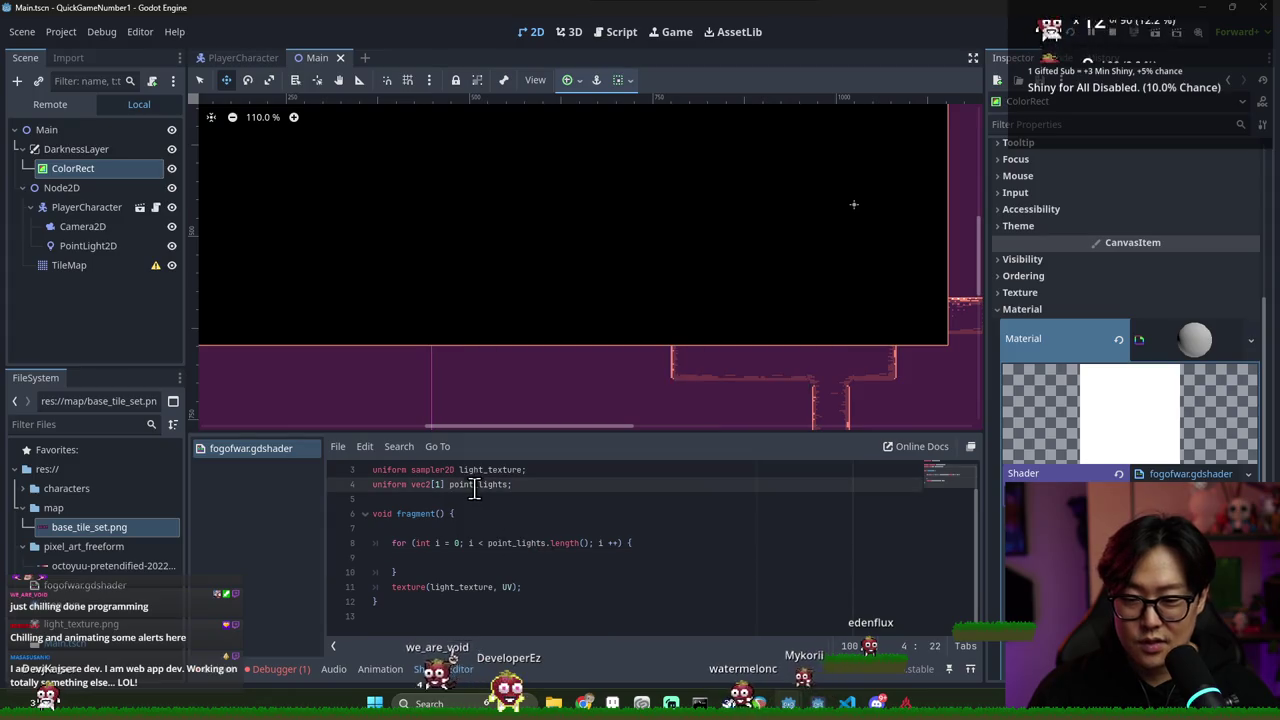
{"action": "left_click", "coordinate": [552, 560]}
{"action": "type", "text": "point_lights"}
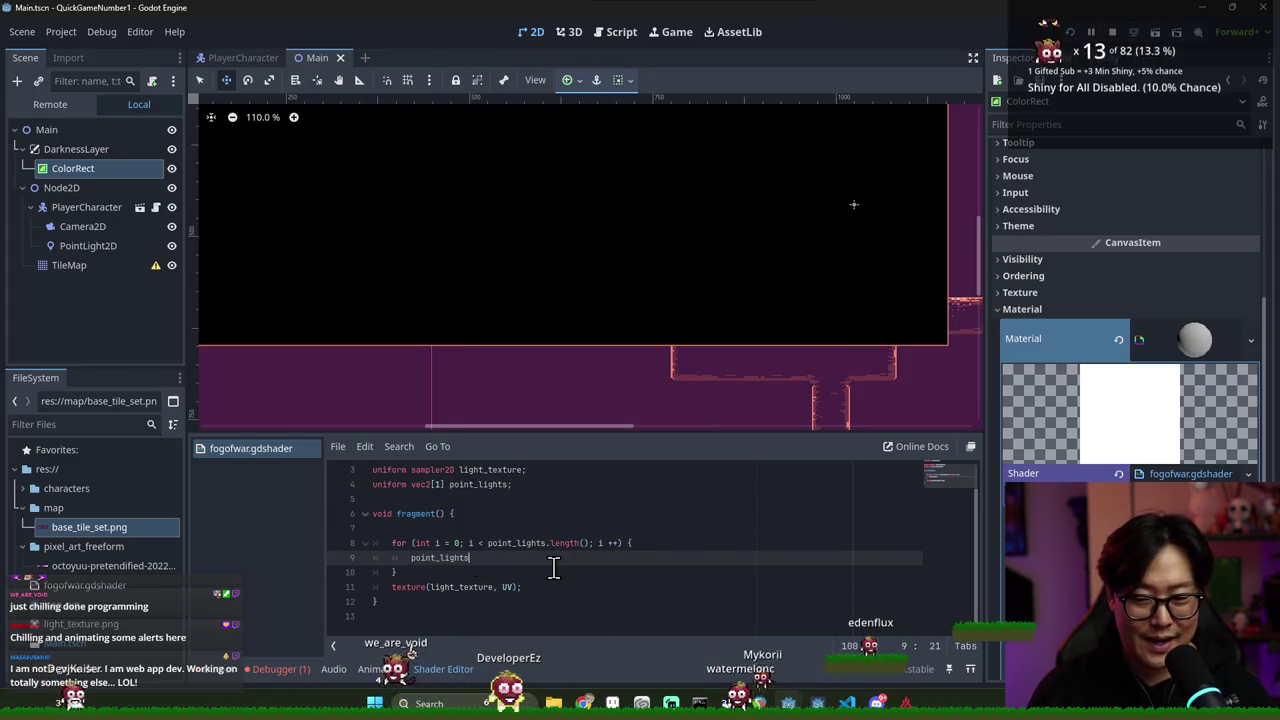
{"action": "type", "text": "[i"}
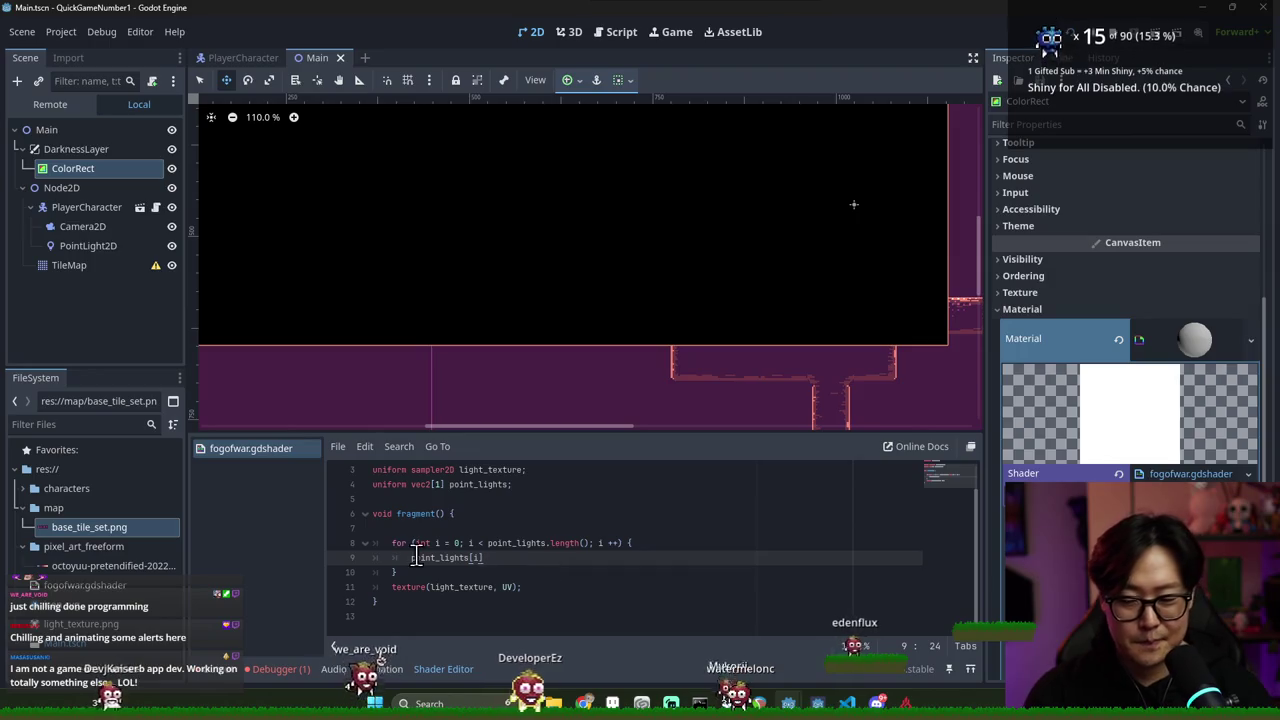
{"action": "left_click", "coordinate": [396, 558]}
{"action": "key", "text": "End"}
{"action": "type", "text": ";"}
{"action": "left_click", "coordinate": [414, 557]}
{"action": "type", "text": "vec2 "}
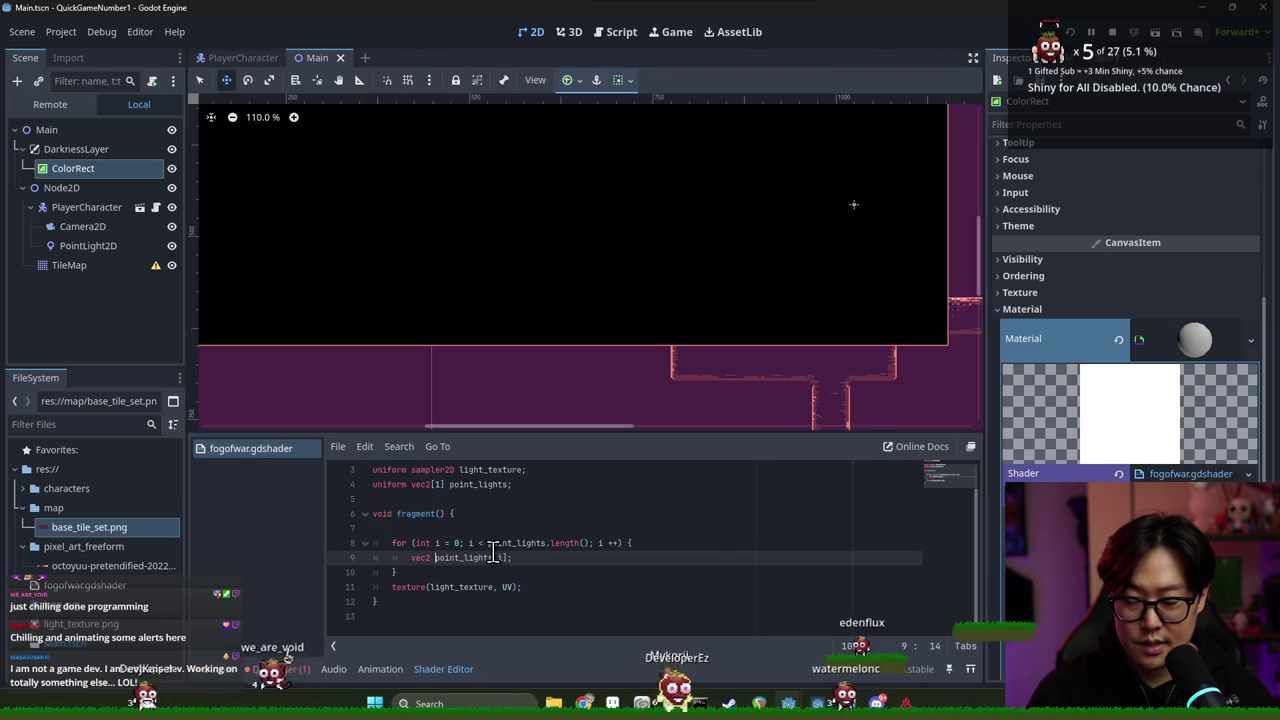
{"action": "type", "text": "light_position "}
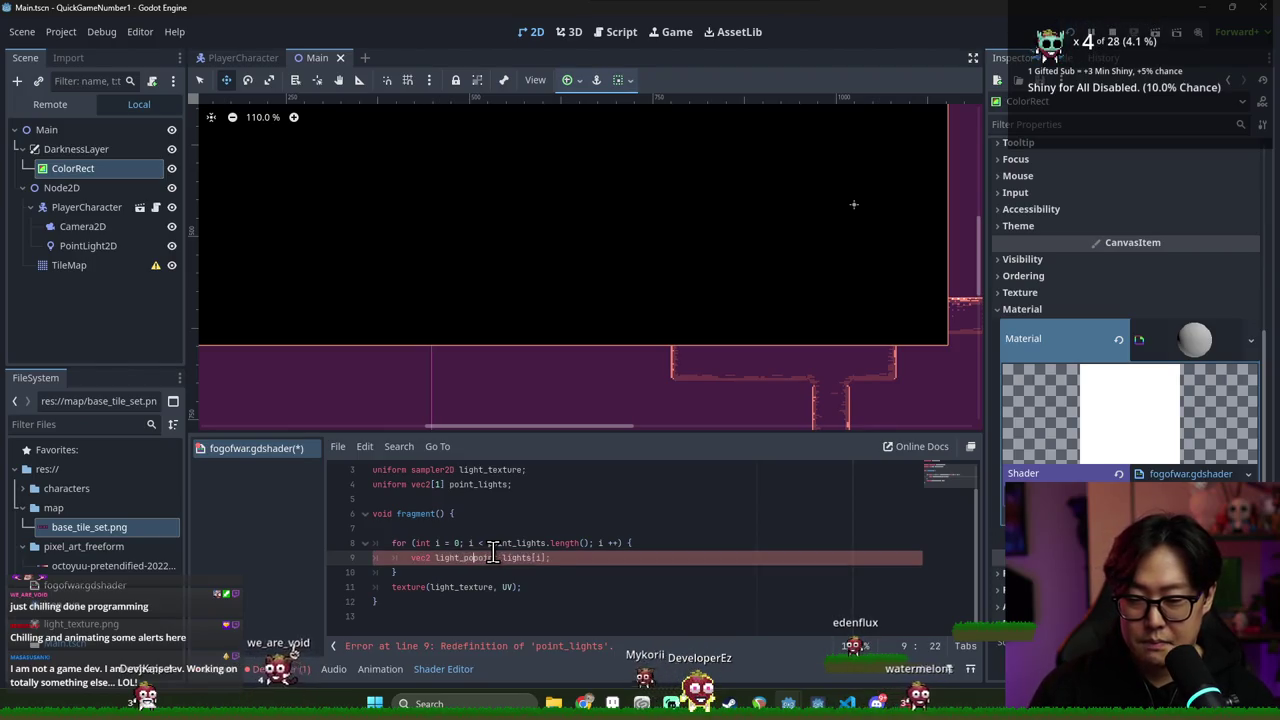
{"action": "type", "text": "= point_"}
{"action": "key", "text": "Home"}
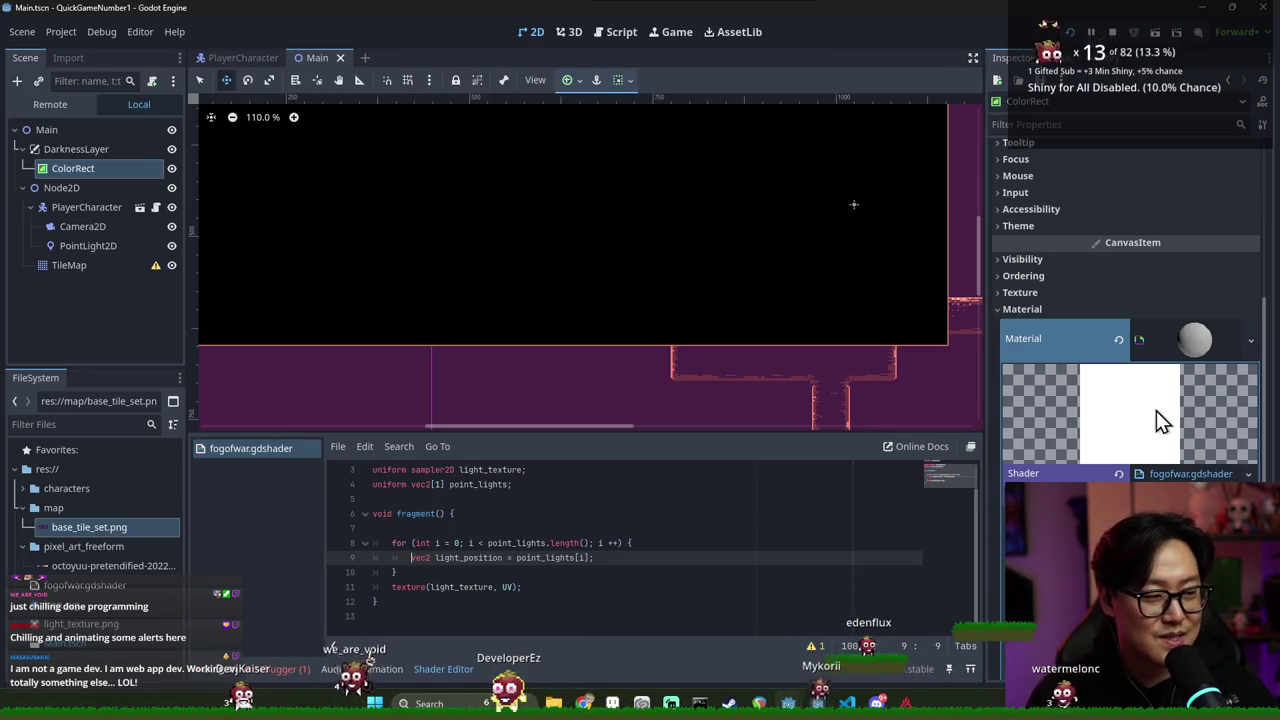
Save the shader, enlarge the code area, and run the game with F5
{"action": "key", "text": "ctrl+z"}
{"action": "key", "text": "ctrl+s"}
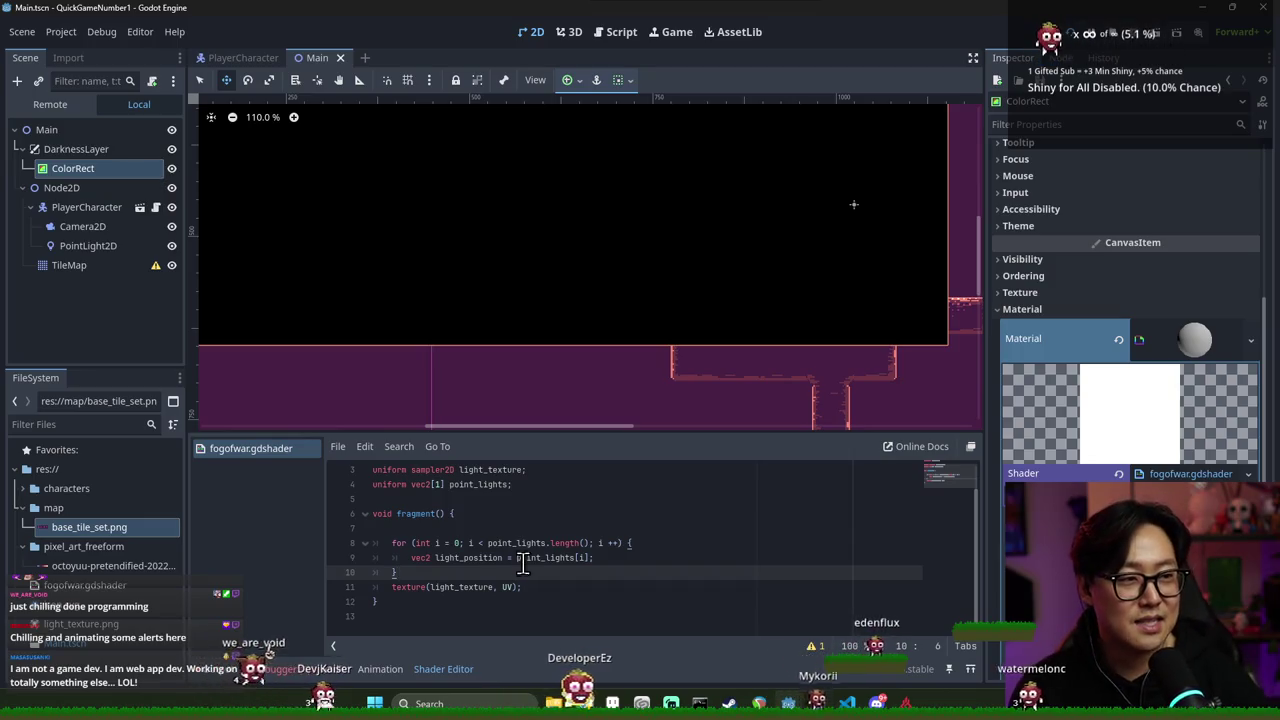
{"action": "left_click_drag", "start_coordinate": [509, 435], "coordinate": [508, 382]}
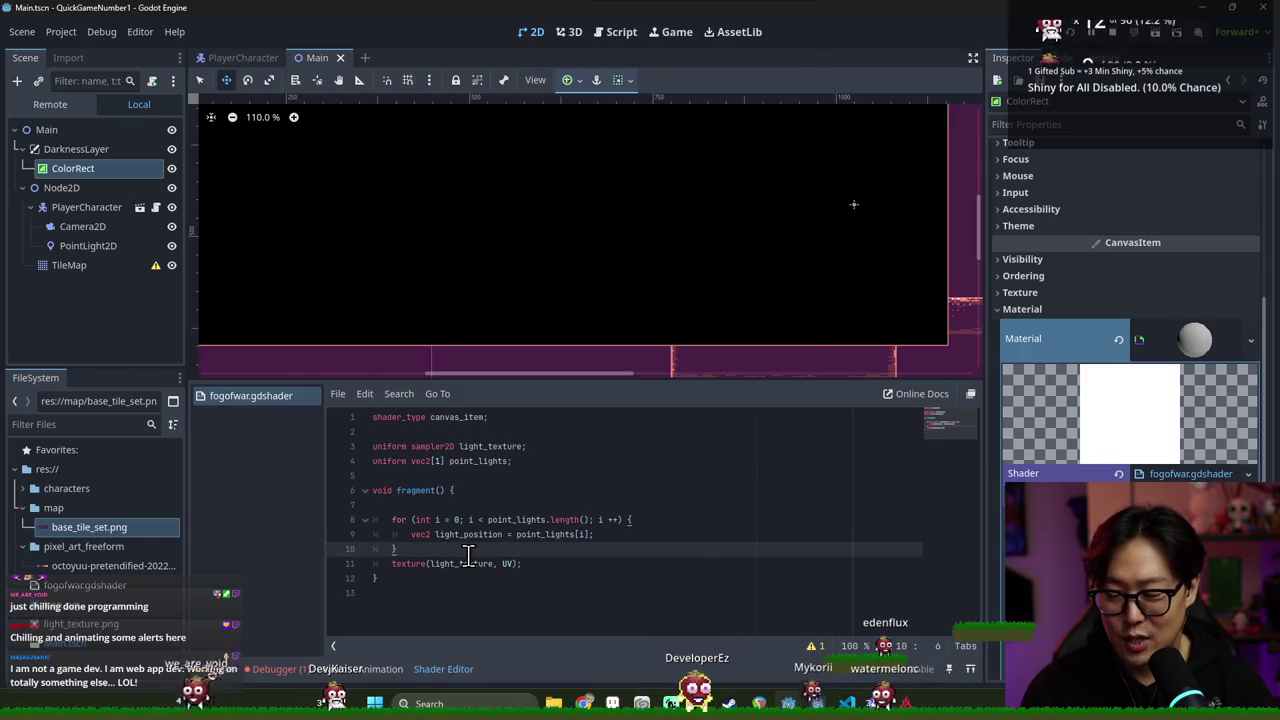
{"action": "key", "text": "F5"}
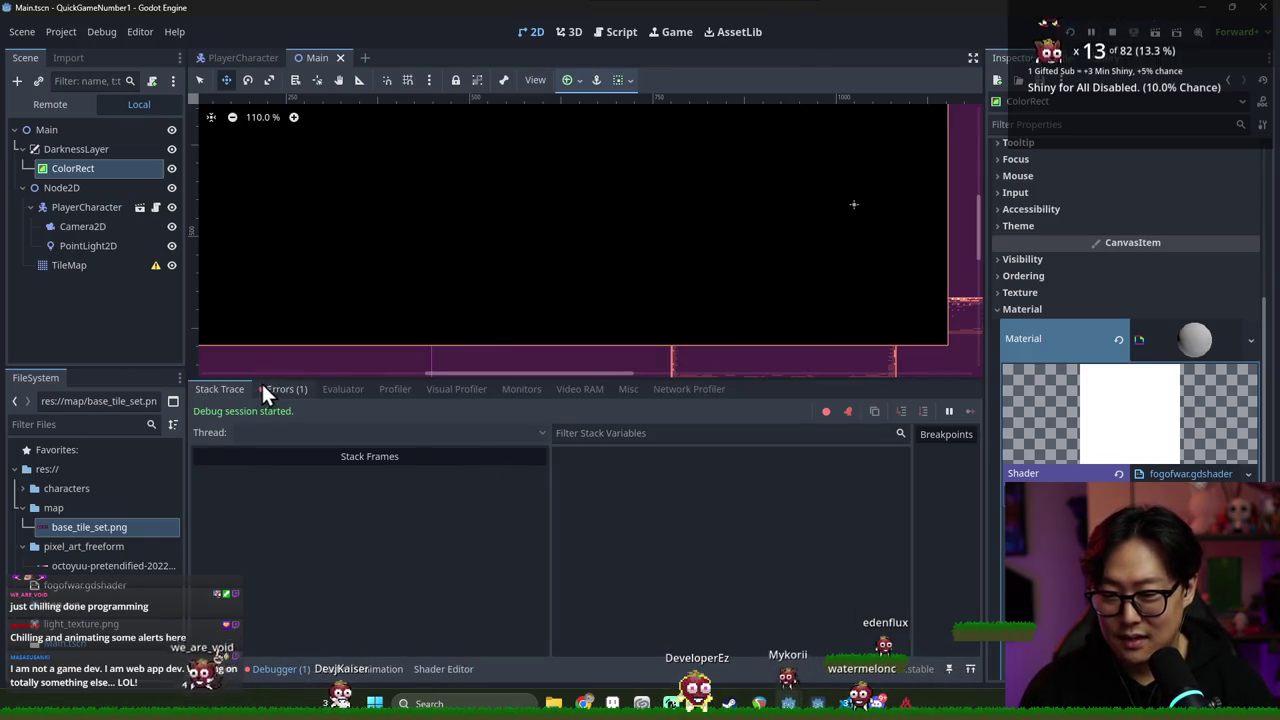
Review the Debugger errors, clear the Output log, and return to the fogofwar shader code
{"action": "left_click", "coordinate": [268, 389]}
{"action": "left_click", "coordinate": [210, 669]}
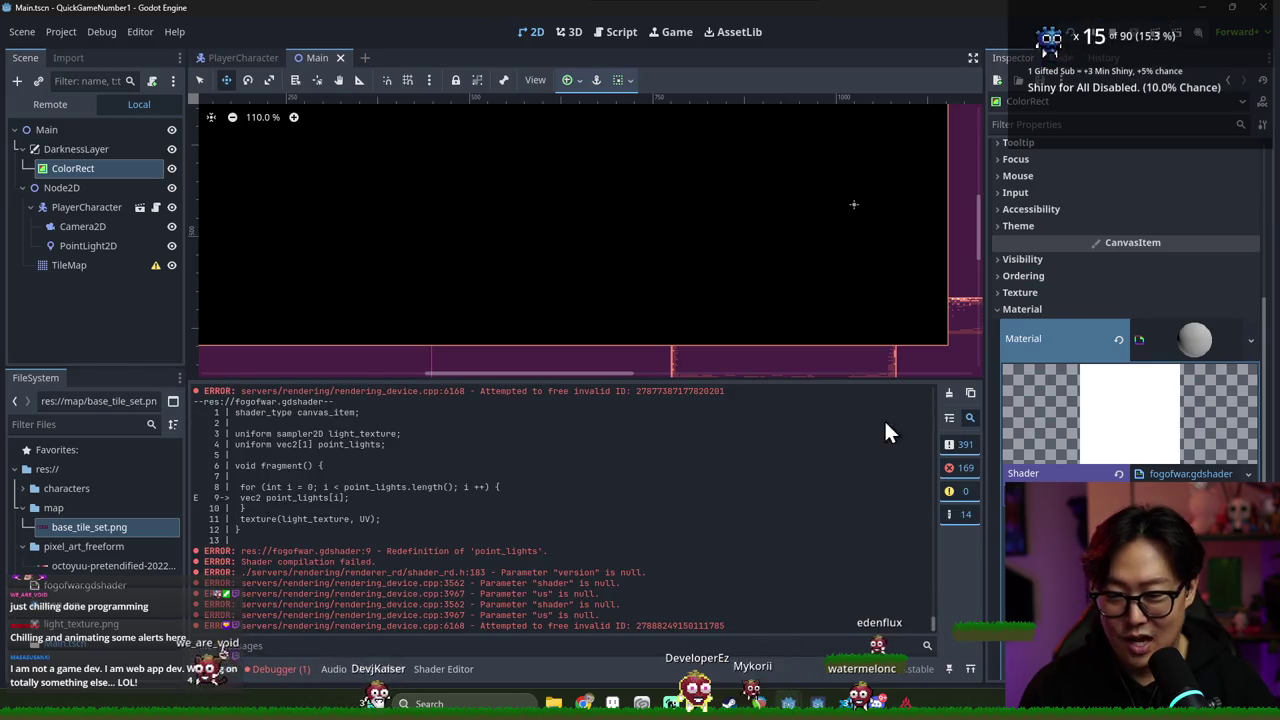
{"action": "left_click", "coordinate": [945, 393]}
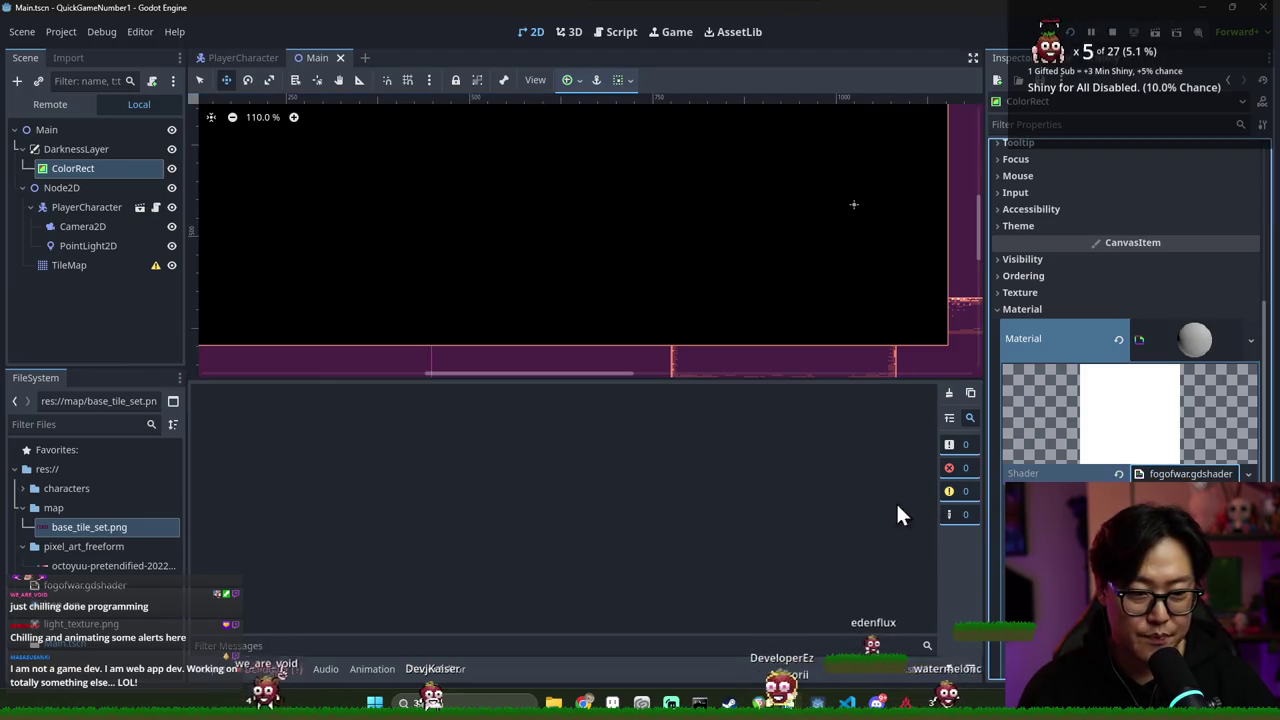
{"action": "left_click", "coordinate": [440, 668]}
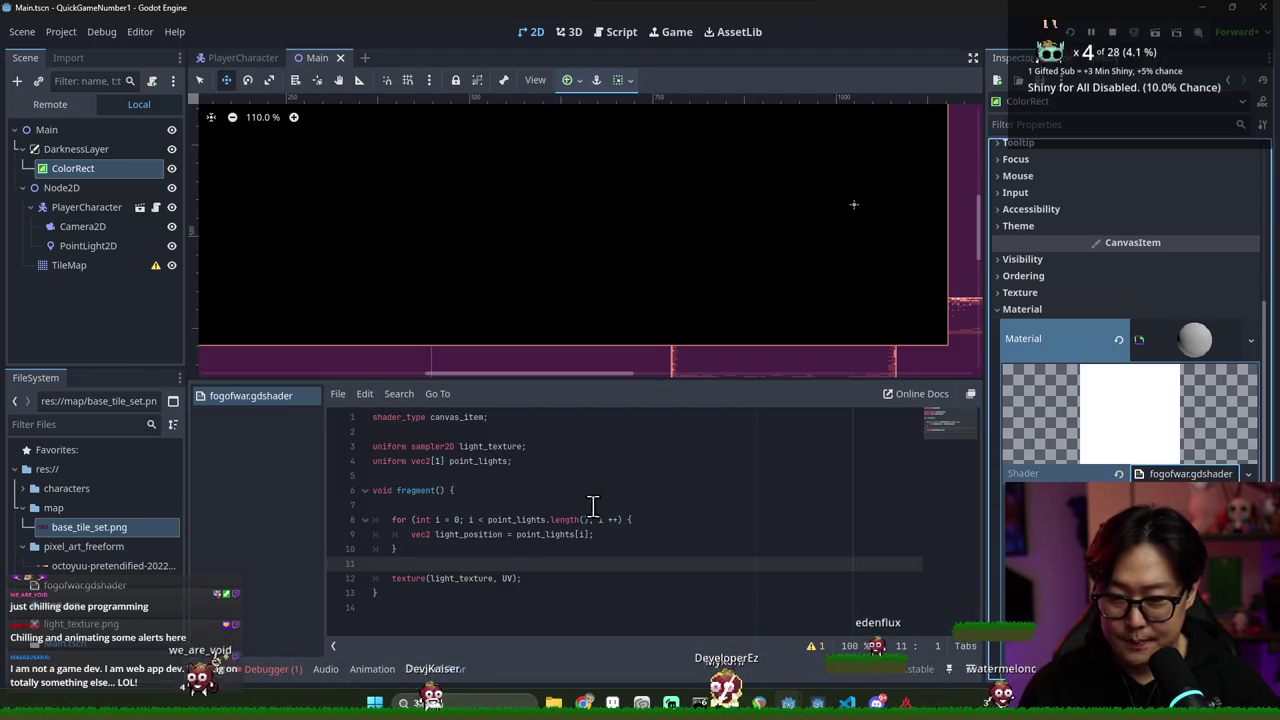
Store UV in 'vec2 uv = UV;' as the first line of fragment()
{"action": "double_click", "coordinate": [478, 534]}
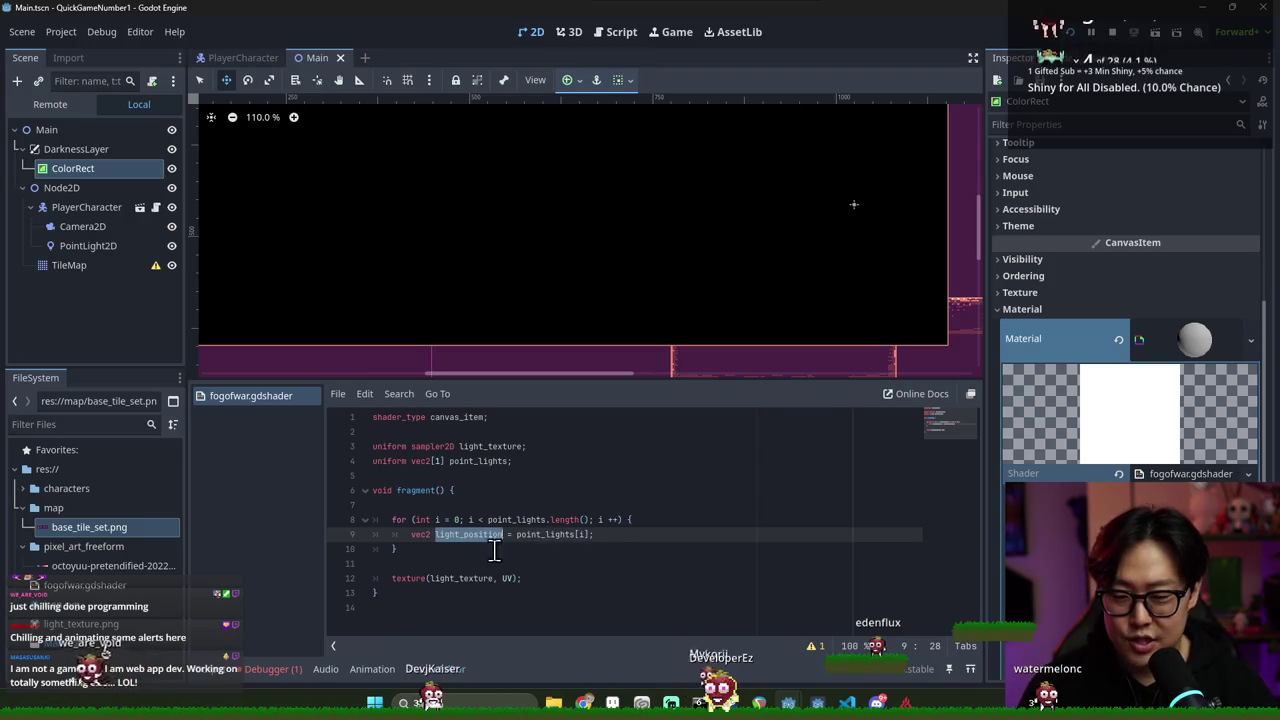
{"action": "left_click", "coordinate": [458, 535]}
{"action": "left_click", "coordinate": [620, 538]}
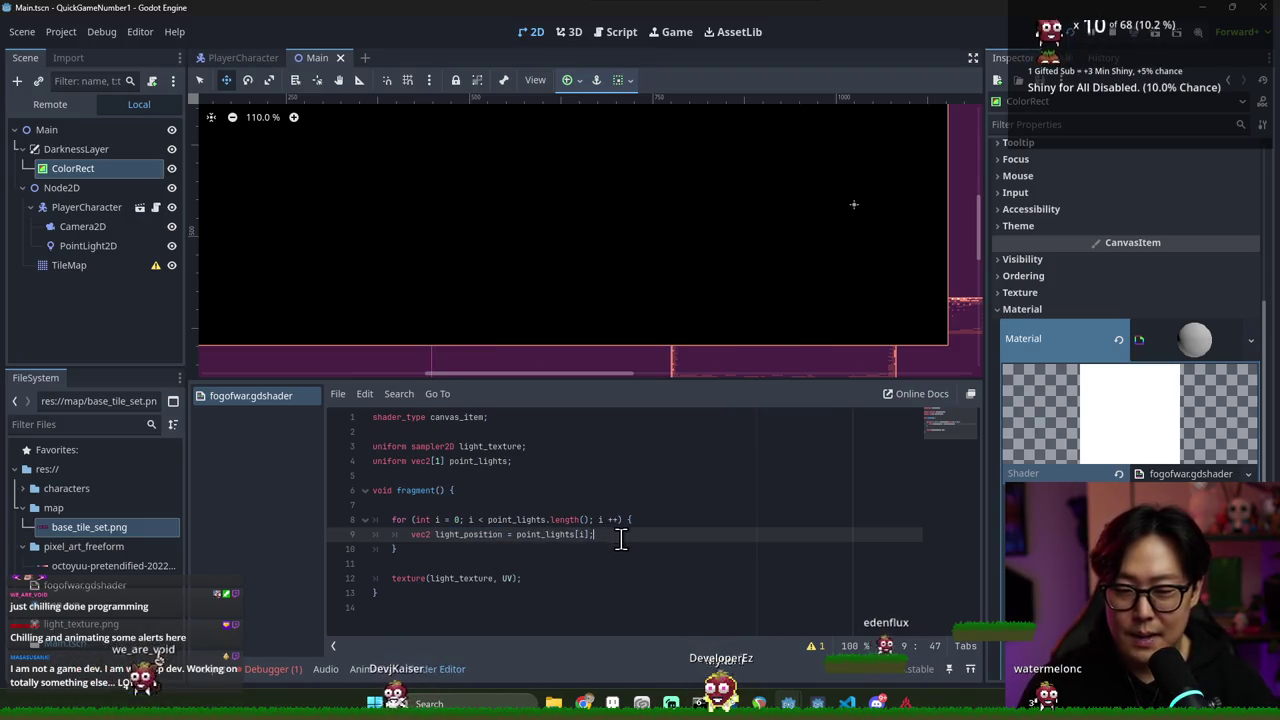
{"action": "key", "text": "Return"}
{"action": "type", "text": "if UV"}
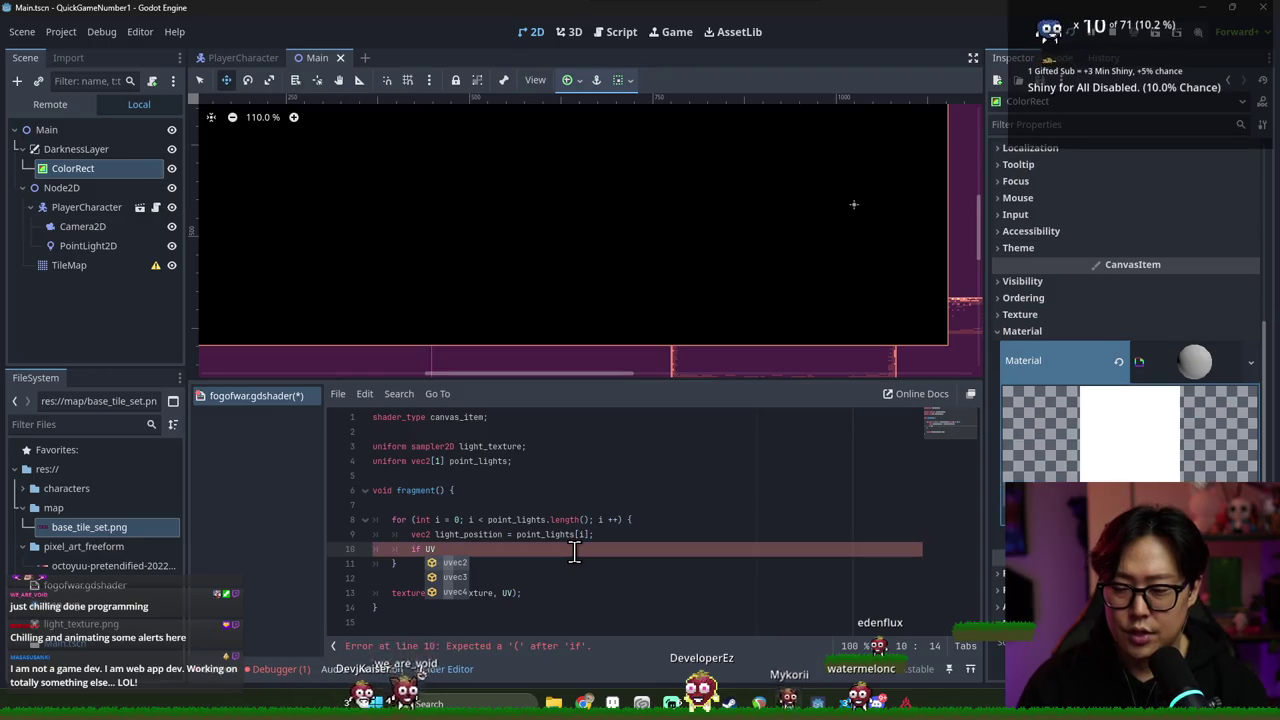
{"action": "left_click", "coordinate": [457, 505]}
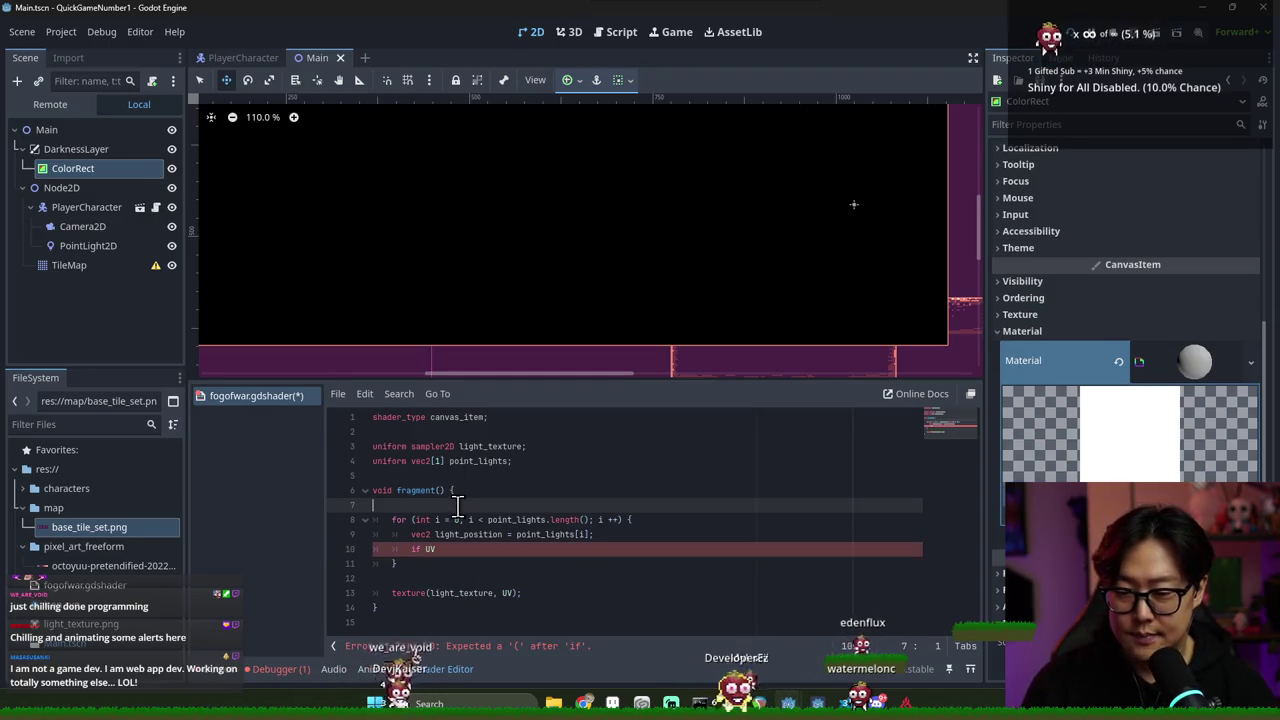
{"action": "type", "text": "vec2 uv =UV"}
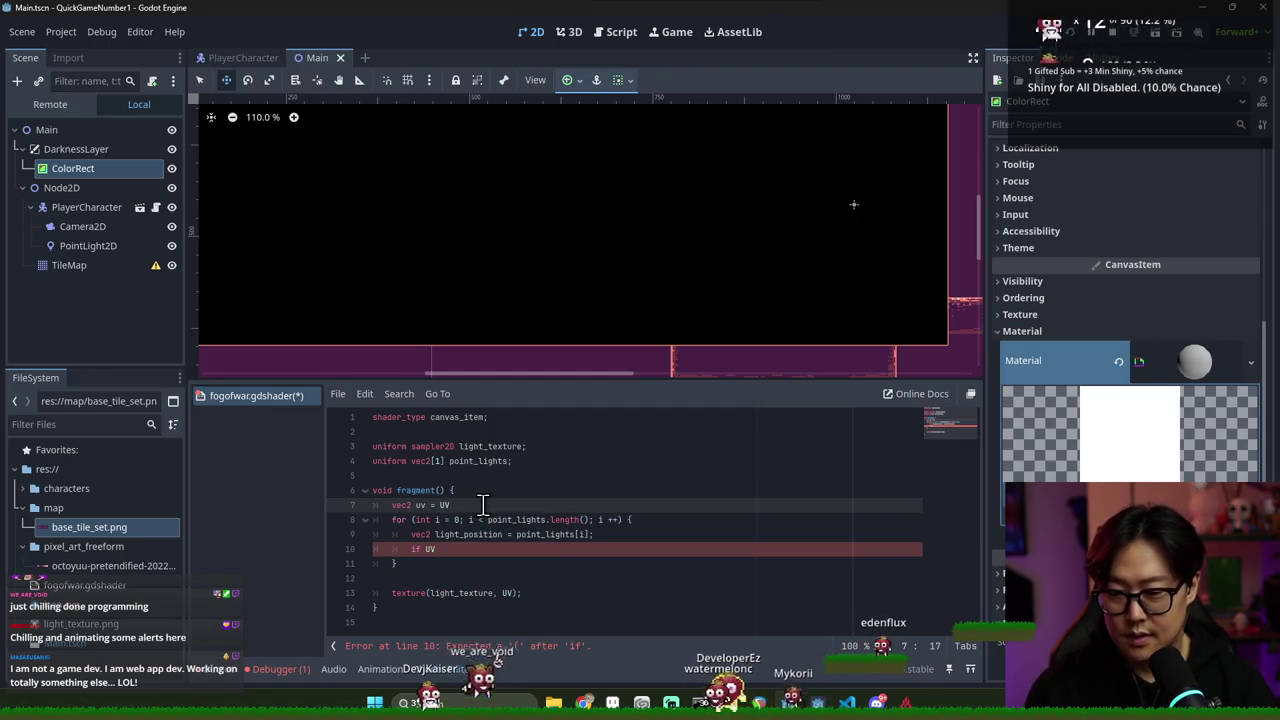
{"action": "key", "text": "Return"}
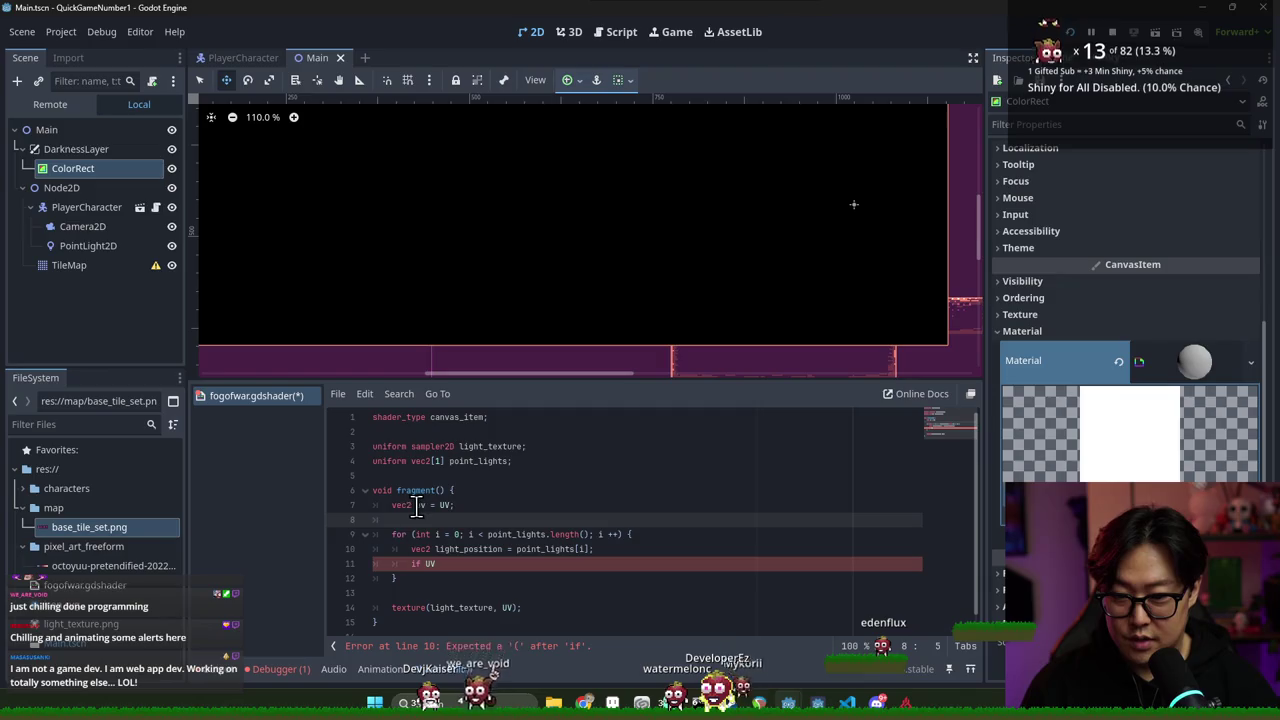
Begin an 'if UV' line inside the loop below light_position
{"action": "left_click", "coordinate": [450, 566]}
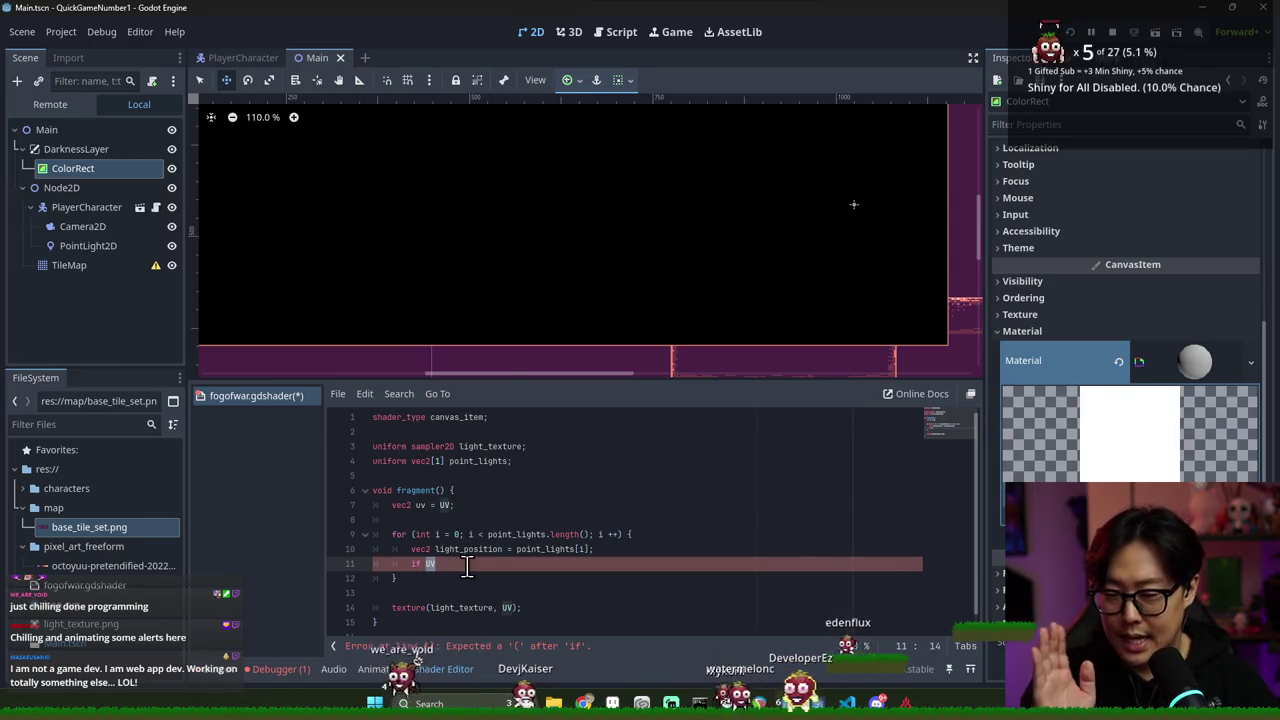
{"action": "left_click", "coordinate": [467, 549]}
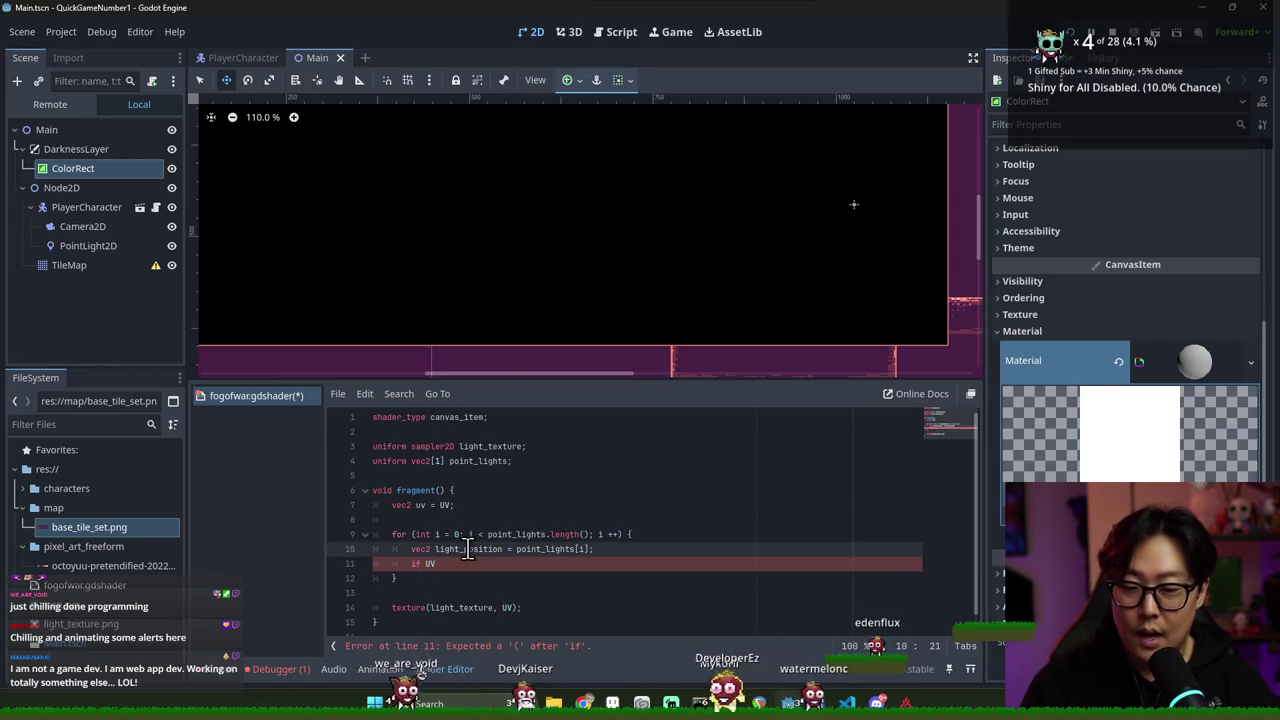
{"action": "left_click", "coordinate": [430, 564]}
{"action": "left_click", "coordinate": [465, 549]}
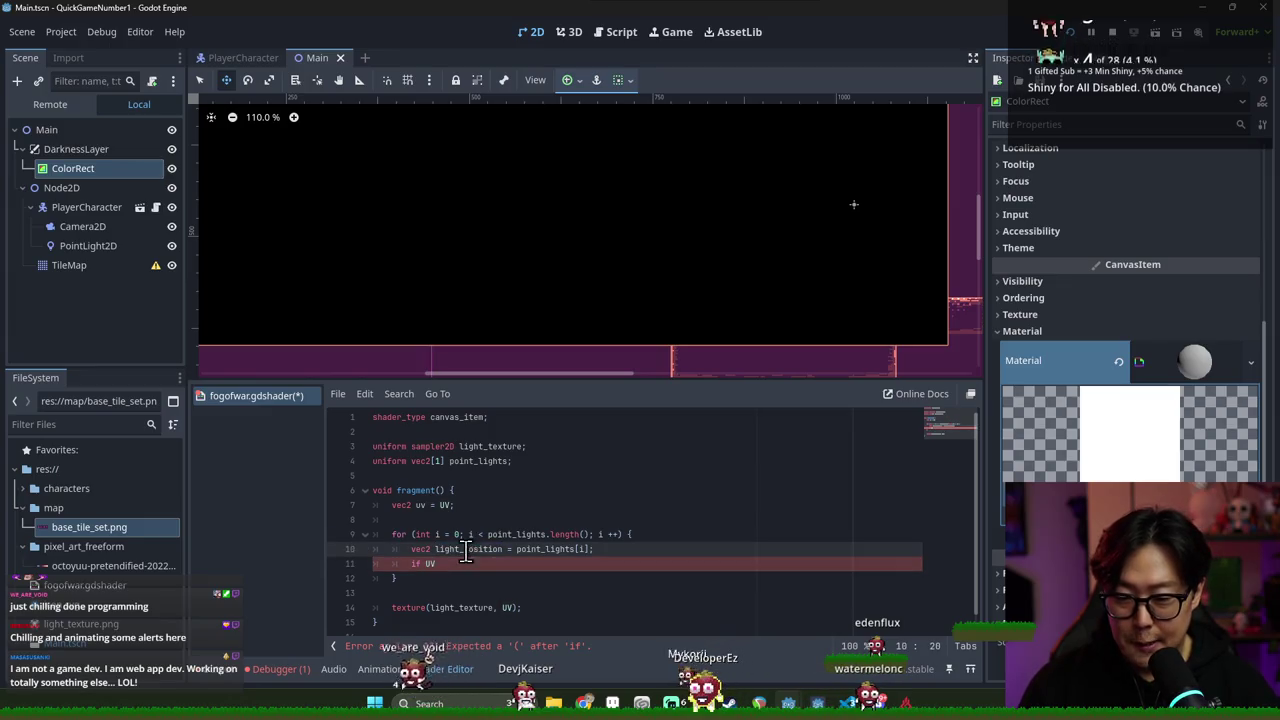
{"action": "double_click", "coordinate": [432, 563]}
{"action": "double_click", "coordinate": [466, 551]}
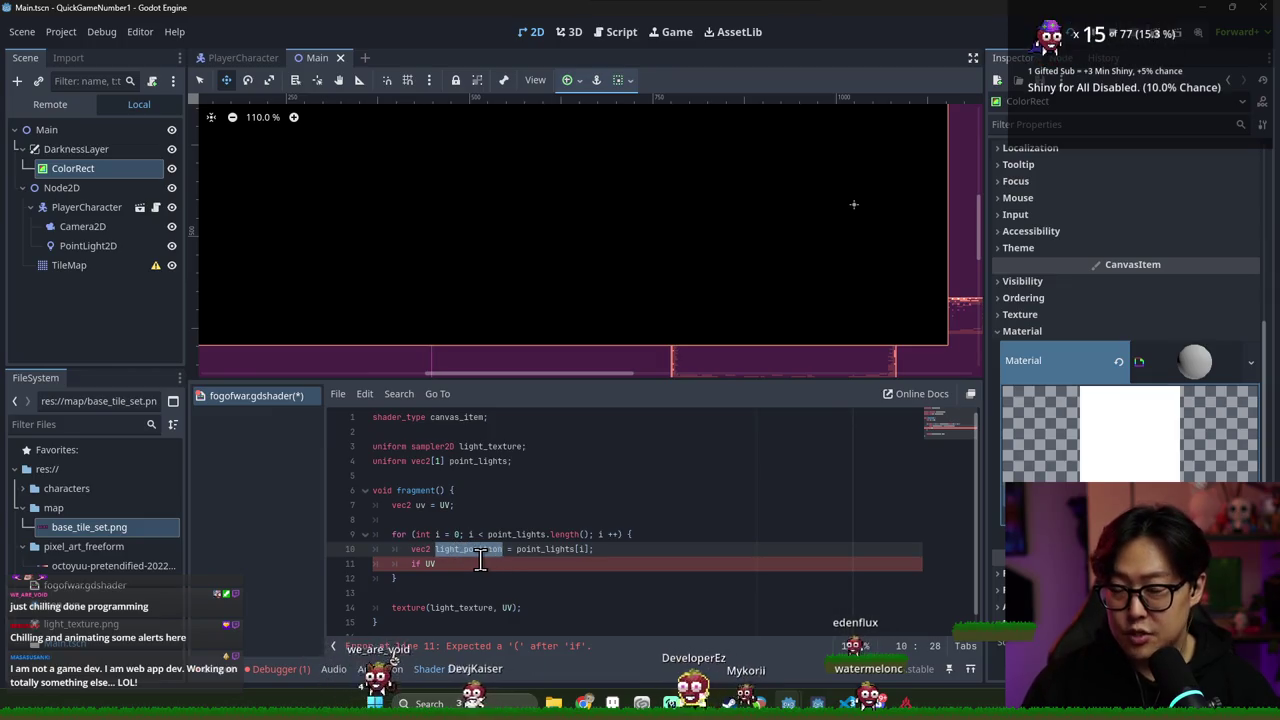
{"action": "key", "text": "Return"}
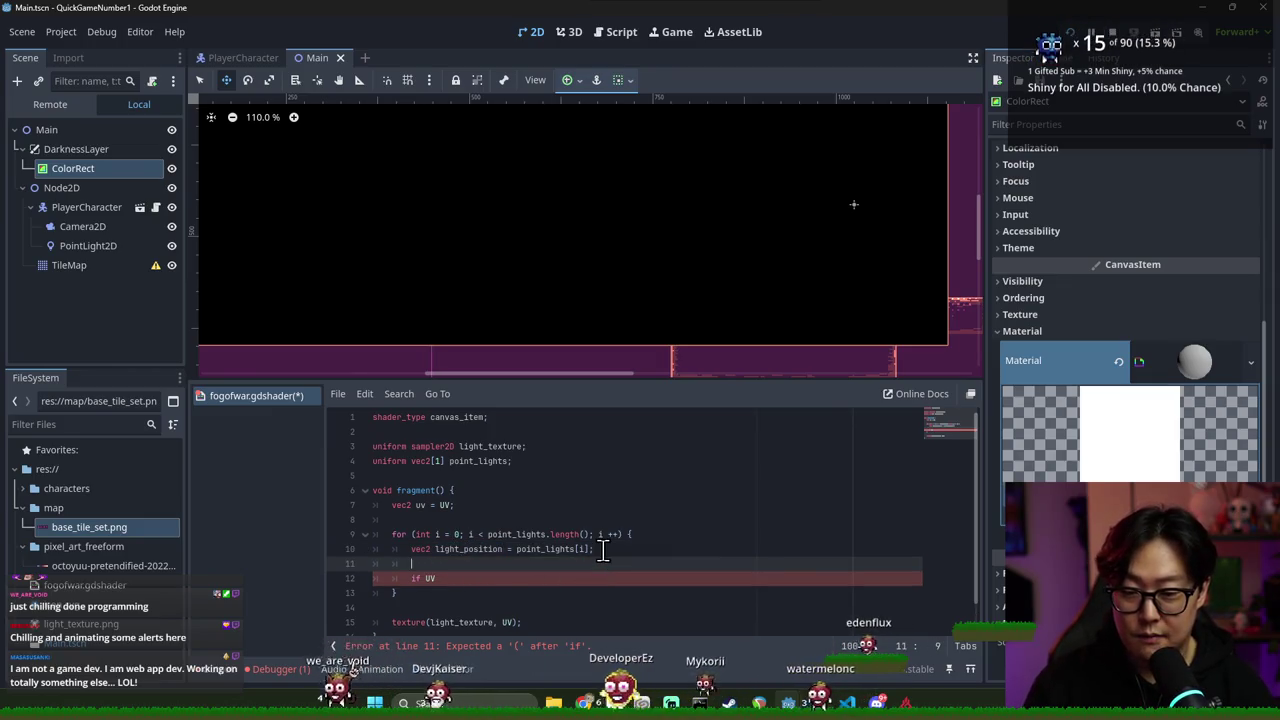
Put light_position * SCREEN_PIXEL_SIZE into the if condition on line 11 and save
{"action": "type", "text": "sq"}
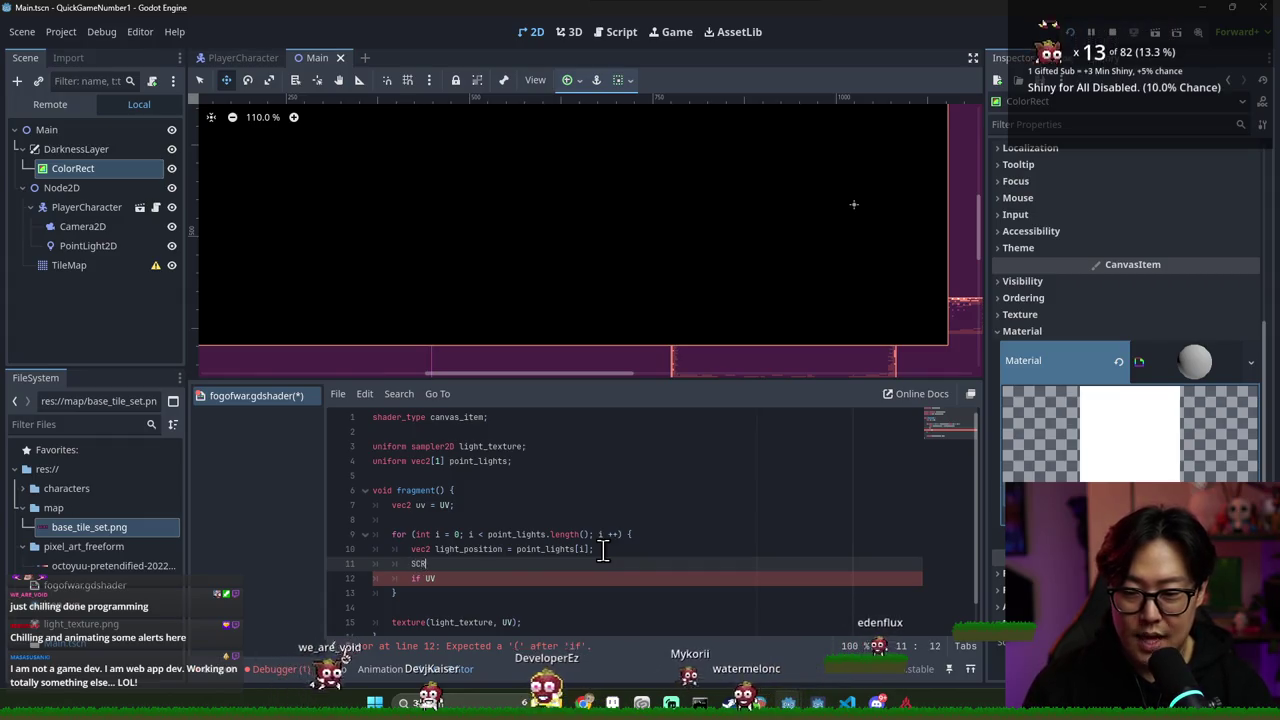
{"action": "key", "text": "Return"}
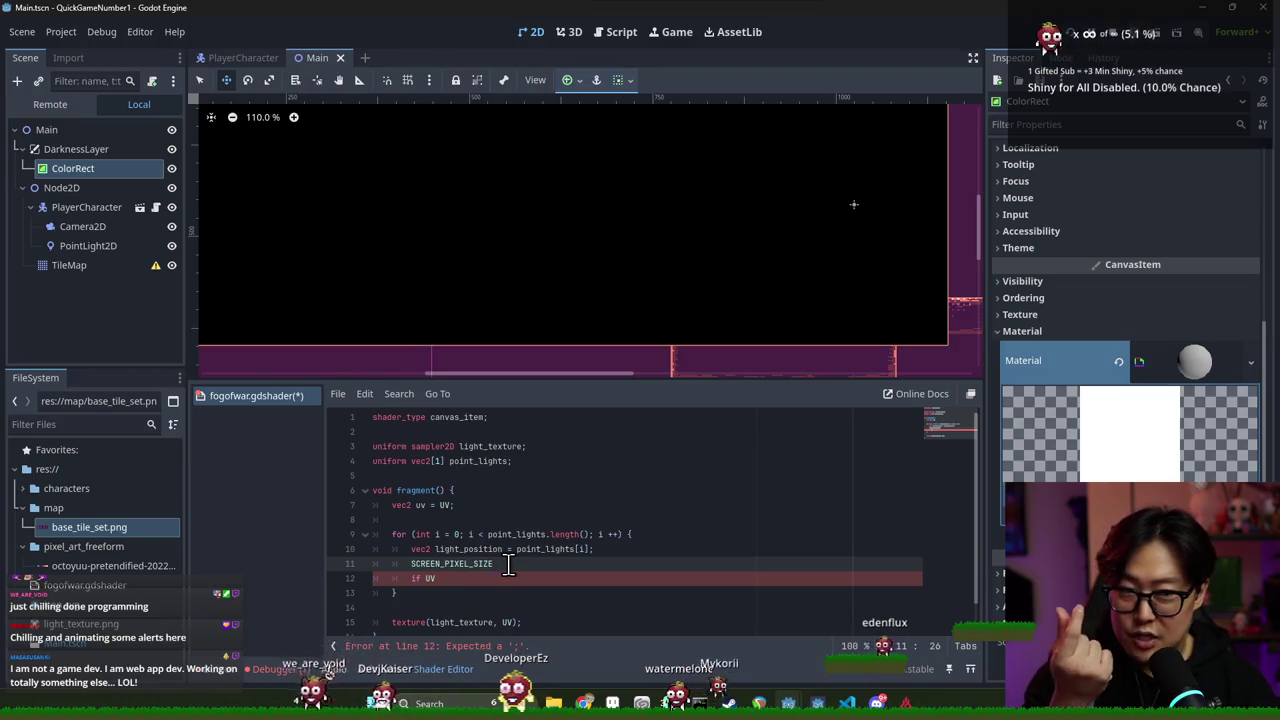
{"action": "double_click", "coordinate": [468, 565]}
{"action": "left_click", "coordinate": [482, 565]}
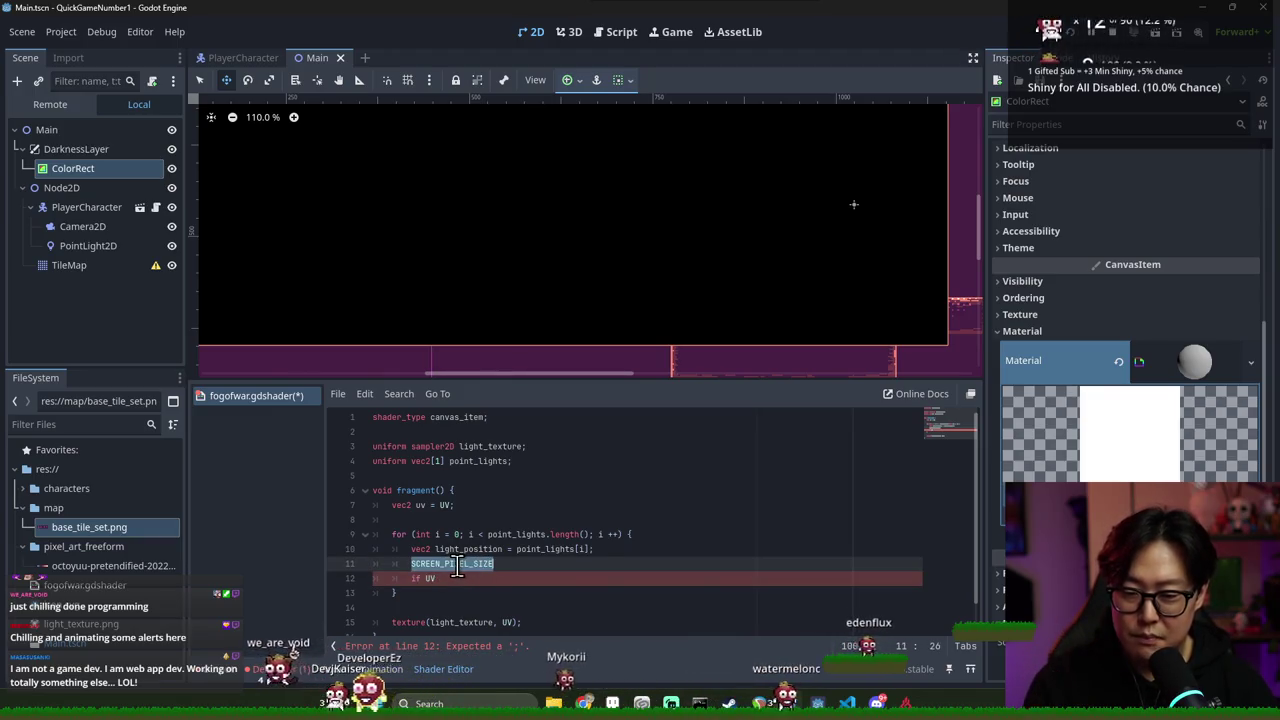
{"action": "left_click", "coordinate": [520, 566]}
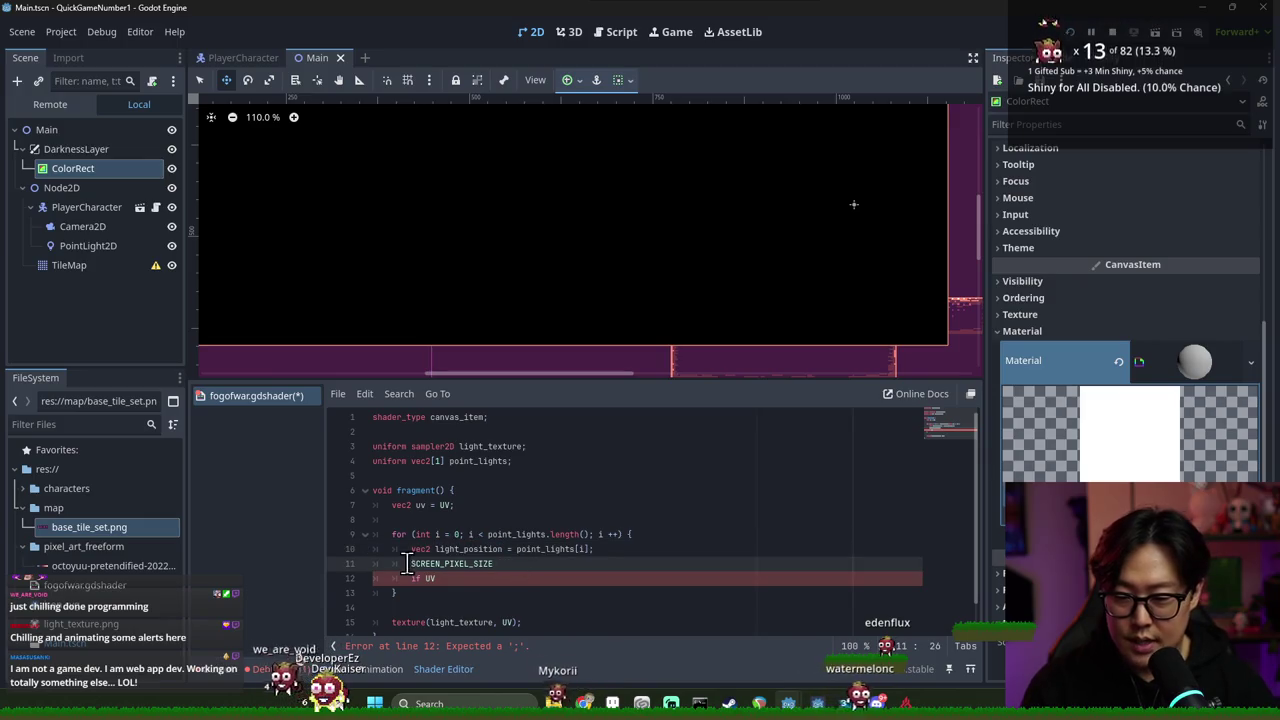
{"action": "double_click", "coordinate": [446, 552]}
{"action": "left_click", "coordinate": [409, 565]}
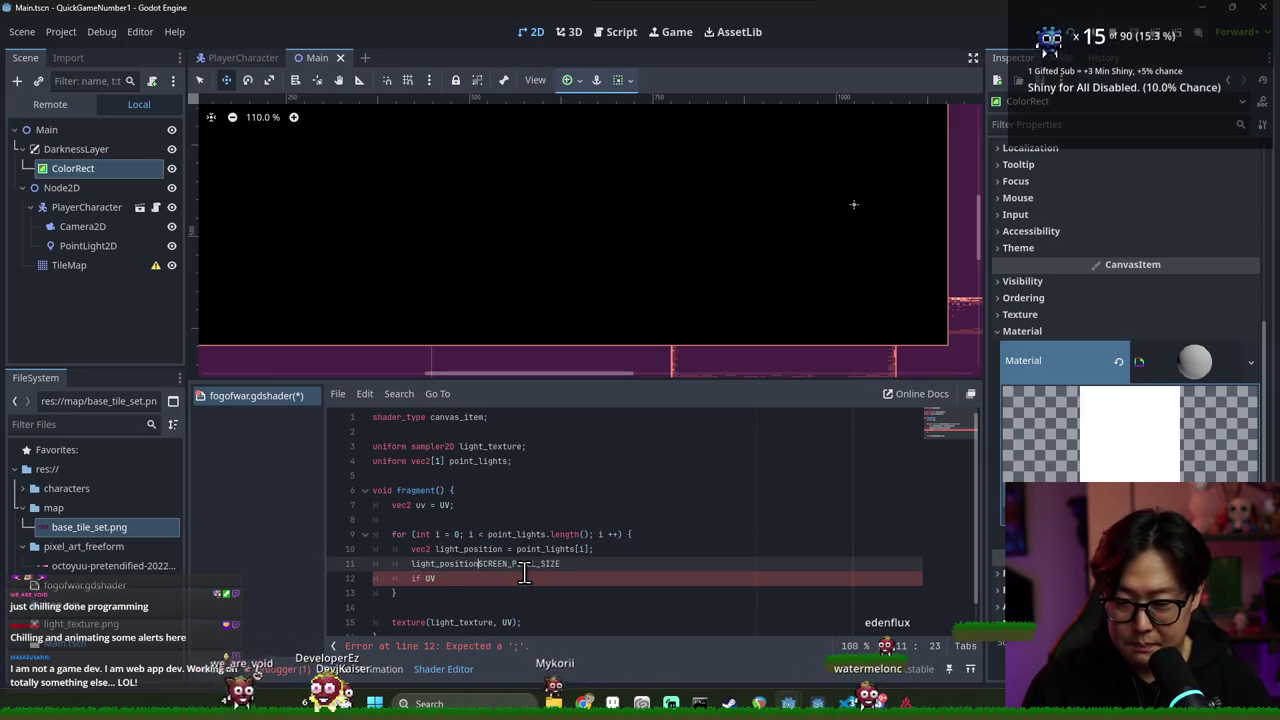
{"action": "left_click_drag", "start_coordinate": [493, 566], "coordinate": [576, 568]}
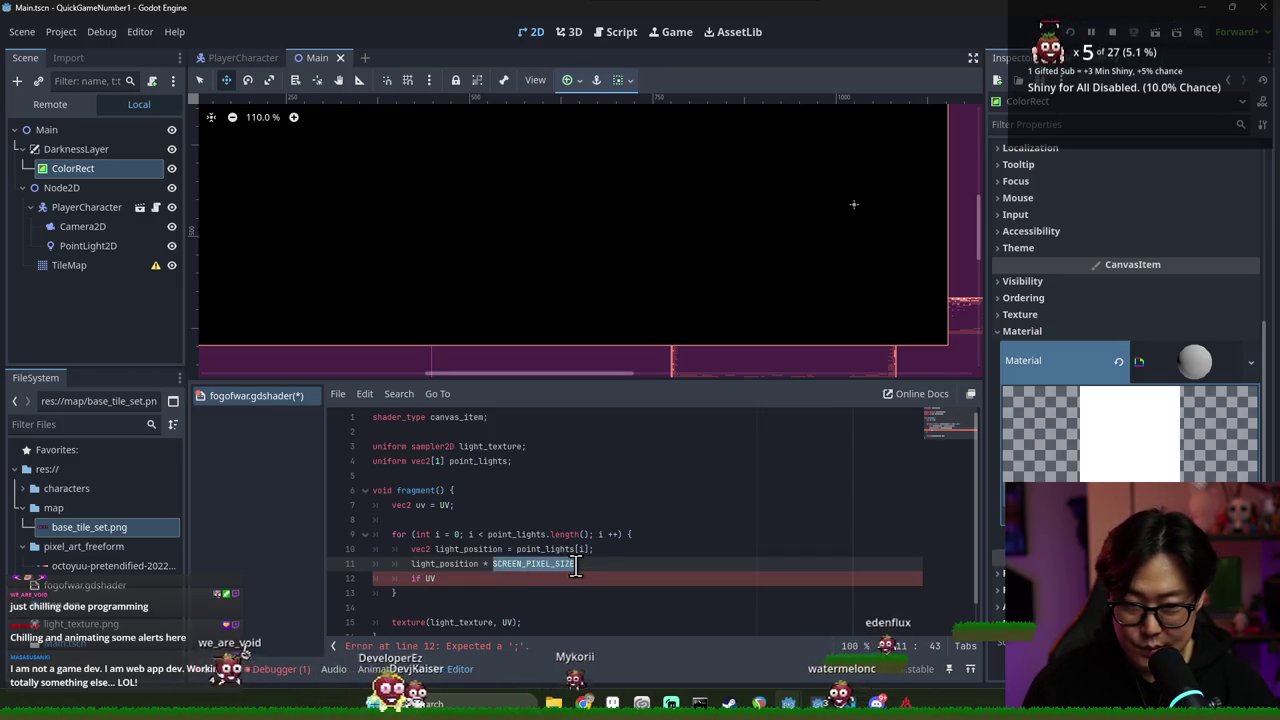
{"action": "key", "text": "End"}
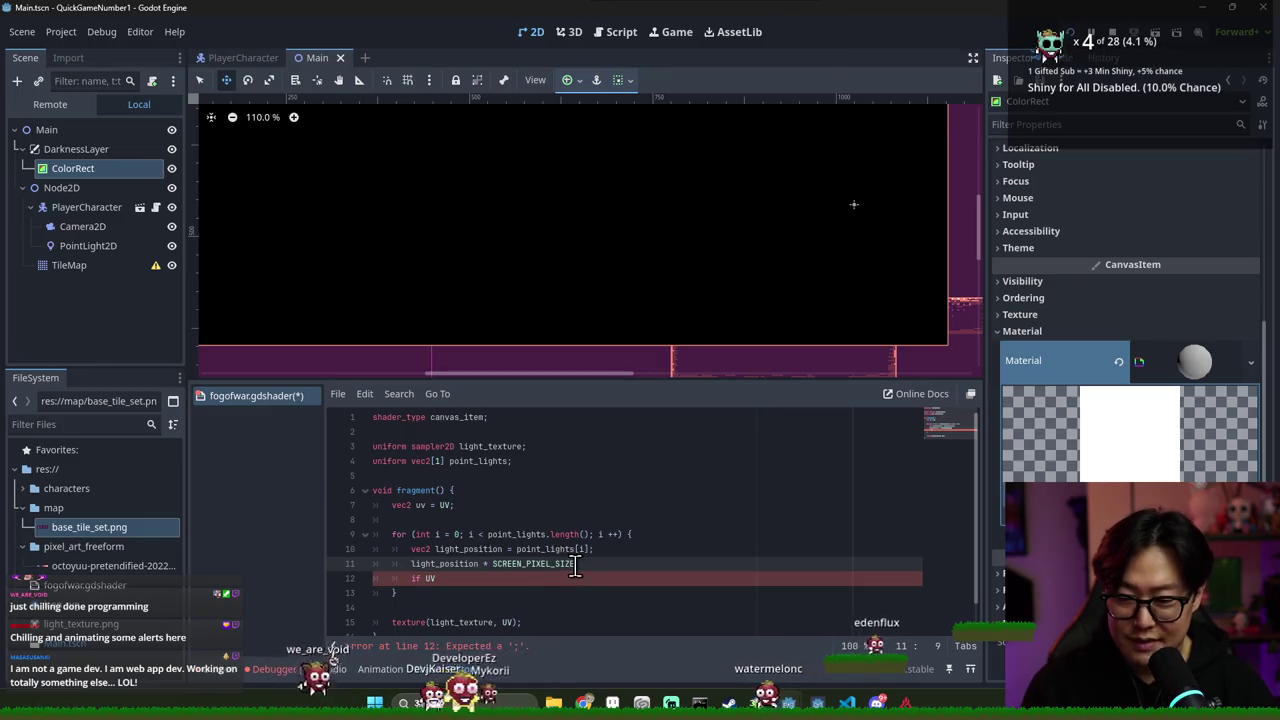
{"action": "scroll", "coordinate": [463, 573], "scroll_direction": "down", "scroll_amount": 1}
{"action": "key", "text": "ctrl+s"}
{"action": "type", "text": "if"}
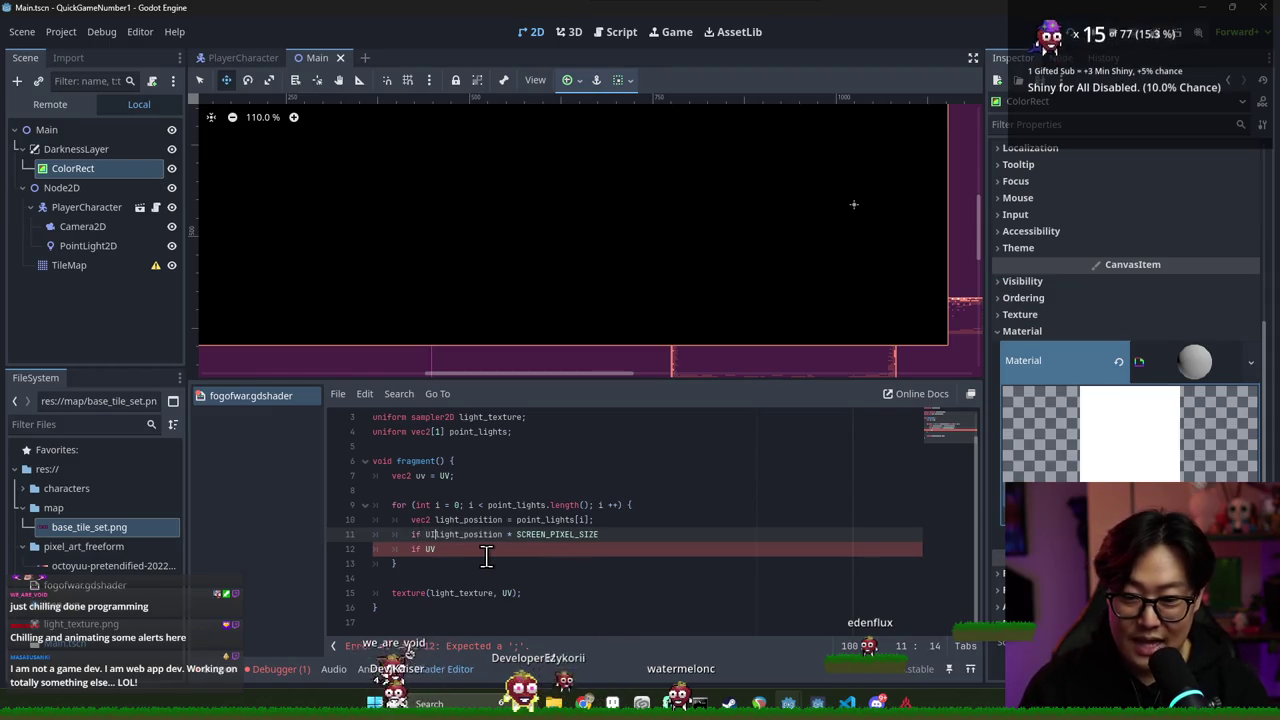
Write the condition as uv - (light_position * SCREEN_PIXEL_SIZE)
{"action": "type", "text": "UV"}
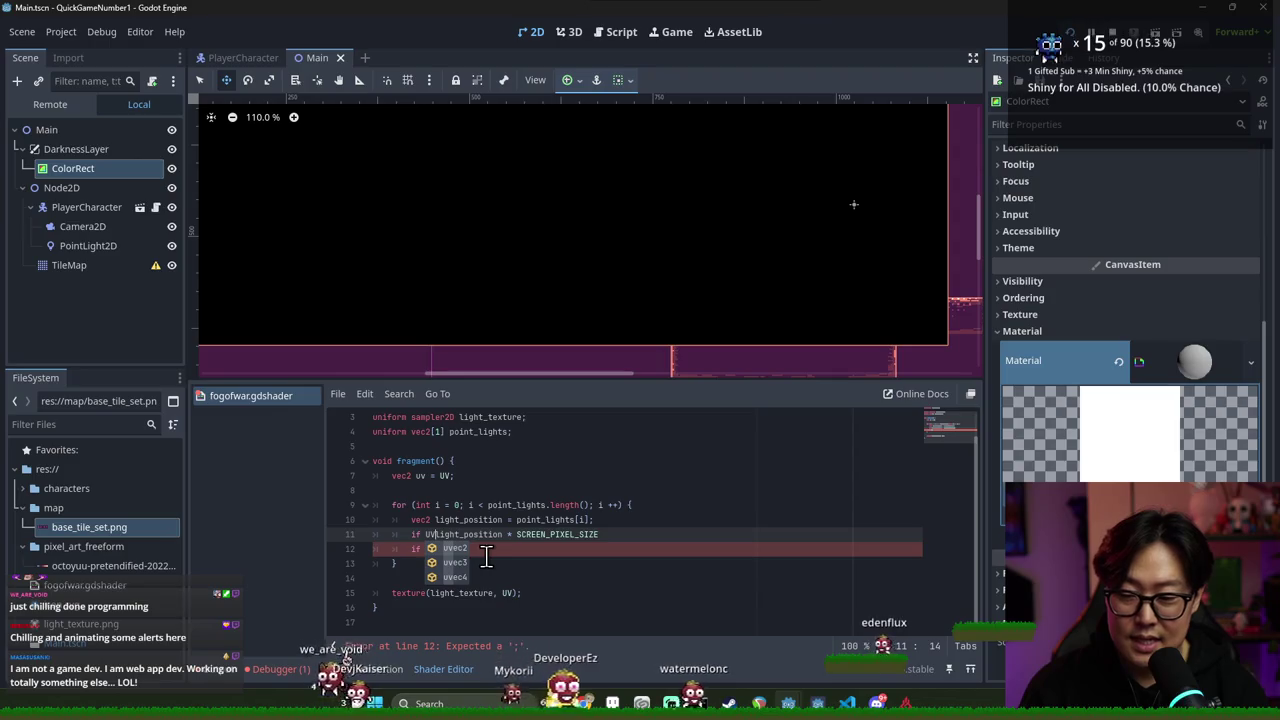
{"action": "left_click_drag", "start_coordinate": [440, 534], "coordinate": [663, 534]}
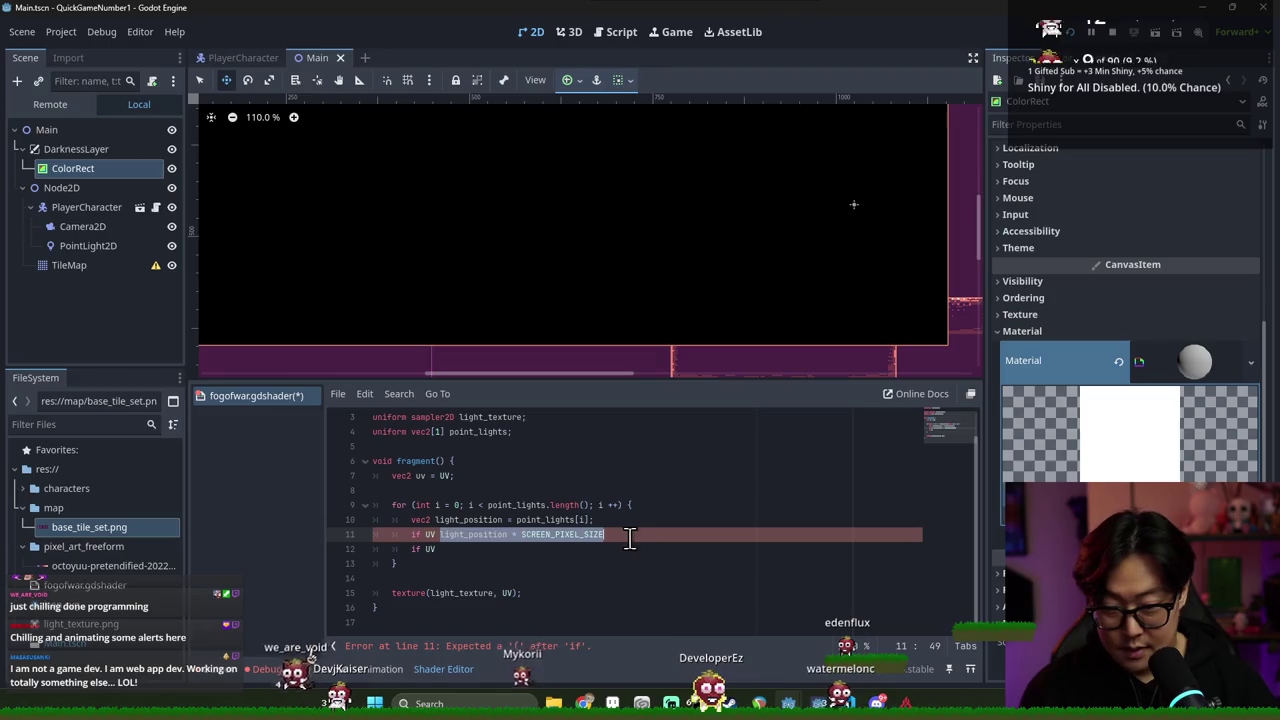
{"action": "key", "text": "Right"}
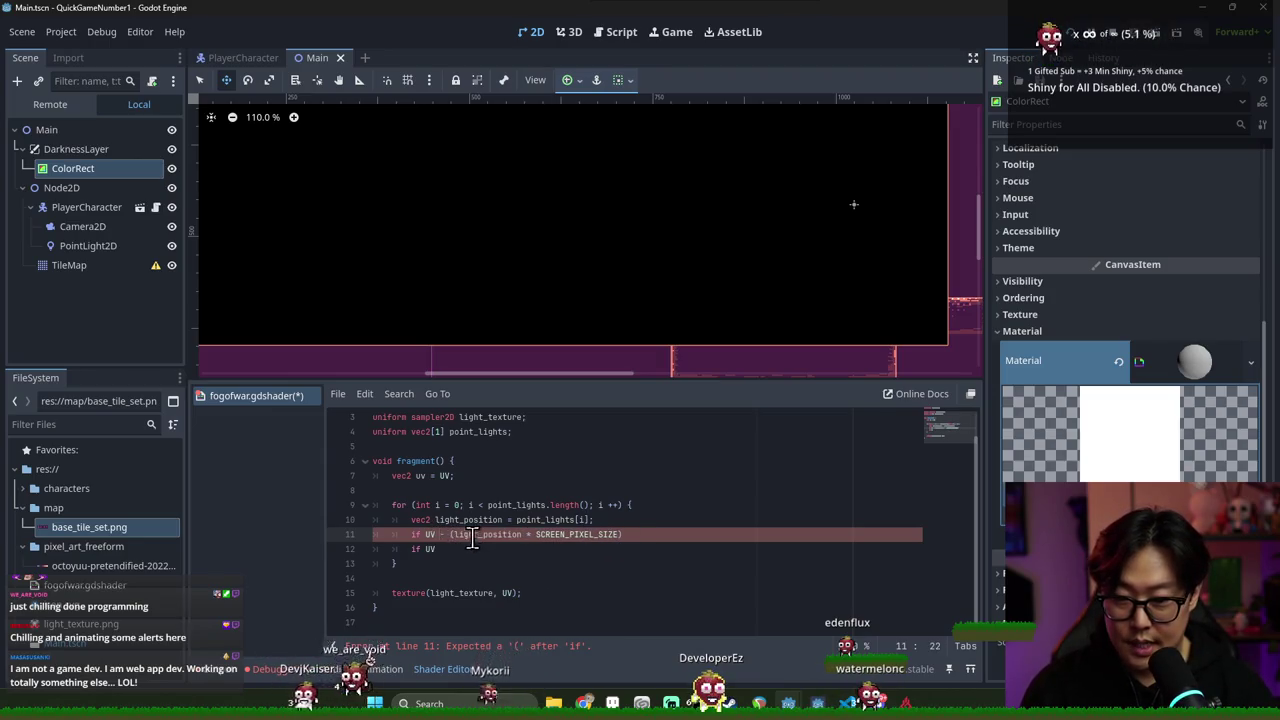
{"action": "double_click", "coordinate": [430, 534]}
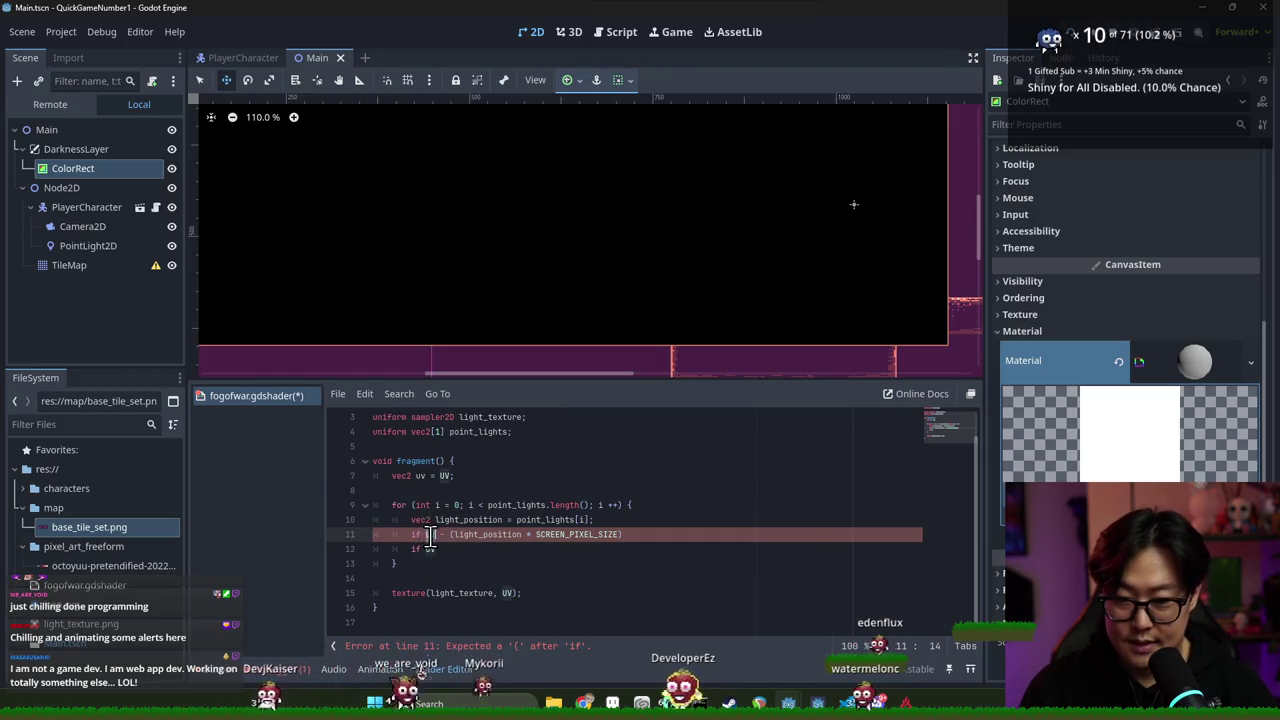
{"action": "type", "text": "uv"}
Compare the condition with '< 0.04' and open the if block with a brace
{"action": "left_click", "coordinate": [634, 537]}
{"action": "type", "text": "<"}
{"action": "key", "text": "Left"}
{"action": "key", "text": "Left"}
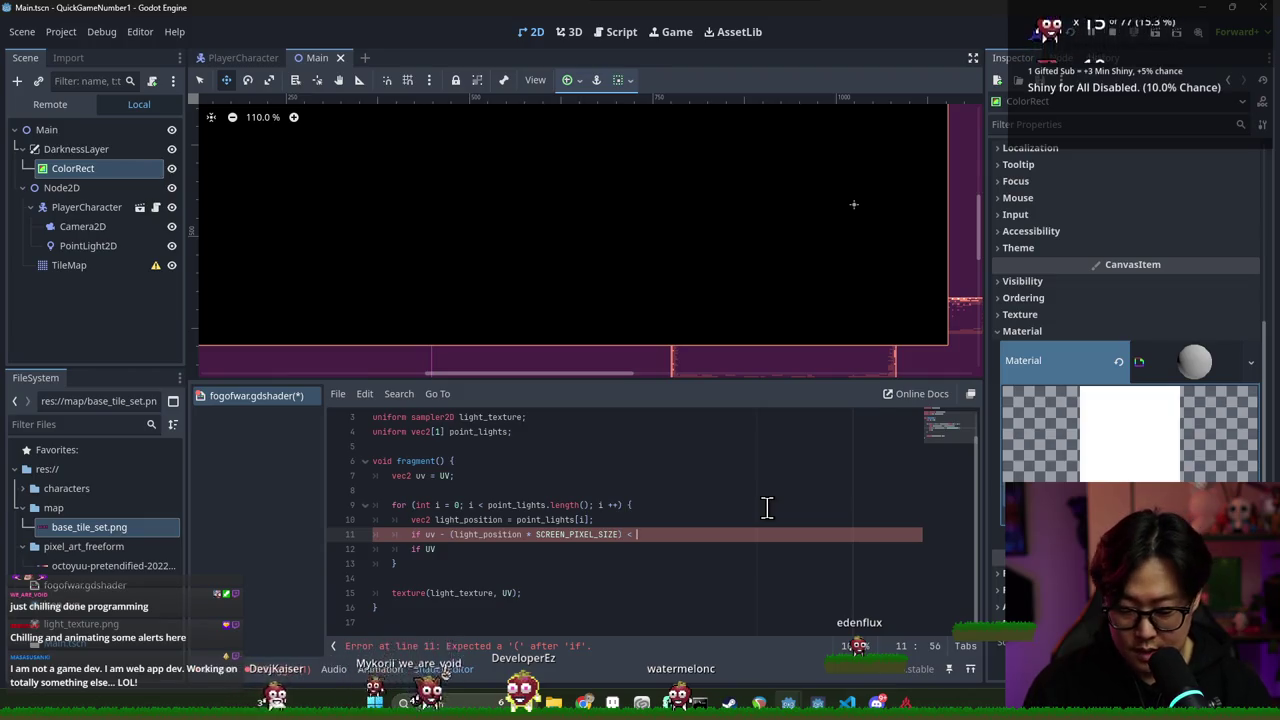
{"action": "key", "text": "BackSpace"}
{"action": "type", "text": "4;"}
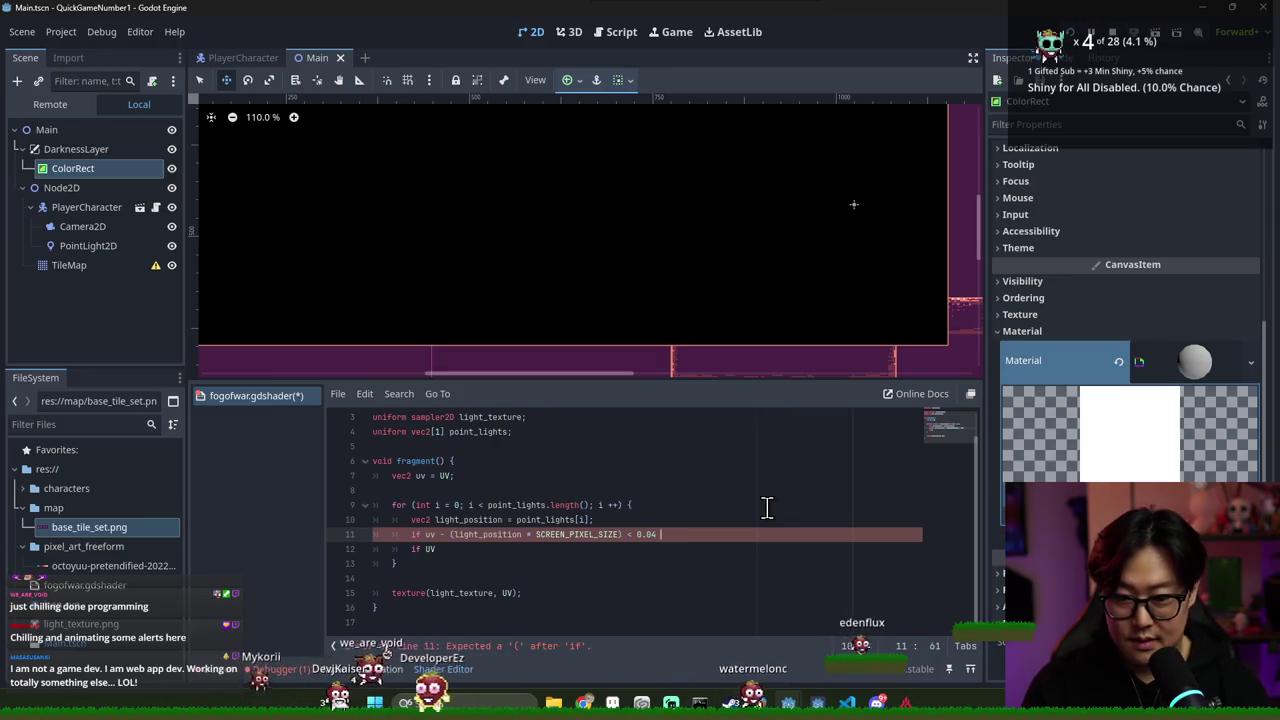
{"action": "key", "text": "BackSpace"}
{"action": "type", "text": "{"}
{"action": "key", "text": "Return"}
{"action": "left_click", "coordinate": [425, 535]}
Wrap the if condition in parentheses and delete the leftover 'if UV' line
{"action": "type", "text": "("}
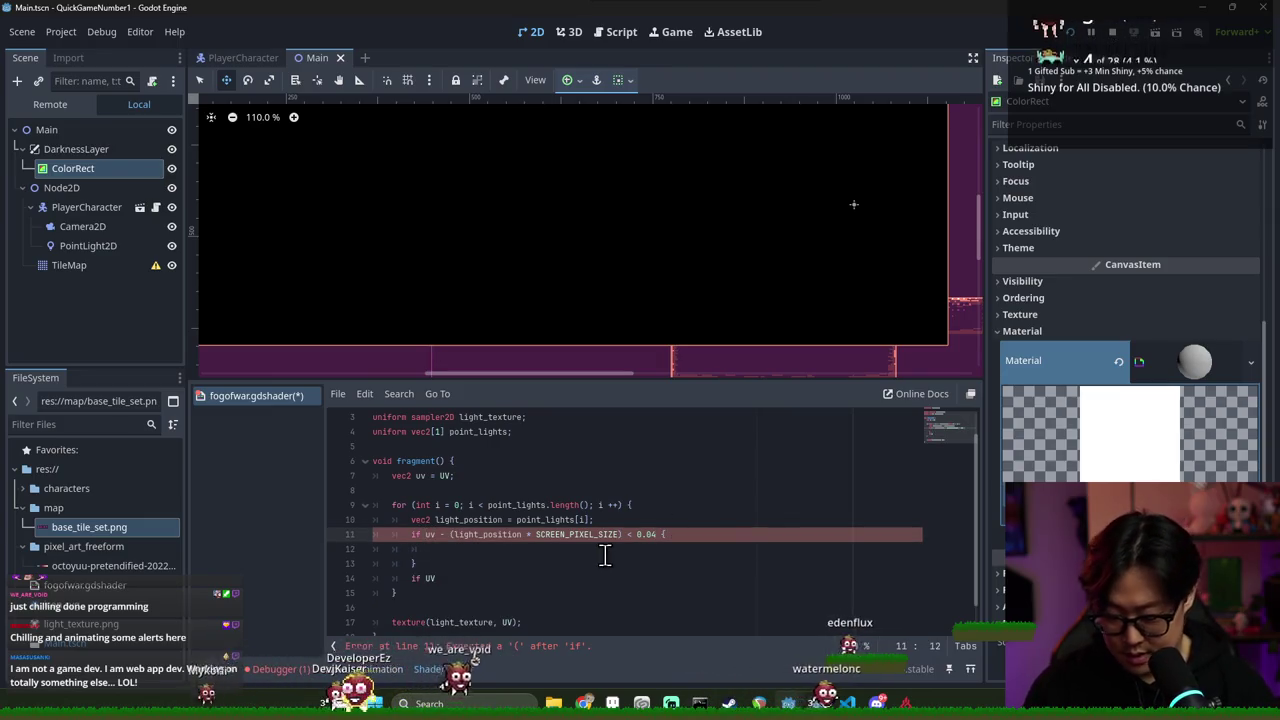
{"action": "left_click", "coordinate": [661, 535]}
{"action": "type", "text": ")"}
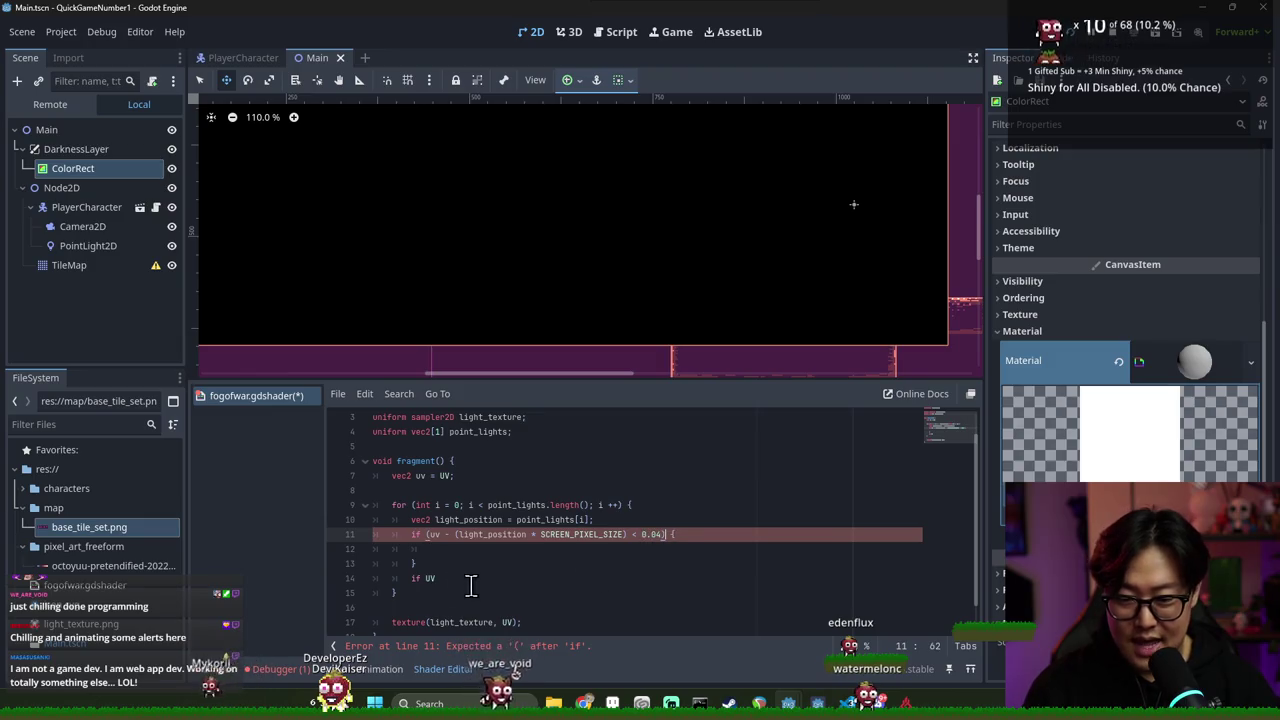
{"action": "left_click", "coordinate": [434, 571]}
{"action": "key", "text": "shift+Home"}
{"action": "key", "text": "BackSpace"}
{"action": "key", "text": "BackSpace"}
Inside the if block set 'COLOR = texture(TEXTURE, UV);' and 'COLOR.a = 0.;', then save
{"action": "left_click_drag", "start_coordinate": [515, 565], "coordinate": [509, 557]}
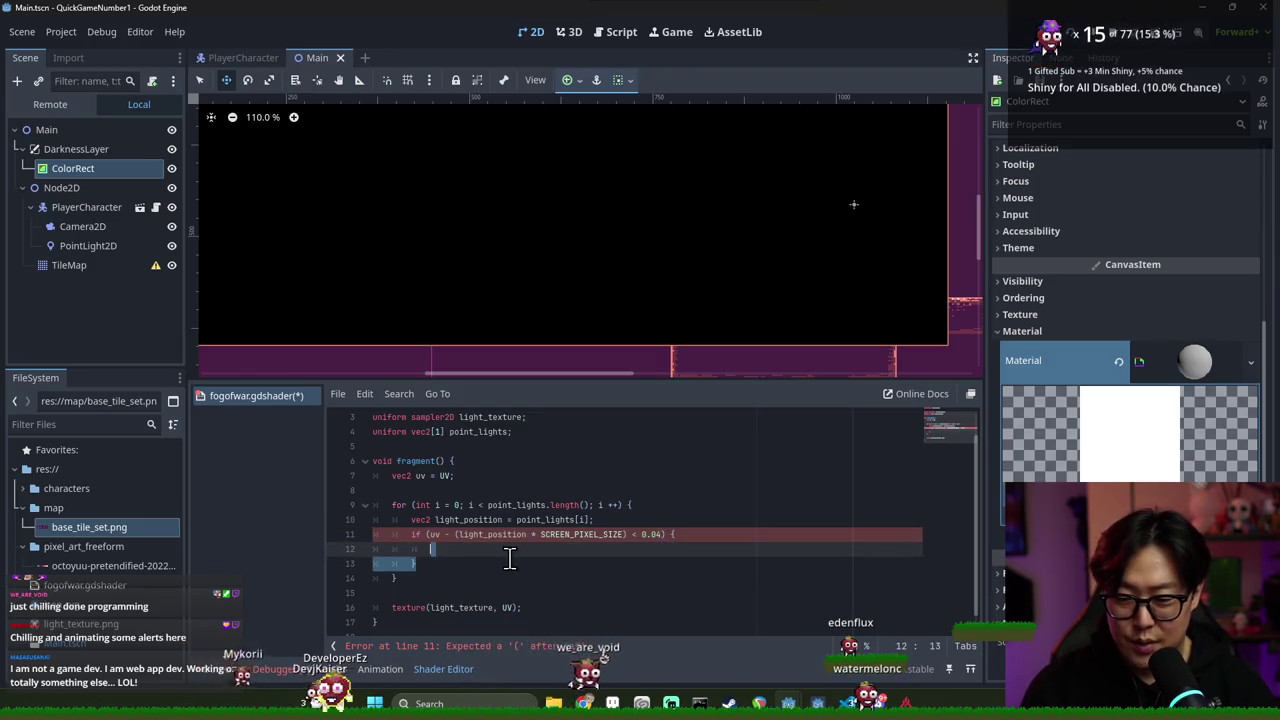
{"action": "left_click", "coordinate": [499, 557]}
{"action": "type", "text": "C"}
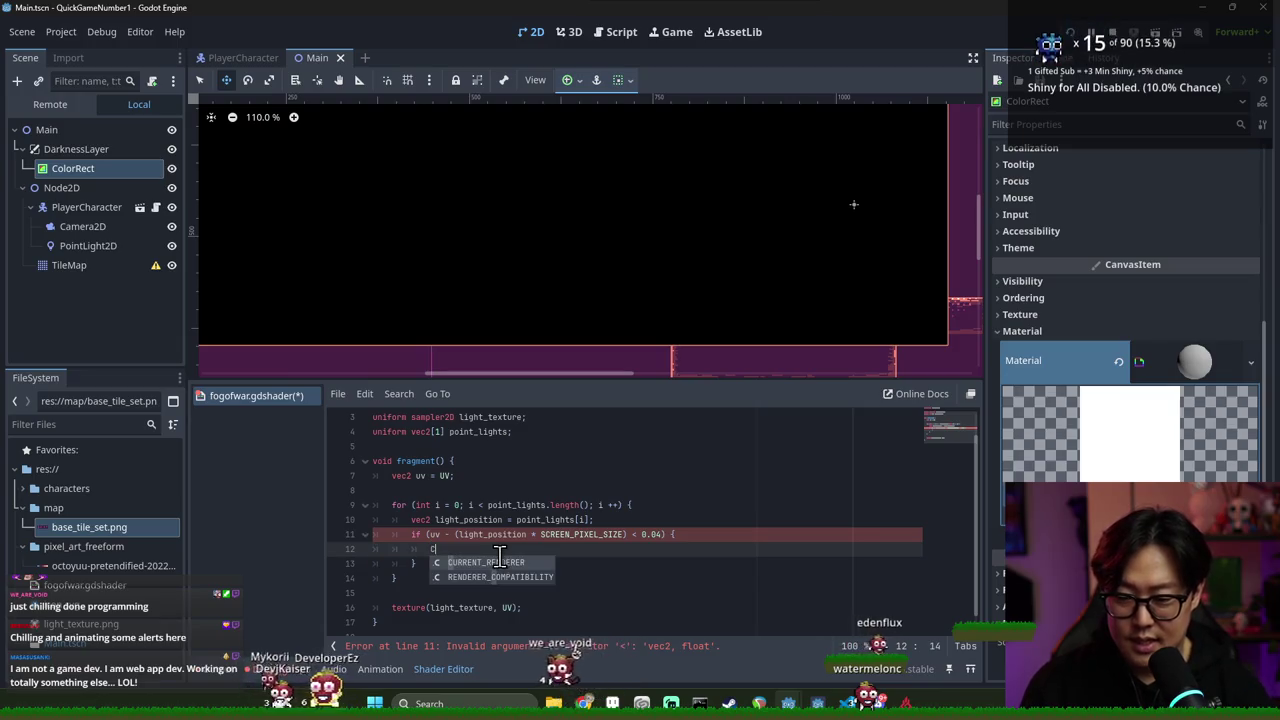
{"action": "type", "text": "OLOR ="}
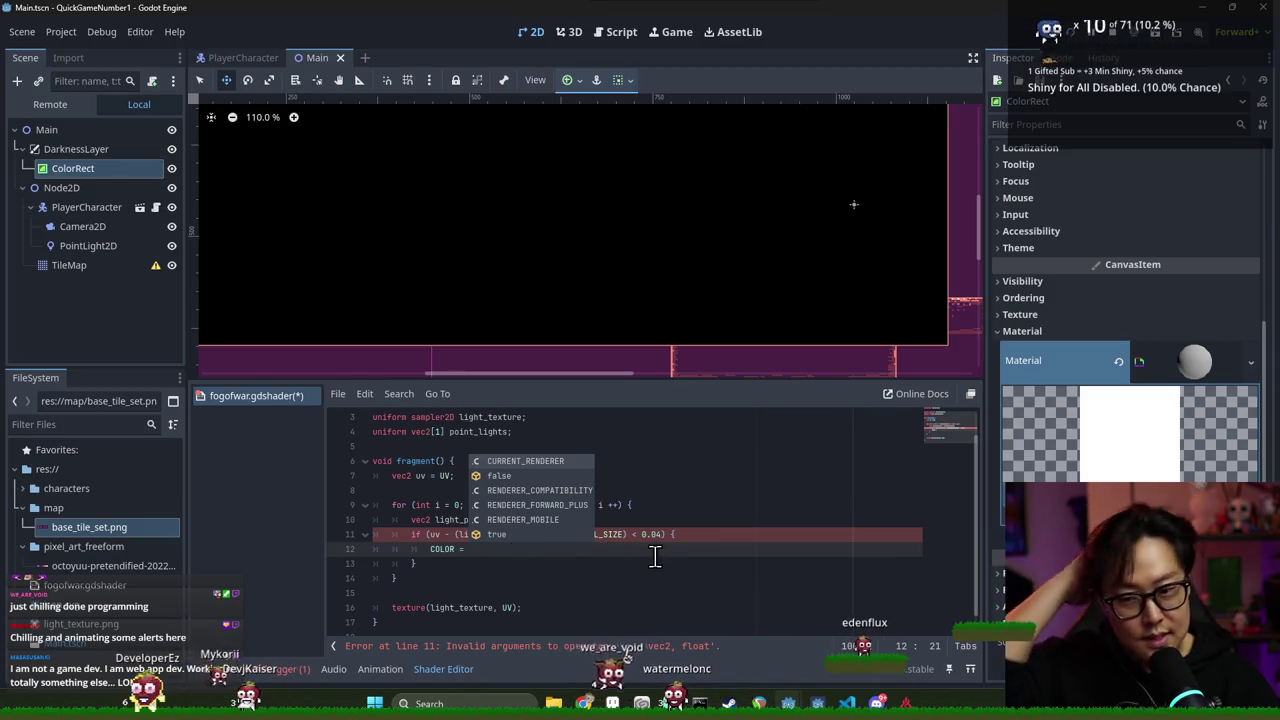
{"action": "type", "text": "texture(TEXTURE"}
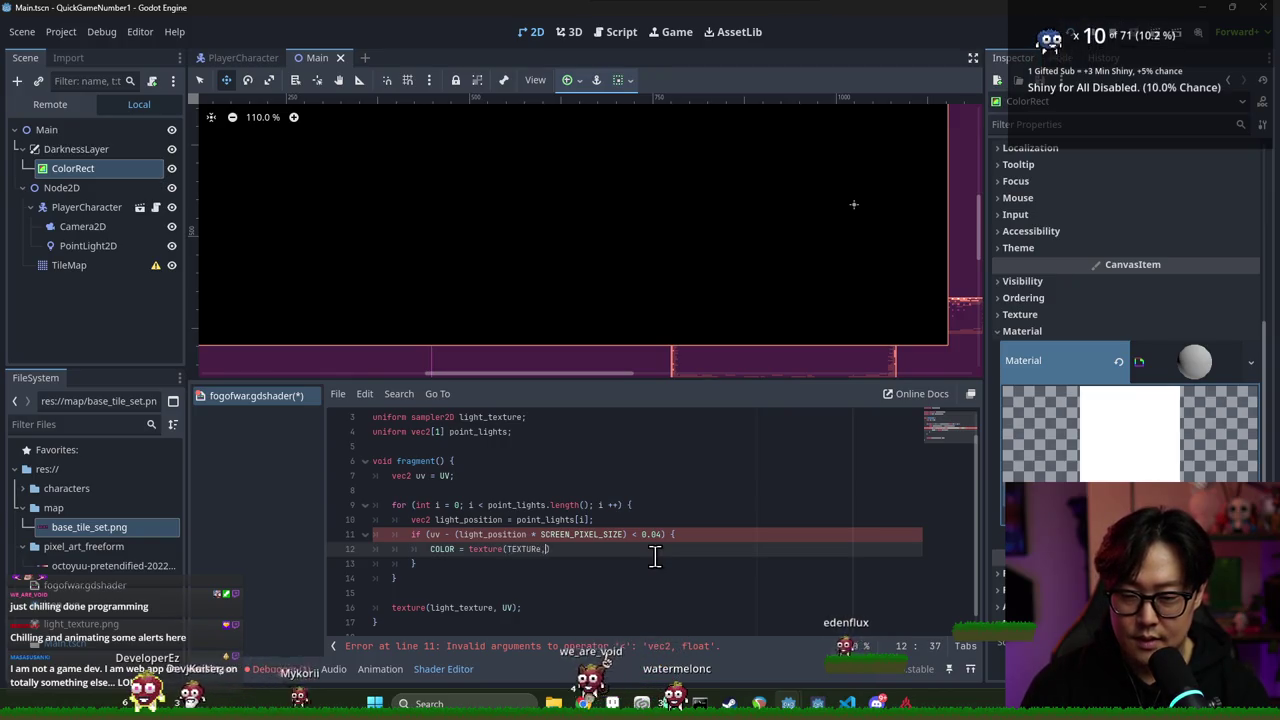
{"action": "type", "text": ","}
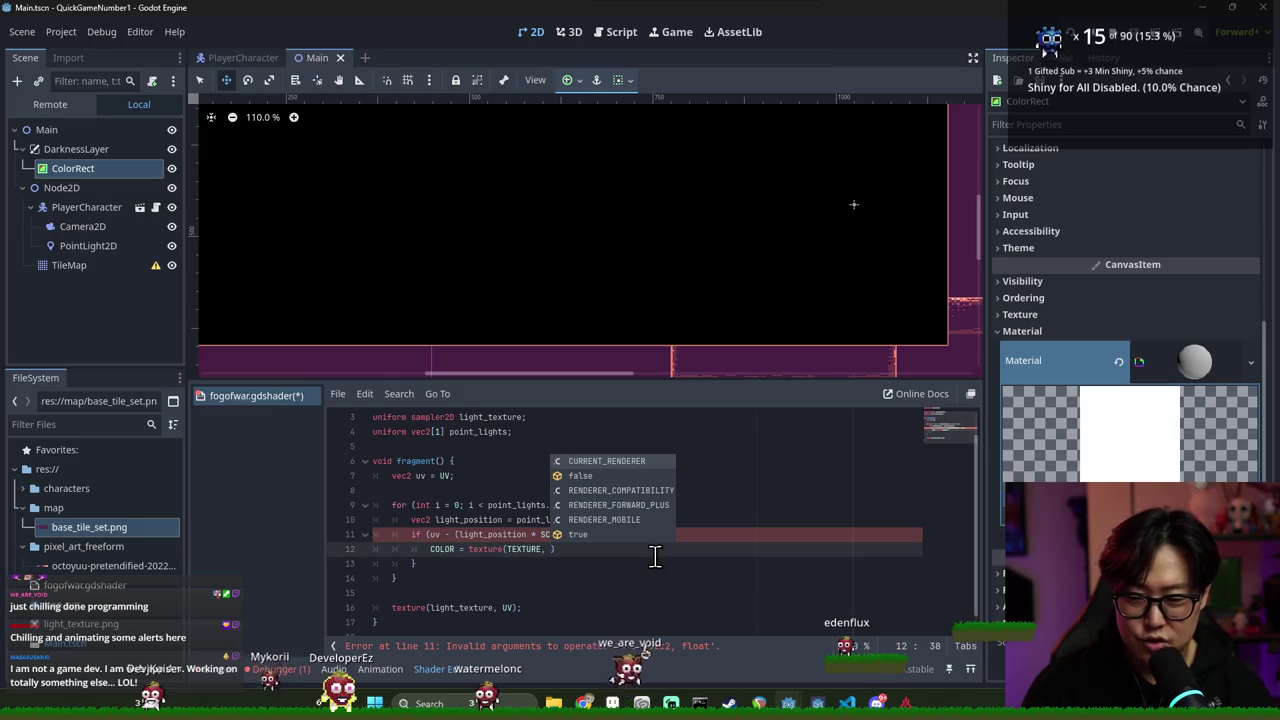
{"action": "type", "text": "UV"}
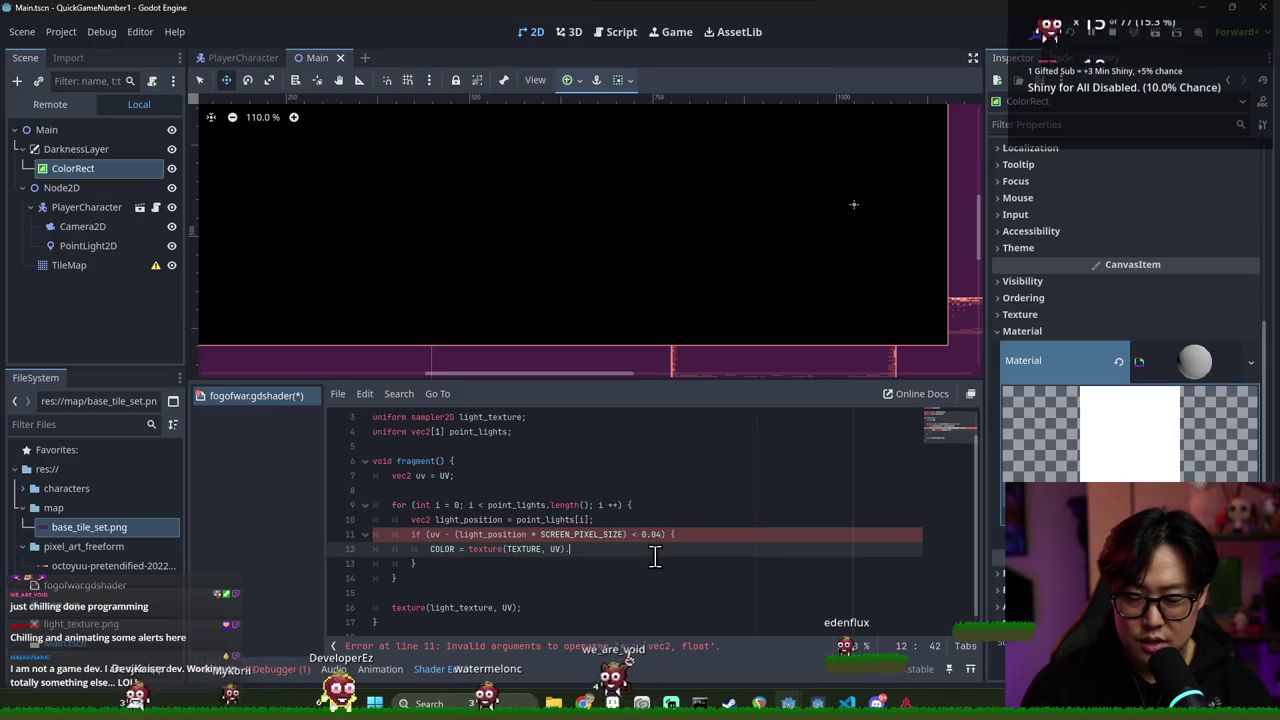
{"action": "key", "text": "BackSpace"}
{"action": "key", "text": "Return"}
{"action": "type", "text": "COLOR"}
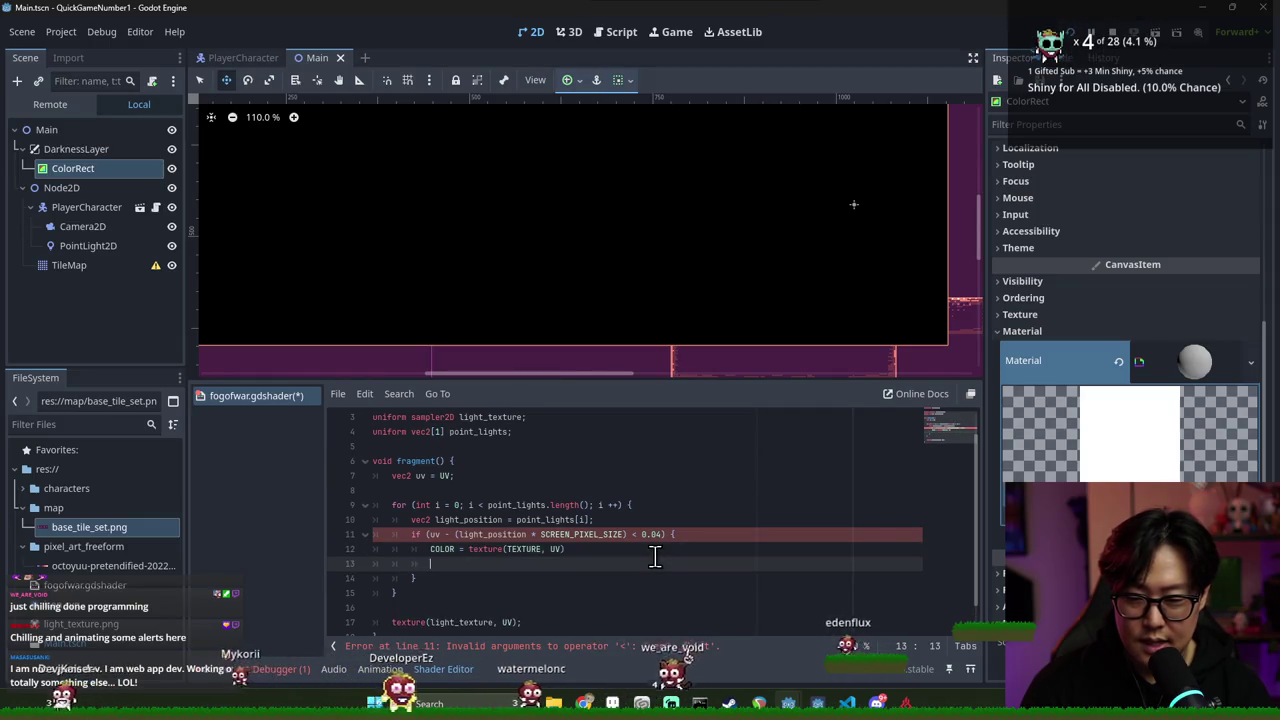
{"action": "type", "text": ".a"}
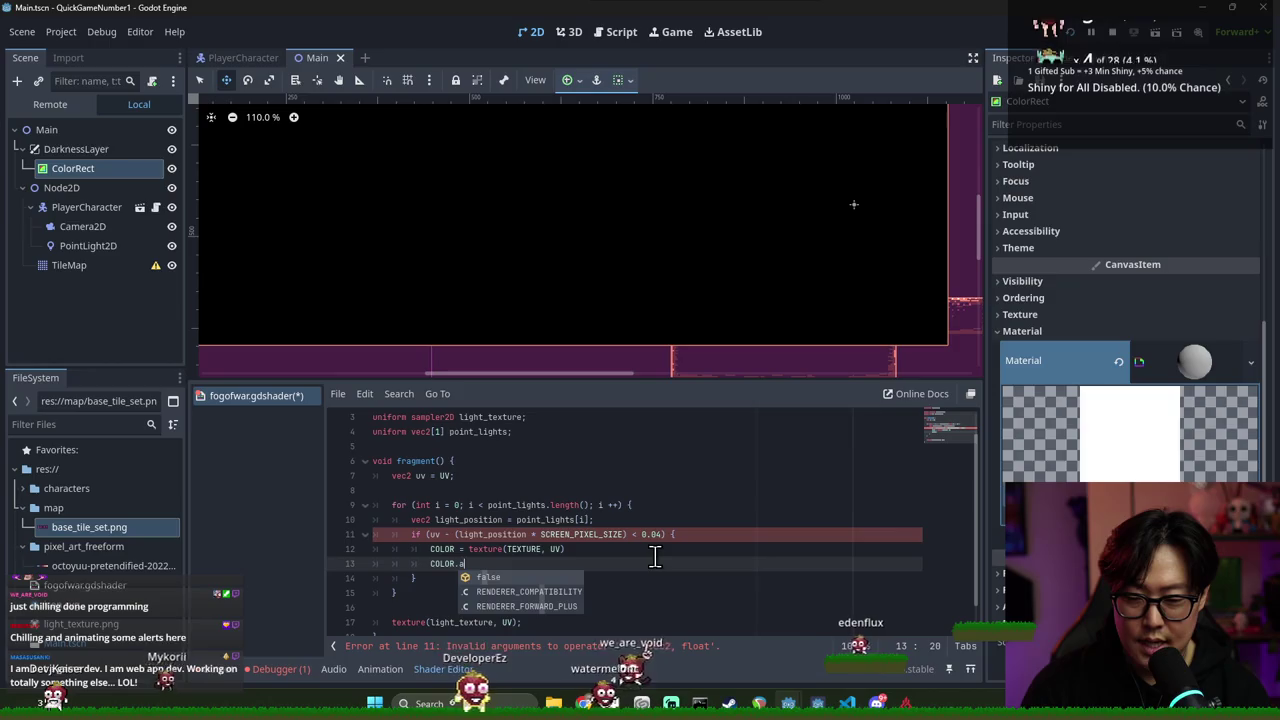
{"action": "type", "text": " = 0."}
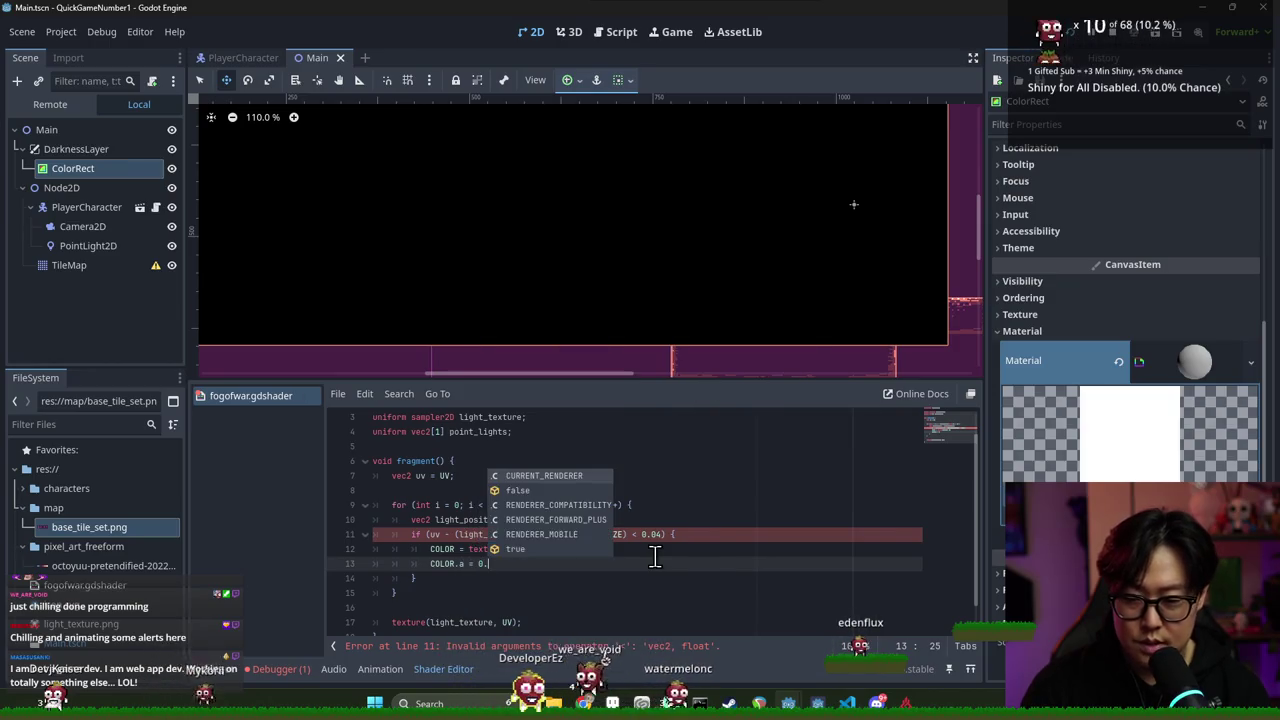
{"action": "key", "text": "Escape"}
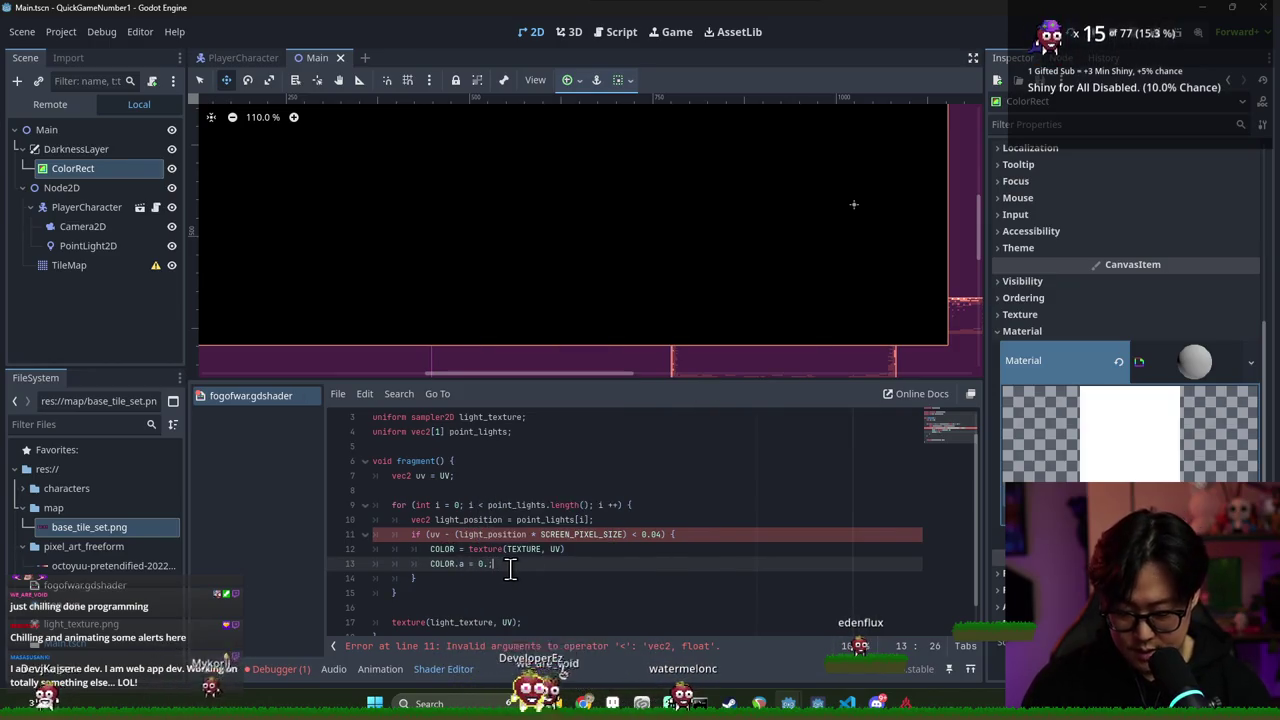
{"action": "left_click", "coordinate": [578, 549]}
{"action": "type", "text": ";"}
{"action": "key", "text": "ctrl+s"}
Delete the old texture(light_texture, UV) line and check the condition's bracket pairing
{"action": "left_click", "coordinate": [456, 580]}
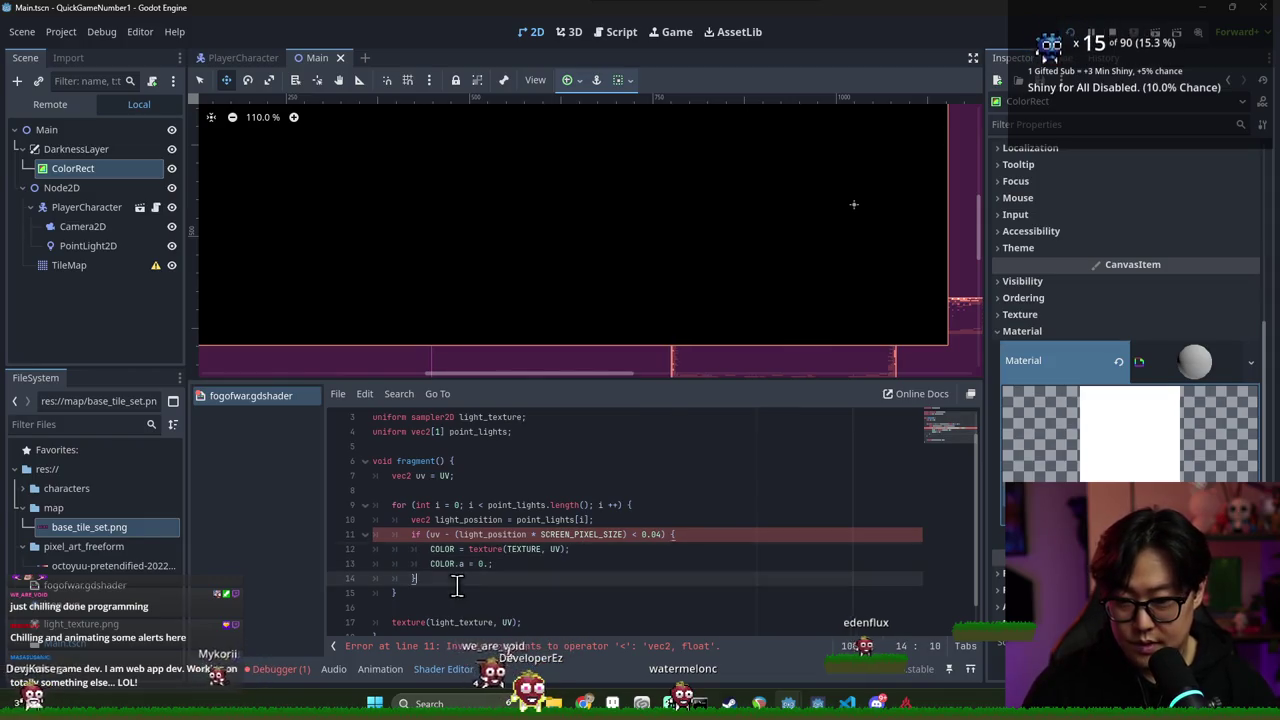
{"action": "scroll", "coordinate": [457, 609], "scroll_direction": "down", "scroll_amount": 1}
{"action": "triple_click", "coordinate": [540, 591]}
{"action": "key", "text": "BackSpace"}
{"action": "key", "text": "BackSpace"}
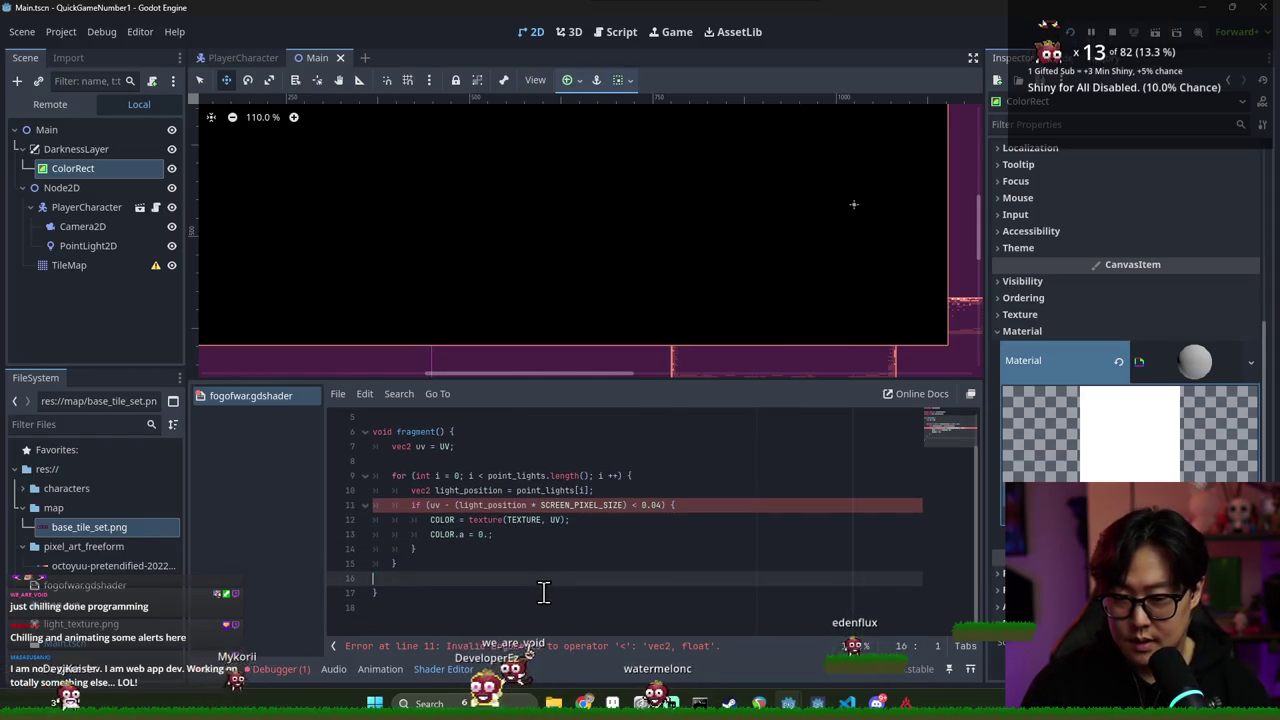
{"action": "left_click", "coordinate": [437, 560]}
{"action": "scroll", "coordinate": [560, 612], "scroll_direction": "up", "scroll_amount": 1}
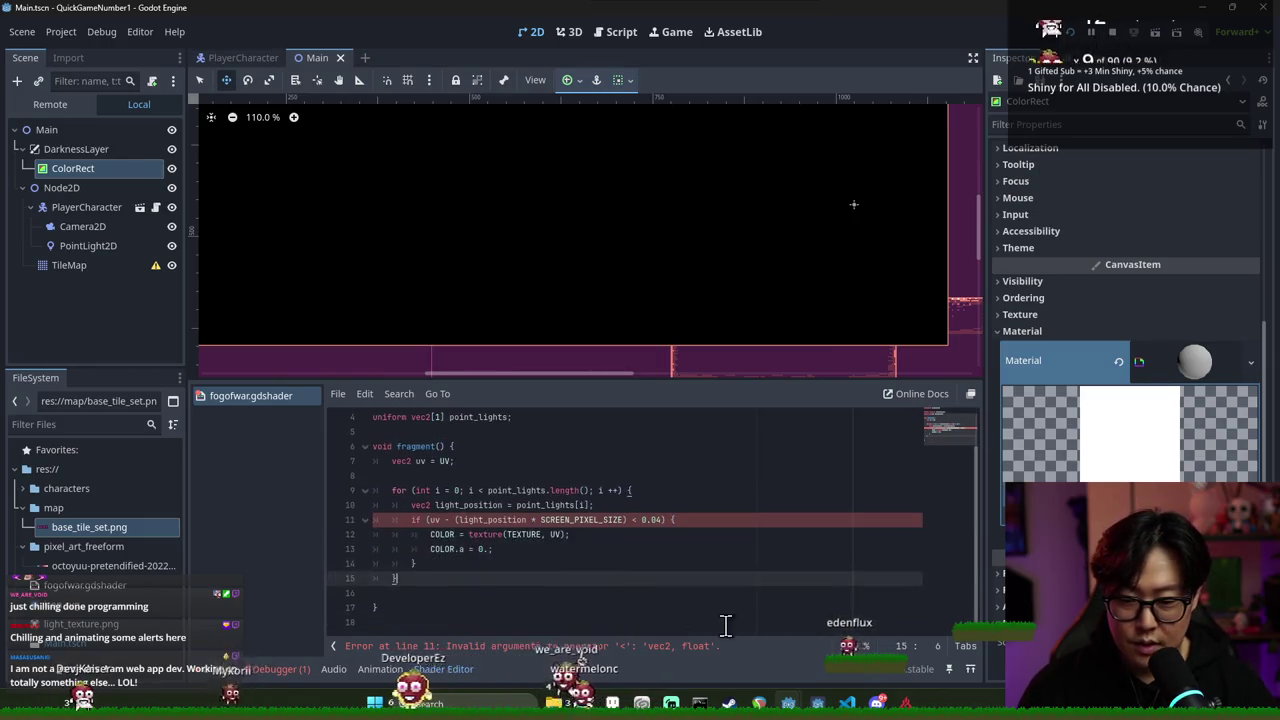
{"action": "left_click", "coordinate": [627, 519]}
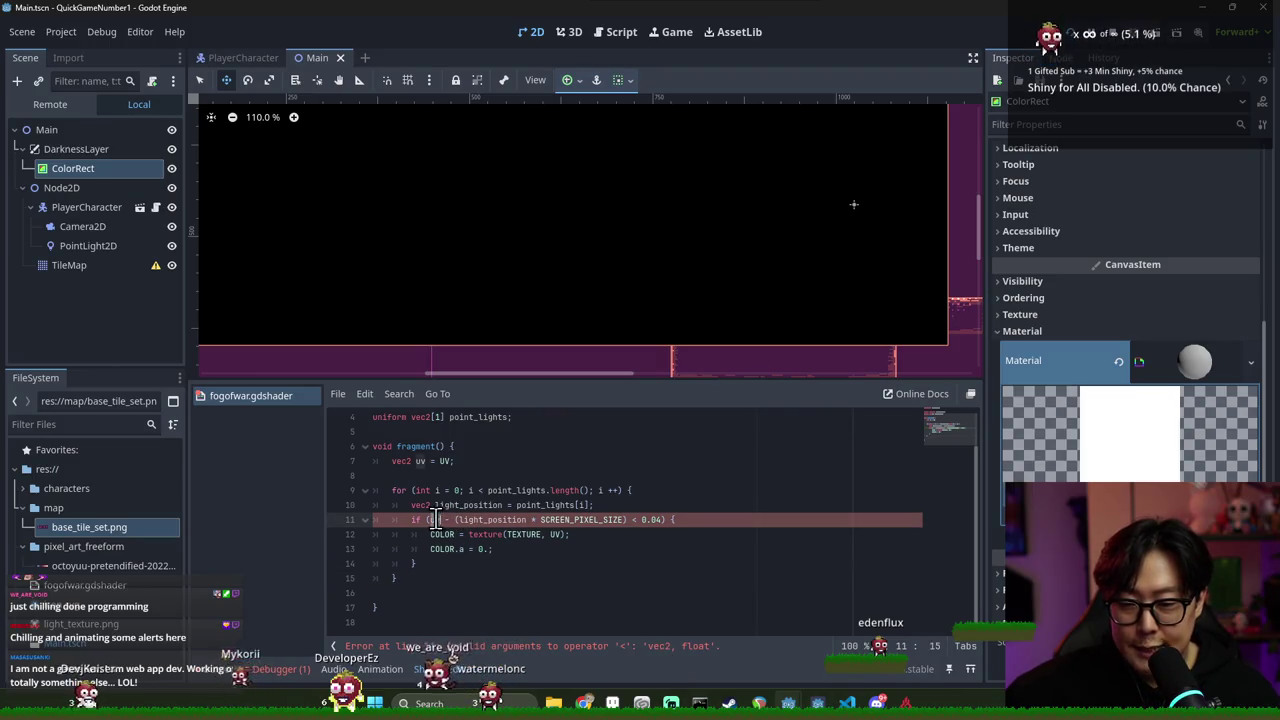
Strip the stray characters after the dot on line 11 and return to the Shading language docs
{"action": "left_click_drag", "start_coordinate": [430, 519], "coordinate": [627, 520]}
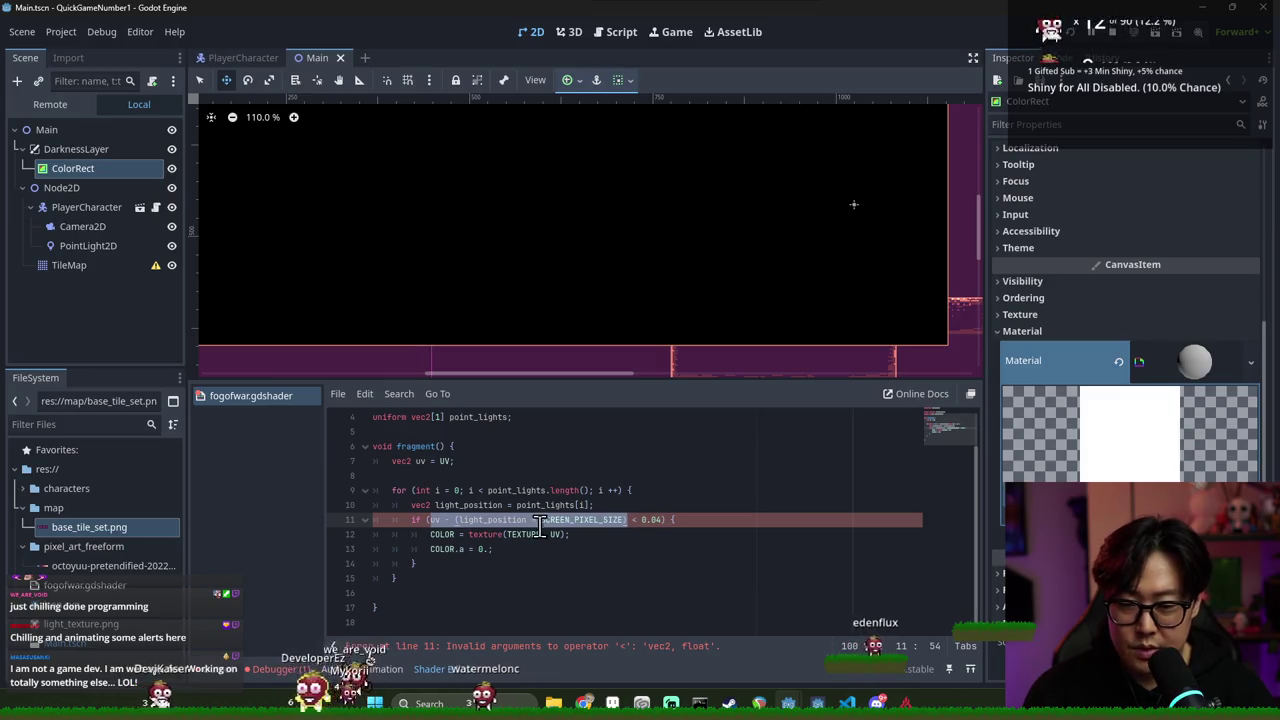
{"action": "left_click", "coordinate": [584, 520]}
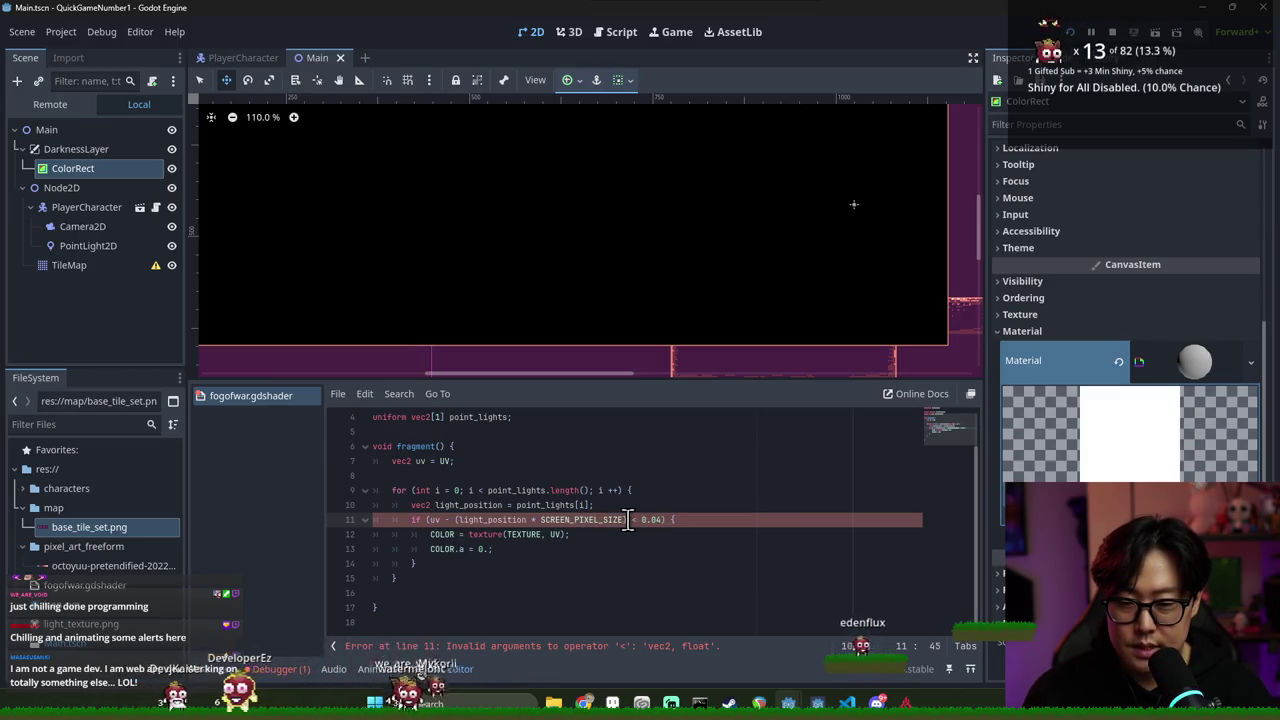
{"action": "left_click", "coordinate": [458, 520]}
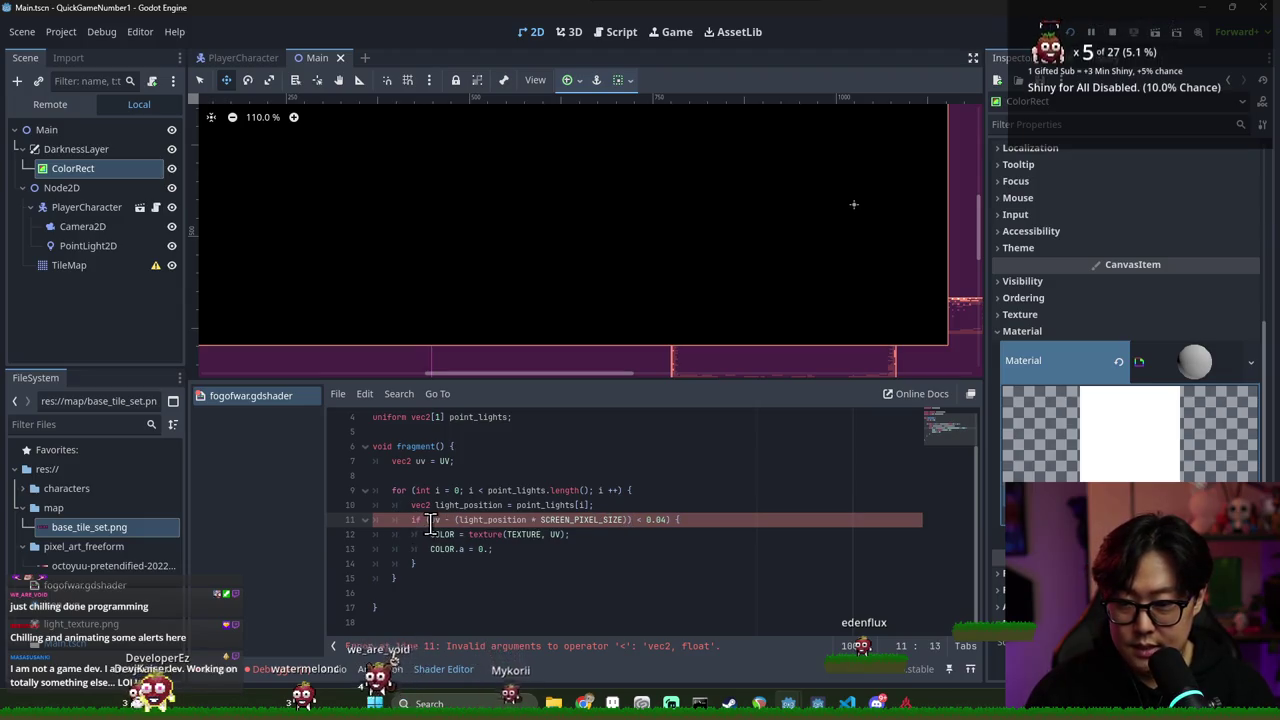
{"action": "left_click", "coordinate": [638, 520]}
{"action": "type", "text": ".r"}
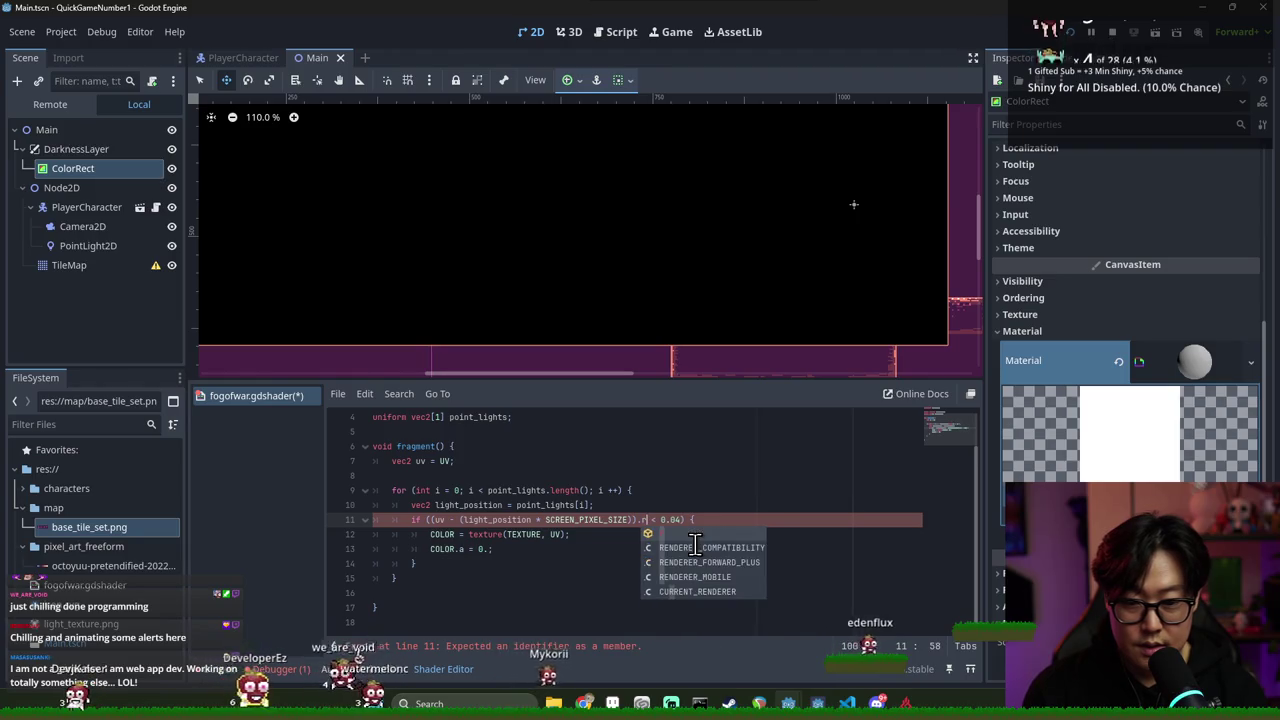
{"action": "key", "text": "BackSpace"}
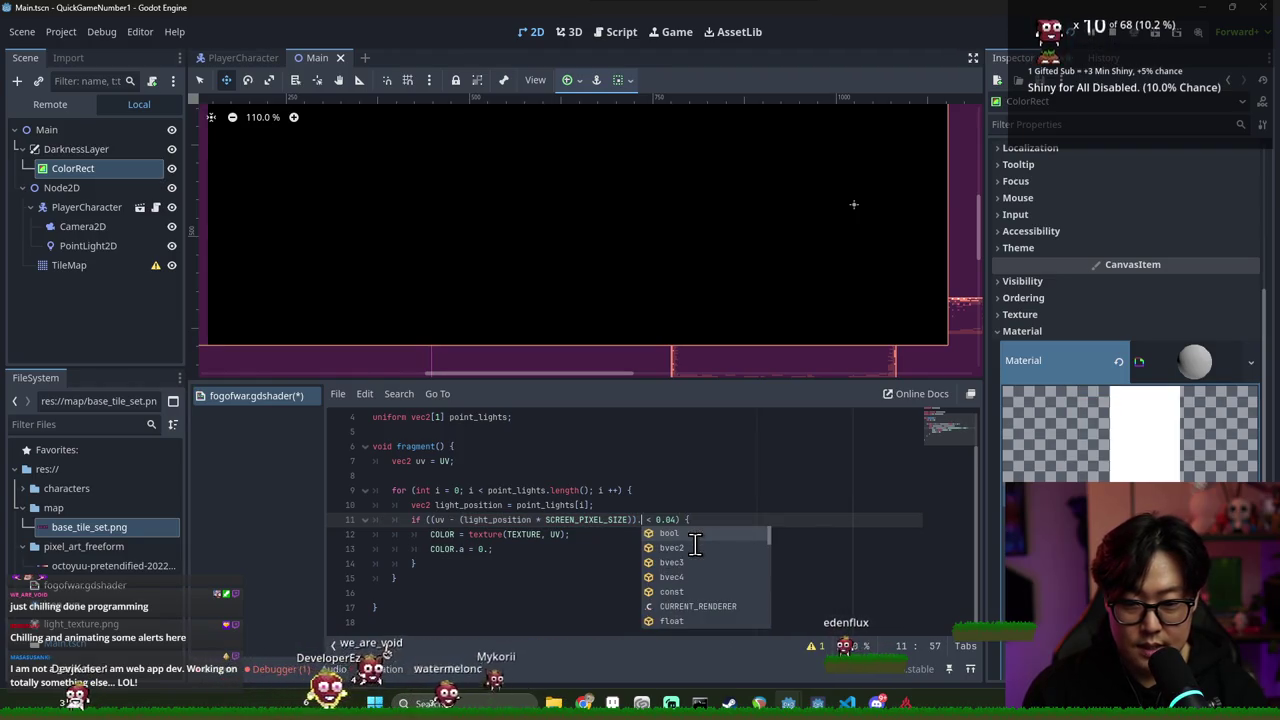
{"action": "type", "text": "l"}
{"action": "key", "text": "BackSpace"}
{"action": "key", "text": "alt+Tab"}
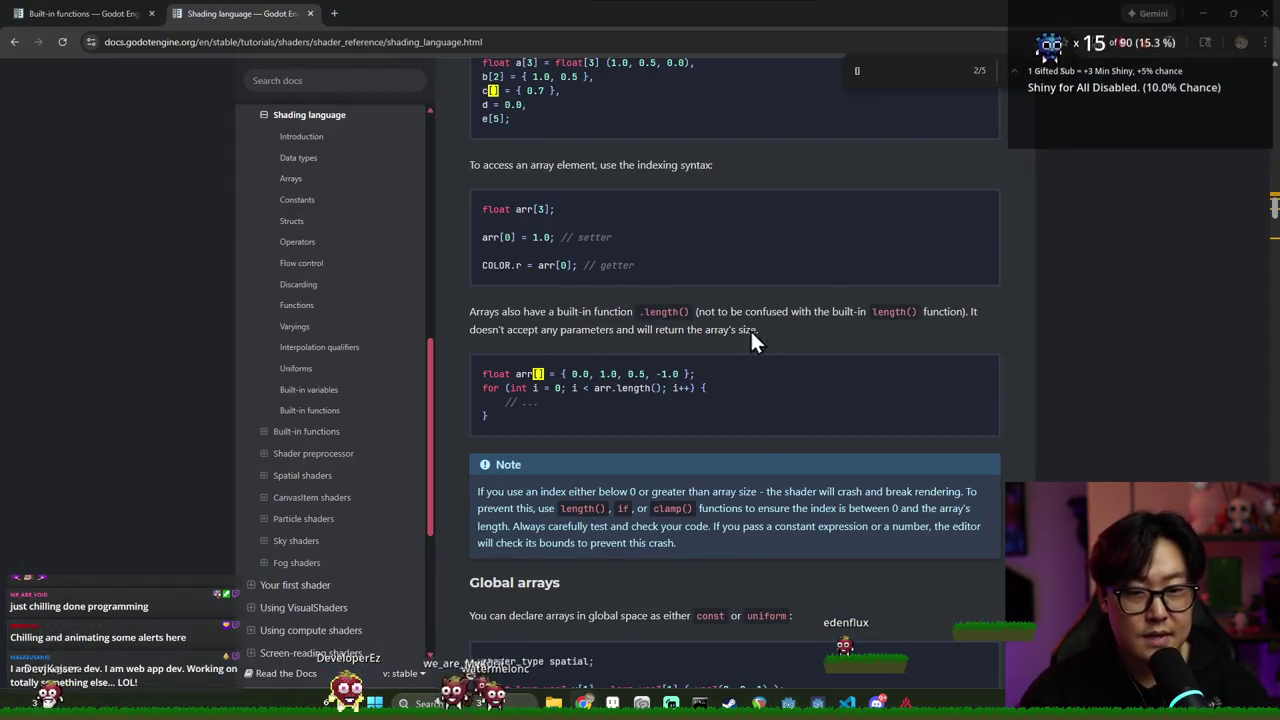
Search the Shading language docs page for vec2, then for length
{"action": "scroll", "coordinate": [695, 372], "scroll_direction": "down", "scroll_amount": 2}
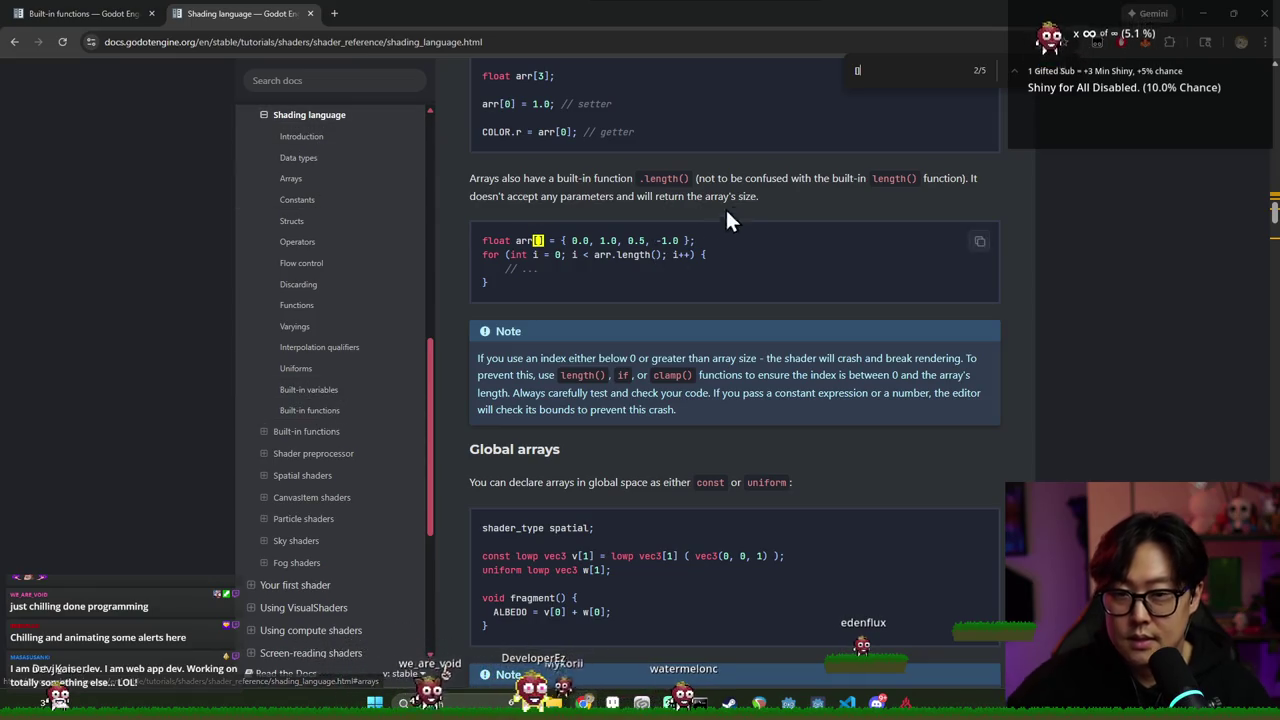
{"action": "type", "text": "vec2"}
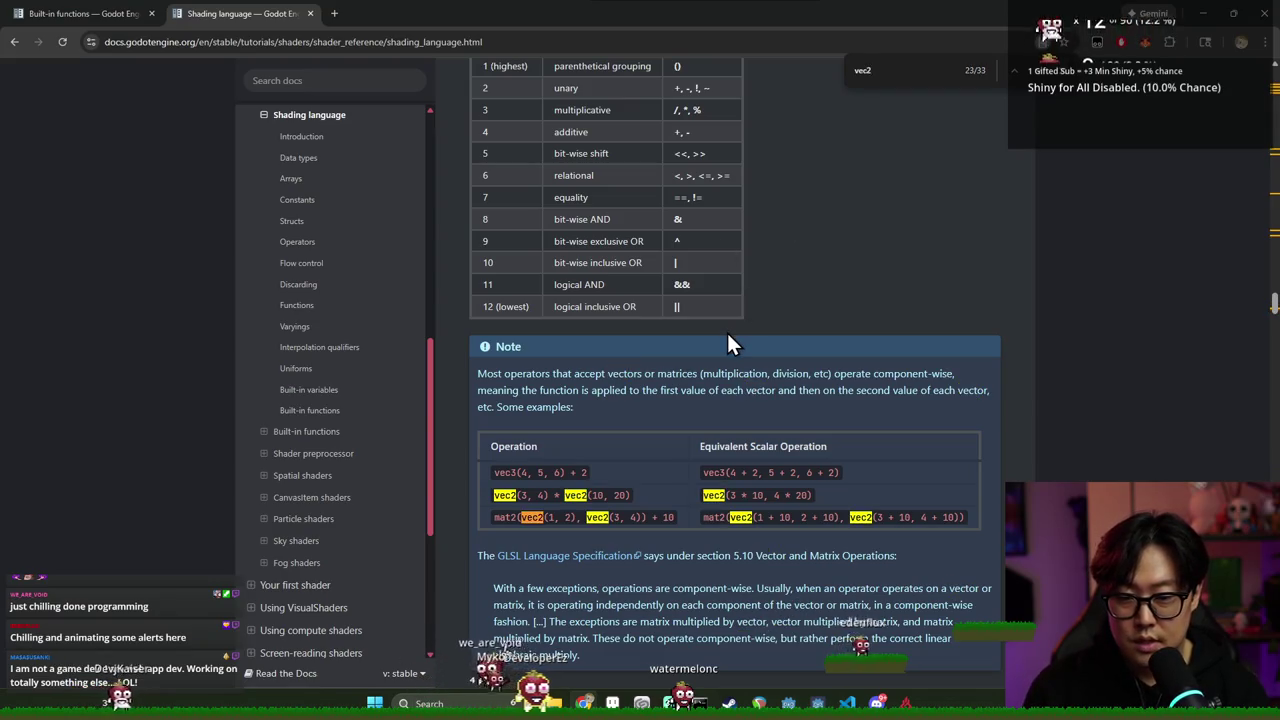
{"action": "key", "text": "Return"}
{"action": "key", "text": "Return"}
{"action": "key", "text": "Return"}
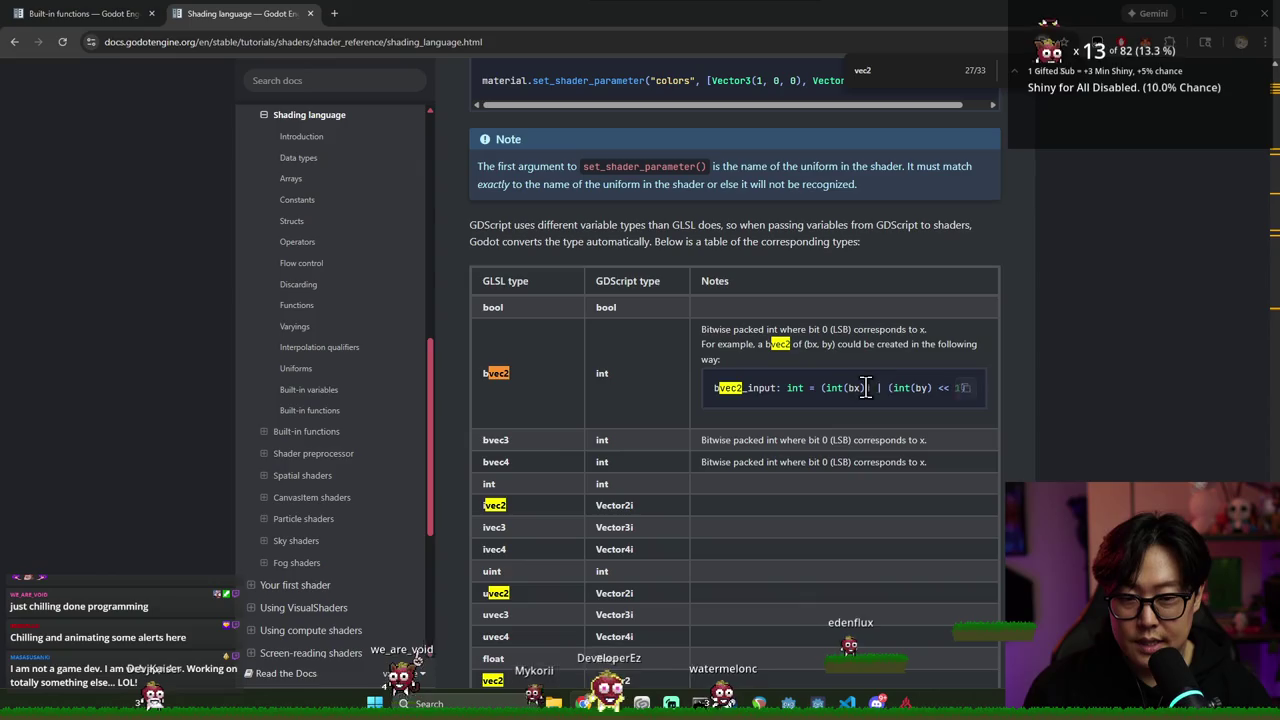
{"action": "type", "text": "length"}
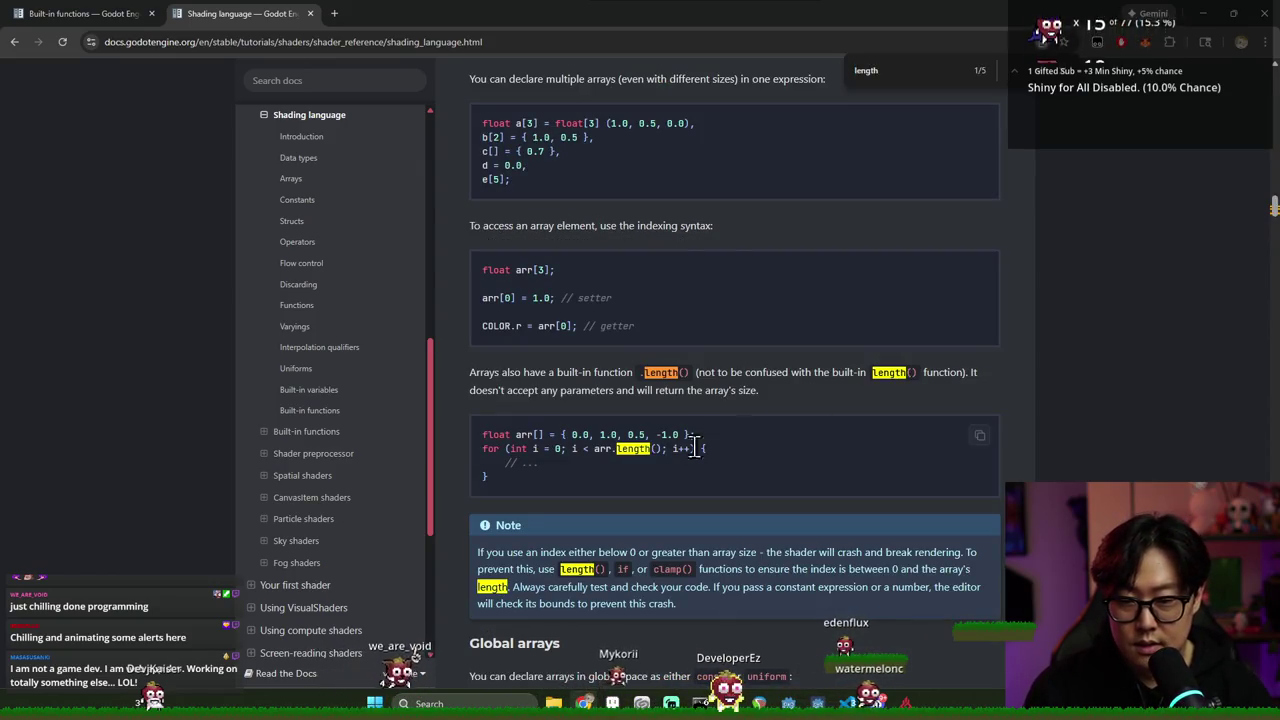
Complete the .length() call on line 11, save to check errors, and return to the docs
{"action": "key", "text": "alt+Tab"}
{"action": "type", "text": "ng"}
{"action": "key", "text": "ctrl+s"}
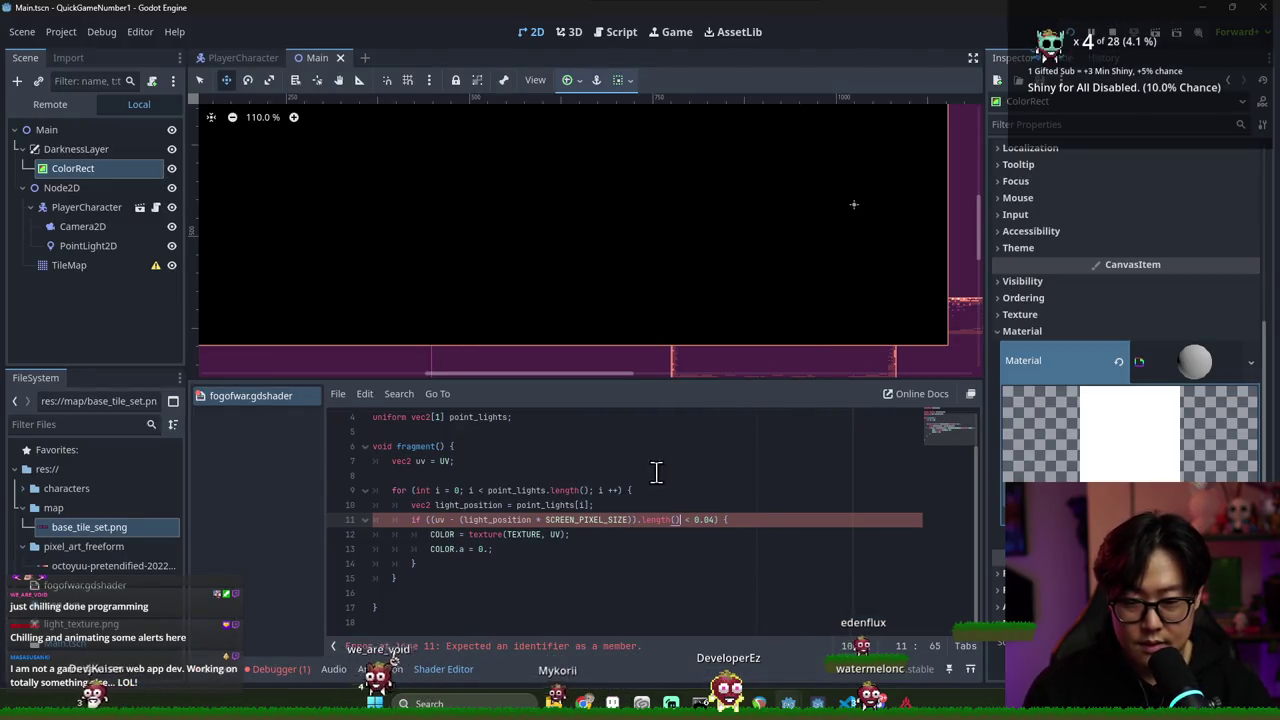
{"action": "left_click", "coordinate": [655, 520]}
{"action": "key", "text": "alt+Tab"}
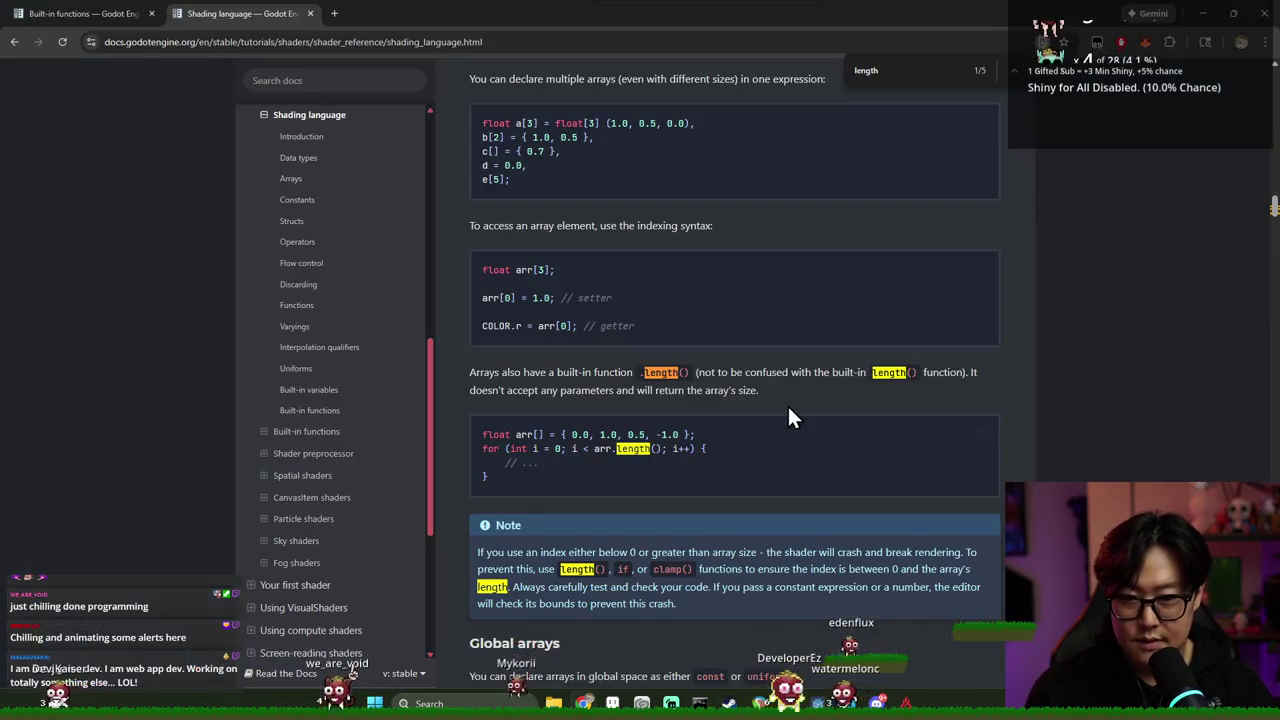
{"action": "type", "text": "vector"}
Narrow the docs page search to just 'length' and scroll through the matches
{"action": "key", "text": "Return"}
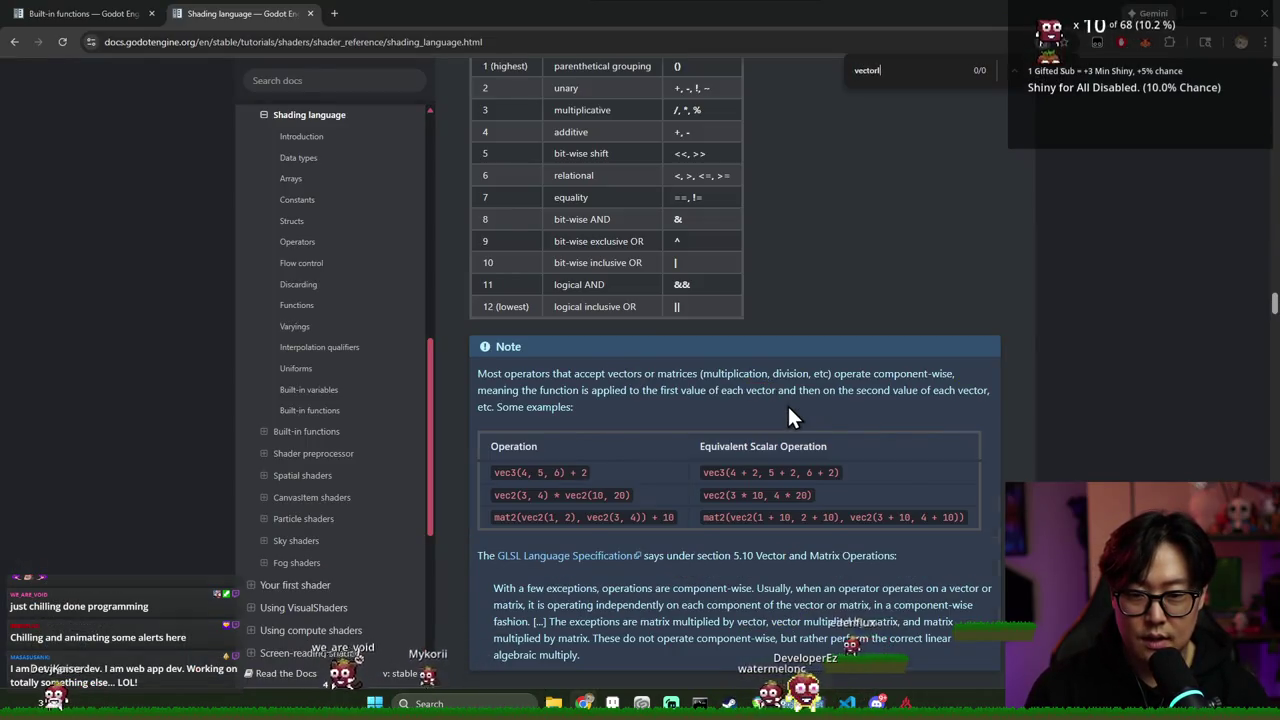
{"action": "type", "text": "leng"}
{"action": "key", "text": "ctrl+Left"}
{"action": "key", "text": "ctrl+BackSpace"}
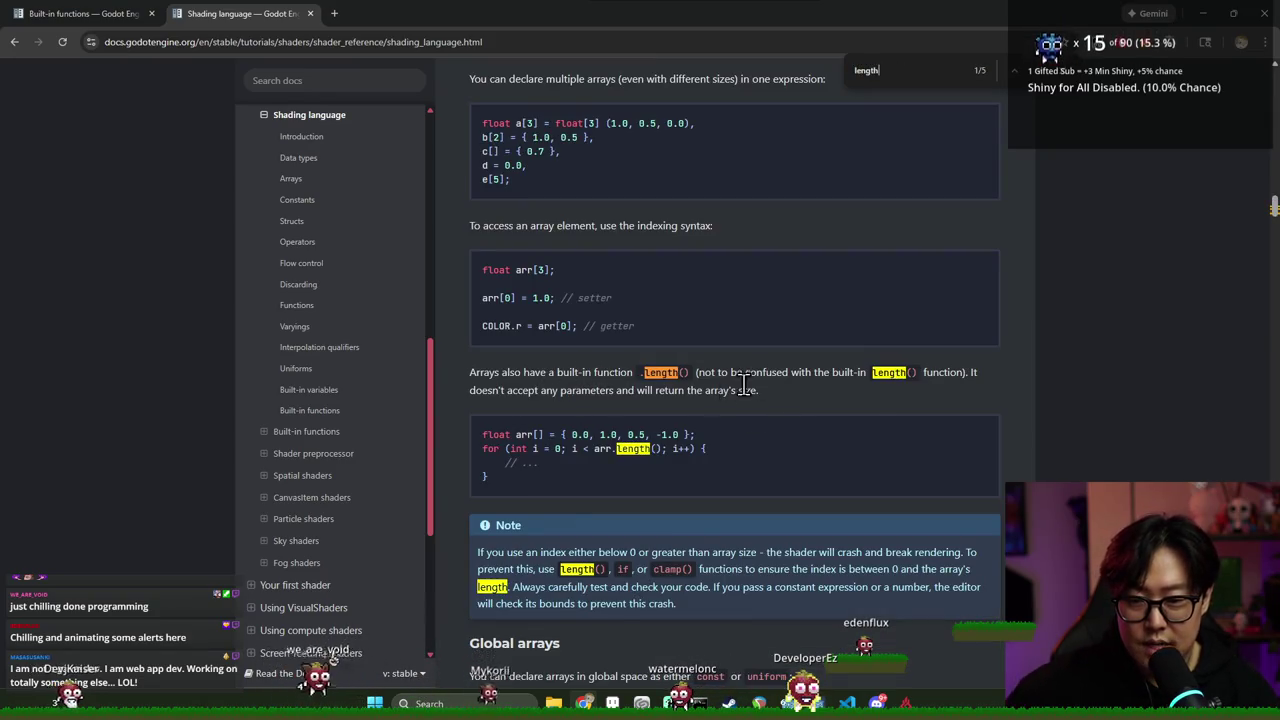
{"action": "scroll", "coordinate": [636, 517], "scroll_direction": "down", "scroll_amount": 5}
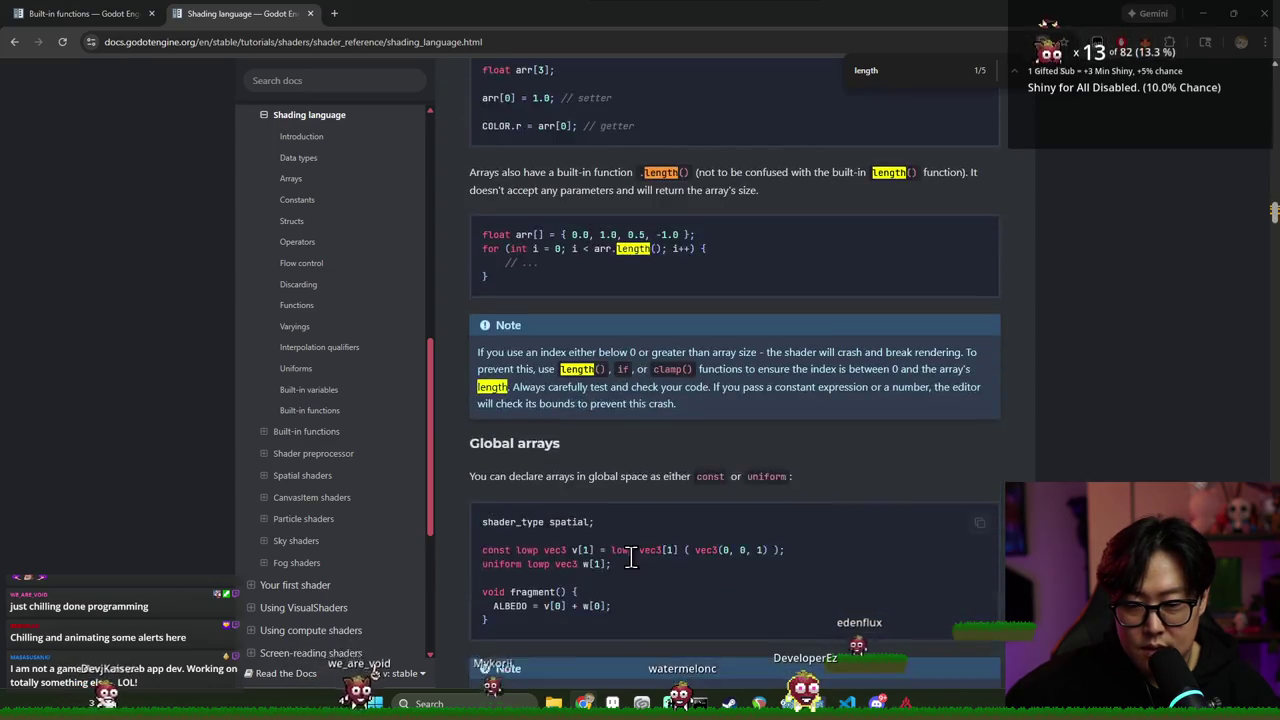
{"action": "scroll", "coordinate": [636, 550], "scroll_direction": "down", "scroll_amount": 3}
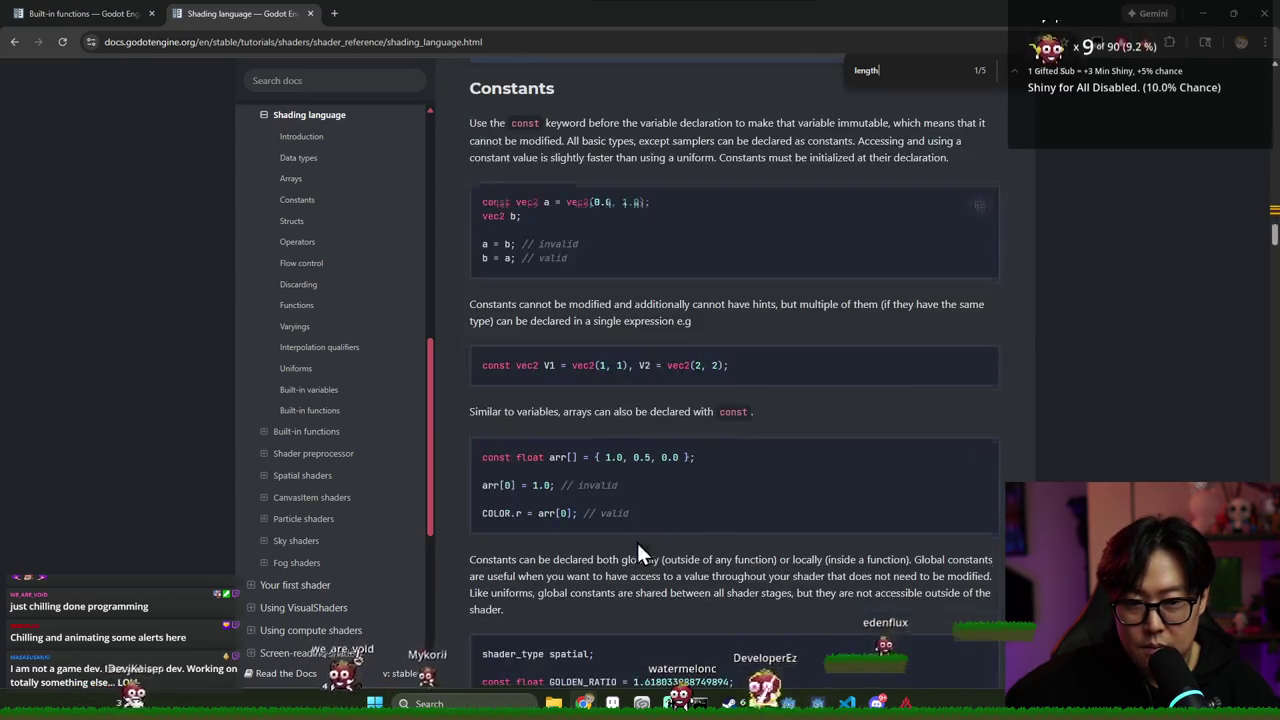
Find 'distance' among the Geometric functions on the Built-in functions page, then go back to the shader
{"action": "left_click", "coordinate": [330, 411]}
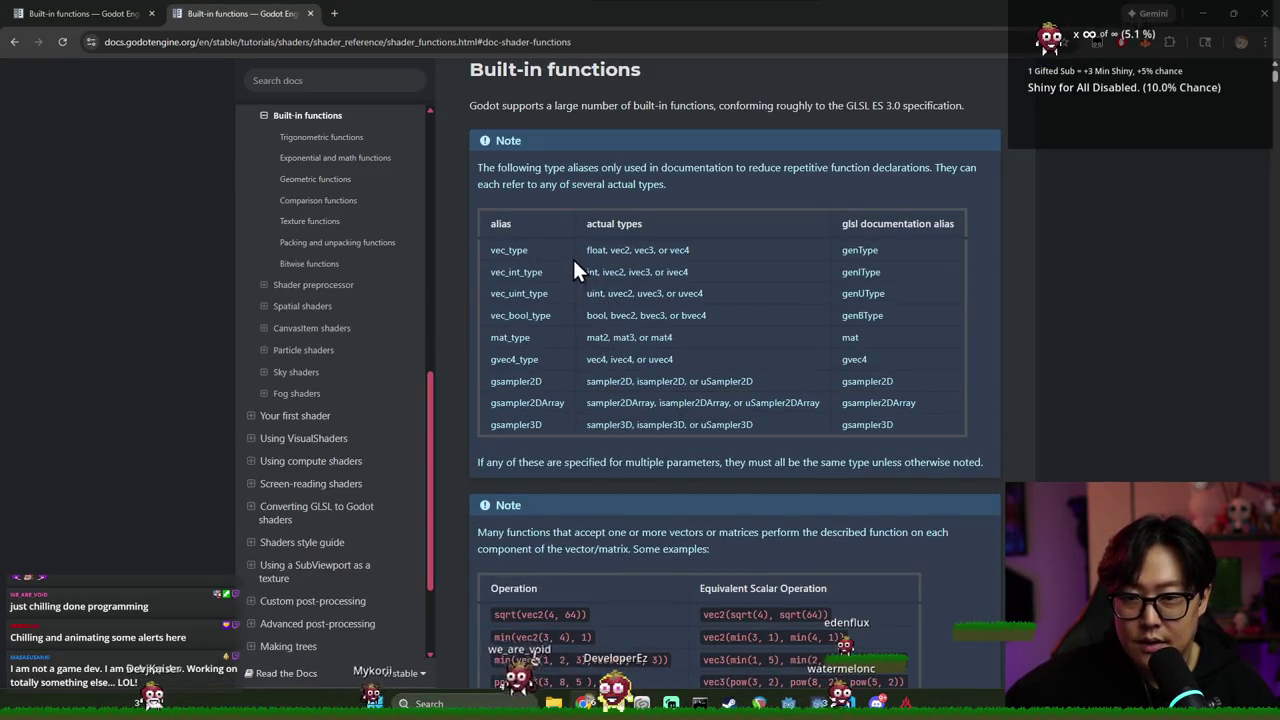
{"action": "scroll", "coordinate": [570, 240], "scroll_direction": "down", "scroll_amount": 3}
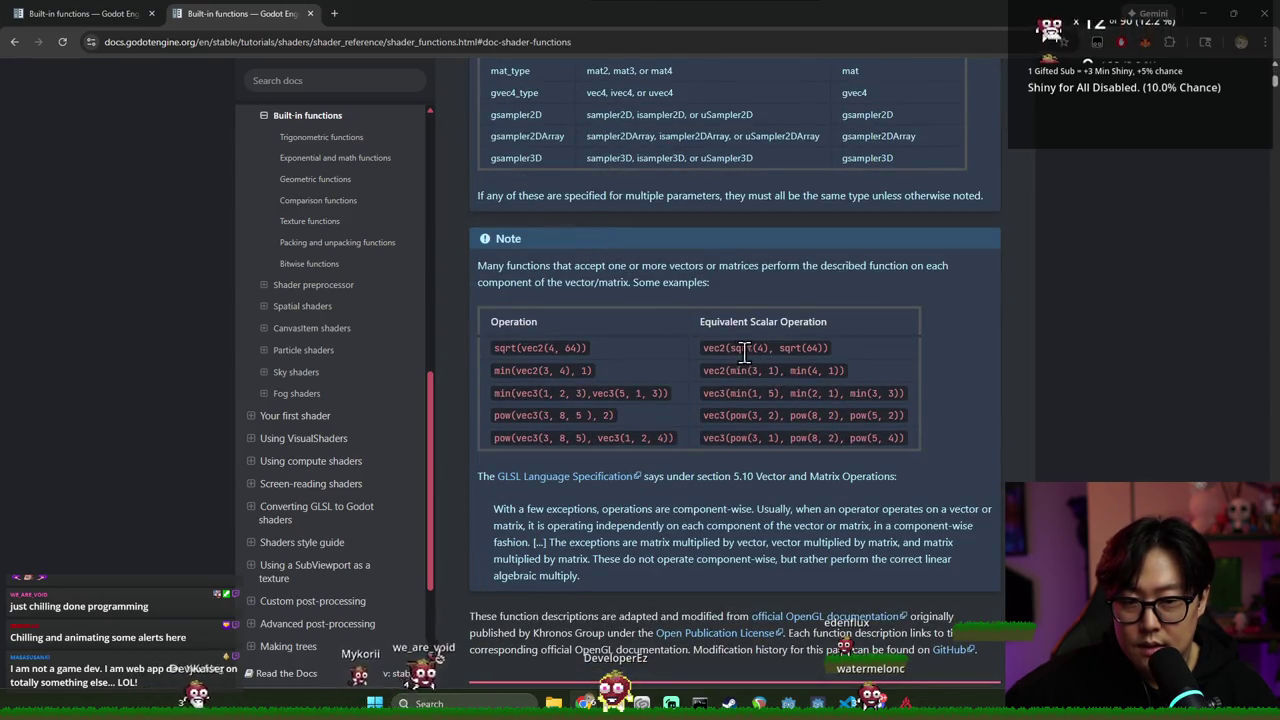
{"action": "scroll", "coordinate": [715, 351], "scroll_direction": "down", "scroll_amount": 2}
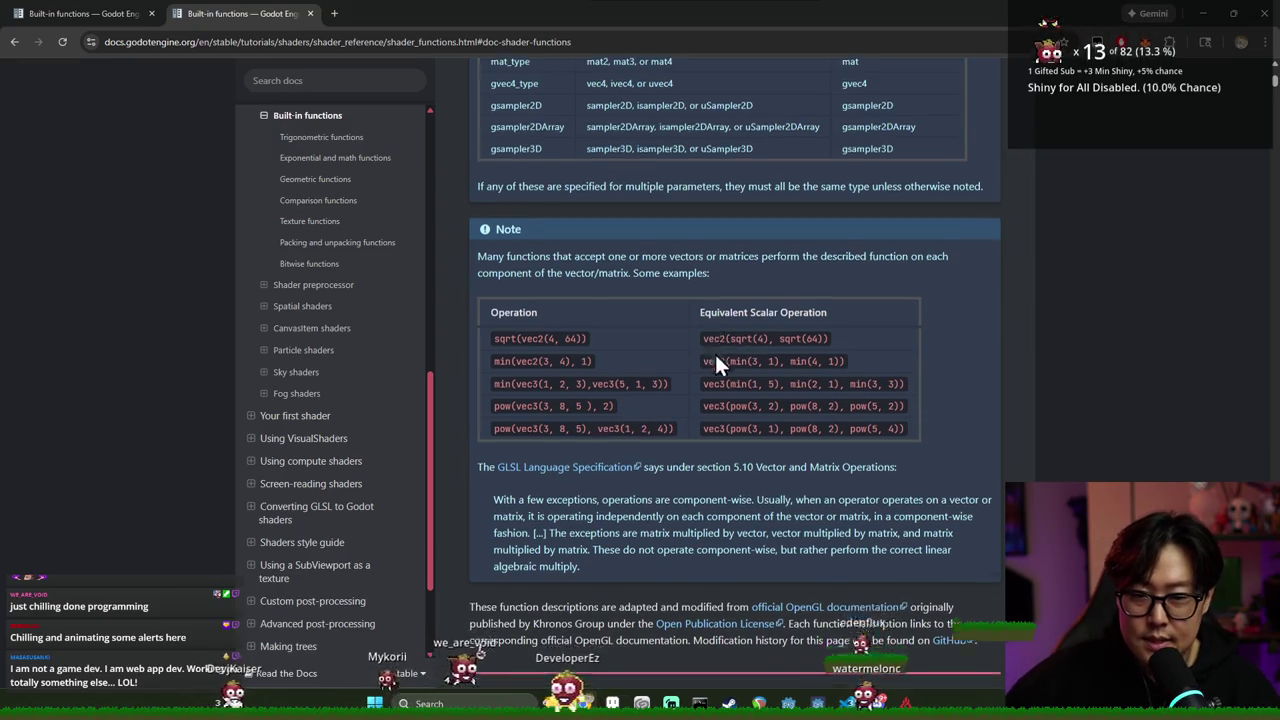
{"action": "scroll", "coordinate": [733, 255], "scroll_direction": "down", "scroll_amount": 2}
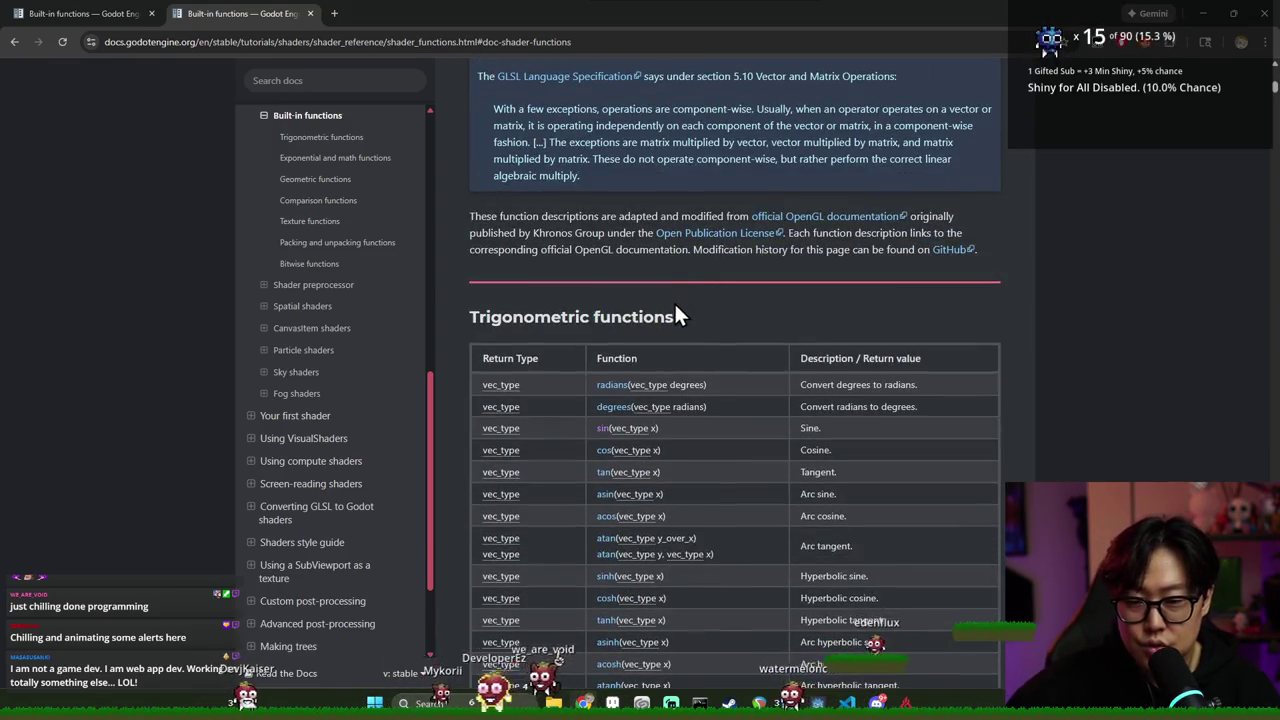
{"action": "scroll", "coordinate": [677, 314], "scroll_direction": "down", "scroll_amount": 1}
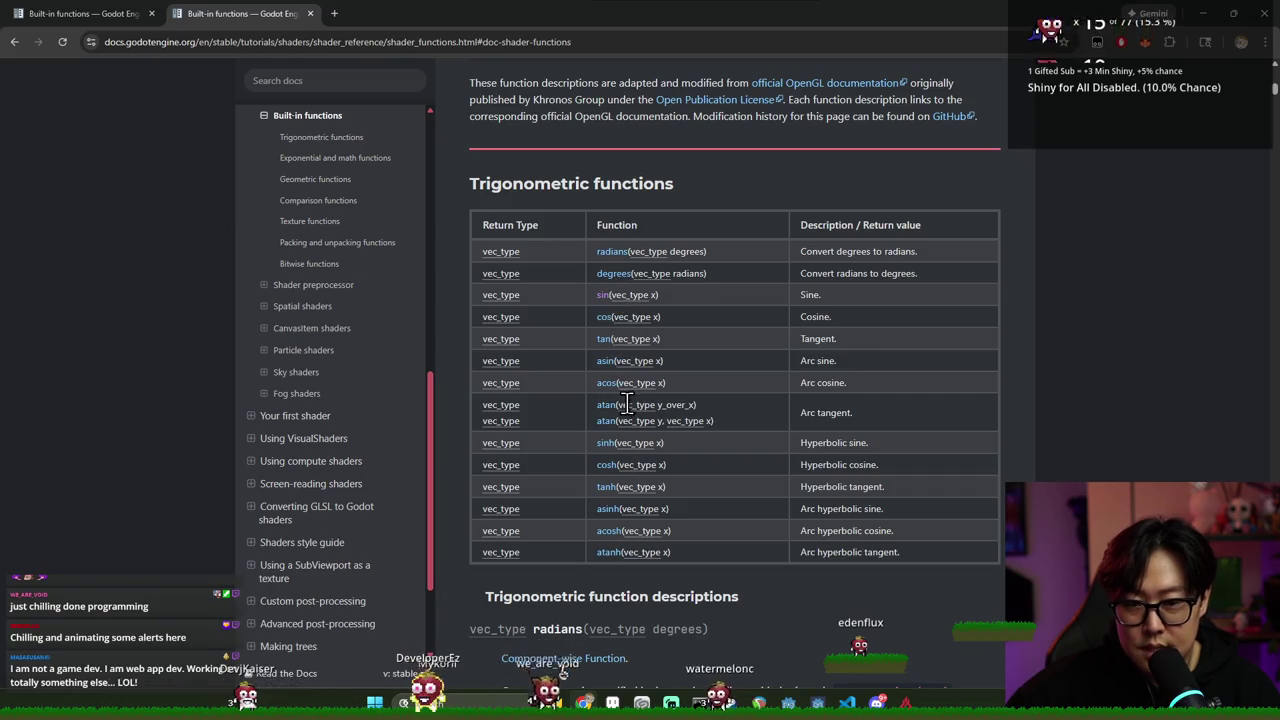
{"action": "scroll", "coordinate": [620, 442], "scroll_direction": "down", "scroll_amount": 3}
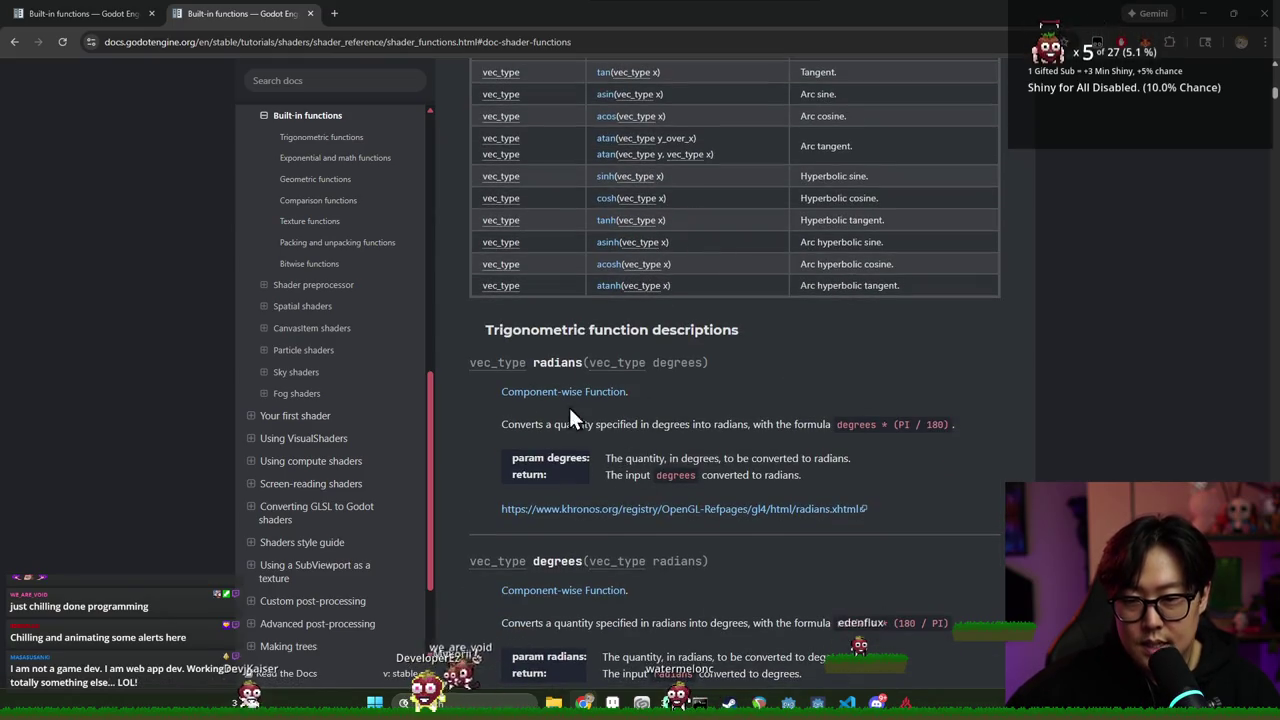
{"action": "scroll", "coordinate": [576, 420], "scroll_direction": "down", "scroll_amount": 4}
{"action": "key", "text": "ctrl+f"}
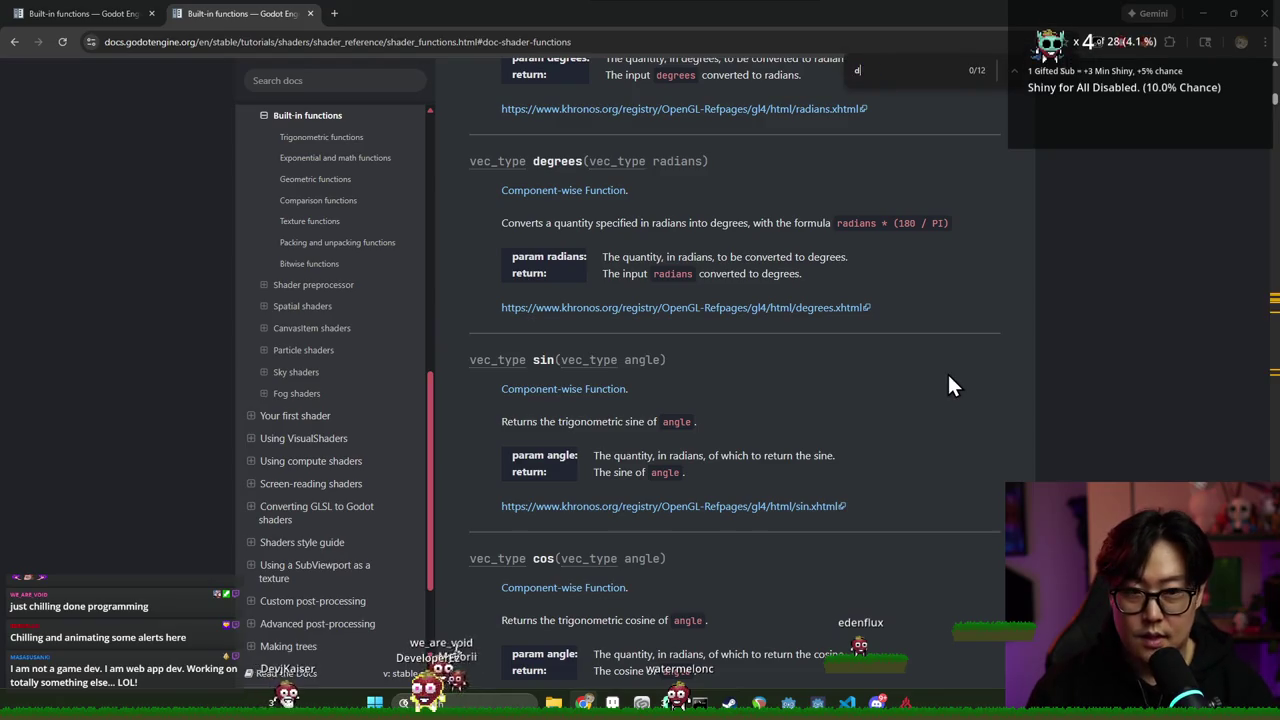
{"action": "type", "text": "distance"}
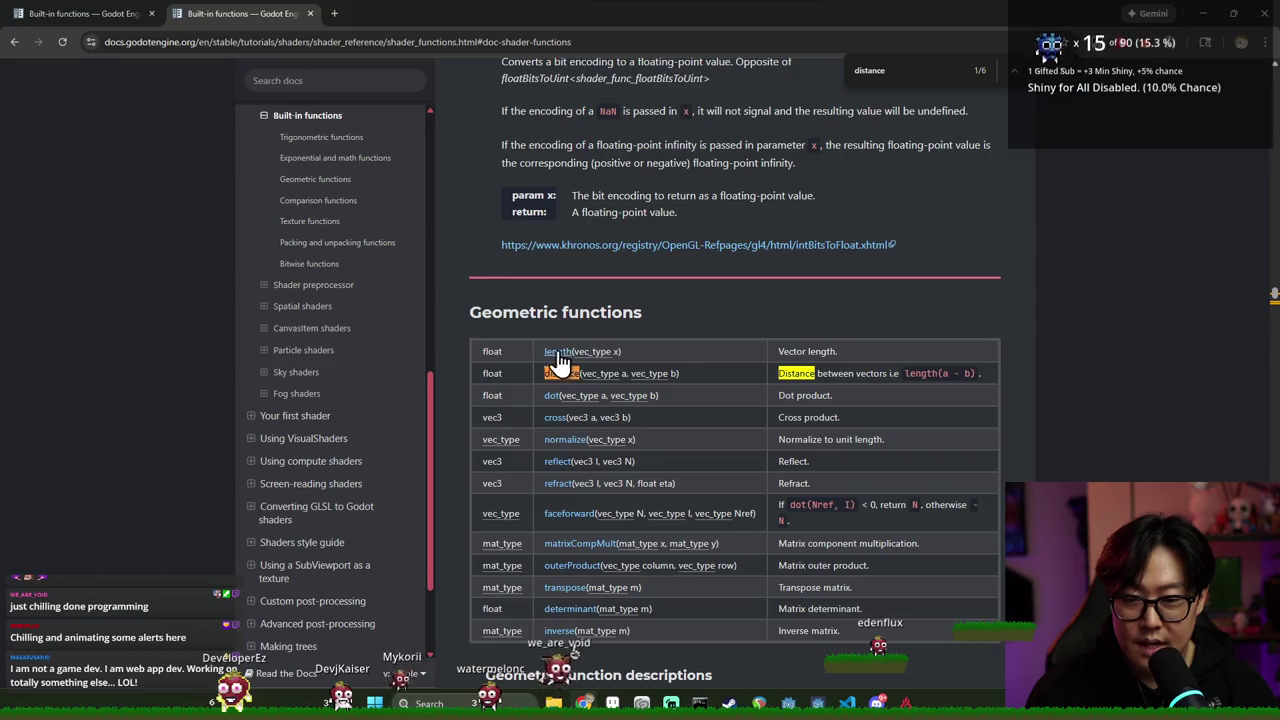
{"action": "key", "text": "alt+Tab"}
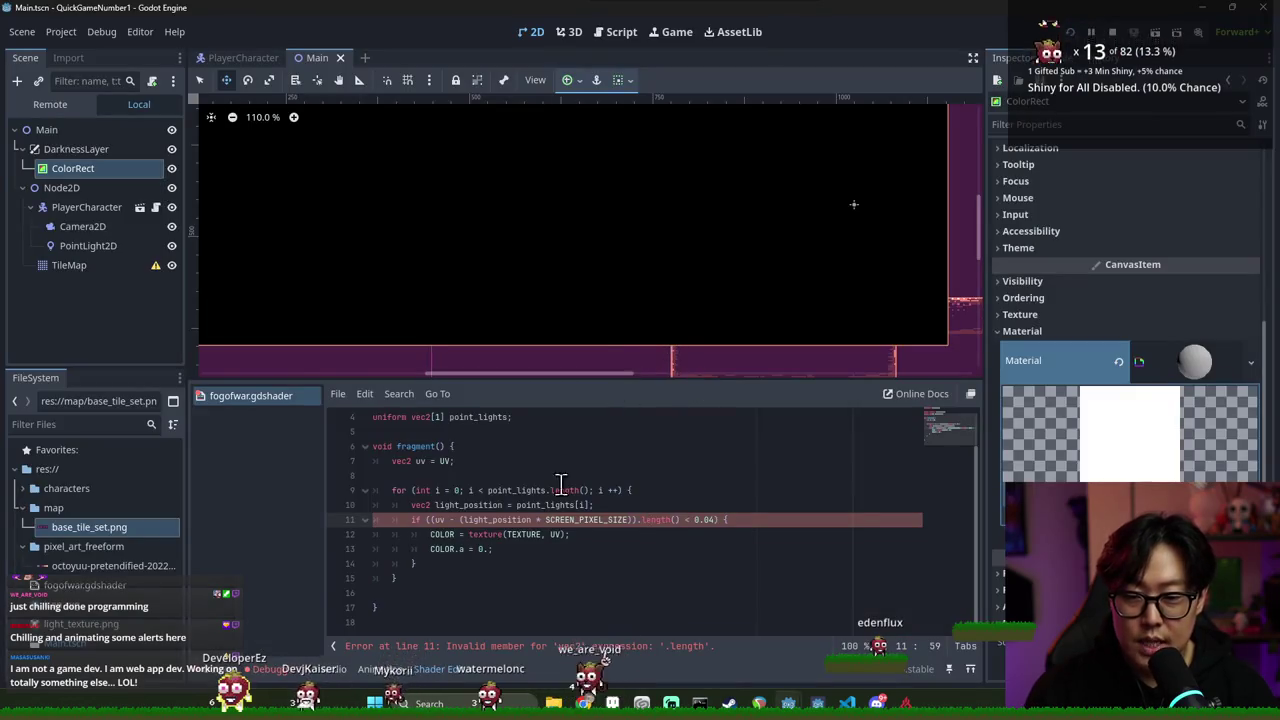
Wrap uv in a distance( call on line 11, replacing the minus with a comma
{"action": "left_click", "coordinate": [433, 520]}
{"action": "type", "text": "u"}
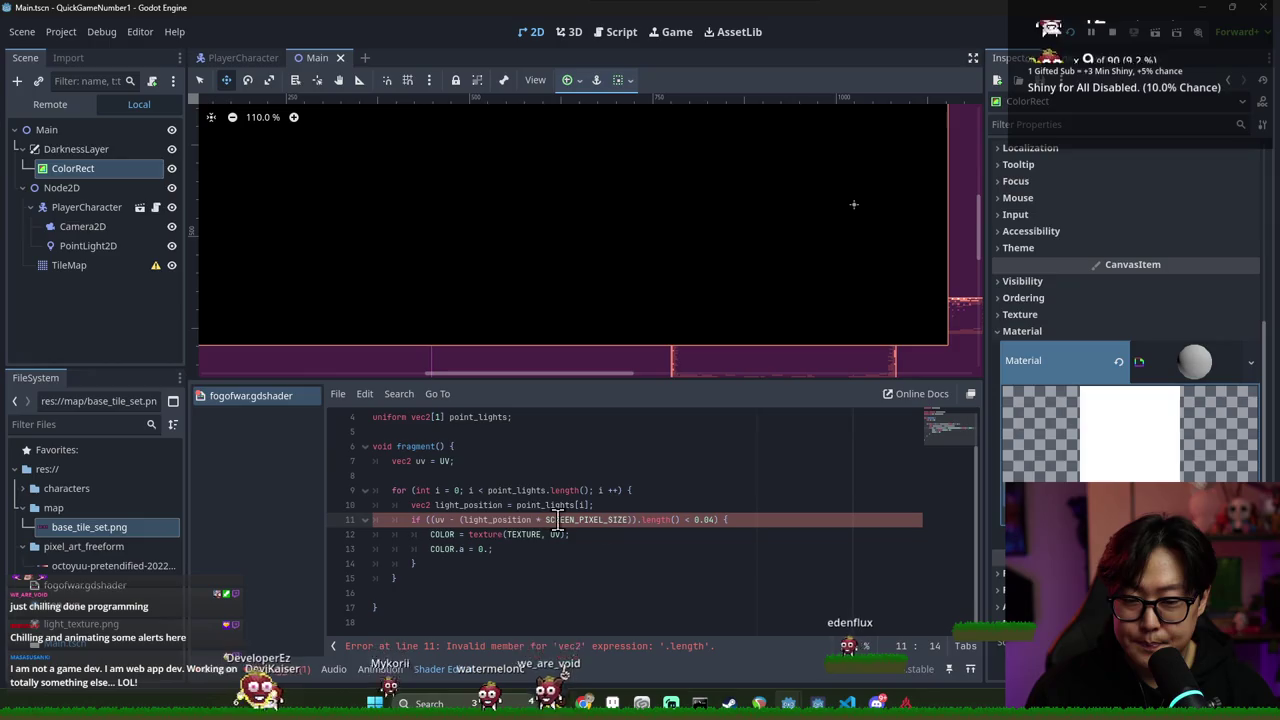
{"action": "key", "text": "Left"}
{"action": "key", "text": "BackSpace"}
{"action": "type", "text": "distance("}
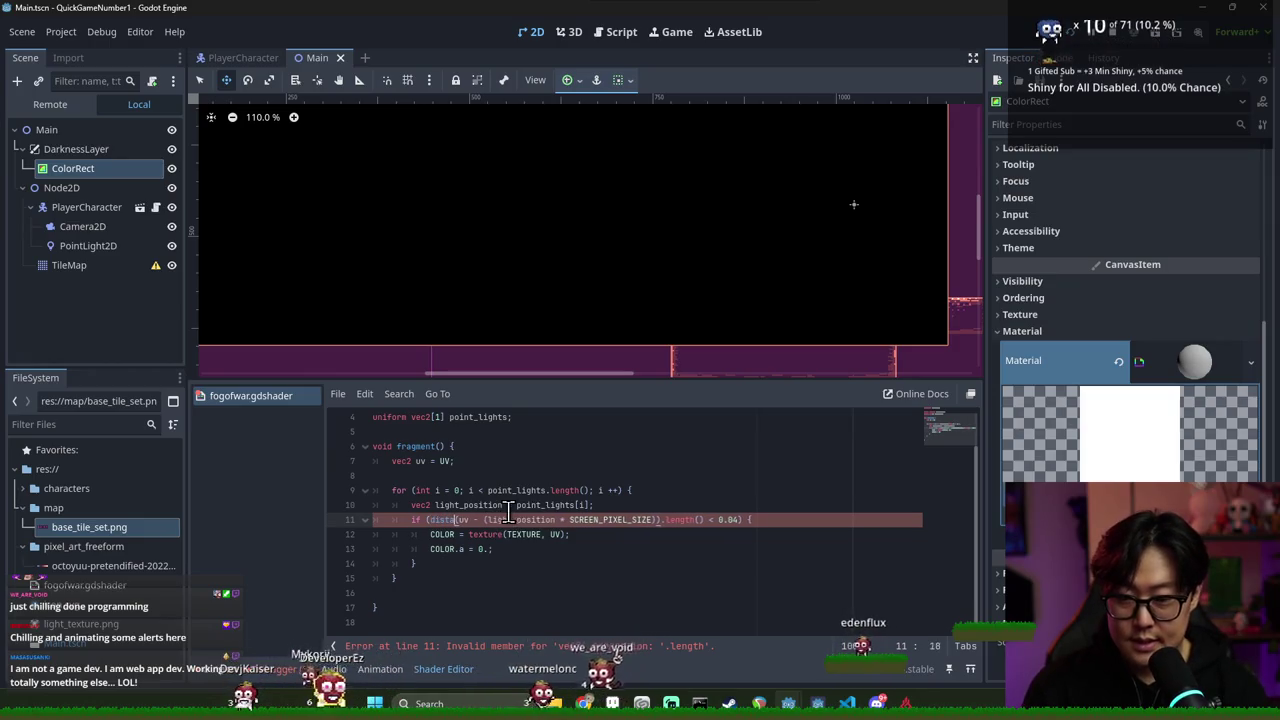
{"action": "key", "text": "Delete"}
{"action": "key", "text": "Delete"}
{"action": "key", "text": "Delete"}
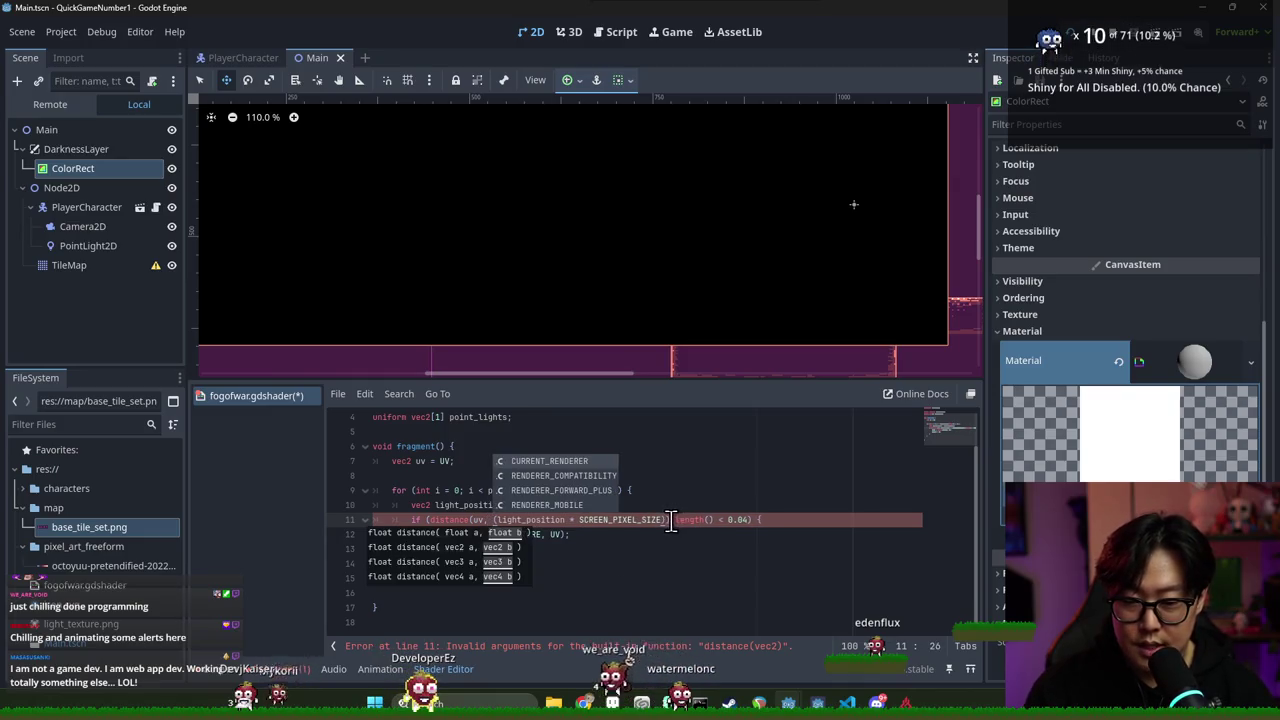
Delete the leftover .length() from line 11 and save the shader
{"action": "key", "text": "Escape"}
{"action": "left_click_drag", "start_coordinate": [670, 520], "coordinate": [720, 520]}
{"action": "key", "text": "BackSpace"}
{"action": "key", "text": "ctrl+s"}
{"action": "left_click", "coordinate": [540, 478]}
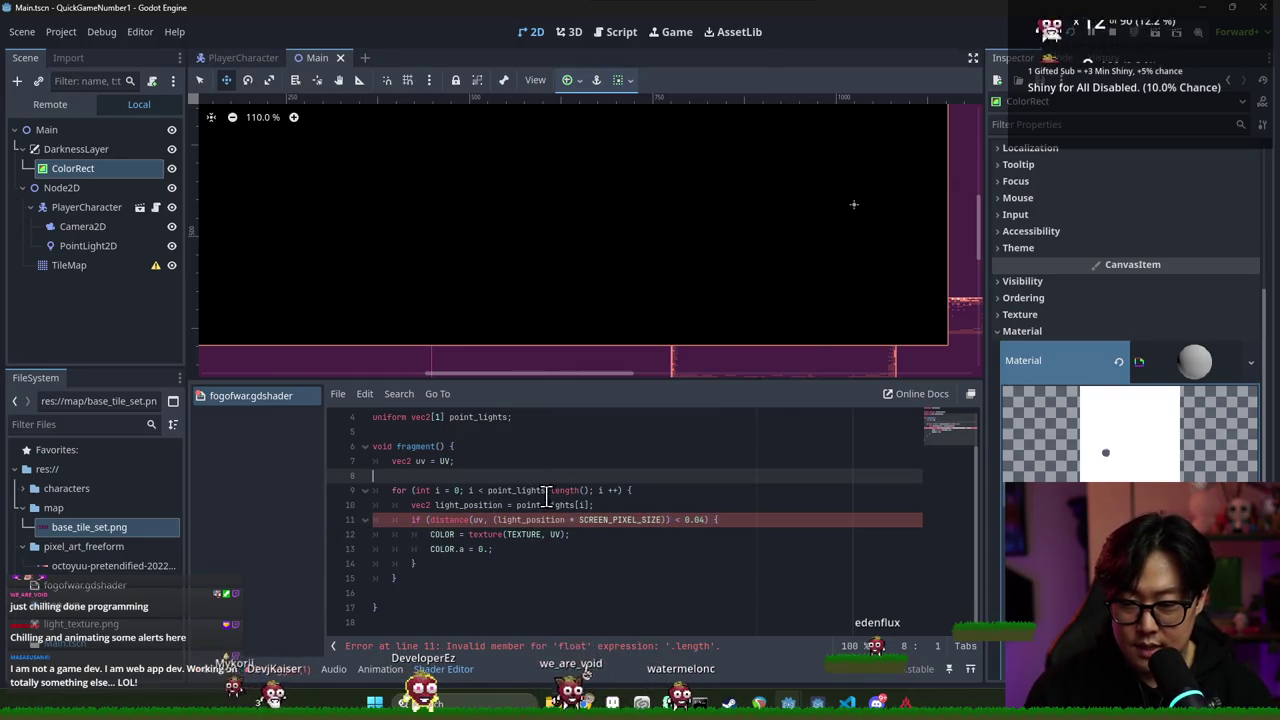
{"action": "left_click", "coordinate": [533, 548]}
Try an x of 200 for the first point light in Shader Parameters, then nudge it
{"action": "scroll", "coordinate": [629, 254], "scroll_direction": "down", "scroll_amount": 5}
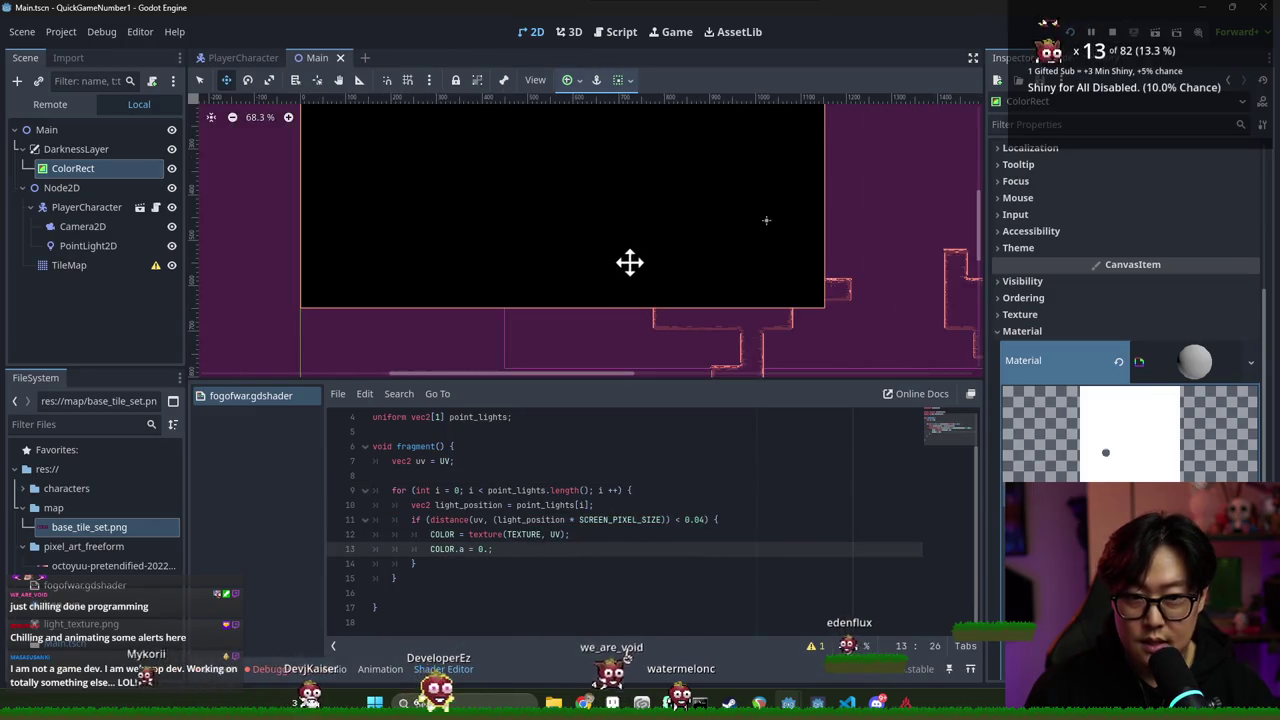
{"action": "scroll", "coordinate": [503, 214], "scroll_direction": "up", "scroll_amount": 10}
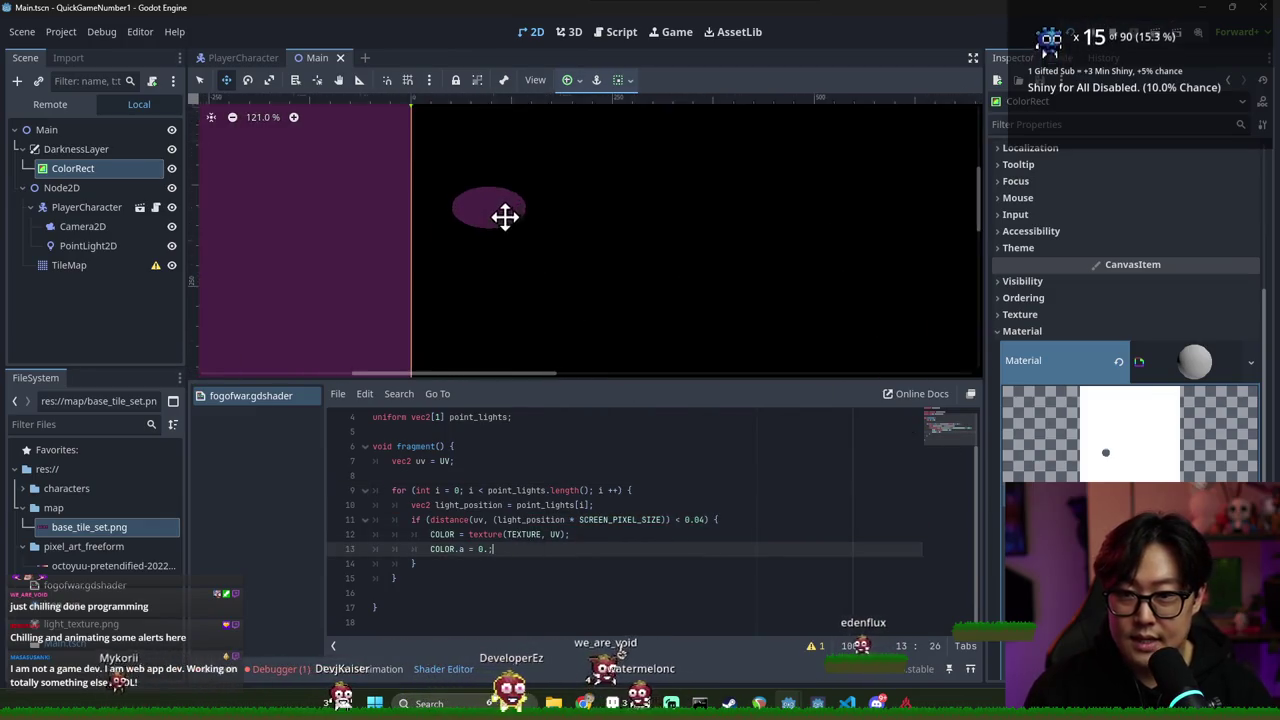
{"action": "scroll", "coordinate": [1100, 410], "scroll_direction": "down", "scroll_amount": 4}
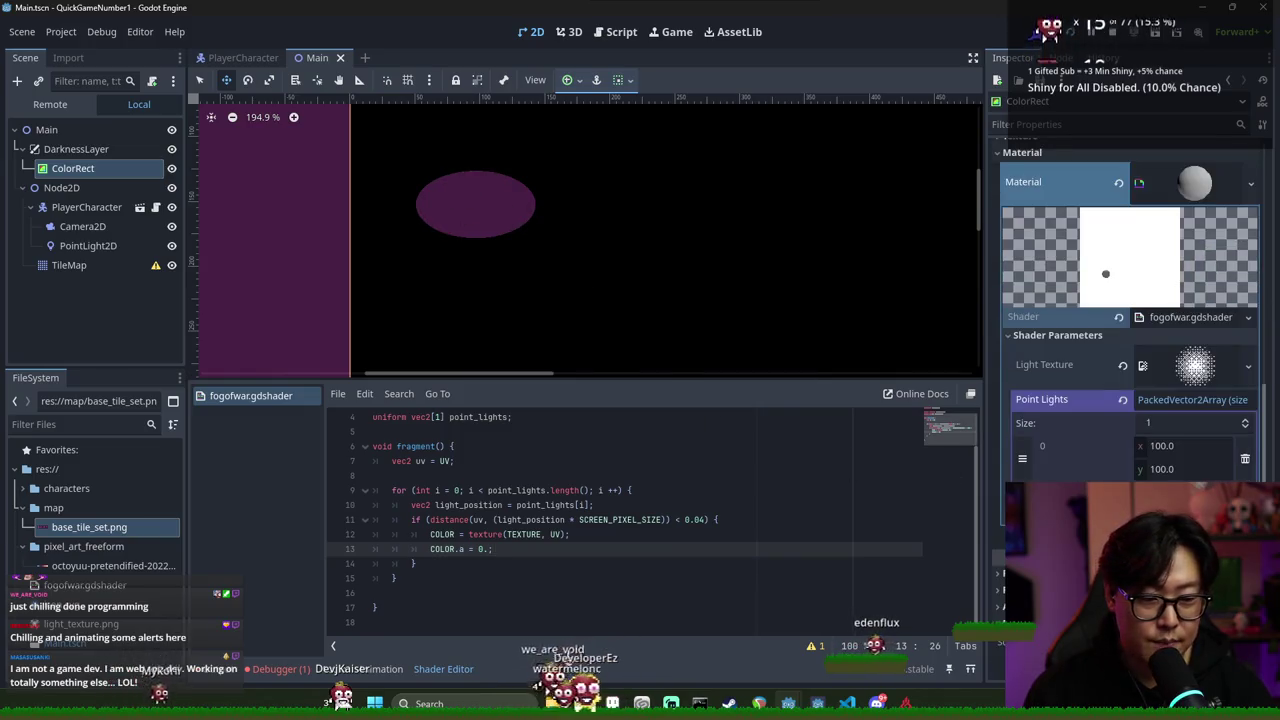
{"action": "left_click", "coordinate": [1190, 447]}
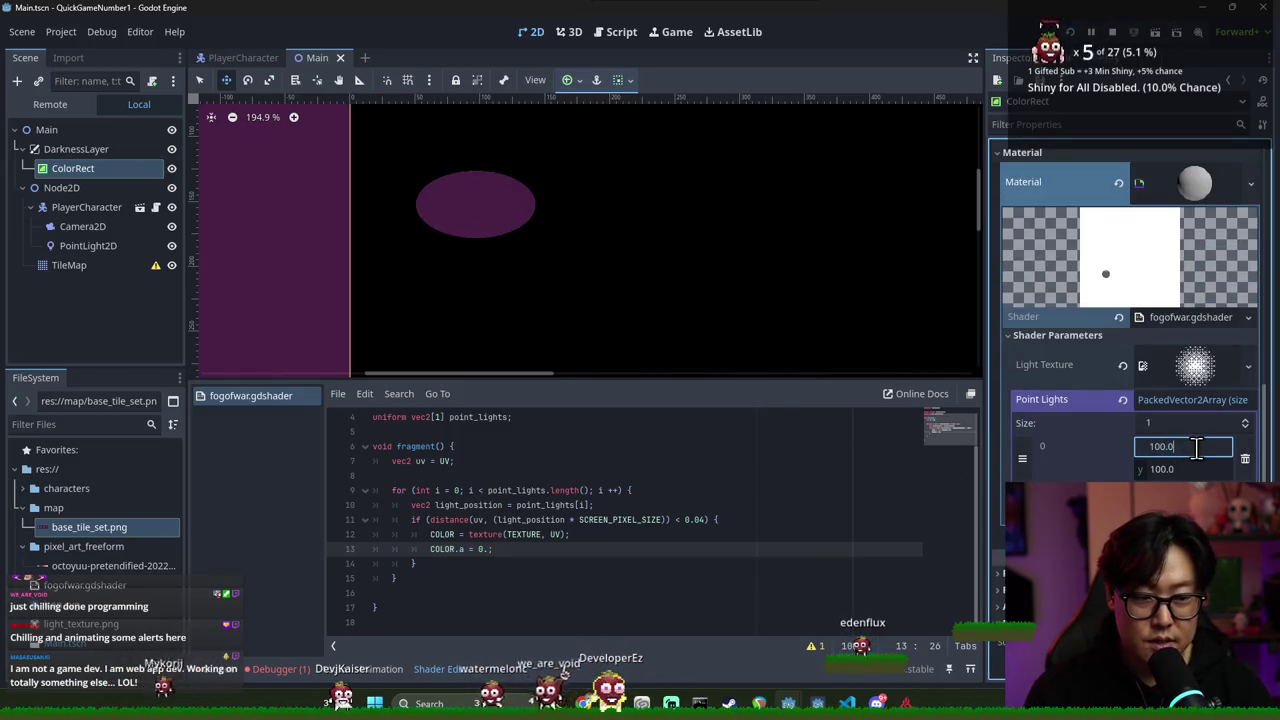
{"action": "type", "text": "2"}
{"action": "key", "text": "Return"}
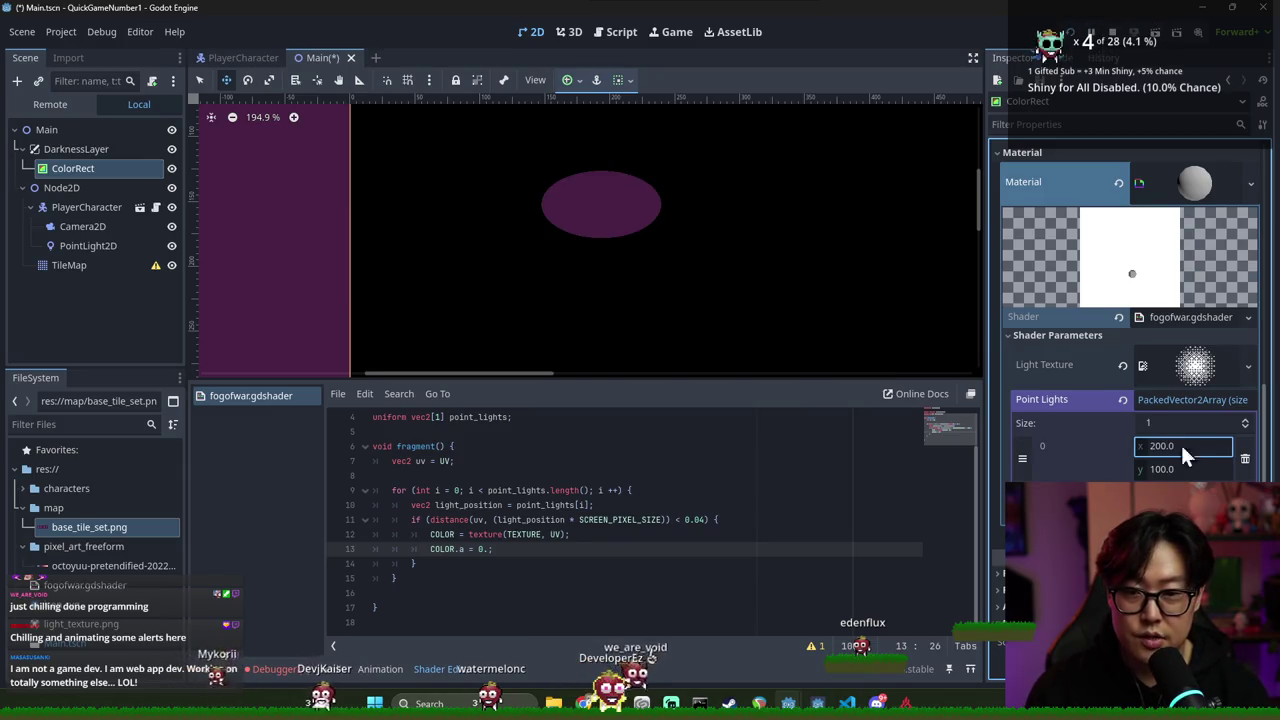
{"action": "scroll", "coordinate": [787, 326], "scroll_direction": "down", "scroll_amount": 2}
{"action": "left_click_drag", "start_coordinate": [1149, 440], "coordinate": [1146, 440]}
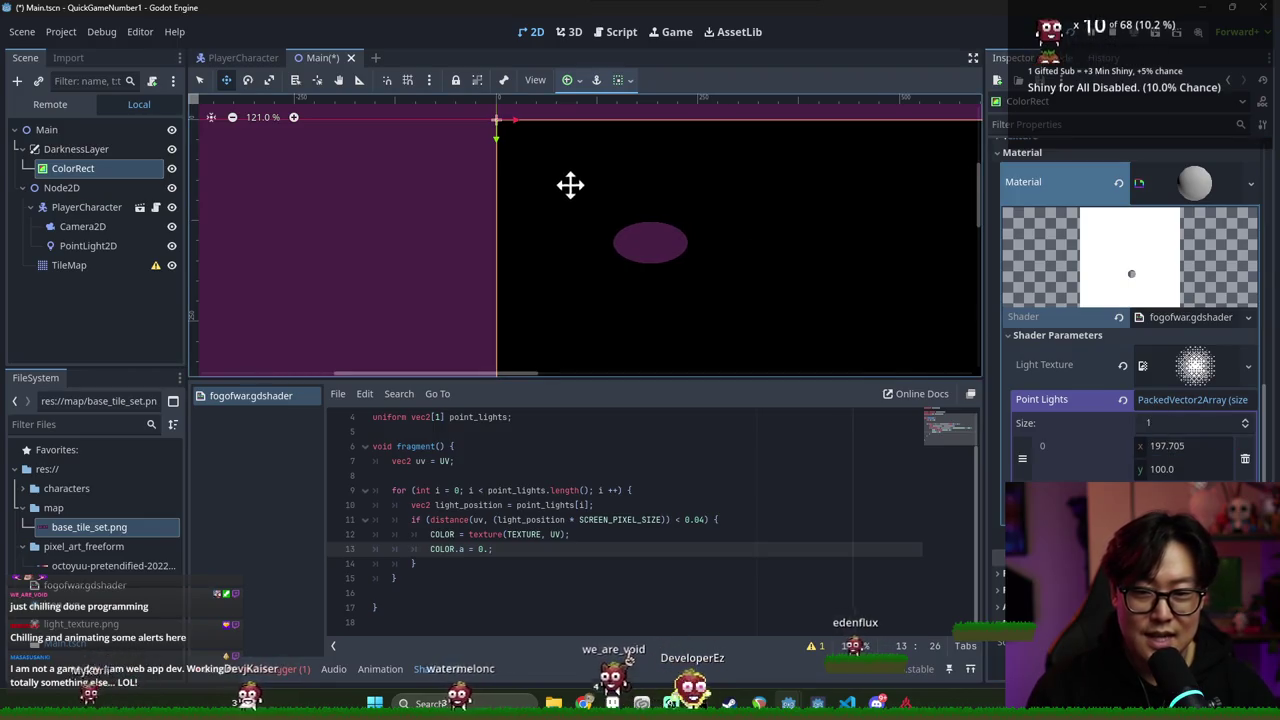
{"action": "scroll", "coordinate": [717, 254], "scroll_direction": "down", "scroll_amount": 4}
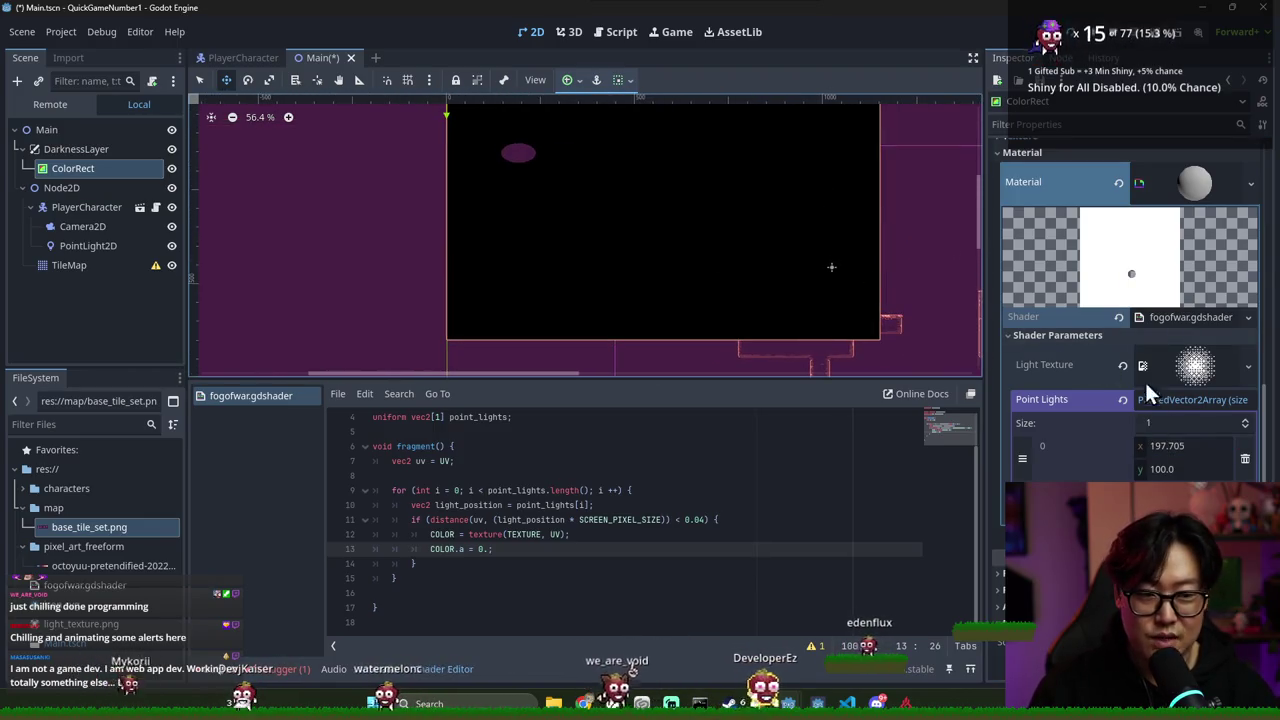
Set the first point light to x 1000 and drag y to 500, checking the viewport
{"action": "left_click", "coordinate": [1180, 446]}
{"action": "type", "text": "1000"}
{"action": "key", "text": "Return"}
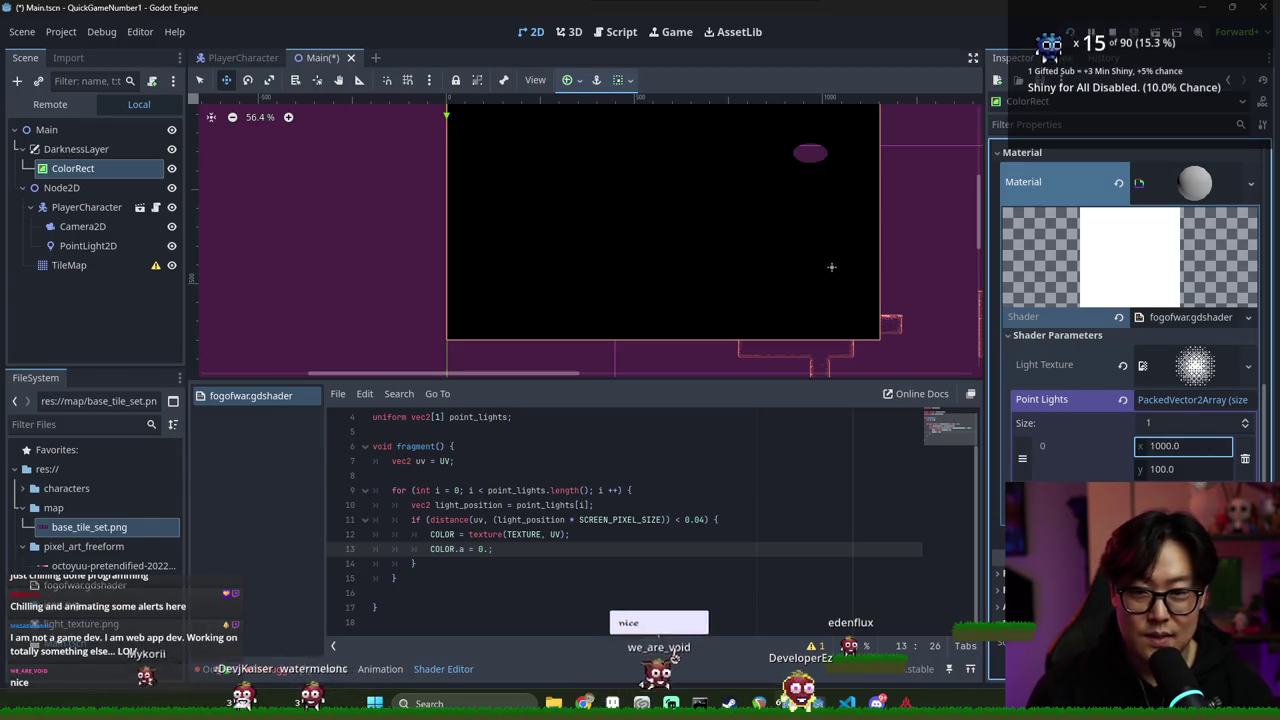
{"action": "mouse_move", "coordinate": [1212, 478]}
{"action": "left_mouse_down"}
{"action": "mouse_move", "coordinate": [1260, 478]}
{"action": "mouse_move", "coordinate": [1185, 474]}
{"action": "left_mouse_up"}
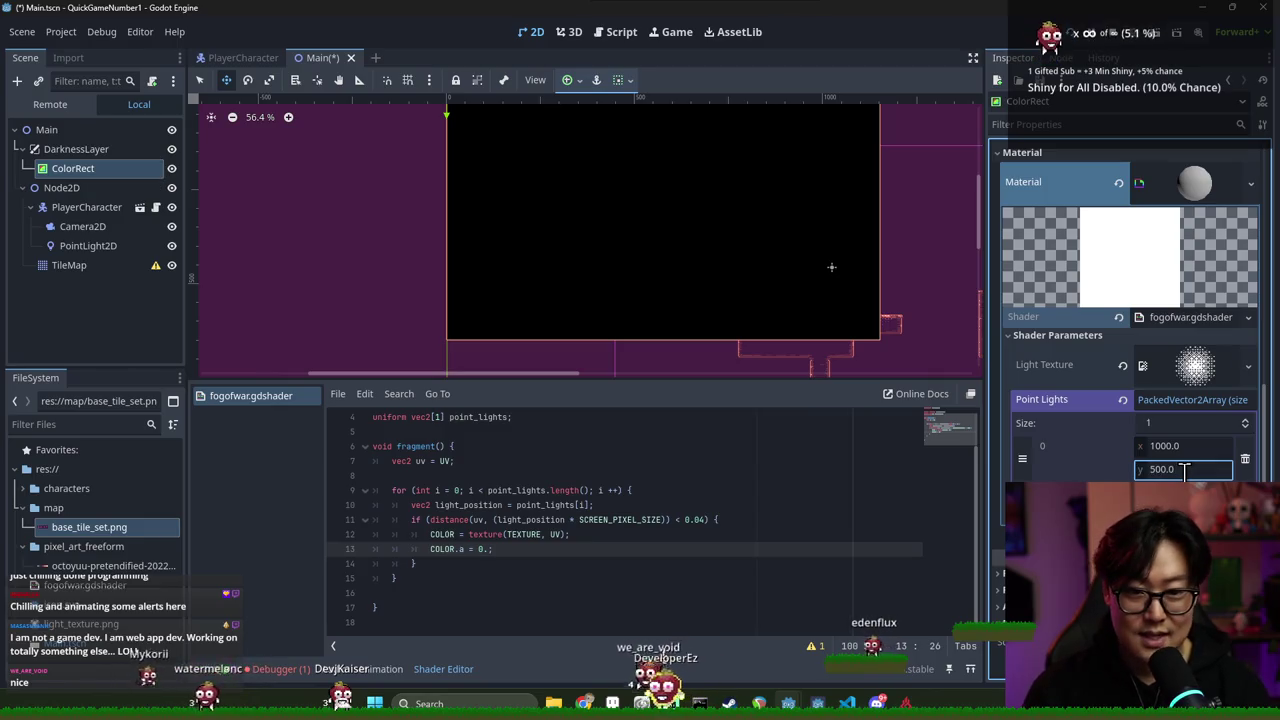
{"action": "scroll", "coordinate": [1018, 395], "scroll_direction": "up", "scroll_amount": 2}
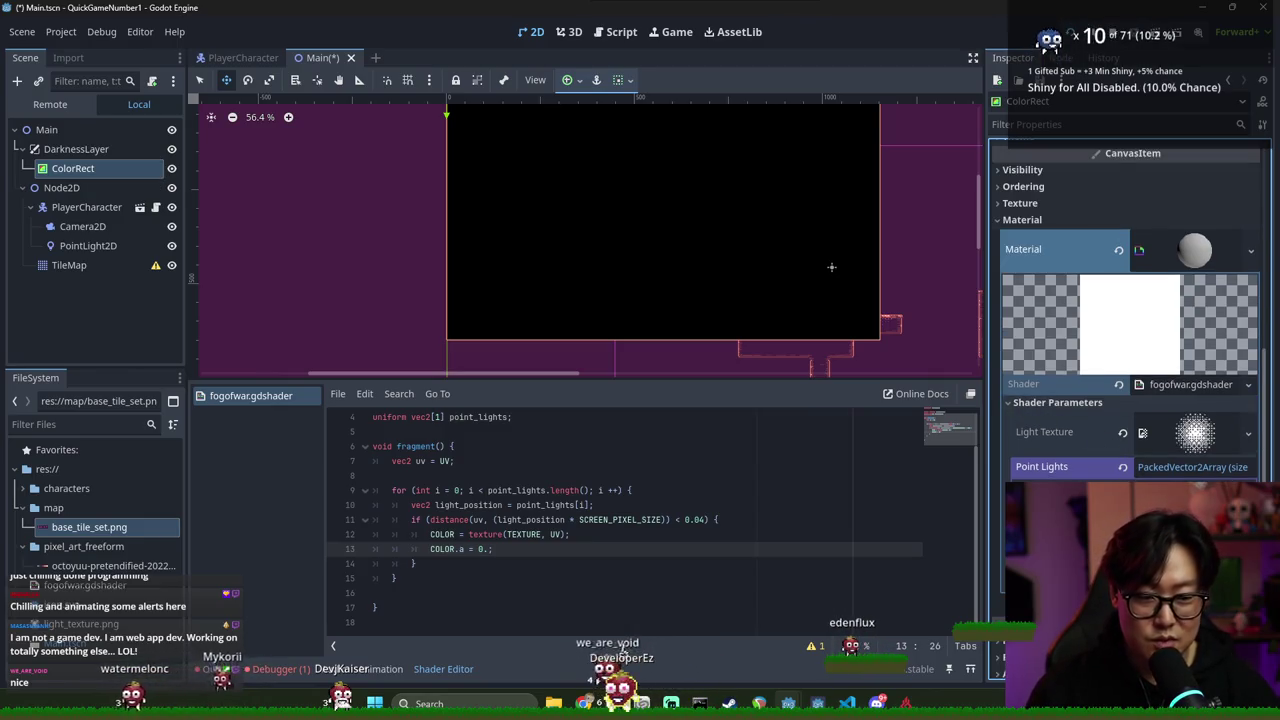
{"action": "scroll", "coordinate": [857, 337], "scroll_direction": "up", "scroll_amount": 5}
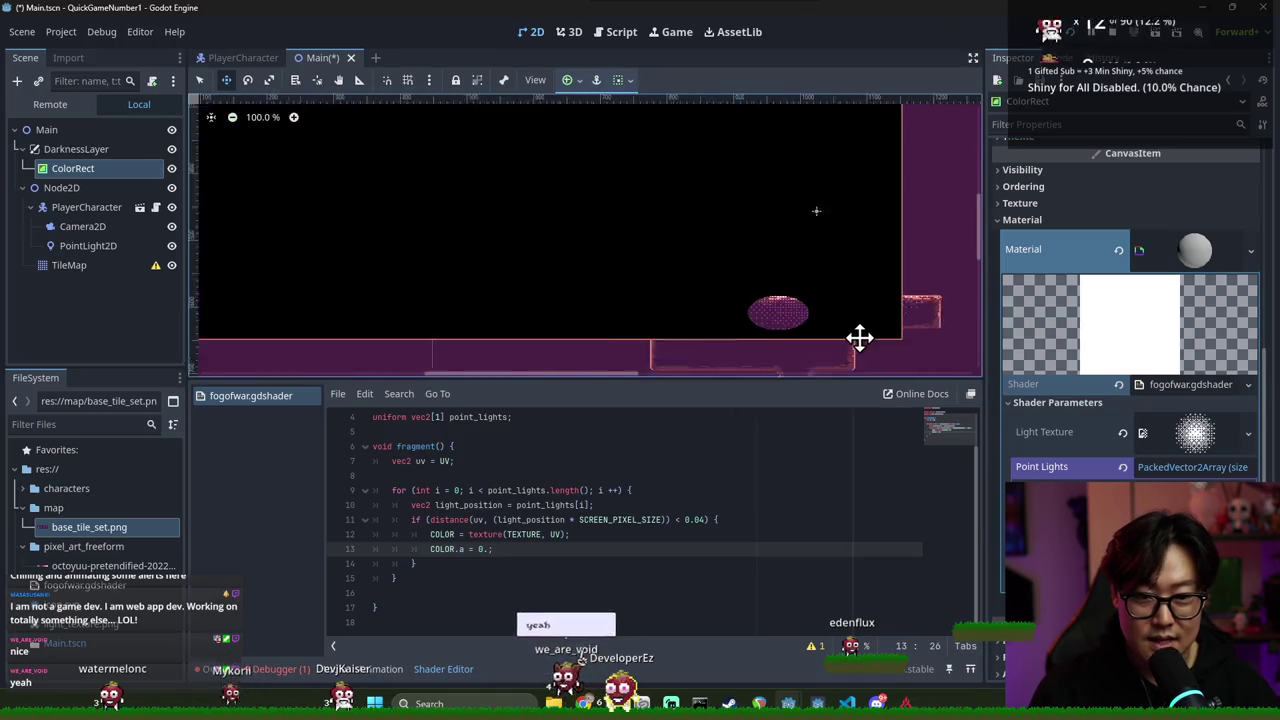
{"action": "scroll", "coordinate": [790, 320], "scroll_direction": "down", "scroll_amount": 4}
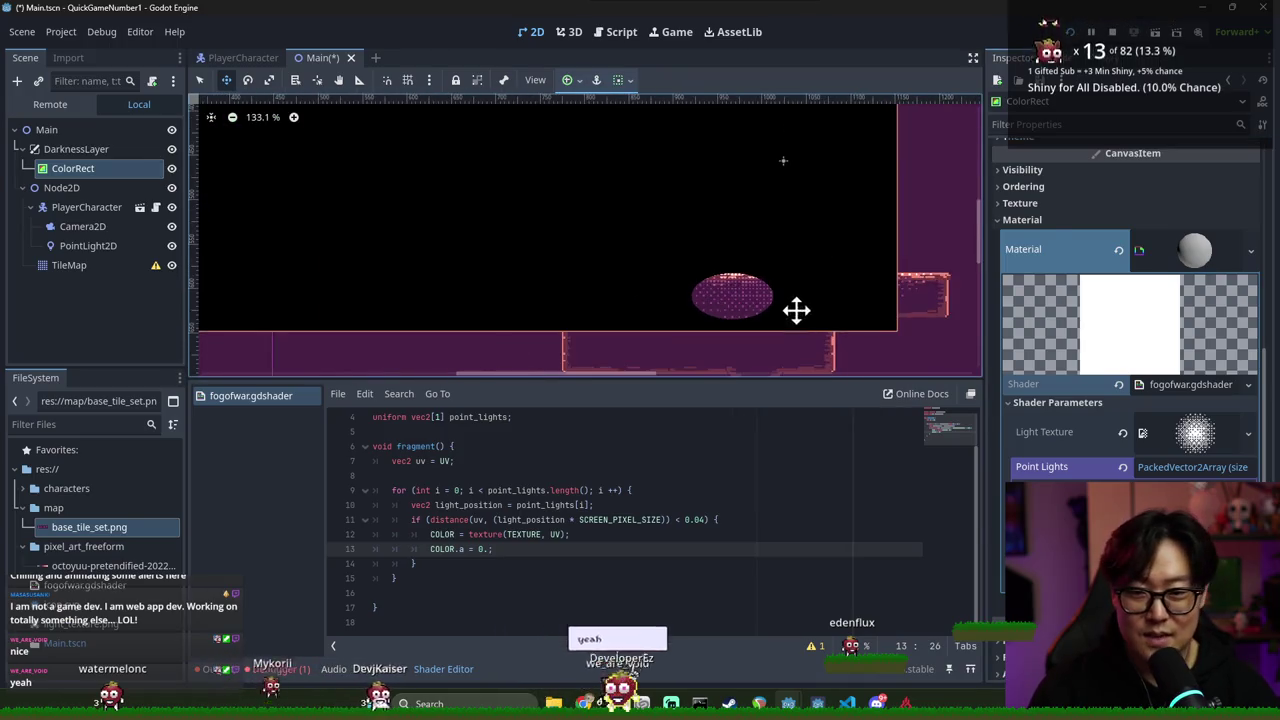
Save, try editing the 0.04 threshold, and enlarge the shader code panel
{"action": "key", "text": "ctrl+s"}
{"action": "double_click", "coordinate": [530, 519]}
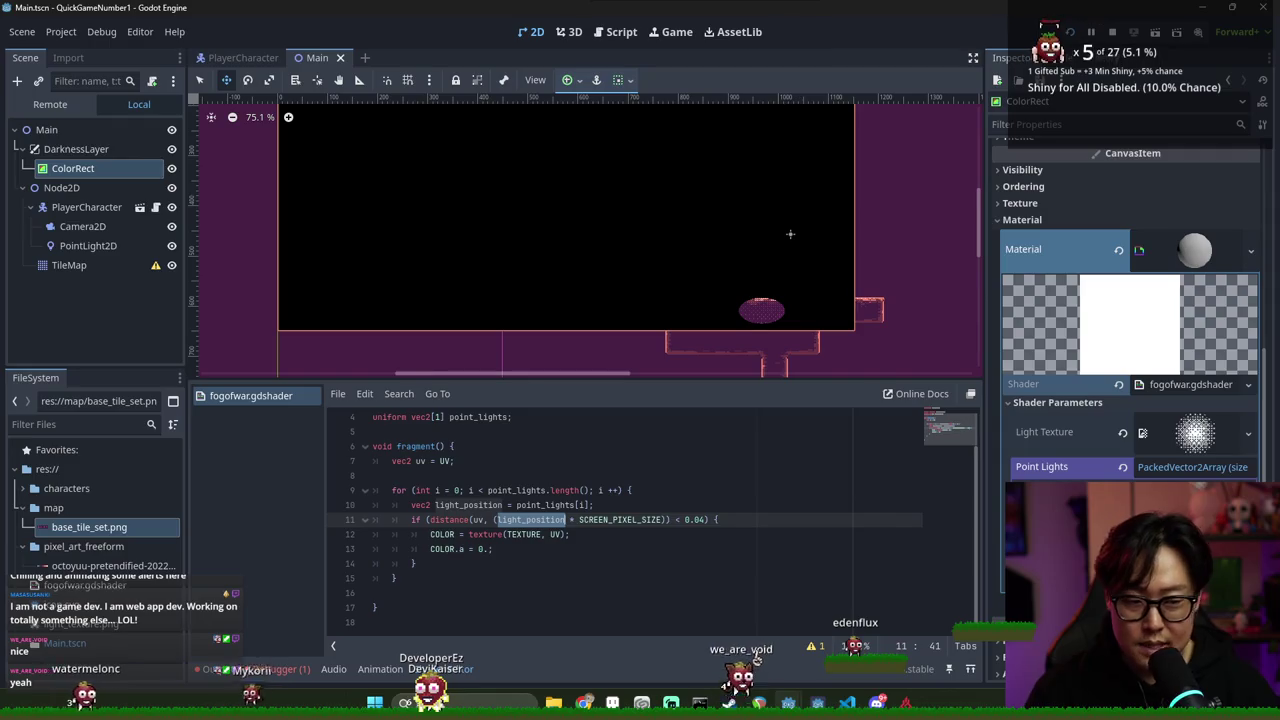
{"action": "left_click", "coordinate": [695, 519]}
{"action": "type", "text": "8"}
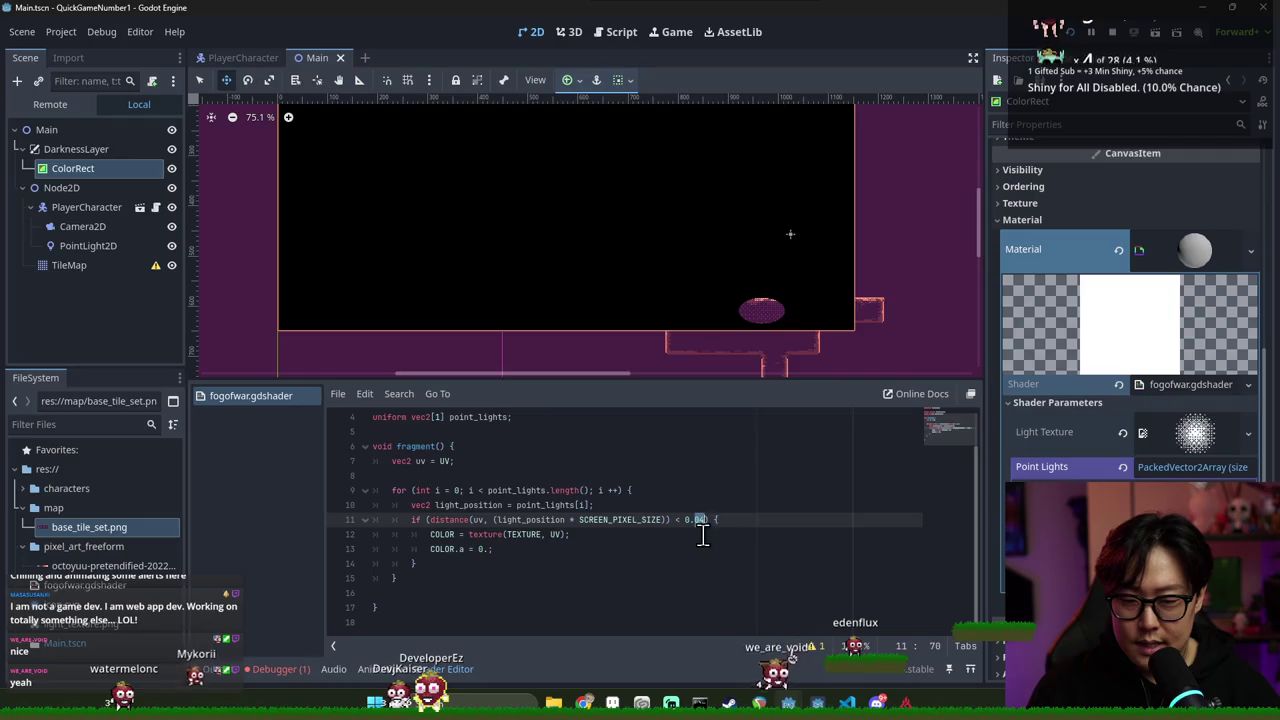
{"action": "mouse_move", "coordinate": [686, 380]}
{"action": "left_mouse_down"}
{"action": "mouse_move", "coordinate": [700, 323]}
{"action": "mouse_move", "coordinate": [690, 302]}
{"action": "left_mouse_up"}
Rewrite line 11 as distance(uv/SCREEN_PIXEL_SIZE, light_position), removing the old multiplication
{"action": "double_click", "coordinate": [448, 488]}
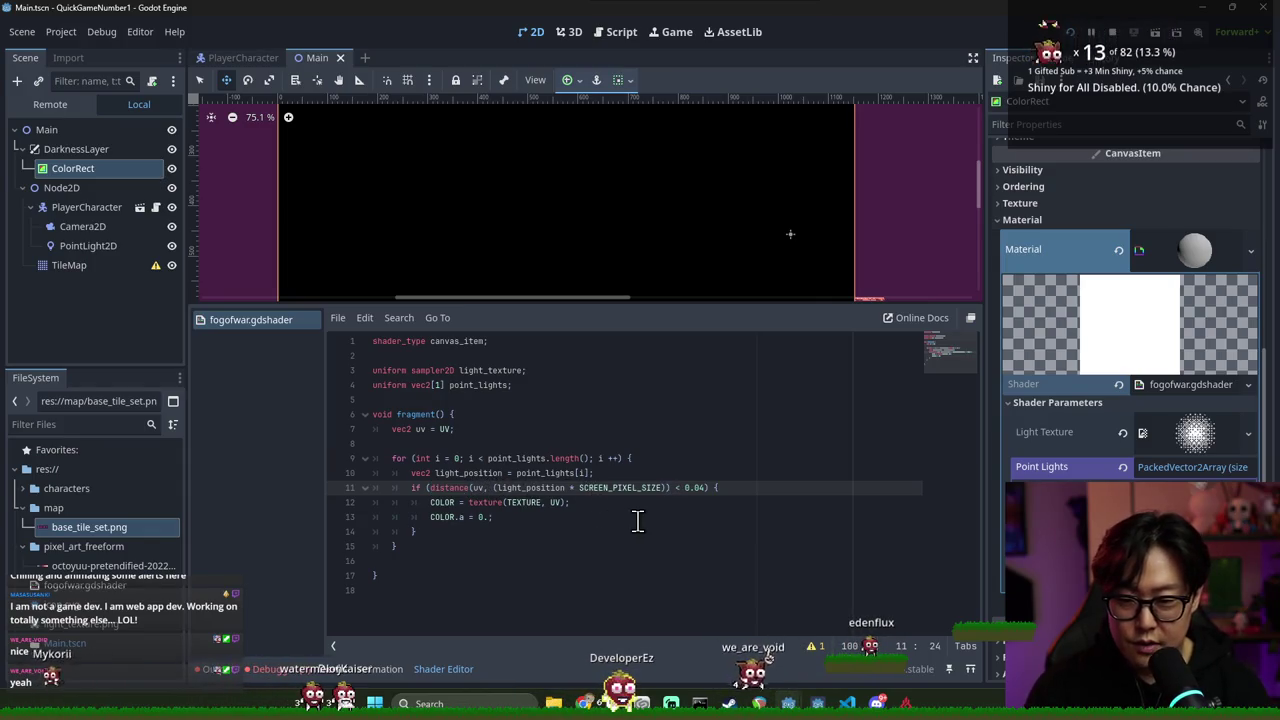
{"action": "type", "text": "/ S"}
{"action": "key", "text": "Escape"}
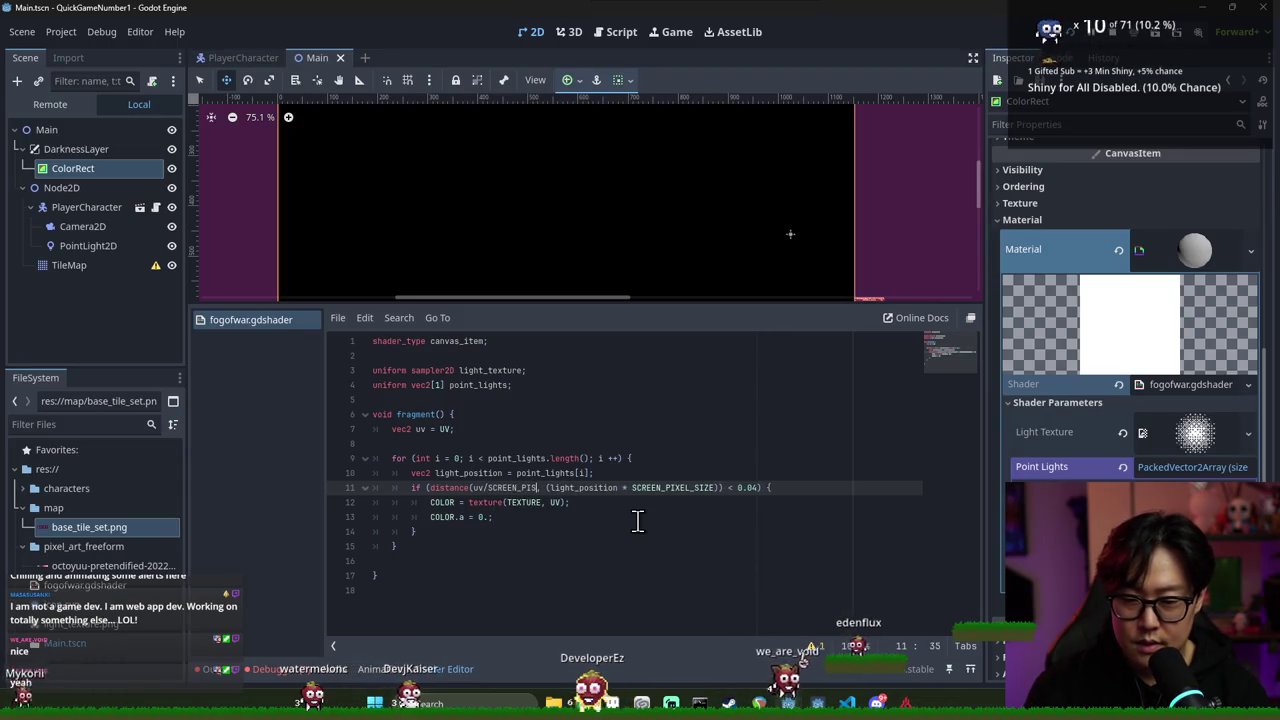
{"action": "type", "text": "PIXEL_SIZE,"}
{"action": "double_click", "coordinate": [707, 488]}
{"action": "key", "text": "BackSpace"}
{"action": "key", "text": "BackSpace"}
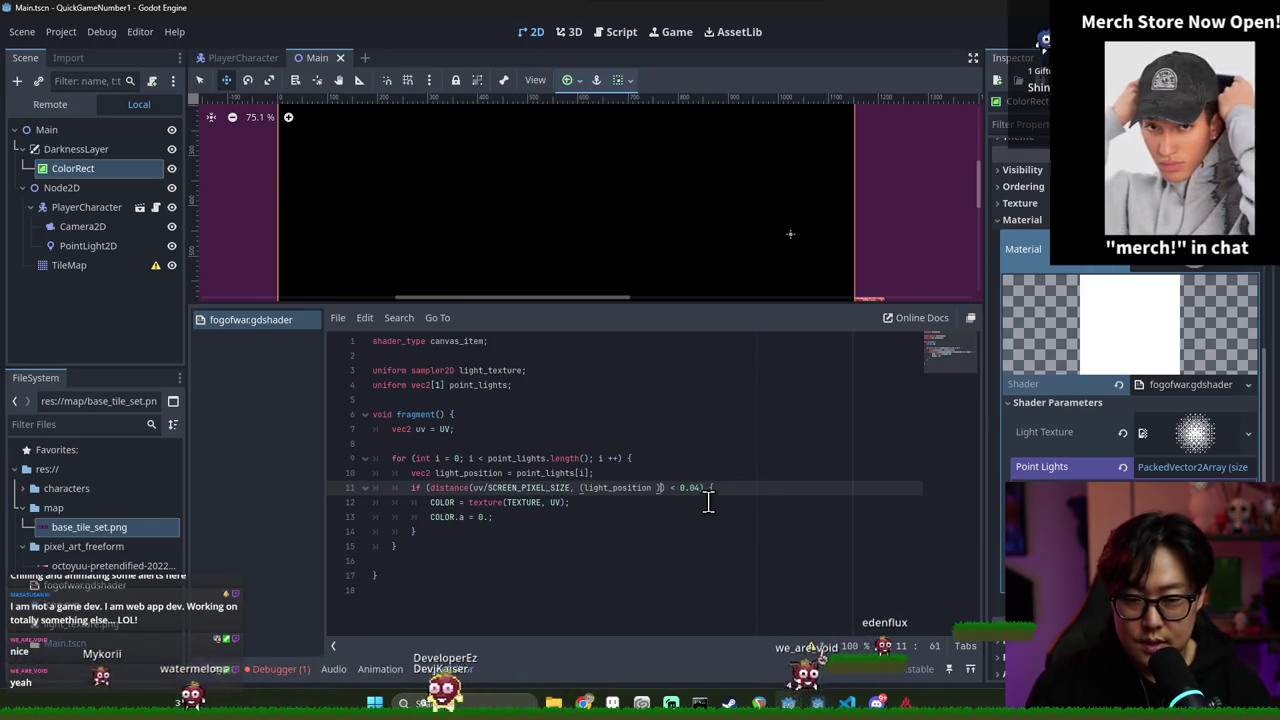
{"action": "key", "text": "BackSpace"}
{"action": "key", "text": "BackSpace"}
{"action": "type", "text": "("}
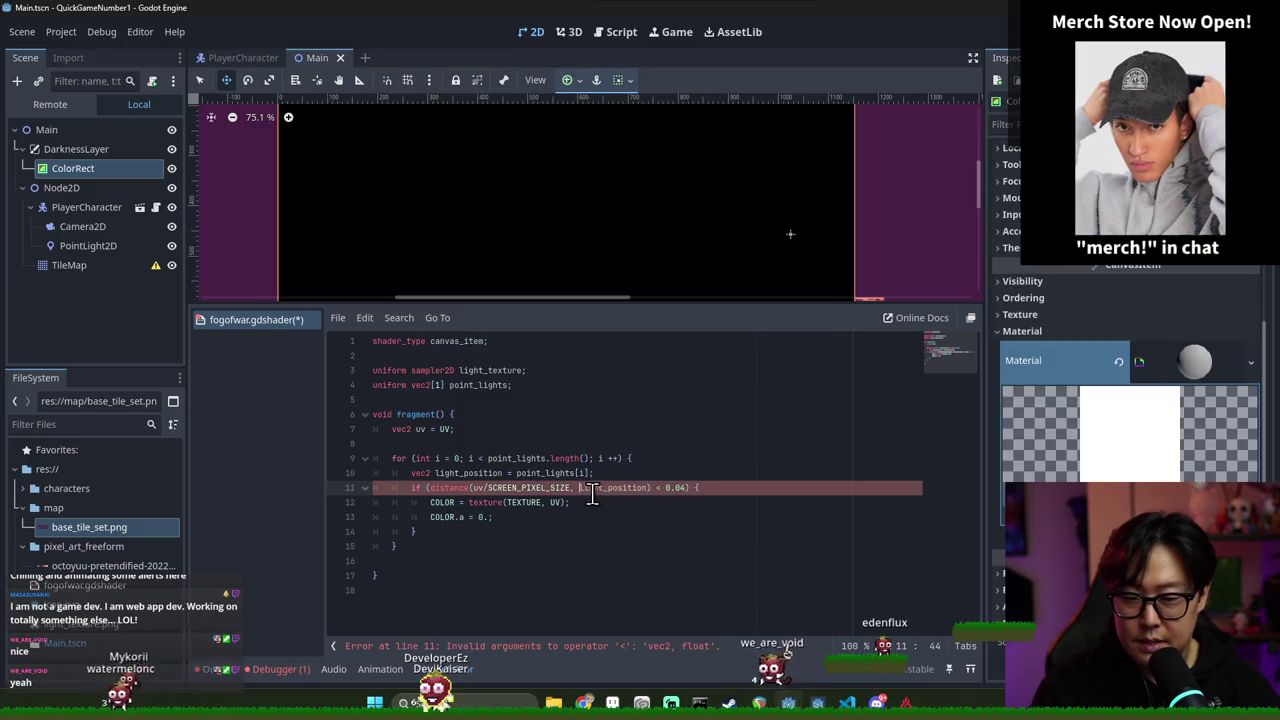
Change the distance threshold from 0.04 to 4 and save
{"action": "double_click", "coordinate": [452, 488]}
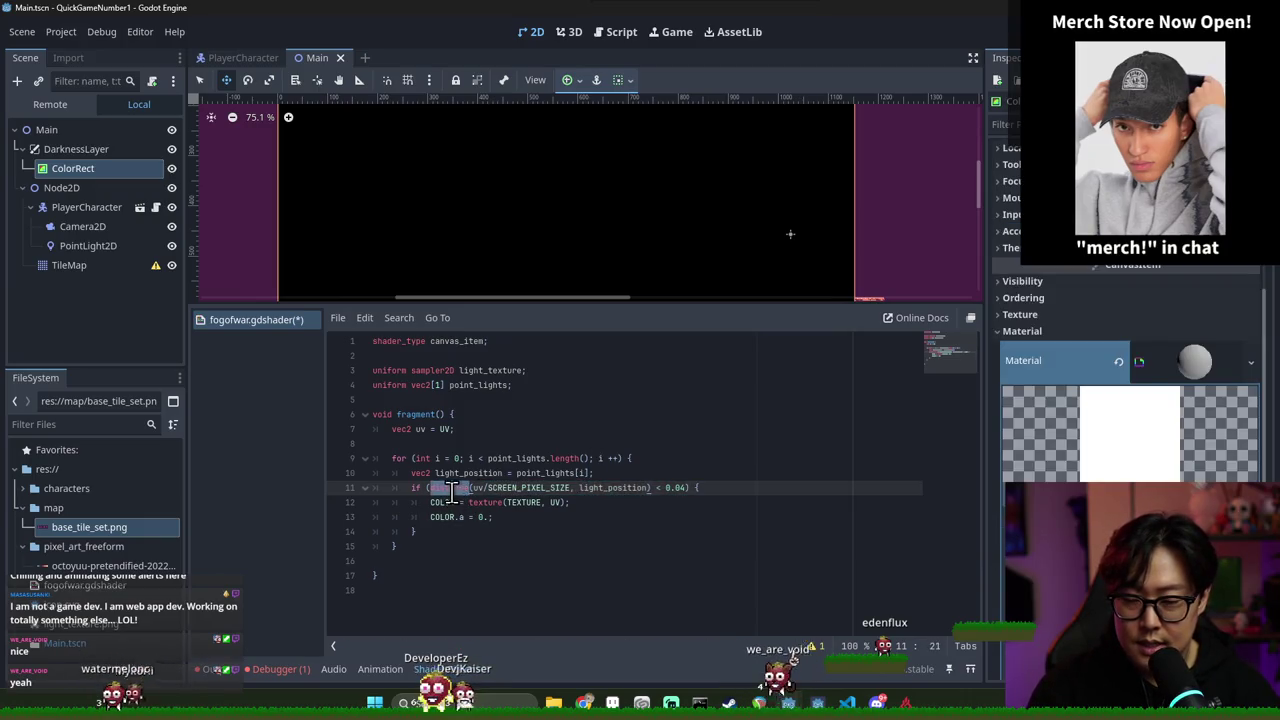
{"action": "double_click", "coordinate": [545, 488]}
{"action": "left_click", "coordinate": [477, 488]}
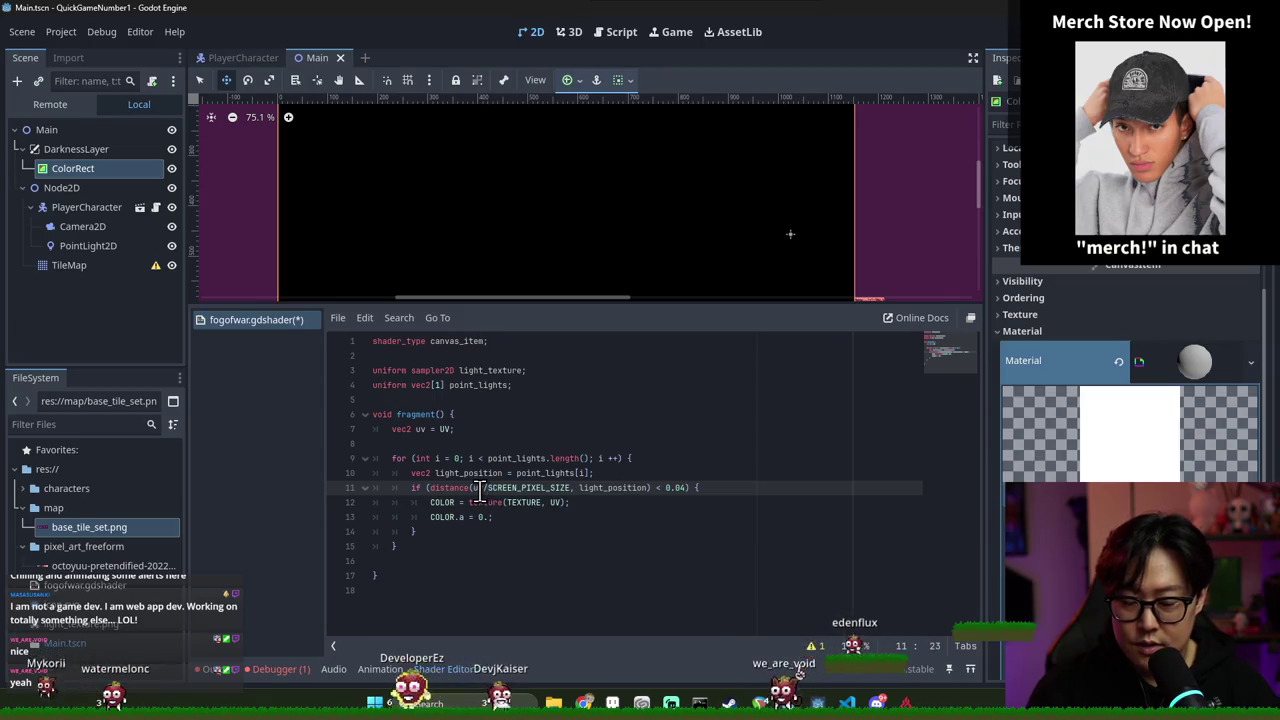
{"action": "left_click", "coordinate": [676, 488]}
{"action": "key", "text": "ctrl+s"}
{"action": "scroll", "coordinate": [712, 240], "scroll_direction": "down", "scroll_amount": 5}
{"action": "left_click", "coordinate": [686, 488]}
{"action": "type", "text": "4"}
{"action": "key", "text": "ctrl+s"}
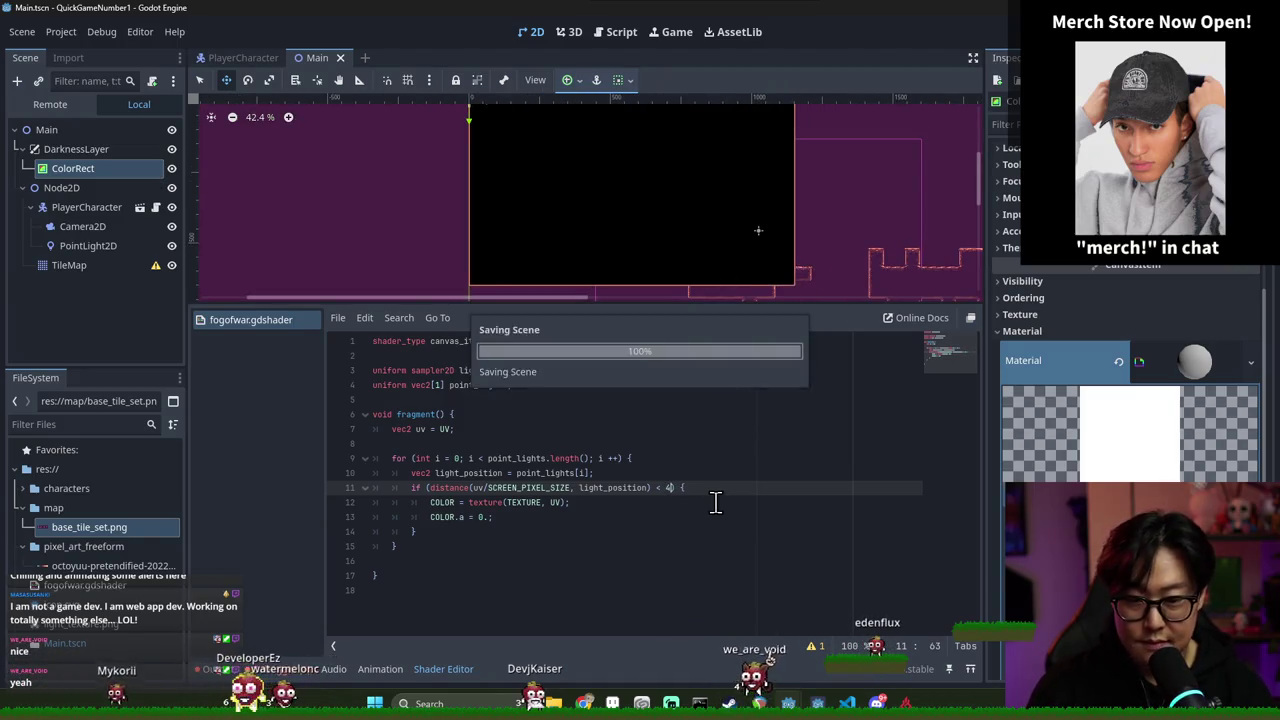
Make the threshold the float 4. and save the shader
{"action": "scroll", "coordinate": [543, 186], "scroll_direction": "down", "scroll_amount": 2}
{"action": "scroll", "coordinate": [572, 199], "scroll_direction": "up", "scroll_amount": 1}
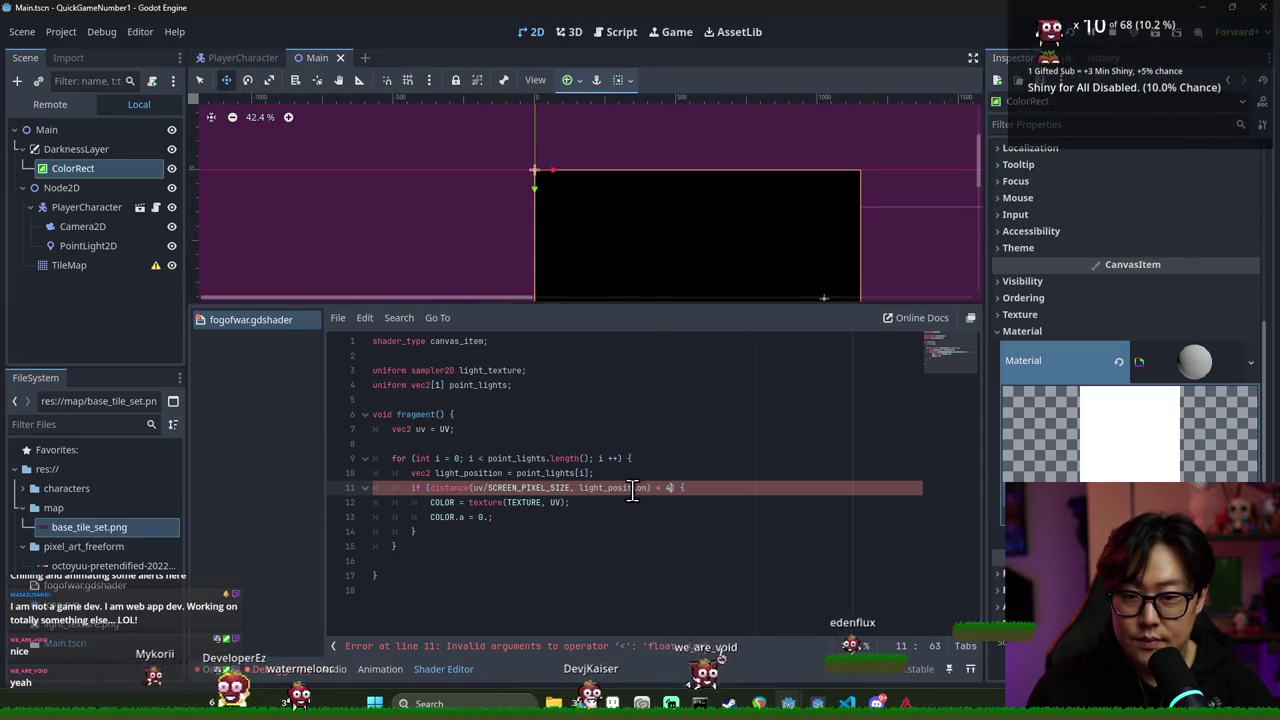
{"action": "type", "text": "."}
{"action": "key", "text": "ctrl+s"}
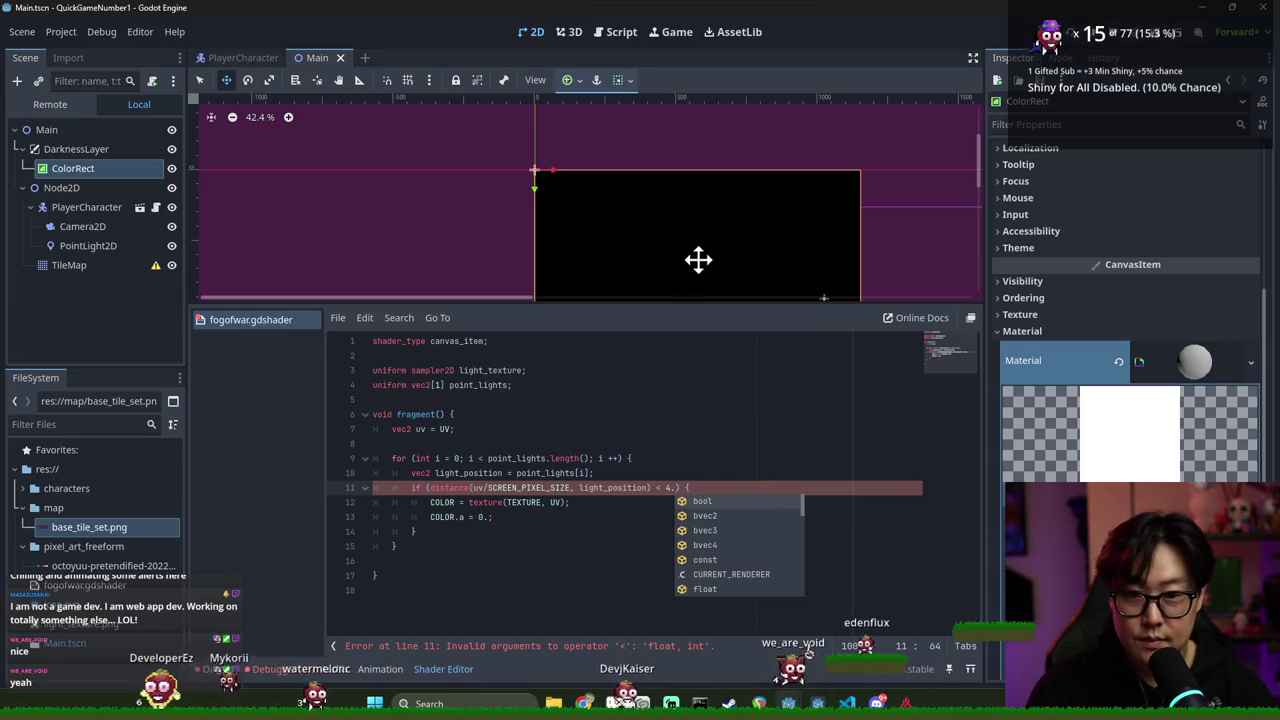
{"action": "scroll", "coordinate": [691, 263], "scroll_direction": "up", "scroll_amount": 2}
{"action": "left_click", "coordinate": [749, 443]}
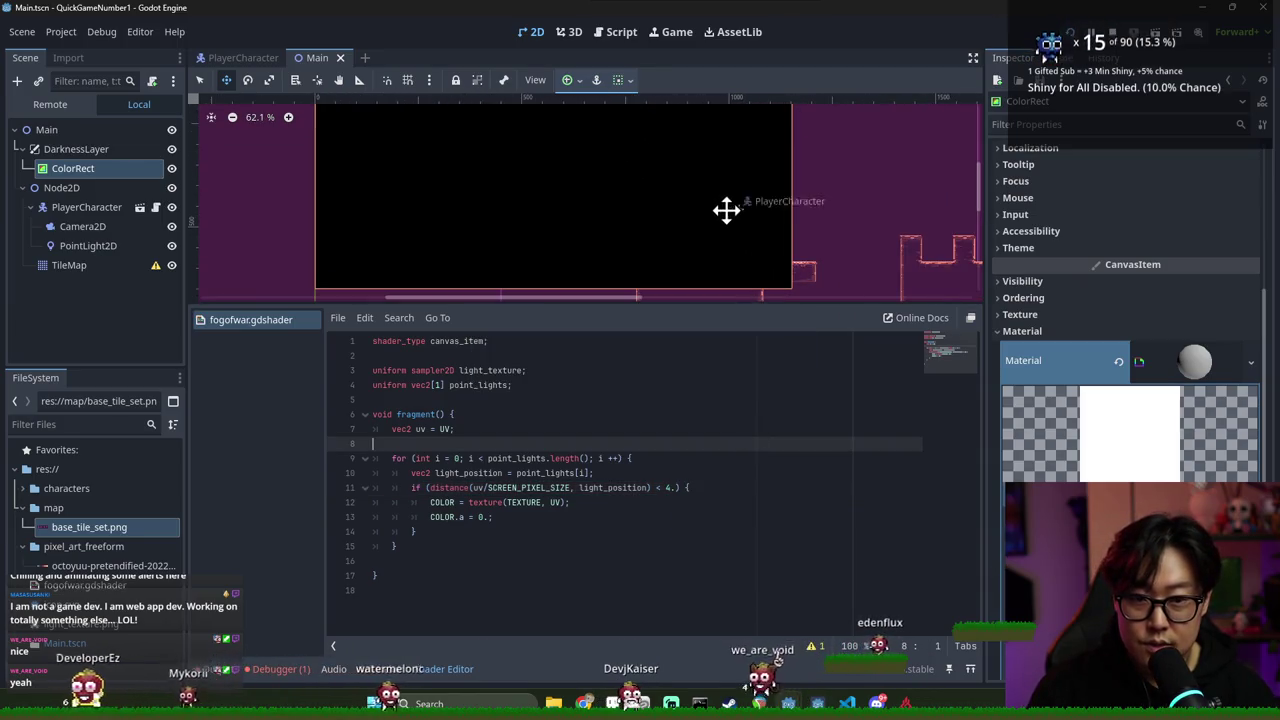
Change line 11's comparison from < to <= and save
{"action": "scroll", "coordinate": [731, 211], "scroll_direction": "up", "scroll_amount": 1}
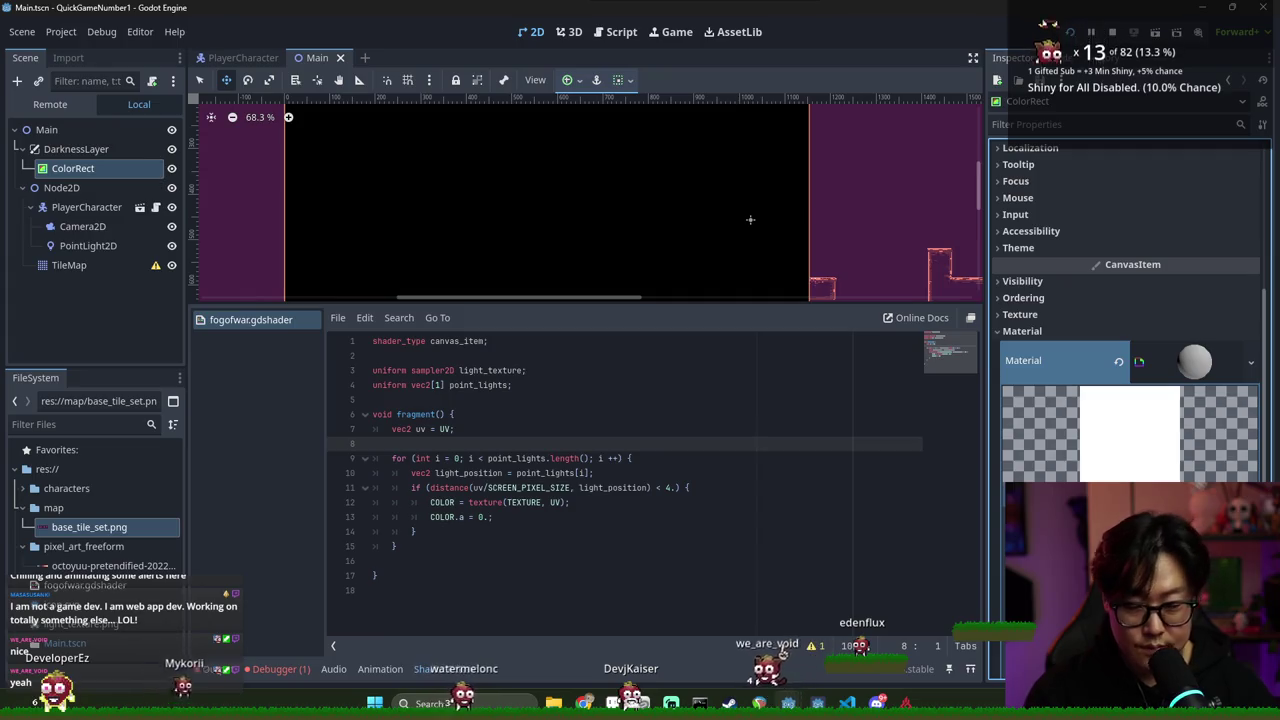
{"action": "scroll", "coordinate": [471, 229], "scroll_direction": "up", "scroll_amount": 8}
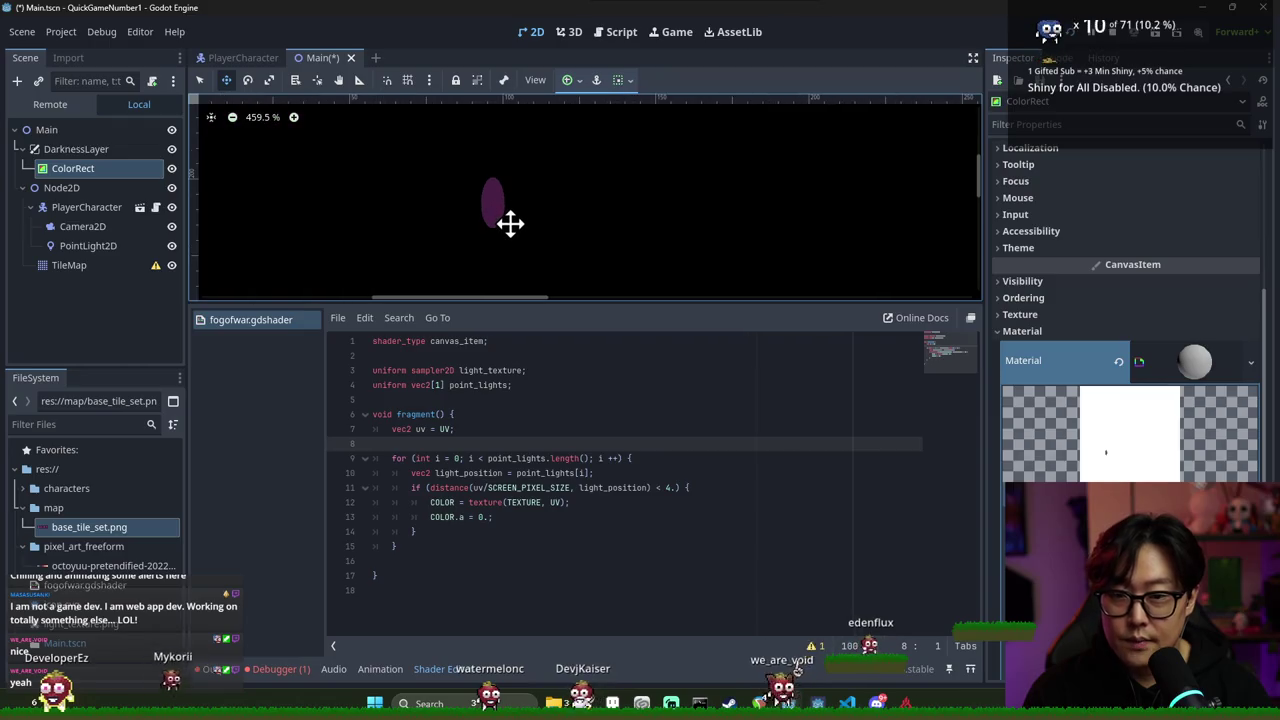
{"action": "double_click", "coordinate": [645, 487]}
{"action": "left_click", "coordinate": [660, 487]}
{"action": "key", "text": "ctrl+s"}
{"action": "type", "text": "="}
{"action": "left_click", "coordinate": [649, 490]}
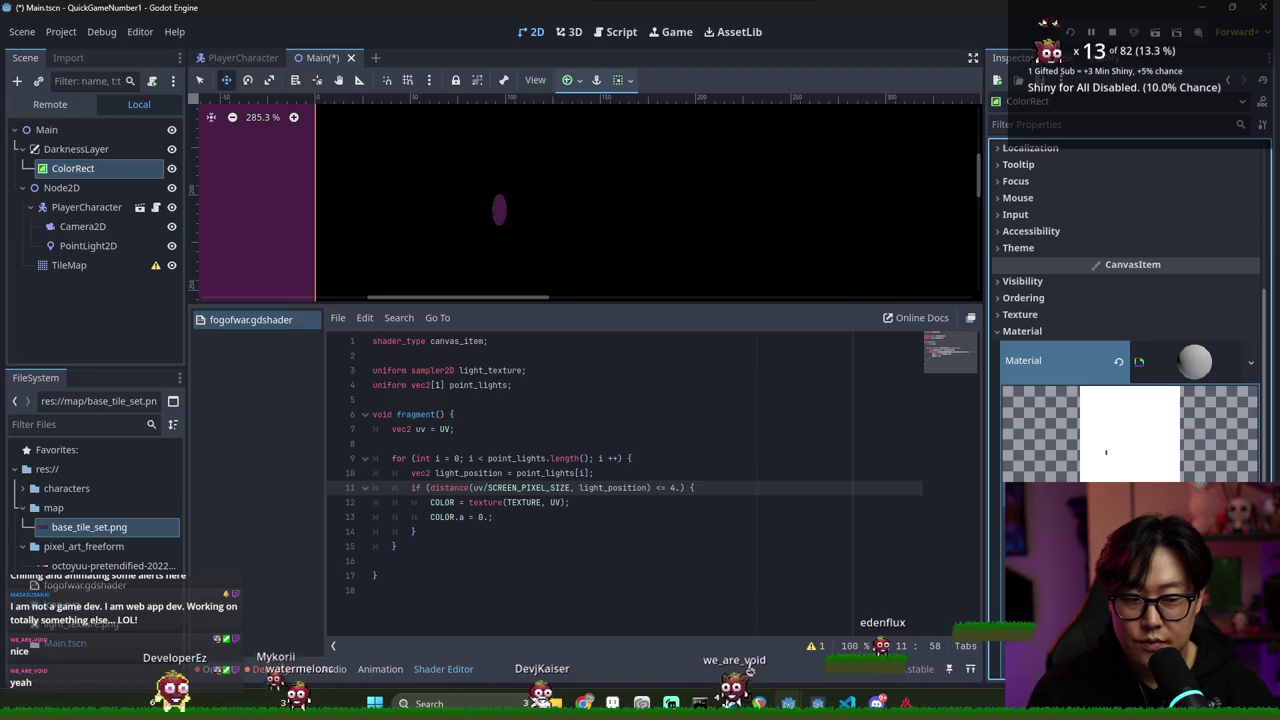
{"action": "key", "text": "ctrl+s"}
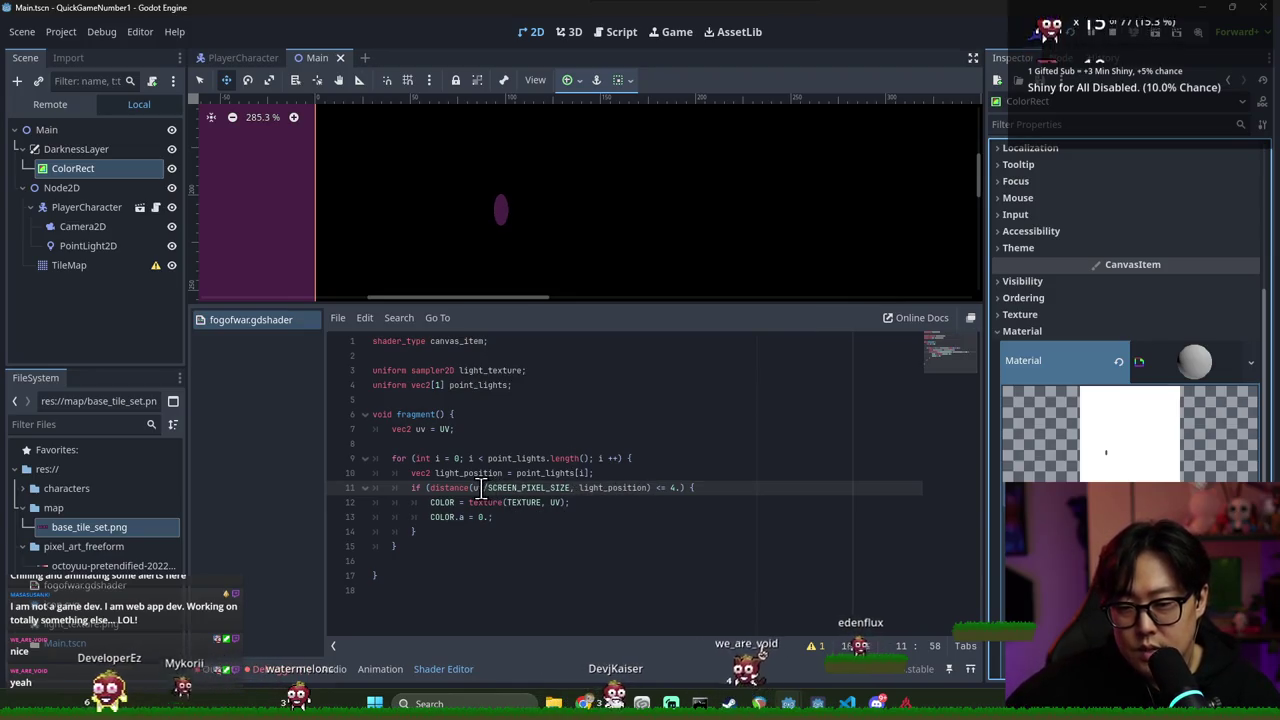
Review the SCREEN_PIXEL_SIZE and light_position terms in the line 11 distance call
{"action": "left_click", "coordinate": [533, 487]}
{"action": "double_click", "coordinate": [533, 487]}
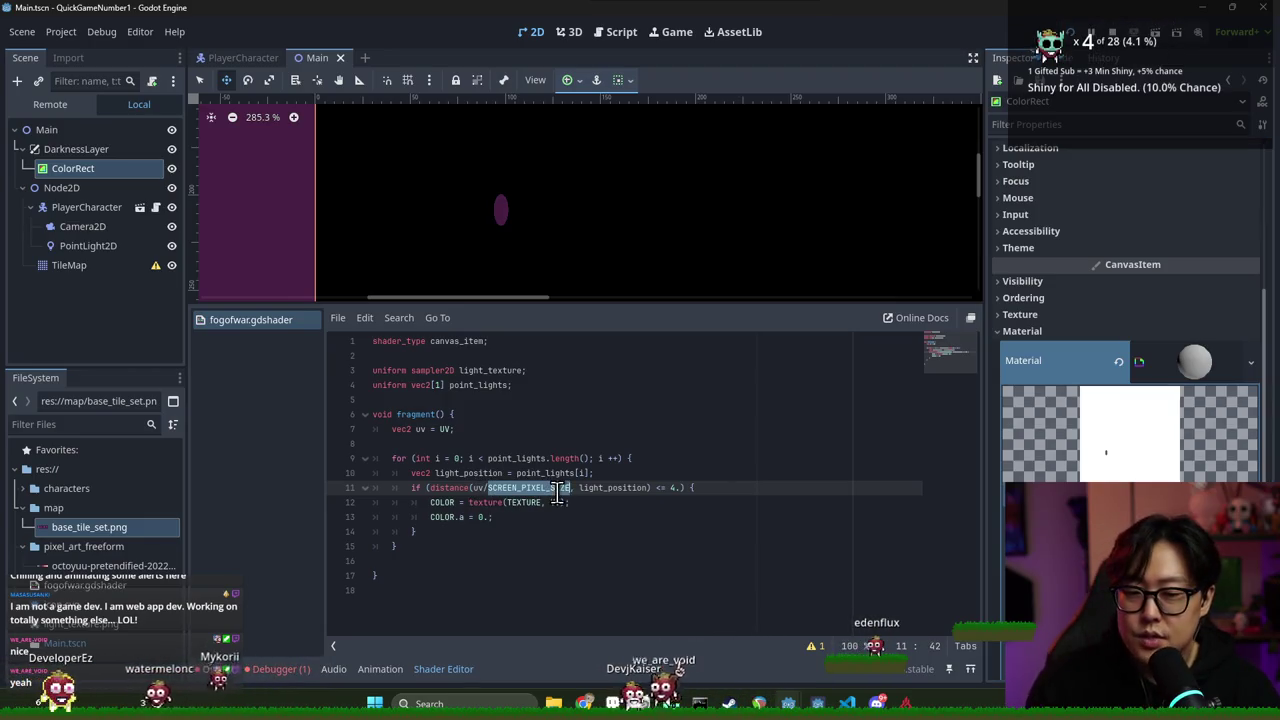
{"action": "left_click", "coordinate": [474, 488]}
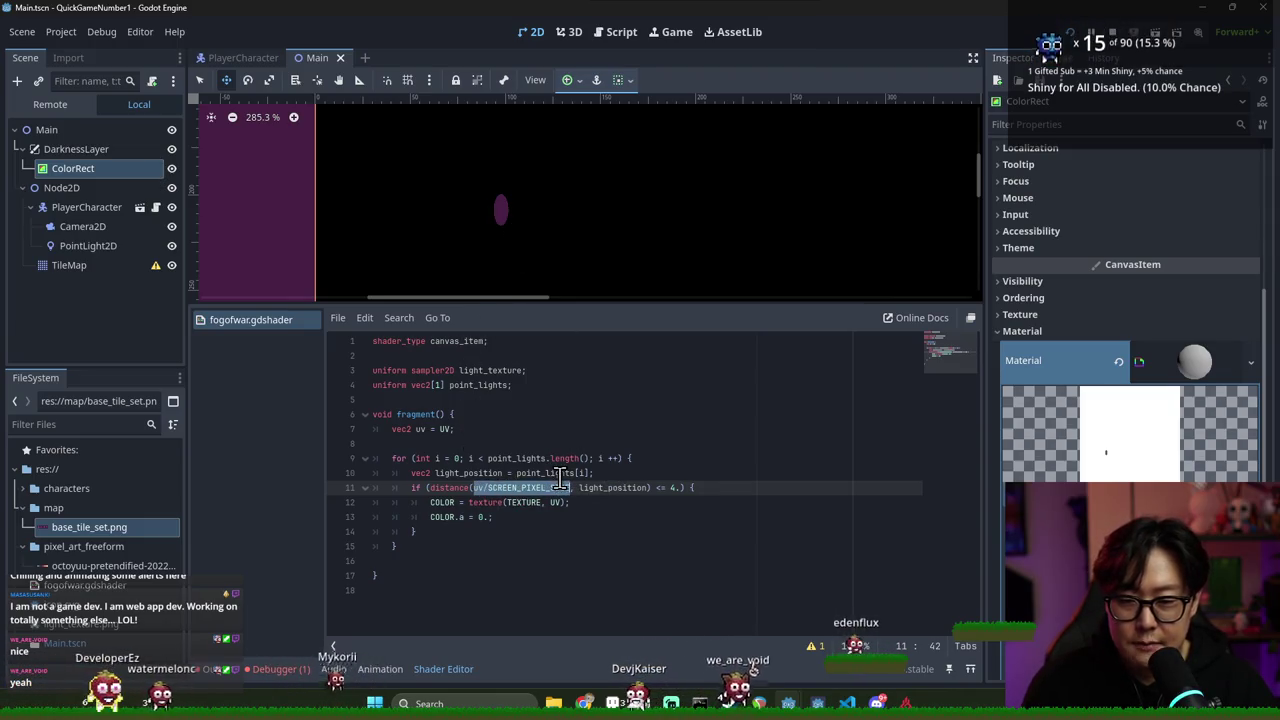
{"action": "double_click", "coordinate": [598, 487]}
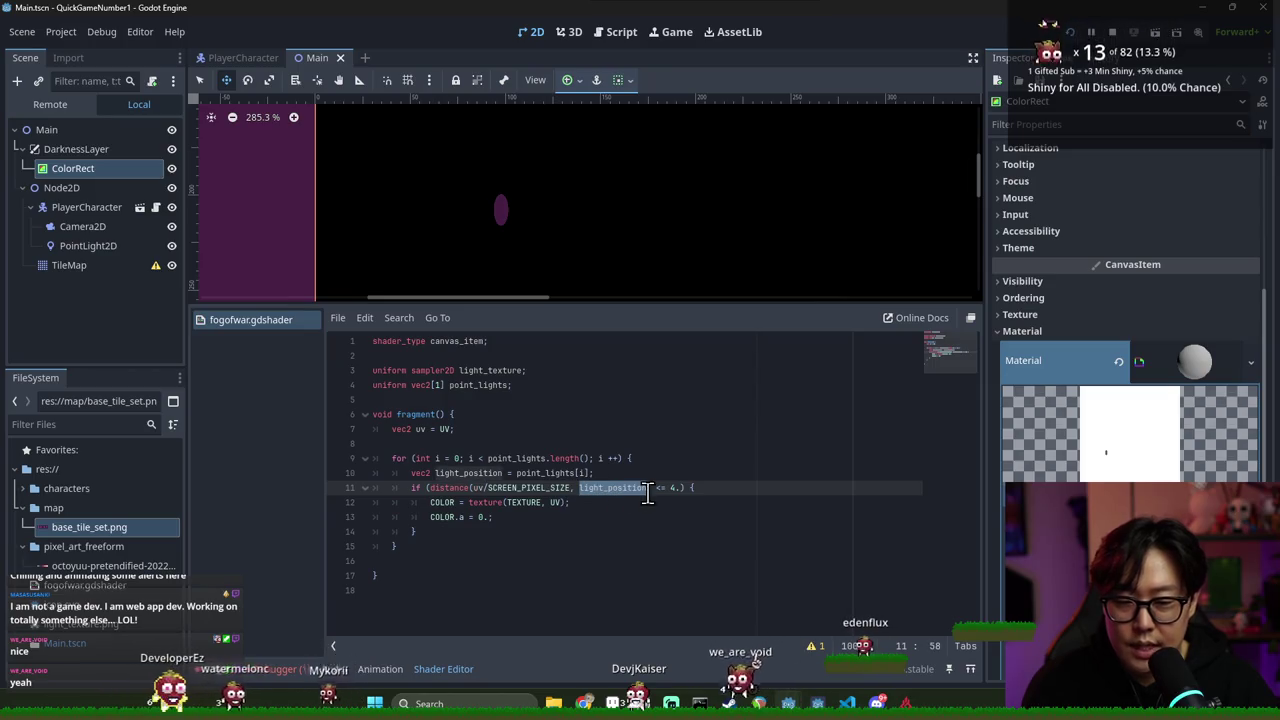
{"action": "double_click", "coordinate": [510, 488]}
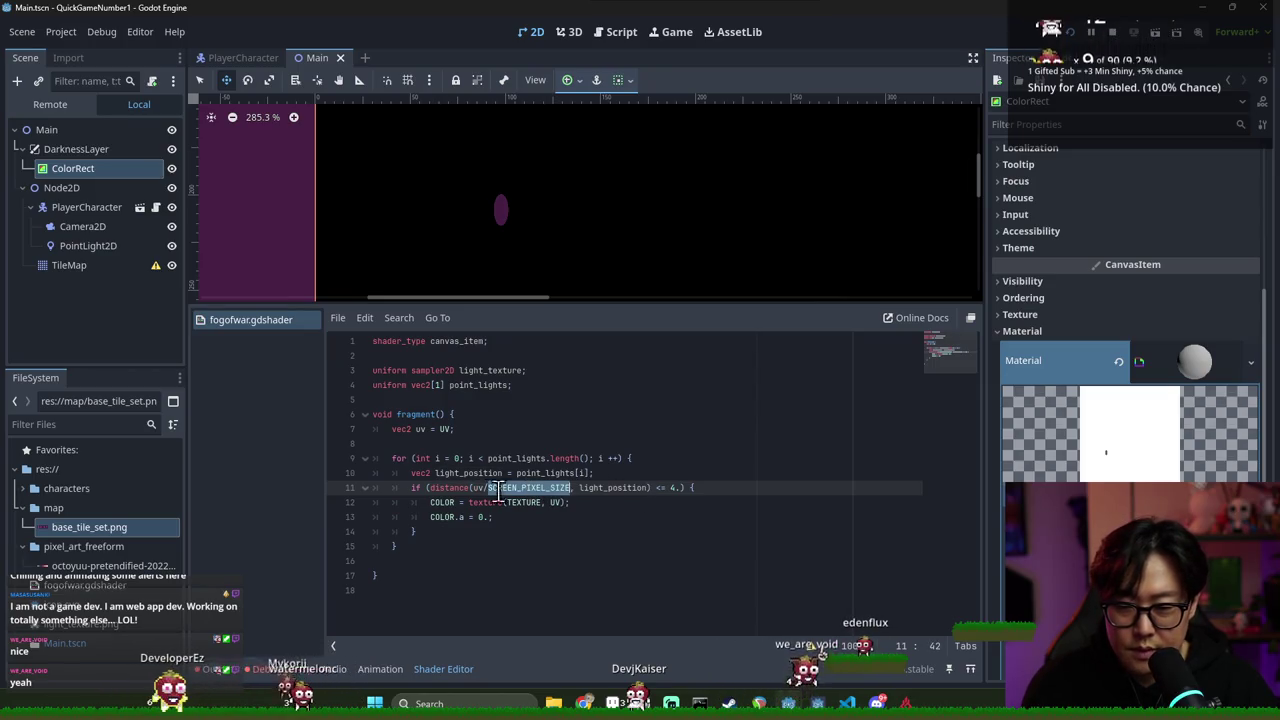
{"action": "double_click", "coordinate": [631, 488]}
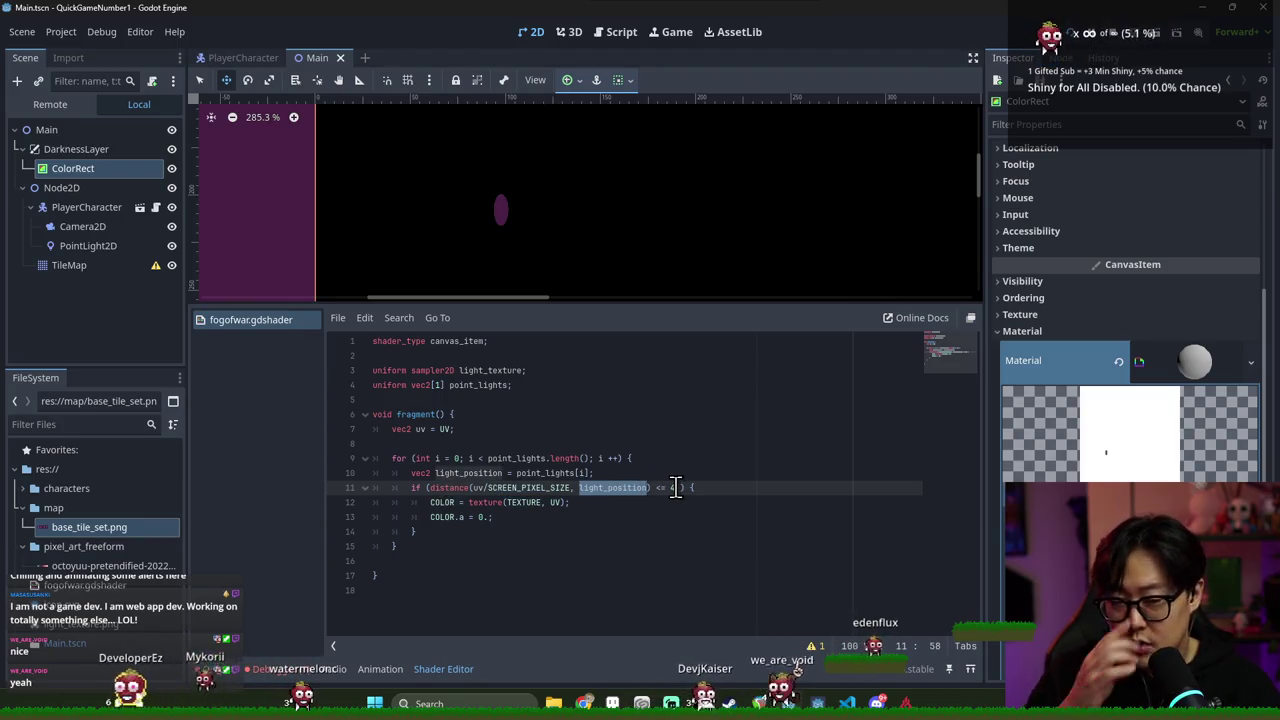
Raise the threshold to 10., save, and zoom the viewport to inspect the larger ellipse
{"action": "left_click", "coordinate": [676, 487]}
{"action": "key", "text": "BackSpace"}
{"action": "type", "text": "10"}
{"action": "key", "text": "ctrl+s"}
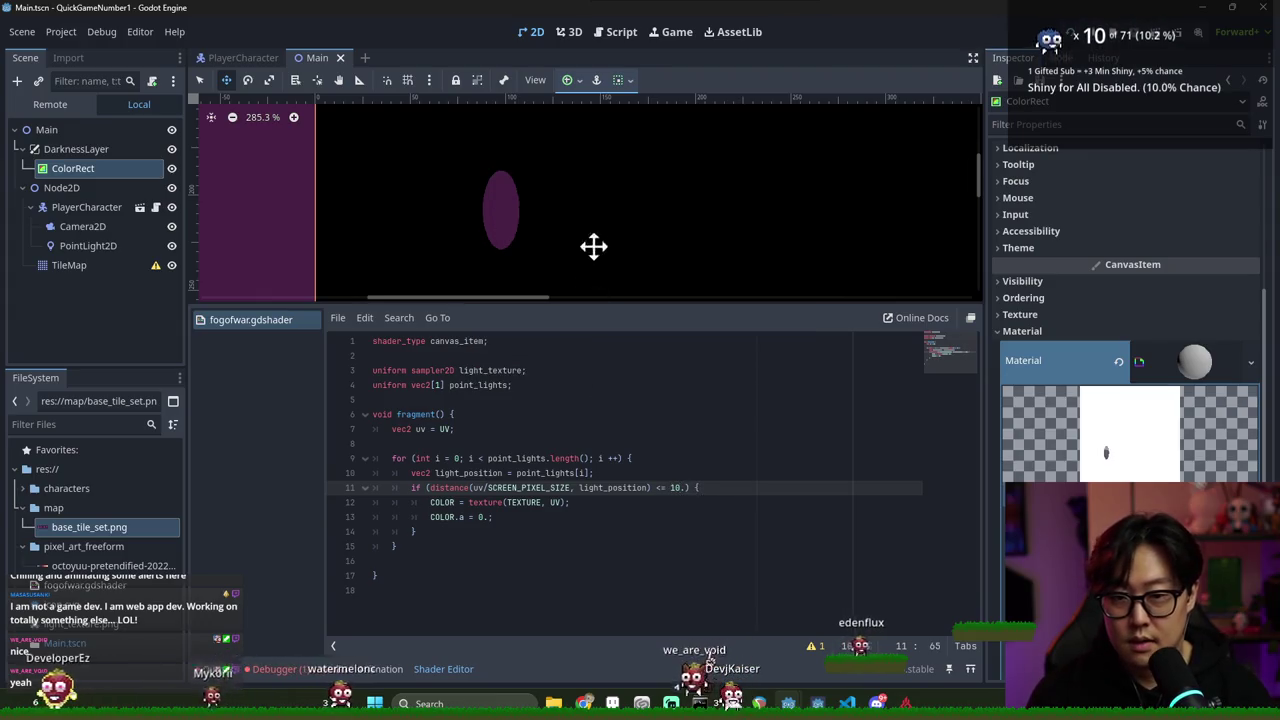
{"action": "scroll", "coordinate": [595, 250], "scroll_direction": "down", "scroll_amount": 1}
{"action": "scroll", "coordinate": [575, 234], "scroll_direction": "up", "scroll_amount": 1}
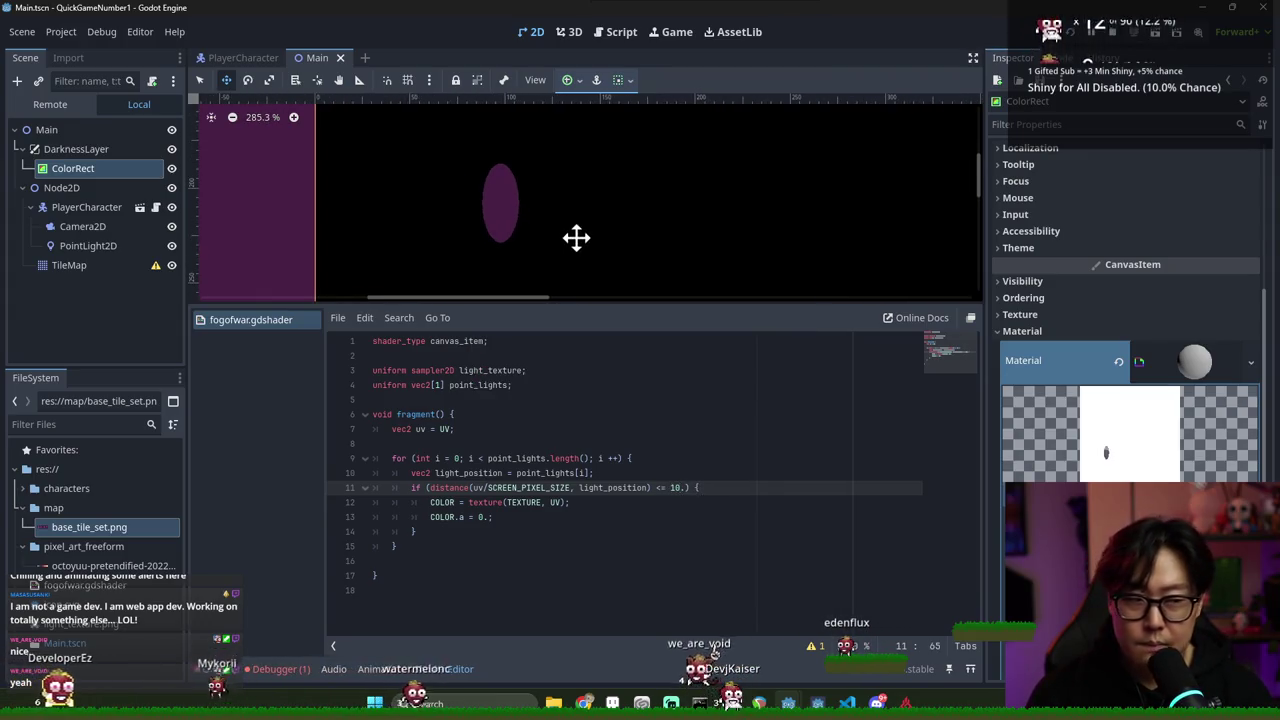
{"action": "scroll", "coordinate": [547, 207], "scroll_direction": "down", "scroll_amount": 3}
{"action": "scroll", "coordinate": [548, 207], "scroll_direction": "up", "scroll_amount": 3}
{"action": "scroll", "coordinate": [545, 230], "scroll_direction": "down", "scroll_amount": 1}
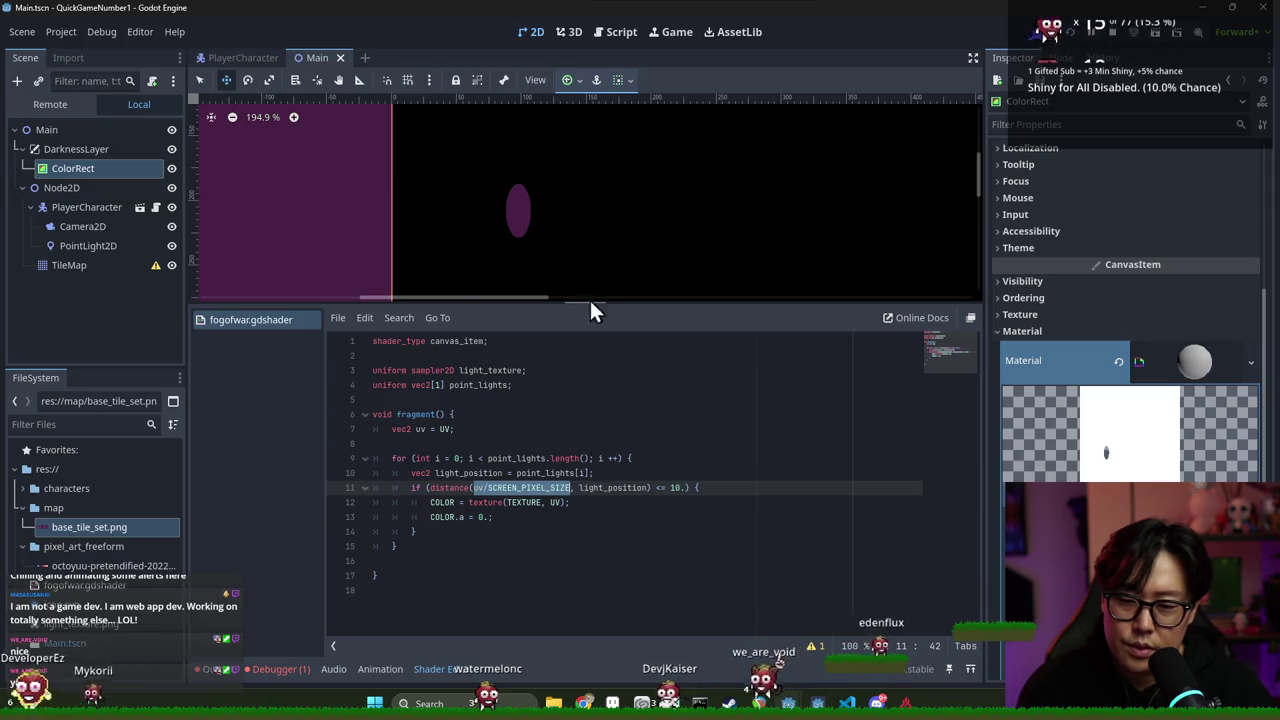
{"action": "scroll", "coordinate": [580, 249], "scroll_direction": "down", "scroll_amount": 2}
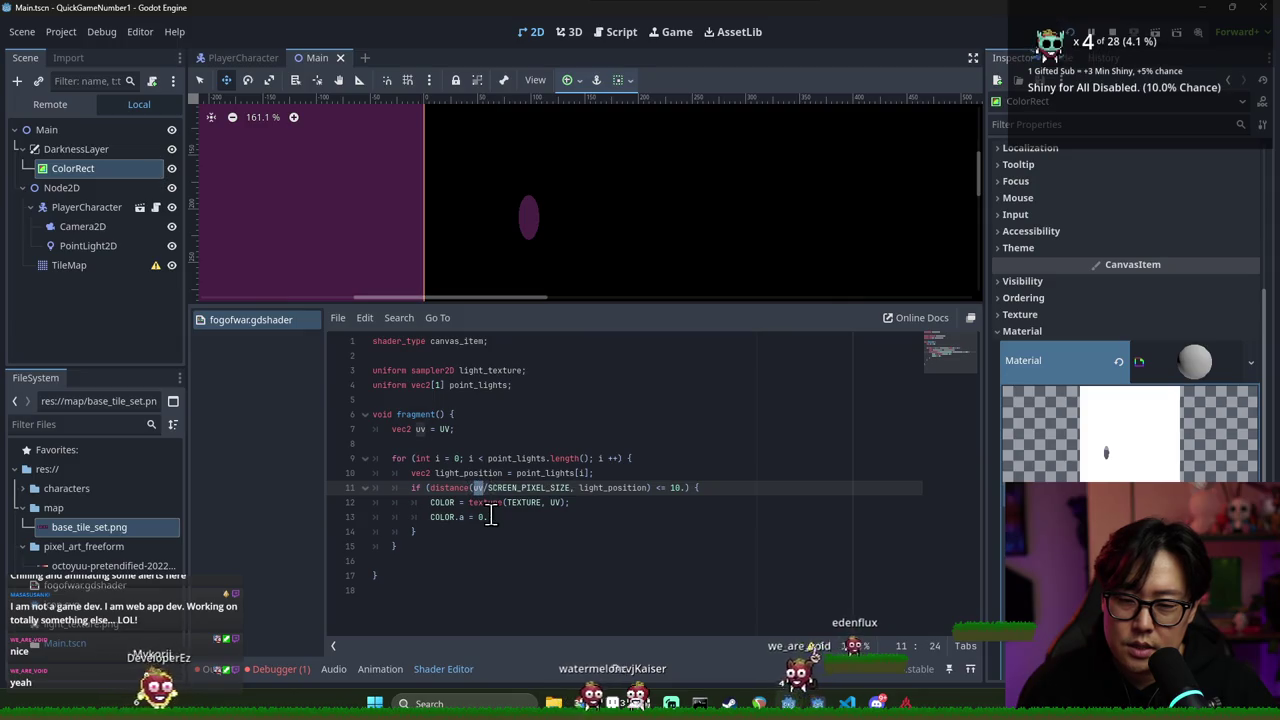
{"action": "left_click", "coordinate": [446, 429]}
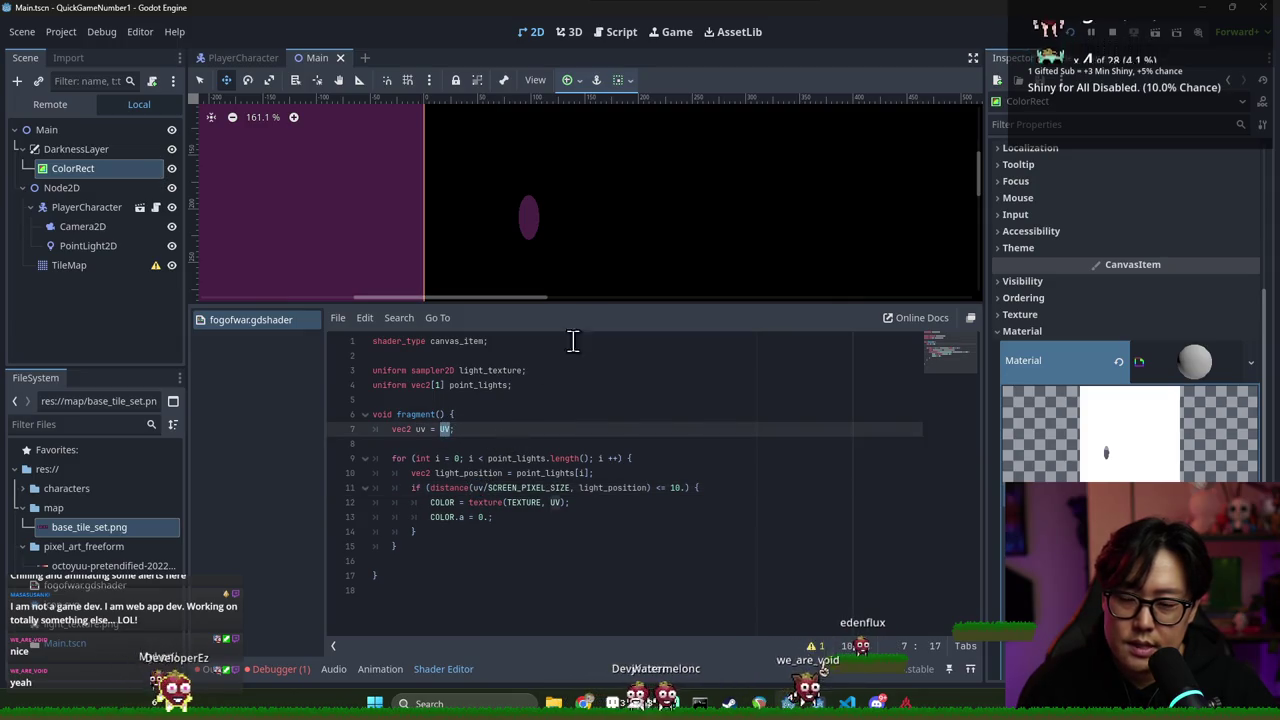
{"action": "scroll", "coordinate": [597, 223], "scroll_direction": "down", "scroll_amount": 13}
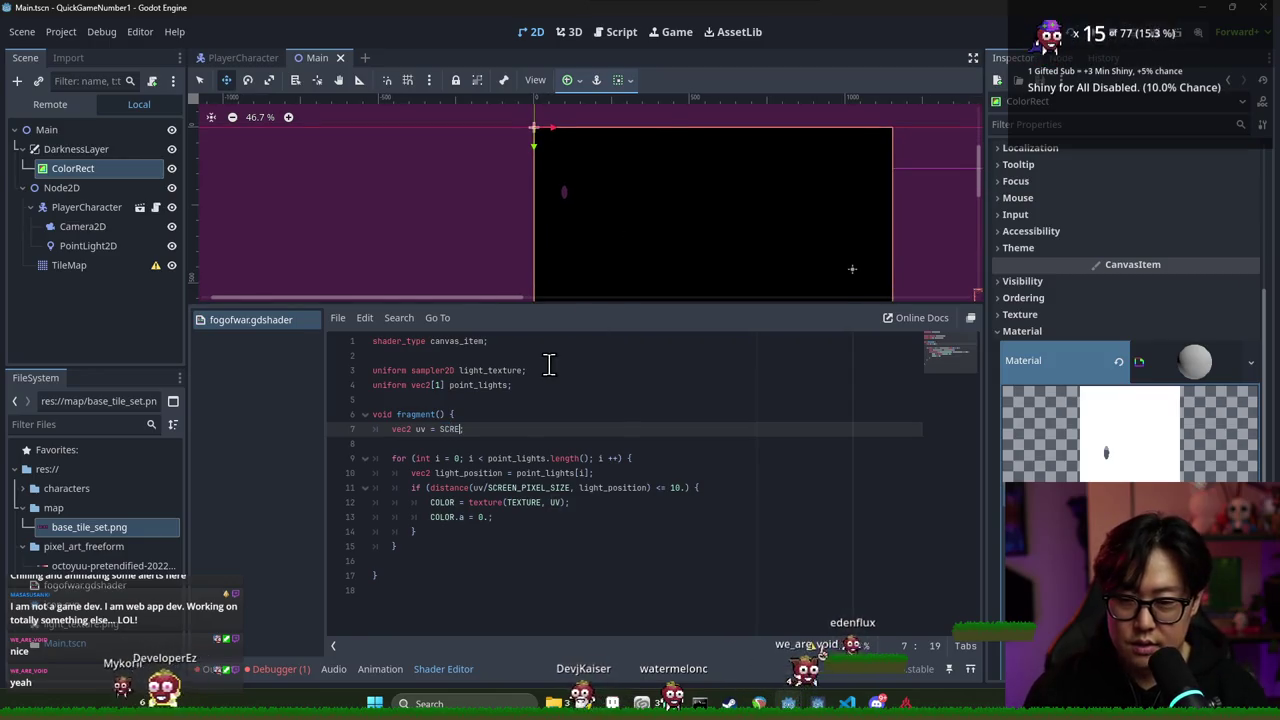
{"action": "key", "text": "ctrl+s"}
{"action": "type", "text": "EN_UV"}
{"action": "scroll", "coordinate": [594, 249], "scroll_direction": "down", "scroll_amount": 1}
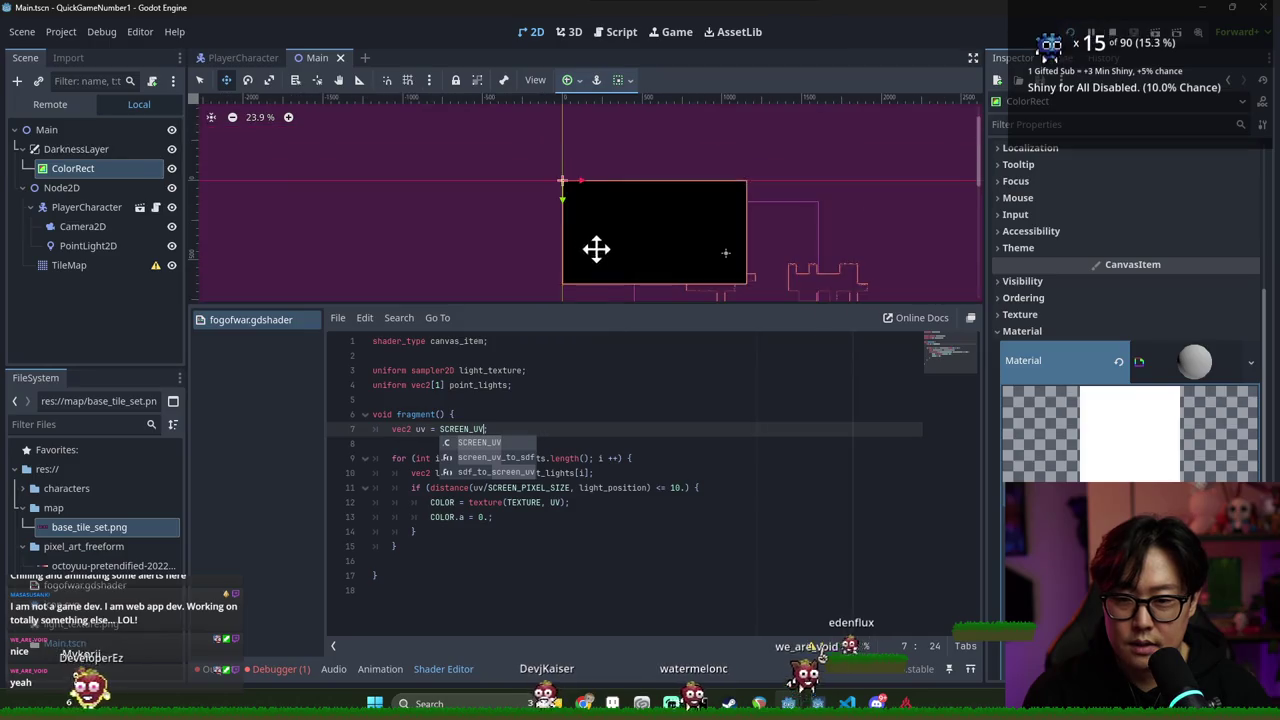
{"action": "scroll", "coordinate": [627, 253], "scroll_direction": "up", "scroll_amount": 1}
{"action": "scroll", "coordinate": [574, 254], "scroll_direction": "up", "scroll_amount": 2}
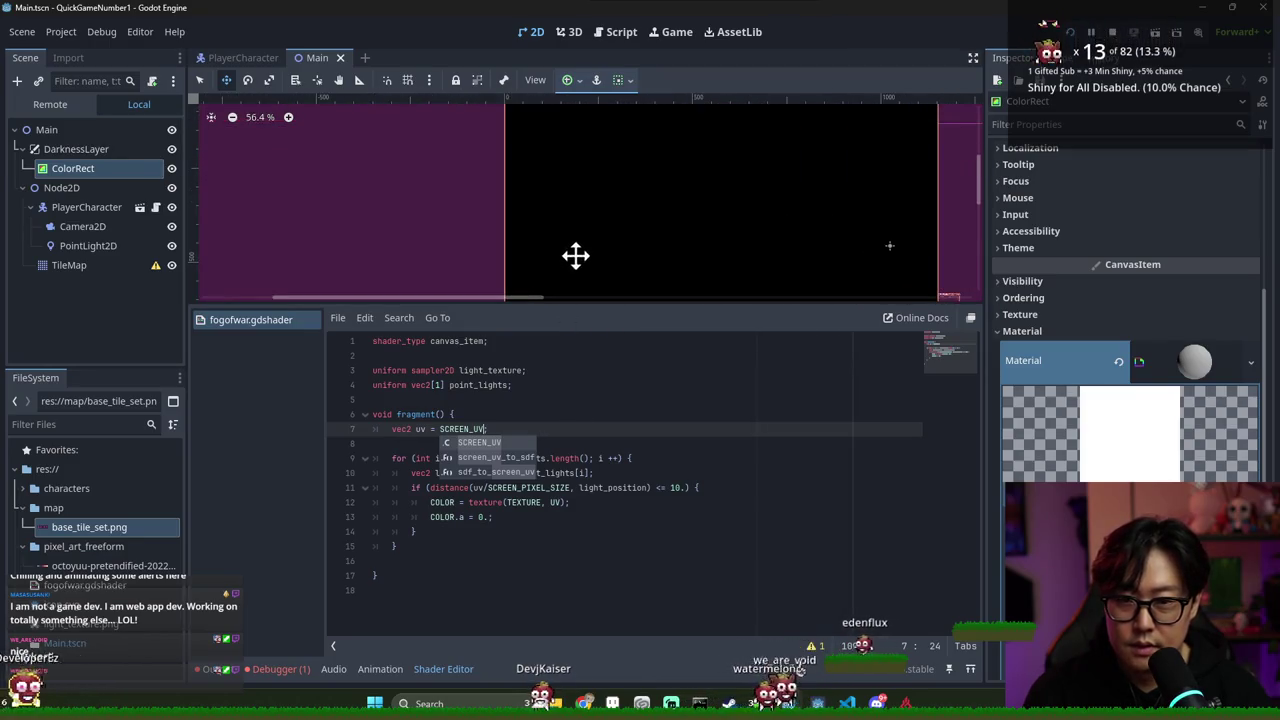
{"action": "scroll", "coordinate": [574, 254], "scroll_direction": "down", "scroll_amount": 4}
{"action": "left_click", "coordinate": [563, 432]}
{"action": "key", "text": "ctrl+s"}
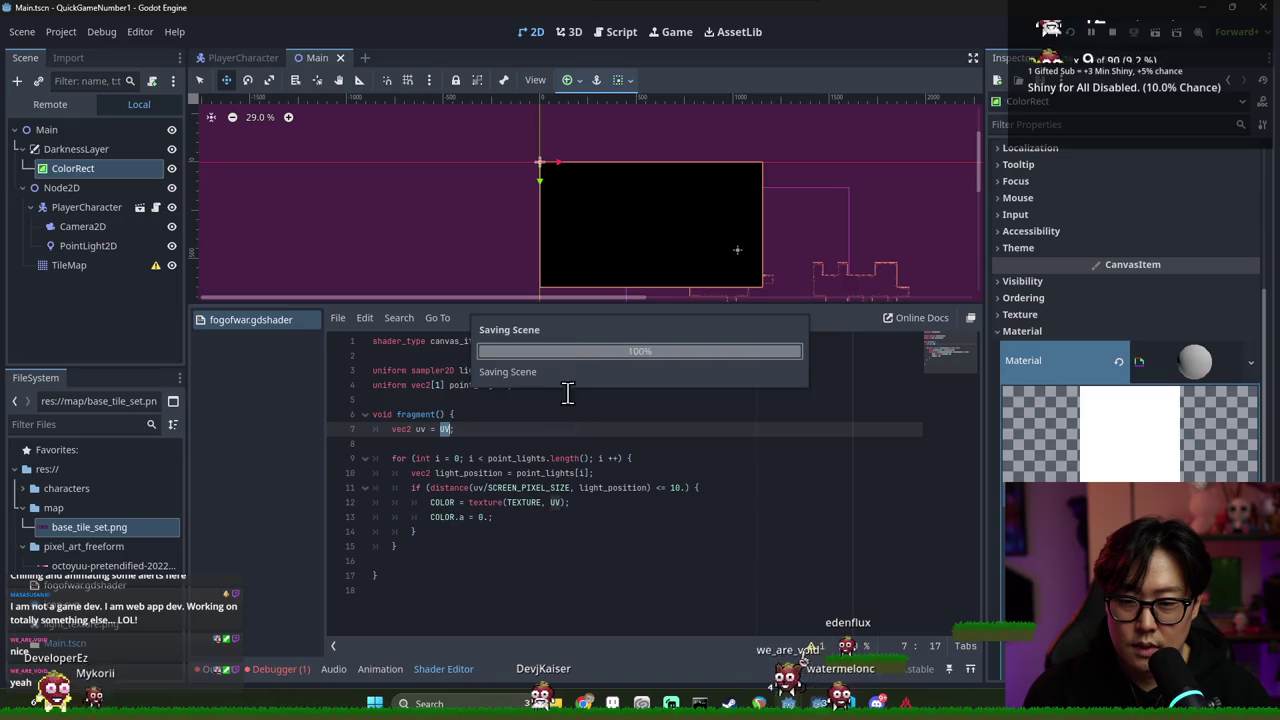
{"action": "scroll", "coordinate": [606, 250], "scroll_direction": "up", "scroll_amount": 7}
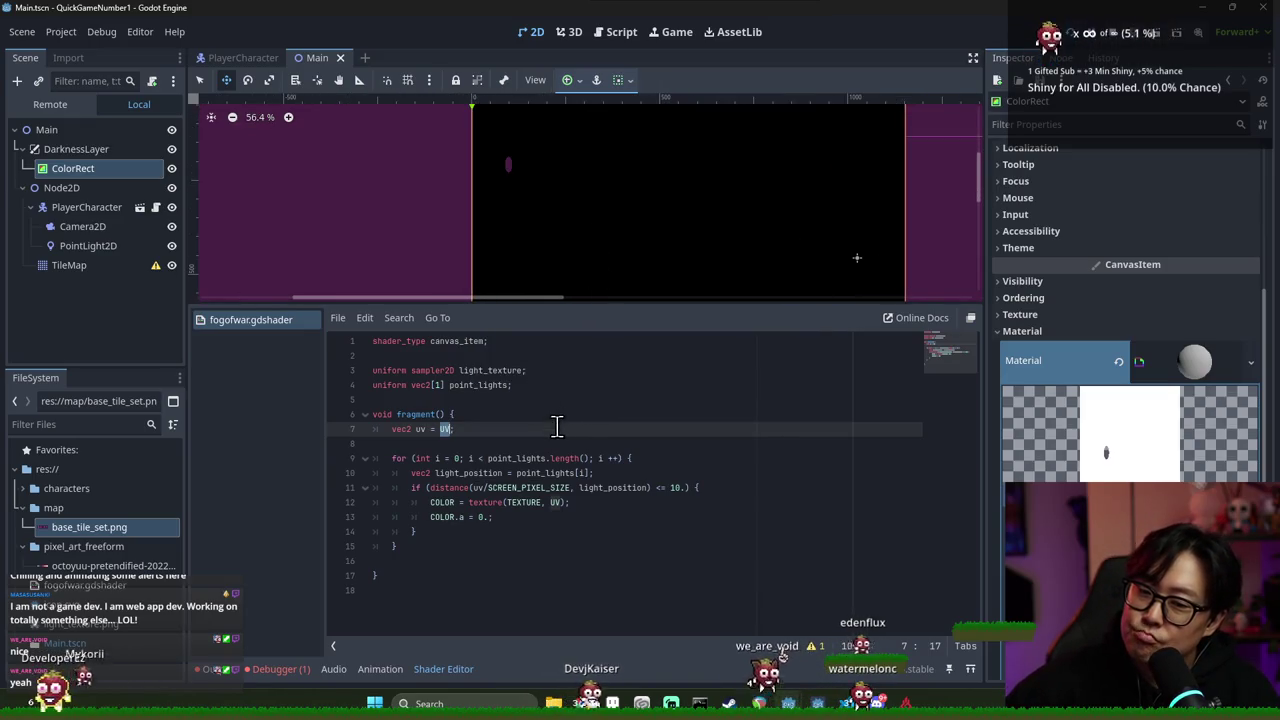
{"action": "triple_click", "coordinate": [536, 503]}
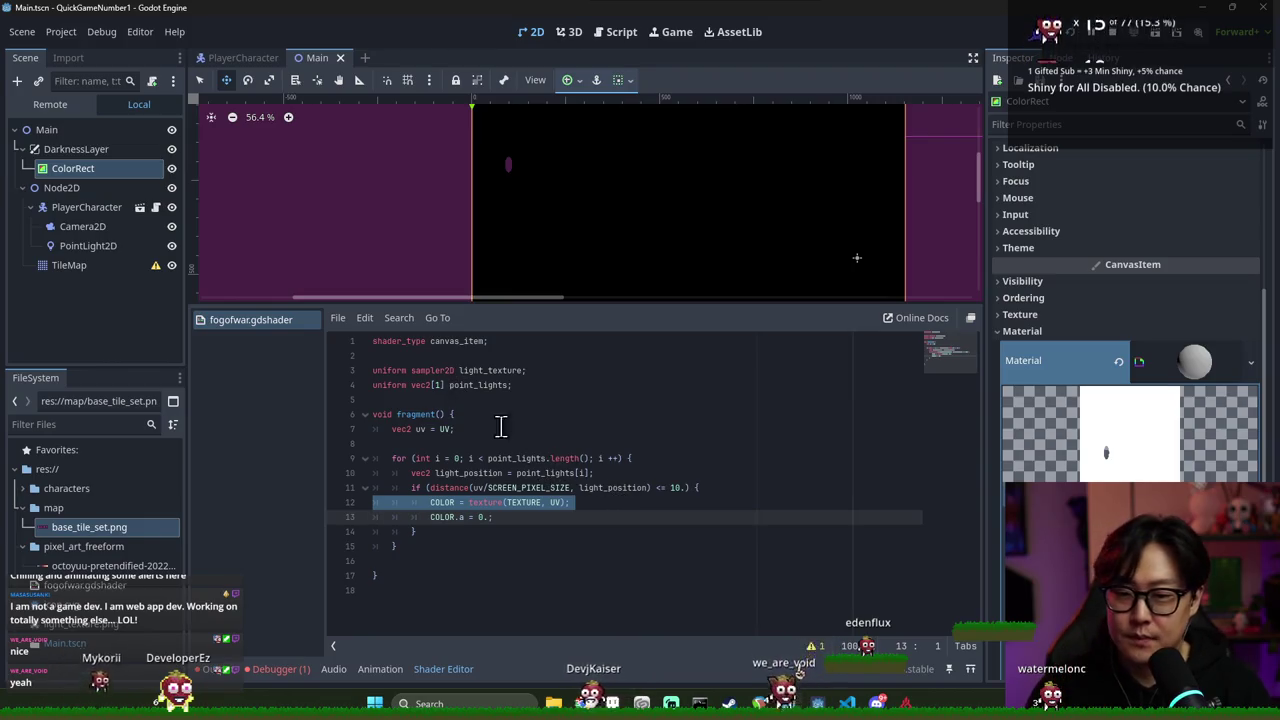
{"action": "double_click", "coordinate": [490, 370]}
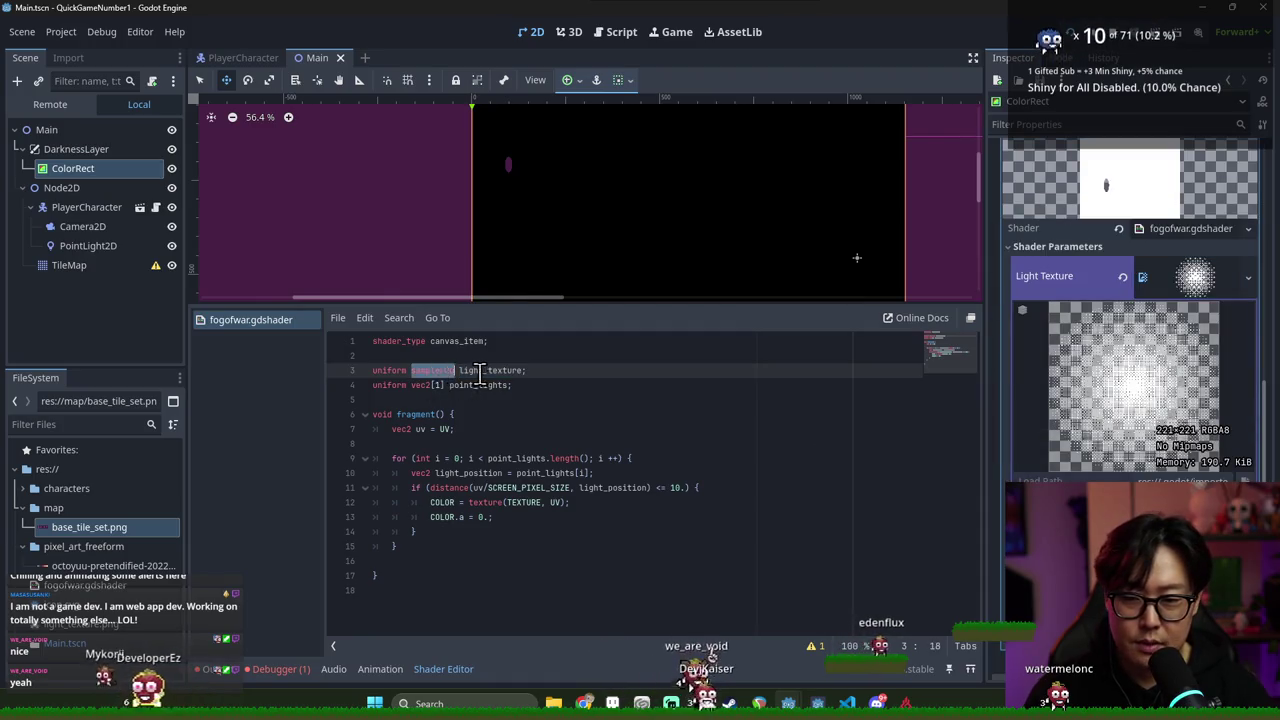
{"action": "key", "text": "alt+Tab"}
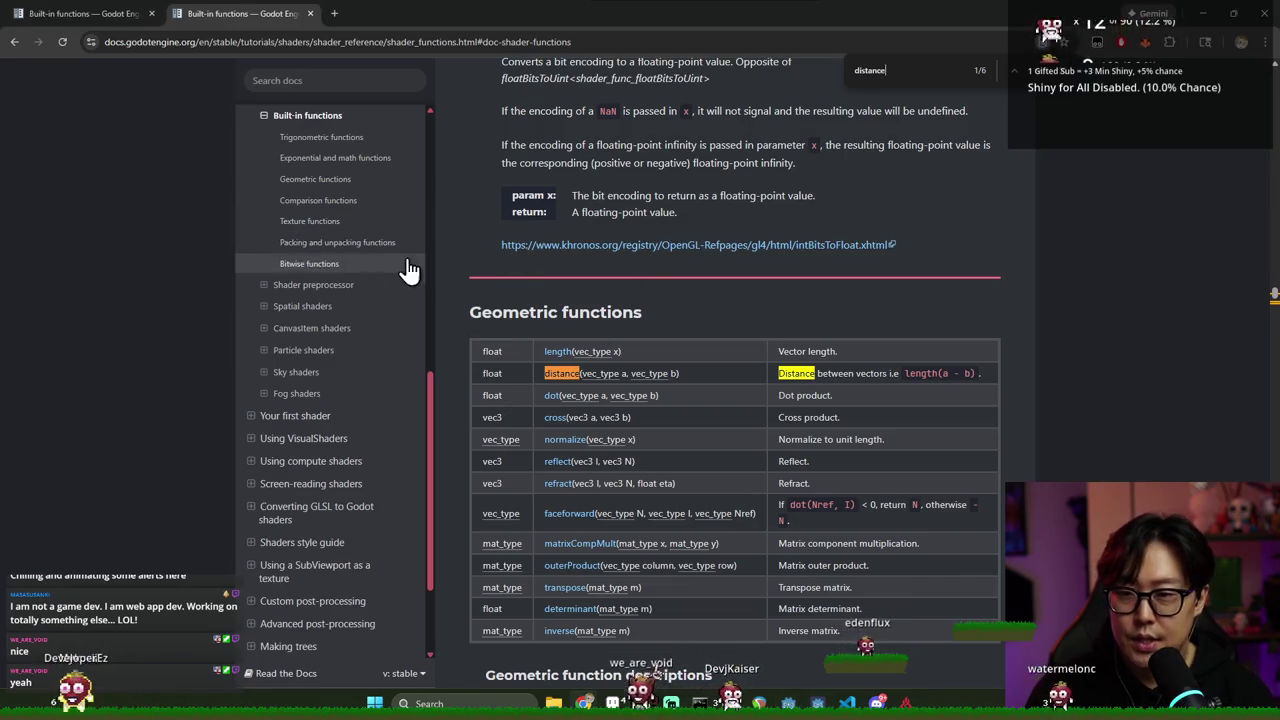
Check the textureSize overloads in the docs' Texture functions table, then return to Godot
{"action": "left_click", "coordinate": [333, 224]}
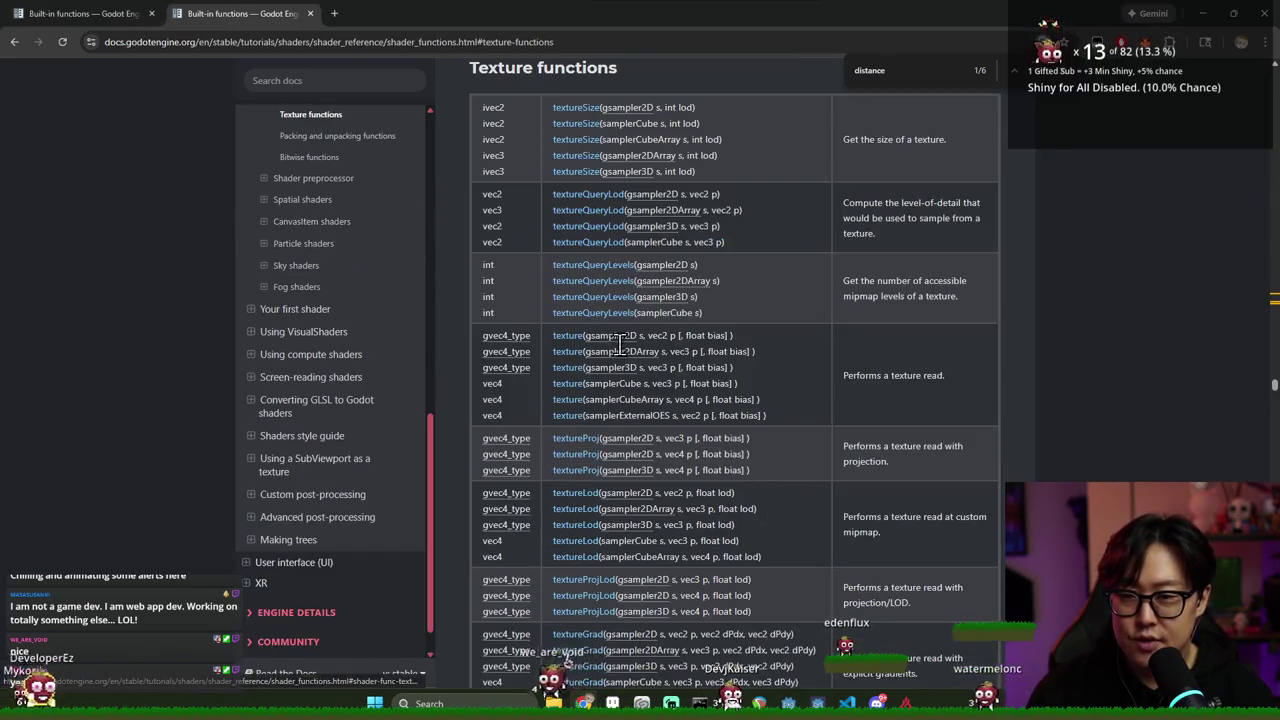
{"action": "scroll", "coordinate": [665, 300], "scroll_direction": "up", "scroll_amount": 2}
{"action": "scroll", "coordinate": [665, 300], "scroll_direction": "up", "scroll_amount": 1}
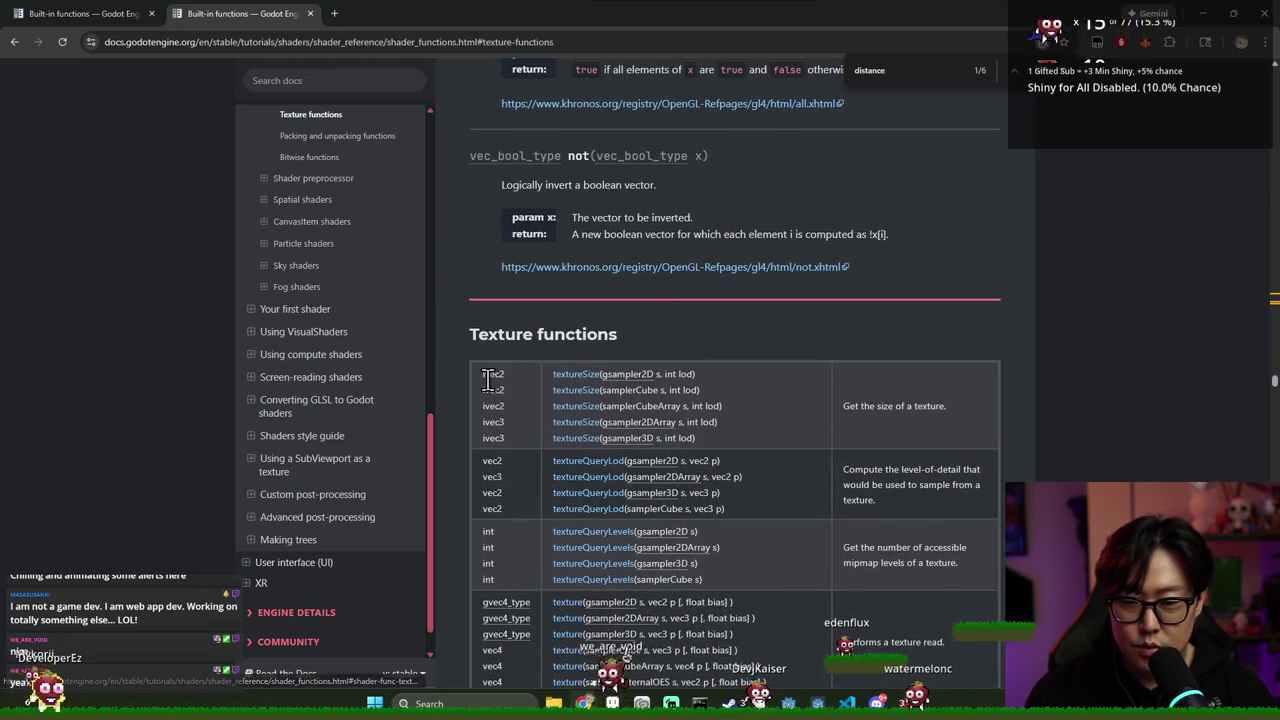
{"action": "key", "text": "alt+Tab"}
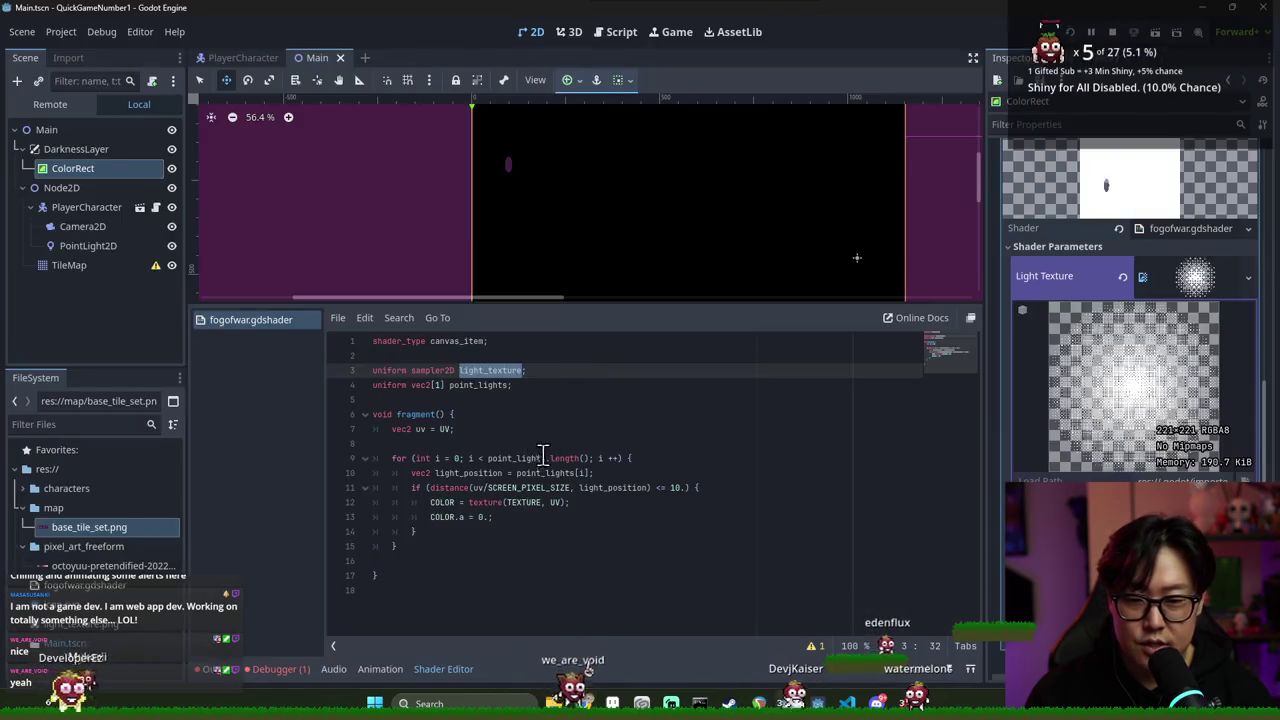
Insert ivec2 texture_size = textureSize(light_texture) on a new line before the point-light loop
{"action": "left_click", "coordinate": [630, 470]}
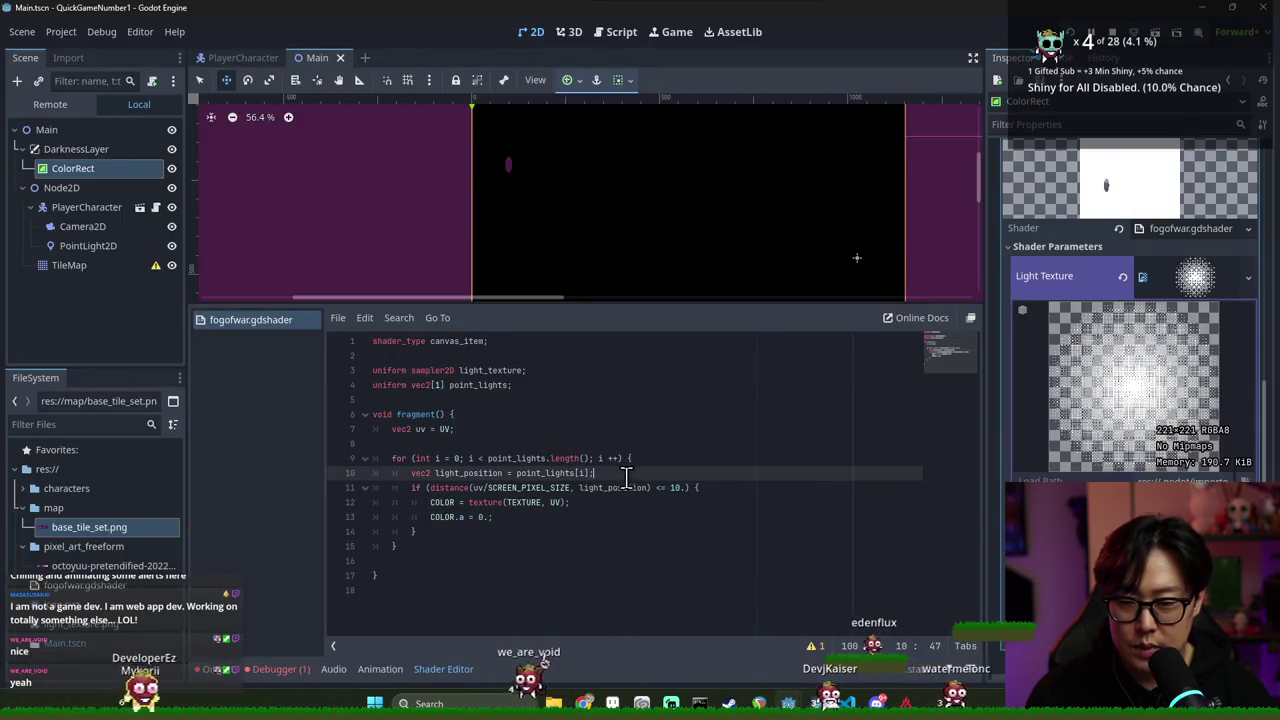
{"action": "left_click", "coordinate": [568, 443]}
{"action": "key", "text": "Return"}
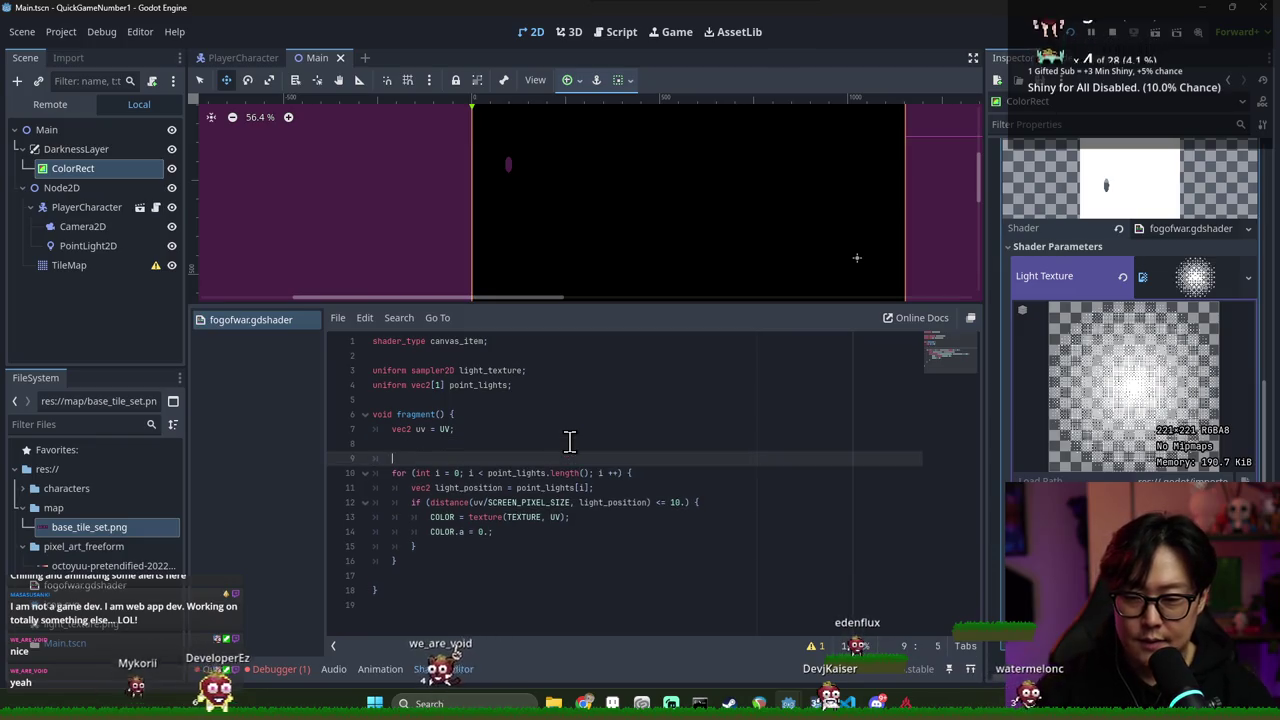
{"action": "type", "text": "vev"}
{"action": "key", "text": "BackSpace"}
{"action": "type", "text": "ivec2 texture_size ="}
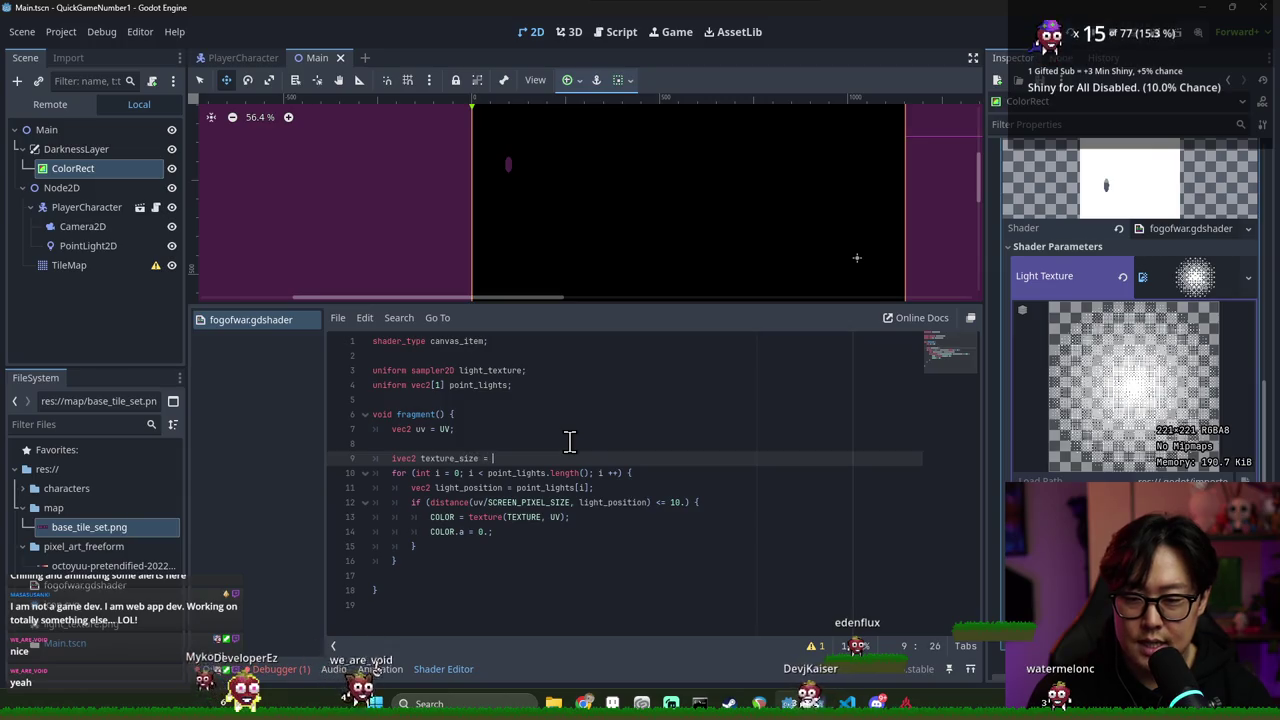
{"action": "key", "text": "alt+Tab"}
{"action": "key", "text": "alt+Tab"}
{"action": "type", "text": "textureSize(li"}
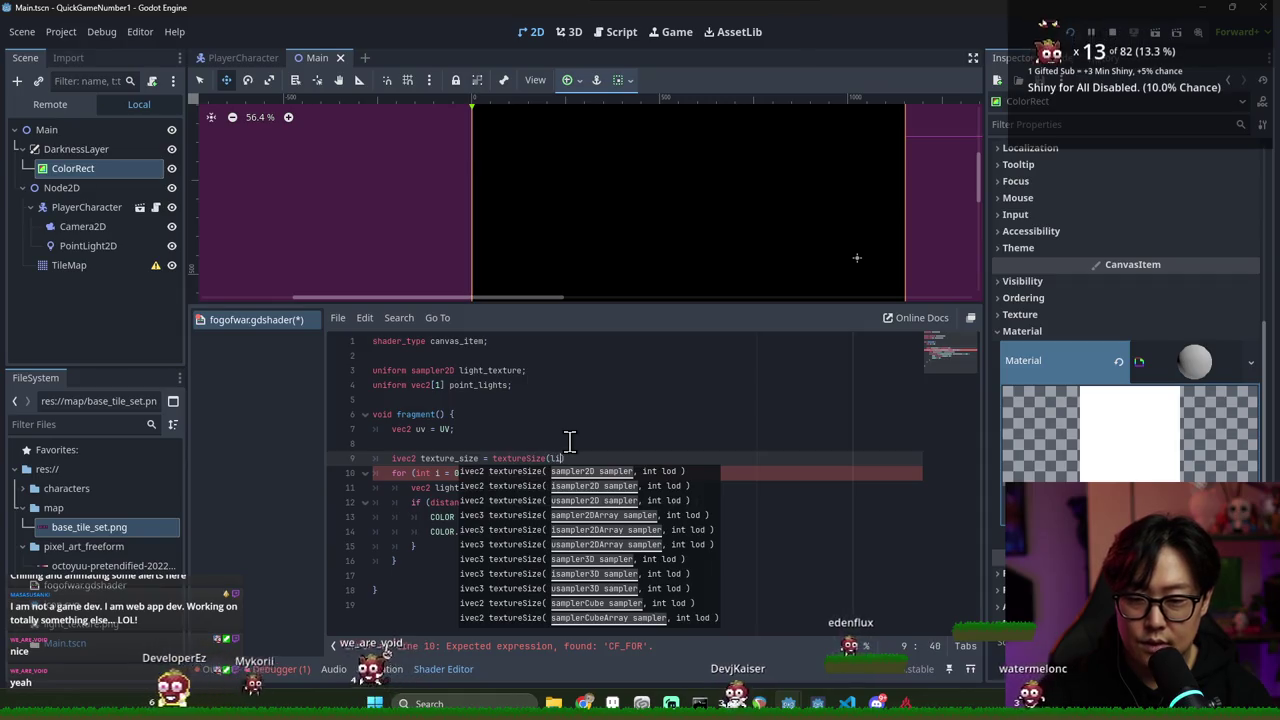
{"action": "type", "text": "ght_texture"}
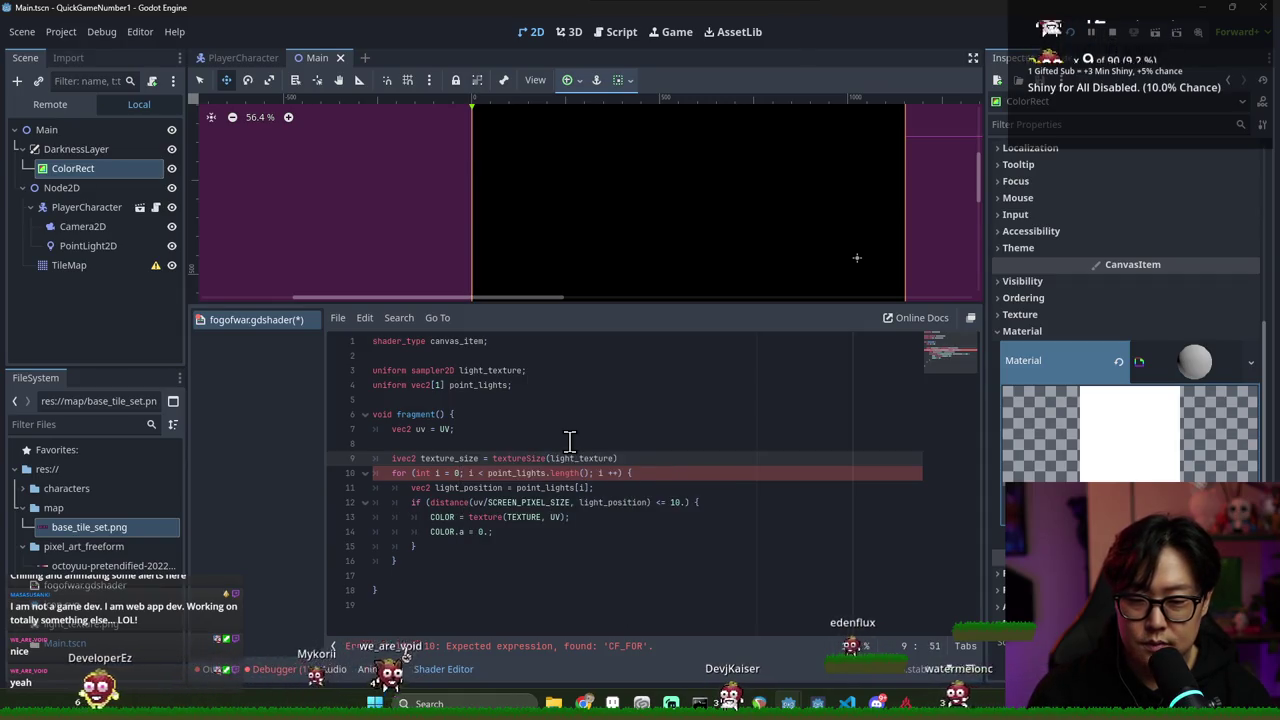
{"action": "key", "text": "alt+Tab"}
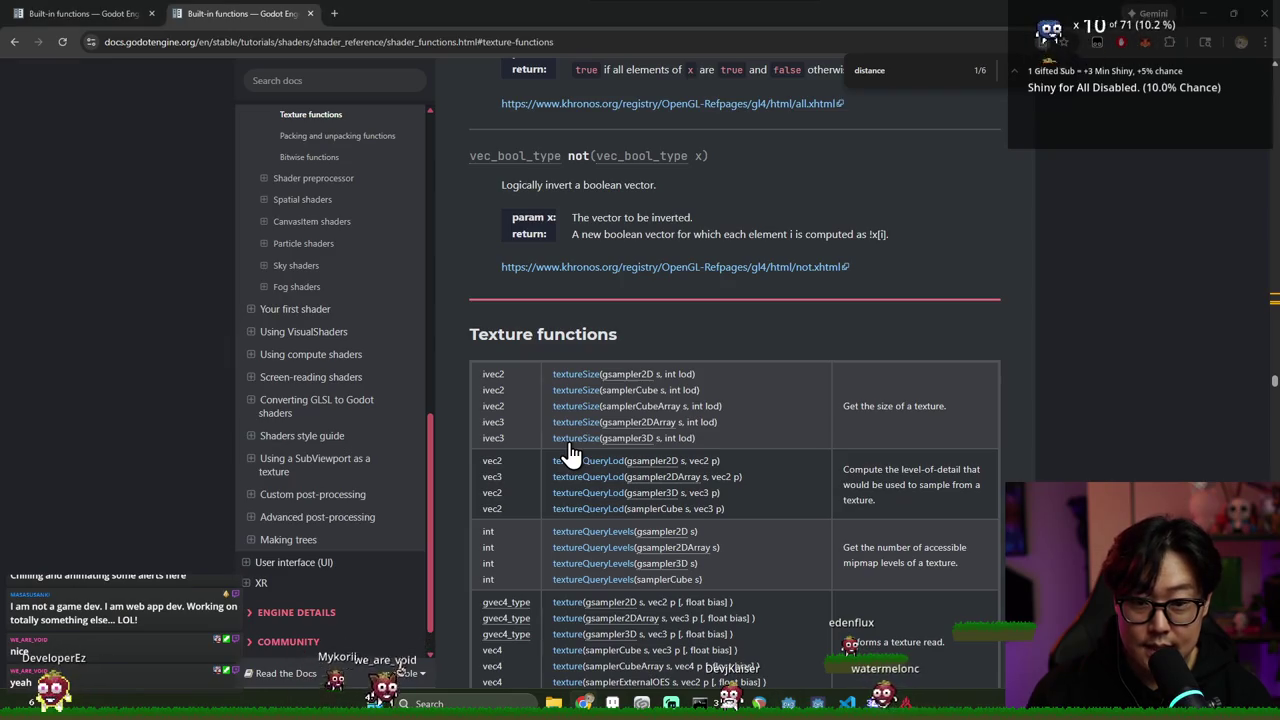
Save the shader changes and read the detailed textureSize description on returned dimensions
{"action": "key", "text": "alt+Tab"}
{"action": "key", "text": "ctrl+s"}
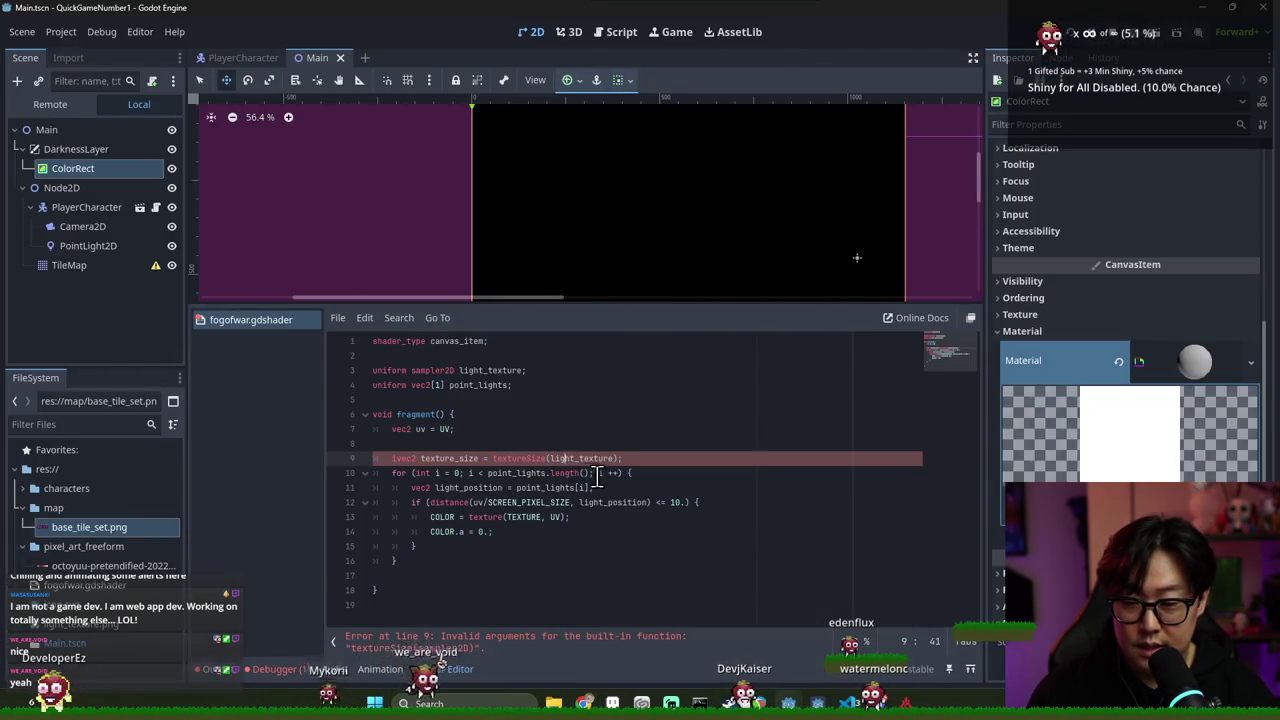
{"action": "key", "text": "alt+Tab"}
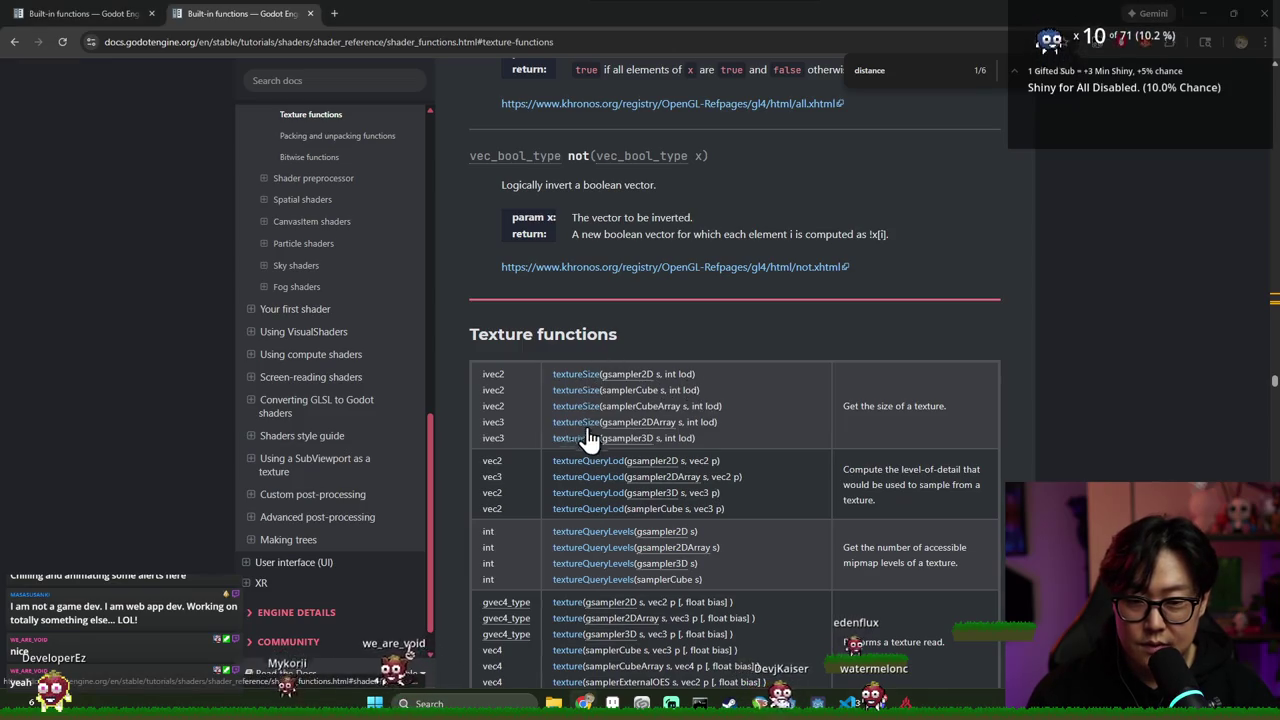
{"action": "scroll", "coordinate": [620, 497], "scroll_direction": "down", "scroll_amount": 1}
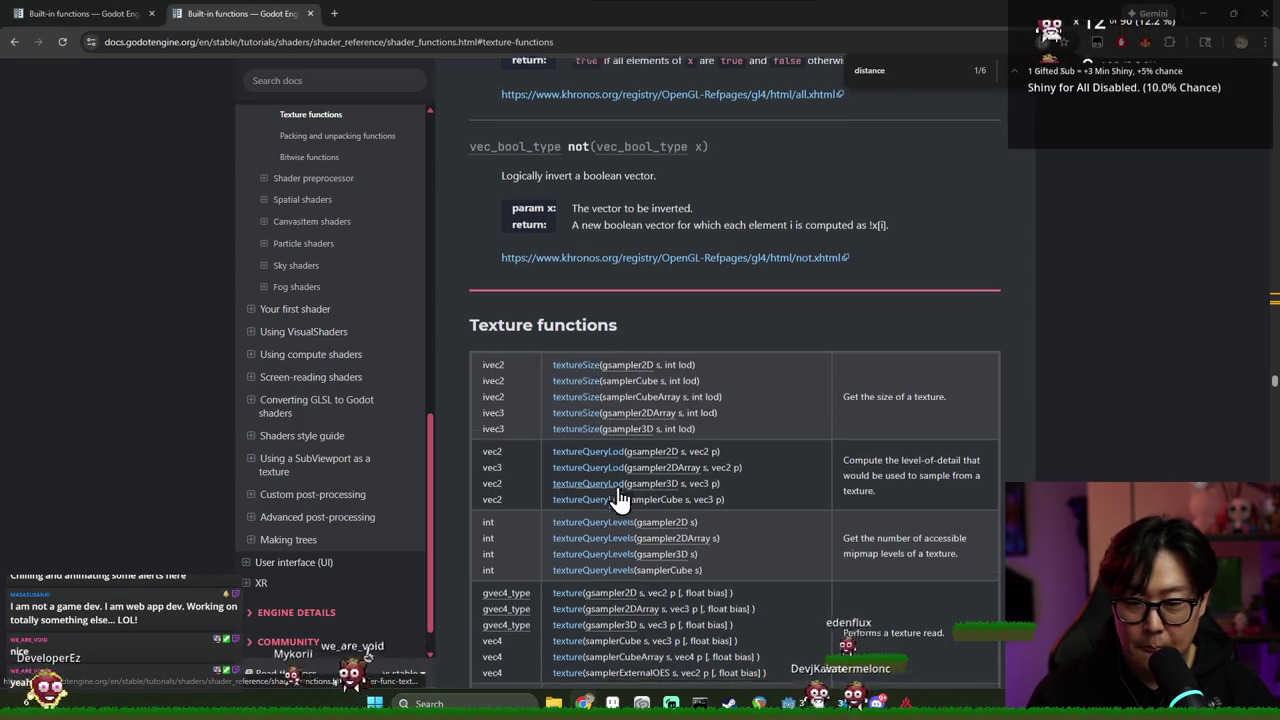
{"action": "scroll", "coordinate": [620, 497], "scroll_direction": "down", "scroll_amount": 2}
{"action": "left_click", "coordinate": [566, 251]}
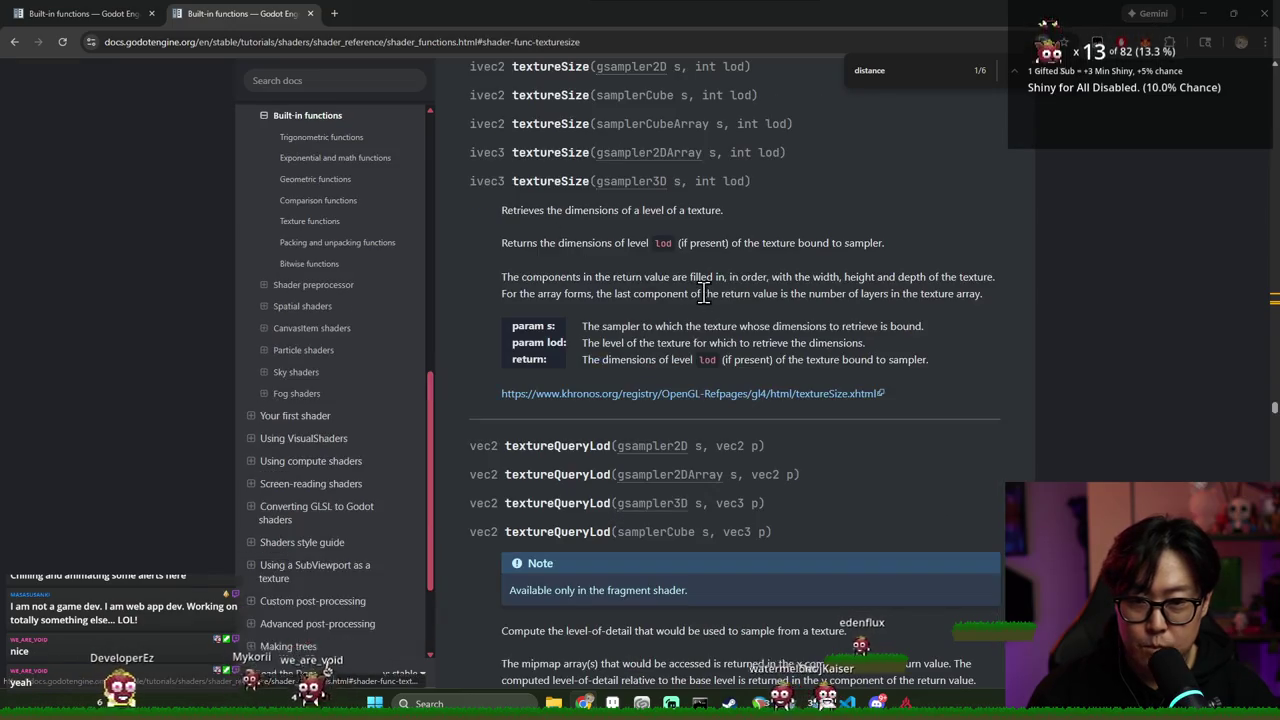
{"action": "triple_click", "coordinate": [613, 242]}
Review the Texture functions summary table, then go to the Shading language reference page
{"action": "key", "text": "alt+Tab"}
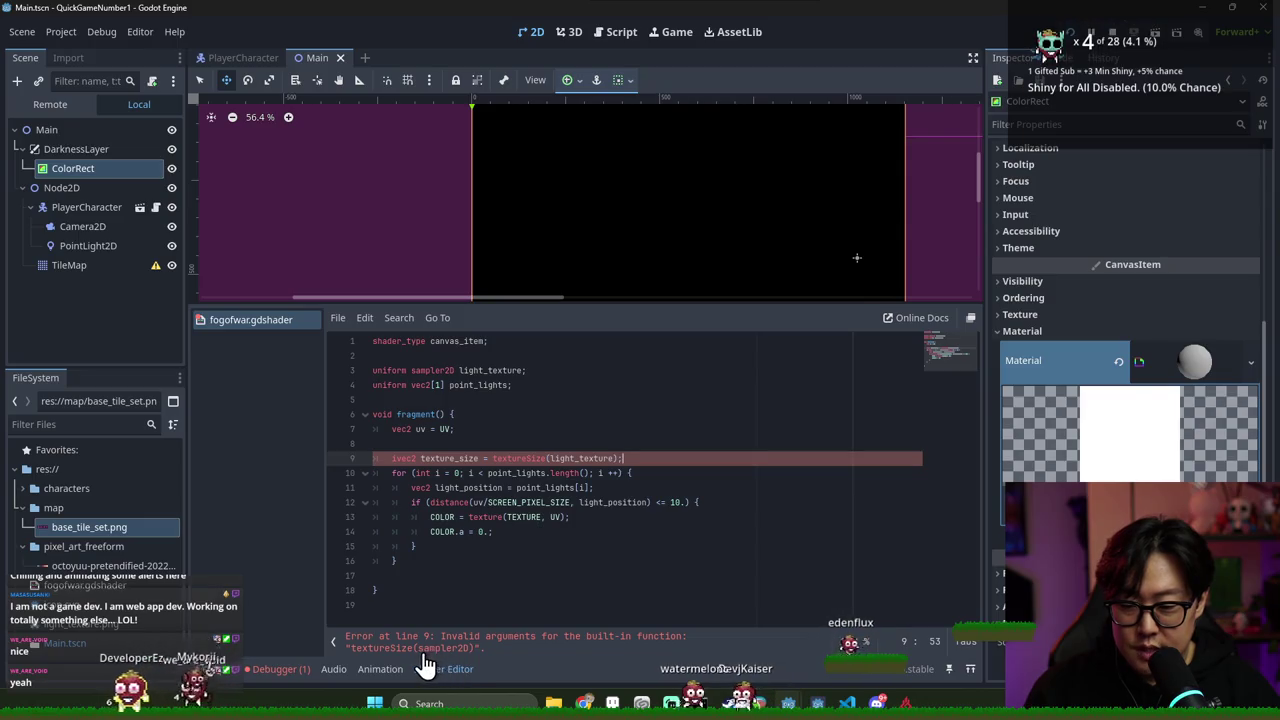
{"action": "key", "text": "alt+Tab"}
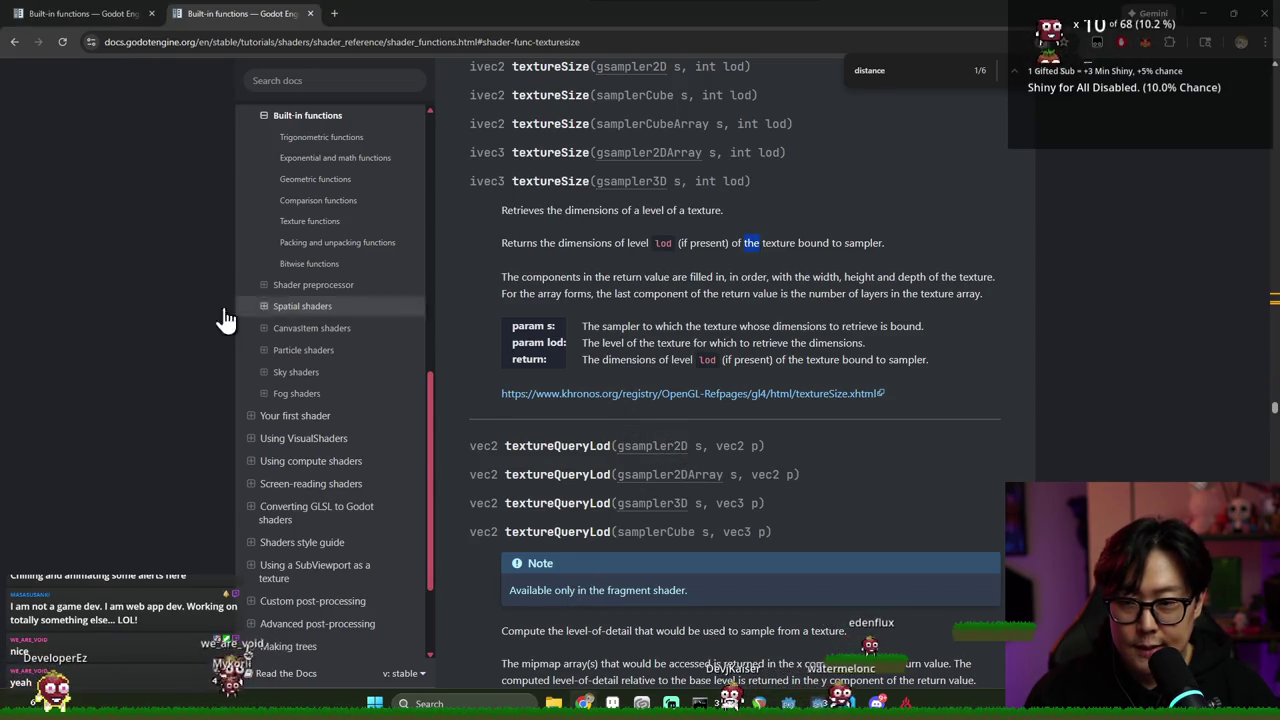
{"action": "left_click", "coordinate": [327, 230]}
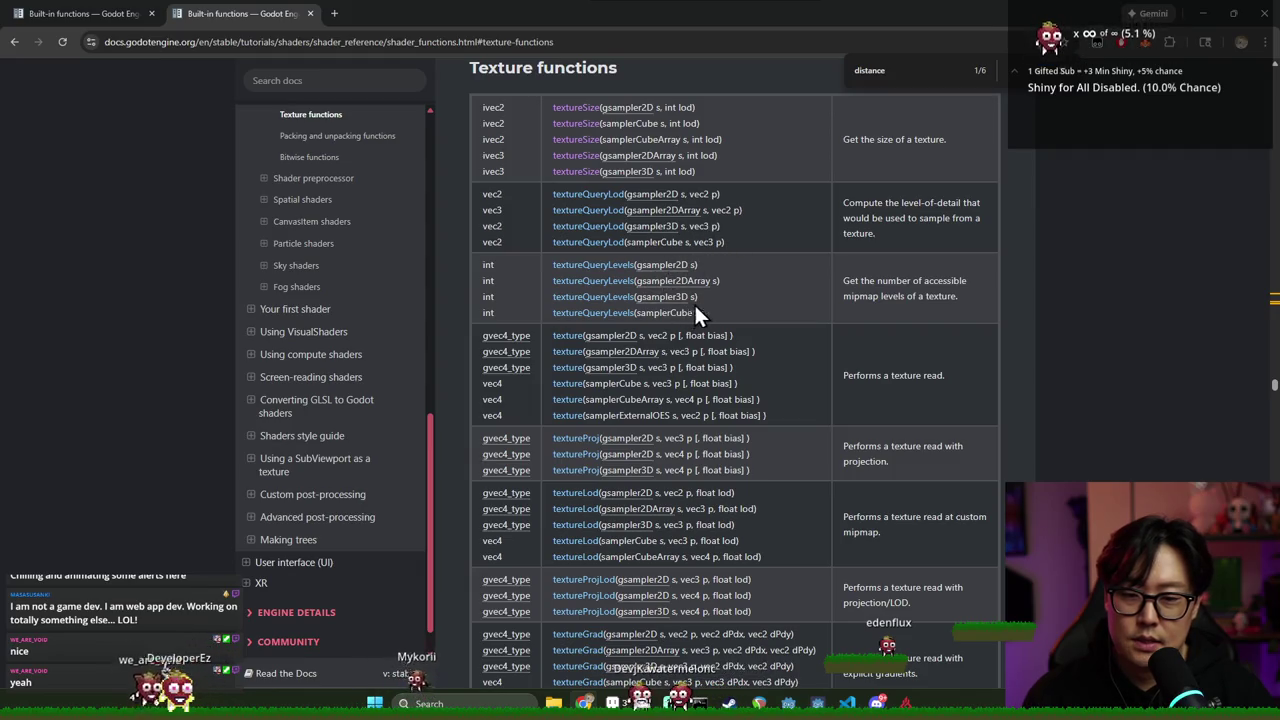
{"action": "scroll", "coordinate": [705, 320], "scroll_direction": "down", "scroll_amount": 4}
{"action": "scroll", "coordinate": [724, 330], "scroll_direction": "down", "scroll_amount": 3}
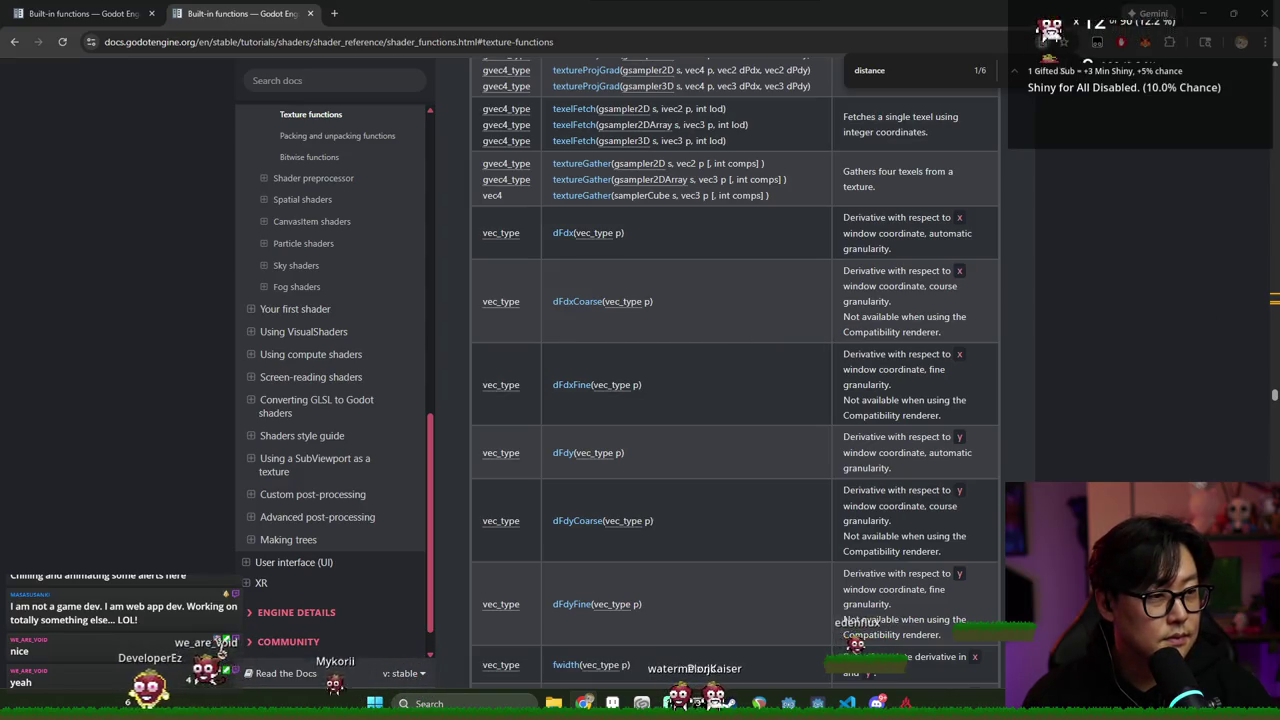
{"action": "scroll", "coordinate": [835, 357], "scroll_direction": "down", "scroll_amount": 3}
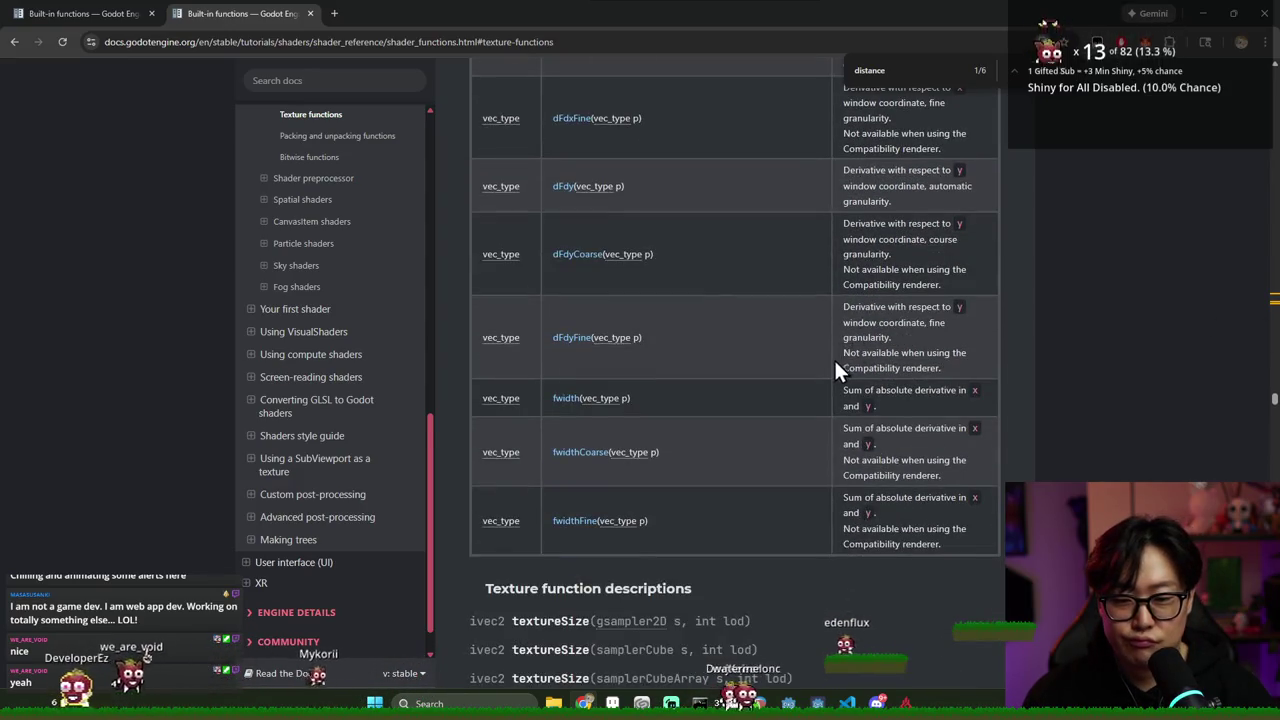
{"action": "scroll", "coordinate": [818, 368], "scroll_direction": "down", "scroll_amount": 3}
{"action": "scroll", "coordinate": [350, 290], "scroll_direction": "up", "scroll_amount": 3}
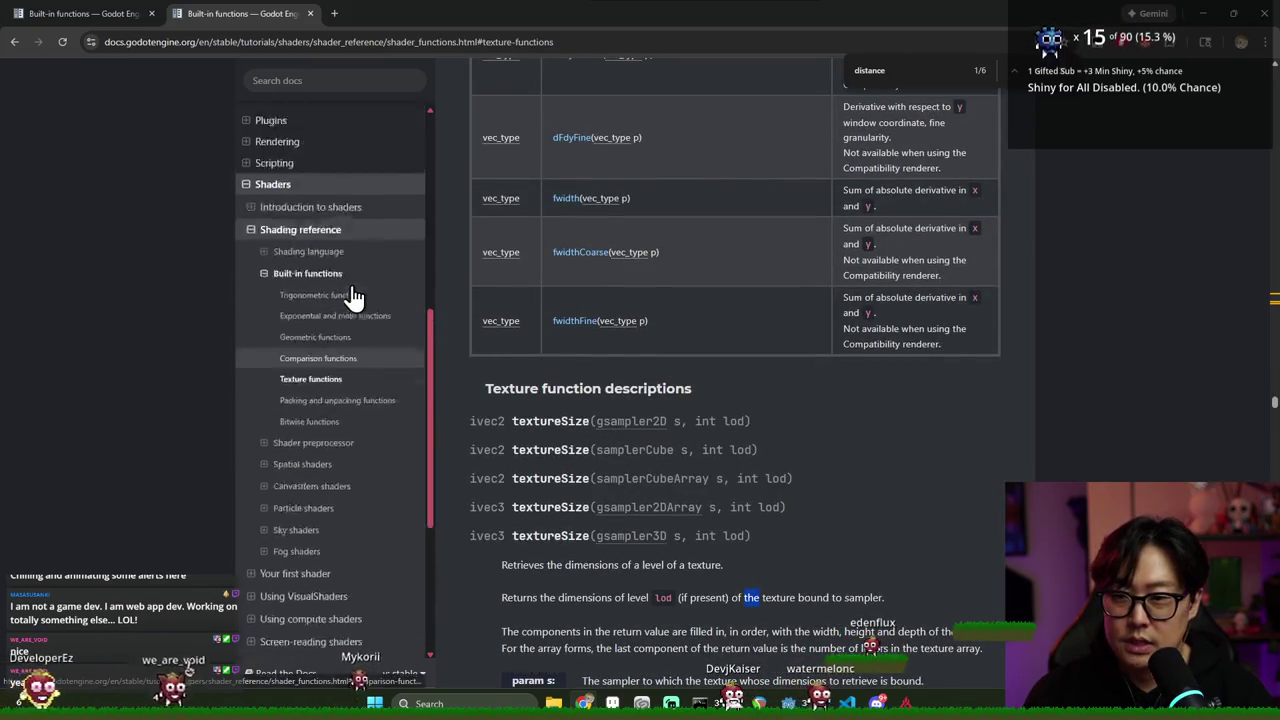
{"action": "scroll", "coordinate": [334, 300], "scroll_direction": "up", "scroll_amount": 1}
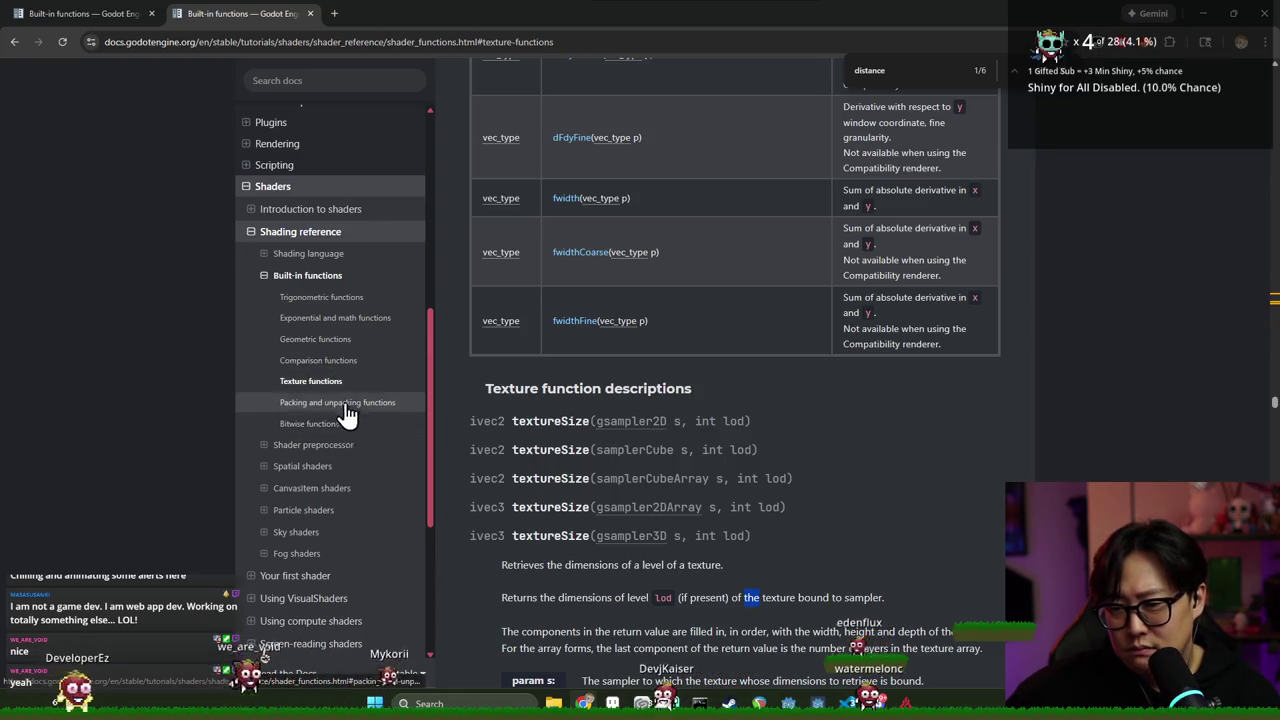
{"action": "left_click", "coordinate": [311, 257]}
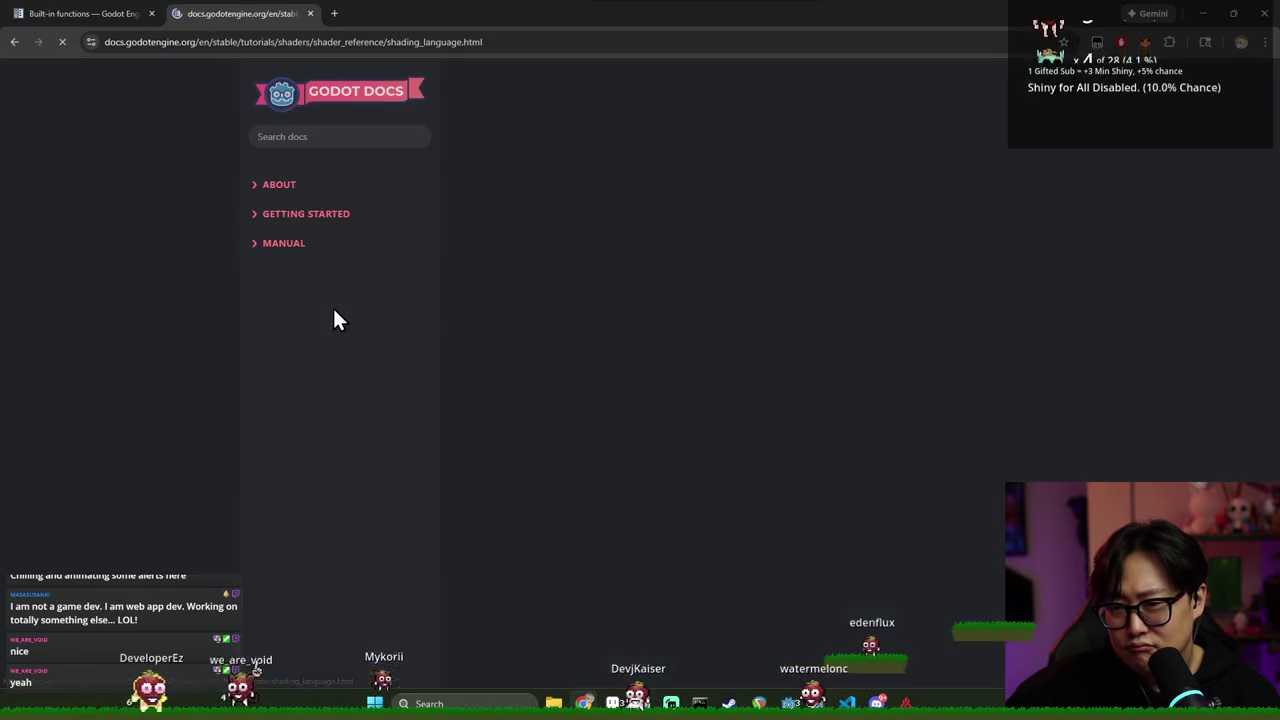
Search the reference page for 'ampler2d' to find sampler2D mentions
{"action": "key", "text": "ctrl+f"}
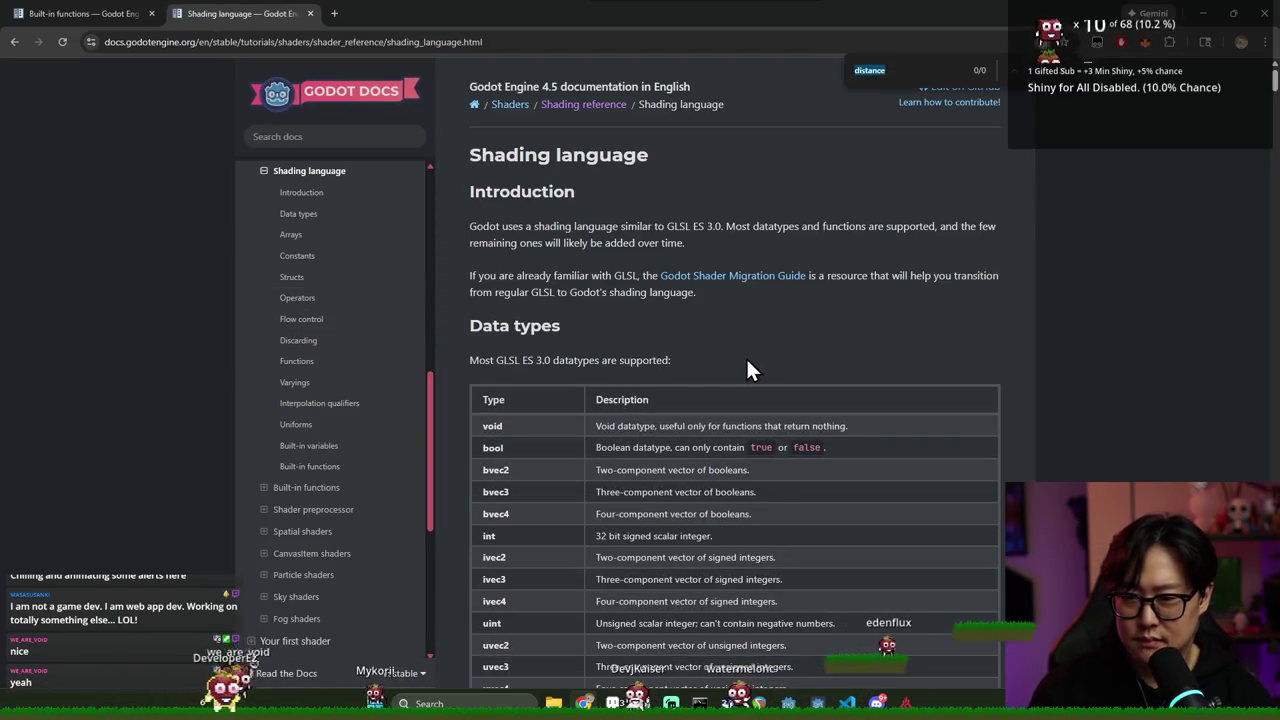
{"action": "key", "text": "BackSpace"}
{"action": "key", "text": "BackSpace"}
{"action": "type", "text": "ampler2d"}
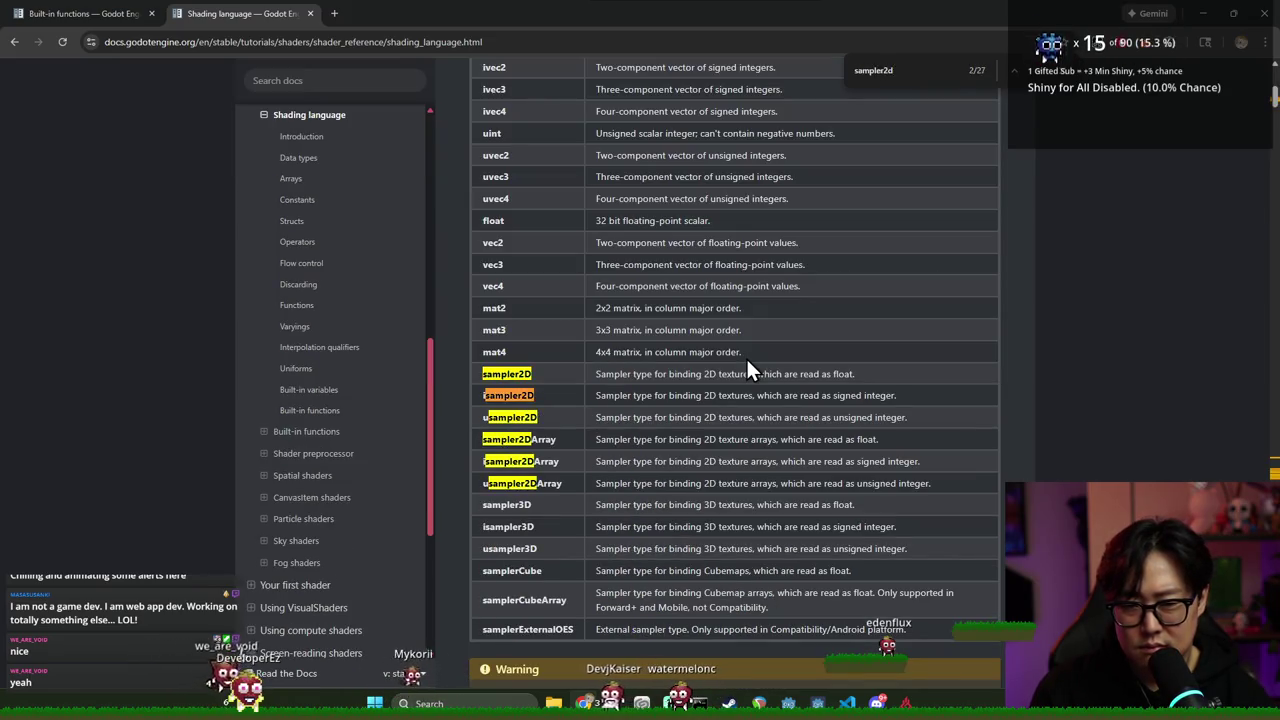
Change line 9 to textureSize(light_texture, 1), then return to the Built-in functions docs
{"action": "key", "text": "alt+Tab"}
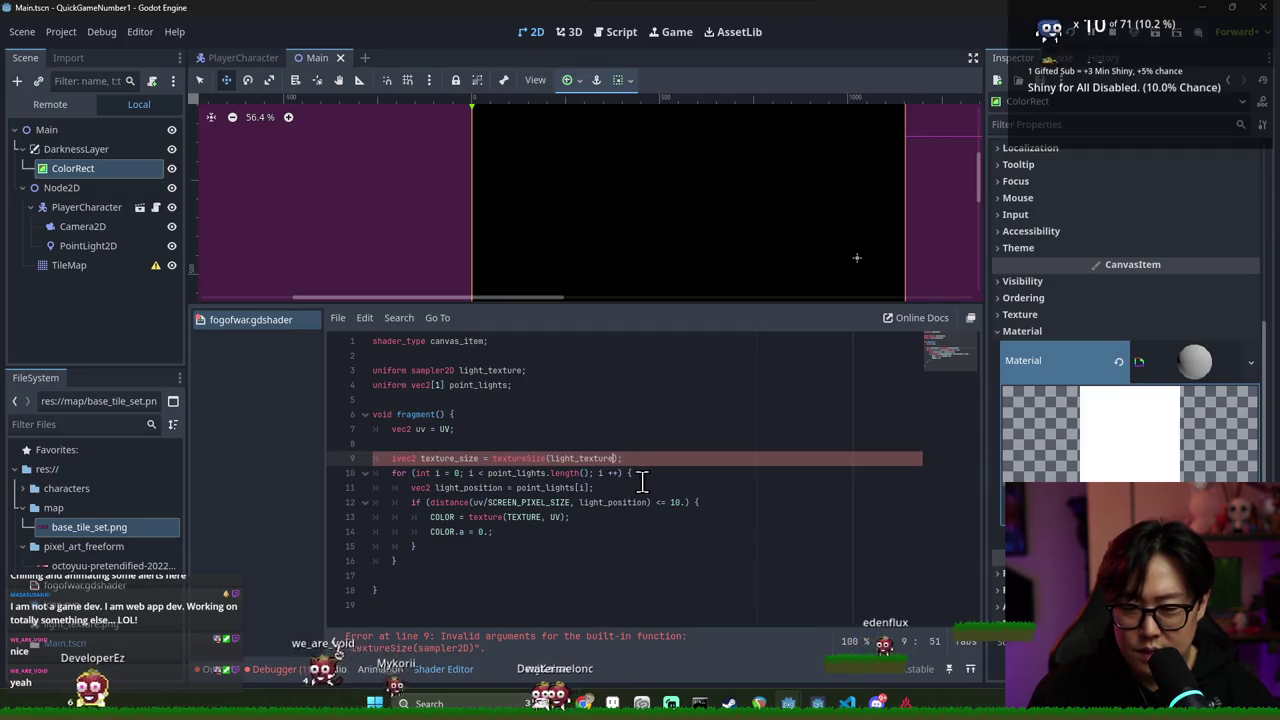
{"action": "left_click", "coordinate": [617, 458]}
{"action": "type", "text": ", 0"}
{"action": "key", "text": "BackSpace"}
{"action": "type", "text": "1"}
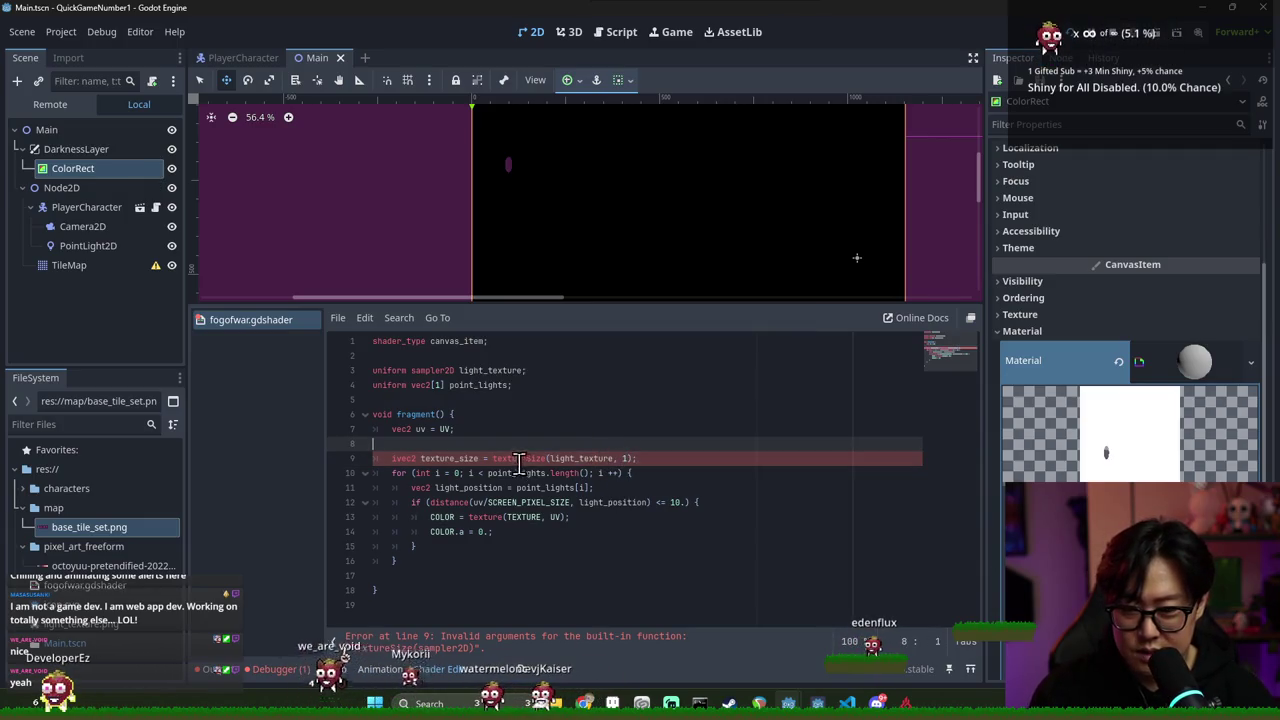
{"action": "left_click", "coordinate": [512, 458]}
{"action": "key", "text": "alt+Tab"}
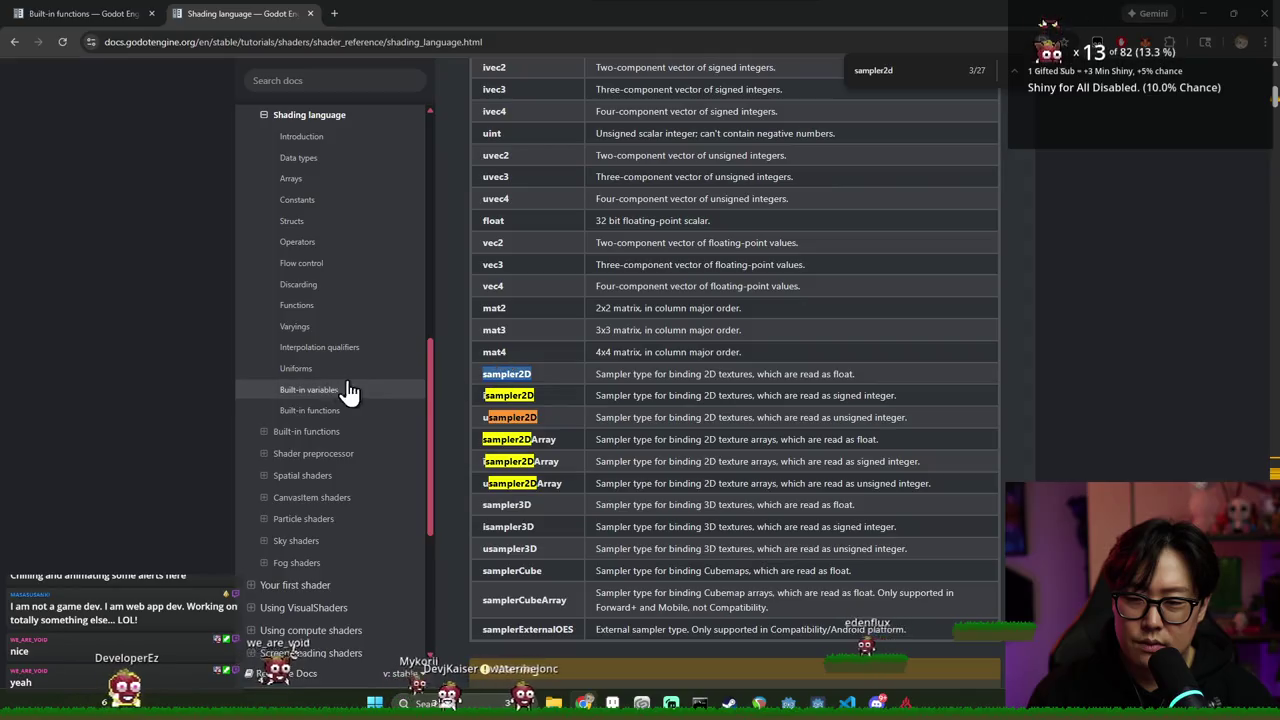
{"action": "left_click", "coordinate": [20, 42]}
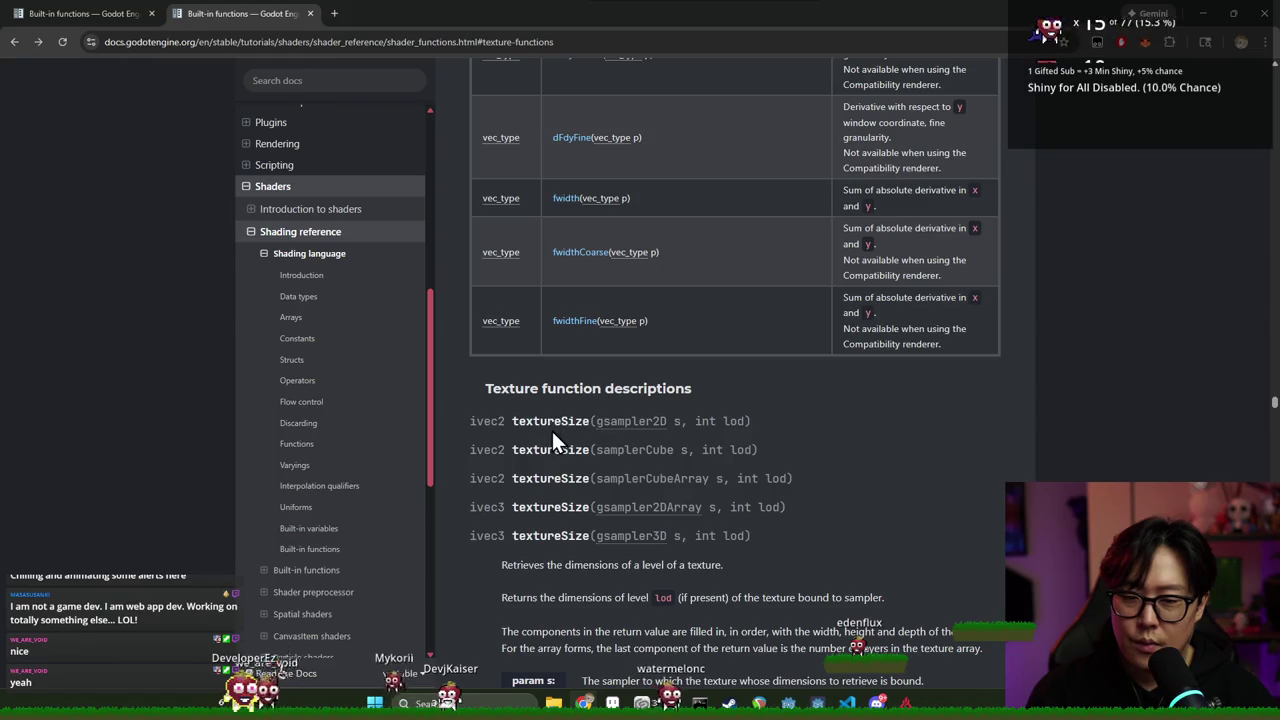
Read the textureSize description covering returned dimensions, lod and return components
{"action": "scroll", "coordinate": [575, 432], "scroll_direction": "down", "scroll_amount": 2}
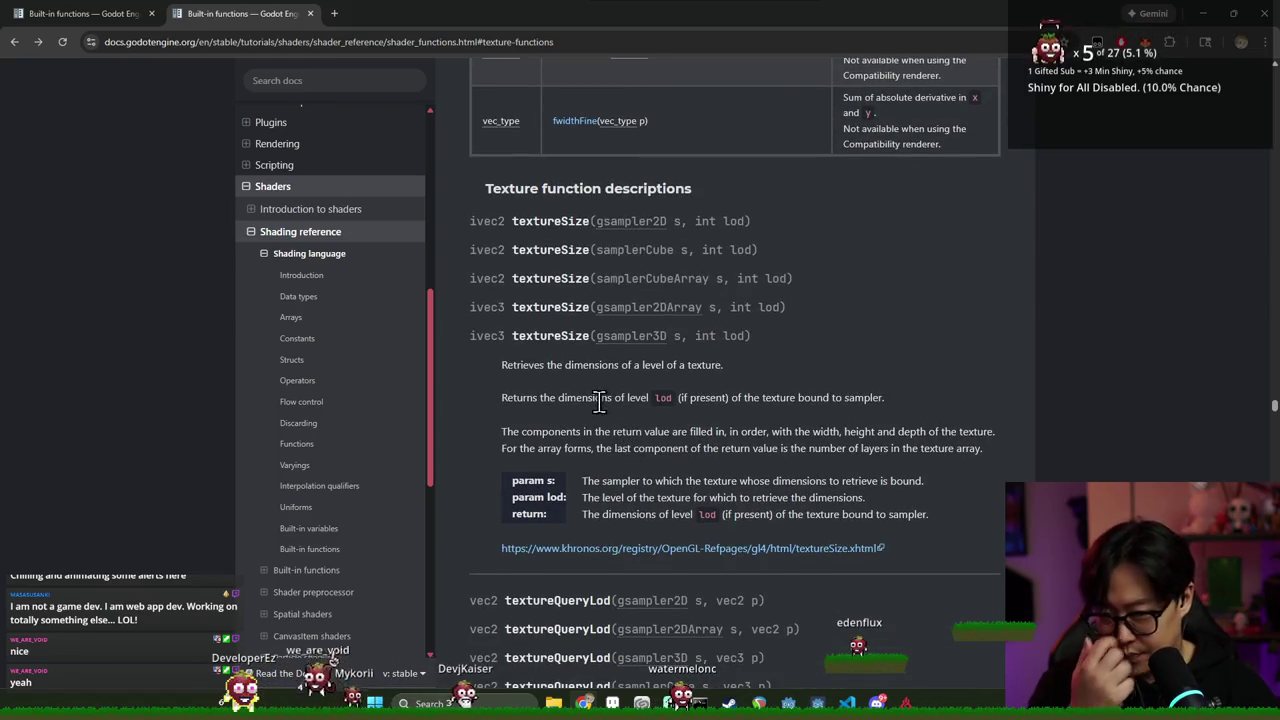
{"action": "left_click_drag", "start_coordinate": [547, 364], "coordinate": [617, 364]}
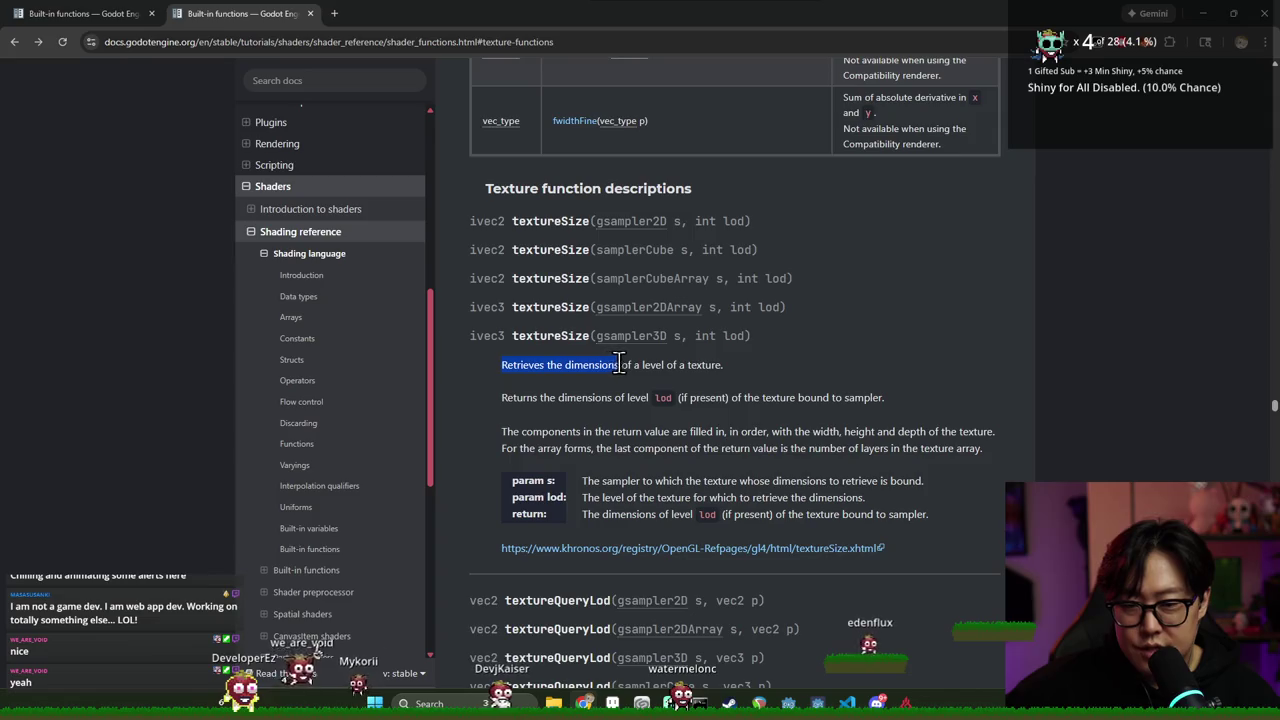
{"action": "left_click_drag", "start_coordinate": [712, 366], "coordinate": [737, 374]}
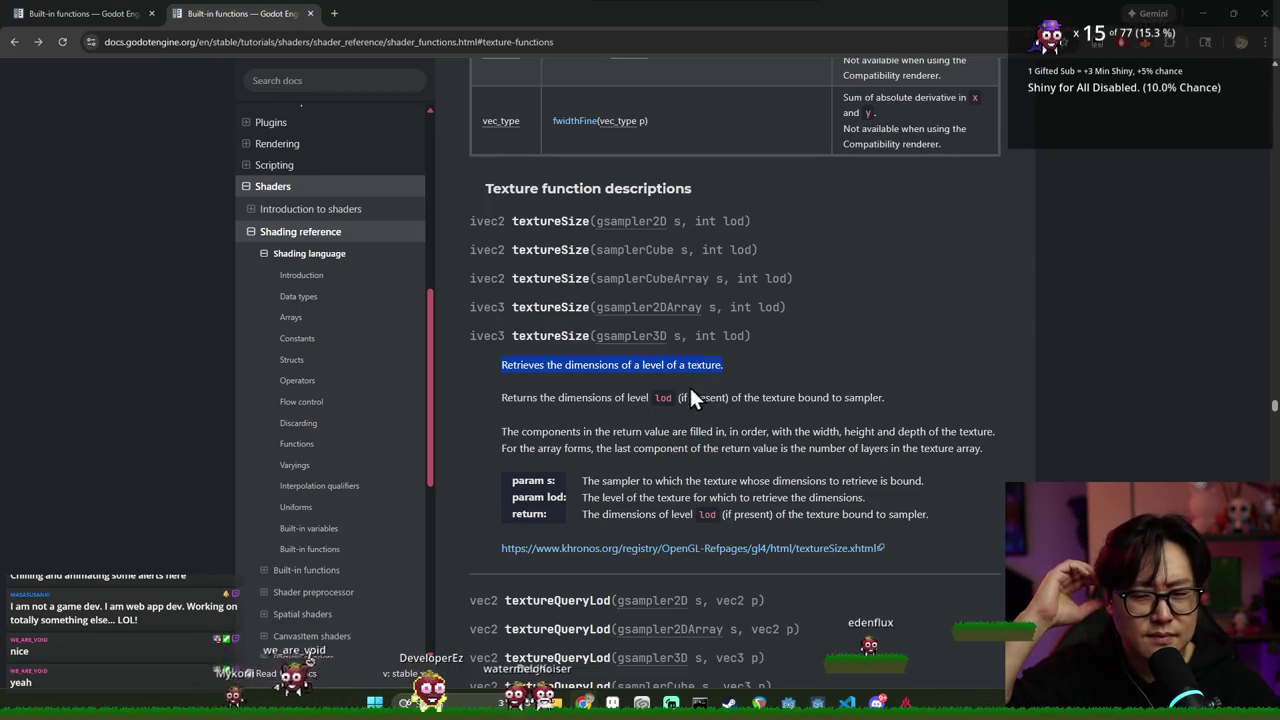
{"action": "left_click_drag", "start_coordinate": [540, 397], "coordinate": [591, 398]}
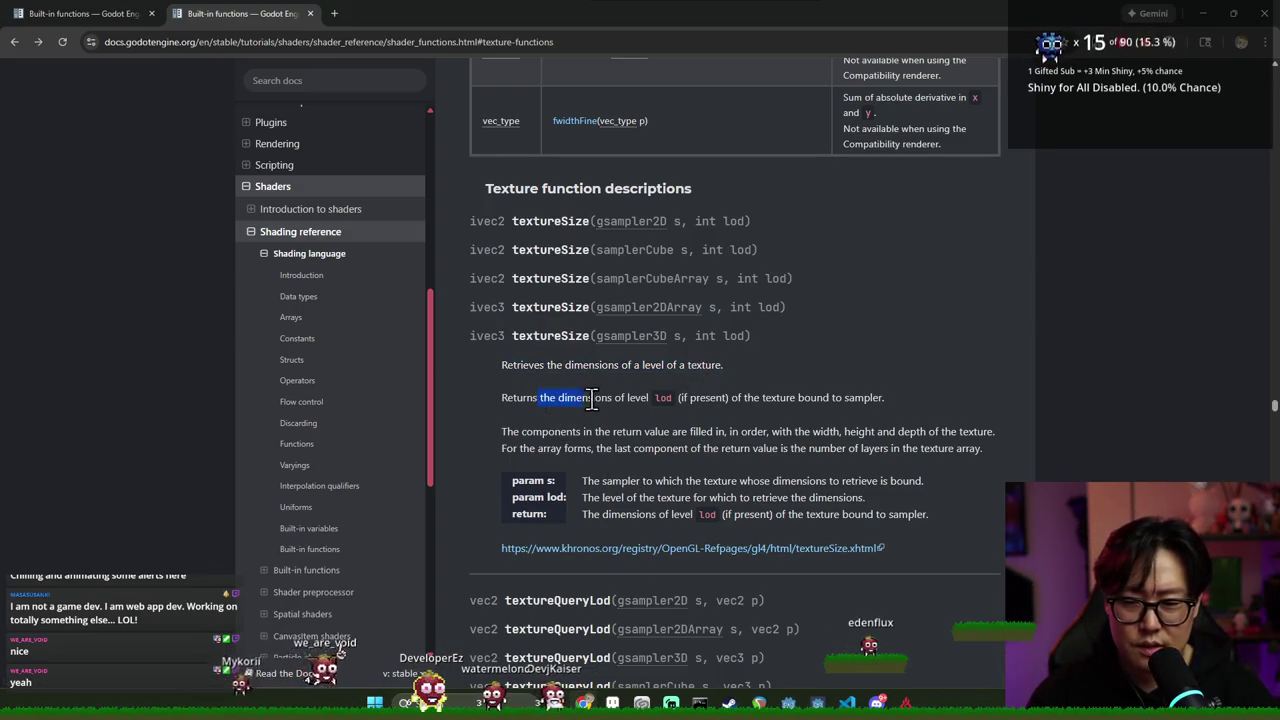
{"action": "left_click_drag", "start_coordinate": [770, 398], "coordinate": [869, 420]}
{"action": "left_click", "coordinate": [543, 447]}
{"action": "mouse_move", "coordinate": [500, 432]}
{"action": "left_mouse_down"}
{"action": "mouse_move", "coordinate": [684, 433]}
{"action": "mouse_move", "coordinate": [652, 448]}
{"action": "mouse_move", "coordinate": [804, 438]}
{"action": "left_mouse_up"}
{"action": "left_click", "coordinate": [804, 438]}
Open the khronos.org reference page for textureSize
{"action": "scroll", "coordinate": [770, 420], "scroll_direction": "down", "scroll_amount": 1}
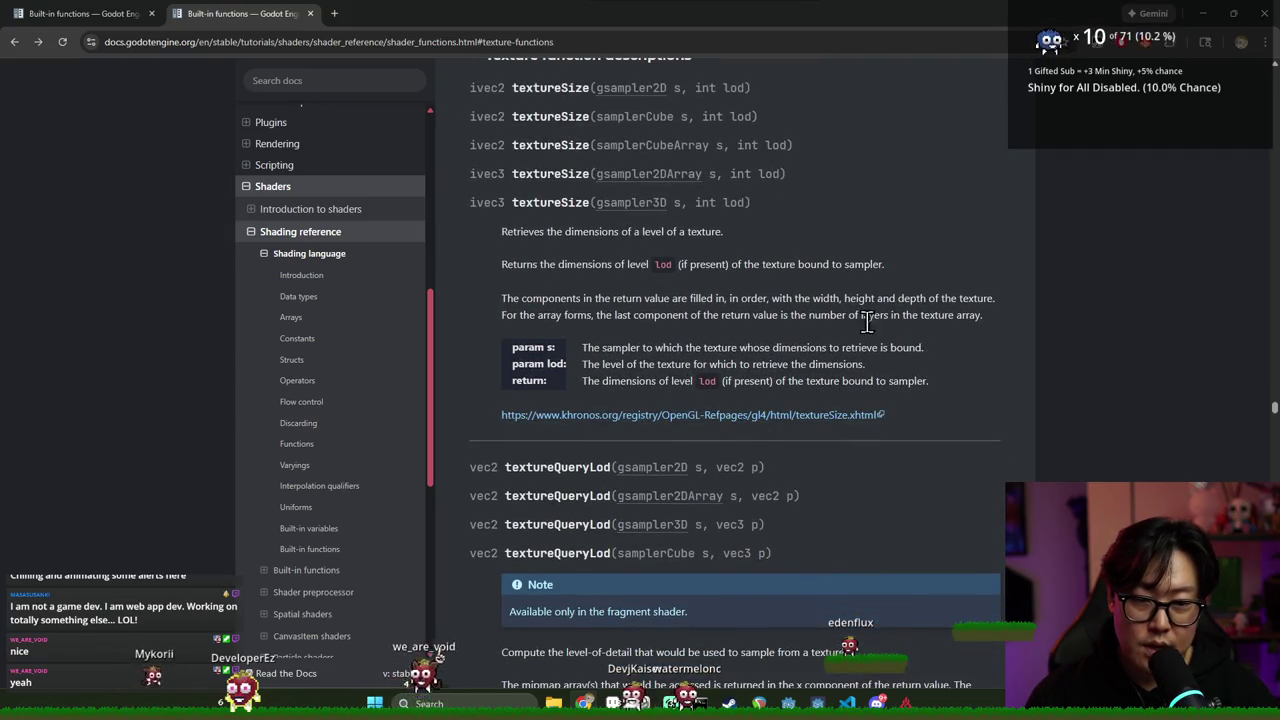
{"action": "key", "text": "alt+Tab"}
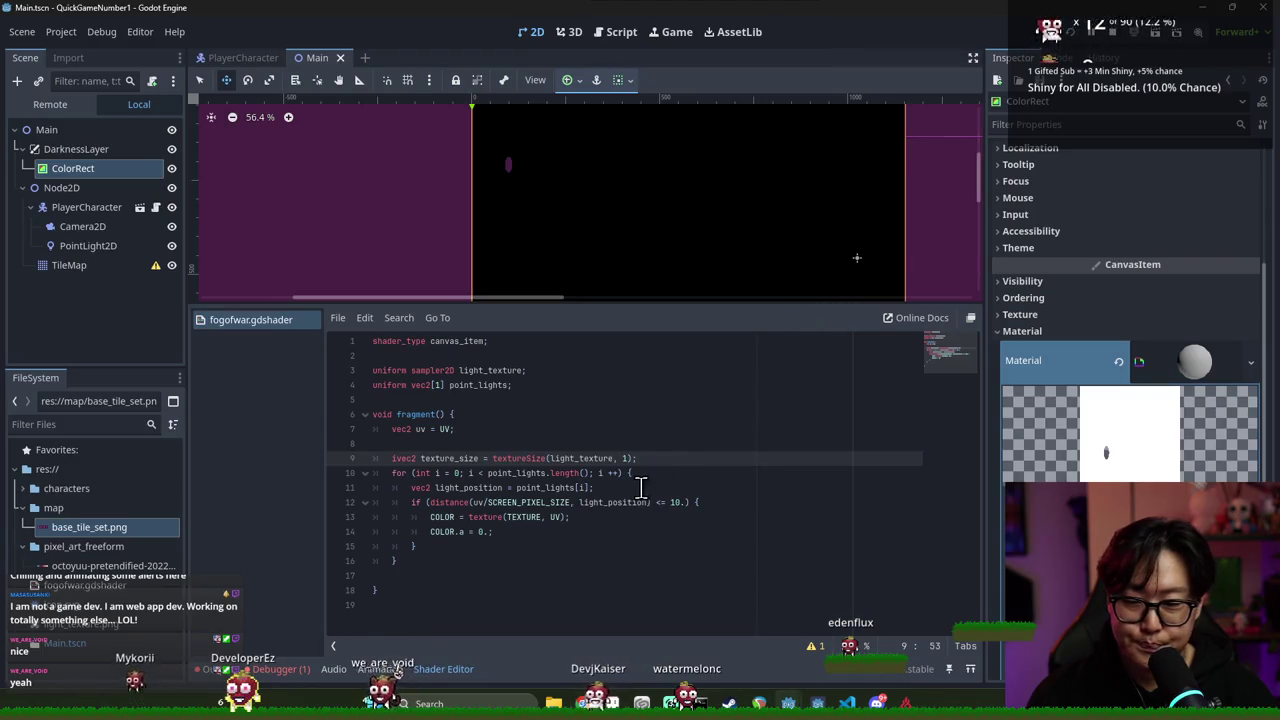
{"action": "key", "text": "alt+Tab"}
{"action": "scroll", "coordinate": [680, 480], "scroll_direction": "down", "scroll_amount": 2}
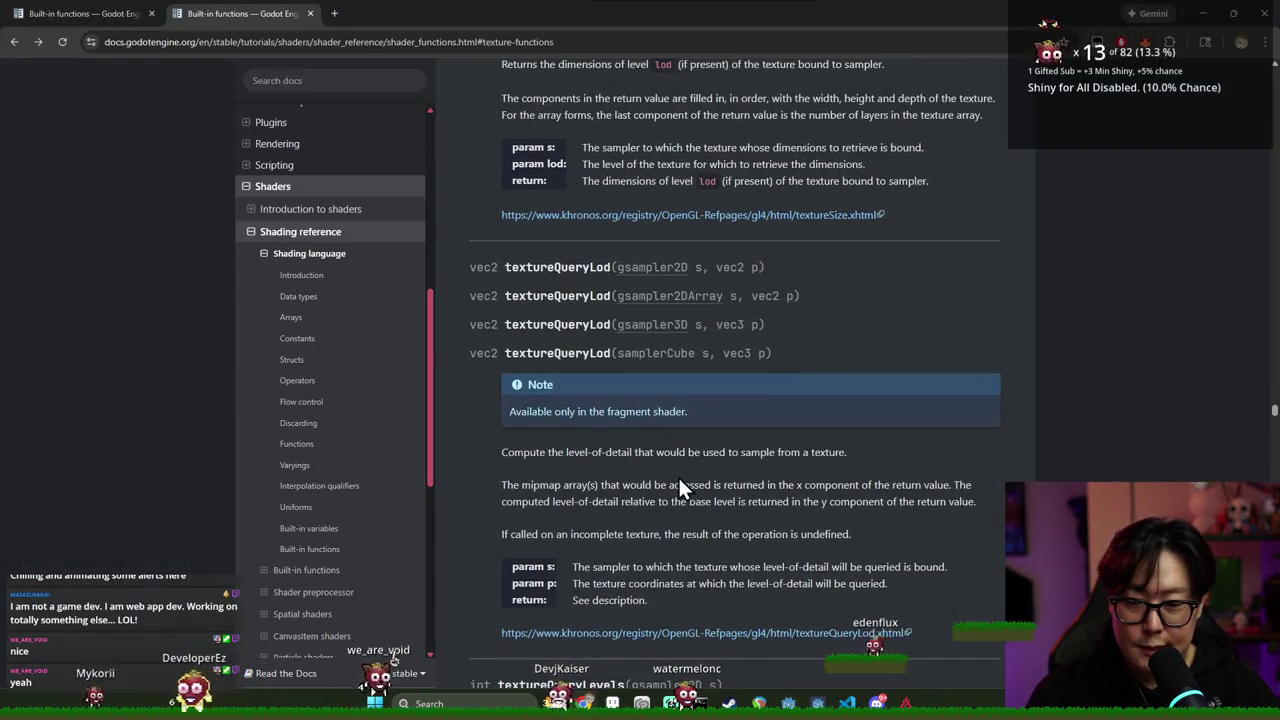
{"action": "scroll", "coordinate": [680, 476], "scroll_direction": "up", "scroll_amount": 2}
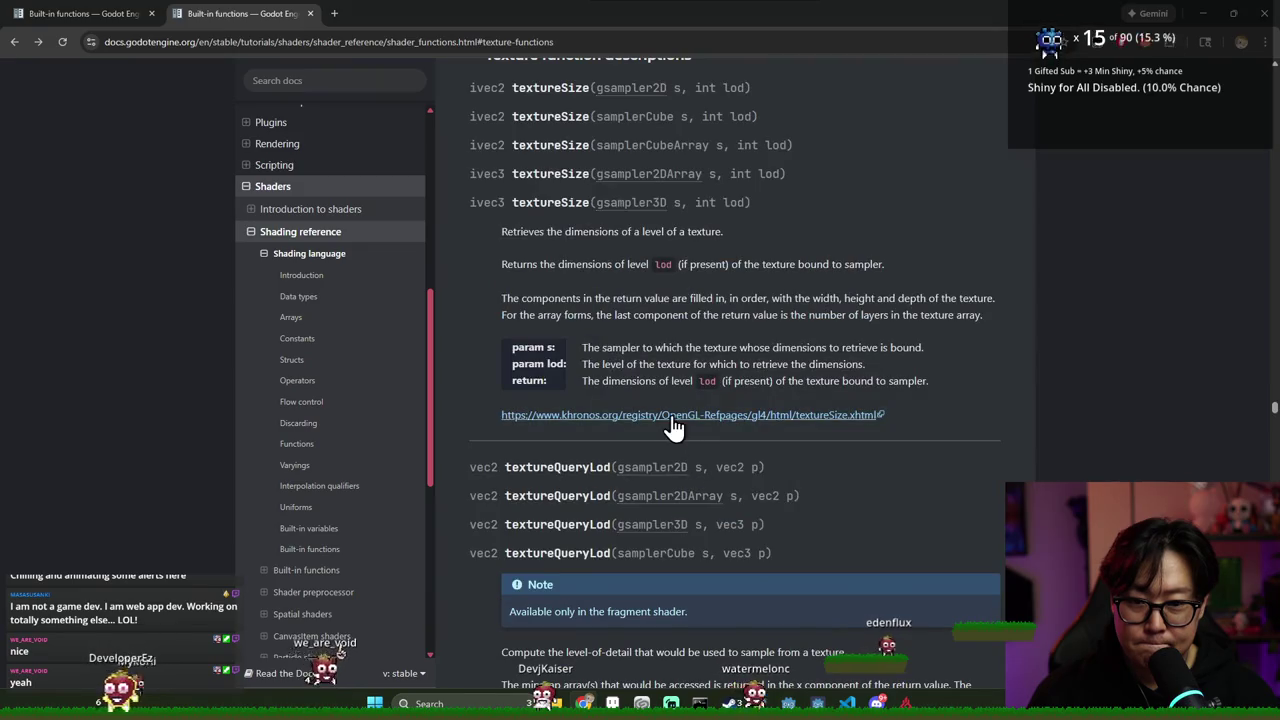
{"action": "left_click", "coordinate": [673, 418]}
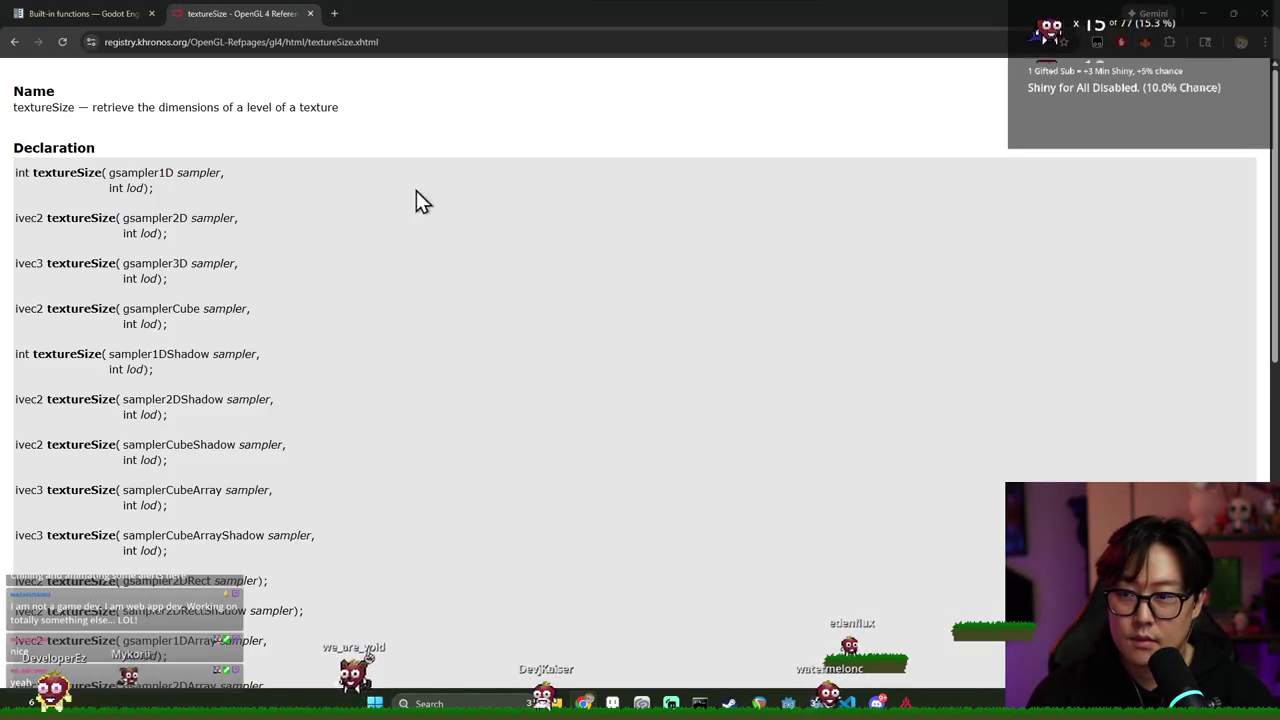
Close the Khronos tab, revisit the Texture functions table, and return to fogofwar.gdshader
{"action": "key", "text": "ctrl+w"}
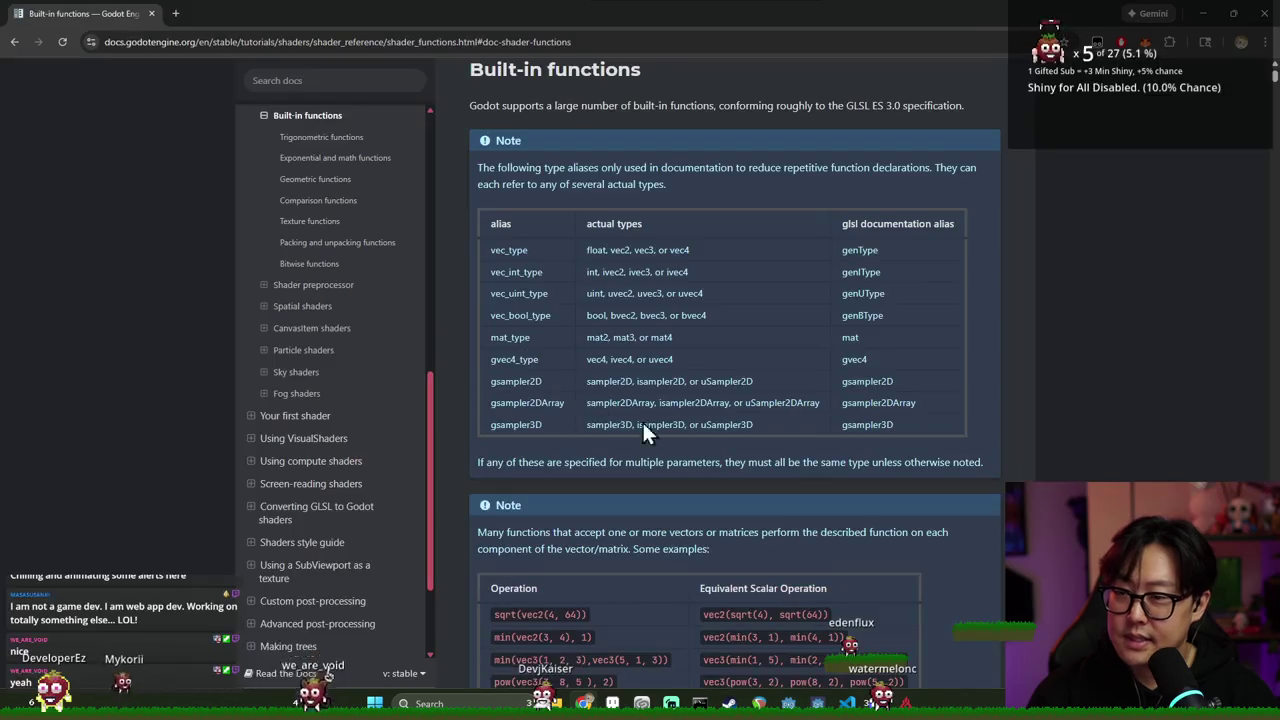
{"action": "scroll", "coordinate": [686, 452], "scroll_direction": "down", "scroll_amount": 3}
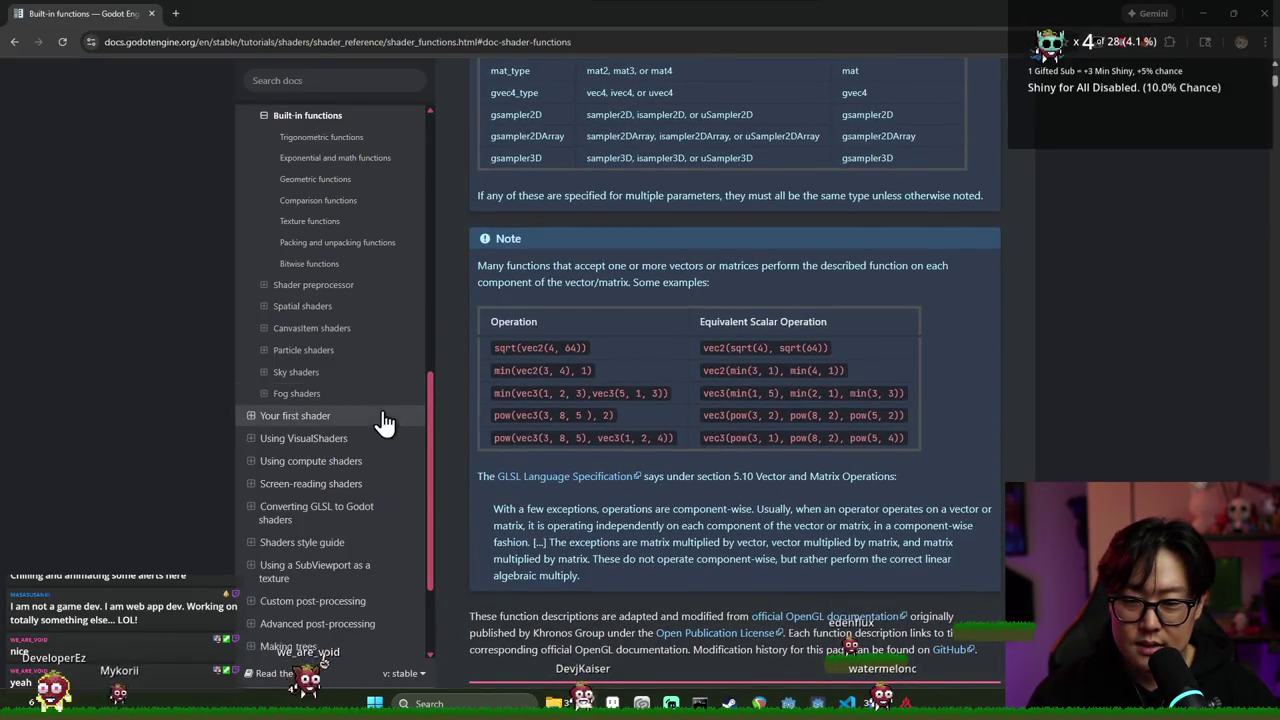
{"action": "scroll", "coordinate": [543, 416], "scroll_direction": "down", "scroll_amount": 5}
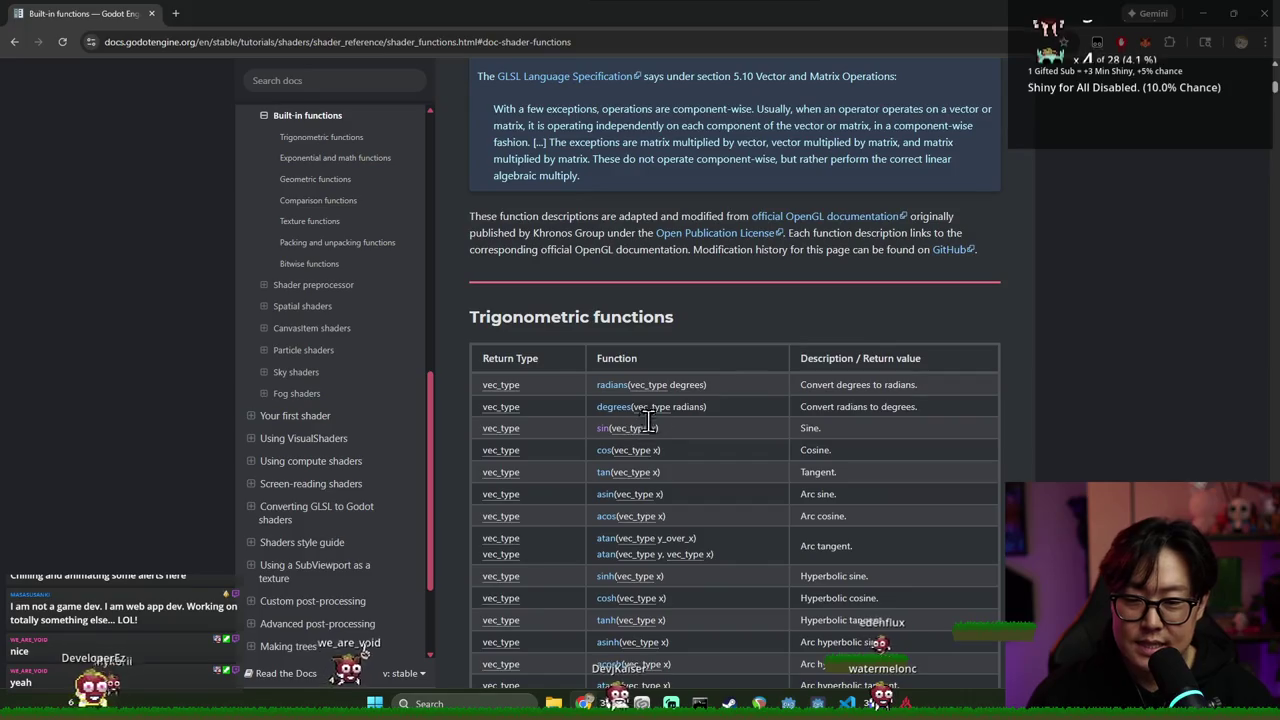
{"action": "scroll", "coordinate": [575, 385], "scroll_direction": "down", "scroll_amount": 3}
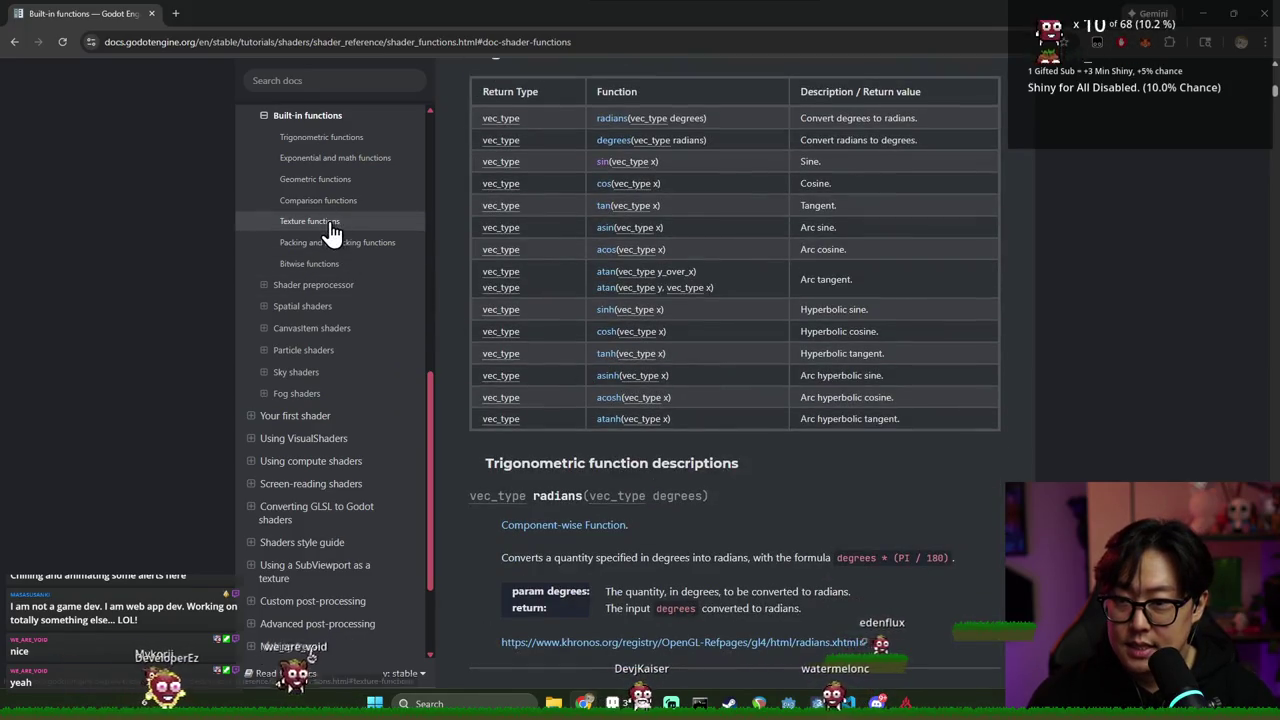
{"action": "left_click", "coordinate": [331, 229]}
{"action": "scroll", "coordinate": [692, 323], "scroll_direction": "up", "scroll_amount": 1}
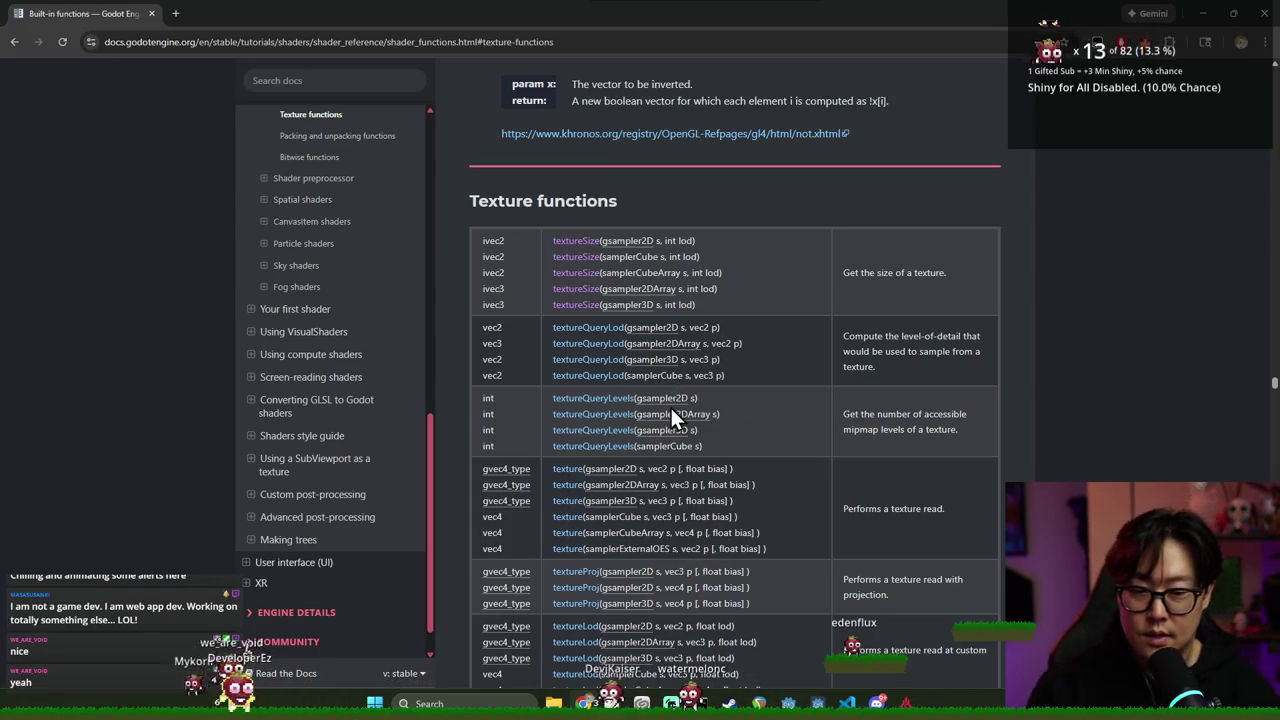
{"action": "mouse_move", "coordinate": [610, 468]}
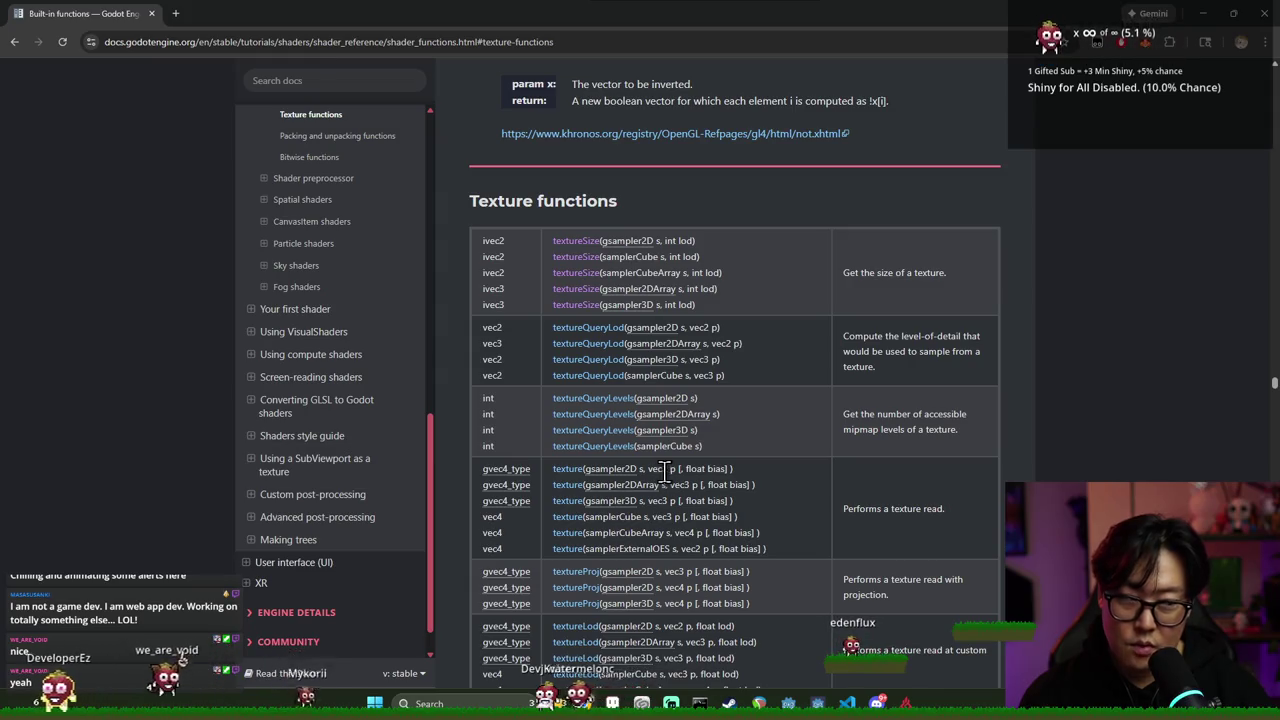
{"action": "key", "text": "alt+Tab"}
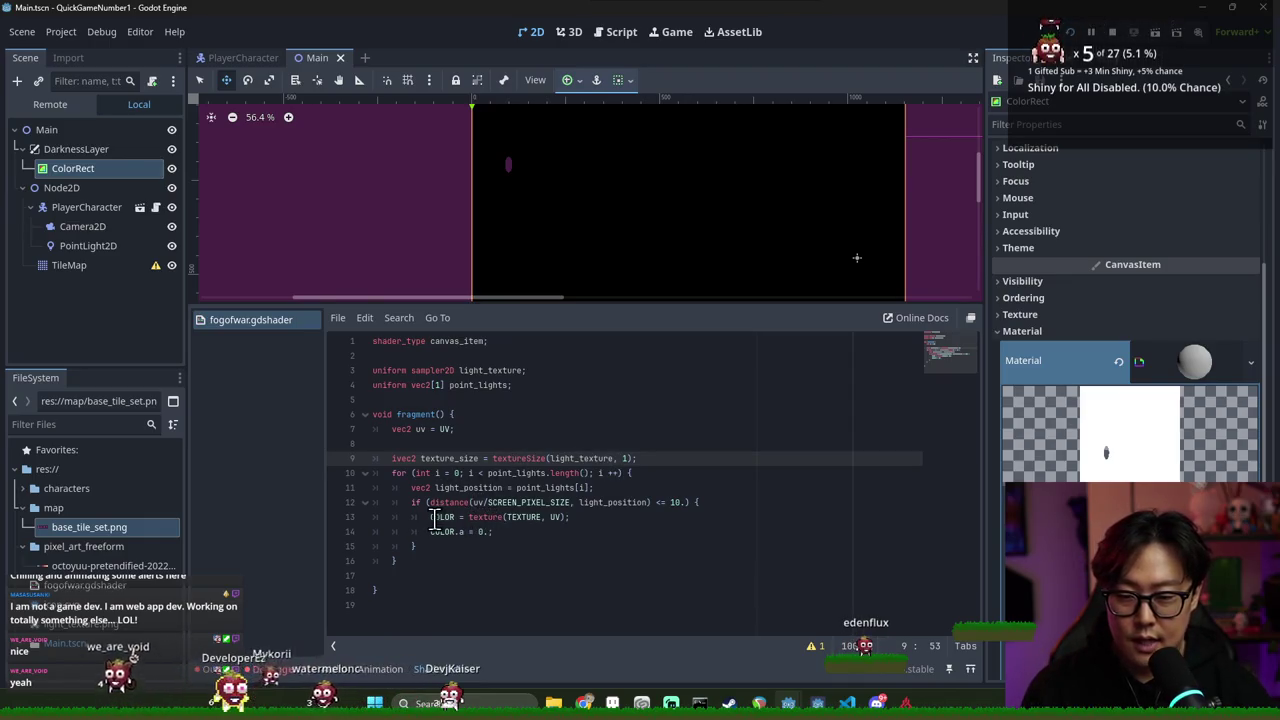
Inspect SCREEN_PIXEL_SIZE, texture_size and textureSize in the script, then bring back the docs table
{"action": "double_click", "coordinate": [517, 504]}
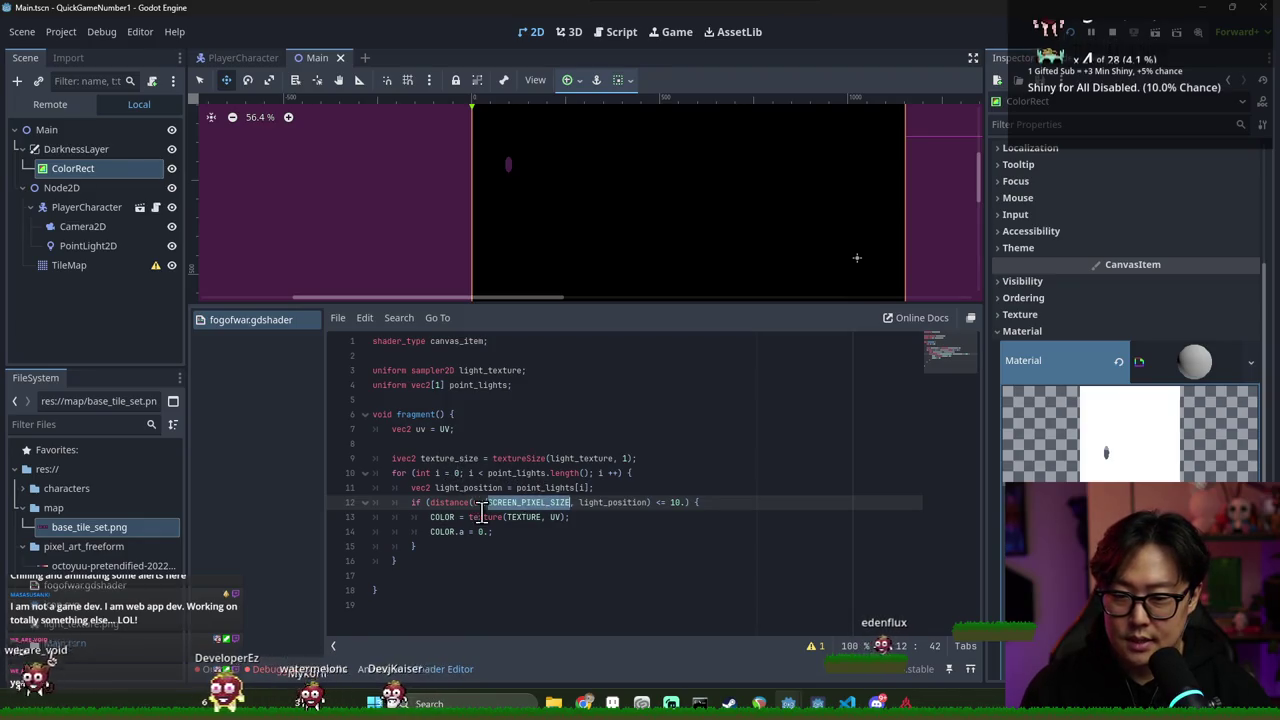
{"action": "double_click", "coordinate": [446, 458]}
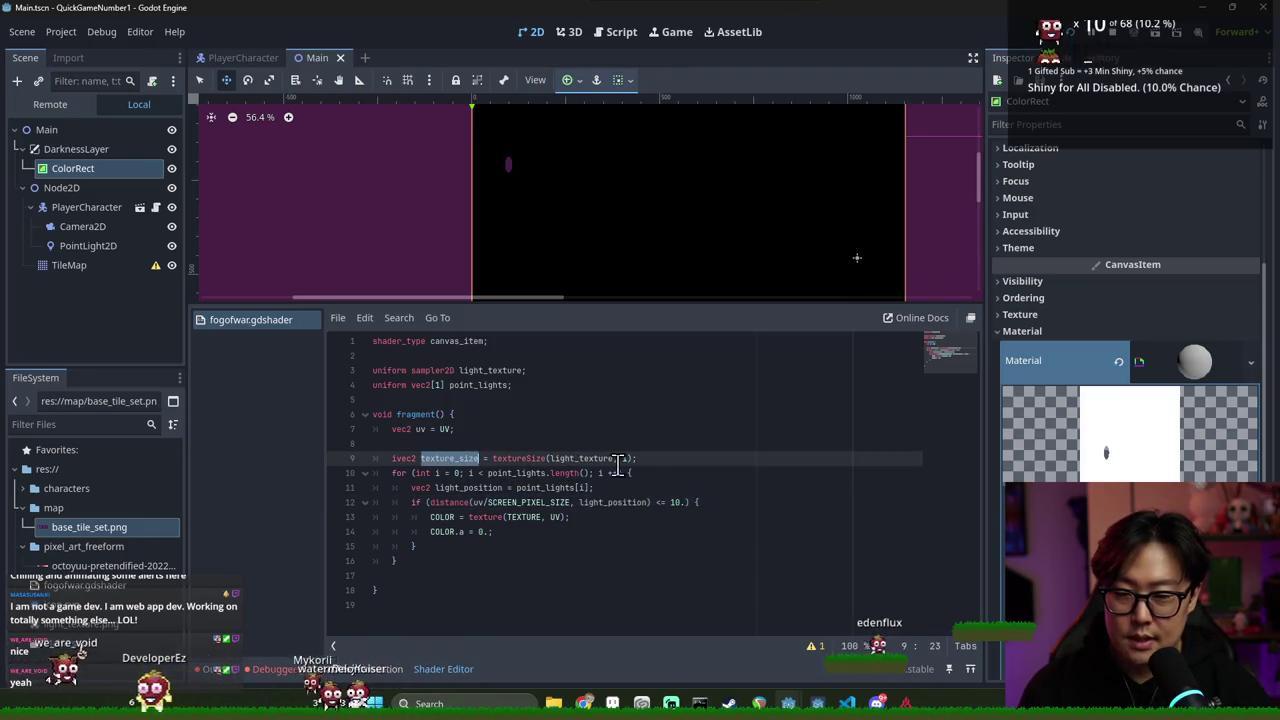
{"action": "scroll", "coordinate": [1130, 300], "scroll_direction": "down", "scroll_amount": 4}
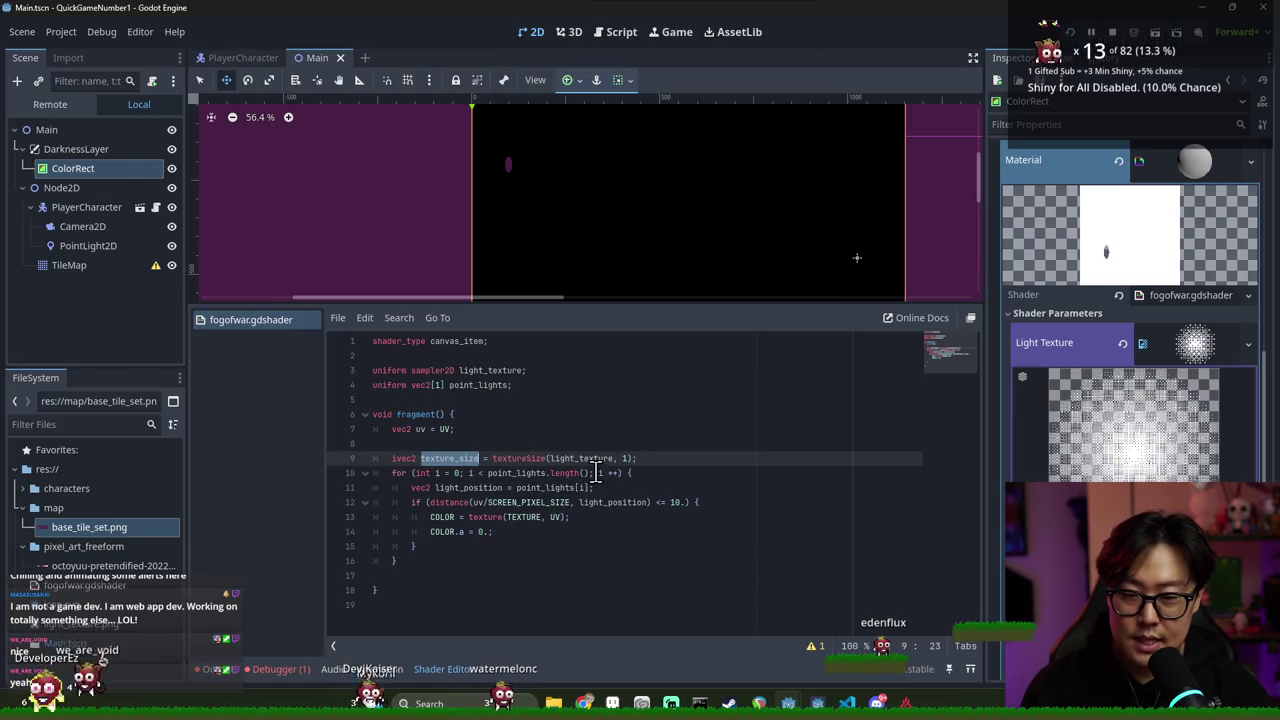
{"action": "double_click", "coordinate": [530, 458]}
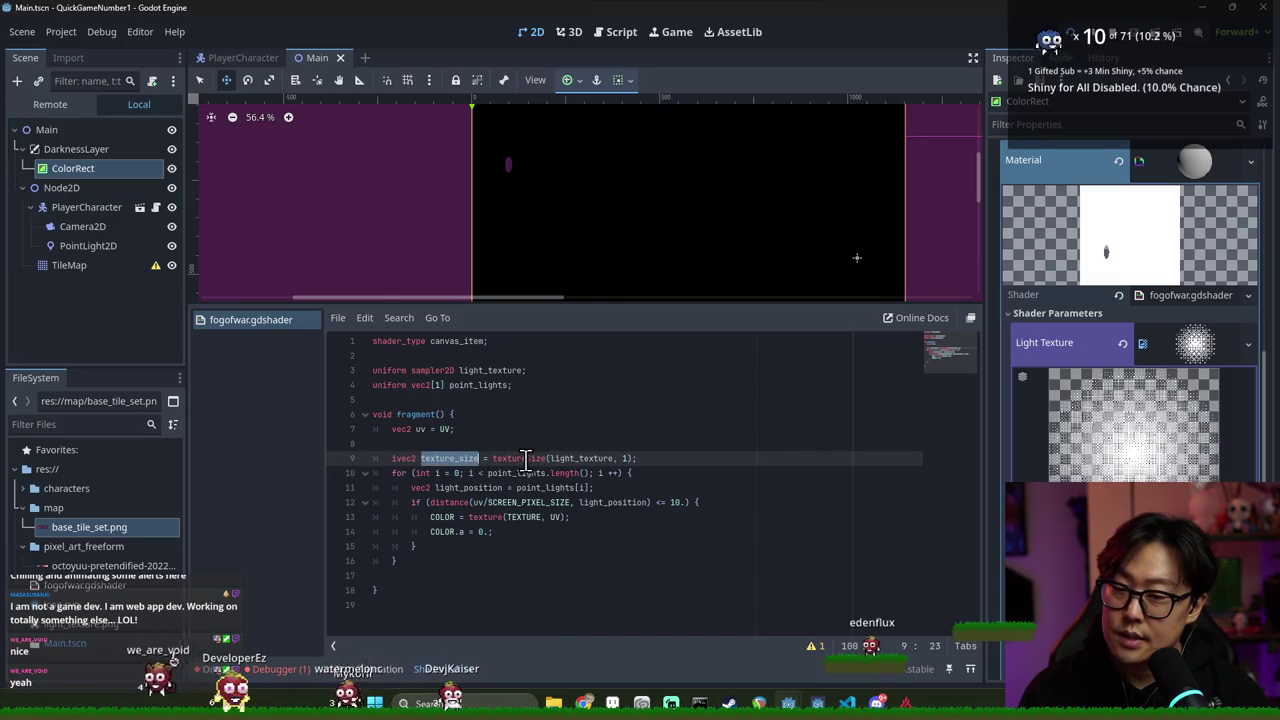
{"action": "key", "text": "alt+Tab"}
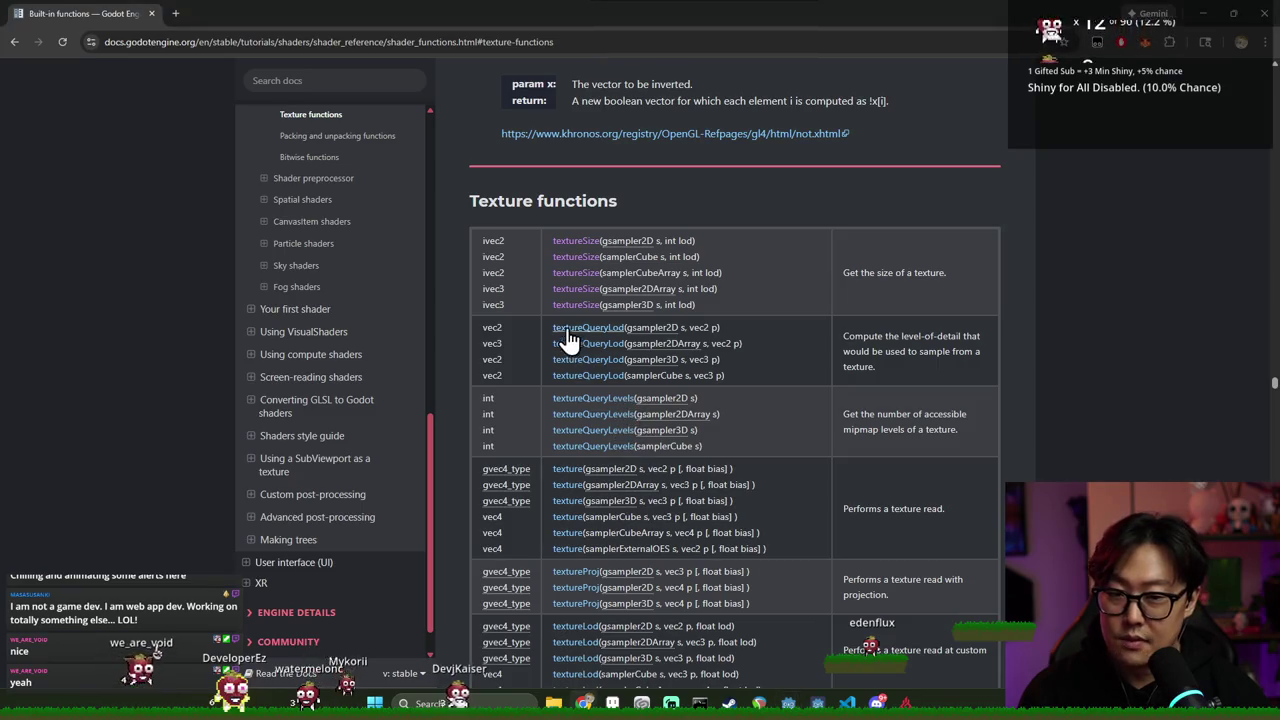
Scroll through the texture function descriptions, glancing back at the shader script
{"action": "scroll", "coordinate": [688, 352], "scroll_direction": "down", "scroll_amount": 3}
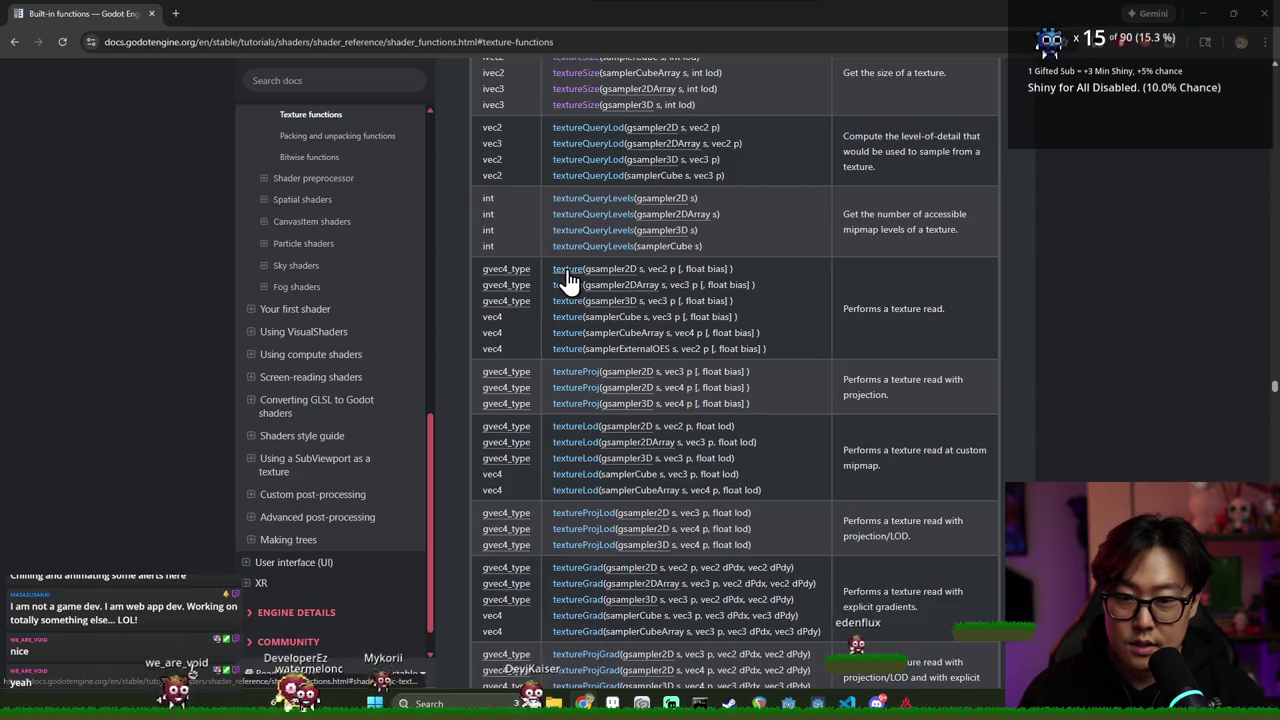
{"action": "scroll", "coordinate": [588, 412], "scroll_direction": "down", "scroll_amount": 3}
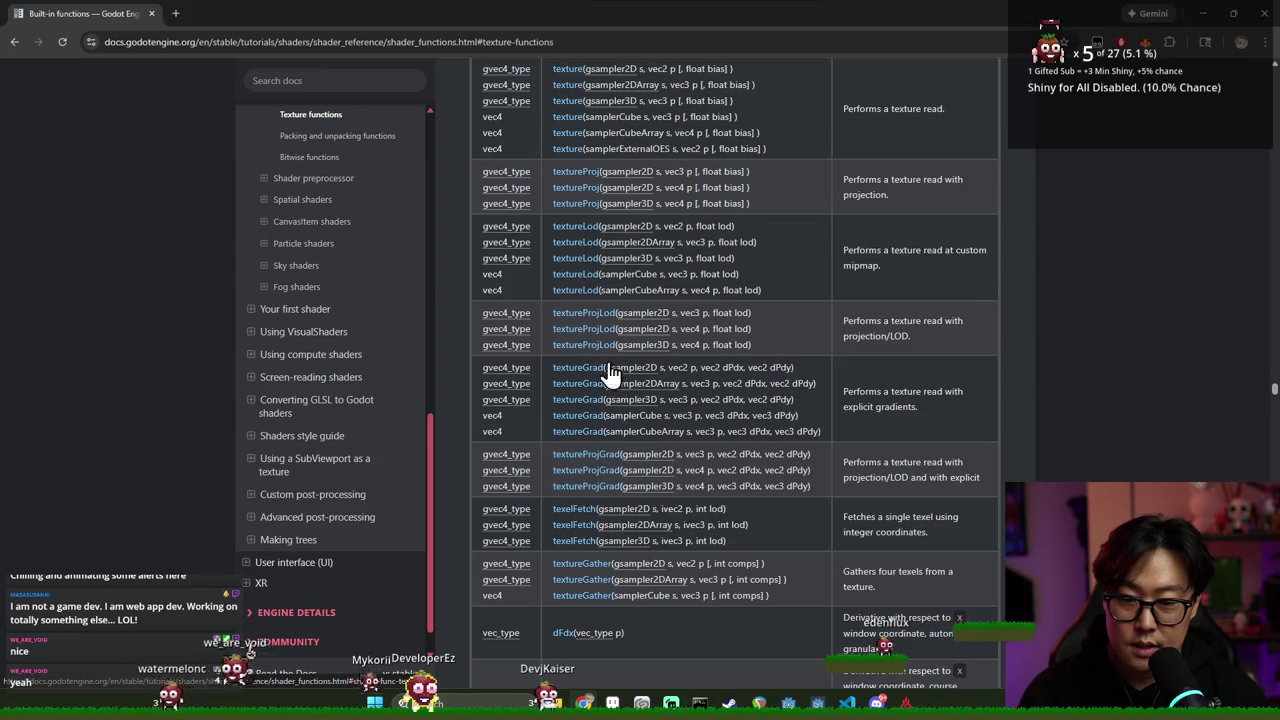
{"action": "scroll", "coordinate": [600, 415], "scroll_direction": "down", "scroll_amount": 3}
{"action": "scroll", "coordinate": [589, 476], "scroll_direction": "down", "scroll_amount": 3}
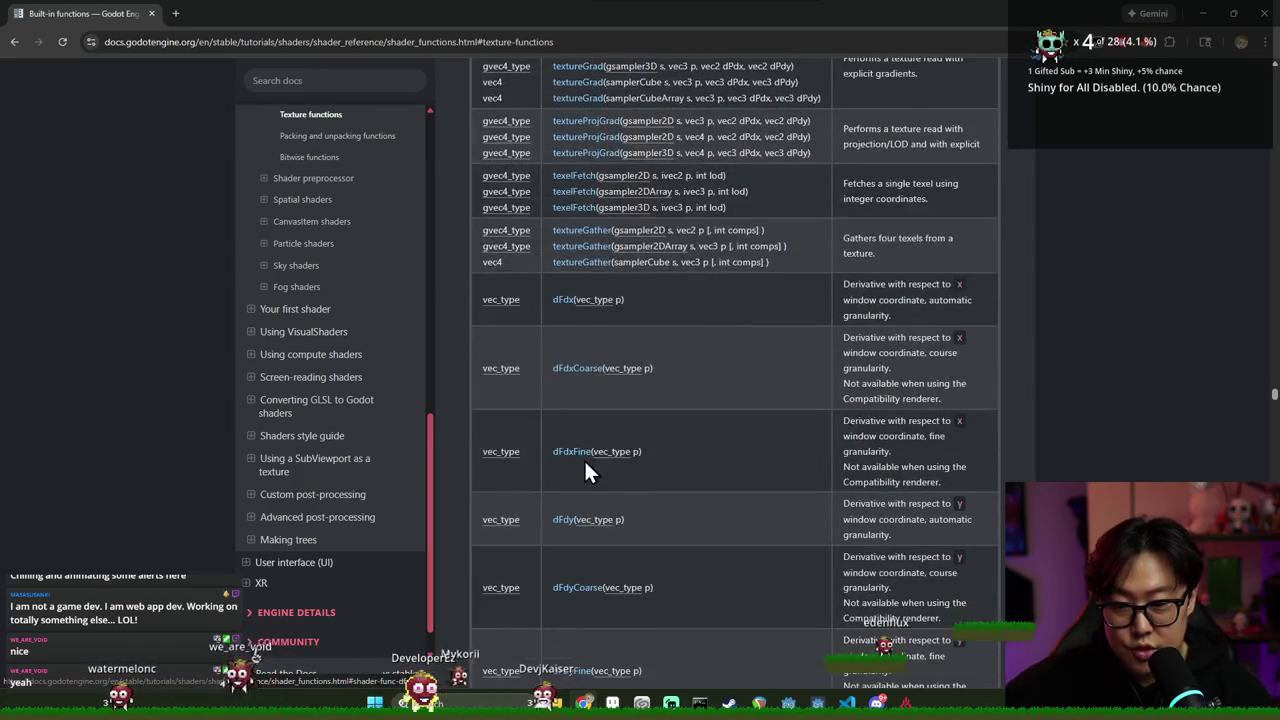
{"action": "scroll", "coordinate": [585, 463], "scroll_direction": "down", "scroll_amount": 3}
{"action": "scroll", "coordinate": [586, 470], "scroll_direction": "down", "scroll_amount": 3}
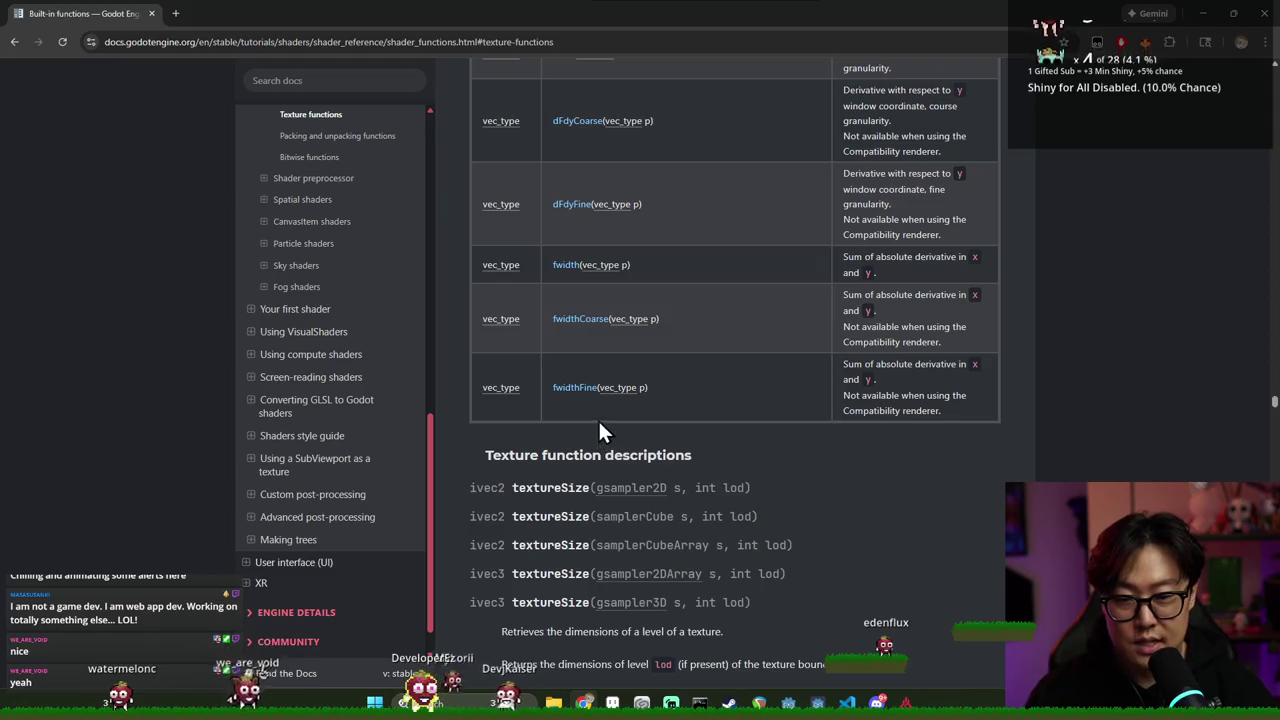
{"action": "key", "text": "alt+Tab"}
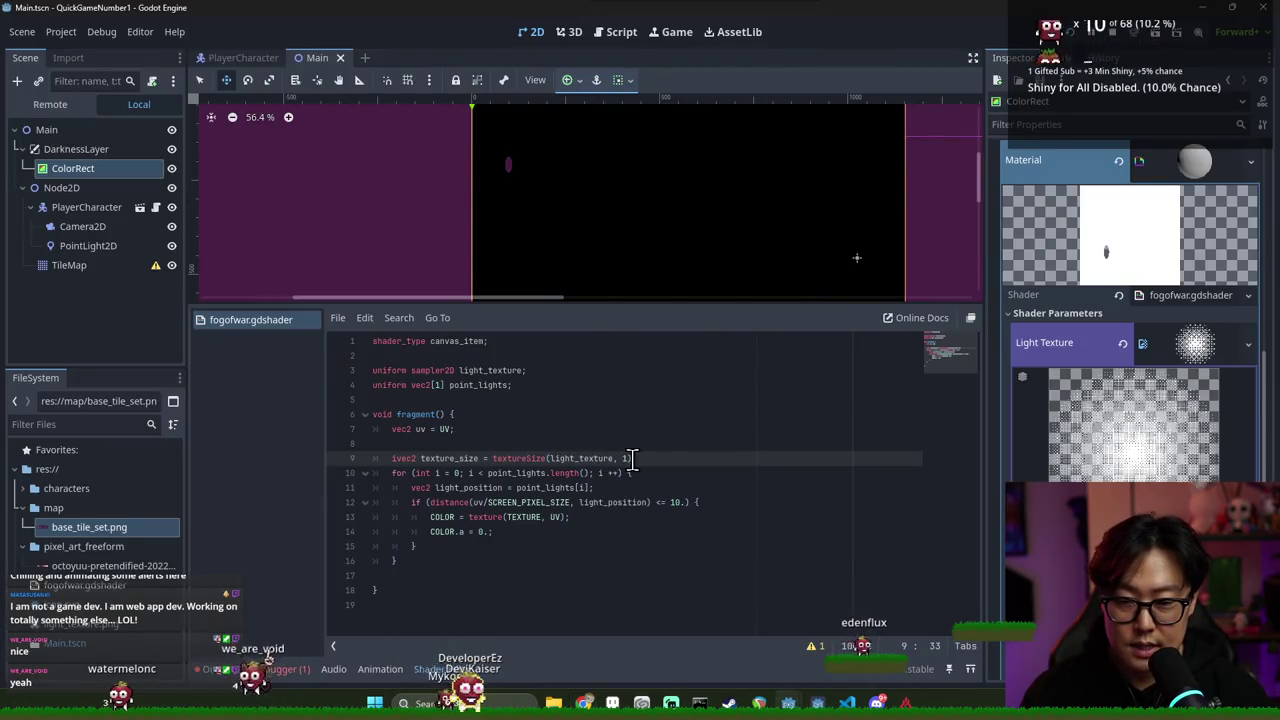
{"action": "key", "text": "alt+Tab"}
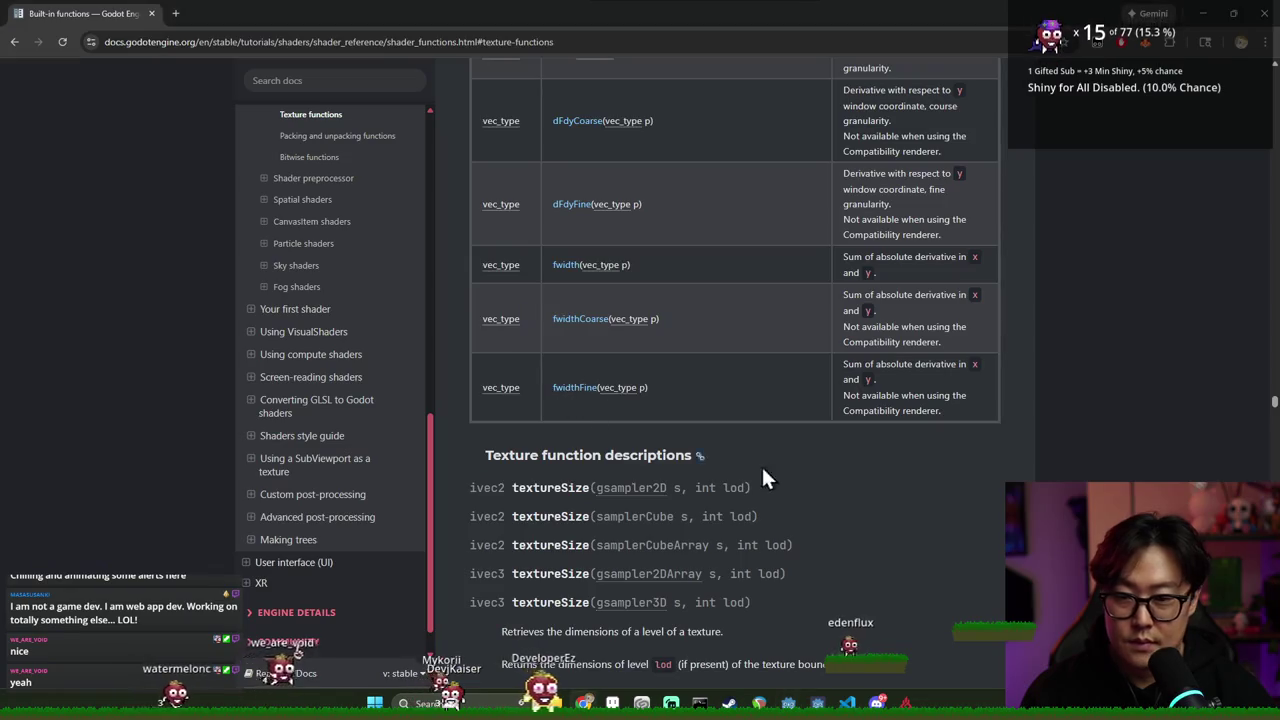
Search the page for 'pixel_size', then type 'godot shader texture pixel size' into a new tab
{"action": "key", "text": "ctrl+f"}
{"action": "type", "text": "pixel_size"}
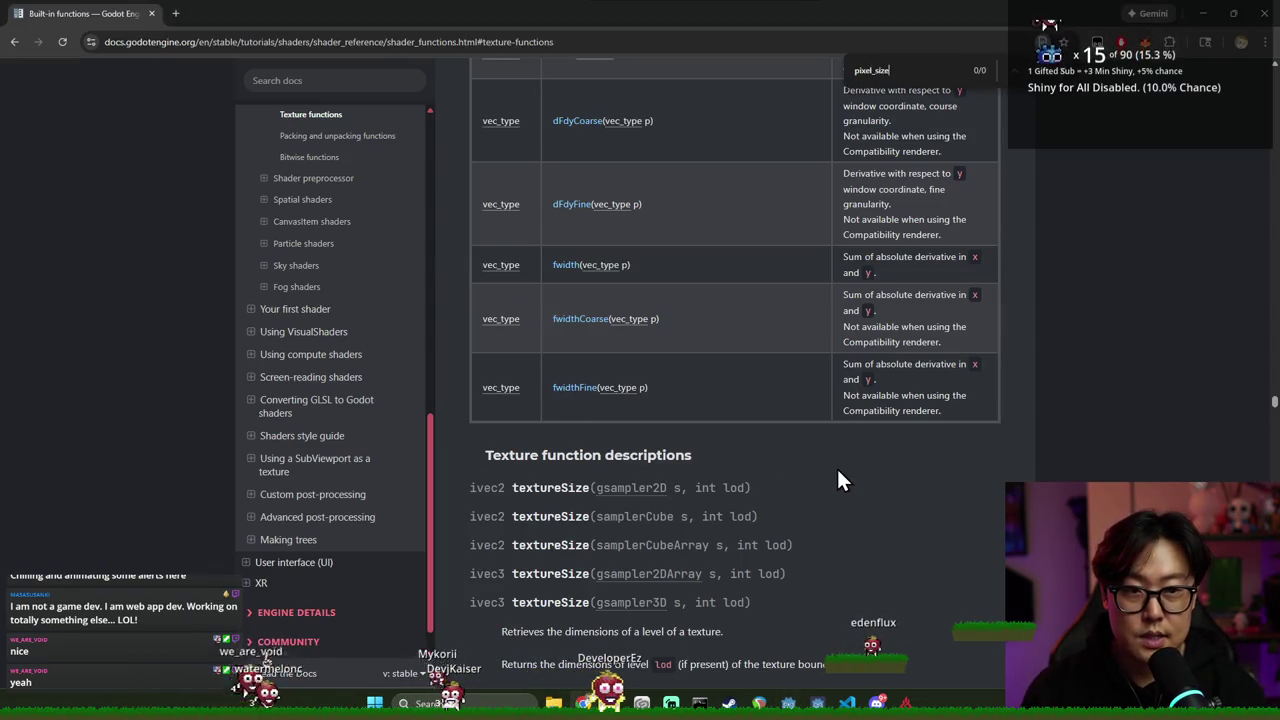
{"action": "key", "text": "ctrl+t"}
{"action": "type", "text": "godot sh"}
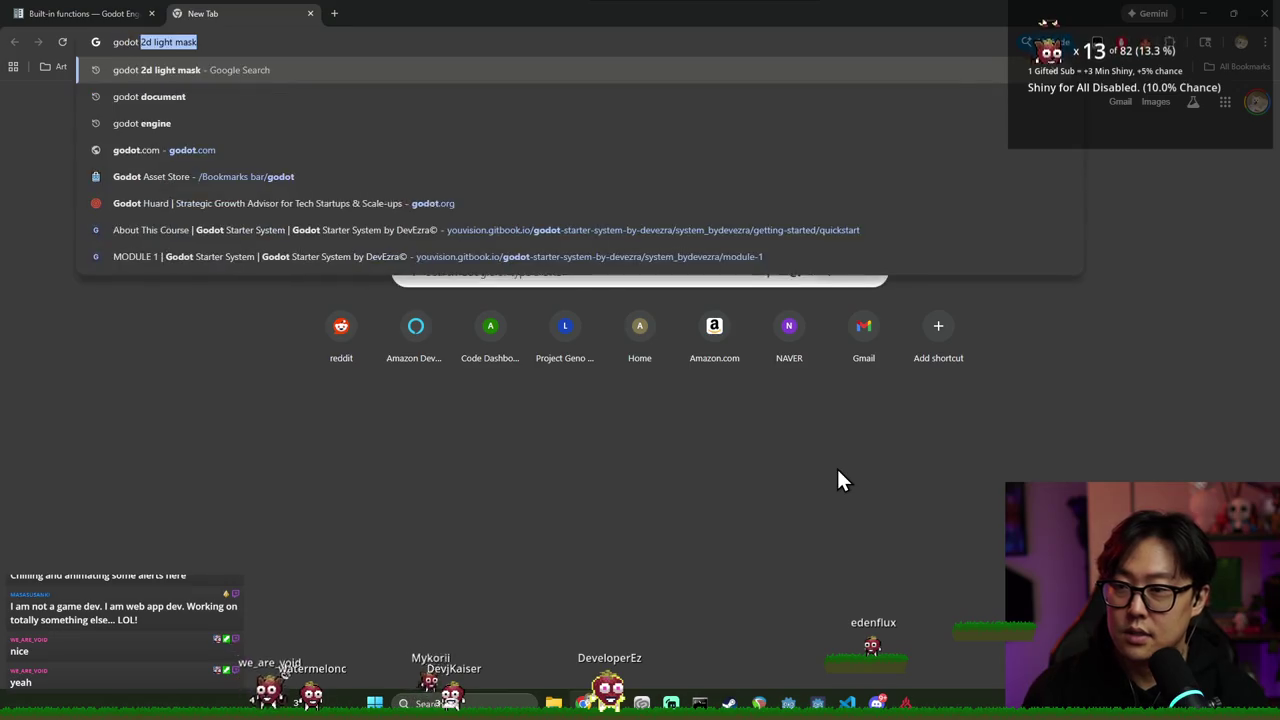
{"action": "type", "text": "ader texture p"}
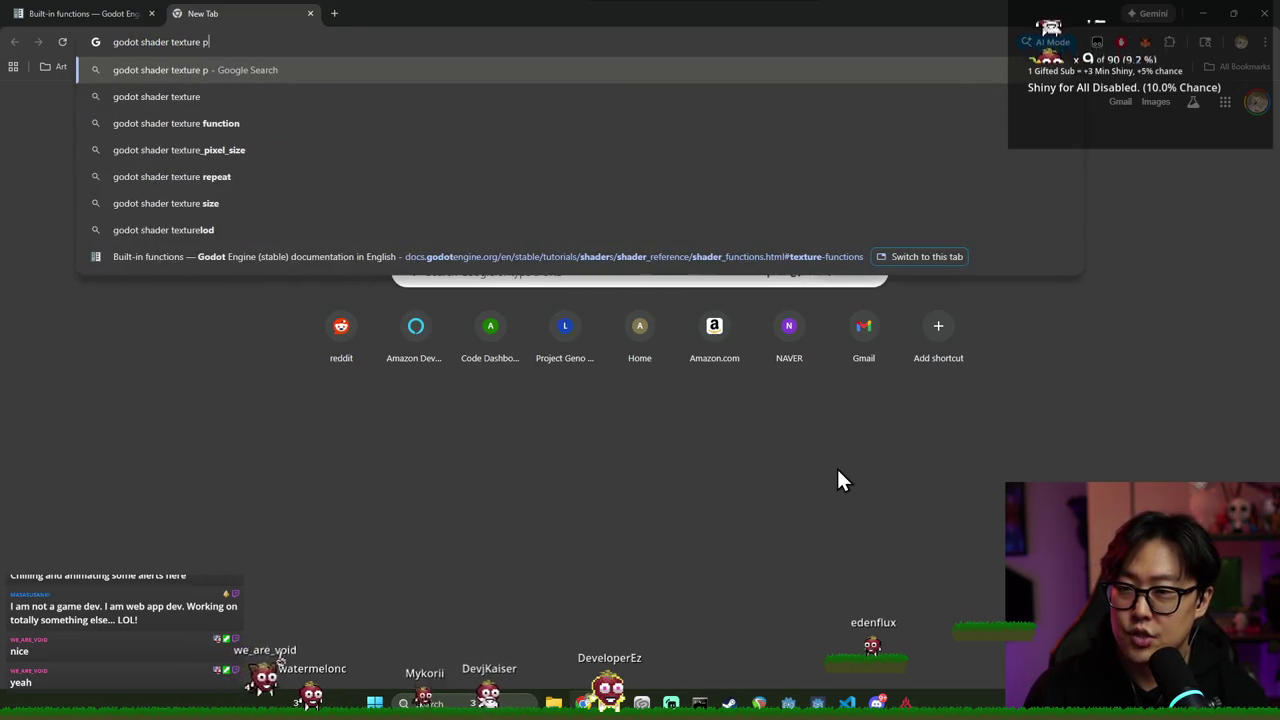
{"action": "type", "text": "ixel size"}
Search 'godot shader texture pixel size' and skim the Reddit thread on TEXTURE_PIXEL_SIZE
{"action": "key", "text": "Return"}
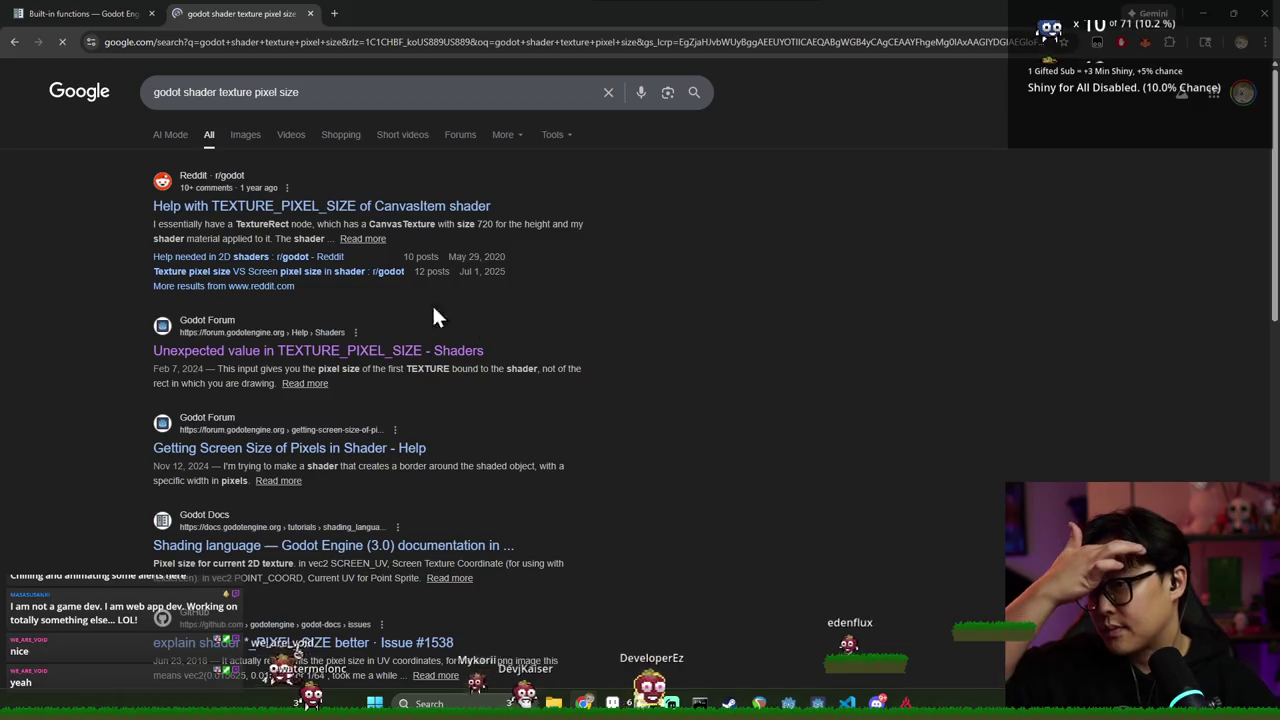
{"action": "left_click", "coordinate": [343, 210]}
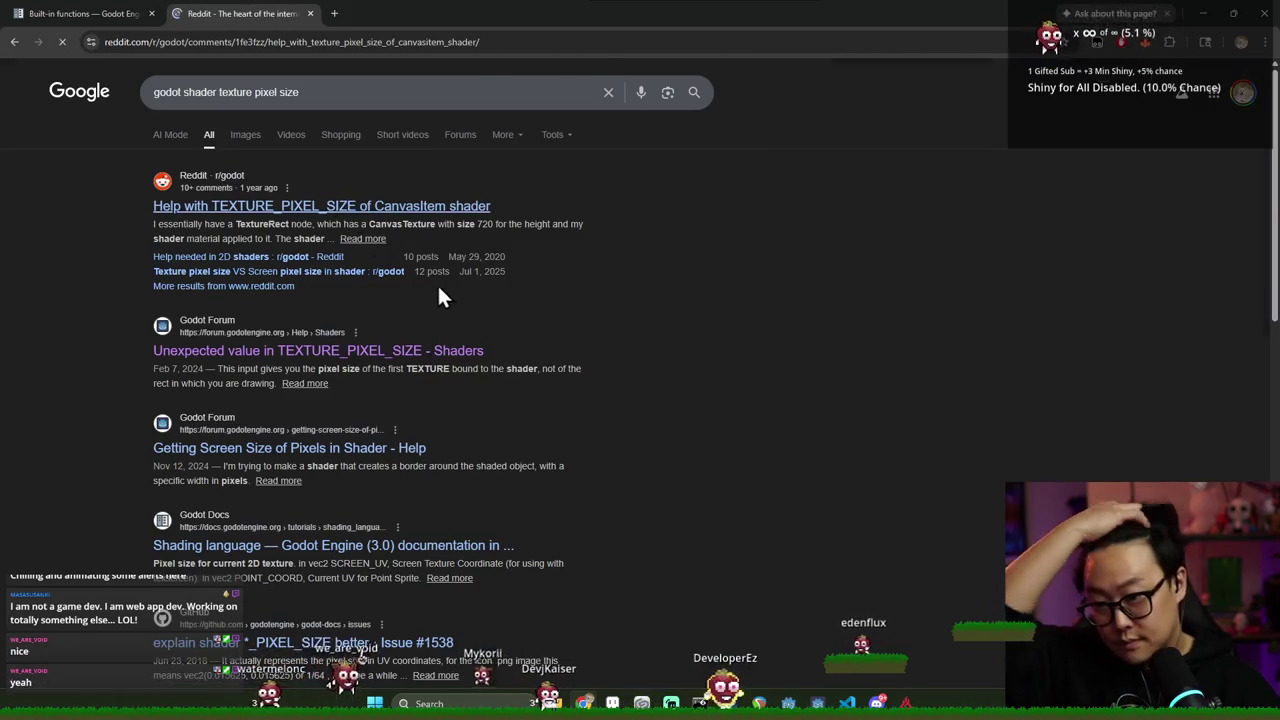
{"action": "scroll", "coordinate": [488, 350], "scroll_direction": "down", "scroll_amount": 3}
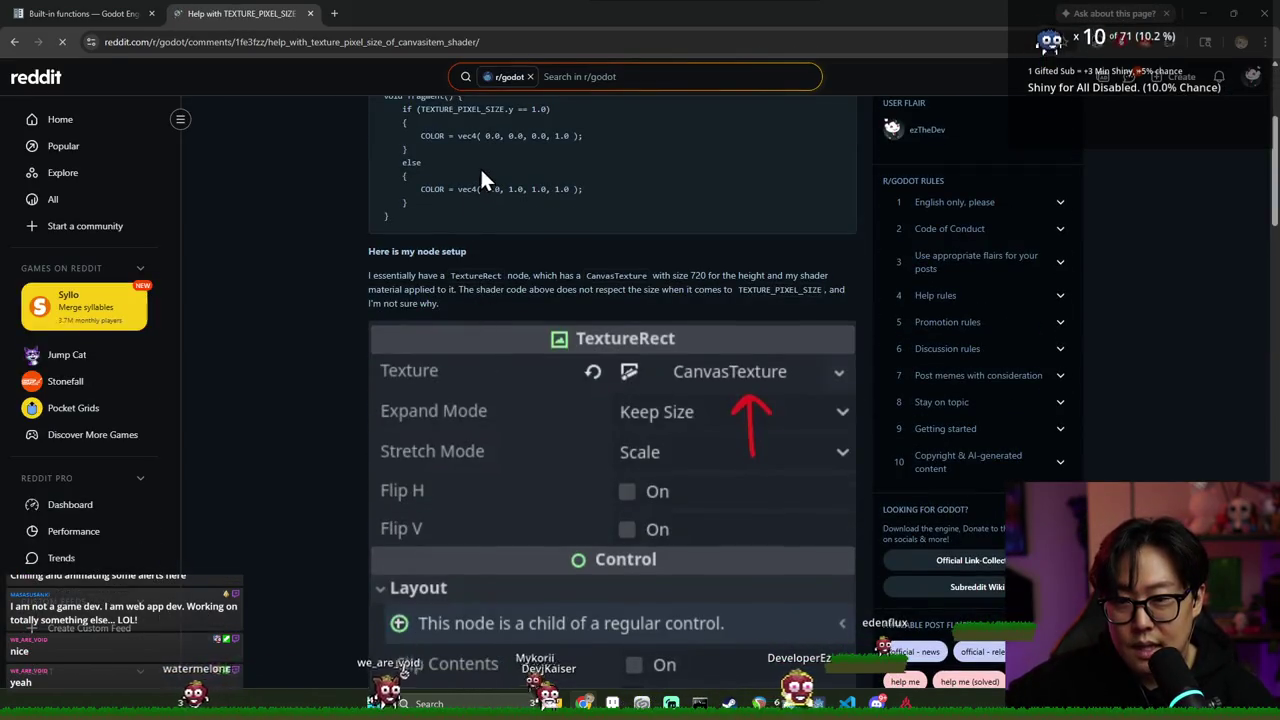
{"action": "scroll", "coordinate": [483, 170], "scroll_direction": "down", "scroll_amount": 2}
{"action": "scroll", "coordinate": [486, 186], "scroll_direction": "down", "scroll_amount": 1}
{"action": "scroll", "coordinate": [314, 166], "scroll_direction": "up", "scroll_amount": 1}
{"action": "scroll", "coordinate": [443, 263], "scroll_direction": "down", "scroll_amount": 6}
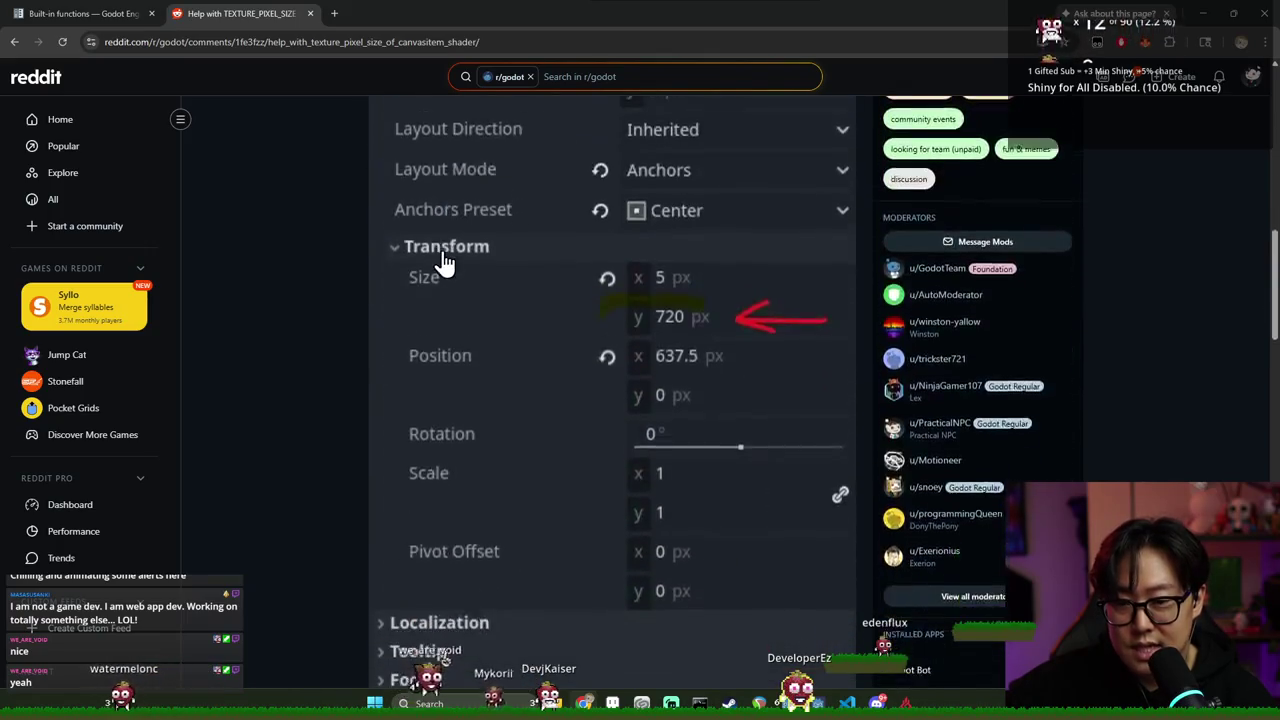
{"action": "scroll", "coordinate": [443, 263], "scroll_direction": "down", "scroll_amount": 8}
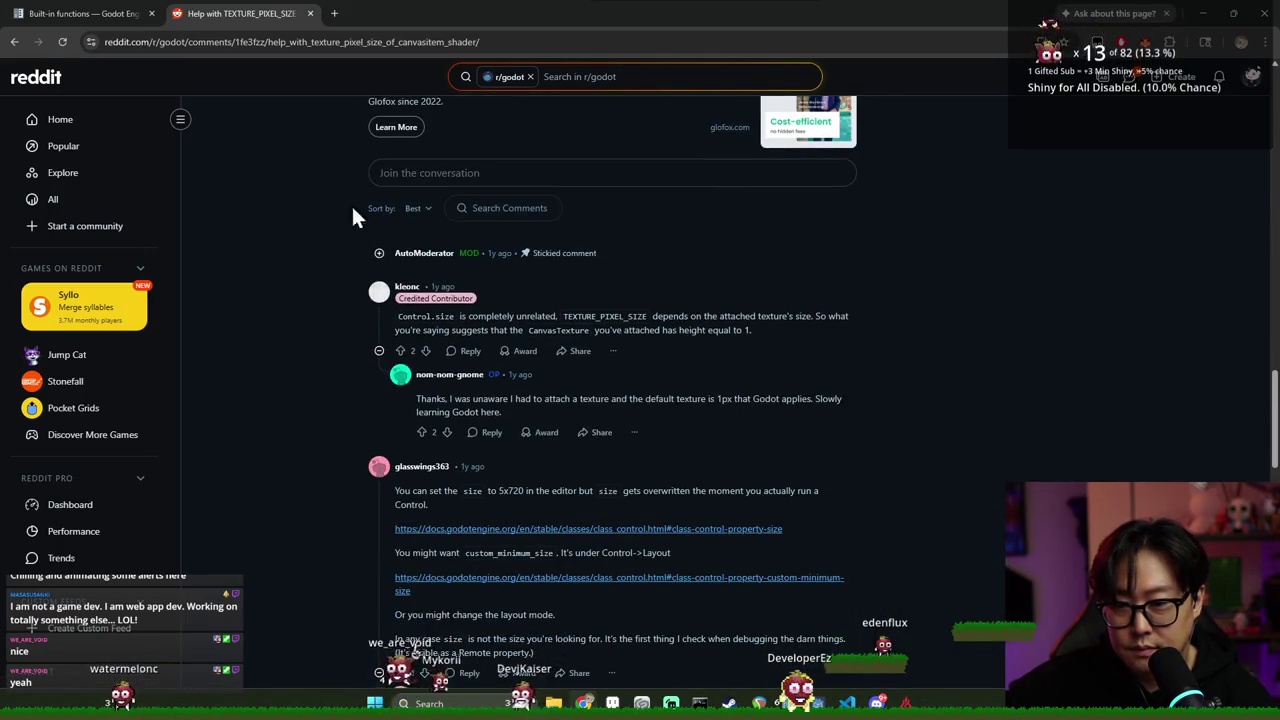
{"action": "left_click", "coordinate": [25, 42]}
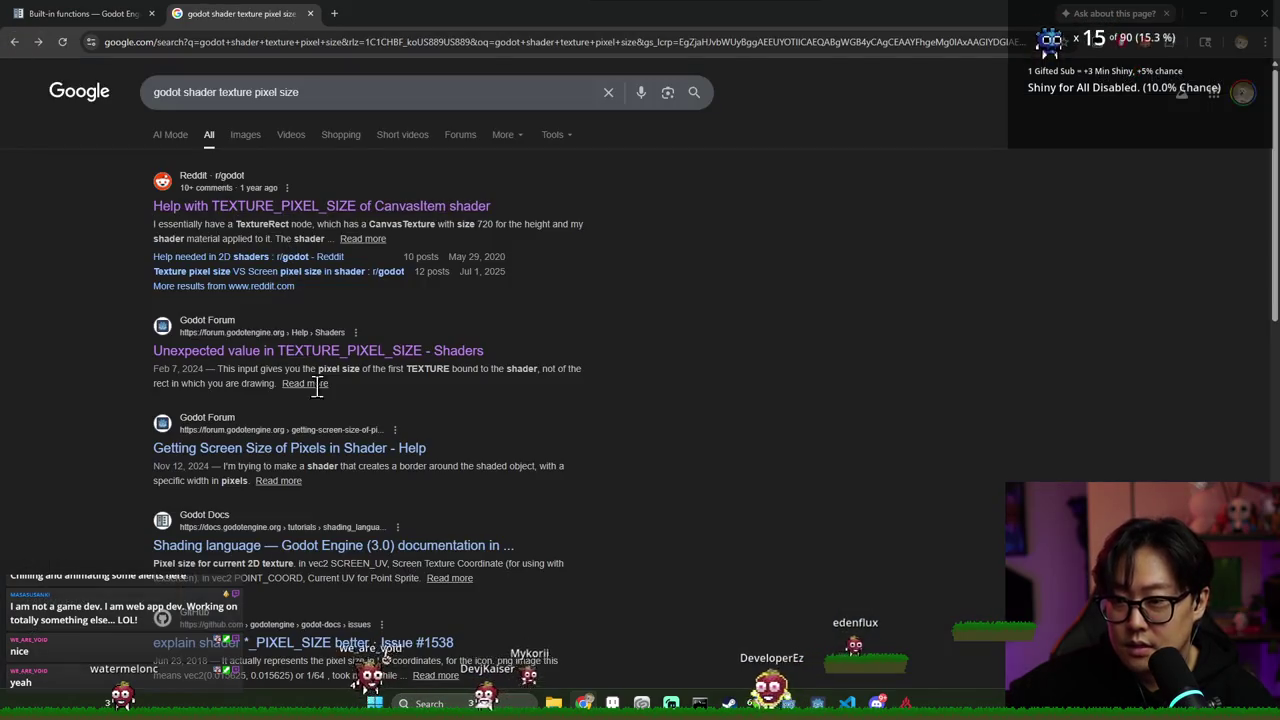
Refine the search to 'godot shader pixel size of sampler2d'
{"action": "double_click", "coordinate": [229, 92]}
{"action": "key", "text": "BackSpace"}
{"action": "left_click", "coordinate": [330, 92]}
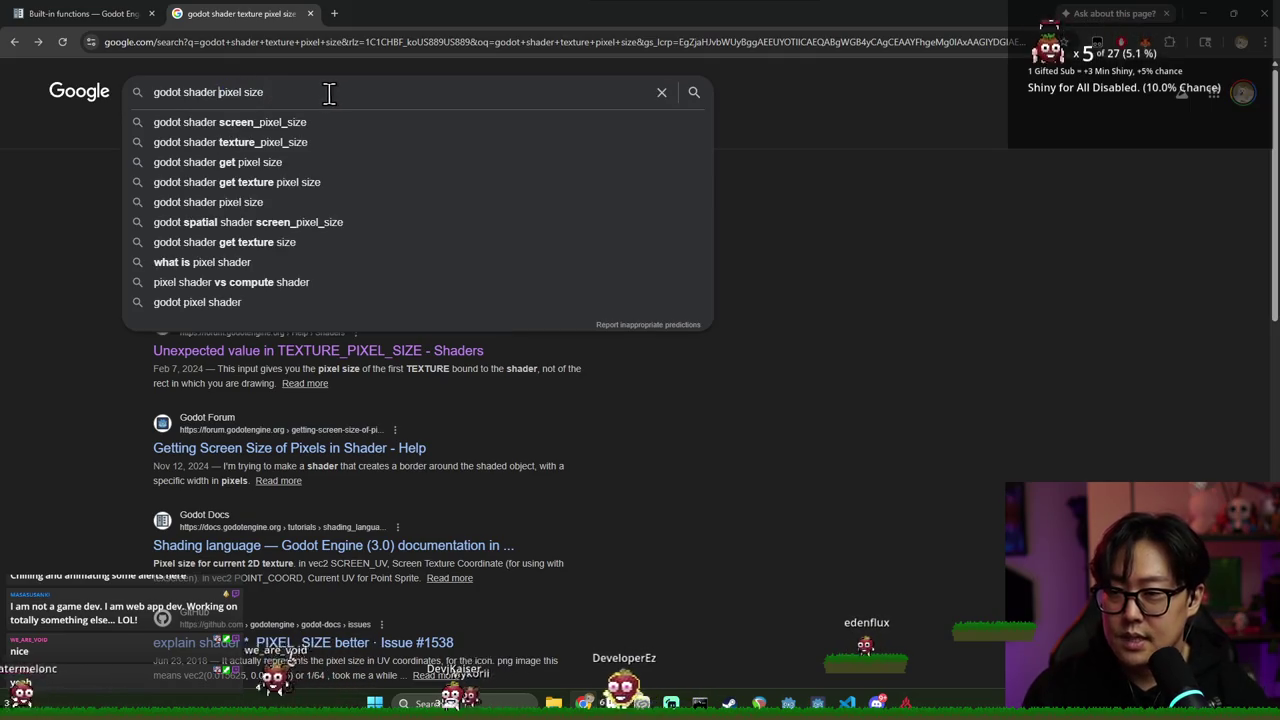
{"action": "type", "text": "of"}
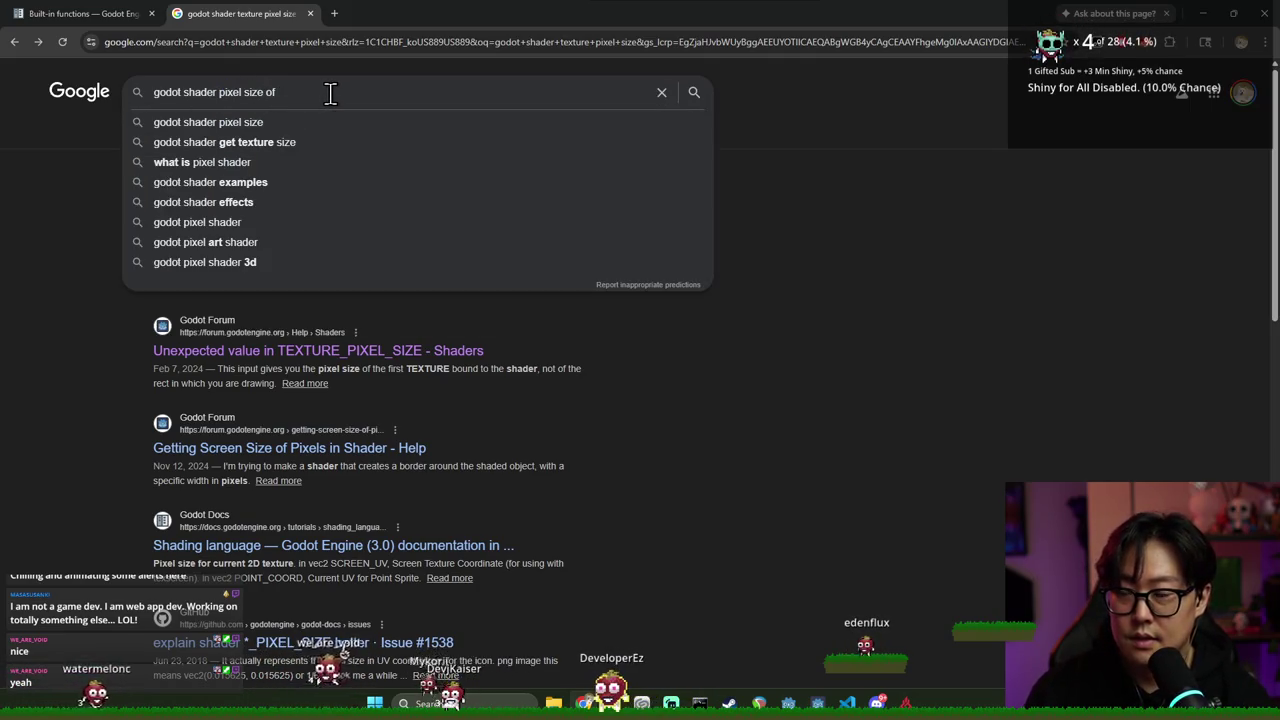
{"action": "type", "text": " sampler2d"}
{"action": "key", "text": "Return"}
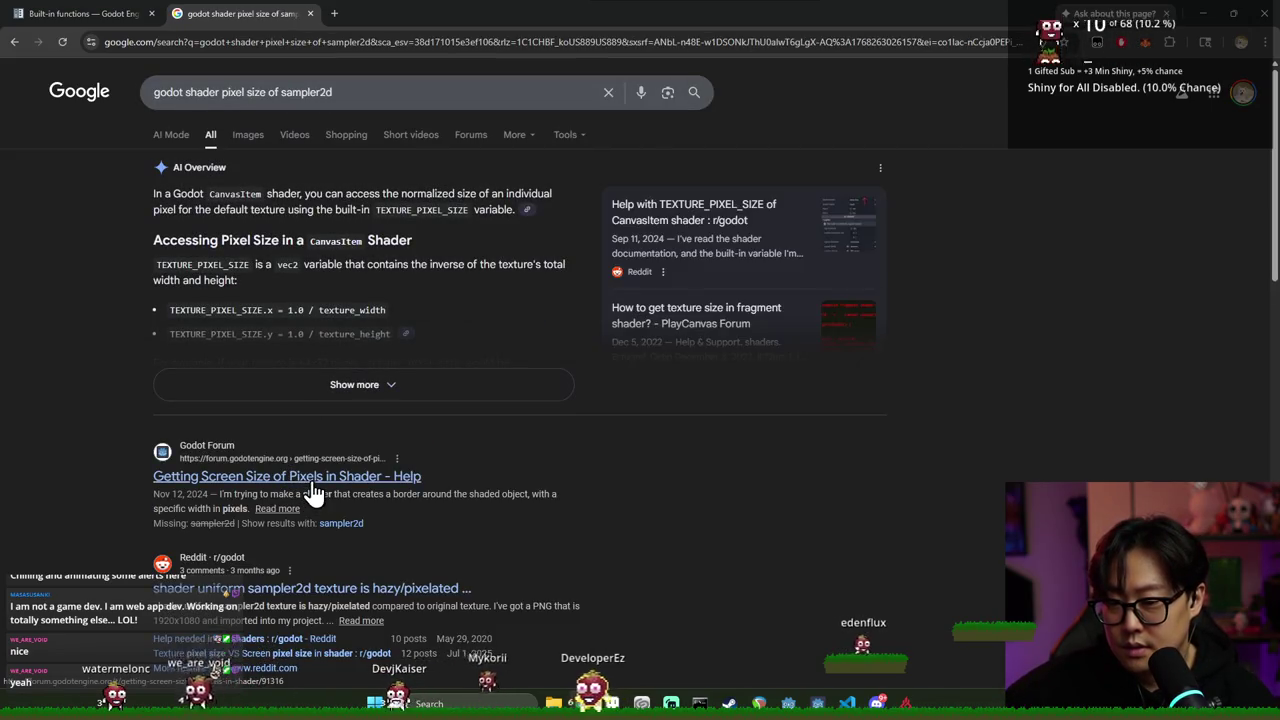
Read the AI overview's textureSize example code, then return to the Godot editor
{"action": "left_click", "coordinate": [292, 384]}
{"action": "scroll", "coordinate": [293, 322], "scroll_direction": "down", "scroll_amount": 3}
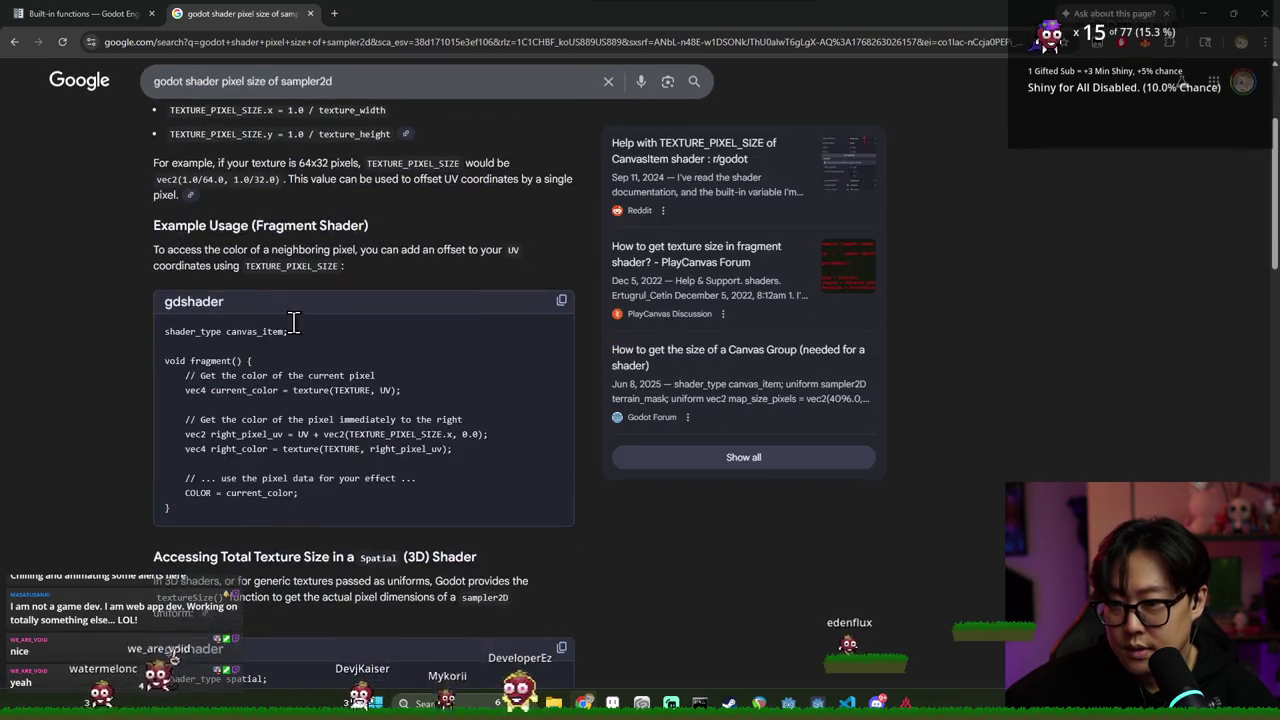
{"action": "scroll", "coordinate": [277, 363], "scroll_direction": "down", "scroll_amount": 3}
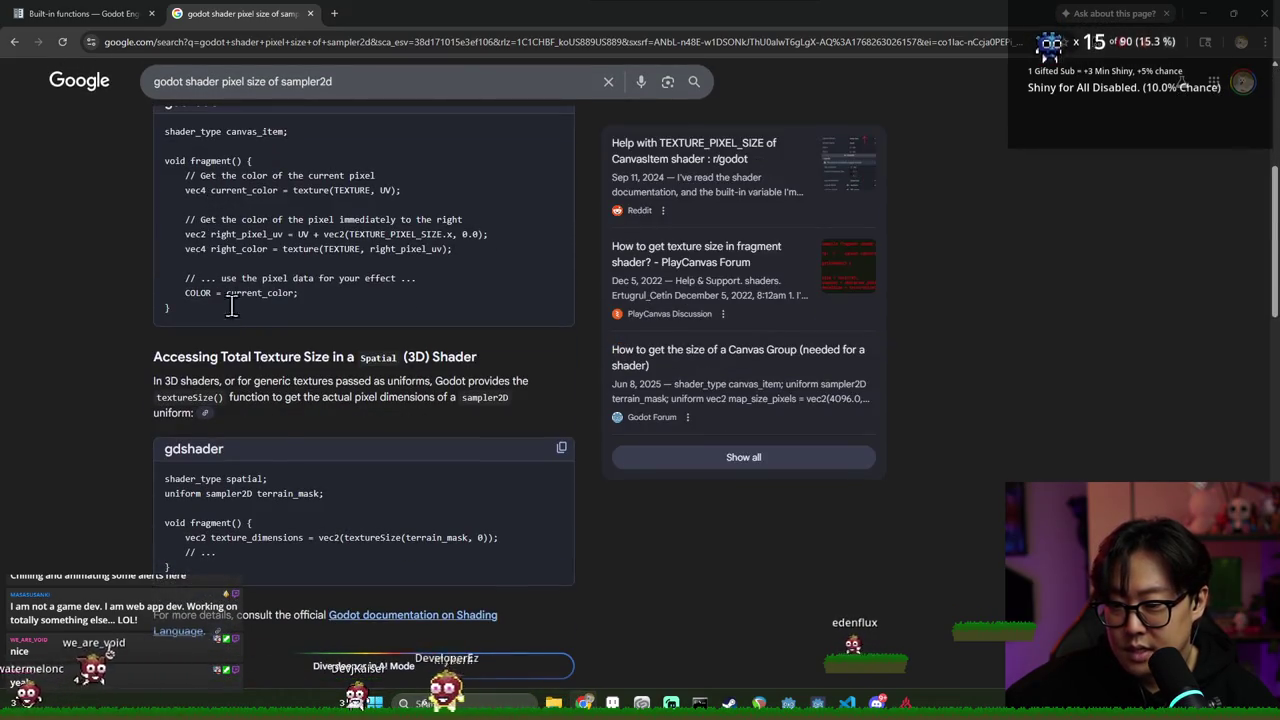
{"action": "left_click_drag", "start_coordinate": [343, 537], "coordinate": [486, 537]}
{"action": "left_click", "coordinate": [717, 547]}
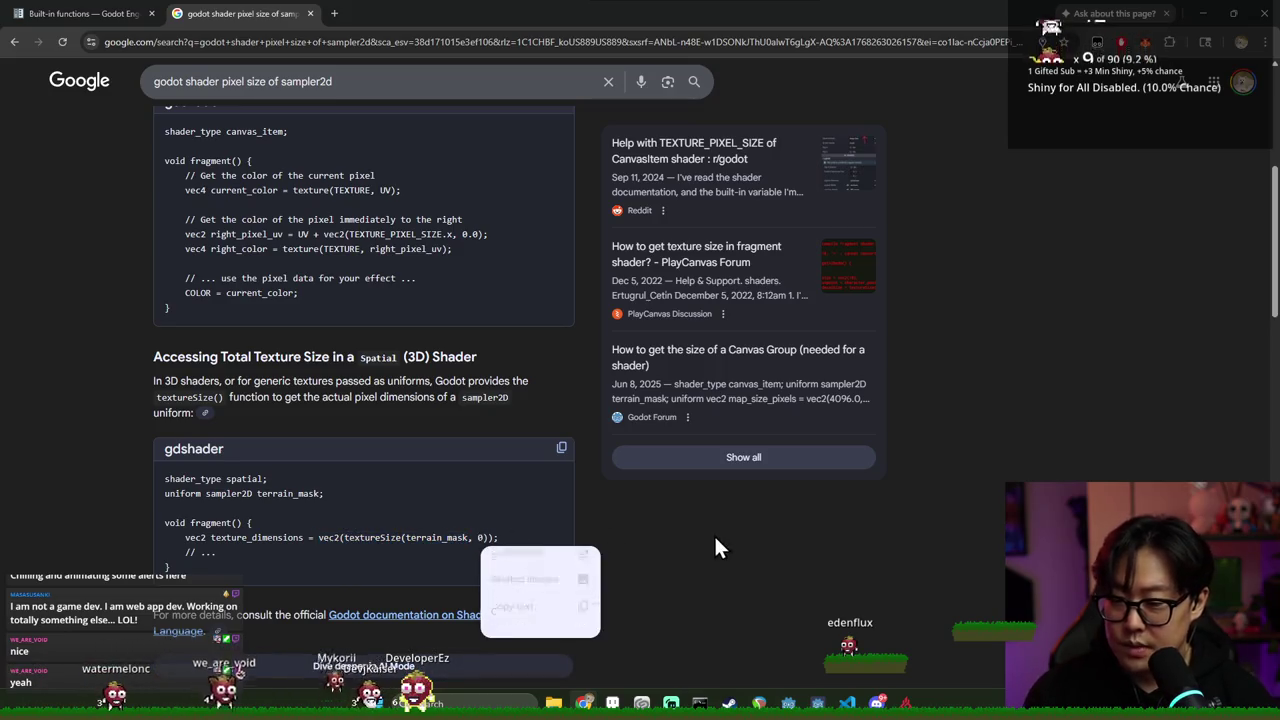
{"action": "key", "text": "ctrl+w"}
{"action": "key", "text": "alt+Tab"}
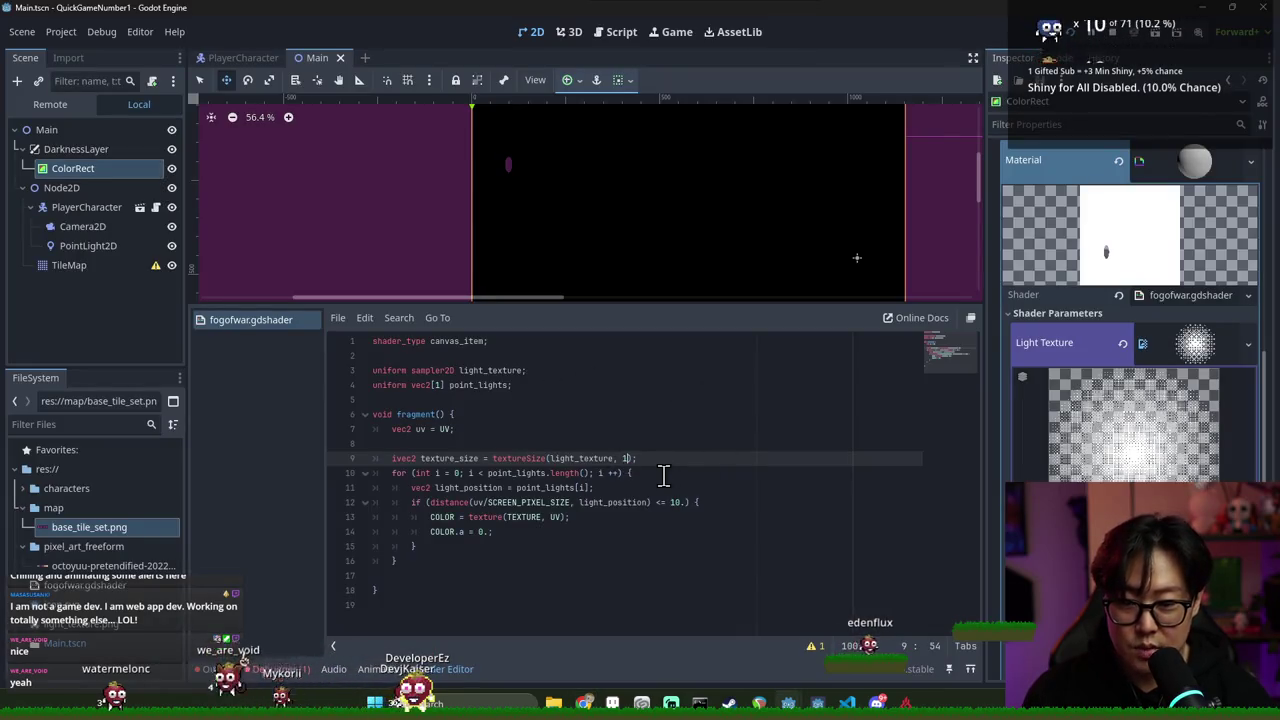
{"action": "type", "text": "0"}
Save the scene and review the texture_size line 9 and light_position line 11 in the shader
{"action": "key", "text": "ctrl+s"}
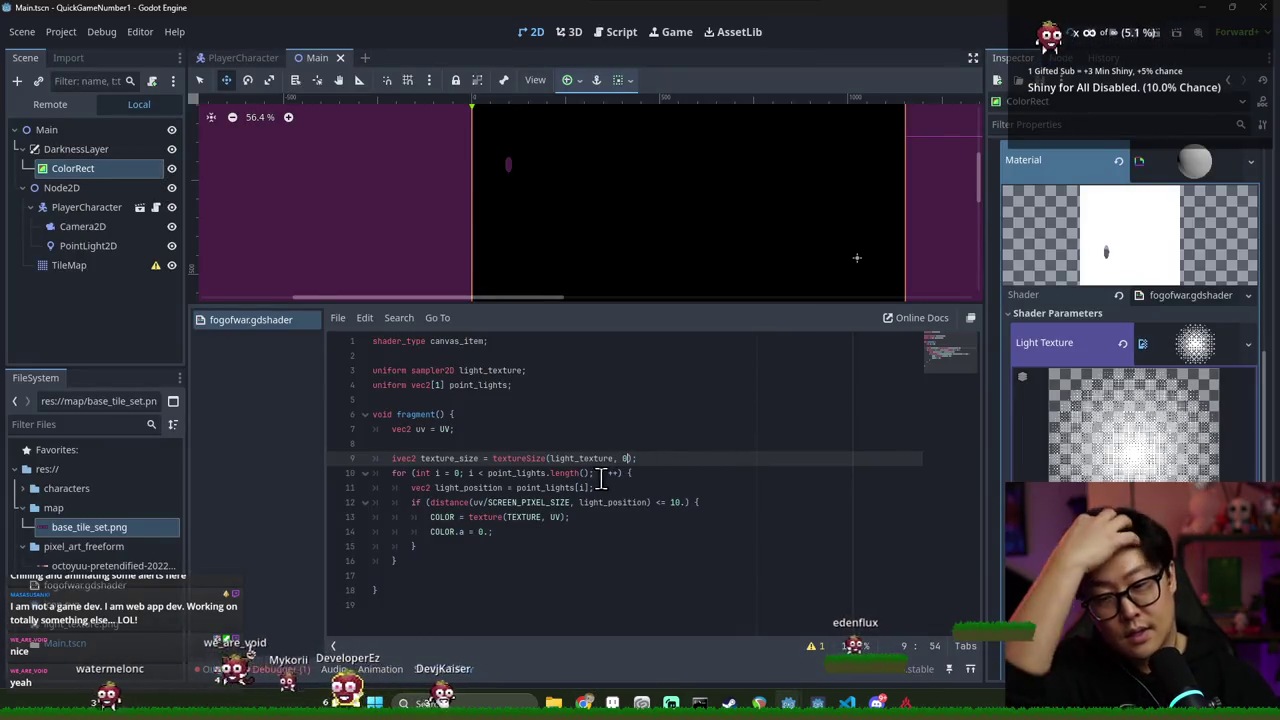
{"action": "double_click", "coordinate": [453, 458]}
{"action": "left_click", "coordinate": [463, 458]}
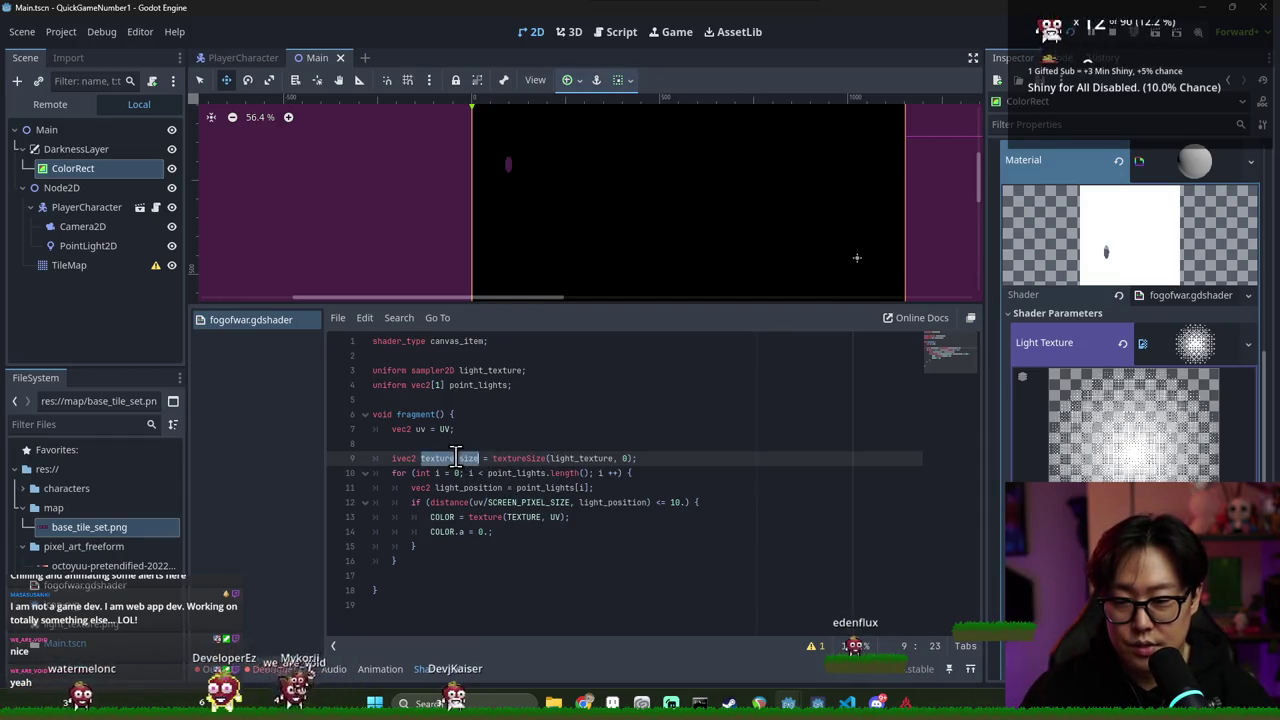
{"action": "left_click", "coordinate": [641, 458]}
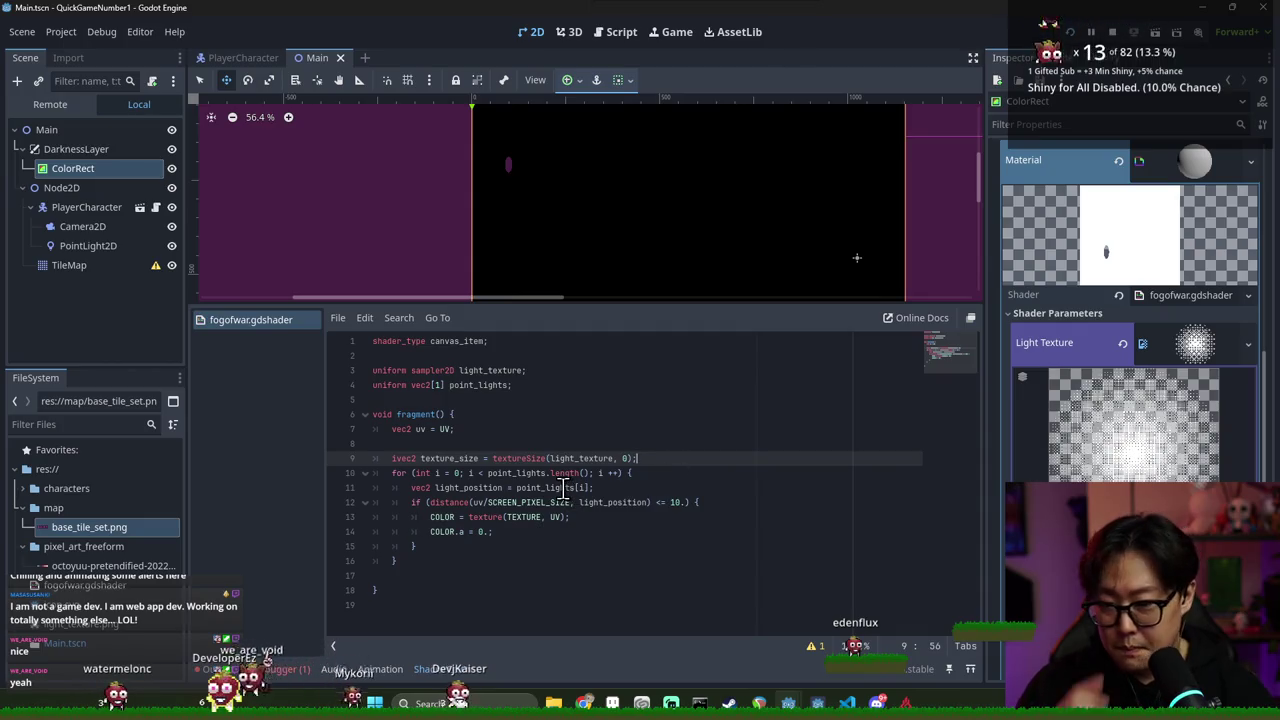
{"action": "double_click", "coordinate": [440, 458]}
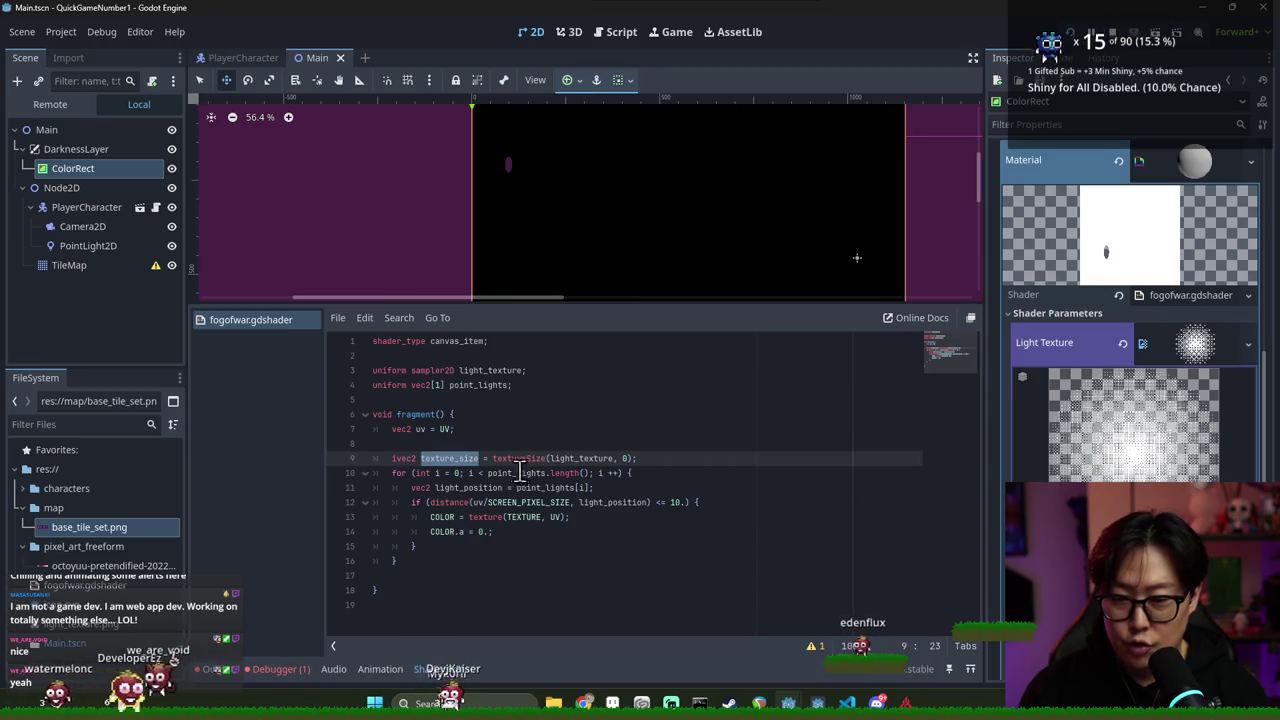
{"action": "left_click", "coordinate": [474, 502]}
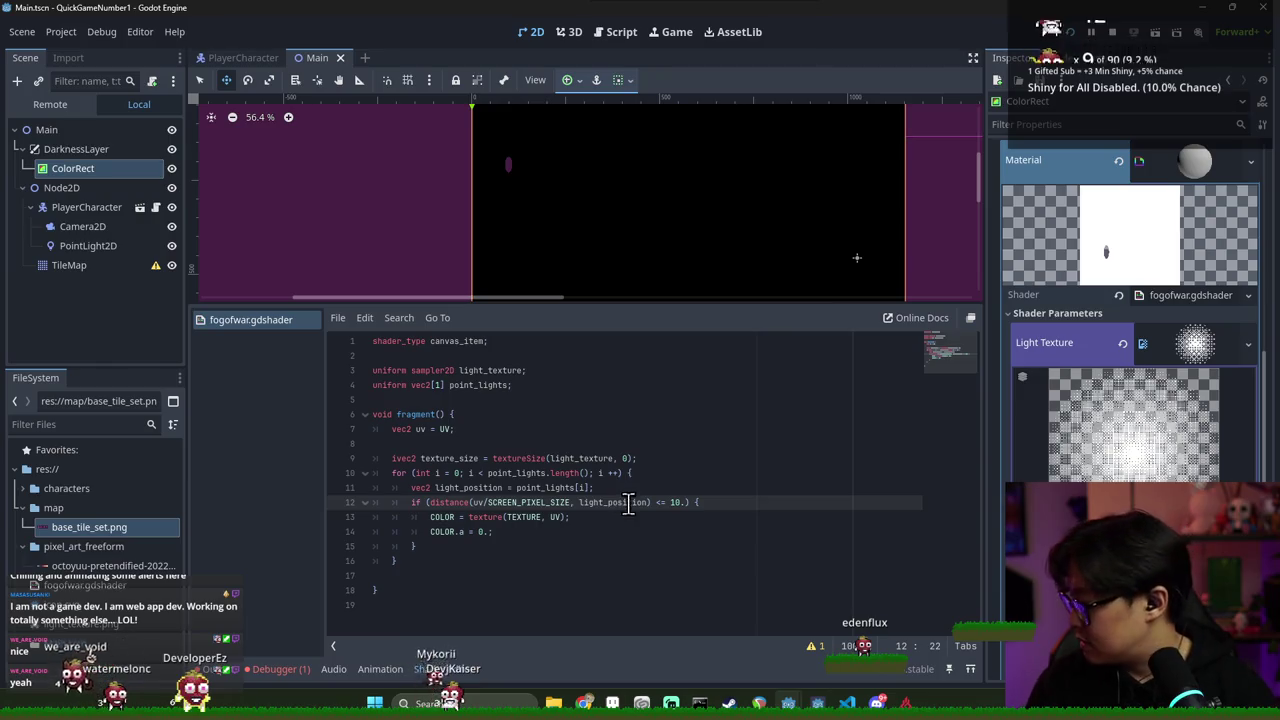
{"action": "double_click", "coordinate": [482, 487]}
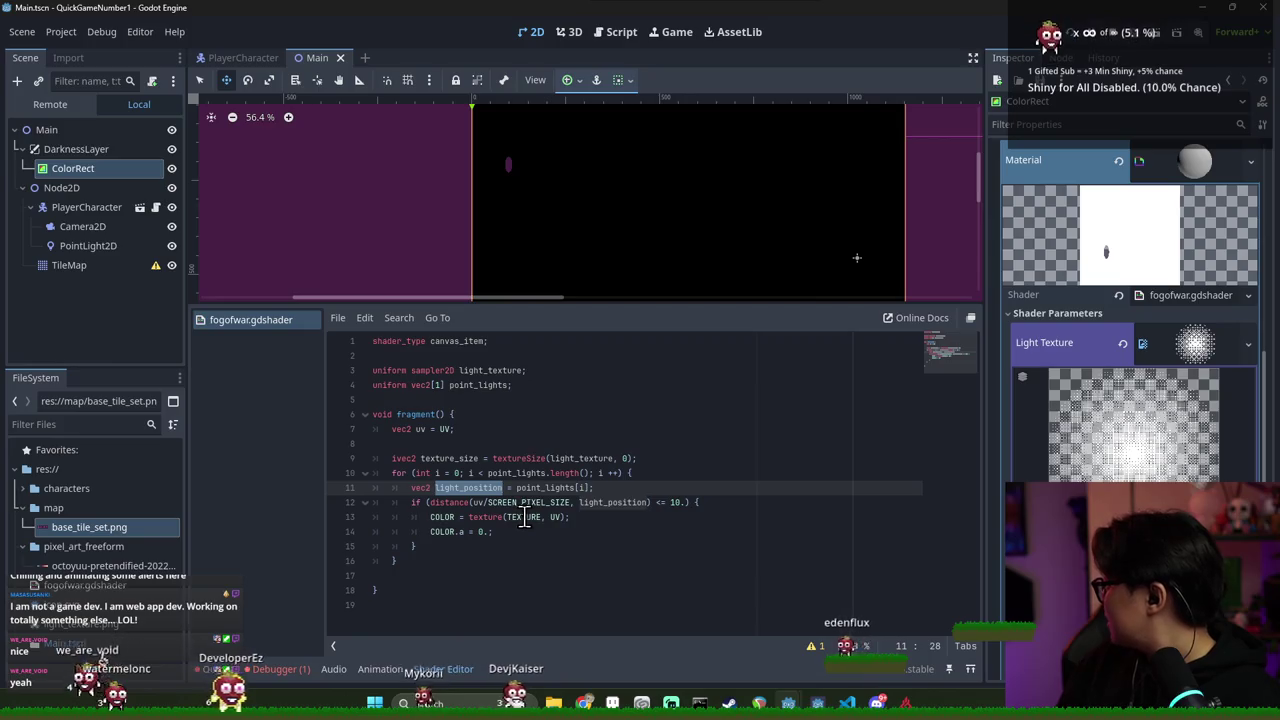
{"action": "key", "text": "alt+Tab"}
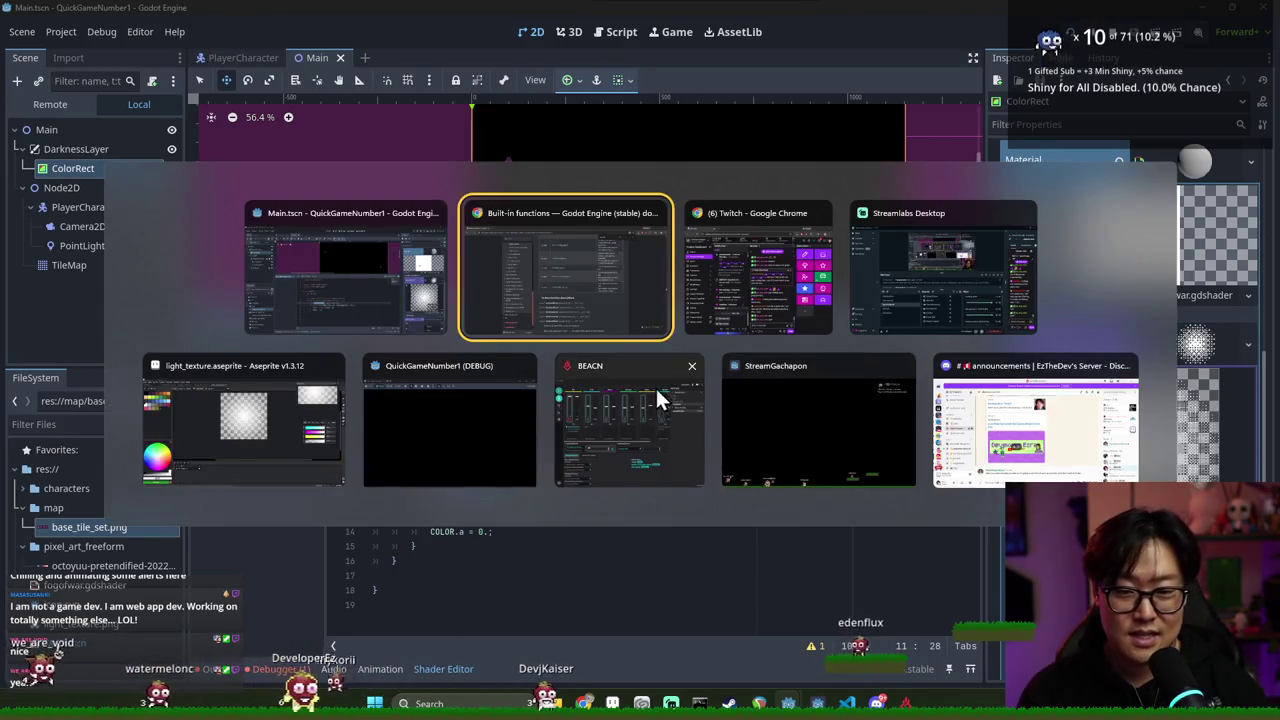
{"action": "key", "text": "Escape"}
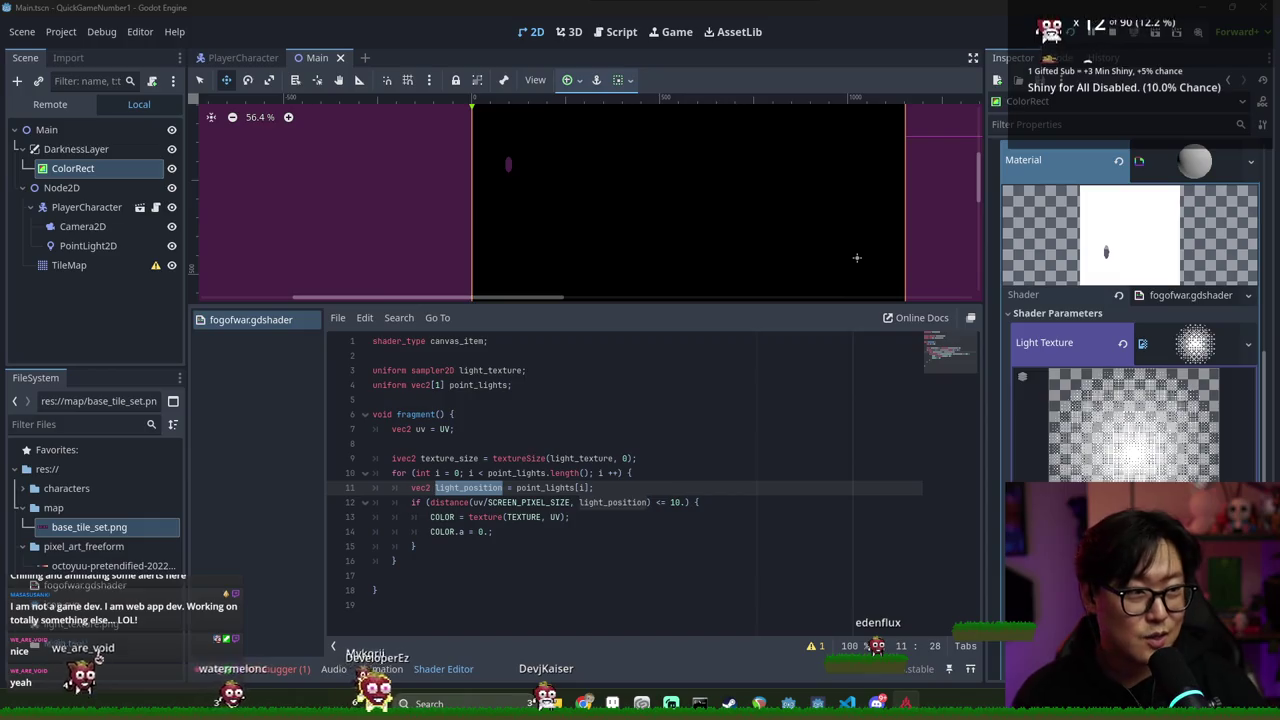
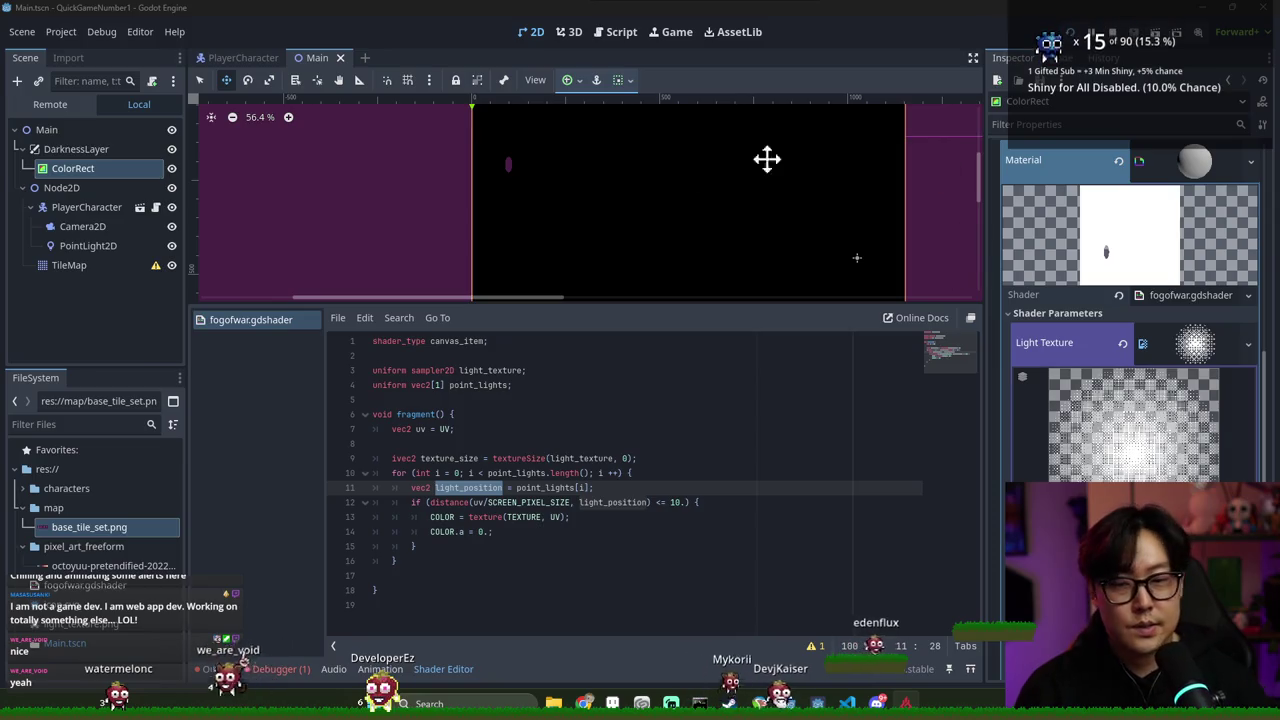
Move distance(uv/SCREEN_PIXEL_SIZE, light_position) out of the if into a new float distance_from_light line
{"action": "double_click", "coordinate": [466, 459]}
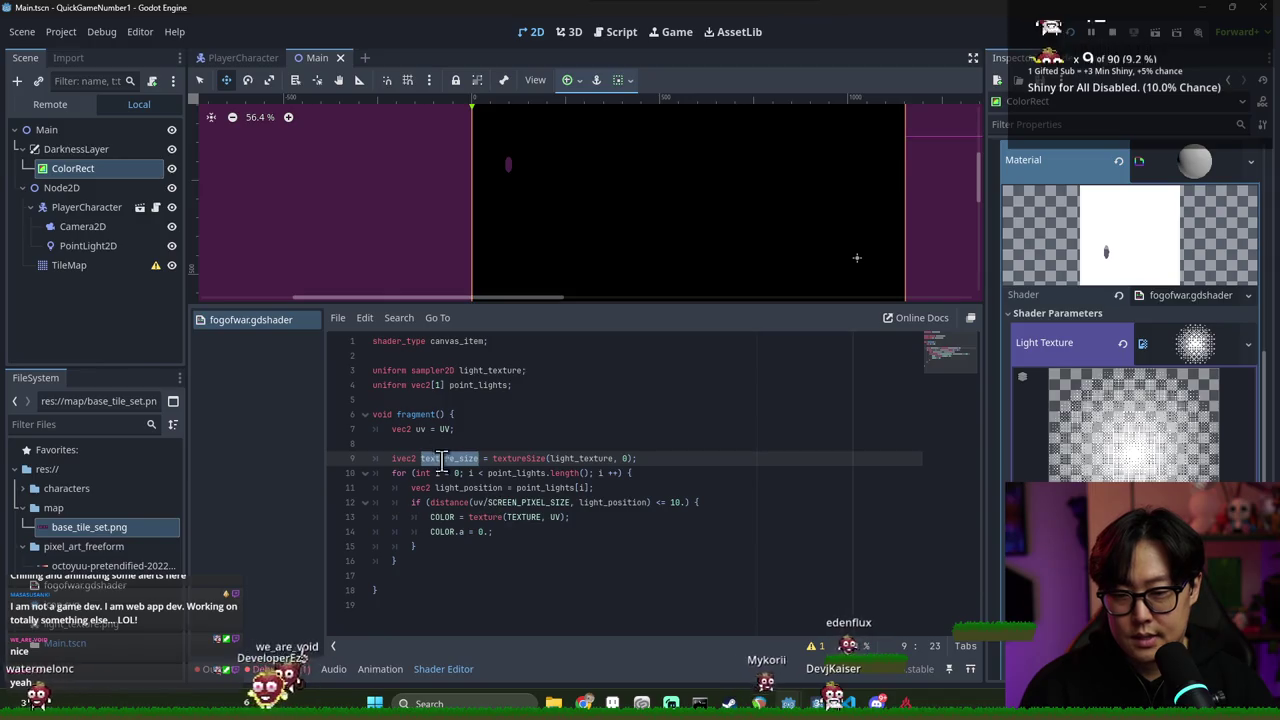
{"action": "double_click", "coordinate": [614, 502]}
{"action": "left_click_drag", "start_coordinate": [430, 502], "coordinate": [652, 502]}
{"action": "key", "text": "ctrl+x"}
{"action": "left_click", "coordinate": [634, 487]}
{"action": "key", "text": "Return"}
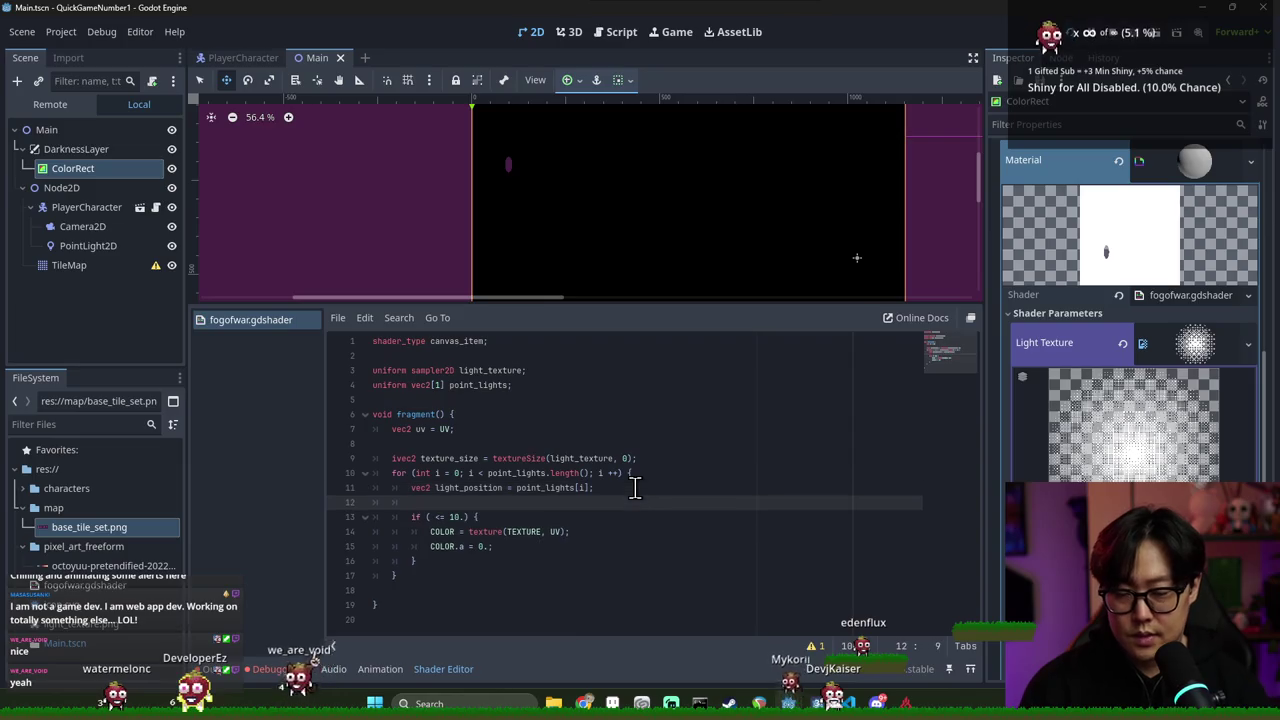
{"action": "type", "text": "0a"}
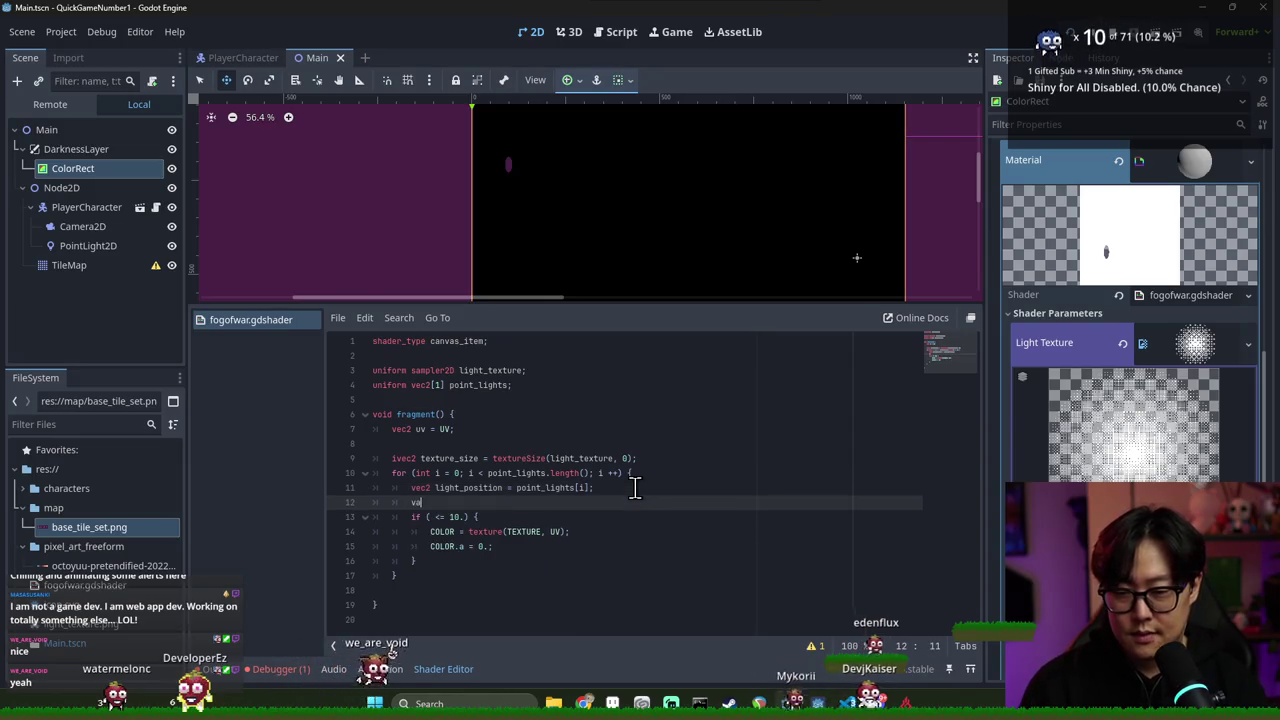
{"action": "type", "text": "e"}
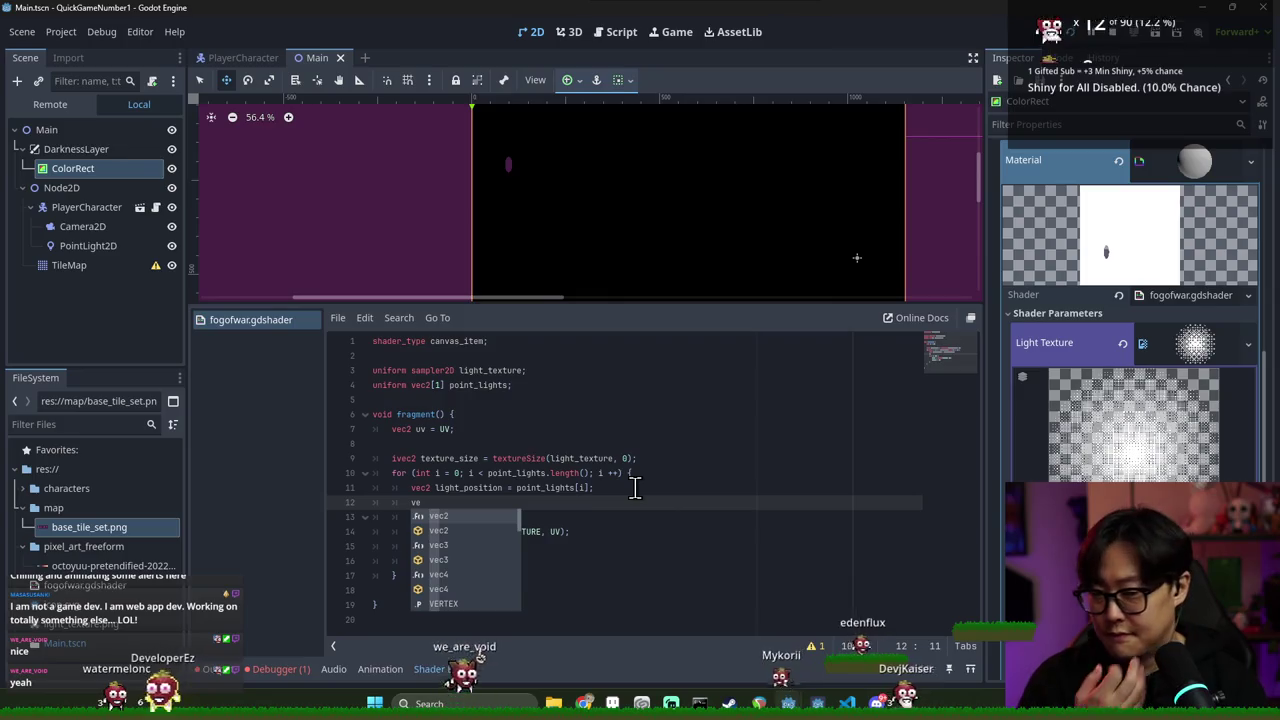
{"action": "key", "text": "BackSpace"}
{"action": "key", "text": "BackSpace"}
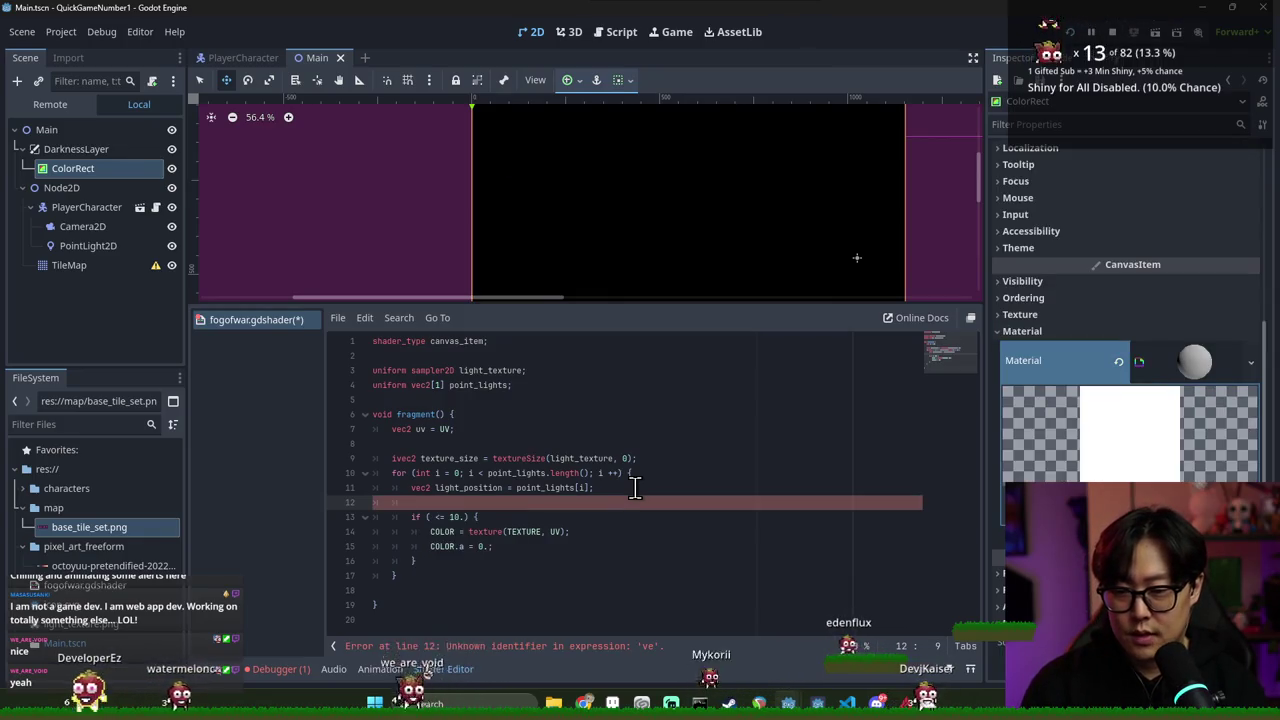
{"action": "type", "text": "float"}
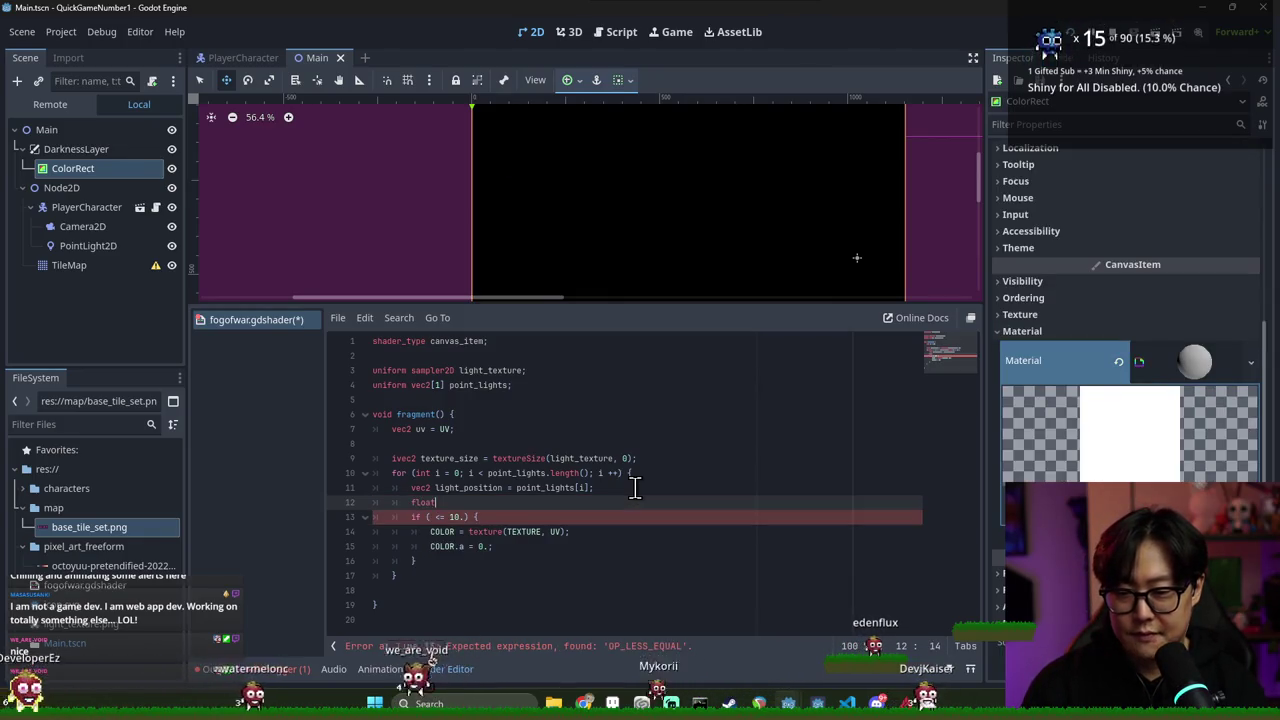
{"action": "type", "text": " distance_from_"}
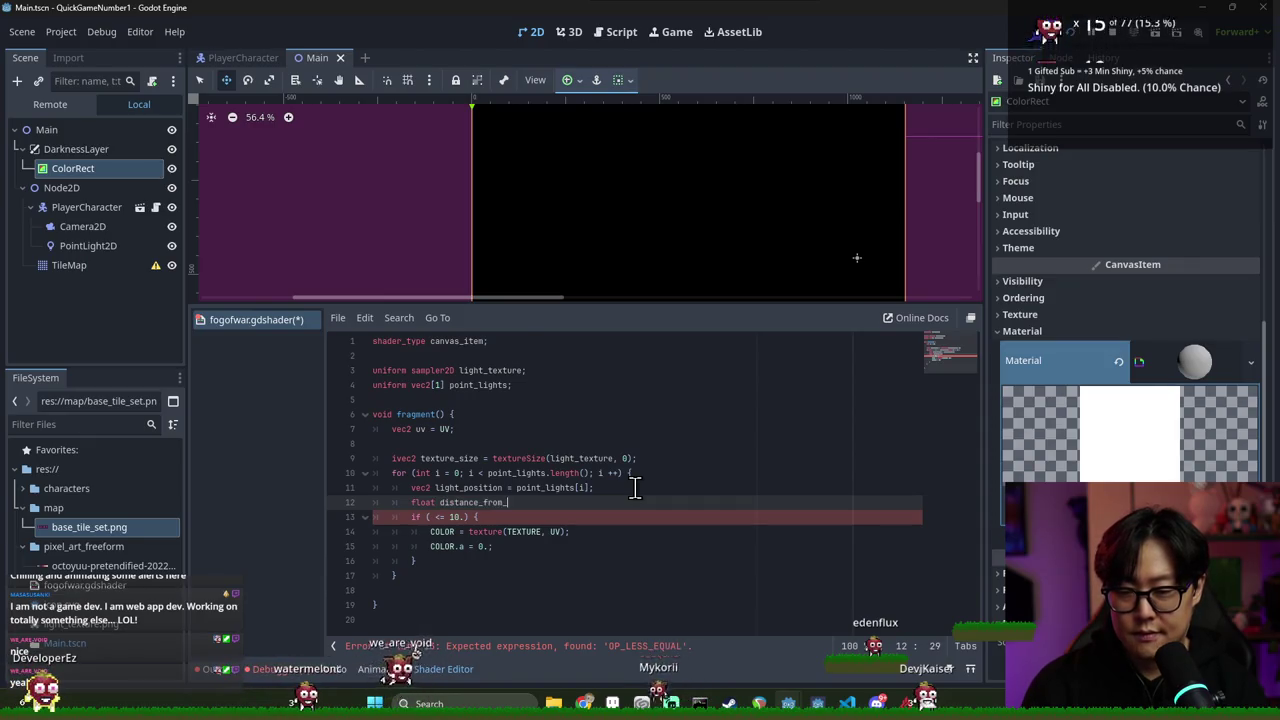
{"action": "type", "text": "light = distance(uv/SCREEN_PIXEL_SIZE, light_position)"}
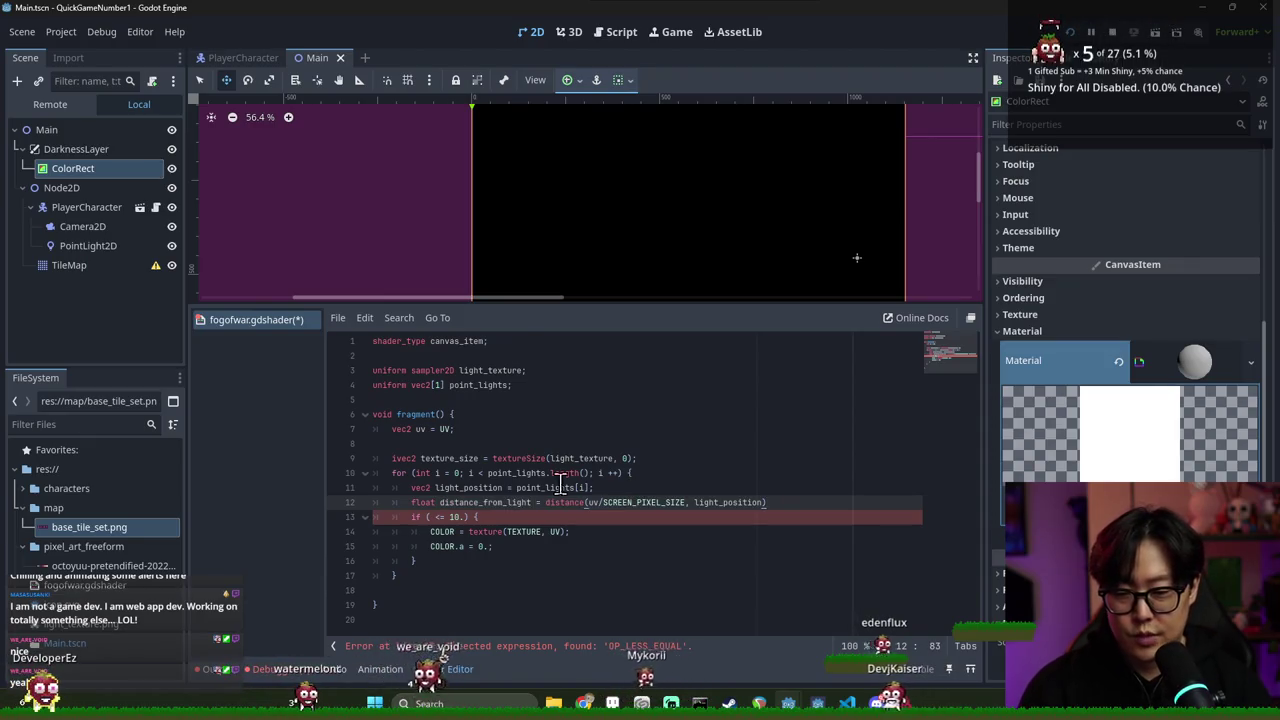
Use distance_from_light in the if condition and save the shader
{"action": "left_click", "coordinate": [435, 517]}
{"action": "key", "text": "ctrl+v"}
{"action": "left_click", "coordinate": [772, 503]}
{"action": "key", "text": "Return"}
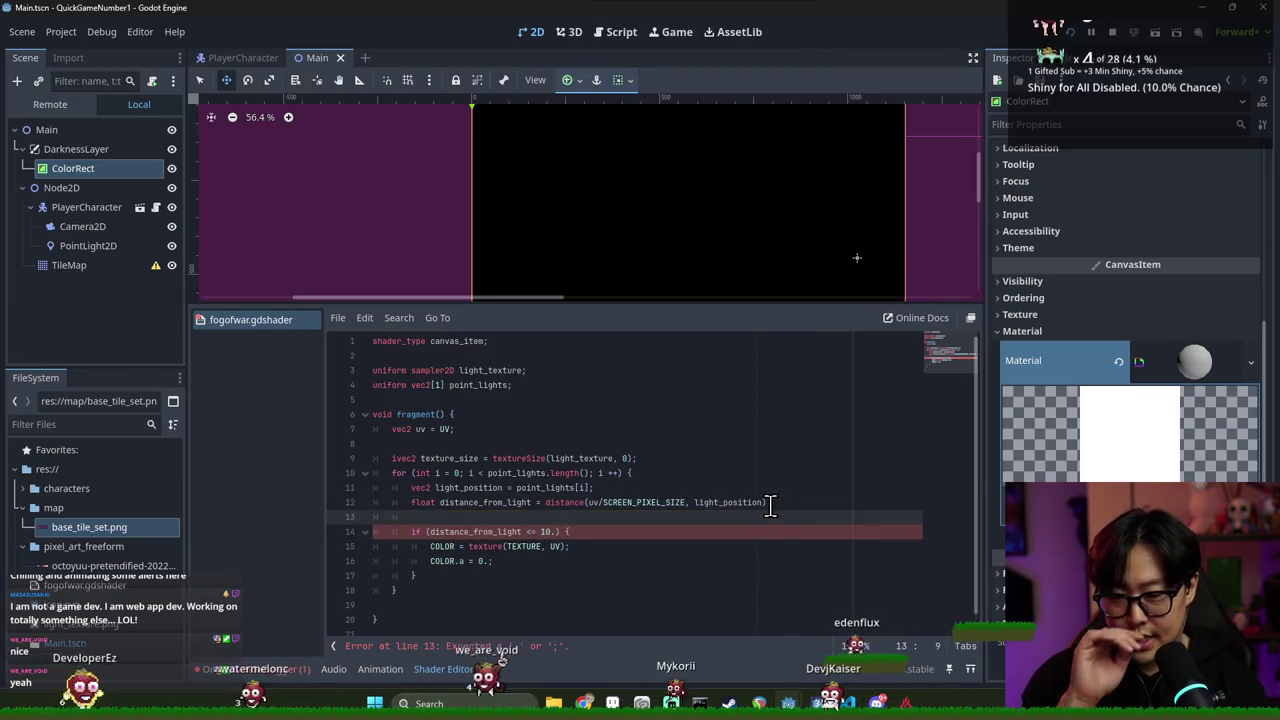
{"action": "key", "text": "ctrl+s"}
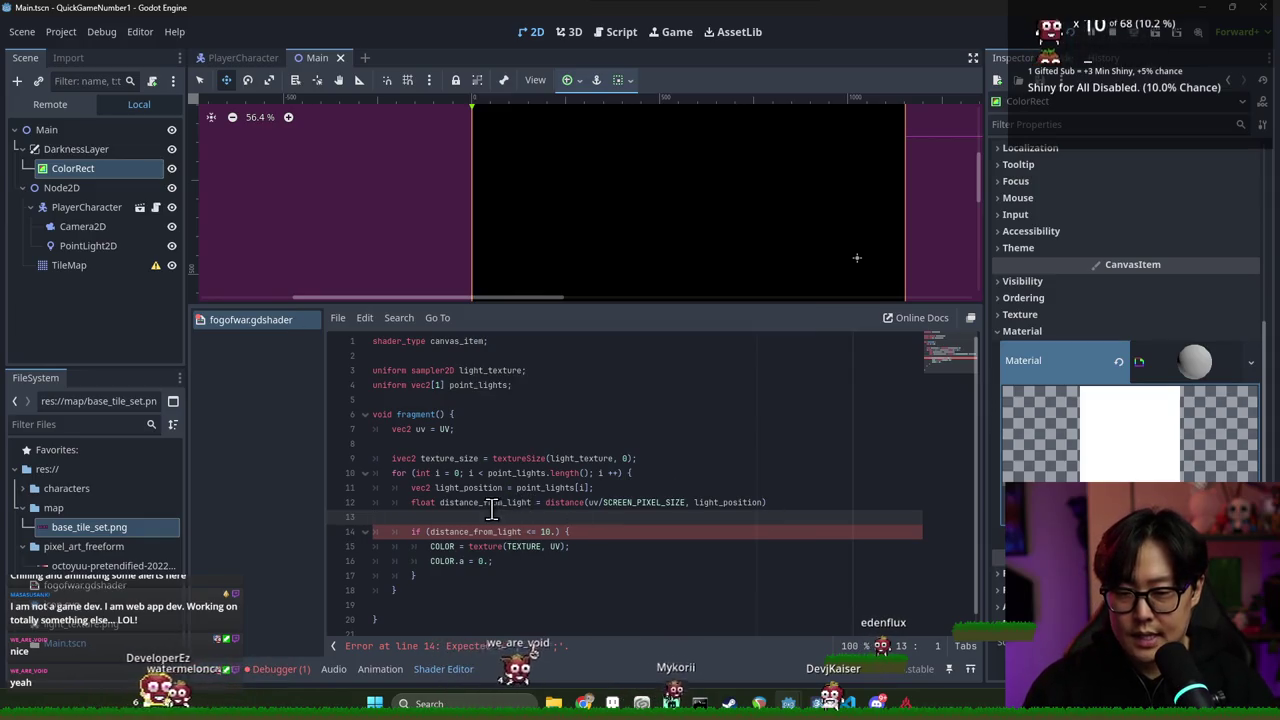
Add the missing semicolon to the distance_from_light declaration and save again
{"action": "left_click", "coordinate": [530, 502]}
{"action": "left_click", "coordinate": [530, 647]}
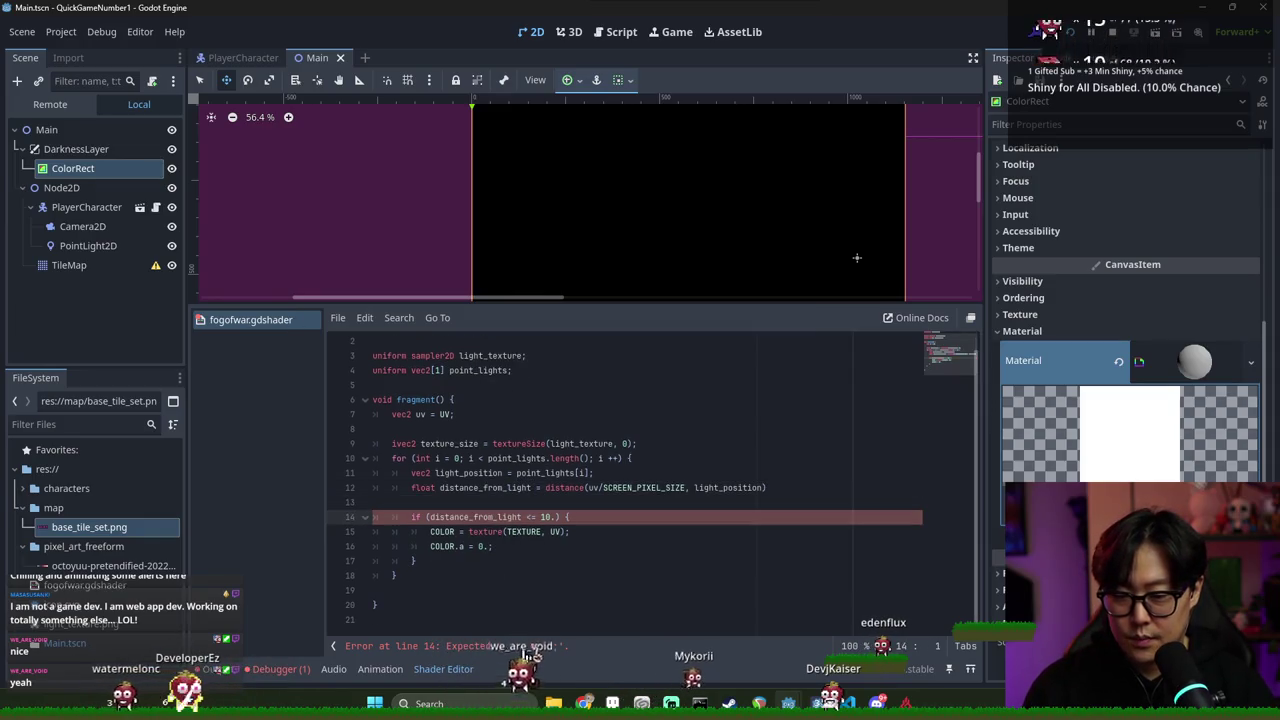
{"action": "left_click", "coordinate": [797, 488]}
{"action": "type", "text": ";"}
{"action": "key", "text": "ctrl+s"}
{"action": "double_click", "coordinate": [483, 488]}
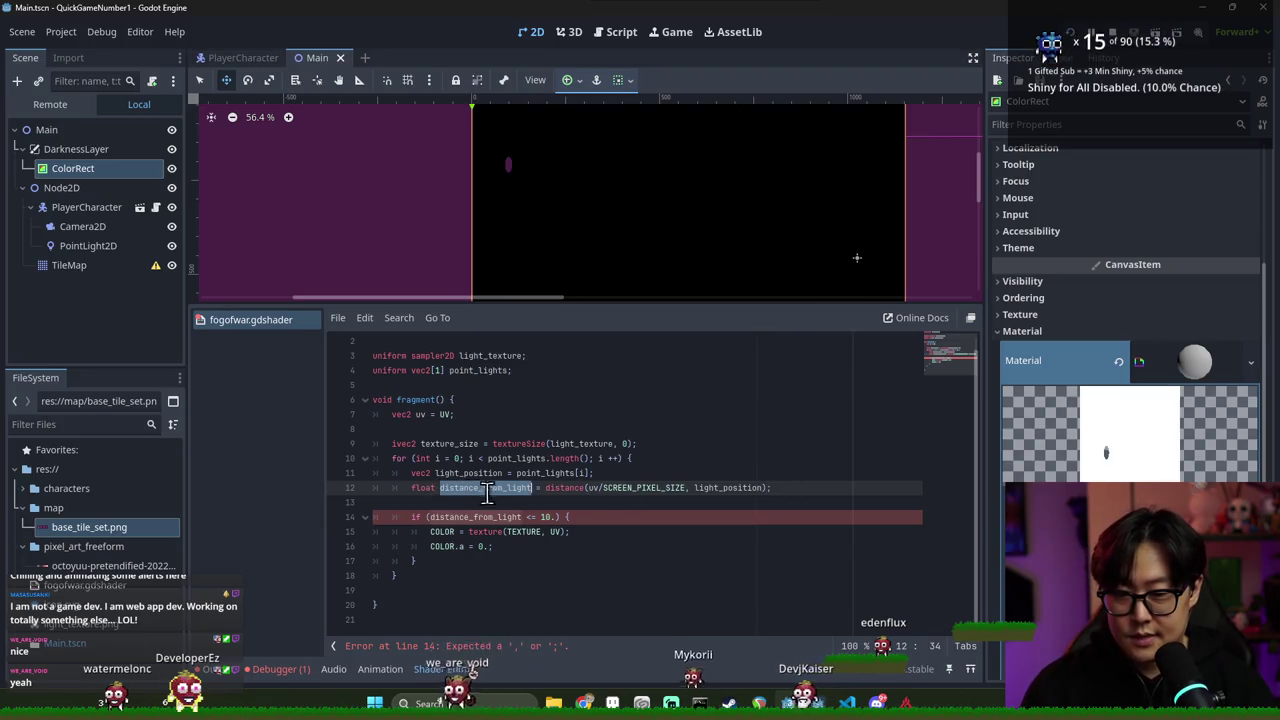
{"action": "left_click", "coordinate": [448, 502]}
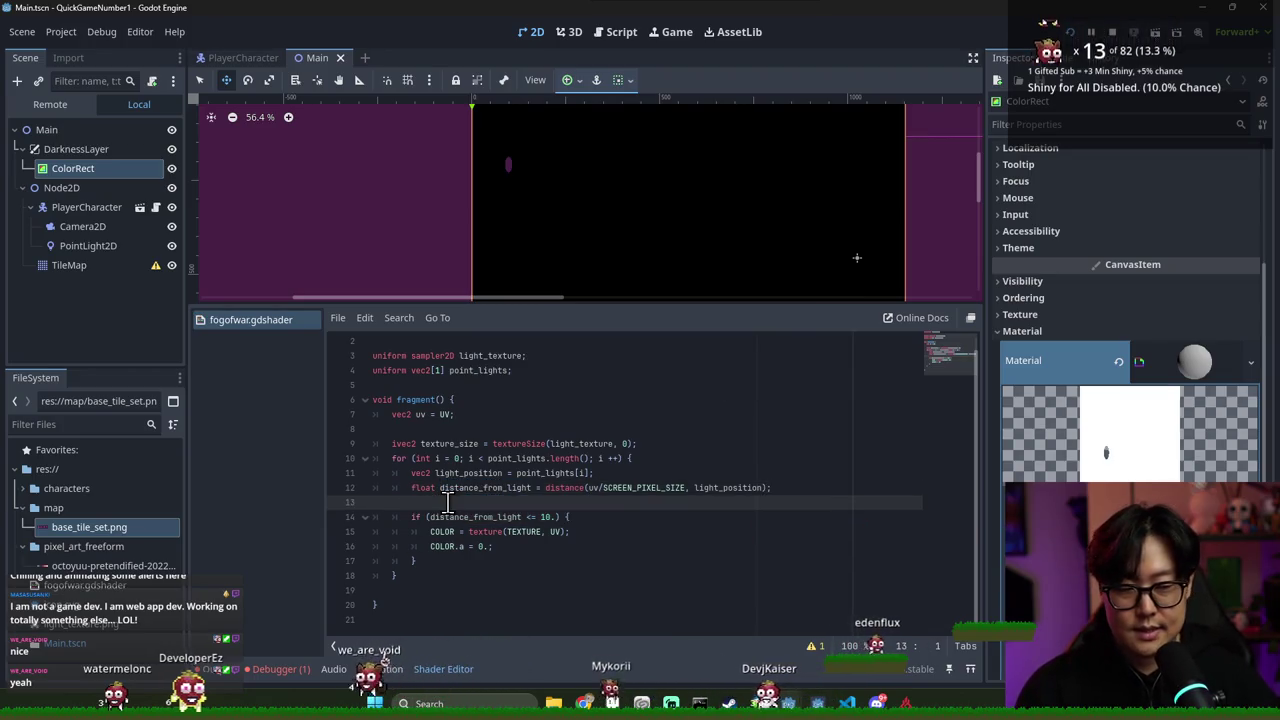
Rename texture_size to light_texture_size and copy the new name
{"action": "key", "text": "Tab"}
{"action": "key", "text": "Tab"}
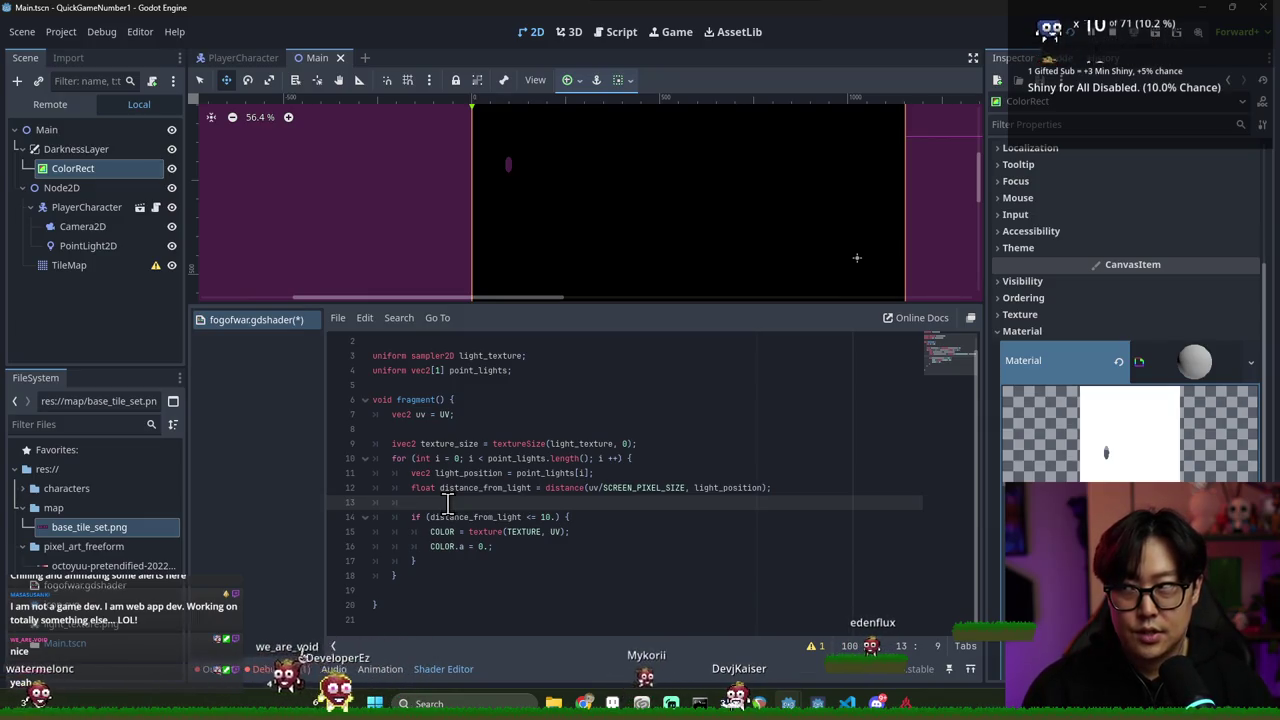
{"action": "key", "text": "Up"}
{"action": "key", "text": "Up"}
{"action": "key", "text": "ctrl+Right"}
{"action": "key", "text": "ctrl+shift+Right"}
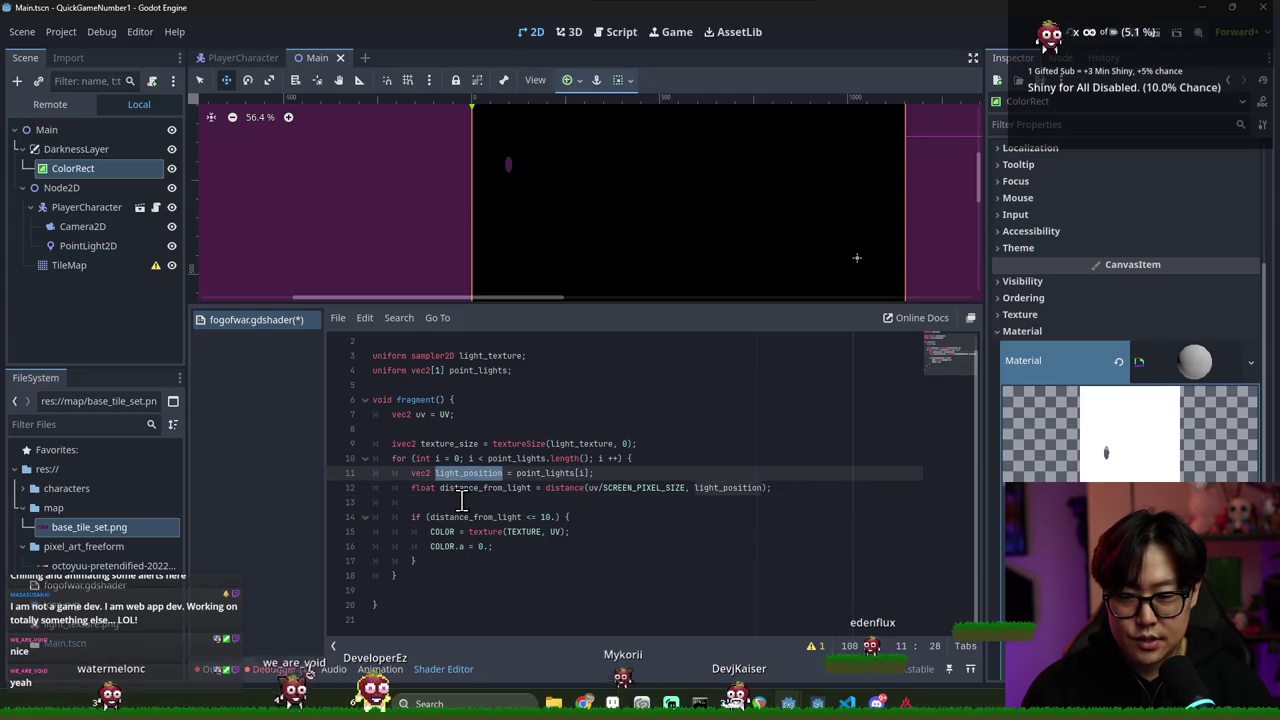
{"action": "double_click", "coordinate": [463, 445]}
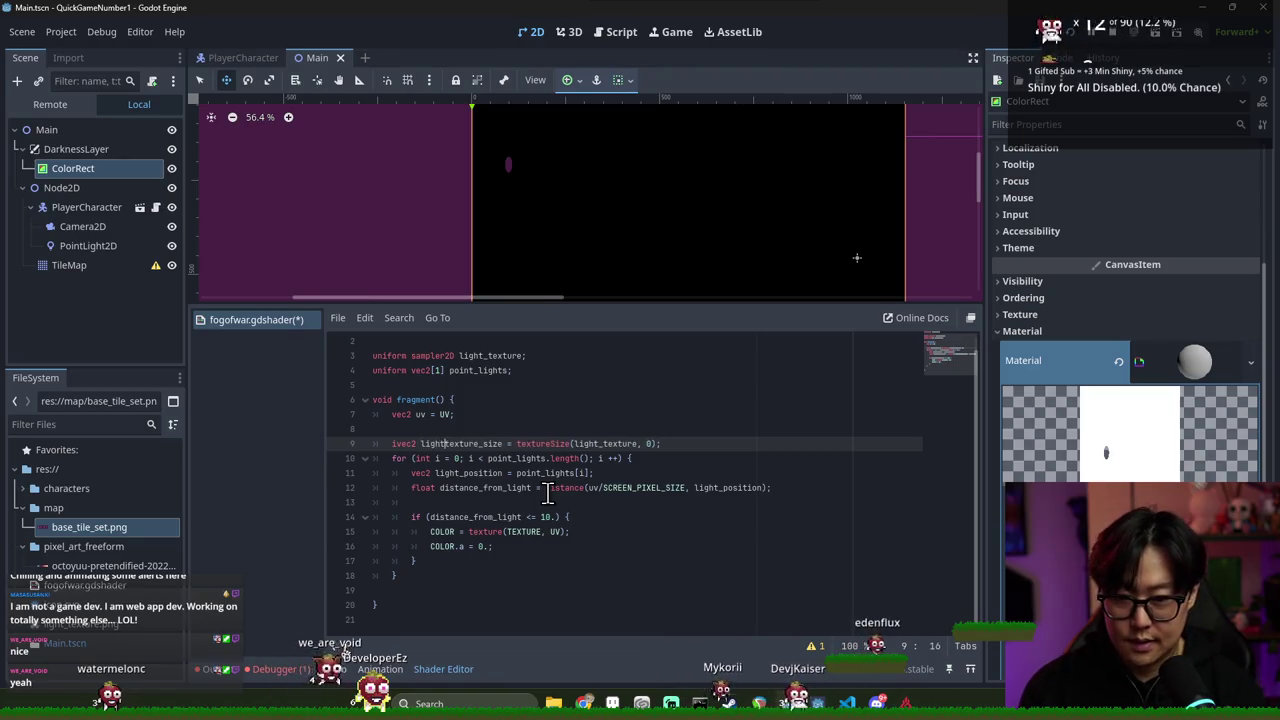
{"action": "double_click", "coordinate": [480, 443]}
{"action": "key", "text": "ctrl+c"}
Replace the 10. threshold in the if condition with the light texture size and save
{"action": "left_click", "coordinate": [472, 503]}
{"action": "key", "text": "ctrl+v"}
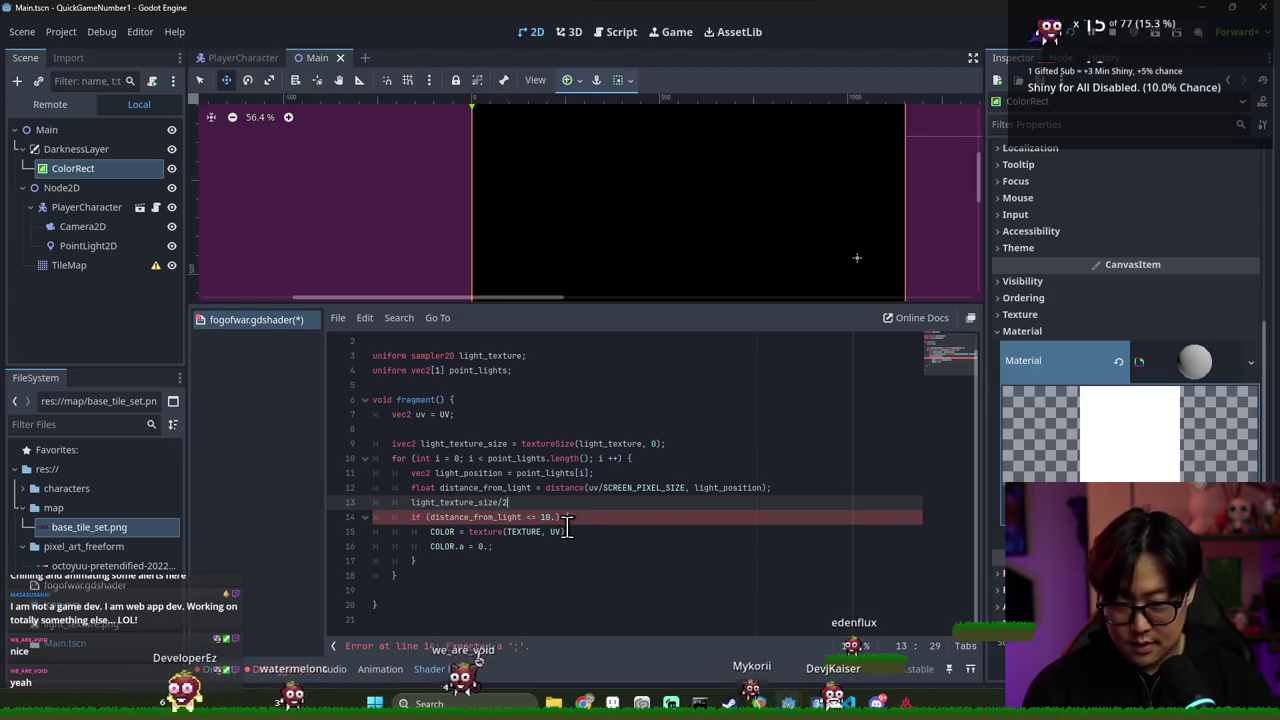
{"action": "type", "text": ".;"}
{"action": "left_click", "coordinate": [412, 502]}
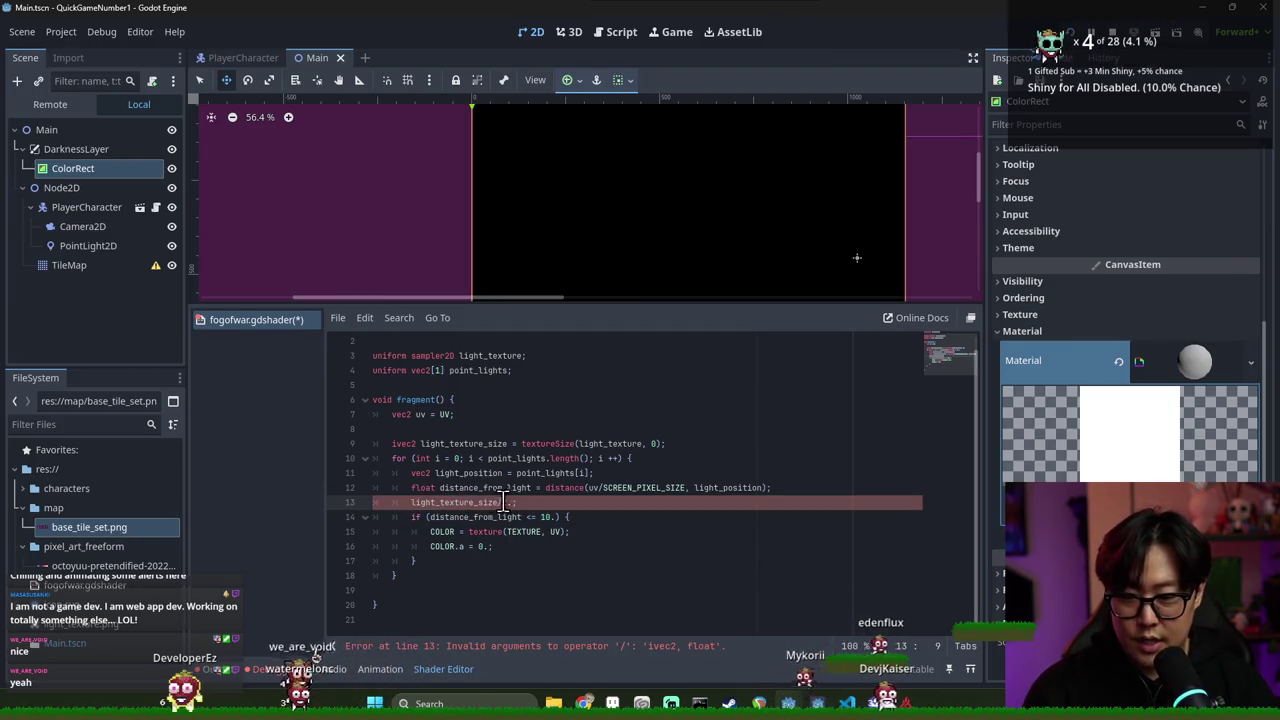
{"action": "left_click", "coordinate": [450, 503]}
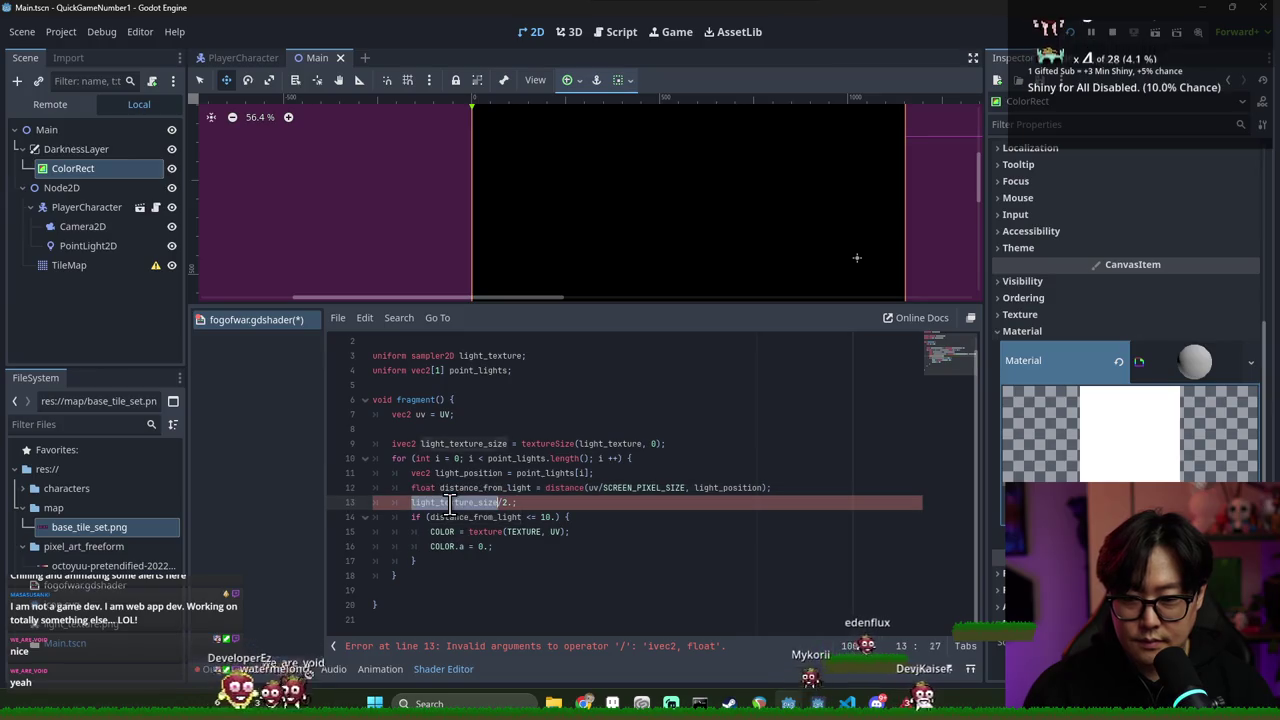
{"action": "left_click", "coordinate": [474, 488]}
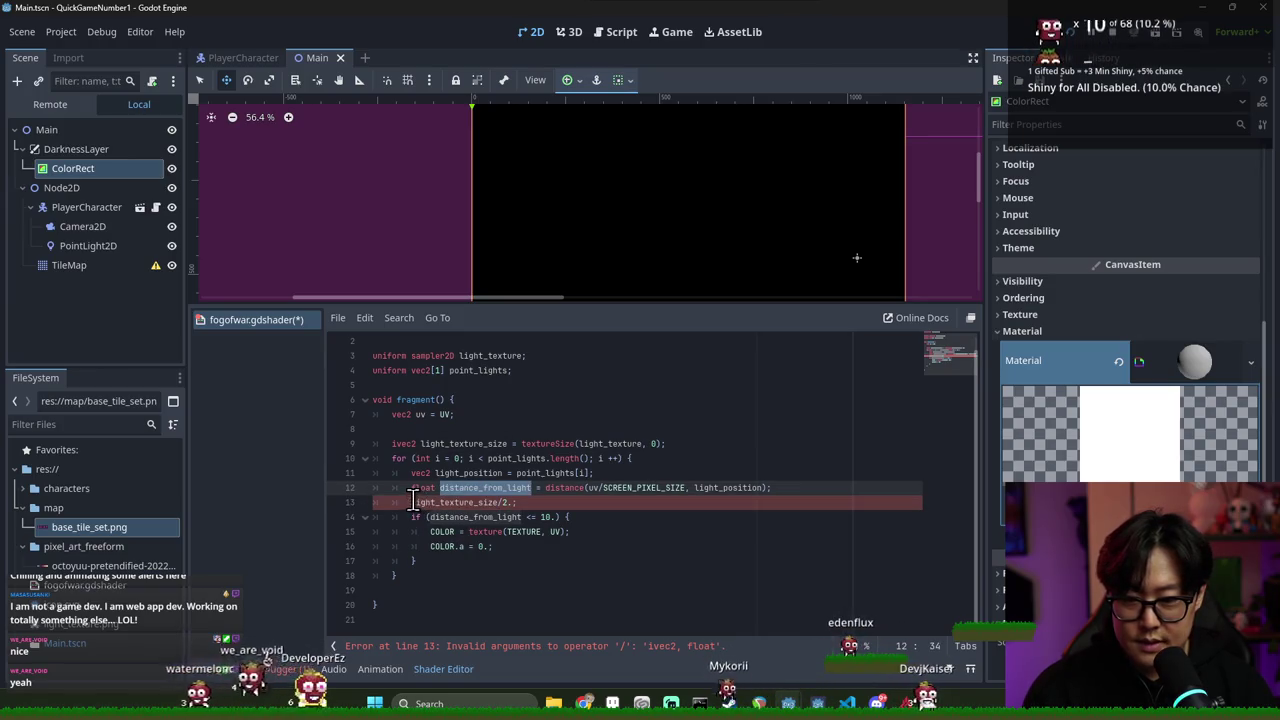
{"action": "double_click", "coordinate": [466, 503]}
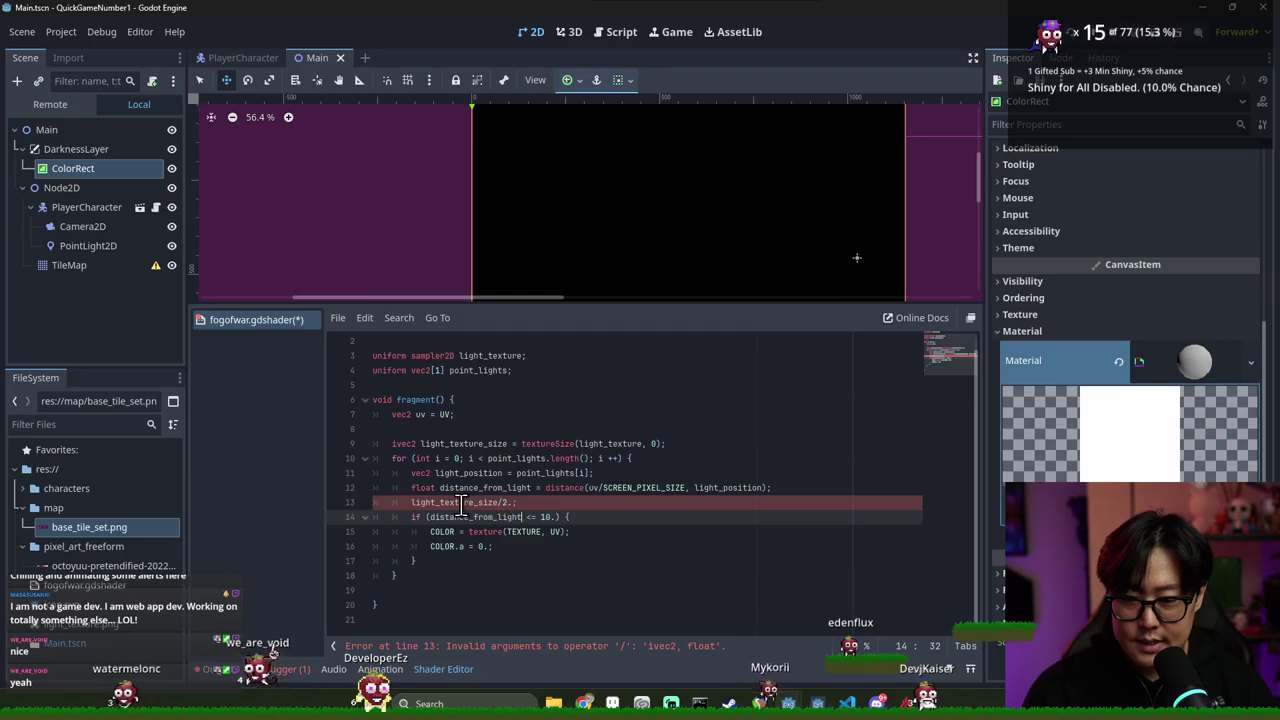
{"action": "left_click", "coordinate": [541, 516]}
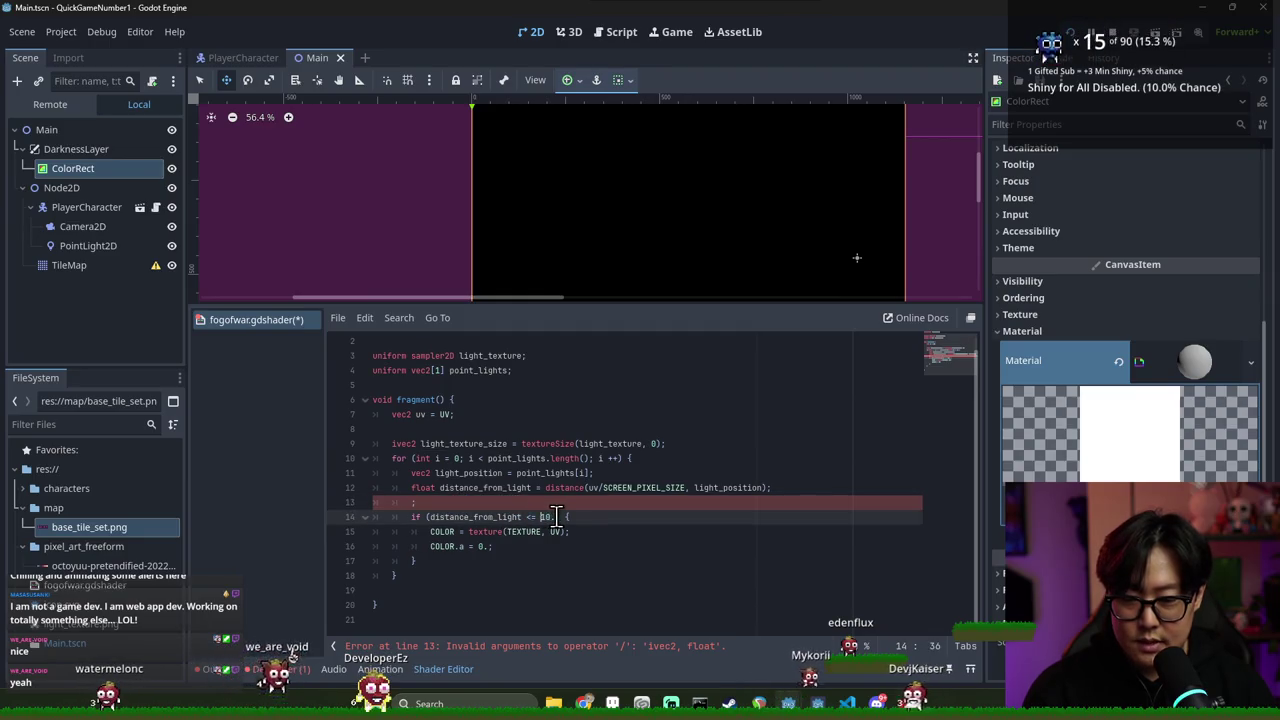
{"action": "key", "text": "ctrl+v"}
{"action": "key", "text": "ctrl+s"}
Delete the leftover empty line and locate light_texture_size in the condition to use its width
{"action": "left_click", "coordinate": [583, 487]}
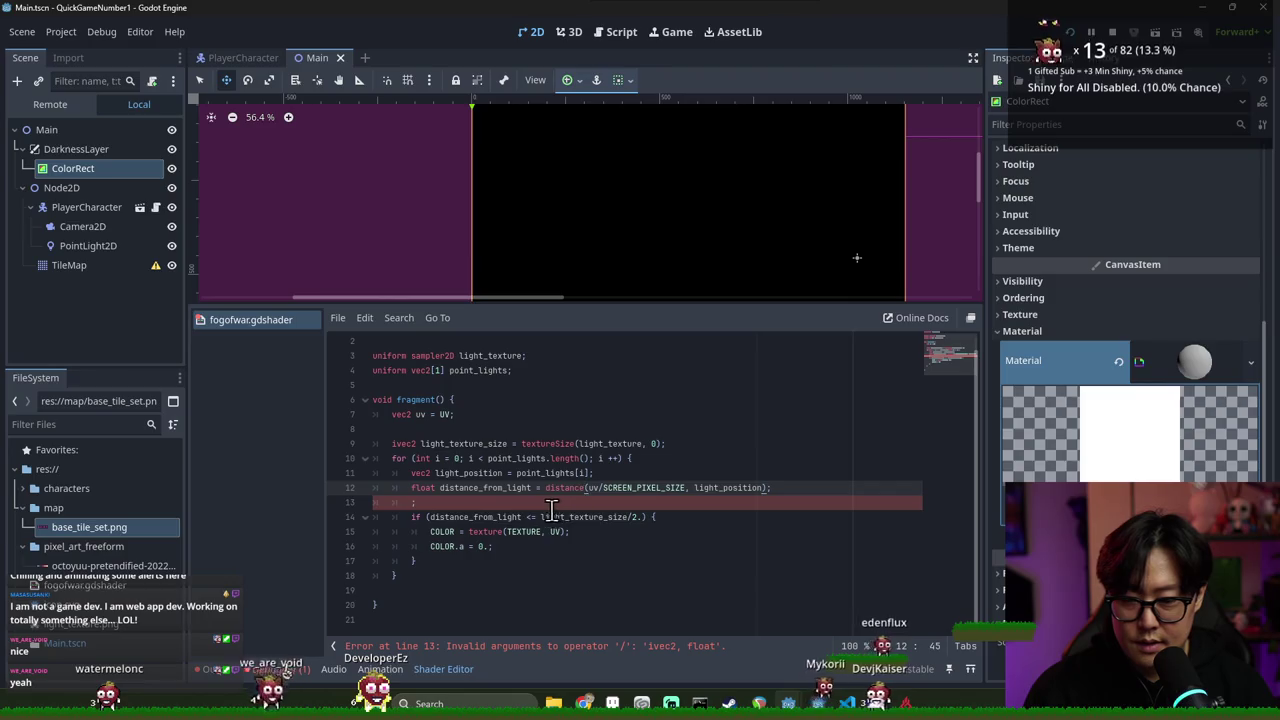
{"action": "left_click", "coordinate": [515, 508]}
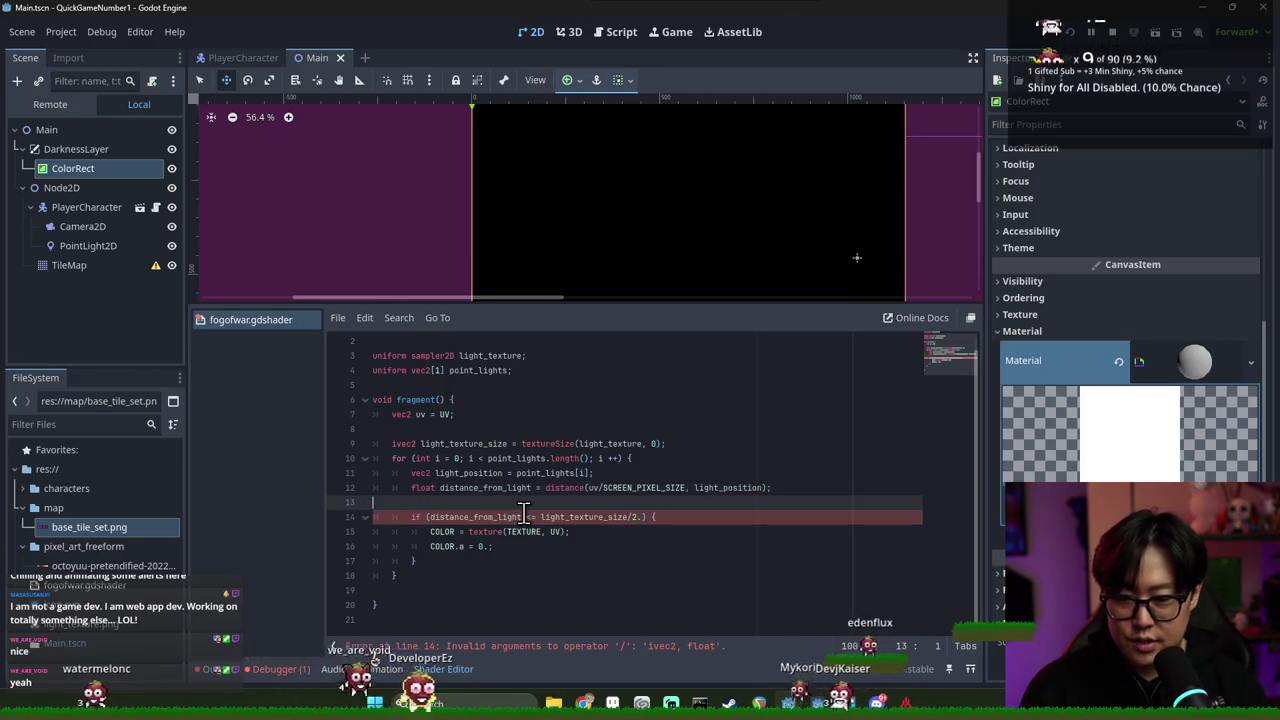
{"action": "key", "text": "BackSpace"}
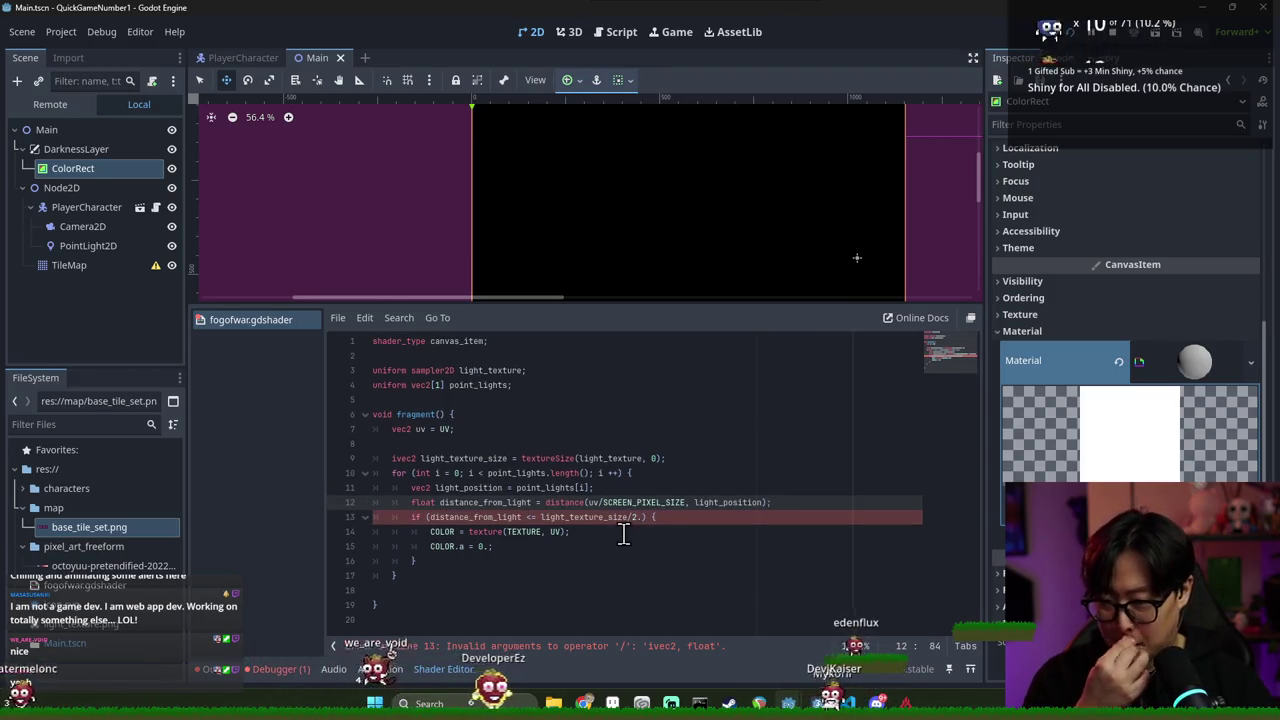
{"action": "double_click", "coordinate": [615, 517]}
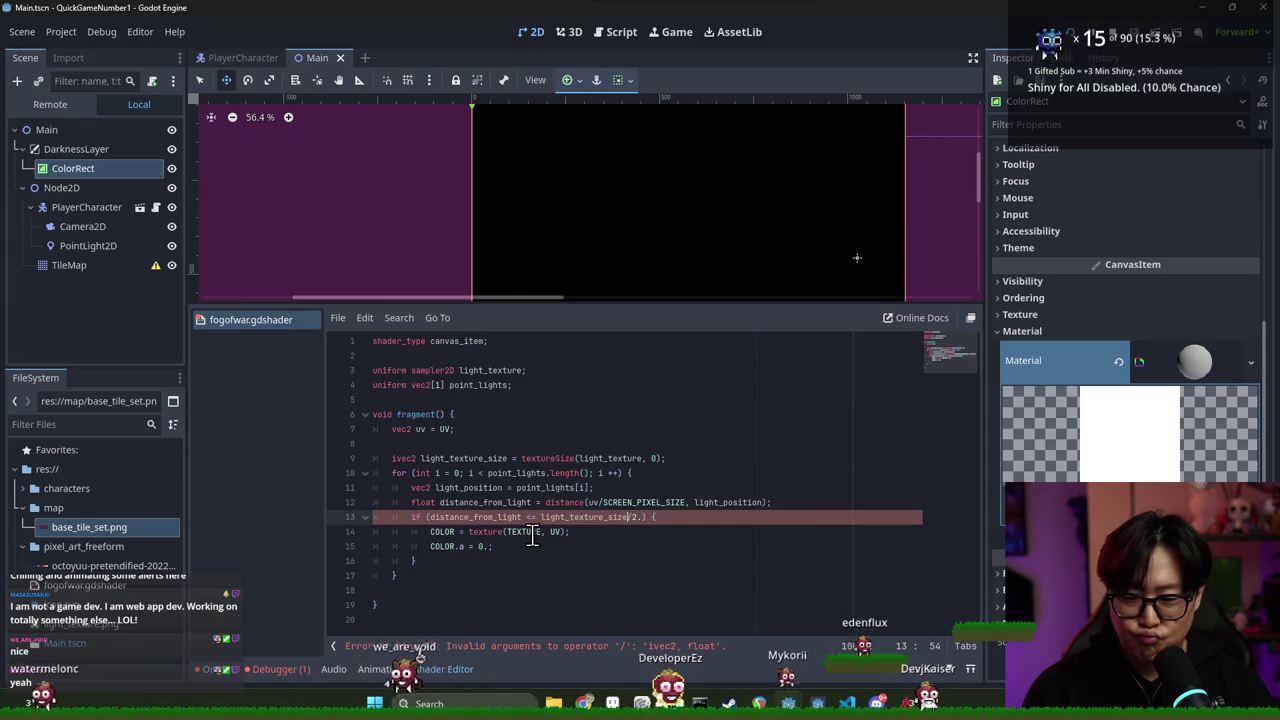
{"action": "double_click", "coordinate": [502, 518]}
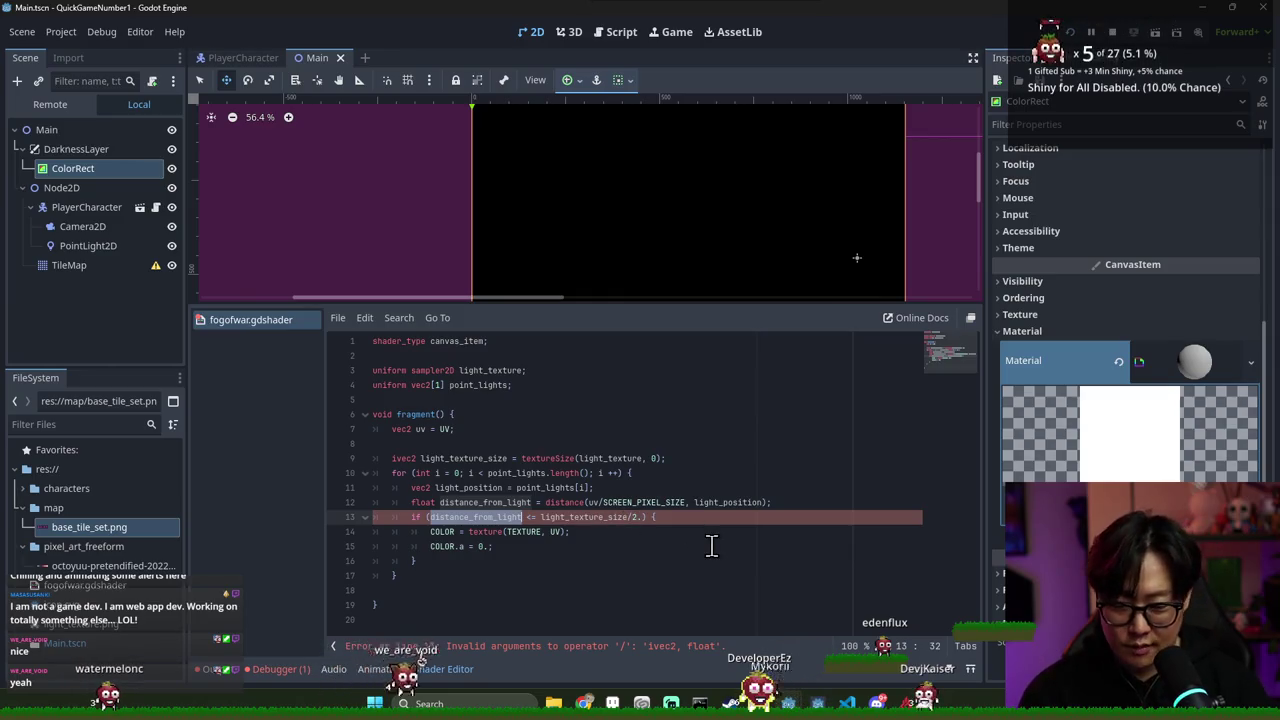
{"action": "left_click", "coordinate": [657, 520]}
{"action": "left_click", "coordinate": [630, 517]}
Use light_texture_size.x with a float cast in the condition and save
{"action": "type", "text": ".x"}
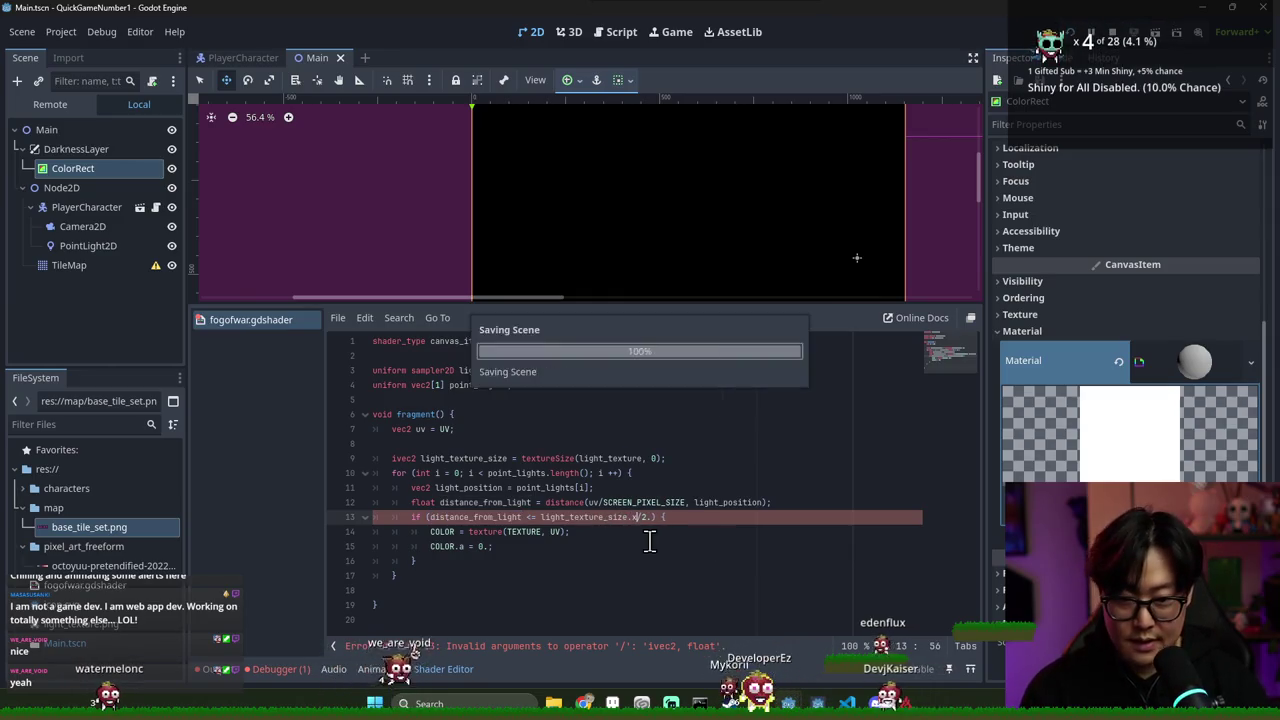
{"action": "left_click", "coordinate": [565, 517]}
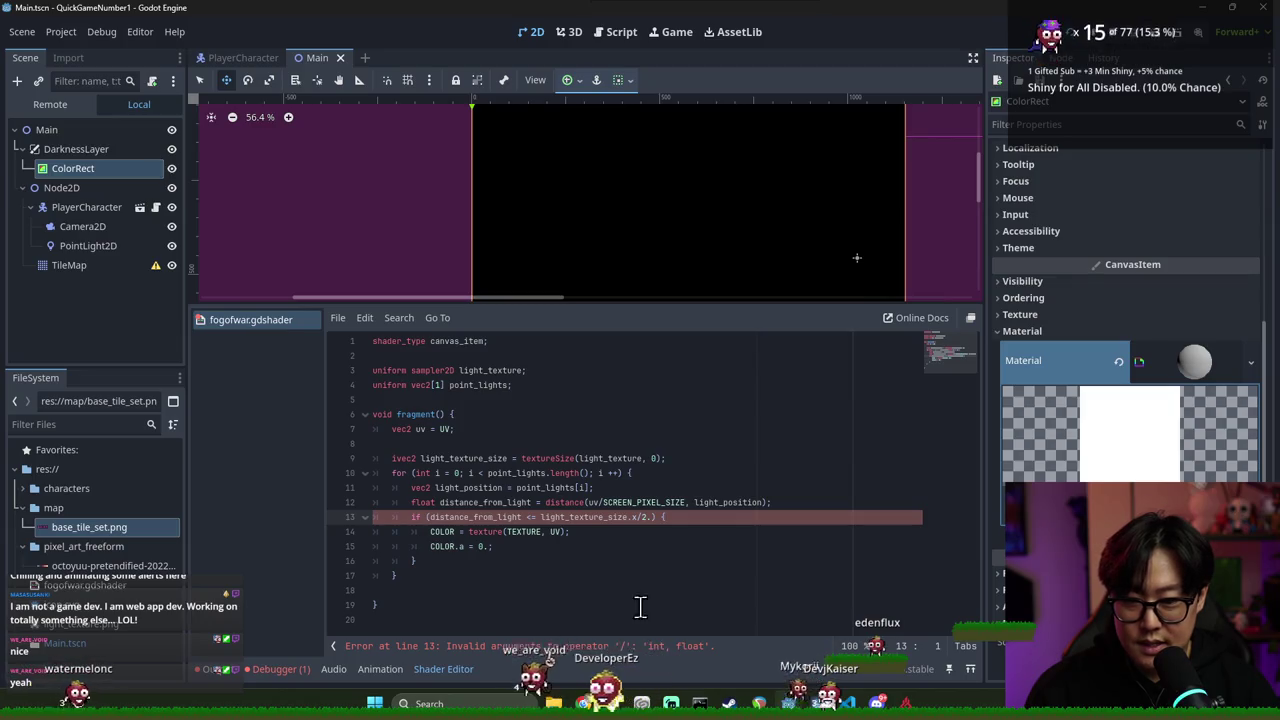
{"action": "left_click", "coordinate": [540, 517]}
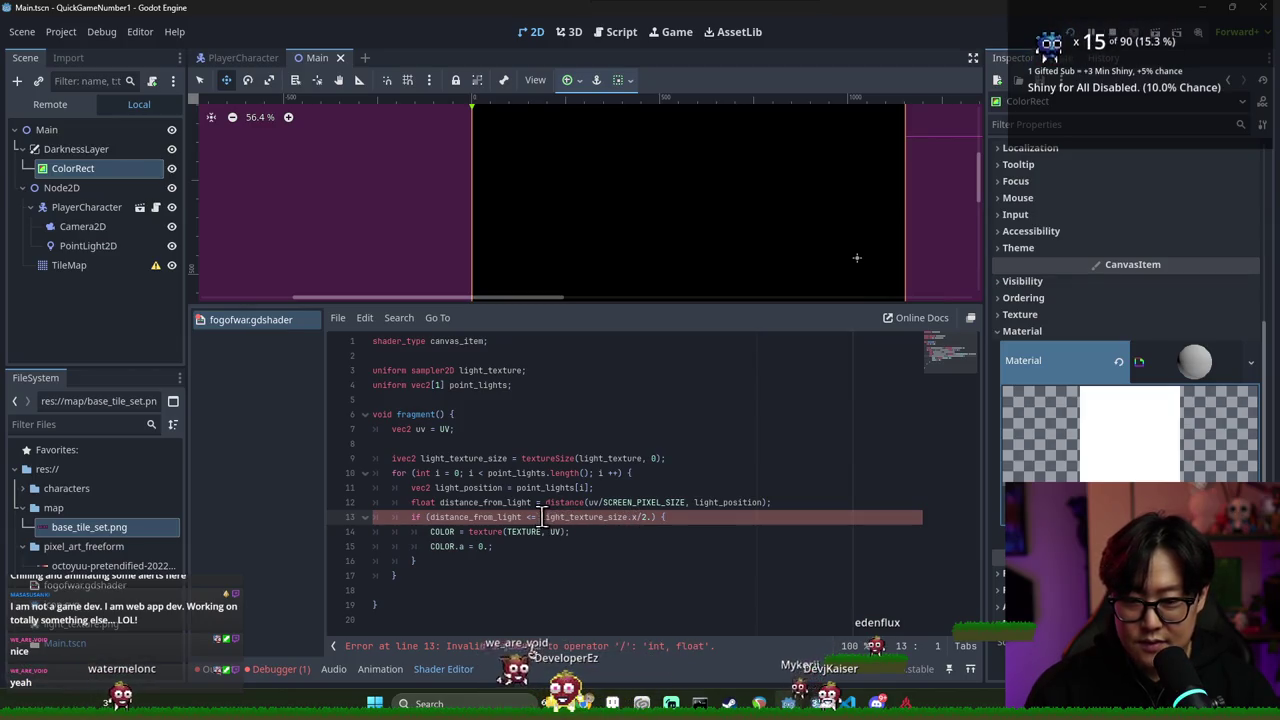
{"action": "type", "text": "(float)"}
{"action": "key", "text": "ctrl+s"}
Type i before ++ on line 10 and add an extra '(' around the cast on line 13
{"action": "left_click", "coordinate": [598, 473]}
{"action": "type", "text": "i"}
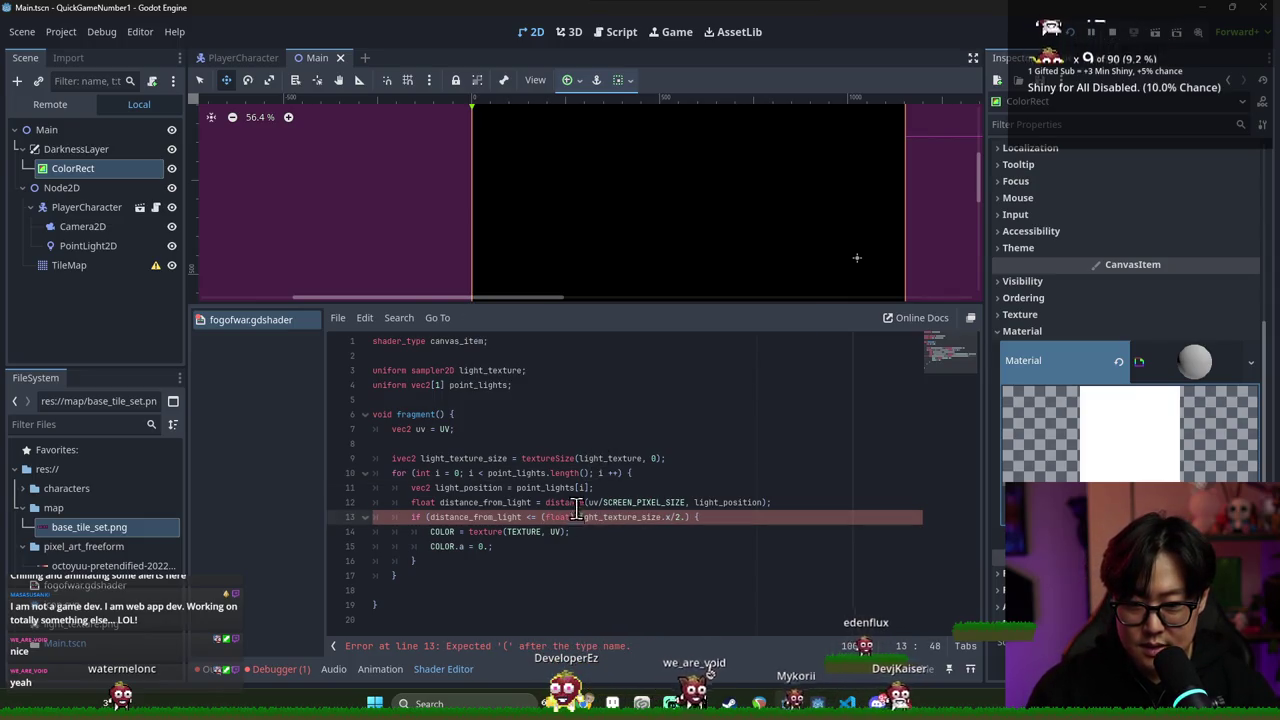
{"action": "left_click", "coordinate": [575, 517]}
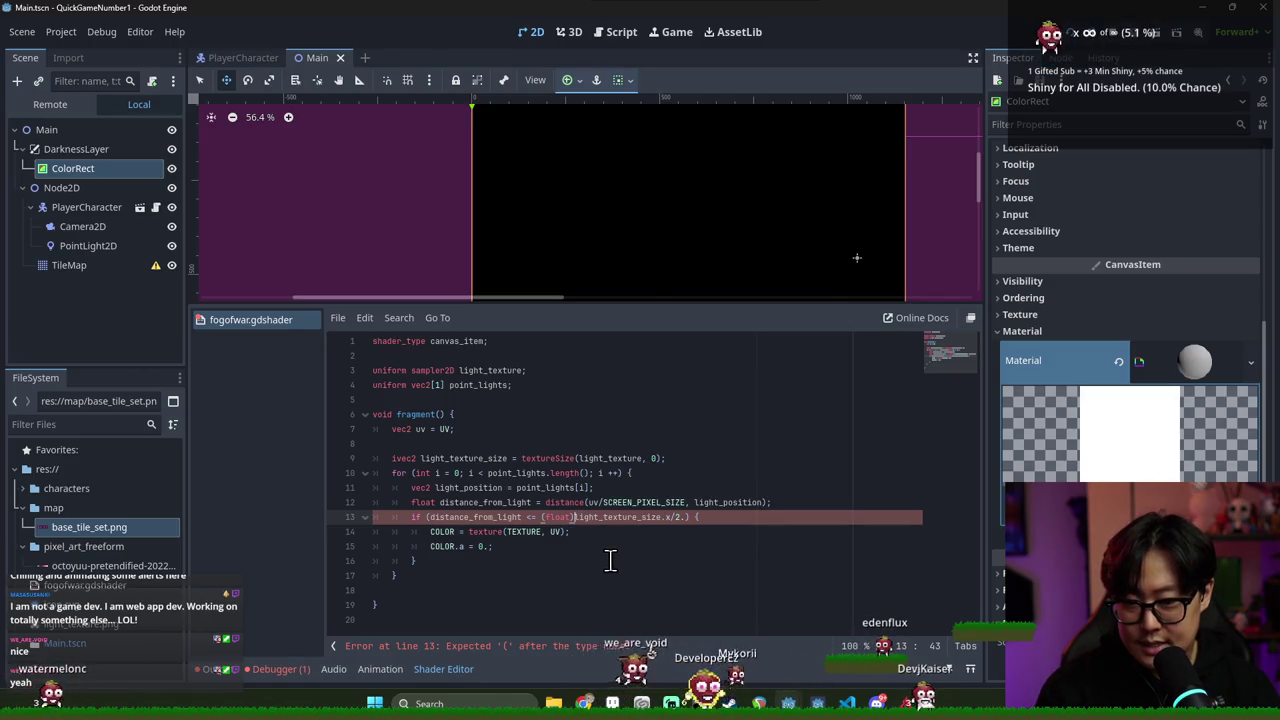
{"action": "left_click", "coordinate": [663, 517]}
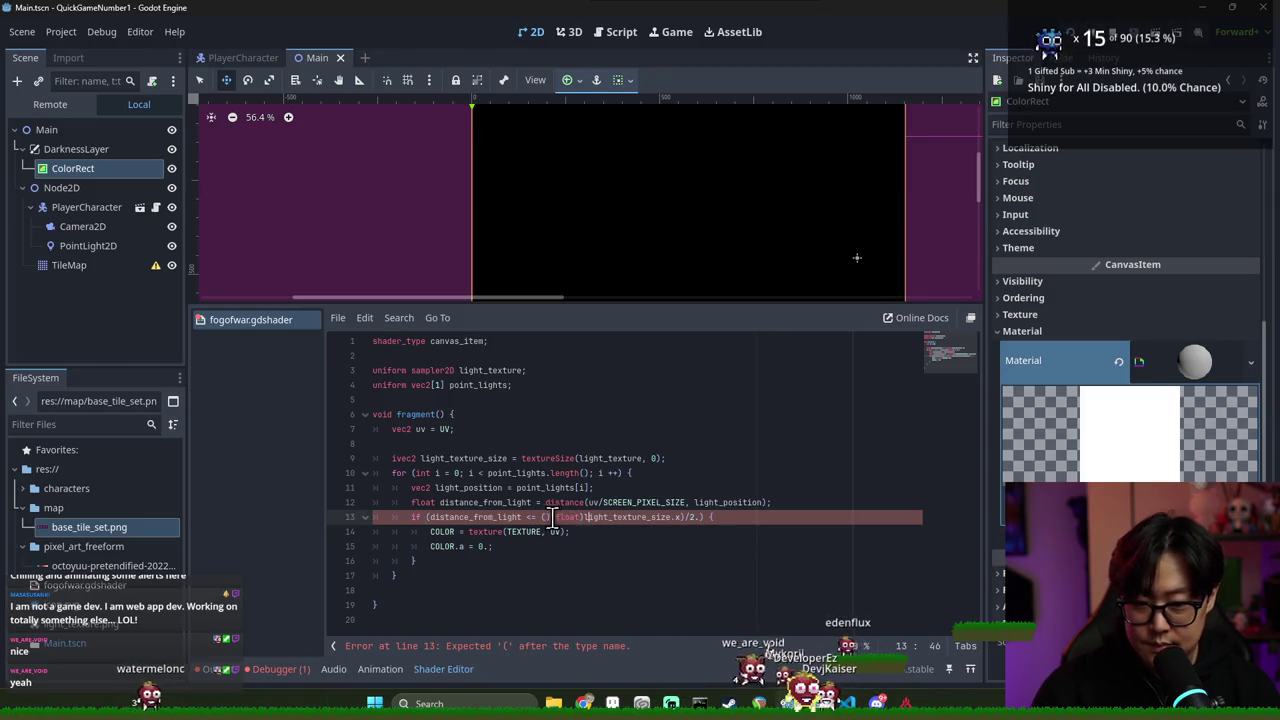
{"action": "type", "text": "("}
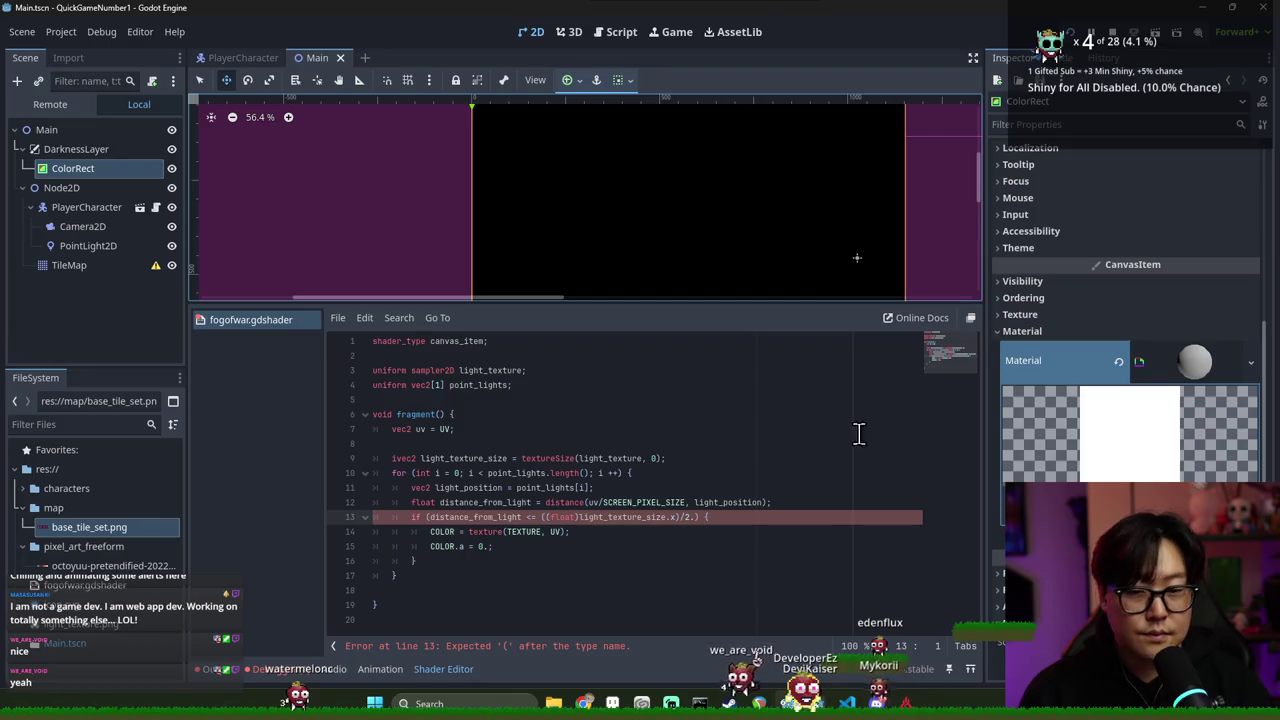
{"action": "left_click", "coordinate": [578, 517]}
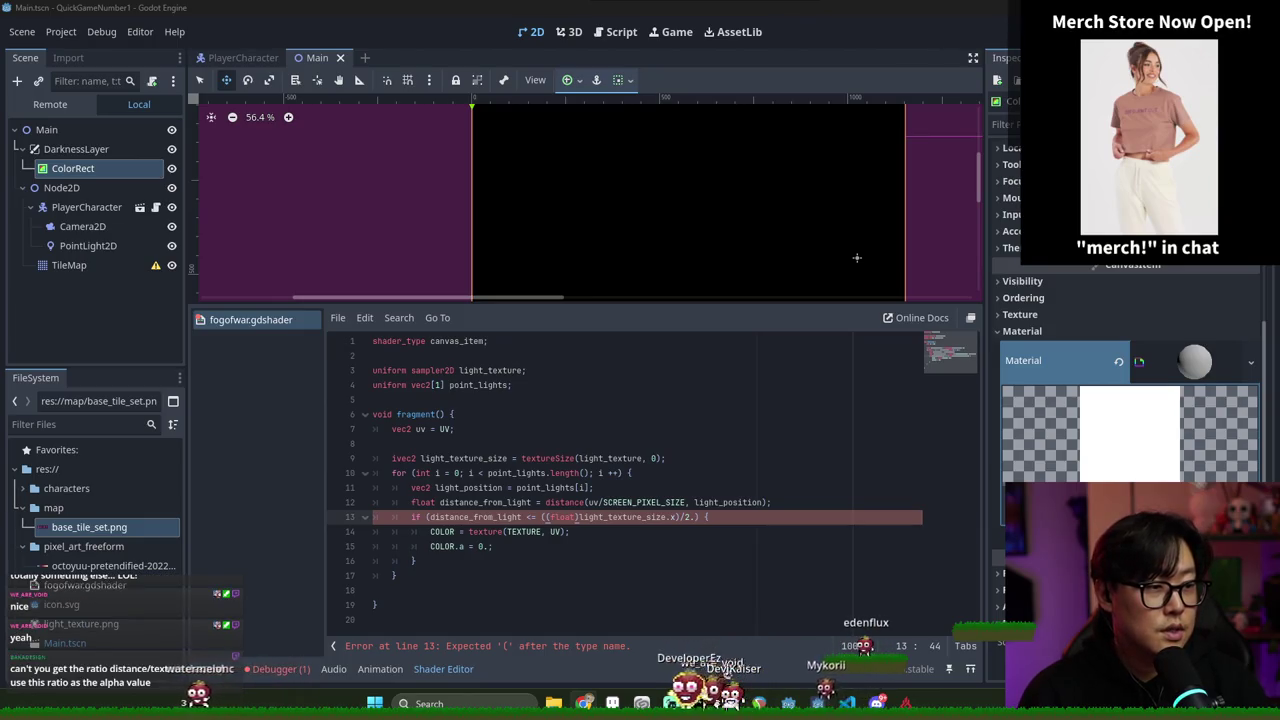
{"action": "mouse_move", "coordinate": [797, 190]}
{"action": "left_mouse_down"}
{"action": "mouse_move", "coordinate": [539, 1]}
{"action": "mouse_move", "coordinate": [440, 1]}
{"action": "left_mouse_up"}
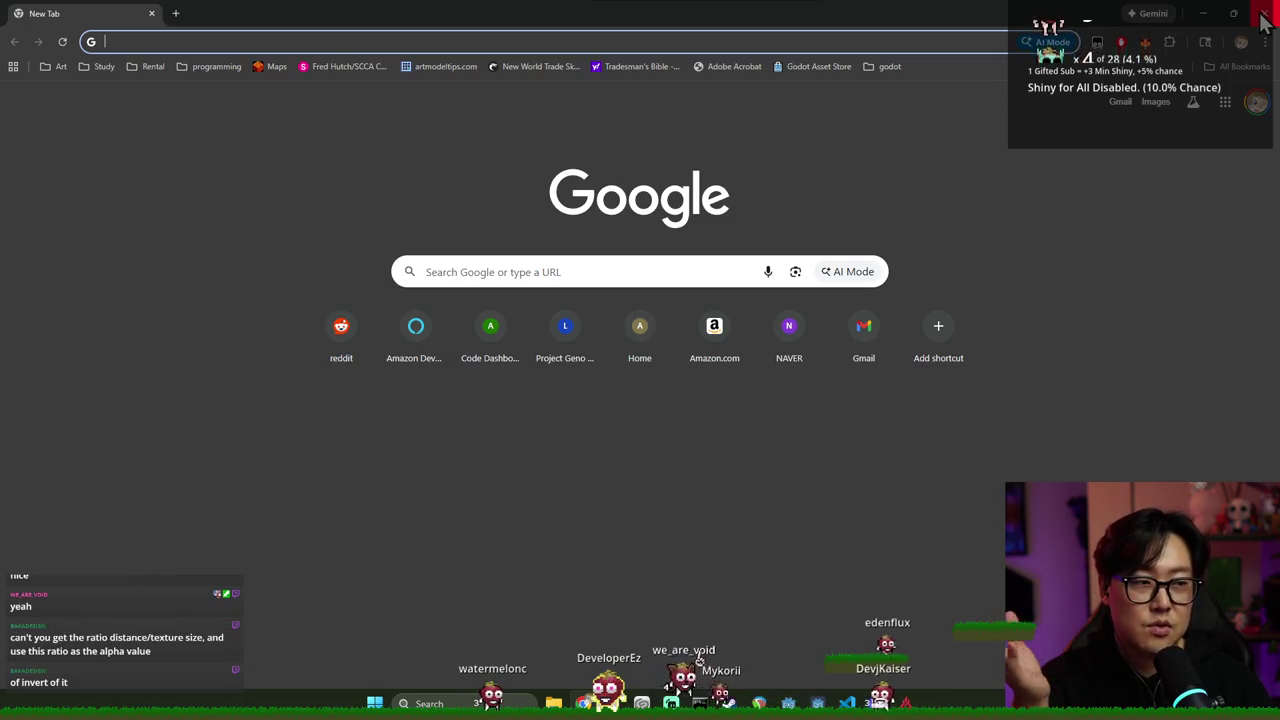
Close the Chrome window to return to the Godot editor
{"action": "left_click", "coordinate": [1265, 22]}
Strip the float cast from line 13 so it compares against light_texture_size.x/2, then save
{"action": "scroll", "coordinate": [551, 197], "scroll_direction": "up", "scroll_amount": 2}
{"action": "scroll", "coordinate": [694, 213], "scroll_direction": "down", "scroll_amount": 3}
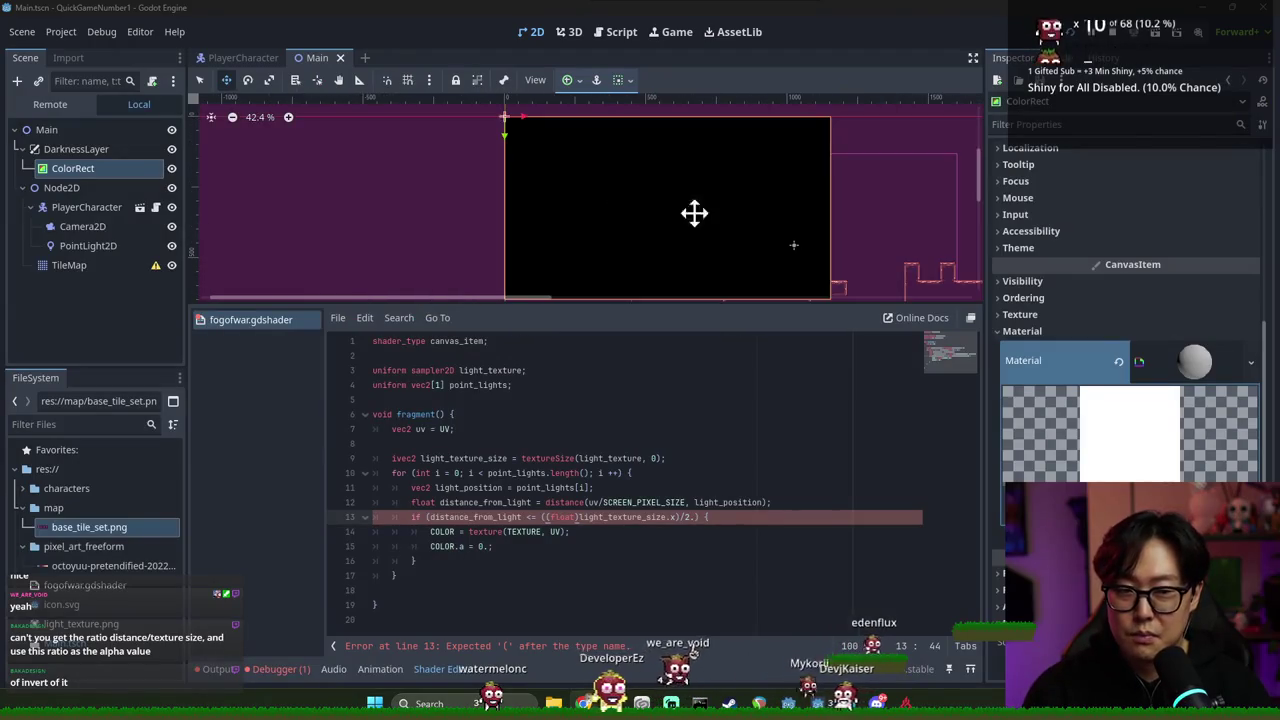
{"action": "scroll", "coordinate": [571, 220], "scroll_direction": "down", "scroll_amount": 2}
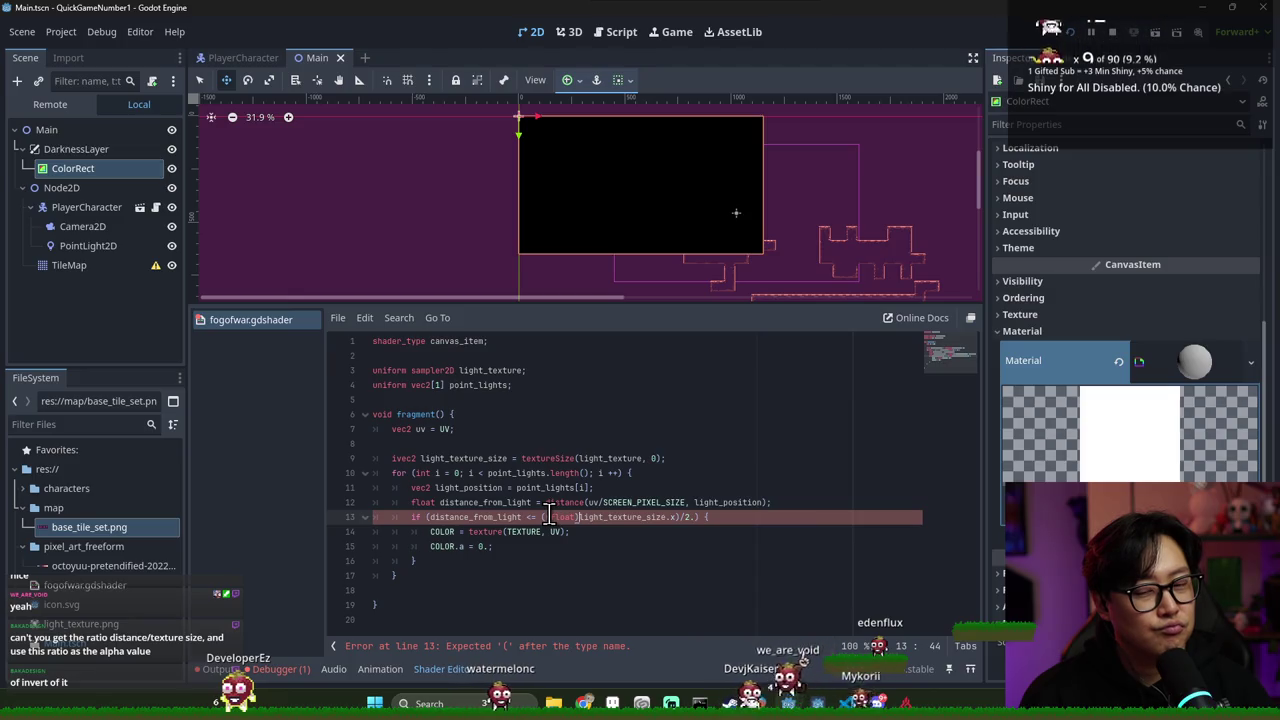
{"action": "left_click_drag", "start_coordinate": [505, 517], "coordinate": [429, 517]}
{"action": "double_click", "coordinate": [505, 503]}
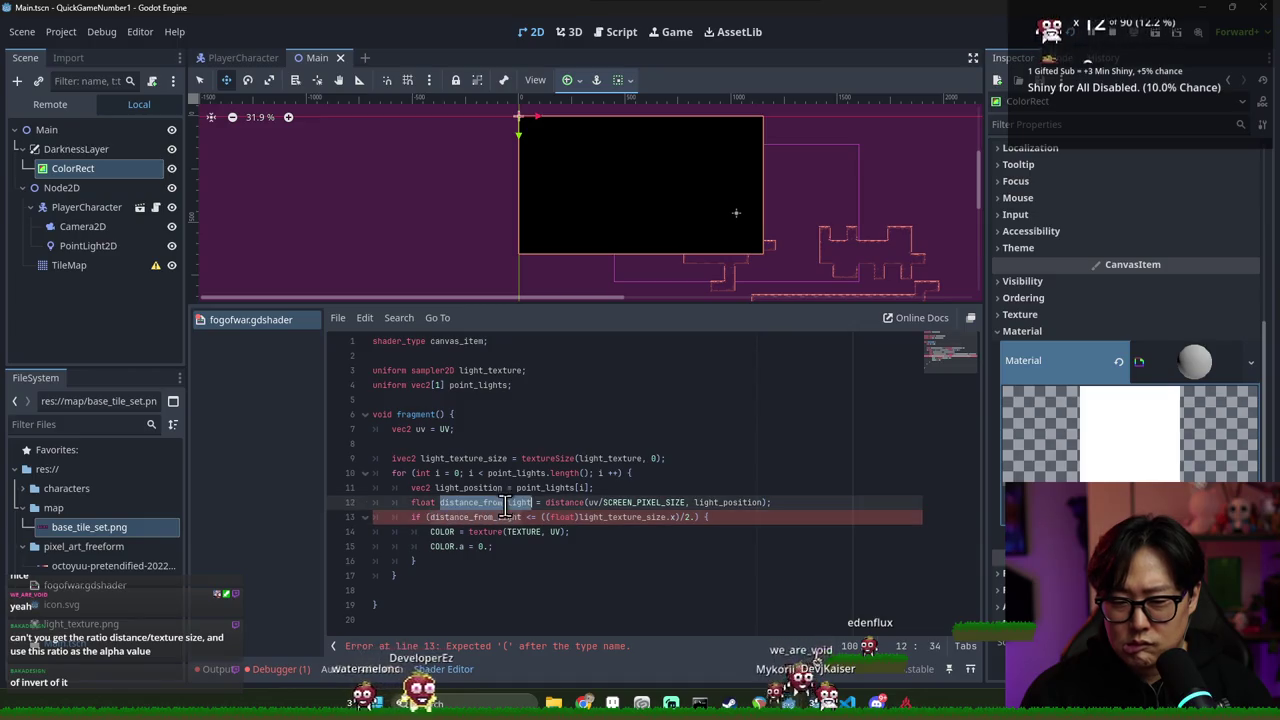
{"action": "left_click", "coordinate": [579, 517]}
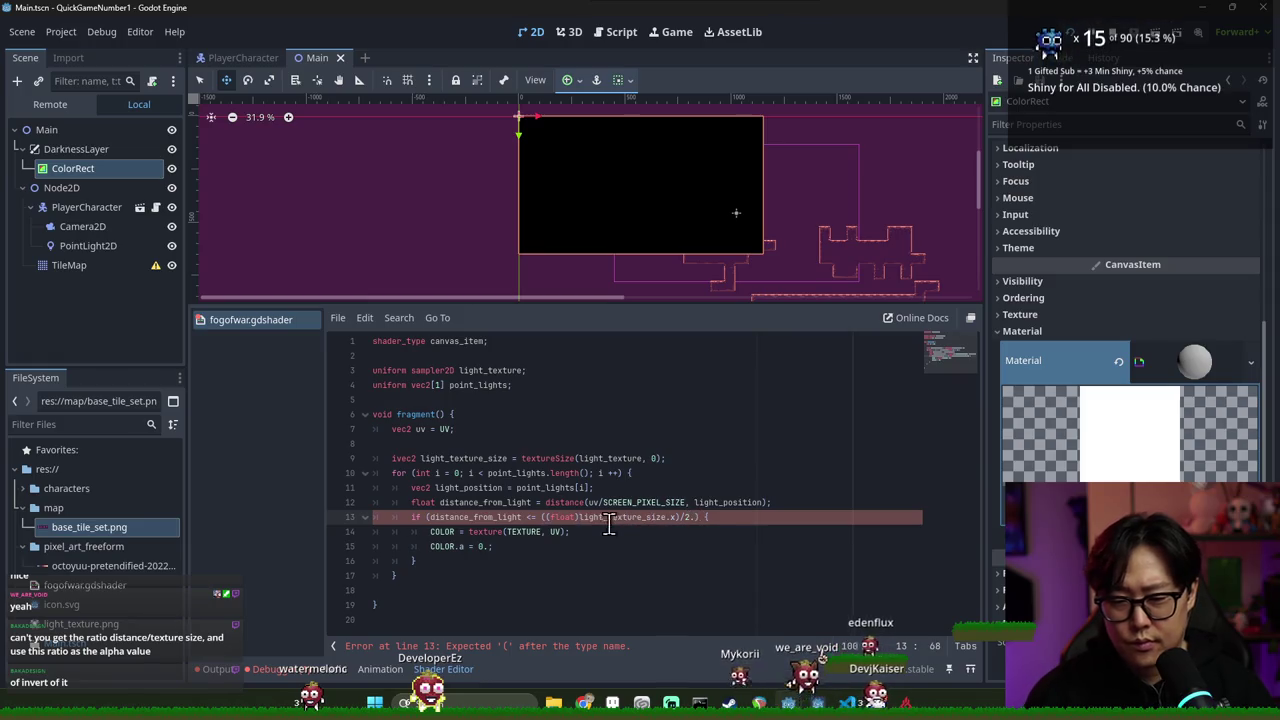
{"action": "key", "text": "BackSpace"}
{"action": "left_click", "coordinate": [640, 518]}
{"action": "key", "text": "ctrl+s"}
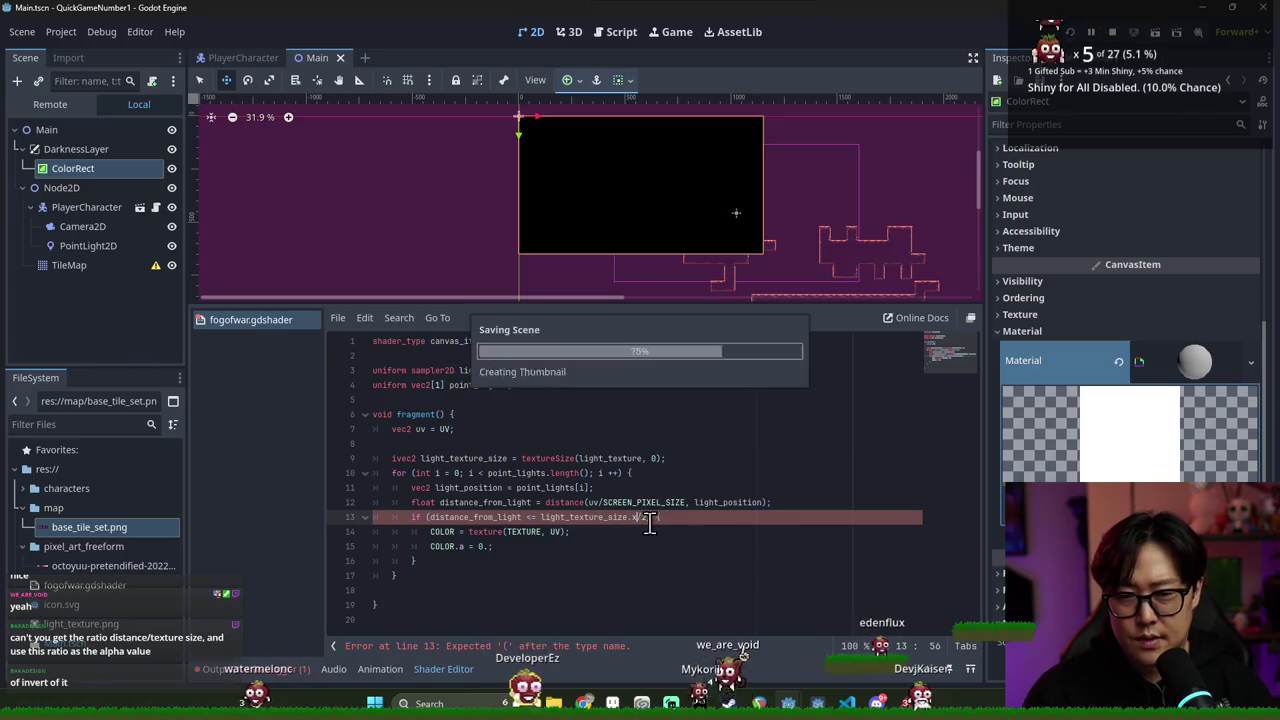
{"action": "left_click", "coordinate": [578, 474]}
{"action": "left_click", "coordinate": [640, 646]}
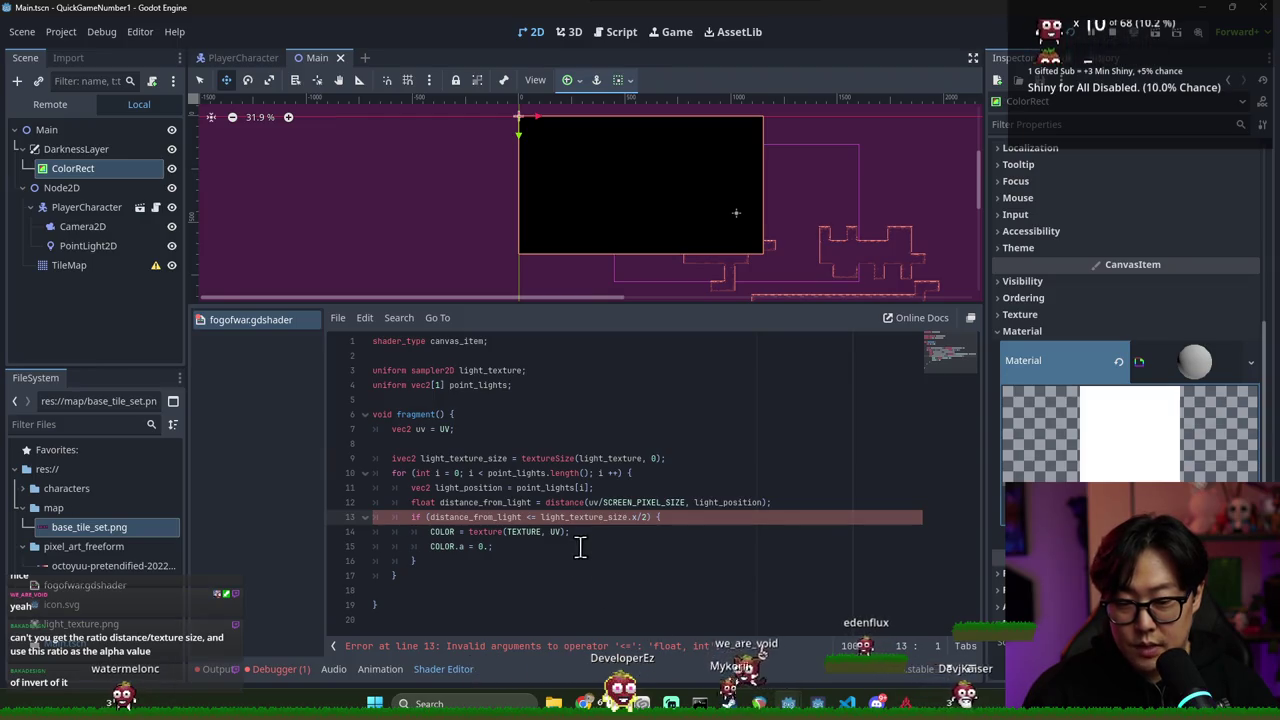
Add .x to light_texture_size on line 13 and rework the /2 expression
{"action": "double_click", "coordinate": [475, 517]}
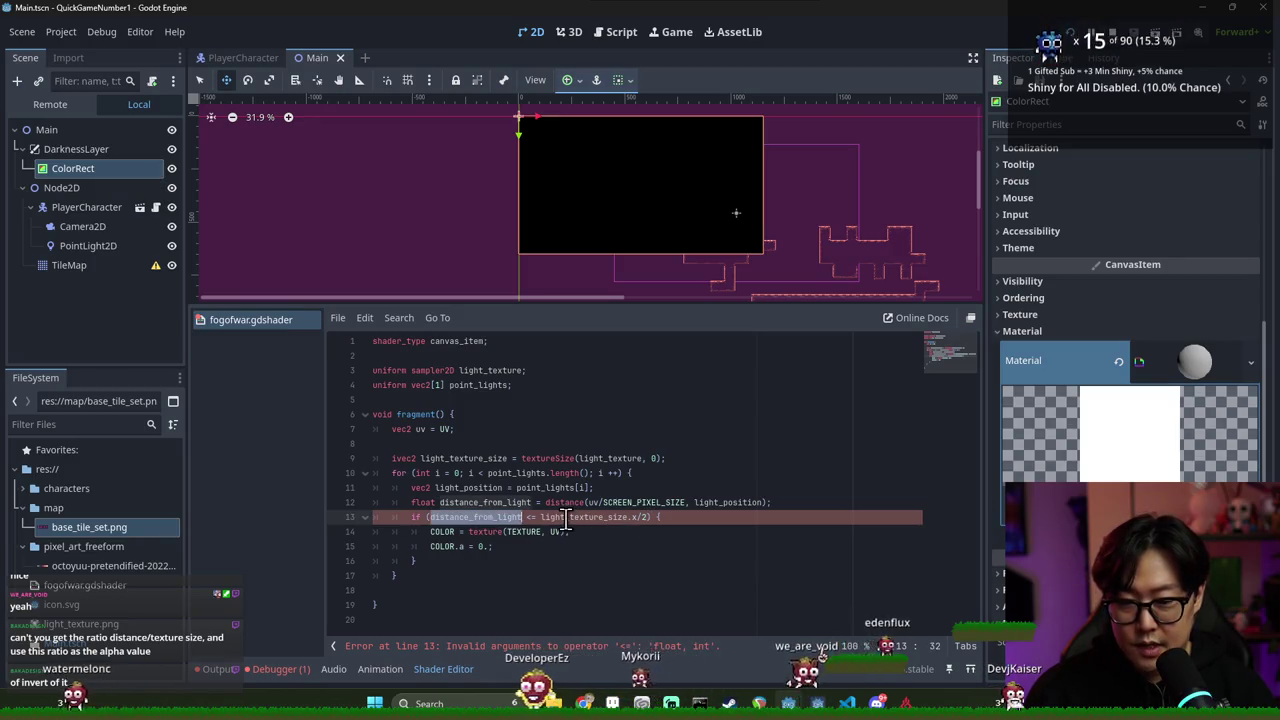
{"action": "double_click", "coordinate": [600, 517]}
{"action": "left_click", "coordinate": [629, 518]}
{"action": "type", "text": ".x"}
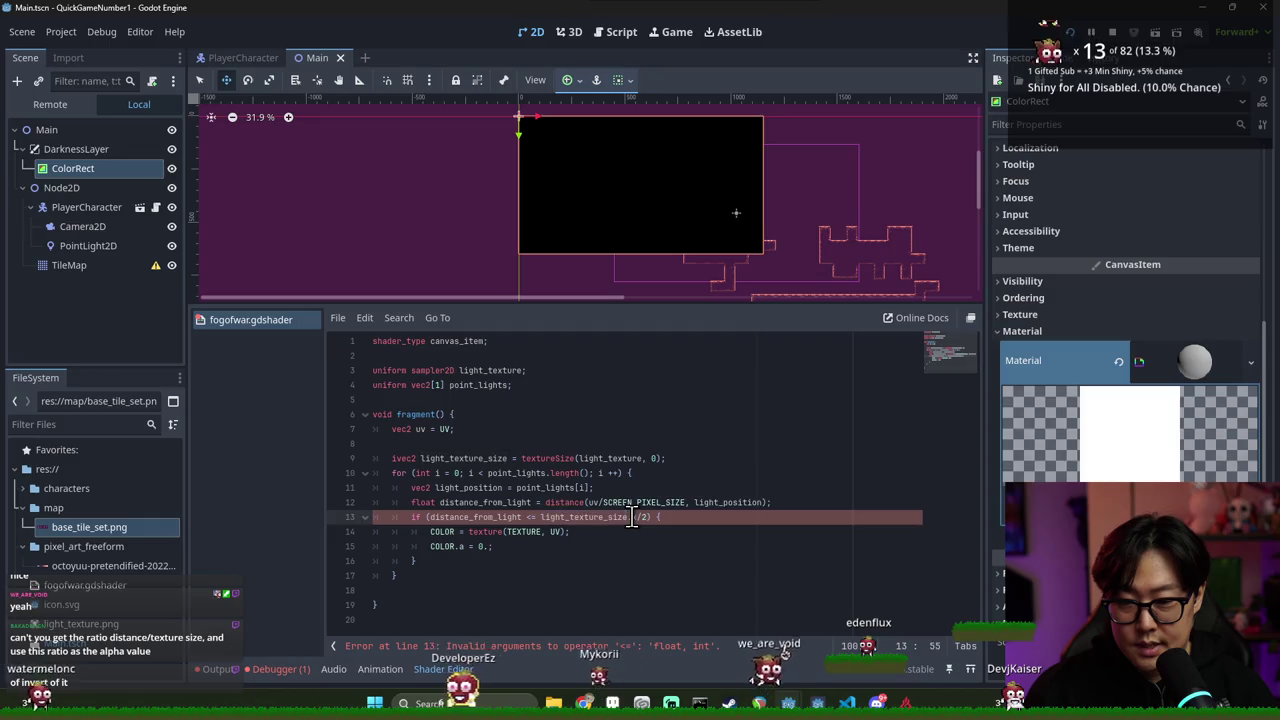
{"action": "left_click_drag", "start_coordinate": [636, 518], "coordinate": [540, 522]}
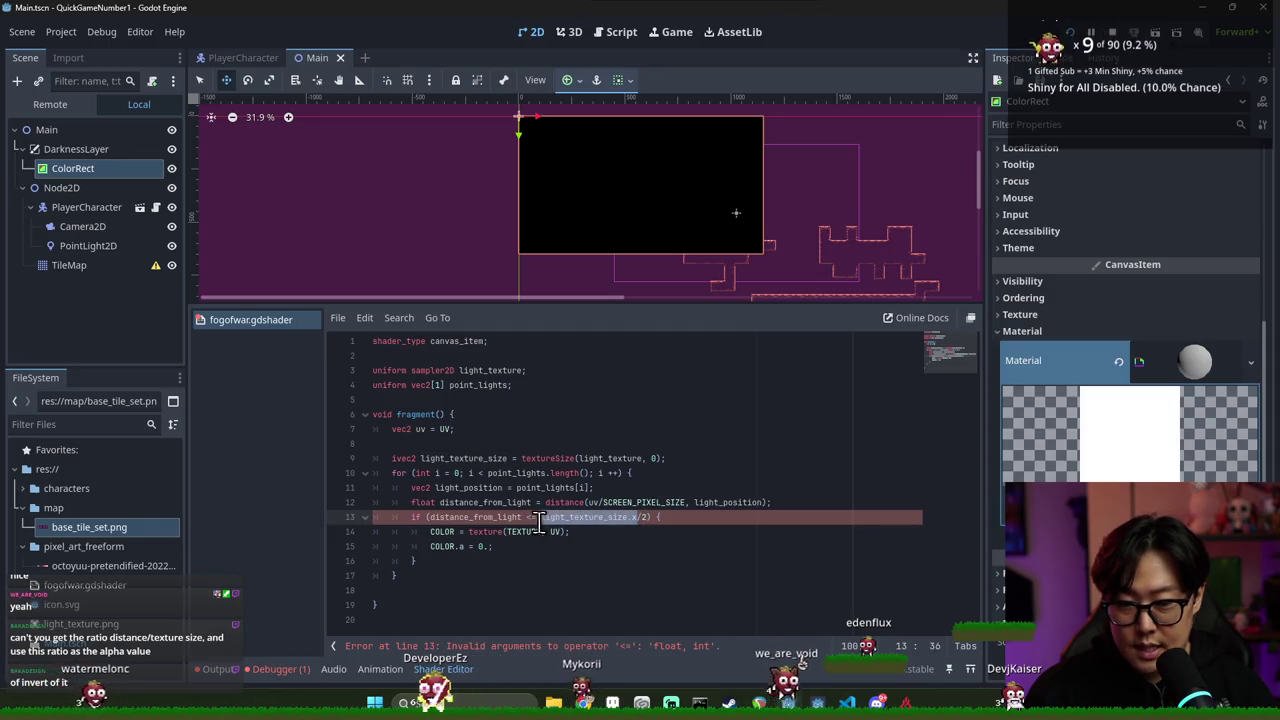
{"action": "left_click", "coordinate": [648, 517]}
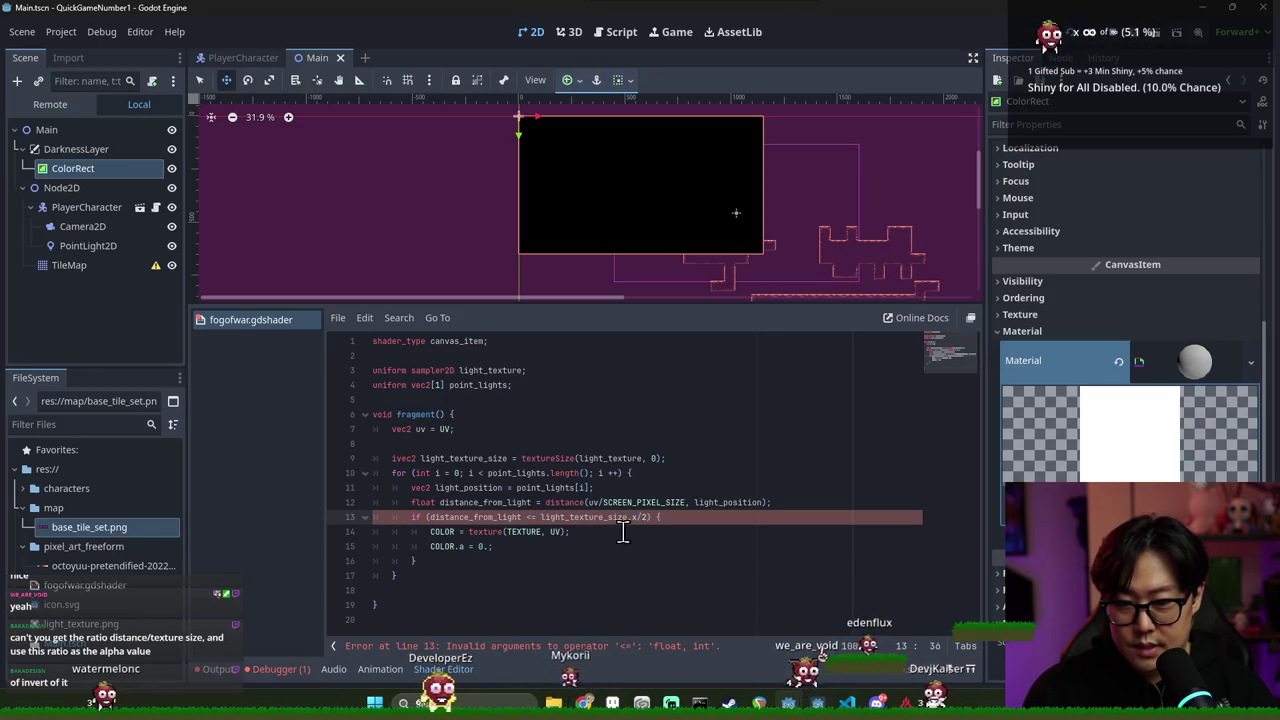
{"action": "left_click", "coordinate": [650, 517], "text": "shift"}
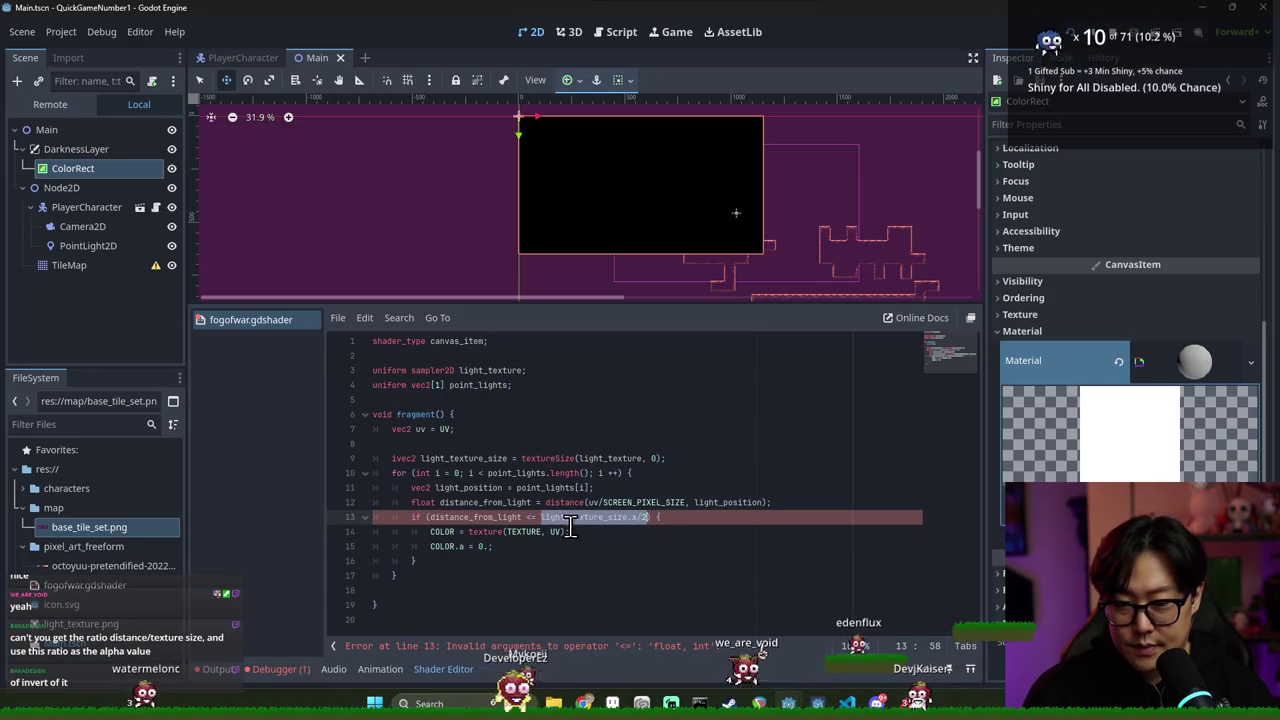
{"action": "key", "text": "Right"}
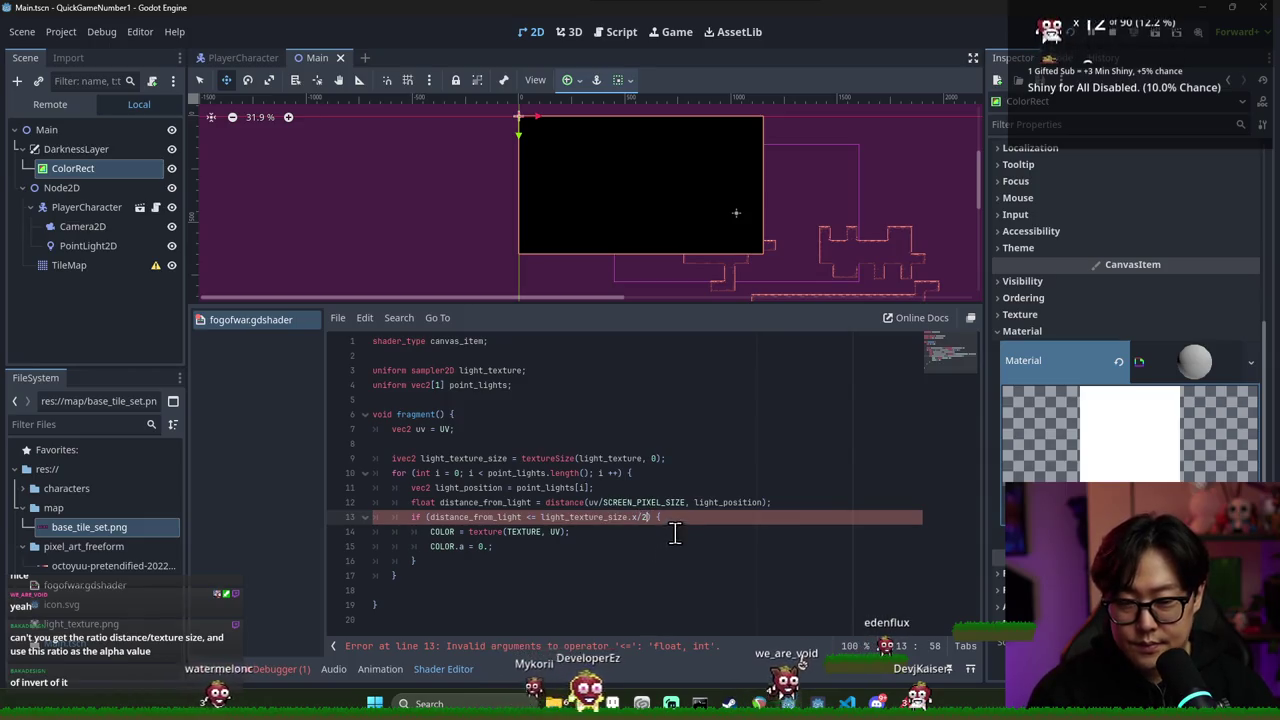
{"action": "double_click", "coordinate": [610, 517]}
{"action": "double_click", "coordinate": [606, 519]}
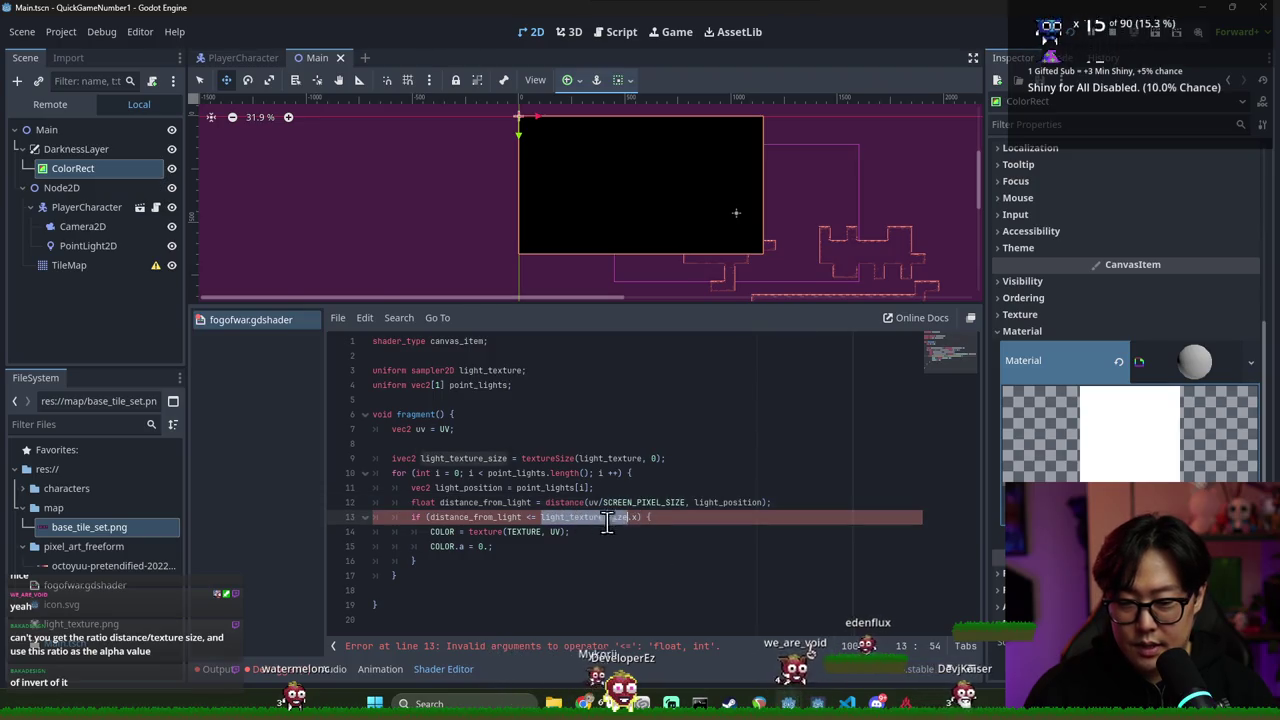
Write the threshold as (float)(light_texture_size.x) after the <= operator and save
{"action": "left_click", "coordinate": [542, 517]}
{"action": "key", "text": "Right"}
{"action": "type", "text": "("}
{"action": "type", "text": " )"}
{"action": "key", "text": "Left"}
{"action": "key", "text": "BackSpace"}
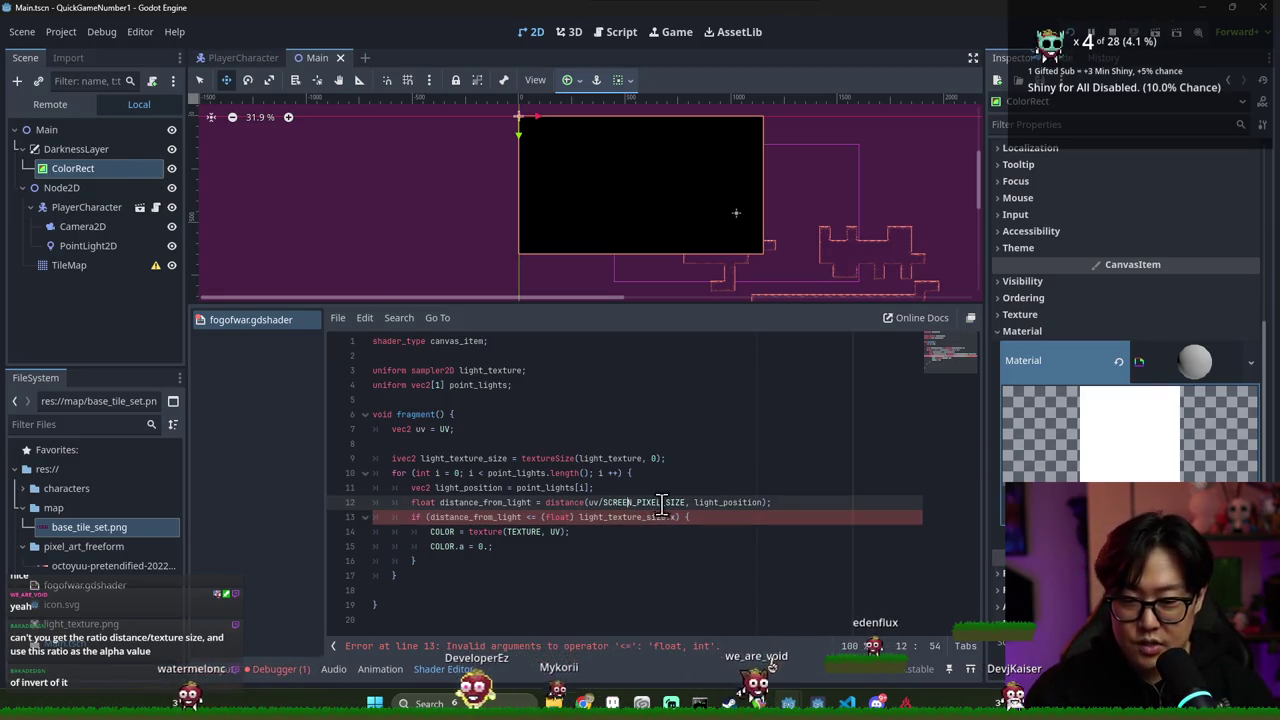
{"action": "left_click", "coordinate": [676, 517]}
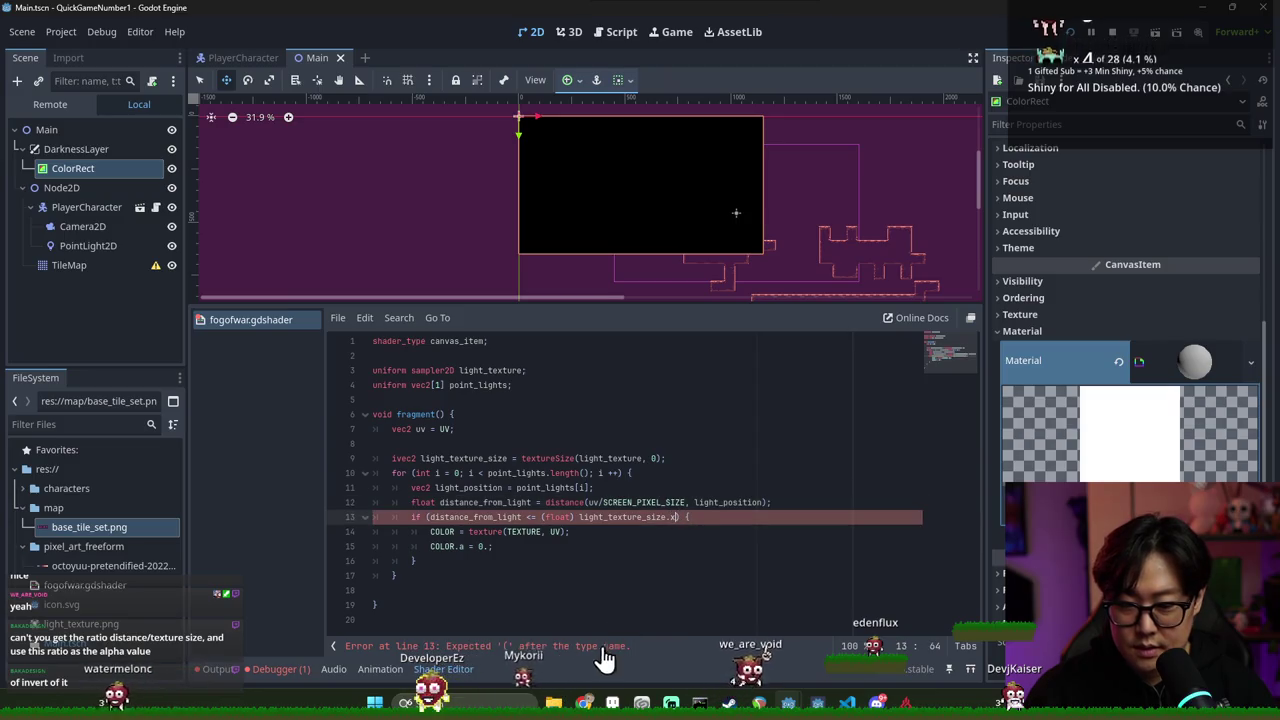
{"action": "type", "text": "("}
{"action": "left_click", "coordinate": [684, 517]}
{"action": "type", "text": ")"}
{"action": "left_click", "coordinate": [579, 517]}
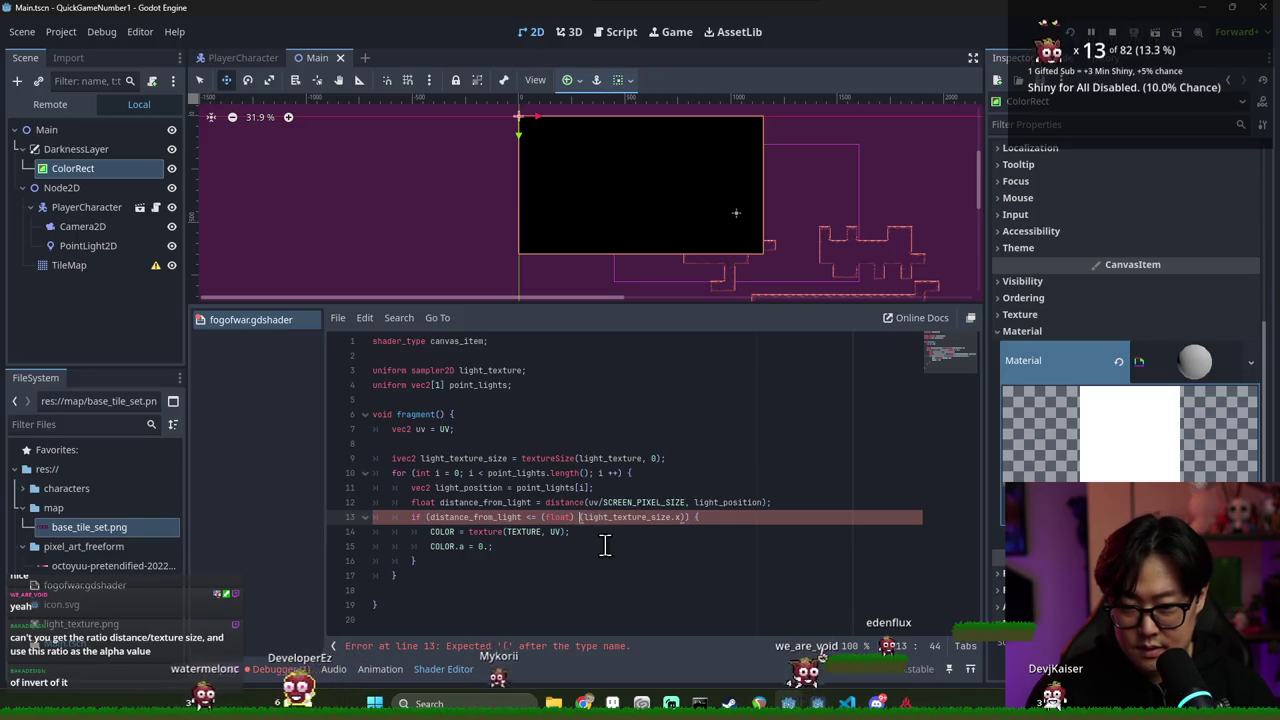
{"action": "key", "text": "BackSpace"}
{"action": "key", "text": "ctrl+s"}
Bring up a new browser window and reposition it
{"action": "left_click", "coordinate": [680, 502]}
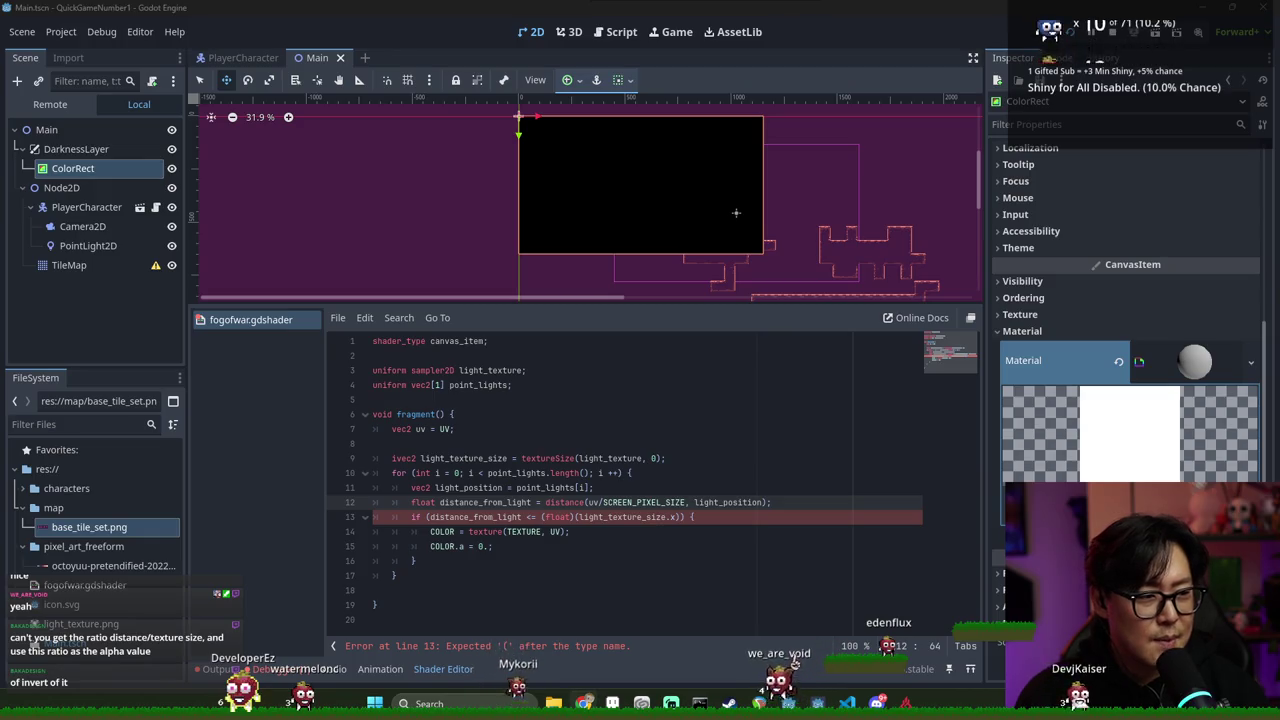
{"action": "key", "text": "alt+Tab"}
{"action": "left_click_drag", "start_coordinate": [724, 96], "coordinate": [553, 148]}
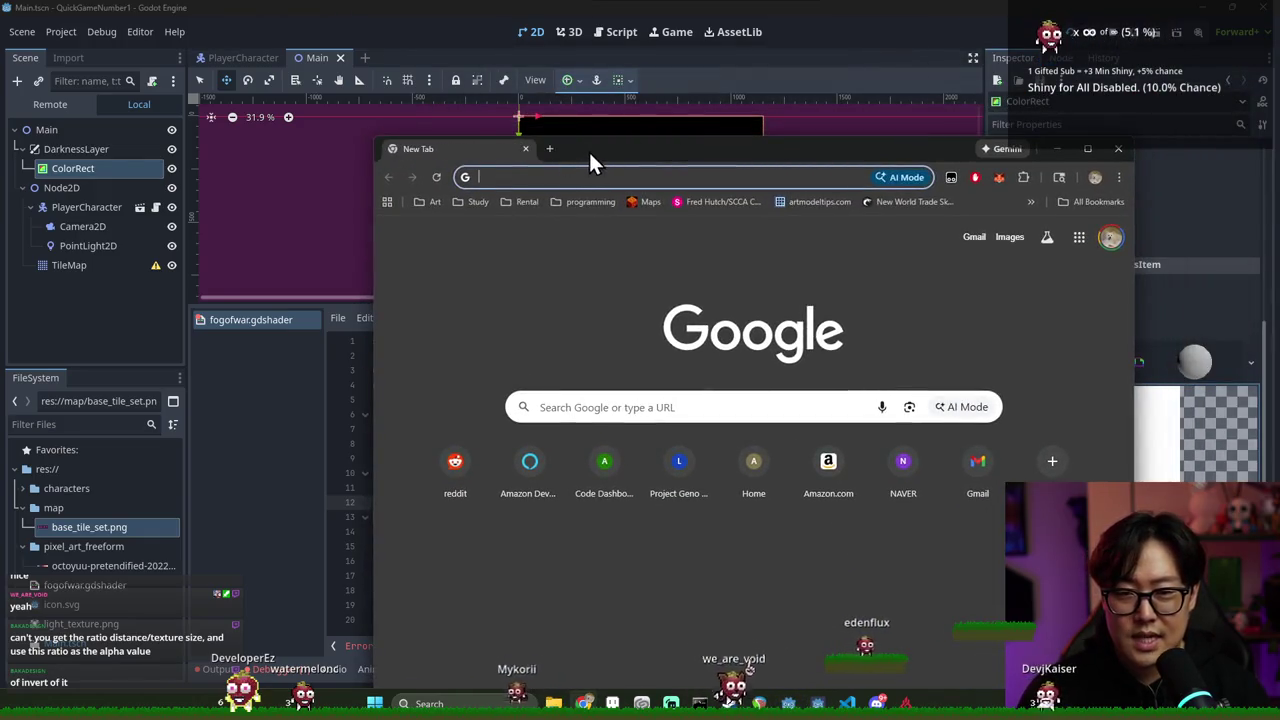
Maximize the browser and search the web for 'shader godot type casting'
{"action": "double_click", "coordinate": [588, 149]}
{"action": "left_click", "coordinate": [494, 41]}
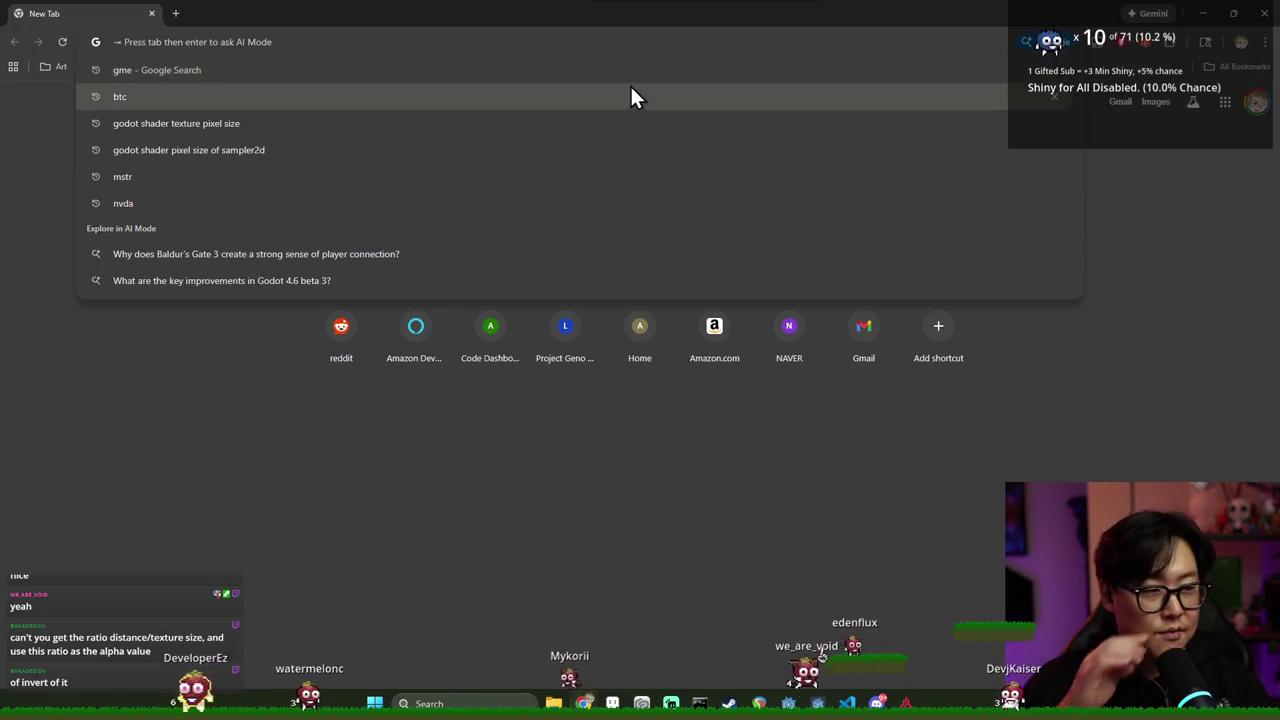
{"action": "type", "text": "f"}
{"action": "key", "text": "Escape"}
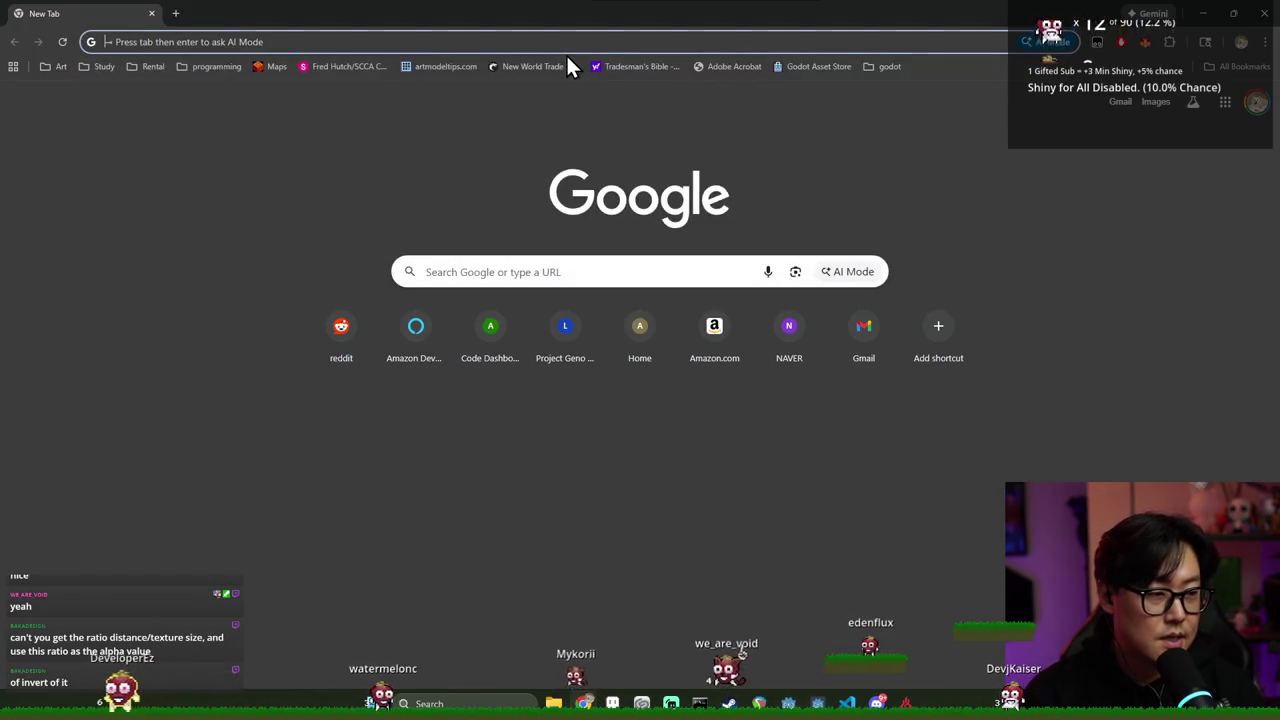
{"action": "type", "text": "m"}
{"action": "key", "text": "Escape"}
{"action": "type", "text": "g"}
{"action": "key", "text": "Escape"}
{"action": "type", "text": "m"}
{"action": "key", "text": "Escape"}
{"action": "type", "text": "s"}
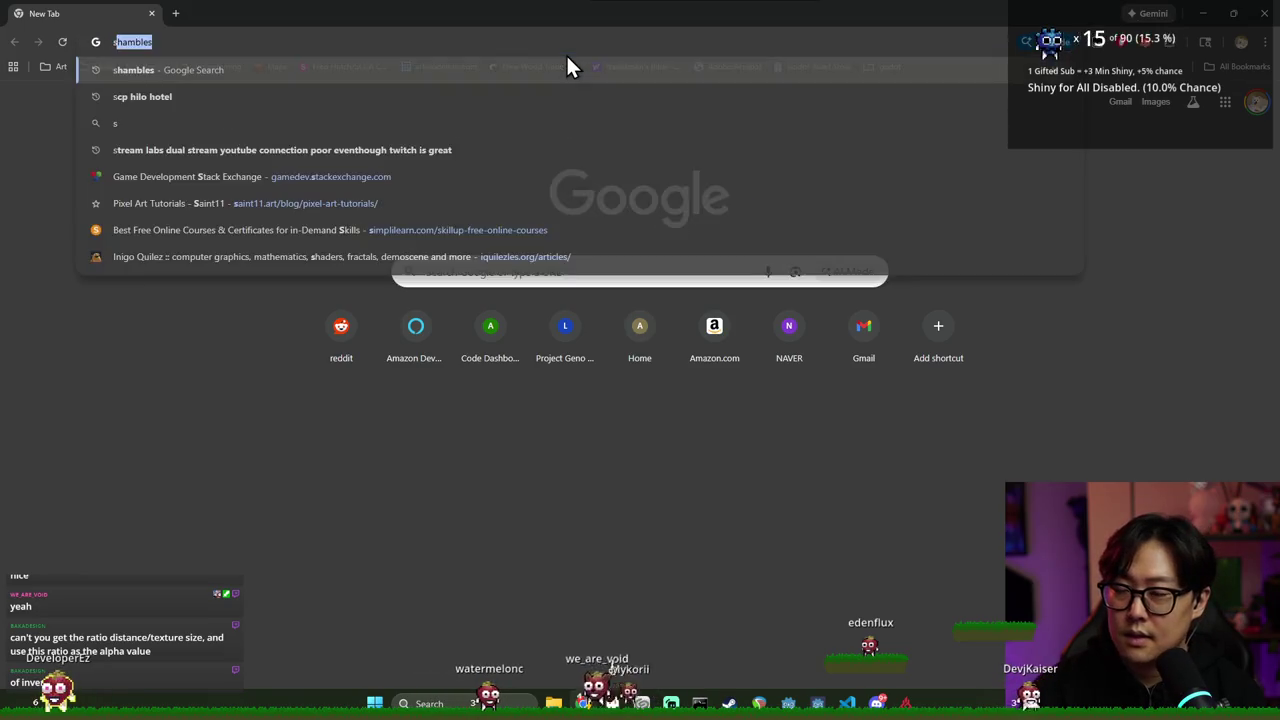
{"action": "type", "text": "hader godot"}
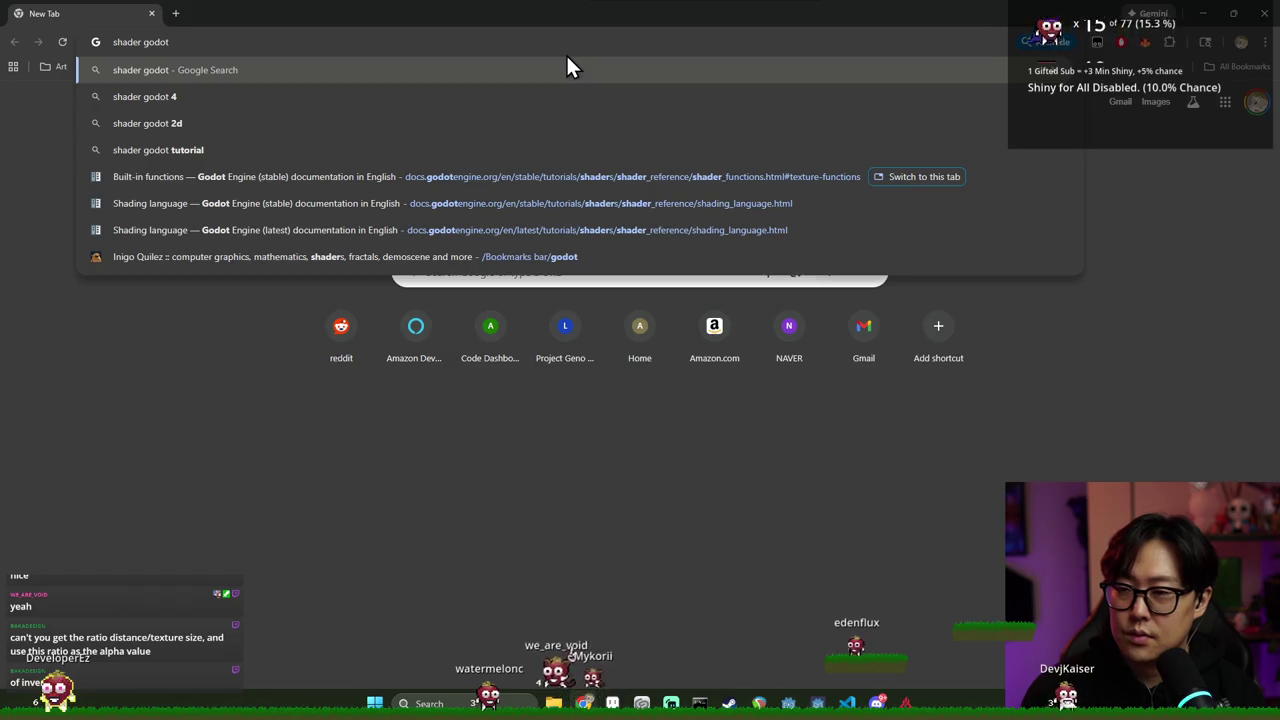
{"action": "type", "text": " type casting"}
{"action": "key", "text": "Return"}
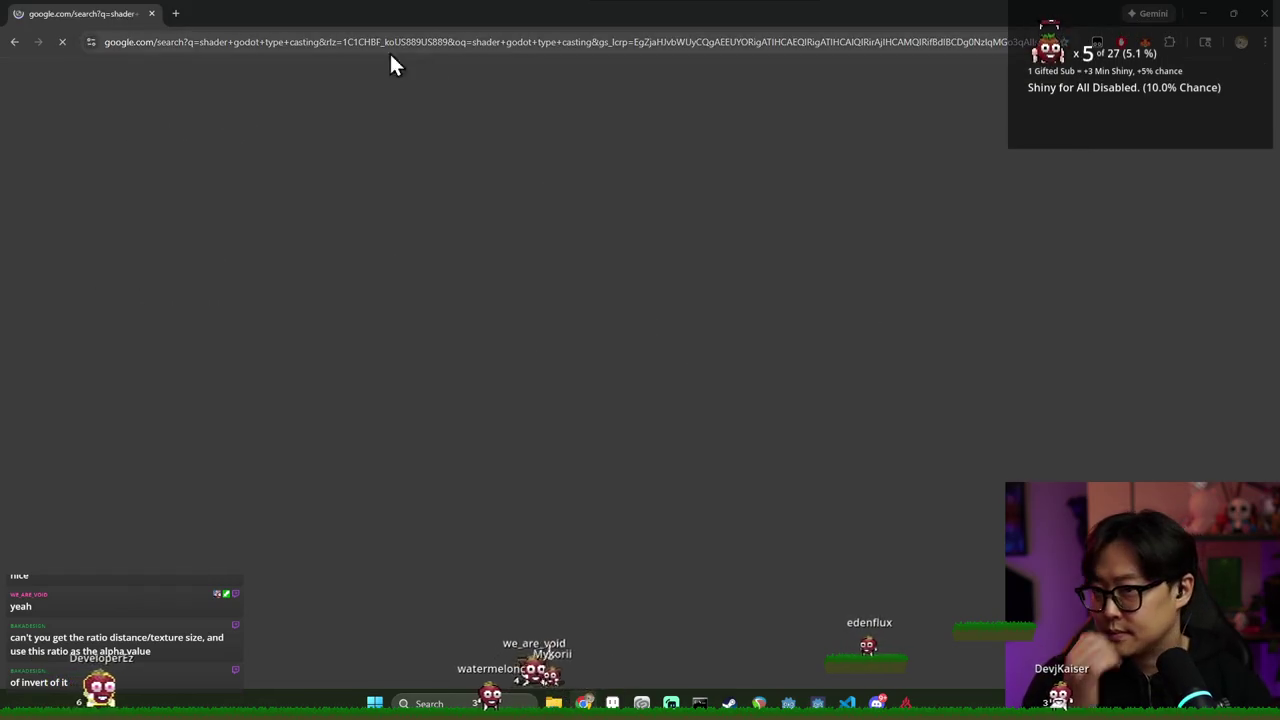
Find the Casting section of the Godot shading language docs by searching 'cast'
{"action": "left_click", "coordinate": [243, 478]}
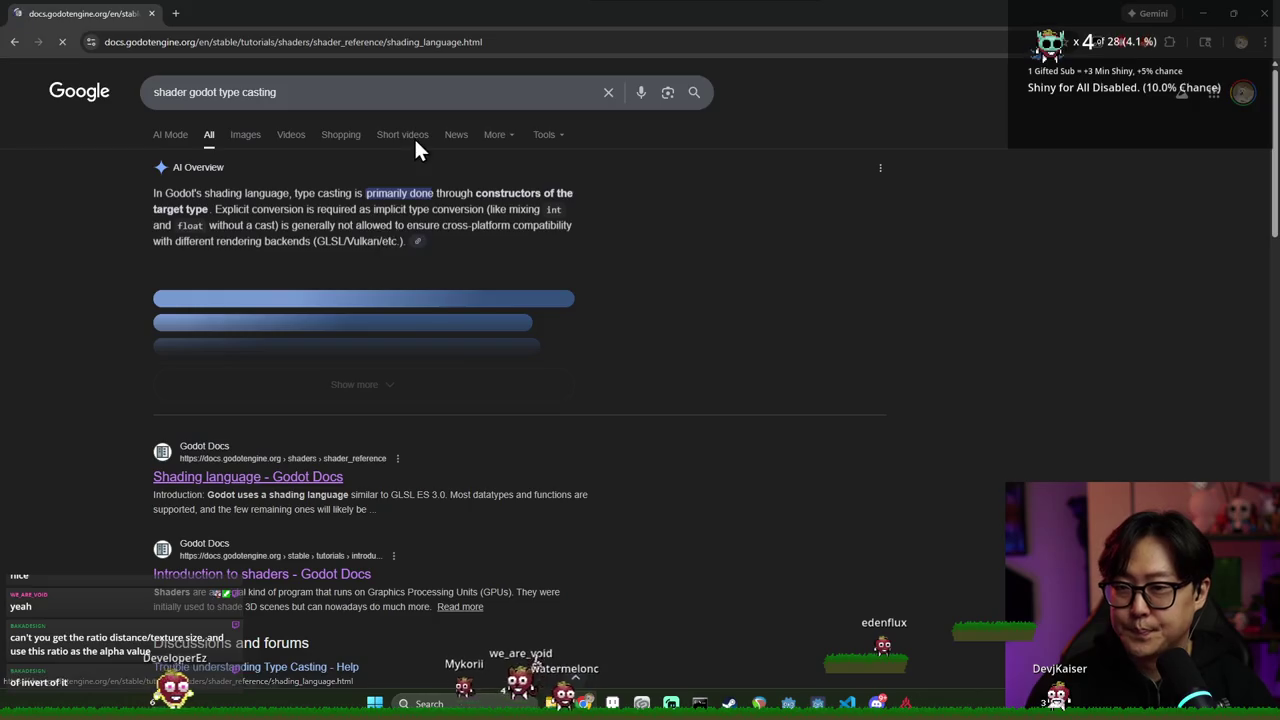
{"action": "scroll", "coordinate": [622, 309], "scroll_direction": "down", "scroll_amount": 5}
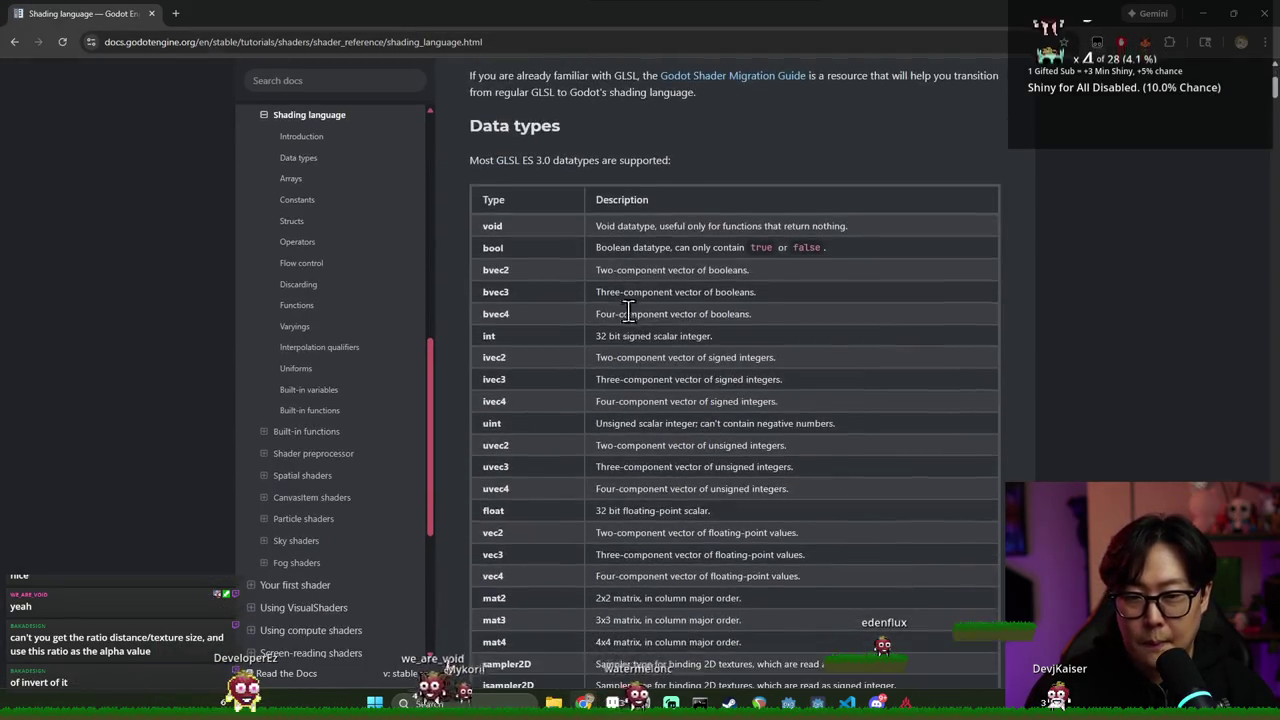
{"action": "type", "text": "cast"}
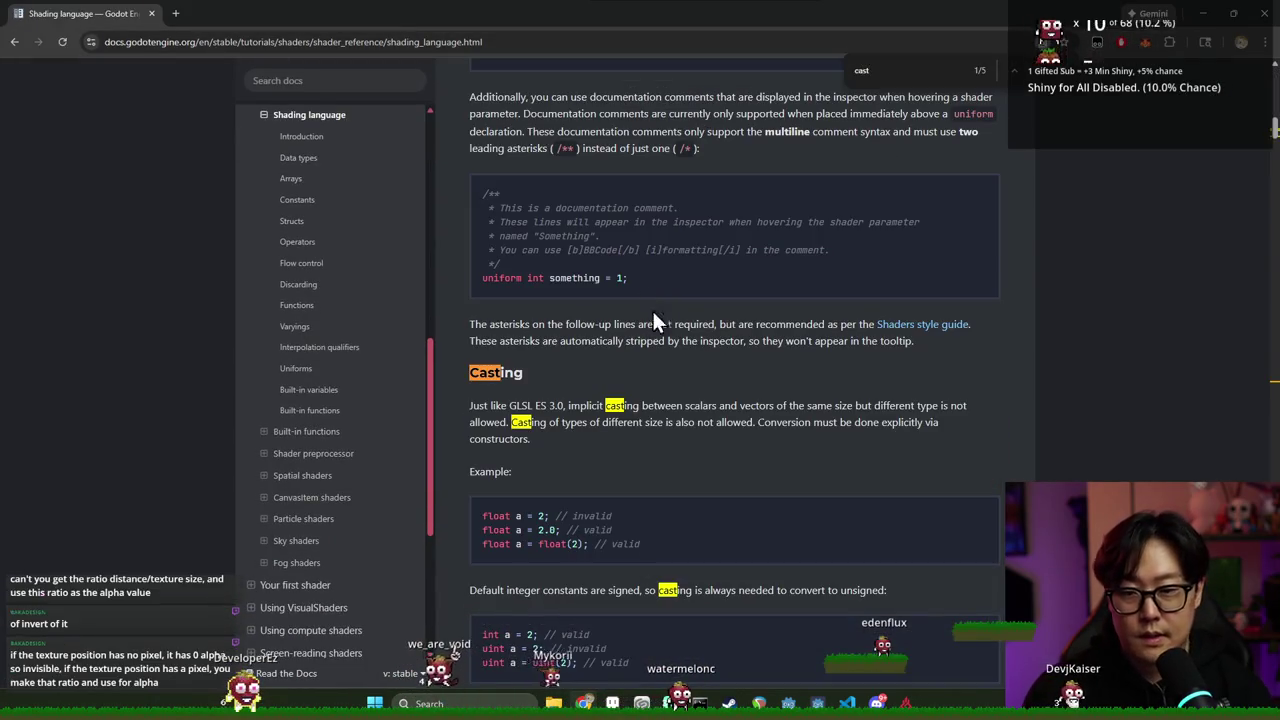
{"action": "scroll", "coordinate": [597, 512], "scroll_direction": "down", "scroll_amount": 1}
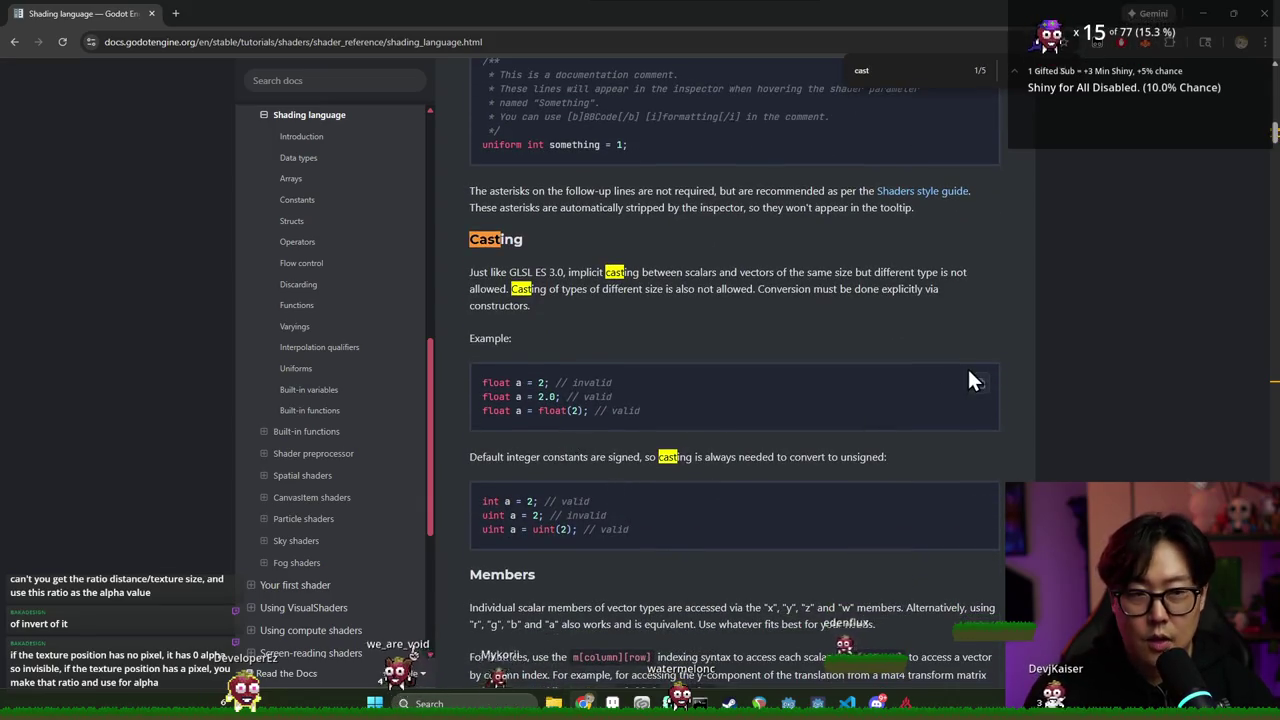
Back in Godot, delete the extra parenthesis before float on line 13
{"action": "key", "text": "alt+Tab"}
{"action": "left_click", "coordinate": [545, 517]}
{"action": "key", "text": "BackSpace"}
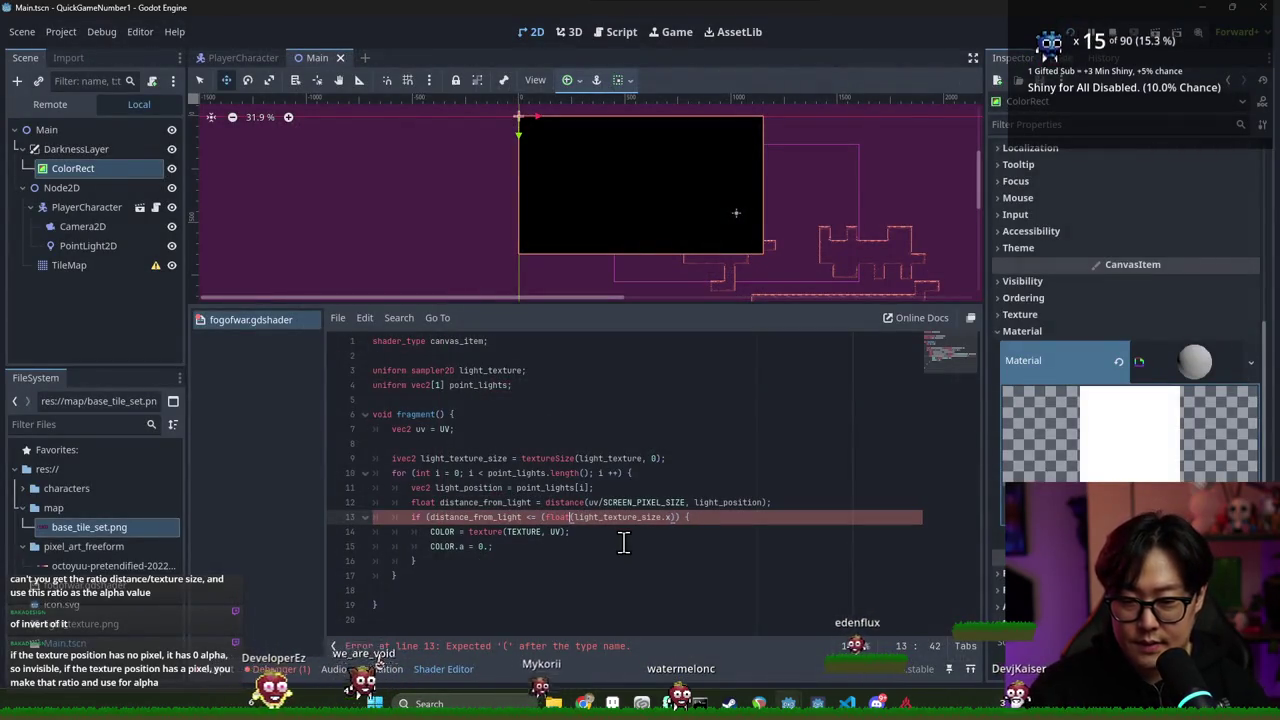
Save the corrected line 13 condition to recompile the shader and refresh the preview
{"action": "left_click", "coordinate": [665, 517]}
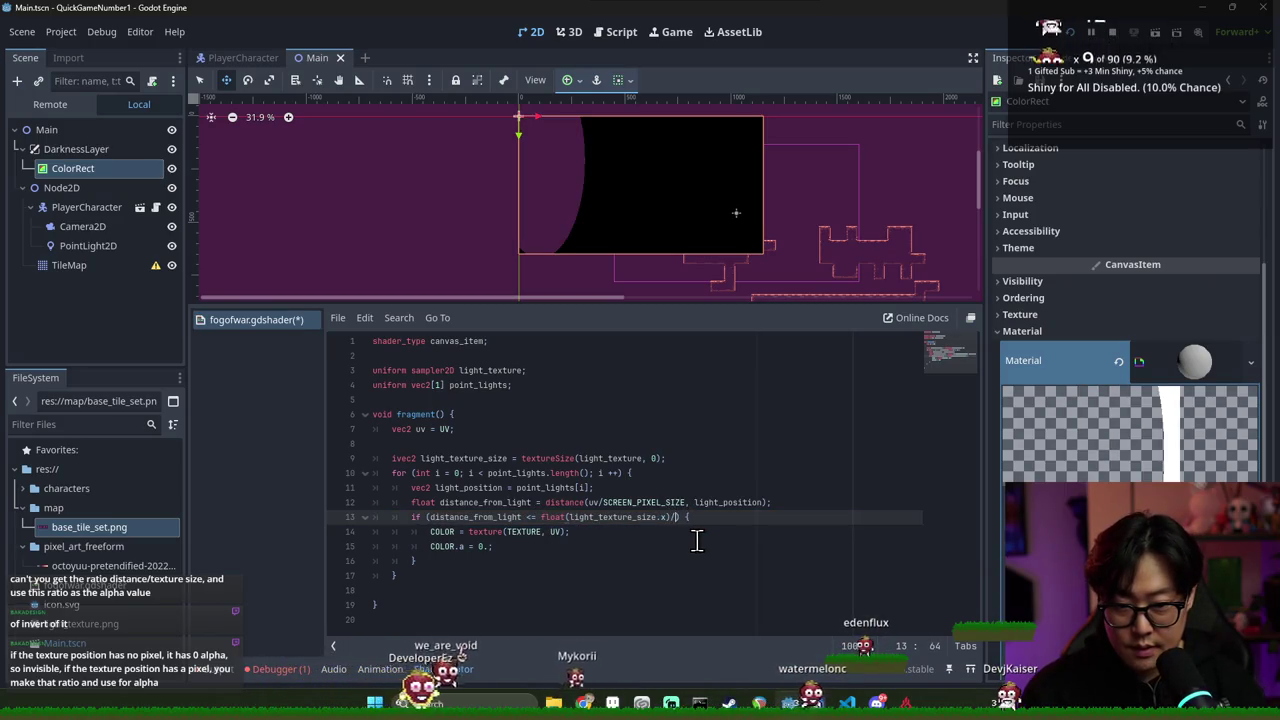
{"action": "key", "text": "ctrl+s"}
{"action": "double_click", "coordinate": [475, 517]}
{"action": "scroll", "coordinate": [562, 176], "scroll_direction": "up", "scroll_amount": 4}
{"action": "scroll", "coordinate": [557, 183], "scroll_direction": "up", "scroll_amount": 1}
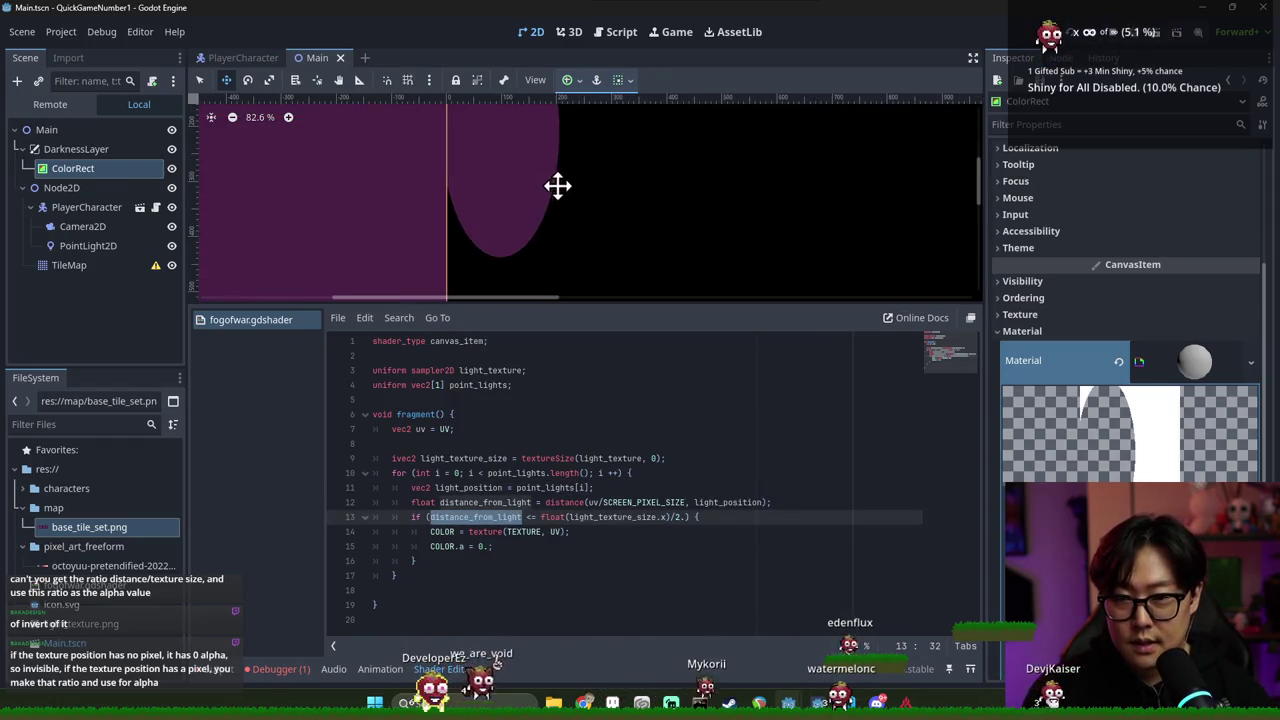
{"action": "scroll", "coordinate": [624, 257], "scroll_direction": "down", "scroll_amount": 1}
{"action": "scroll", "coordinate": [583, 231], "scroll_direction": "down", "scroll_amount": 1}
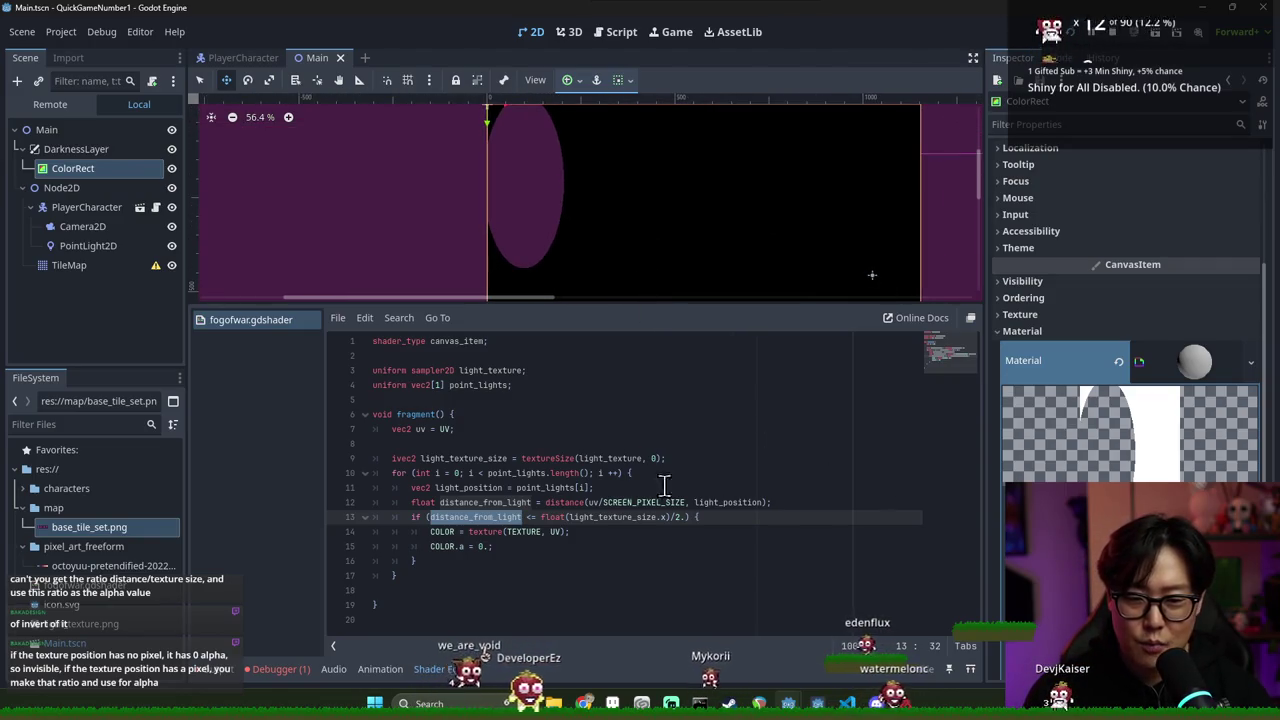
{"action": "key", "text": "ctrl+s"}
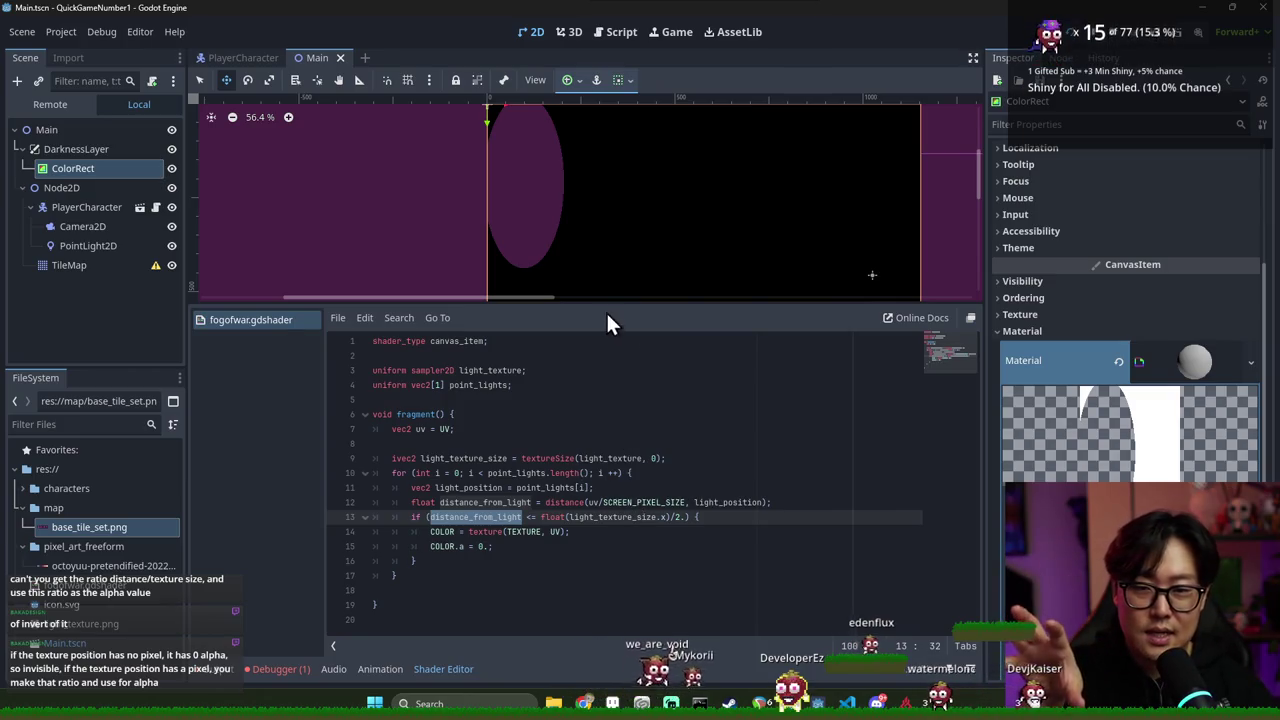
Zoom the view to inspect the fog hole, then move to the colour assignment on line 14
{"action": "scroll", "coordinate": [694, 251], "scroll_direction": "down", "scroll_amount": 1}
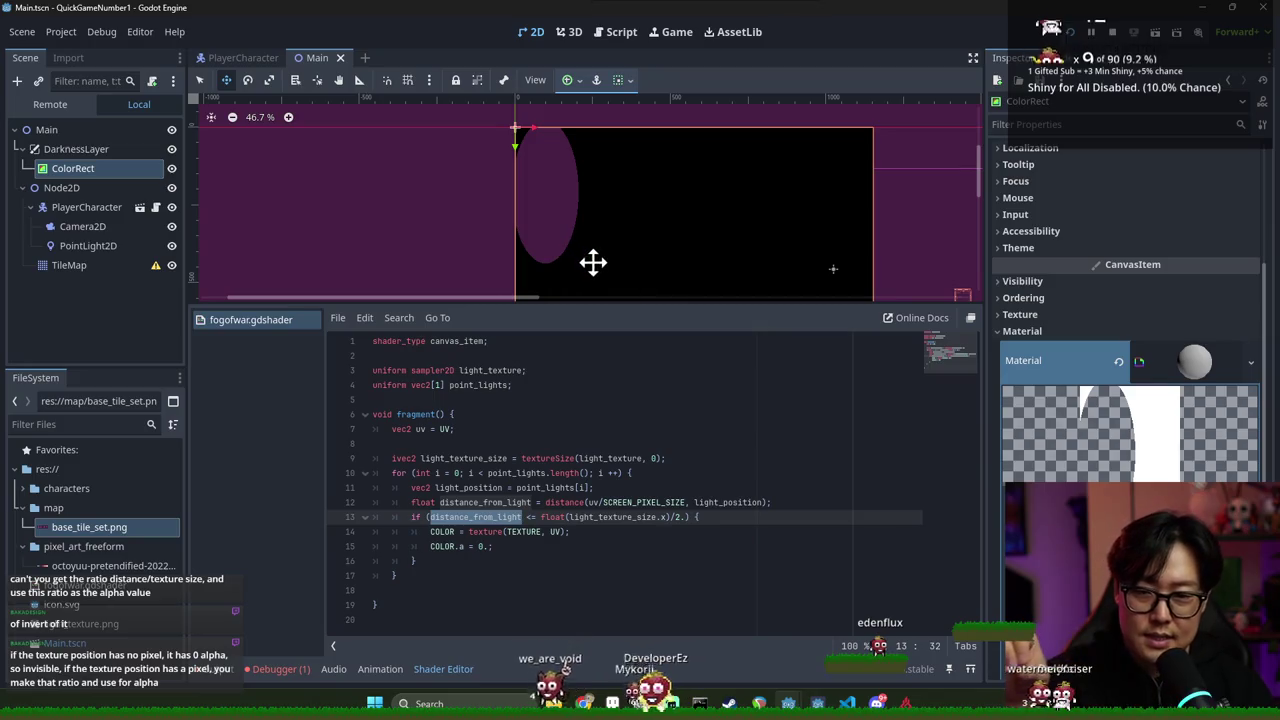
{"action": "scroll", "coordinate": [593, 263], "scroll_direction": "up", "scroll_amount": 2}
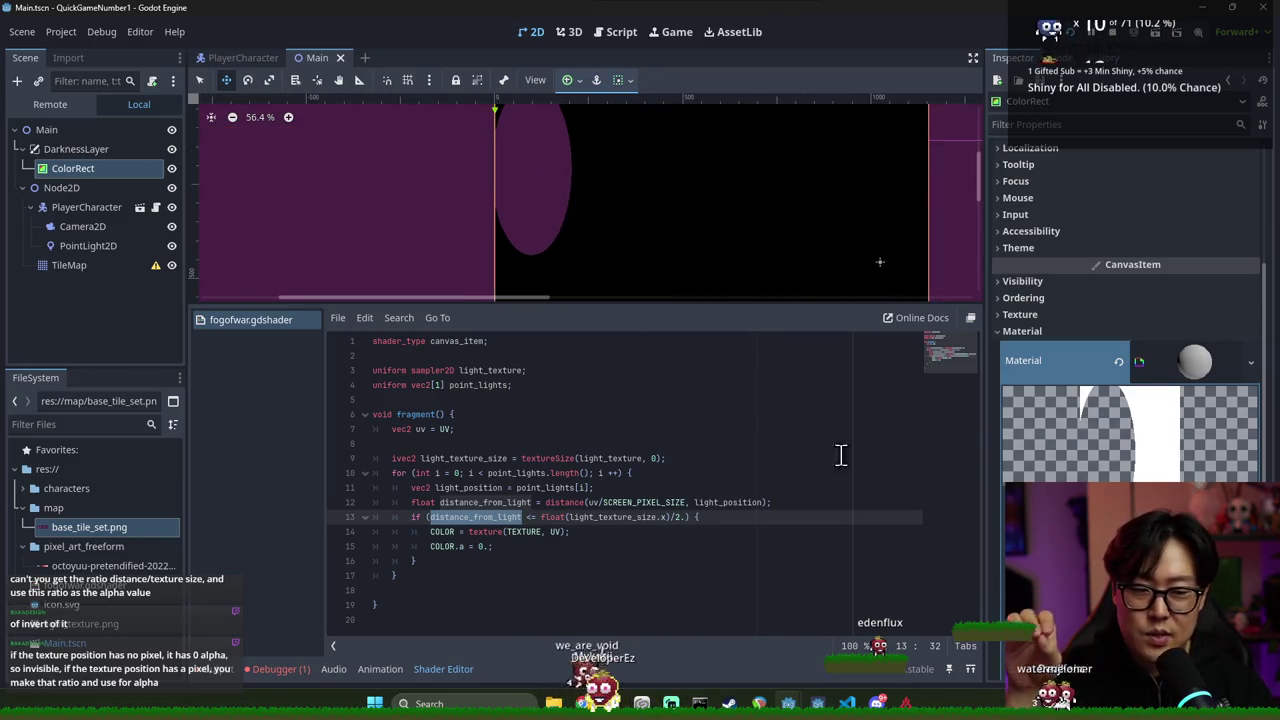
{"action": "scroll", "coordinate": [1130, 300], "scroll_direction": "down", "scroll_amount": 5}
{"action": "scroll", "coordinate": [1130, 300], "scroll_direction": "up", "scroll_amount": 3}
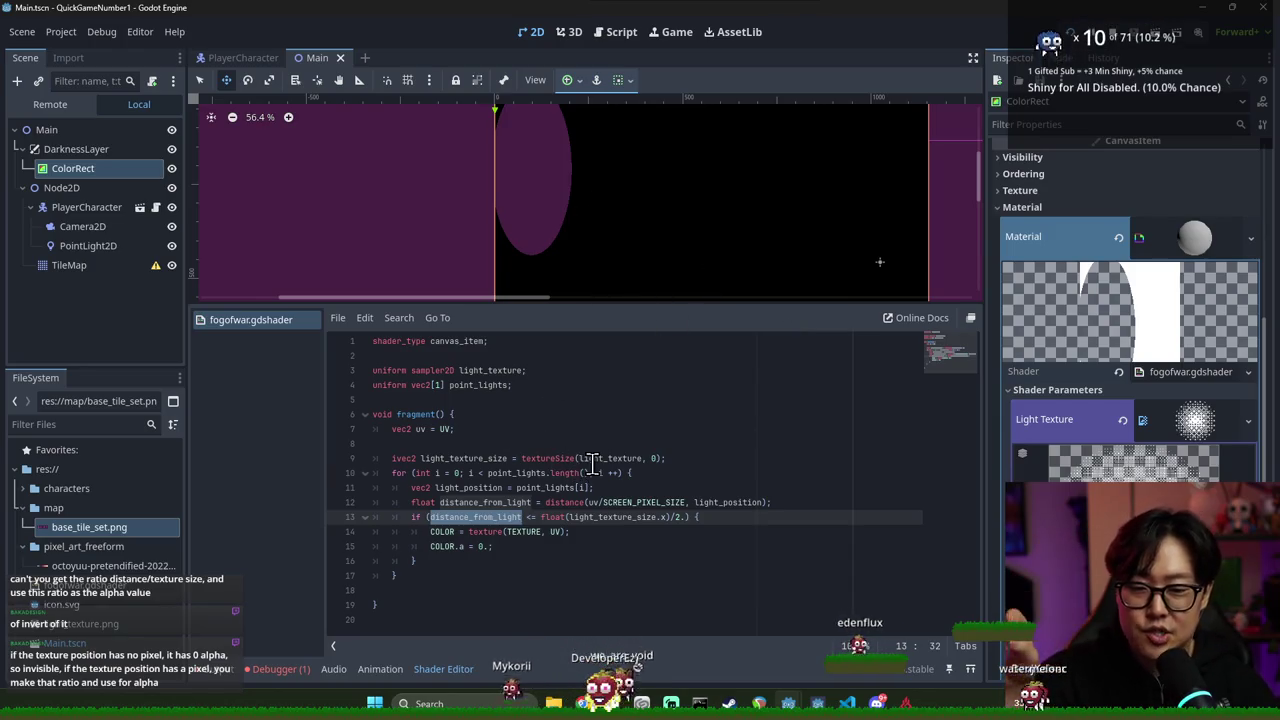
{"action": "double_click", "coordinate": [605, 517]}
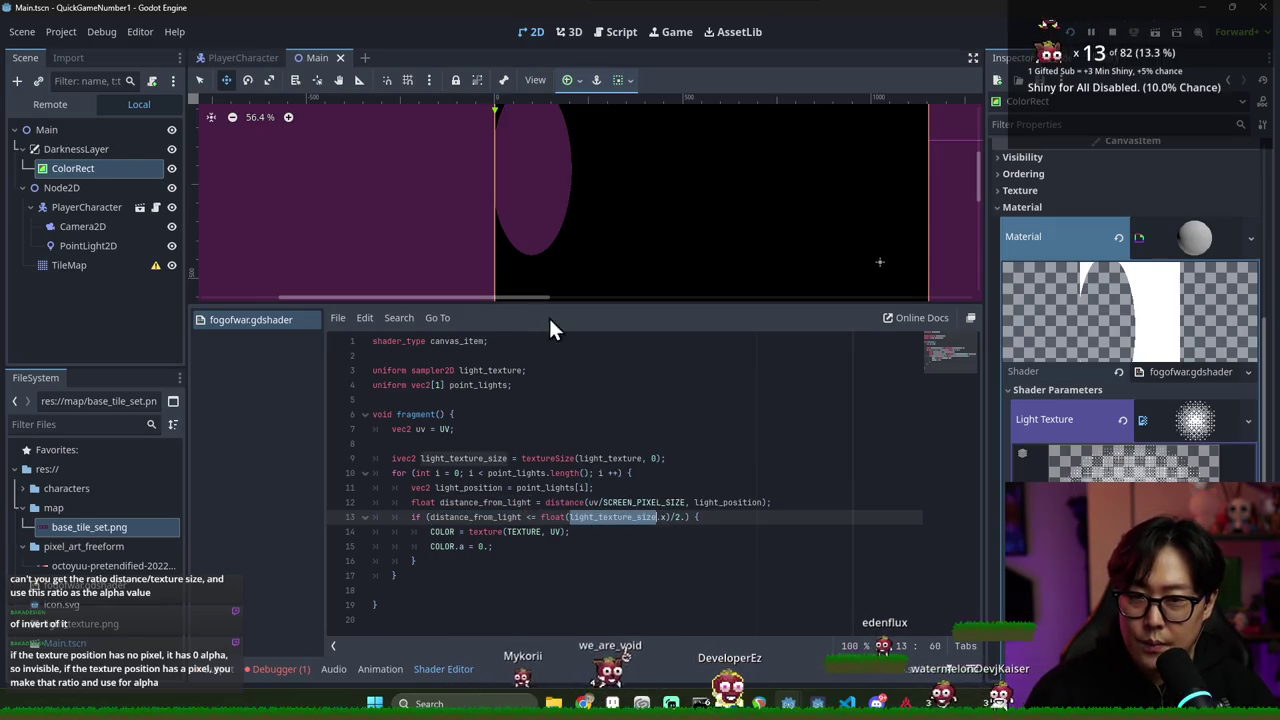
{"action": "scroll", "coordinate": [559, 217], "scroll_direction": "down", "scroll_amount": 1}
{"action": "scroll", "coordinate": [566, 226], "scroll_direction": "up", "scroll_amount": 1}
{"action": "scroll", "coordinate": [574, 217], "scroll_direction": "down", "scroll_amount": 1}
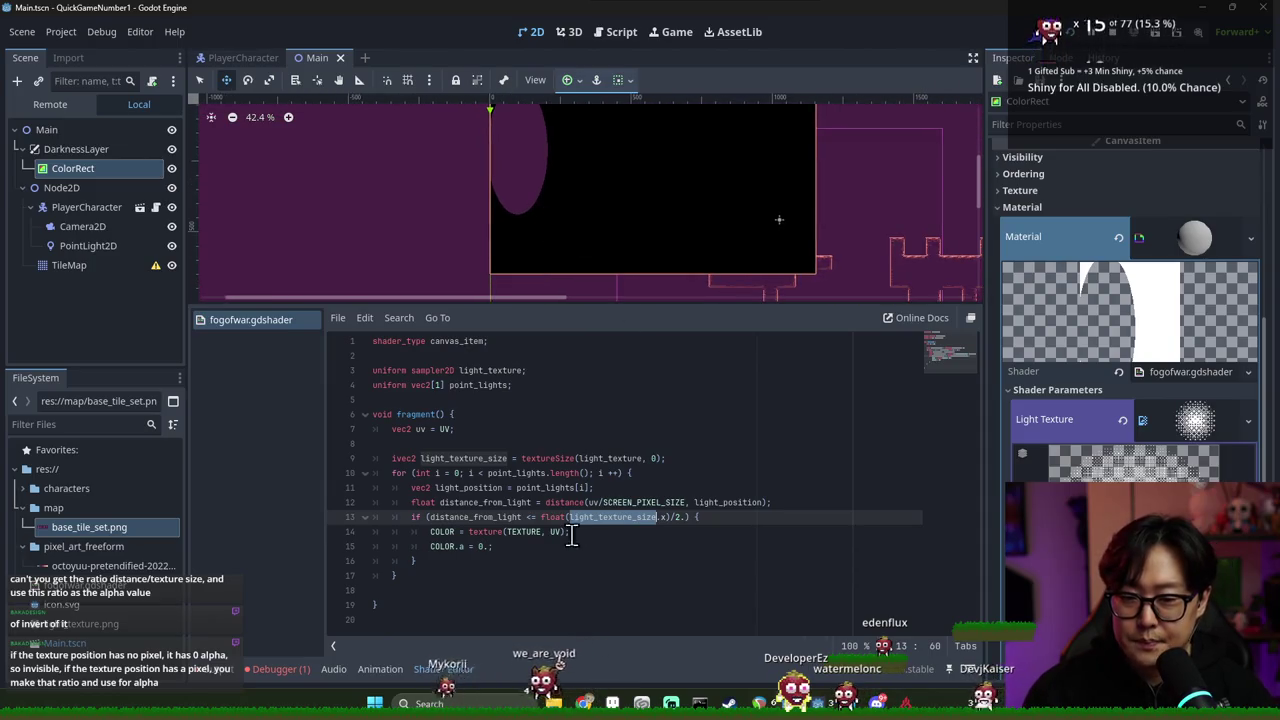
{"action": "left_click", "coordinate": [459, 531]}
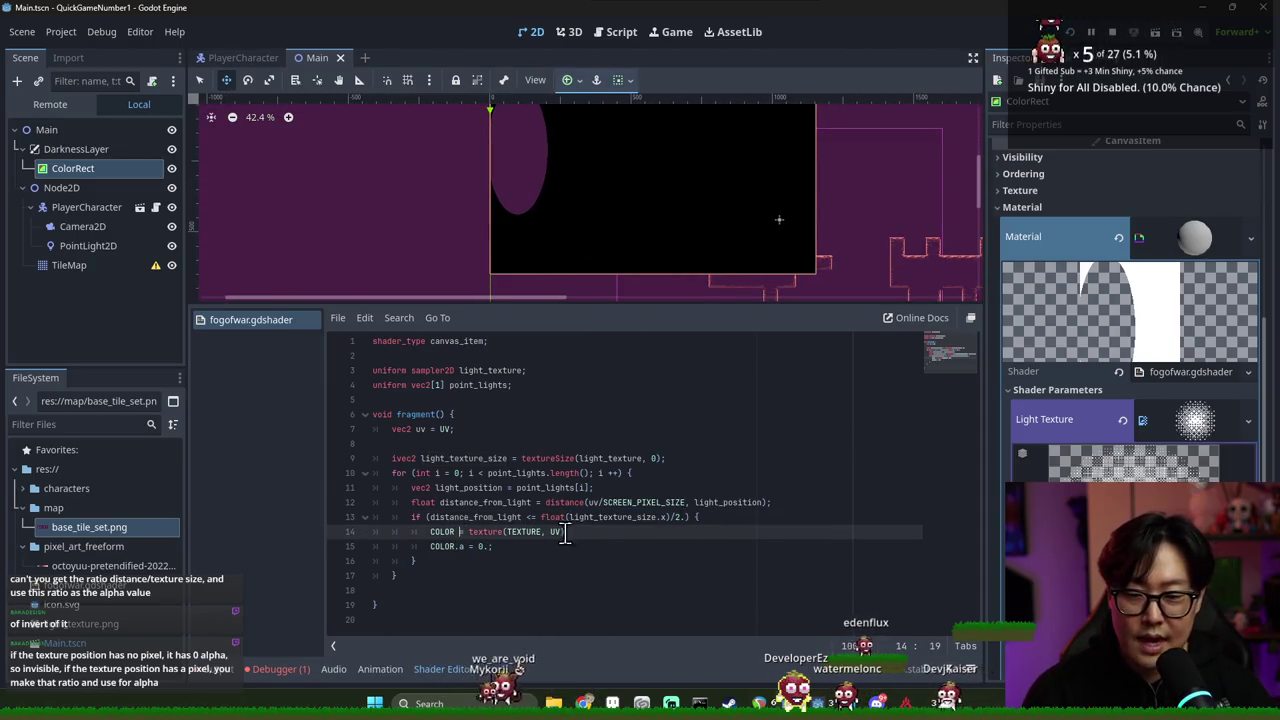
Replace the 0. alpha value on line 15 with texture(light_texture, uv + )
{"action": "left_click", "coordinate": [490, 550]}
{"action": "type", "text": ";"}
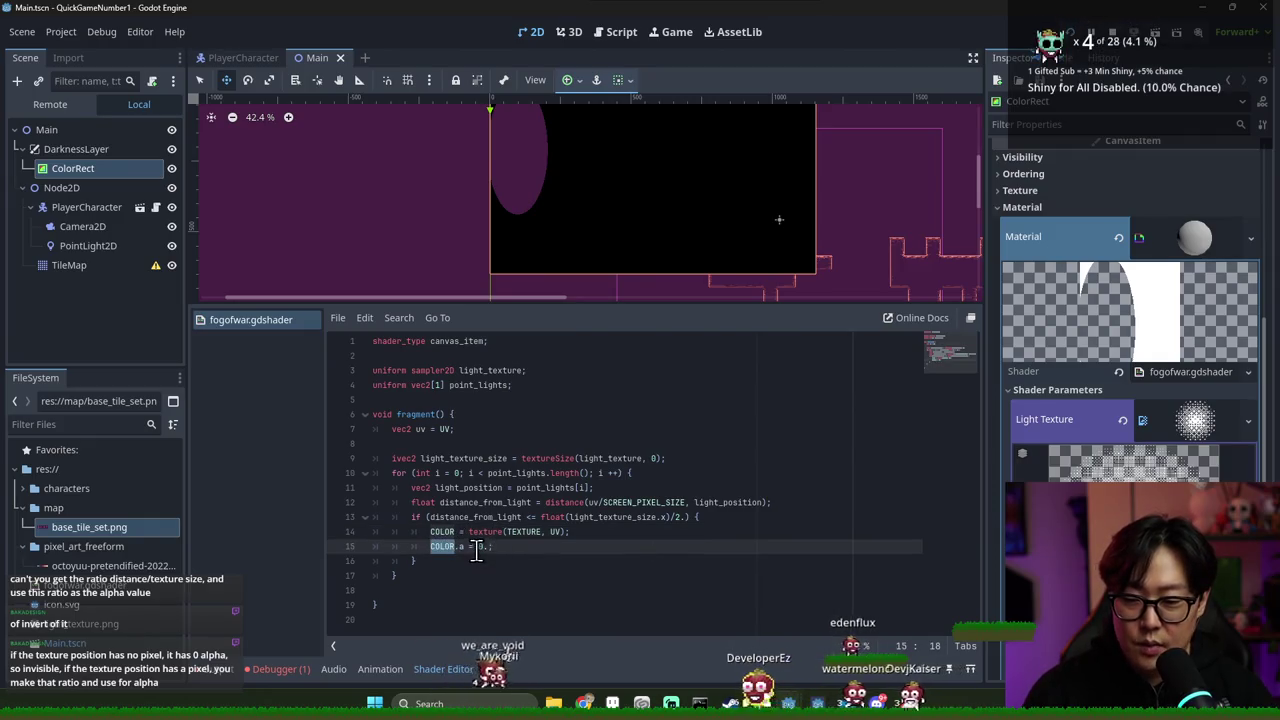
{"action": "key", "text": "BackSpace"}
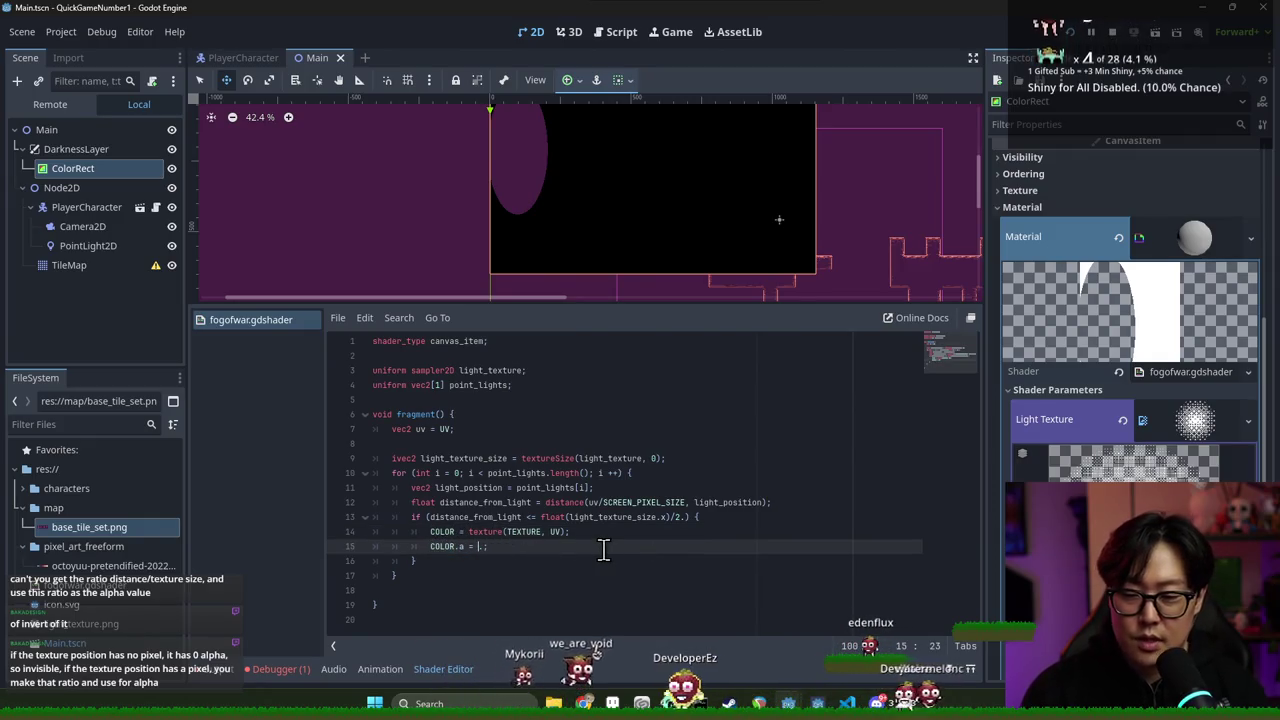
{"action": "double_click", "coordinate": [465, 458]}
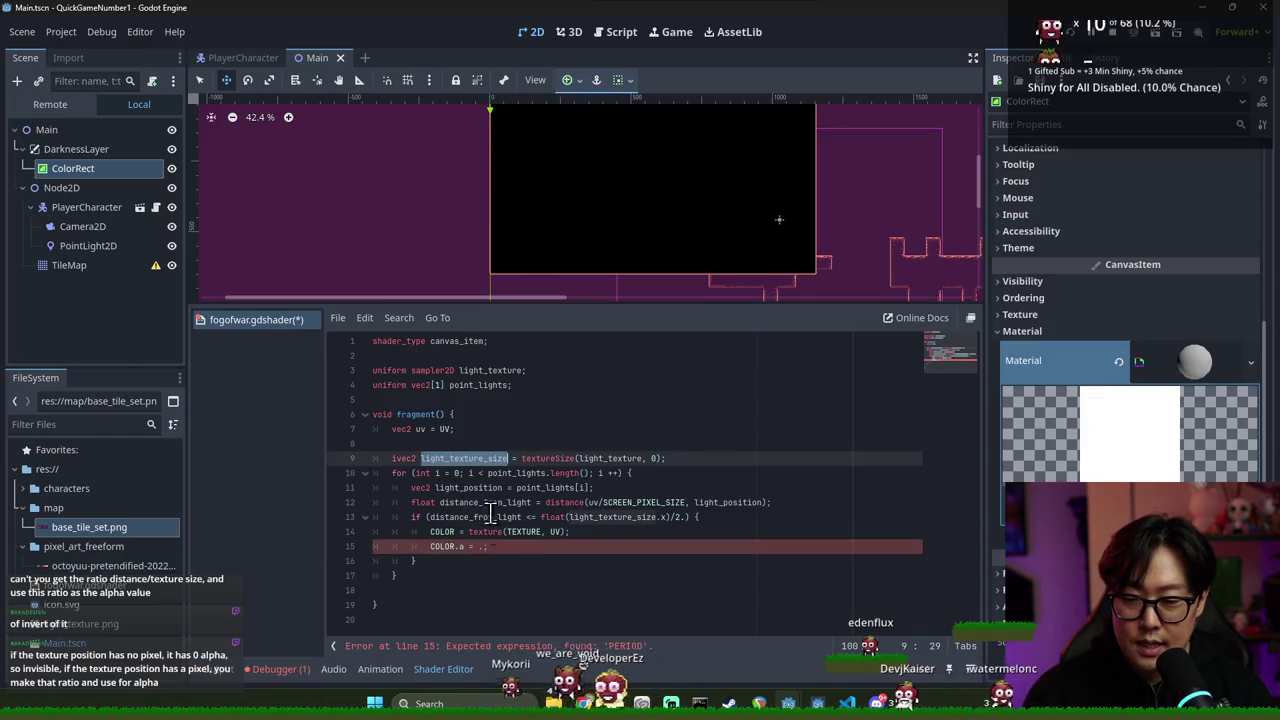
{"action": "left_click", "coordinate": [476, 547]}
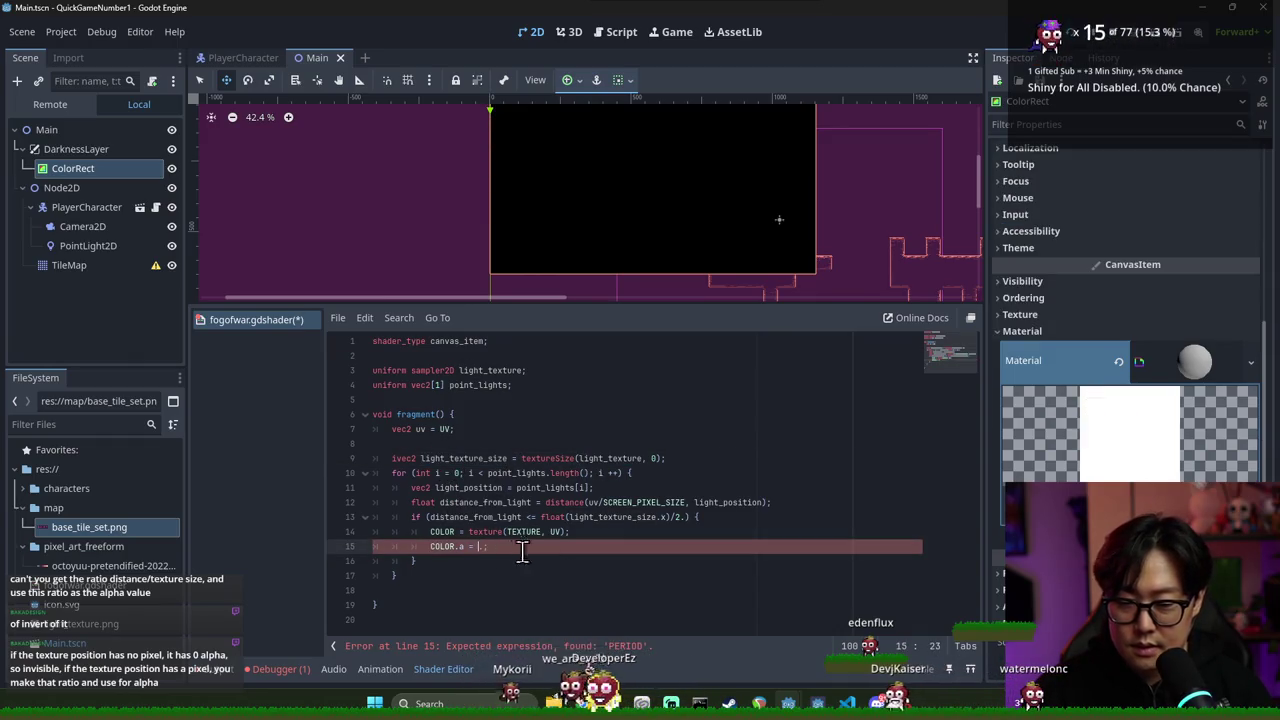
{"action": "double_click", "coordinate": [485, 532]}
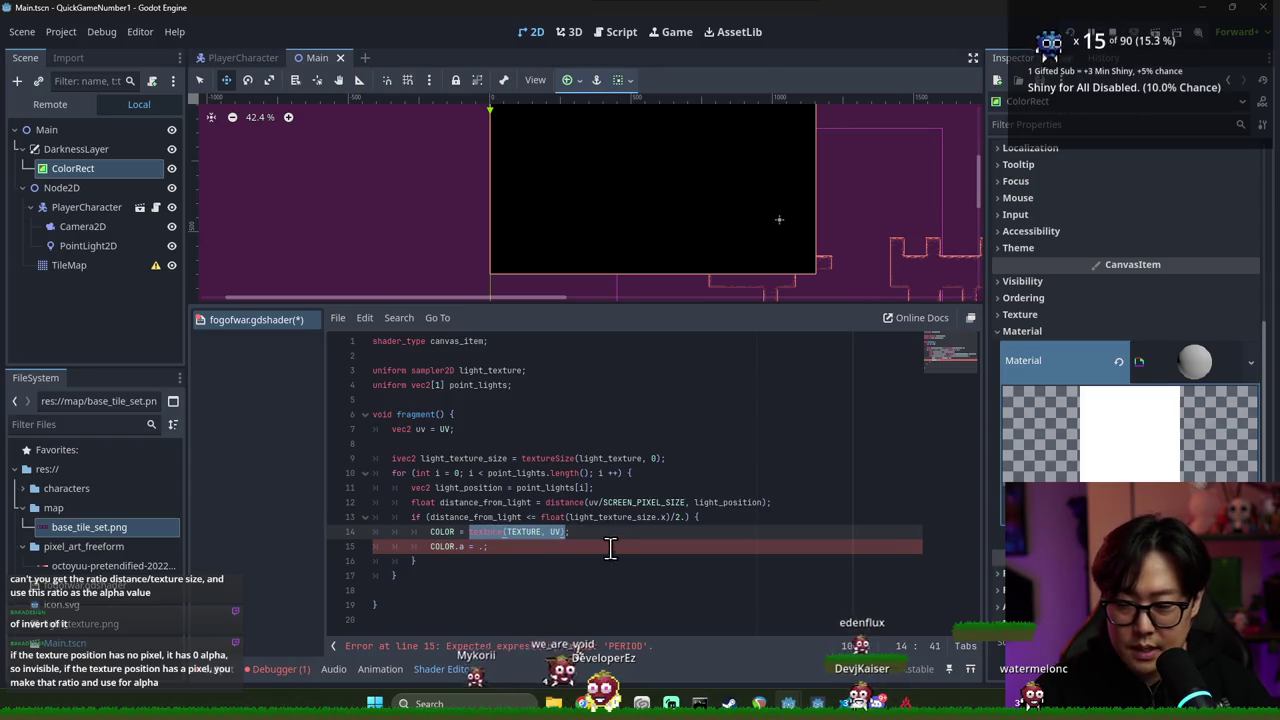
{"action": "left_click", "coordinate": [478, 547]}
{"action": "type", "text": "light_texture."}
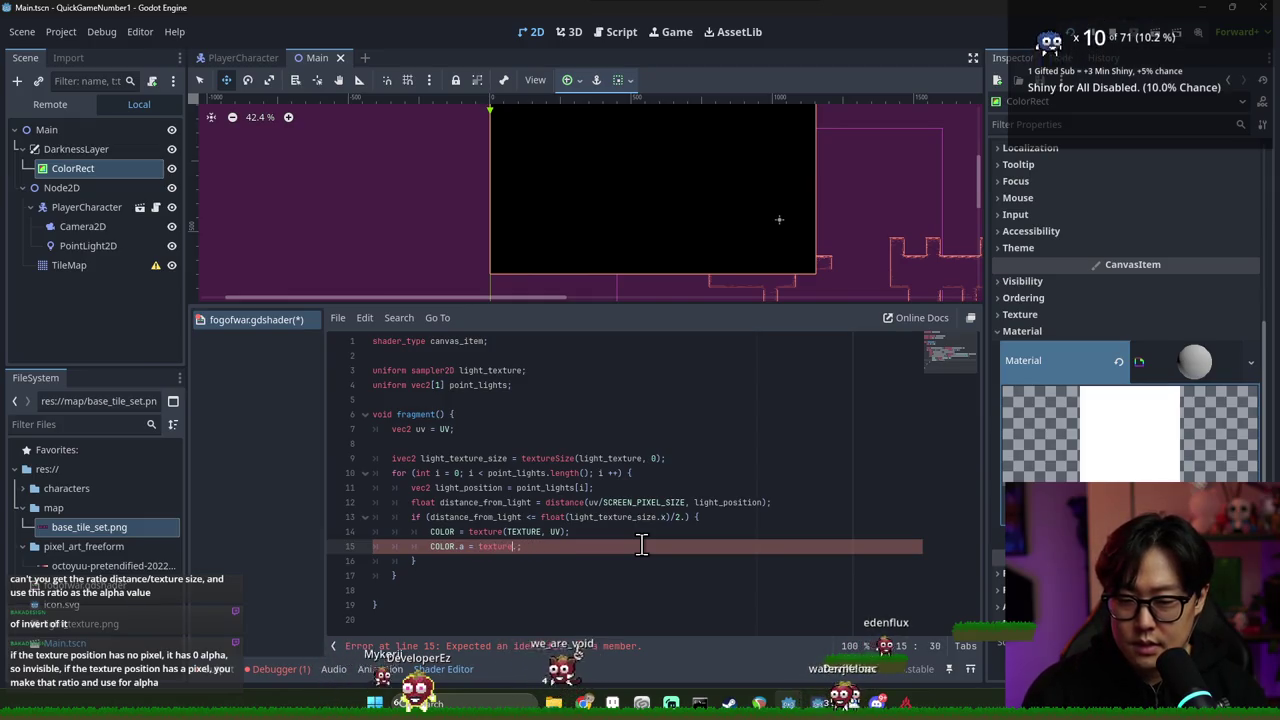
{"action": "type", "text": "(light)."}
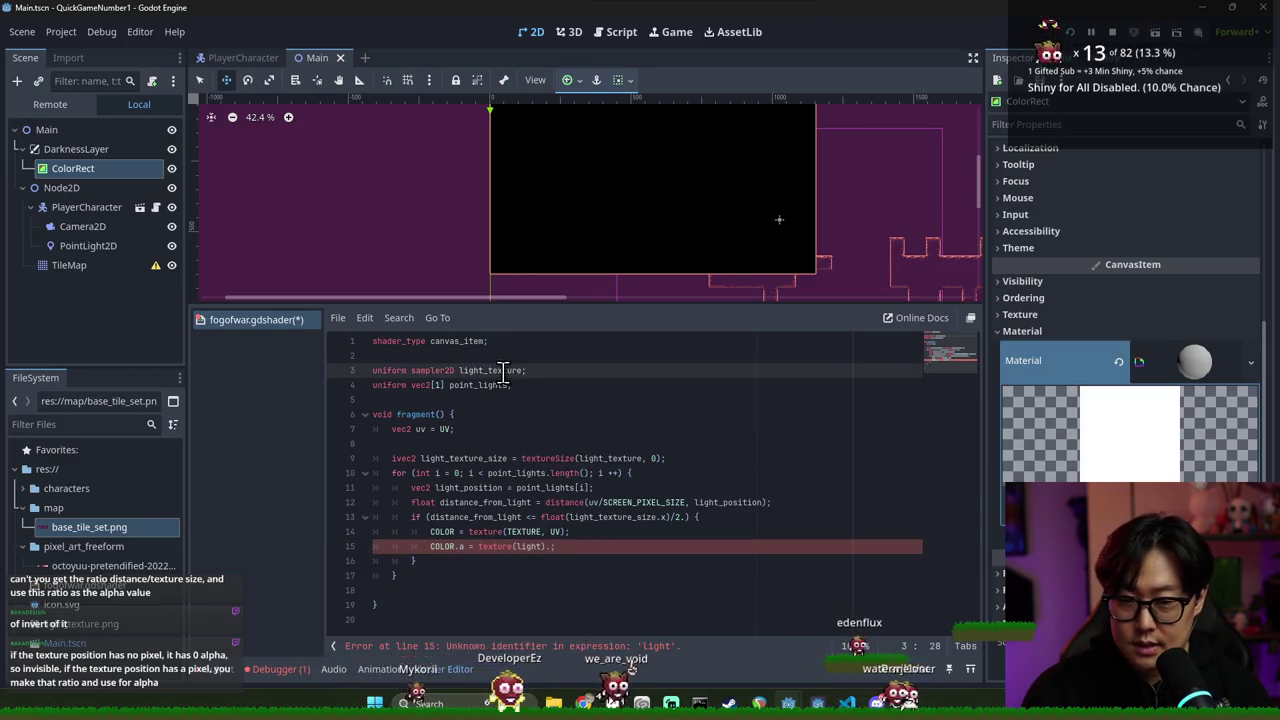
{"action": "double_click", "coordinate": [529, 546]}
{"action": "type", "text": "light_texture,"}
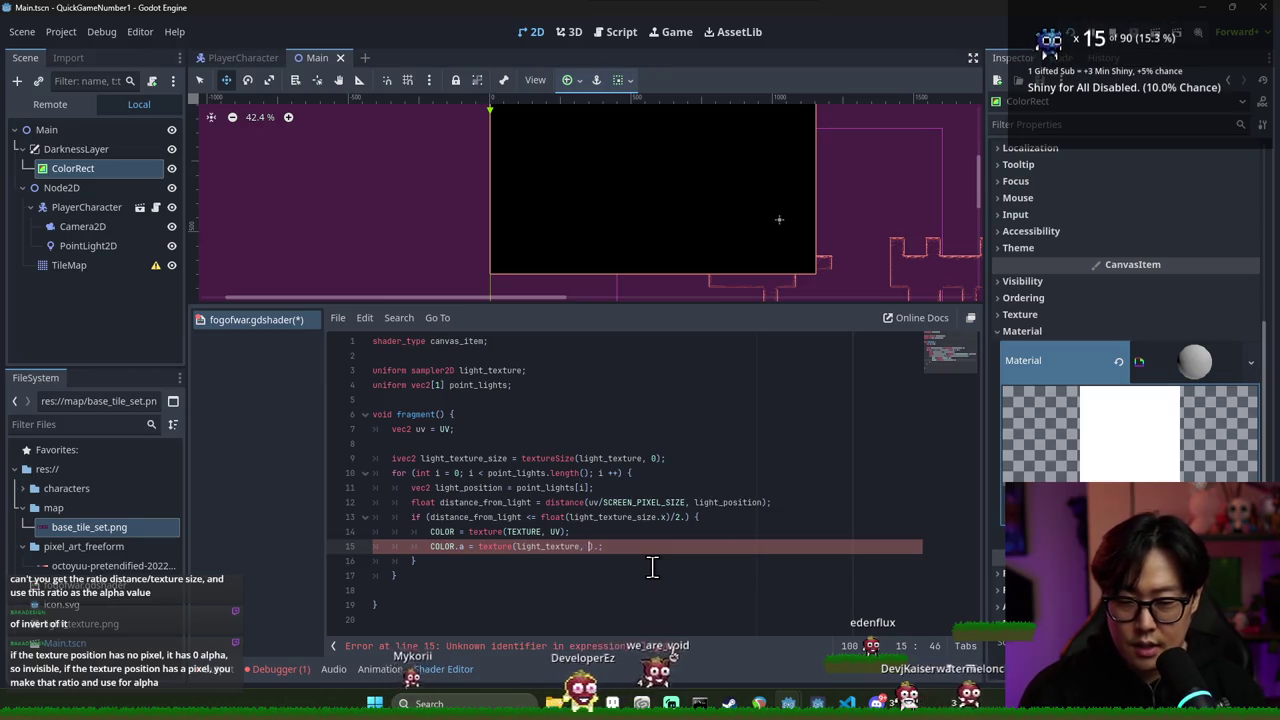
{"action": "key", "text": "Escape"}
{"action": "type", "text": "uv"}
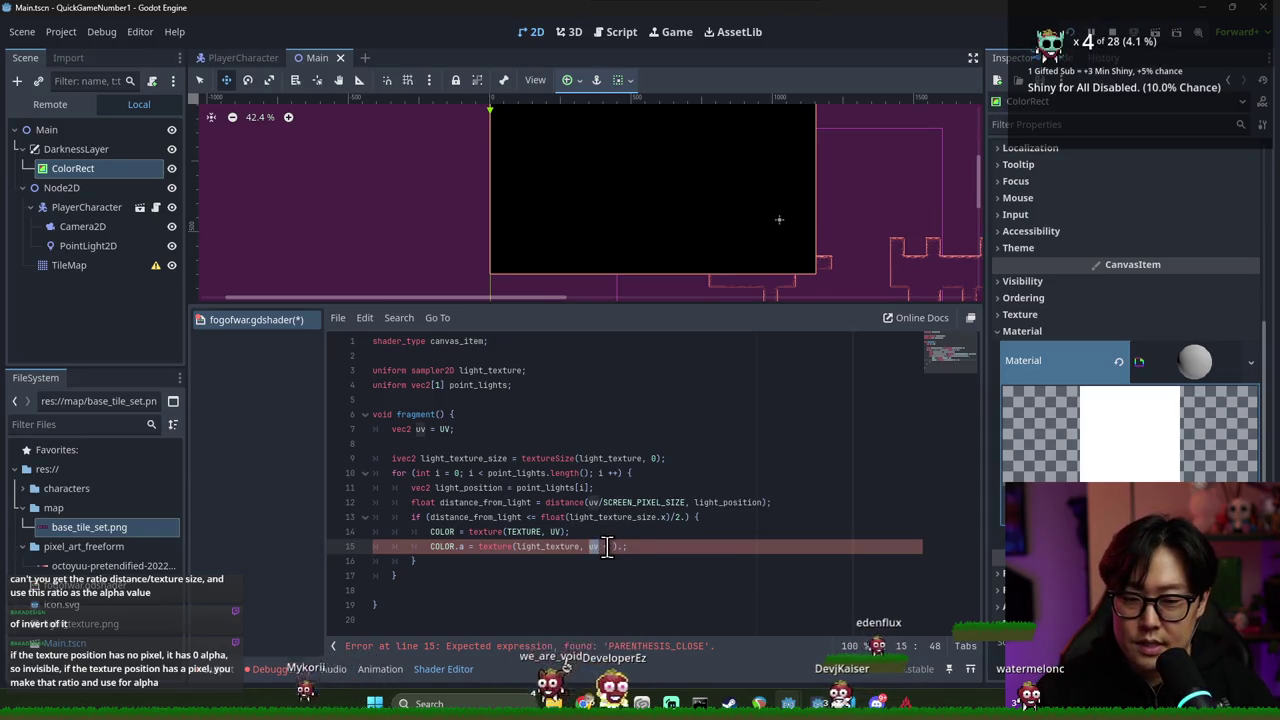
{"action": "type", "text": "+ )"}
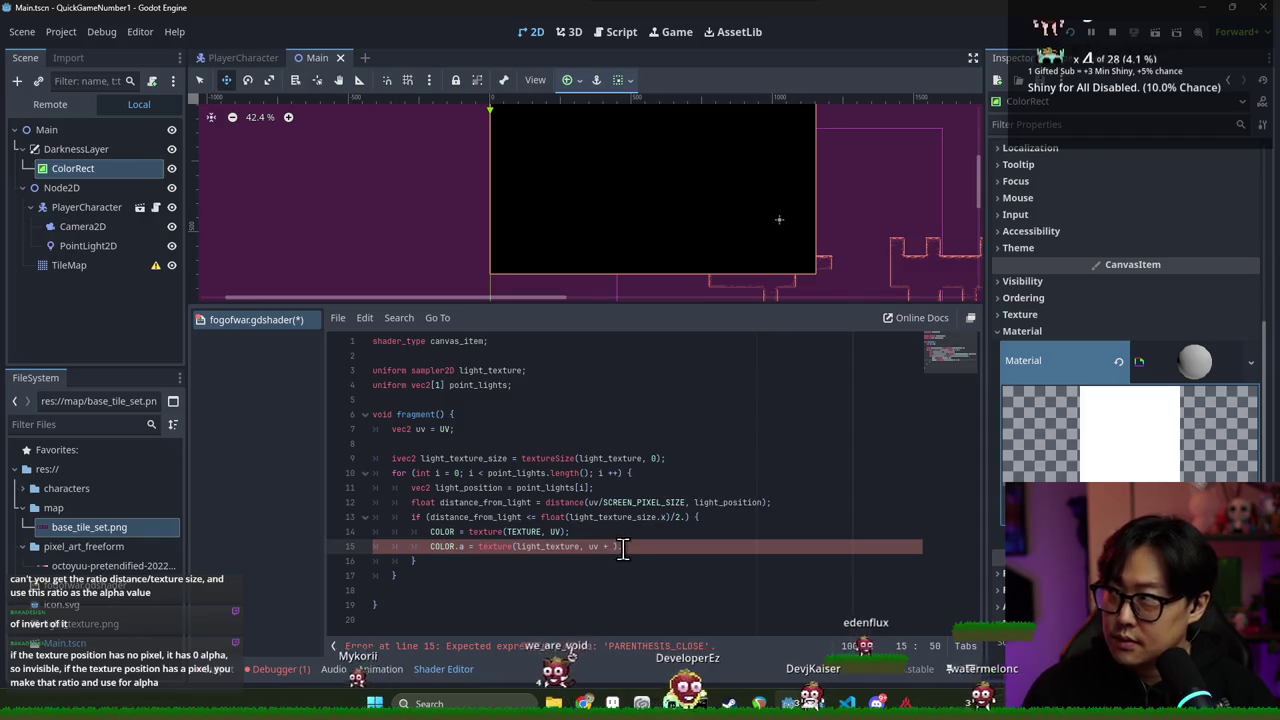
{"action": "type", "text": ".;"}
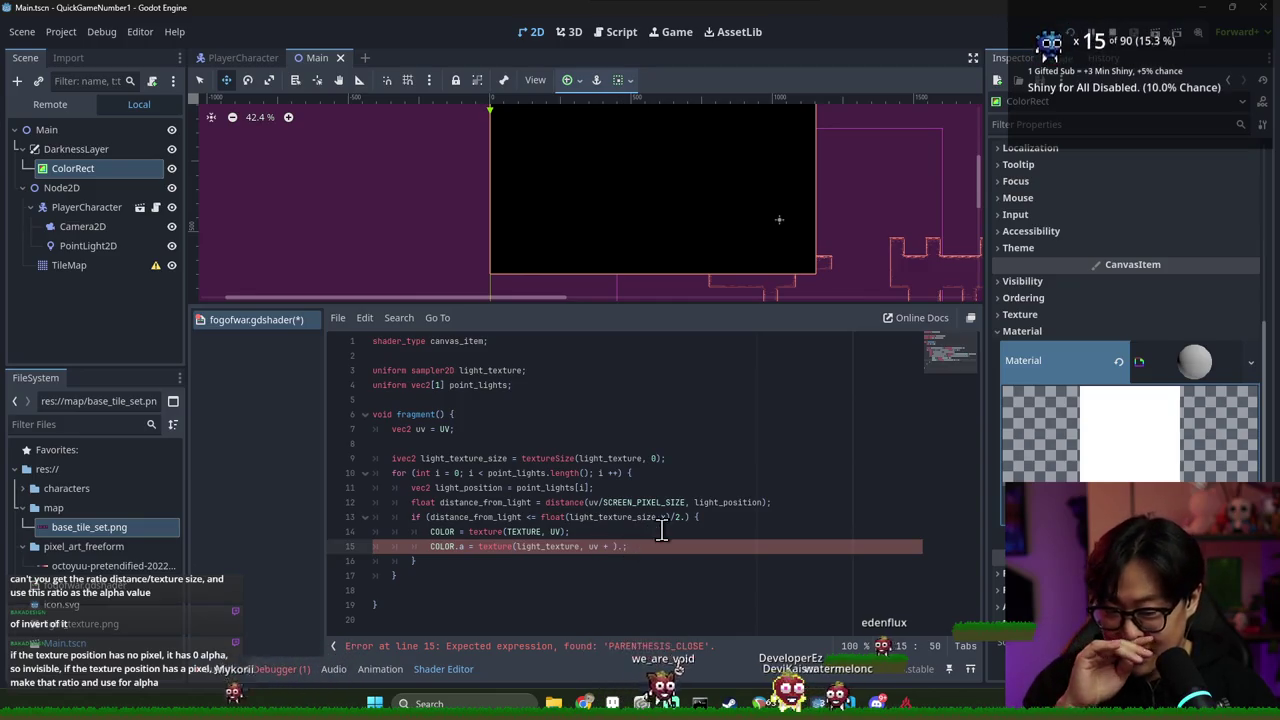
Review the light_position, distance and condition lines, then select uv + in the texture call
{"action": "left_click", "coordinate": [610, 517]}
{"action": "double_click", "coordinate": [610, 517]}
{"action": "double_click", "coordinate": [553, 517]}
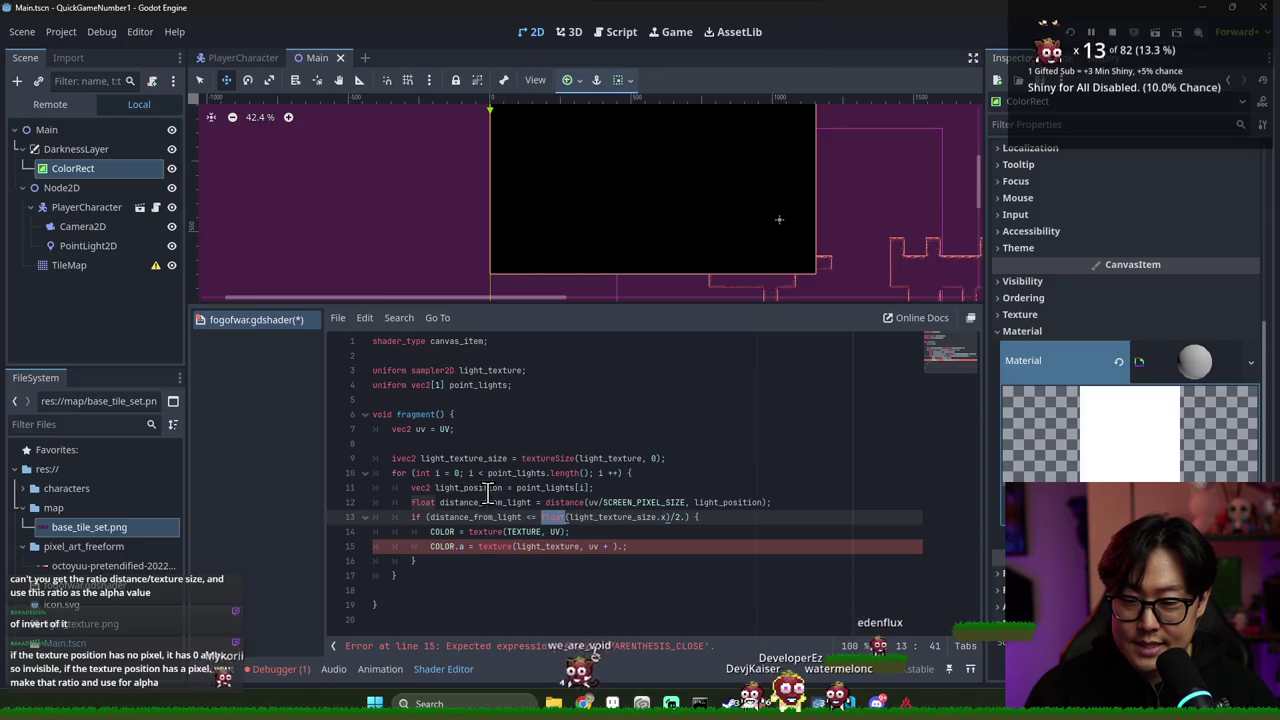
{"action": "double_click", "coordinate": [485, 502]}
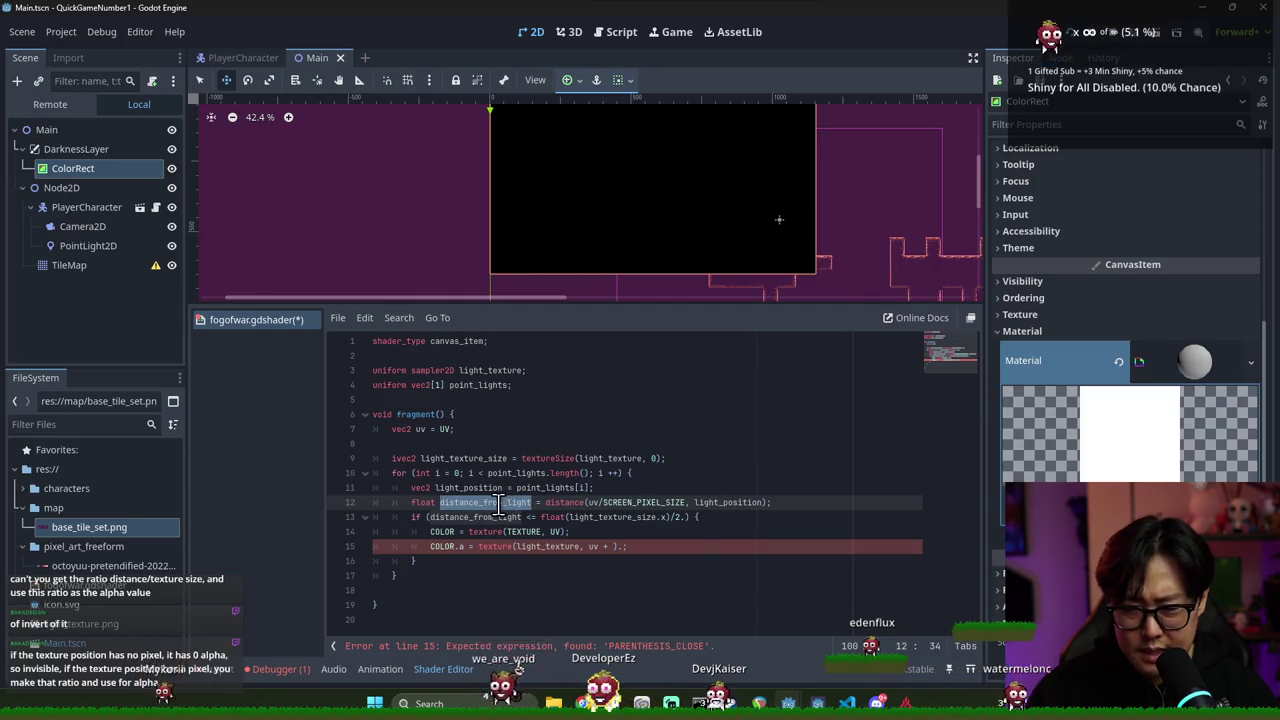
{"action": "left_click", "coordinate": [588, 546]}
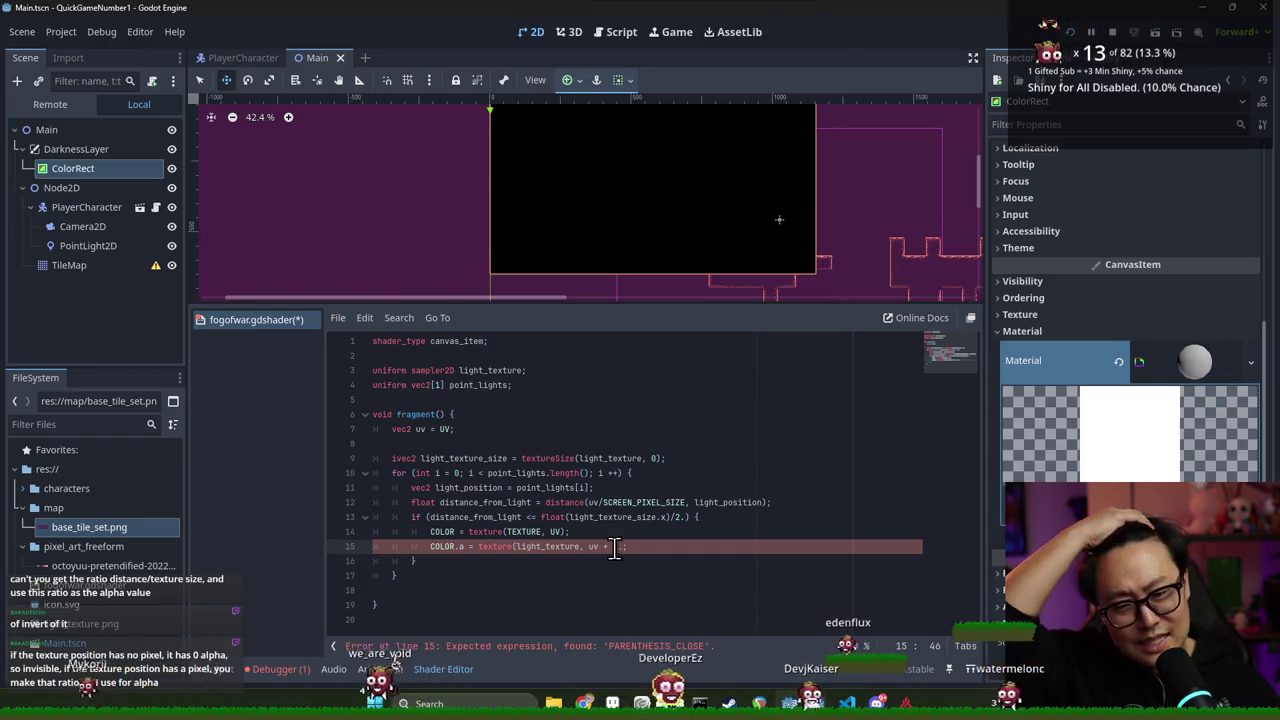
{"action": "double_click", "coordinate": [486, 488]}
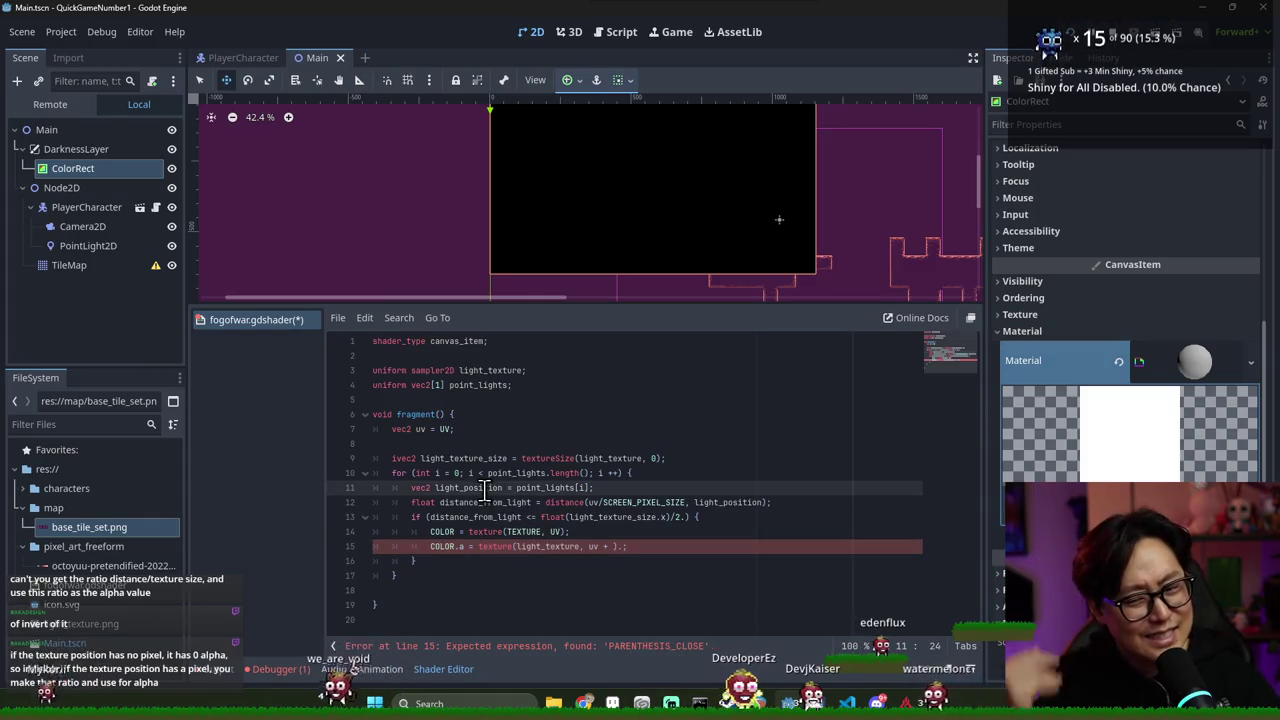
{"action": "triple_click", "coordinate": [486, 502]}
{"action": "left_click", "coordinate": [586, 547]}
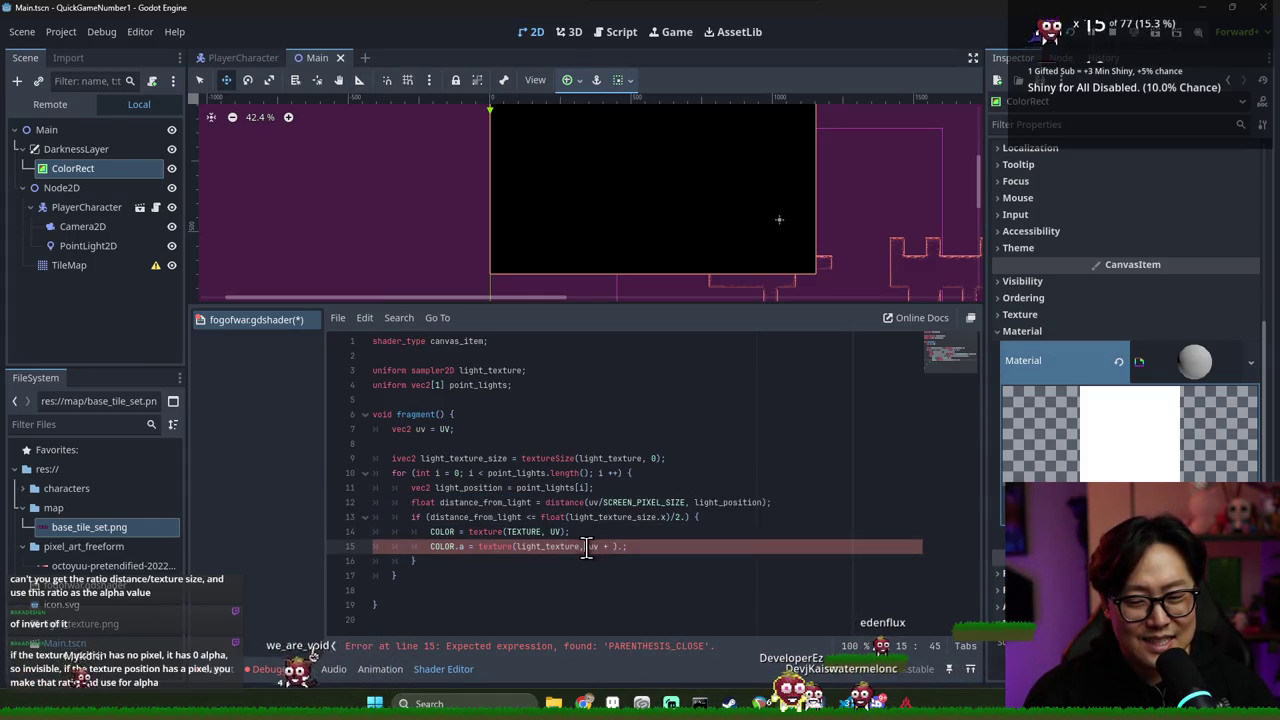
{"action": "left_click_drag", "start_coordinate": [586, 547], "coordinate": [614, 547]}
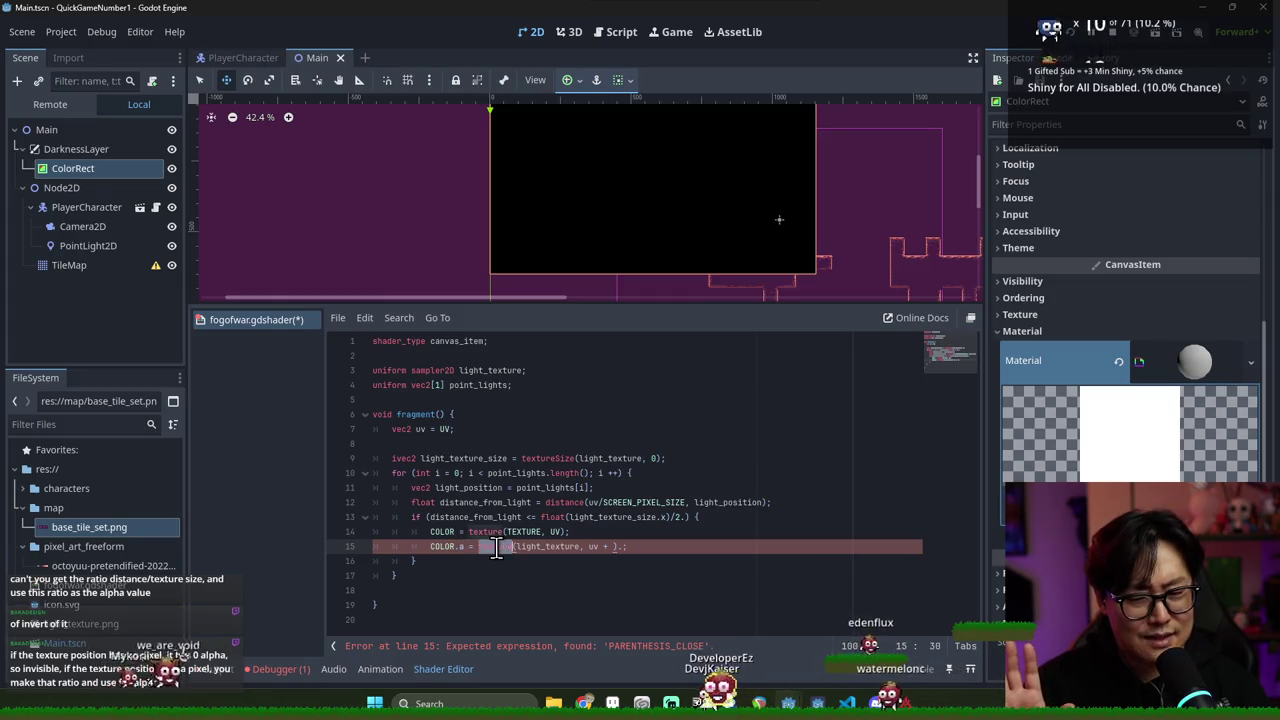
Add an empty line inside the if block after line 13's brace
{"action": "left_click", "coordinate": [690, 517]}
{"action": "type", "text": "."}
{"action": "key", "text": "Return"}
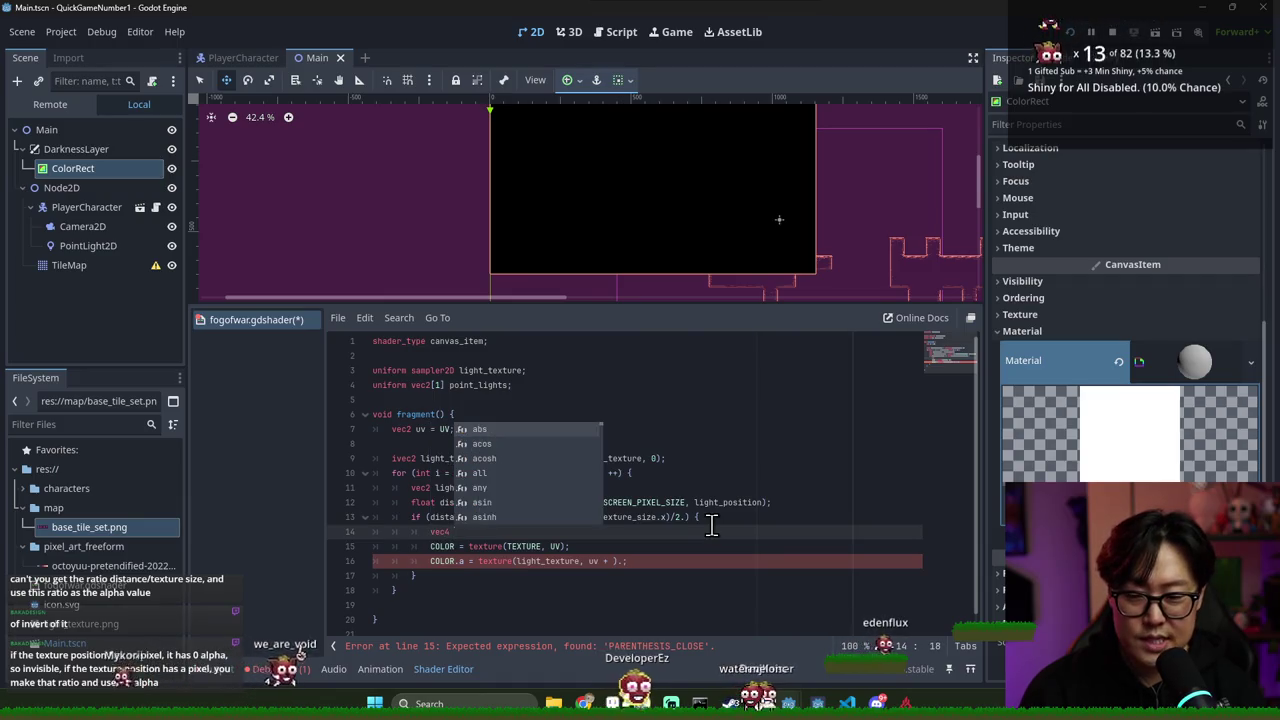
Start line 14 as vec4 light_texture_color = texture(light_texture,
{"action": "type", "text": "light_text"}
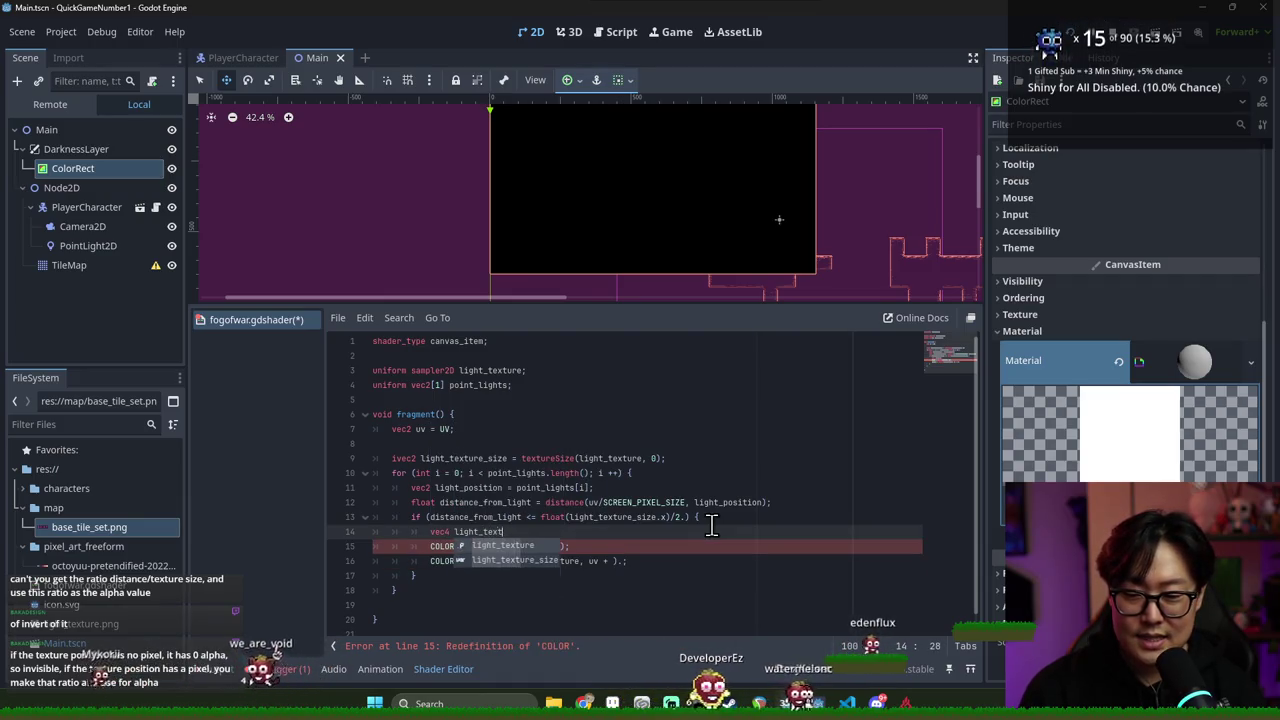
{"action": "type", "text": "ure_"}
{"action": "type", "text": "pixel"}
{"action": "key", "text": "BackSpace"}
{"action": "key", "text": "BackSpace"}
{"action": "key", "text": "BackSpace"}
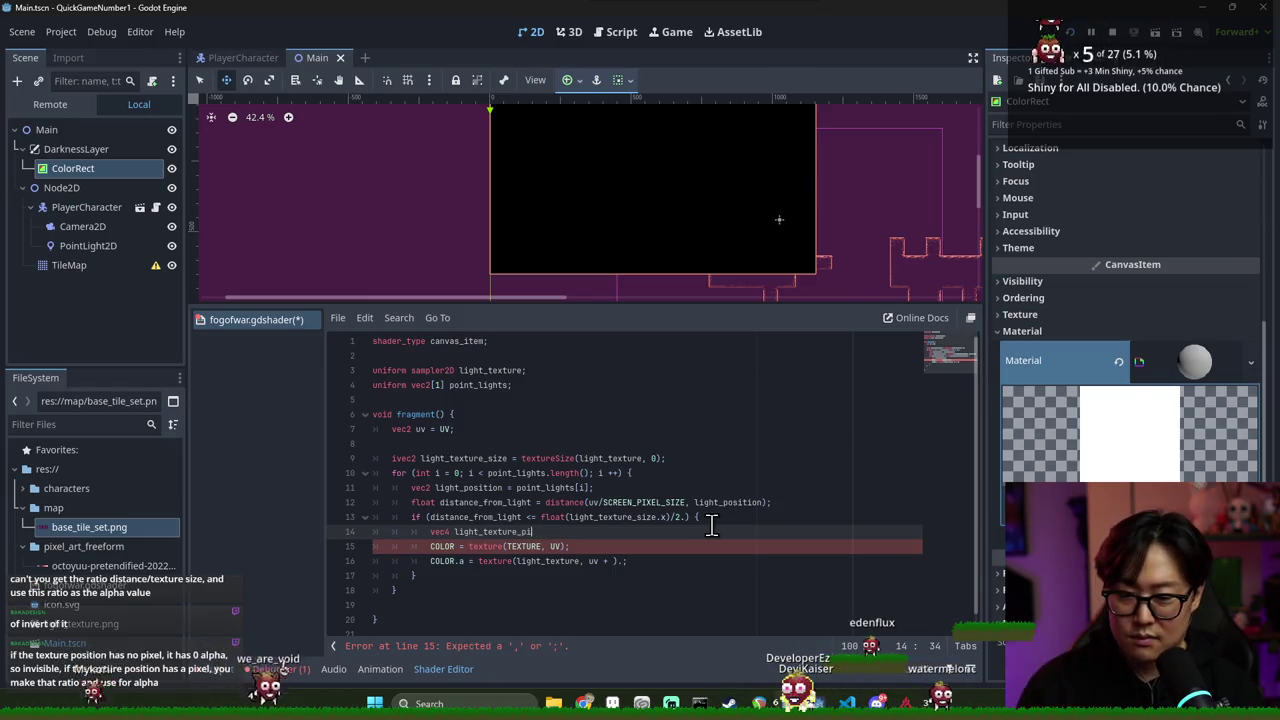
{"action": "type", "text": "texture("}
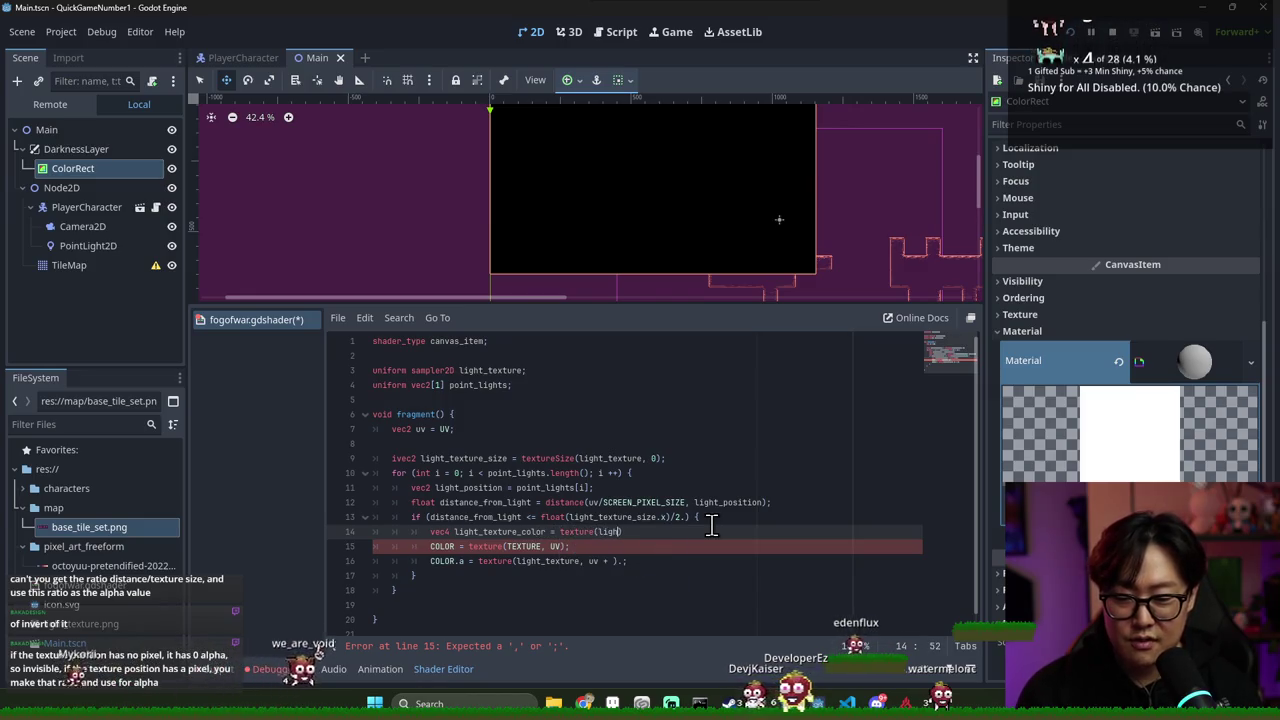
{"action": "type", "text": "light_texture,"}
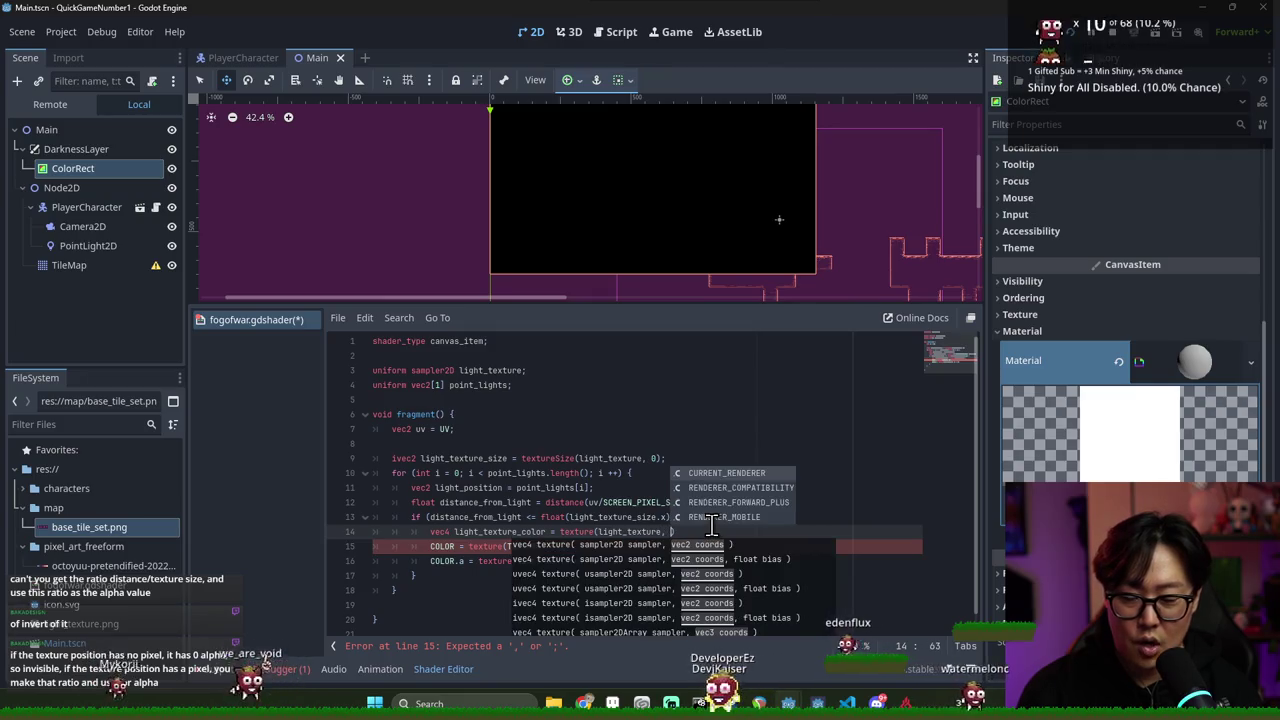
Delete the COLOR.a line and save the shader
{"action": "triple_click", "coordinate": [545, 560]}
{"action": "key", "text": "BackSpace"}
{"action": "key", "text": "ctrl+s"}
{"action": "left_click", "coordinate": [680, 531]}
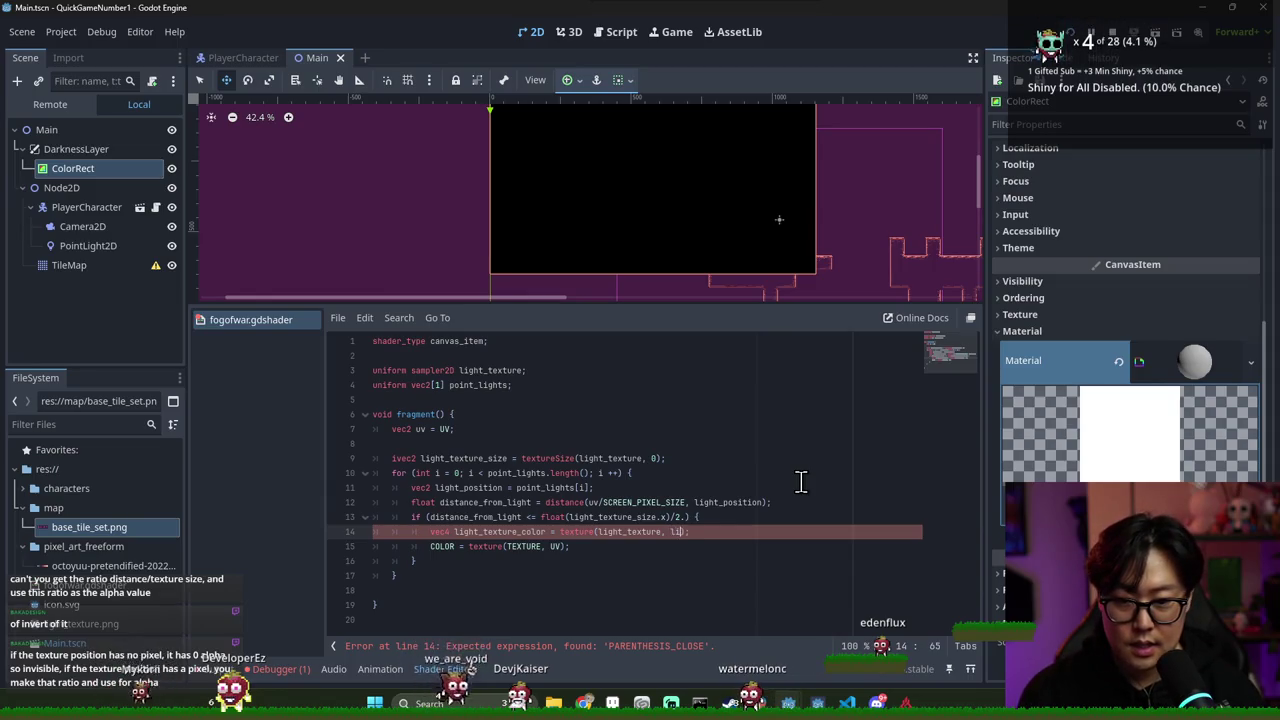
Complete line 14's texture call with light_position * TEXTURE_PIXEL_SIZE
{"action": "type", "text": "ght_position"}
{"action": "left_click", "coordinate": [671, 531]}
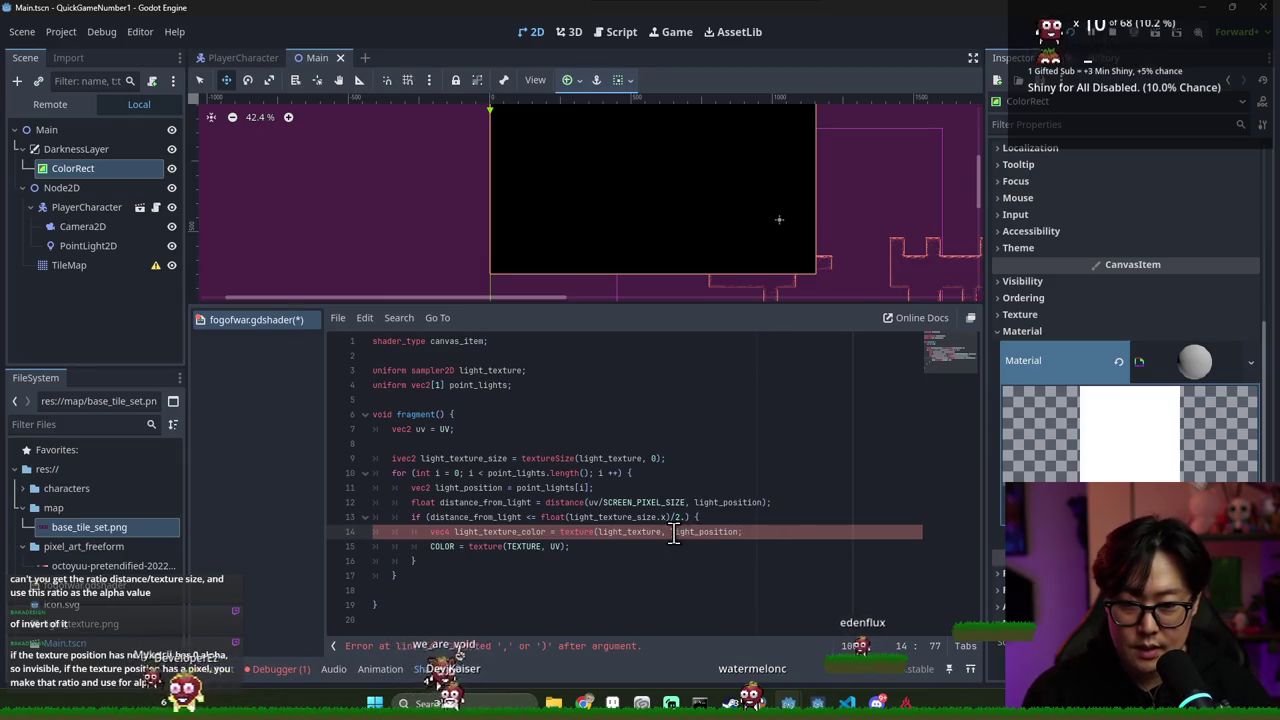
{"action": "left_click", "coordinate": [736, 532]}
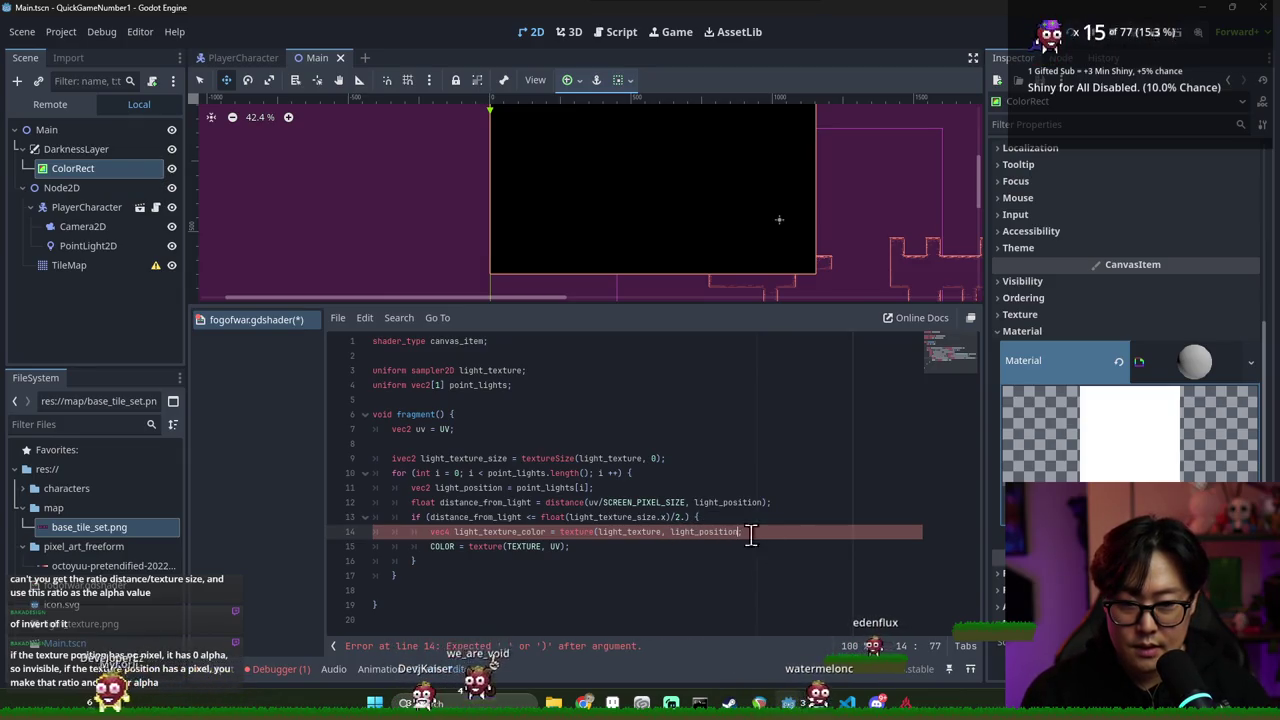
{"action": "double_click", "coordinate": [734, 534]}
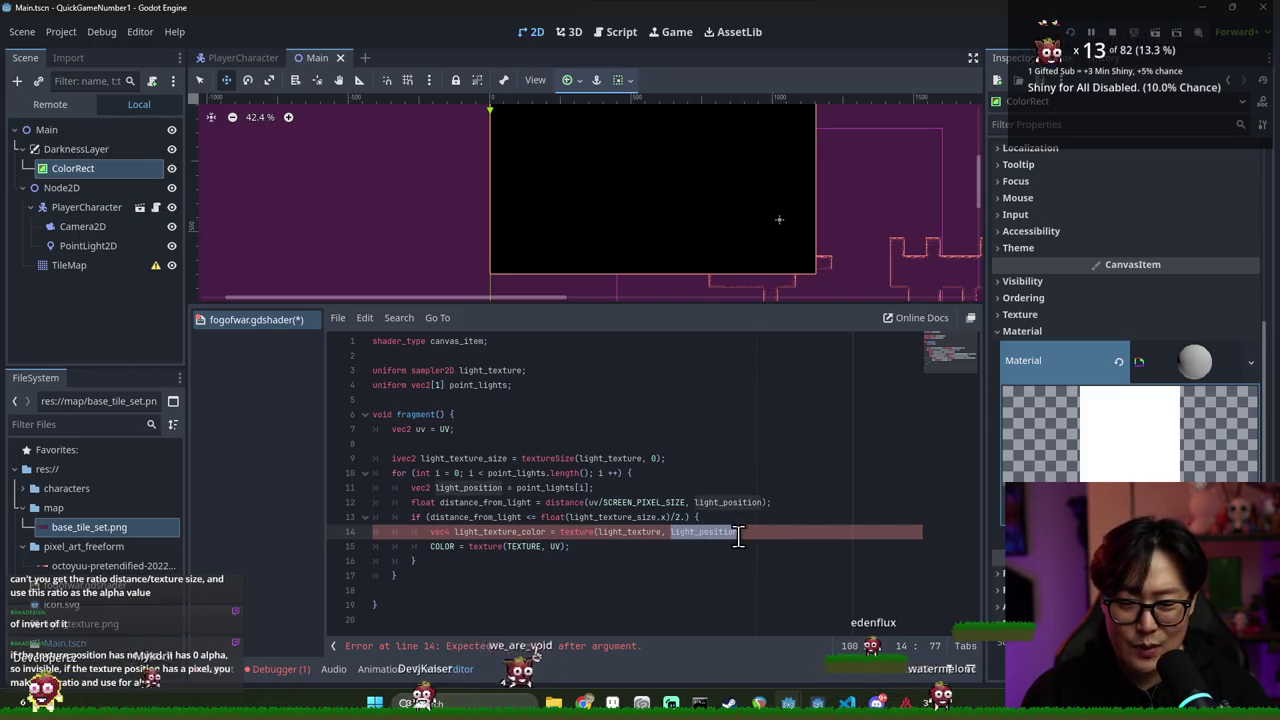
{"action": "left_click", "coordinate": [737, 536]}
{"action": "type", "text": "* TEXT"}
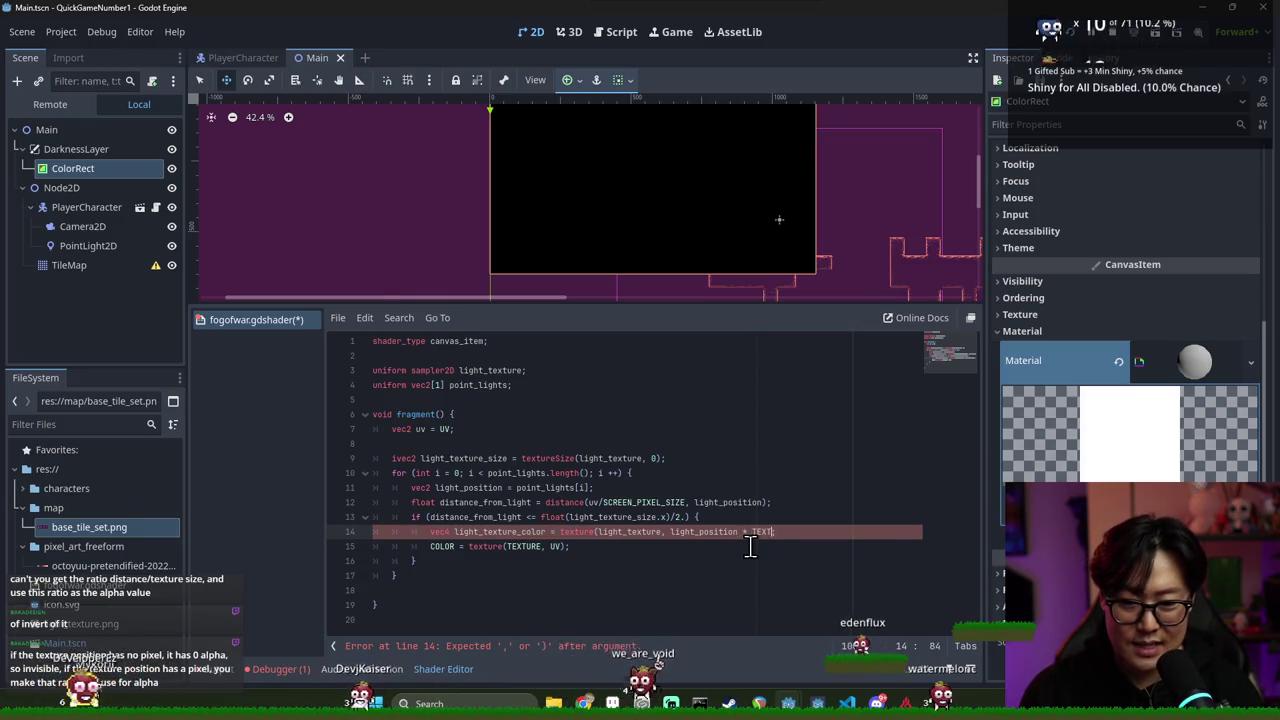
{"action": "type", "text": "URE_"}
{"action": "key", "text": "Return"}
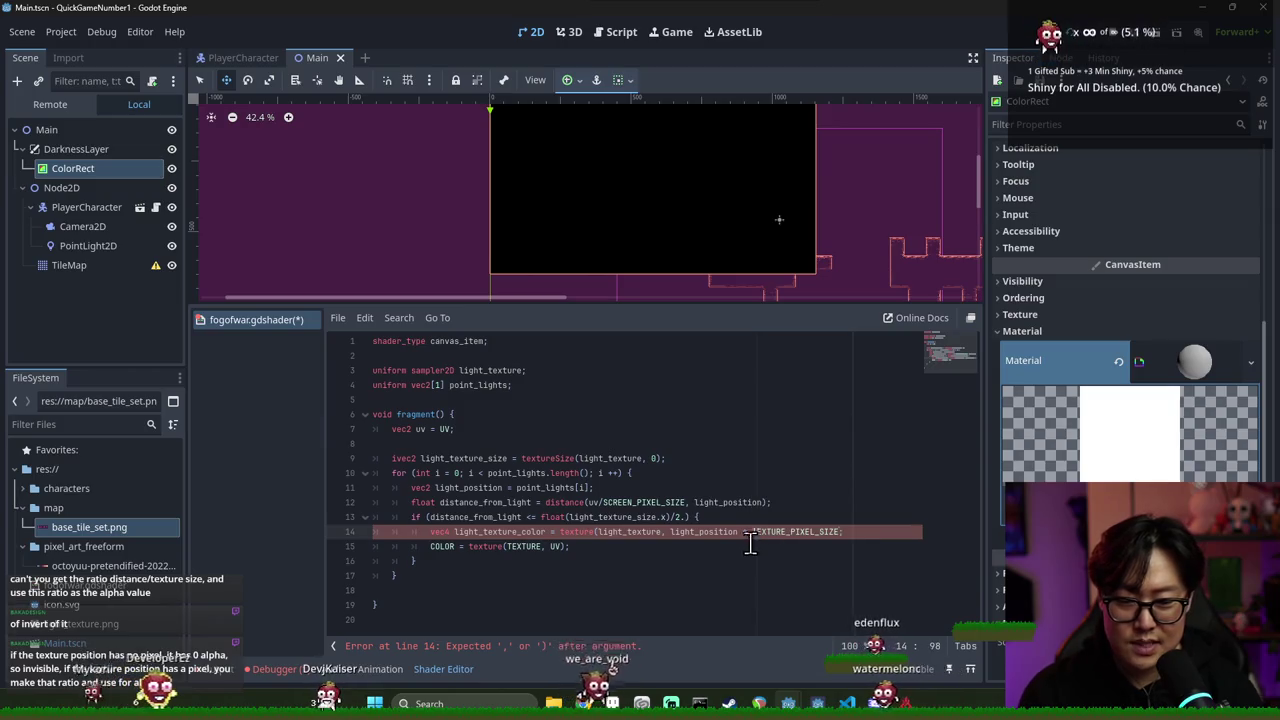
Replace SCREEN_PIXEL_SIZE on line 12 with TEXTURE_PIXEL_SIZE
{"action": "double_click", "coordinate": [644, 502]}
{"action": "double_click", "coordinate": [797, 531]}
{"action": "left_click", "coordinate": [663, 505]}
{"action": "double_click", "coordinate": [663, 502]}
{"action": "type", "text": "TEXTURE_PIXEL_SIZE"}
Add parentheses around light_position in line 14's texture coordinate expression
{"action": "left_click", "coordinate": [750, 531]}
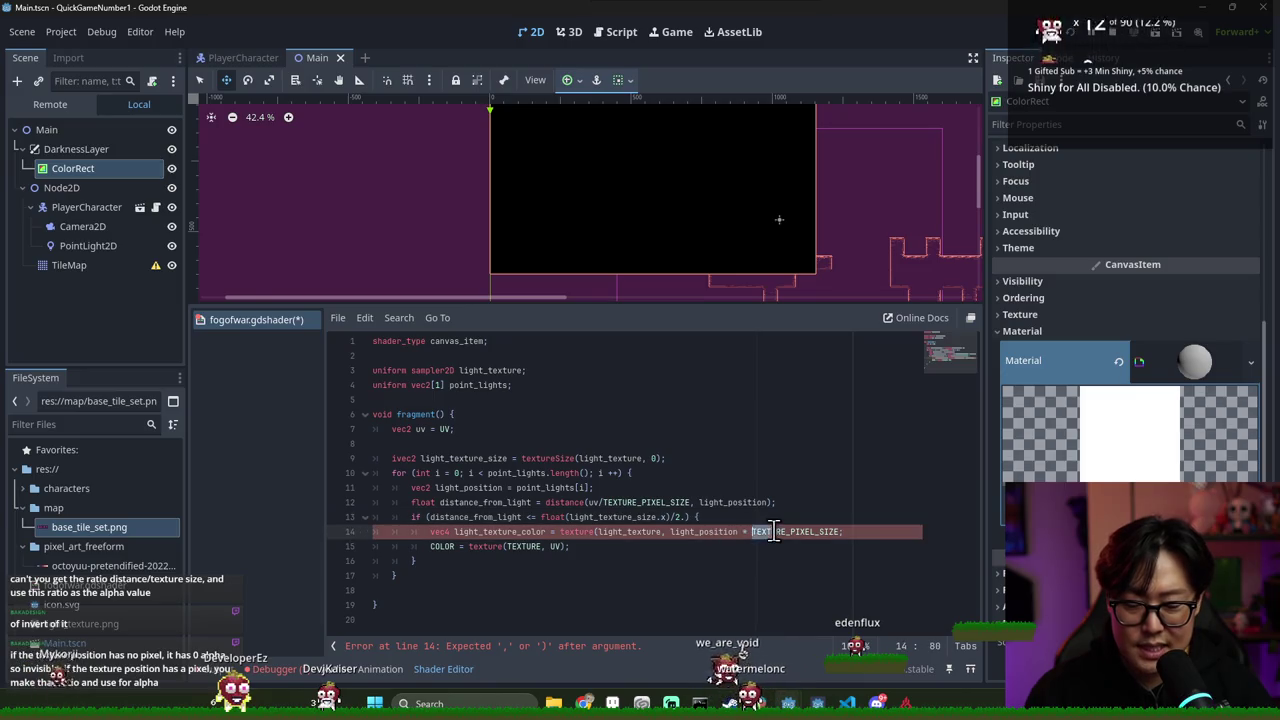
{"action": "double_click", "coordinate": [772, 531]}
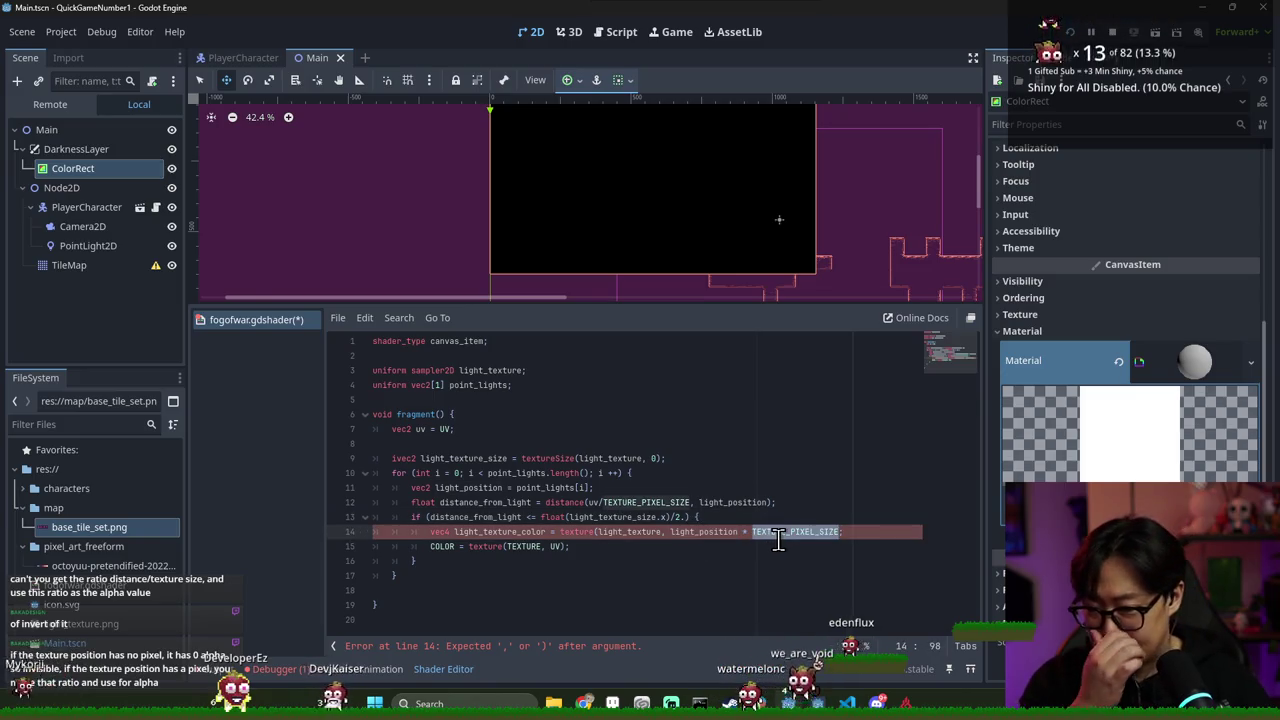
{"action": "double_click", "coordinate": [705, 531]}
{"action": "double_click", "coordinate": [790, 531]}
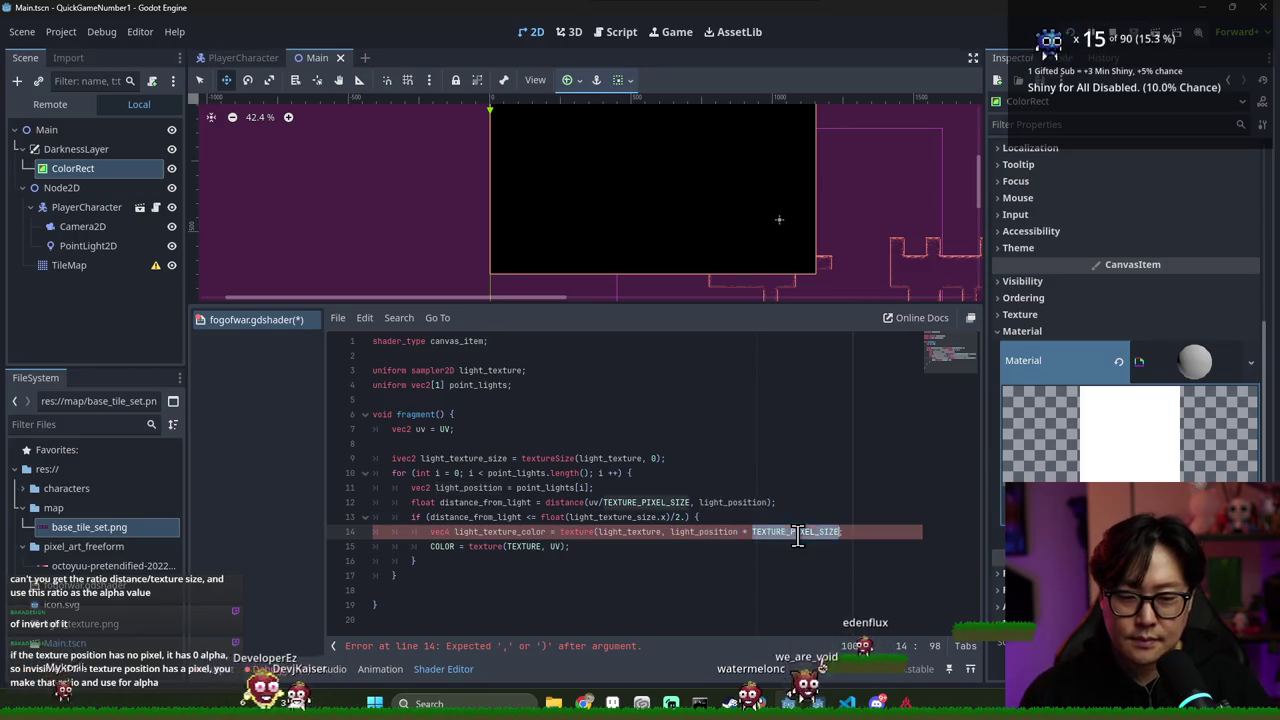
{"action": "left_click_drag", "start_coordinate": [672, 531], "coordinate": [830, 535]}
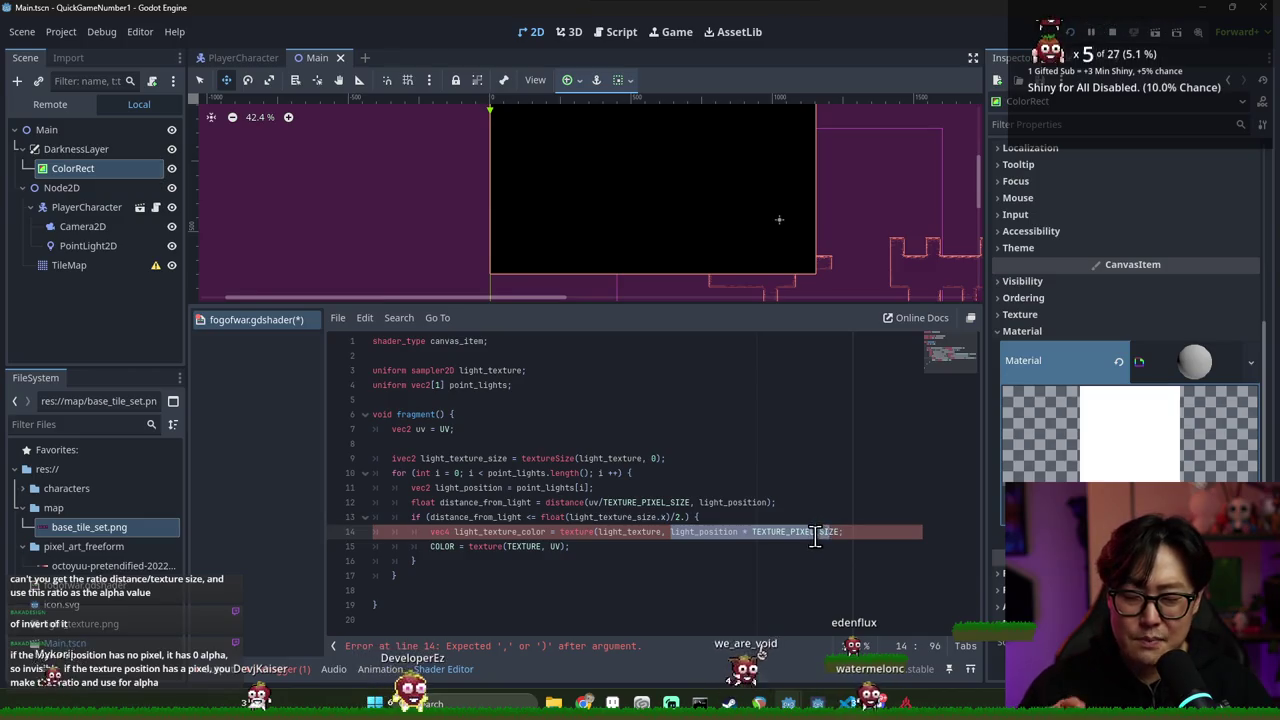
{"action": "left_click", "coordinate": [814, 532]}
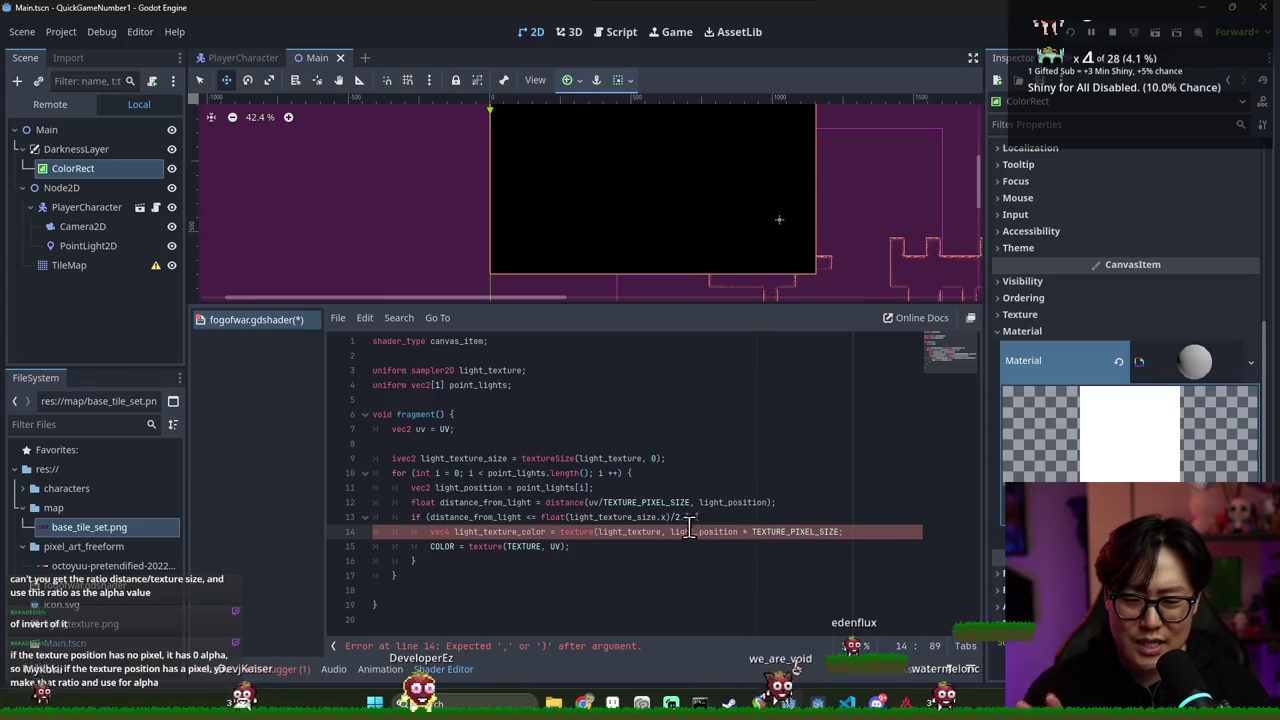
{"action": "left_click_drag", "start_coordinate": [675, 532], "coordinate": [838, 535]}
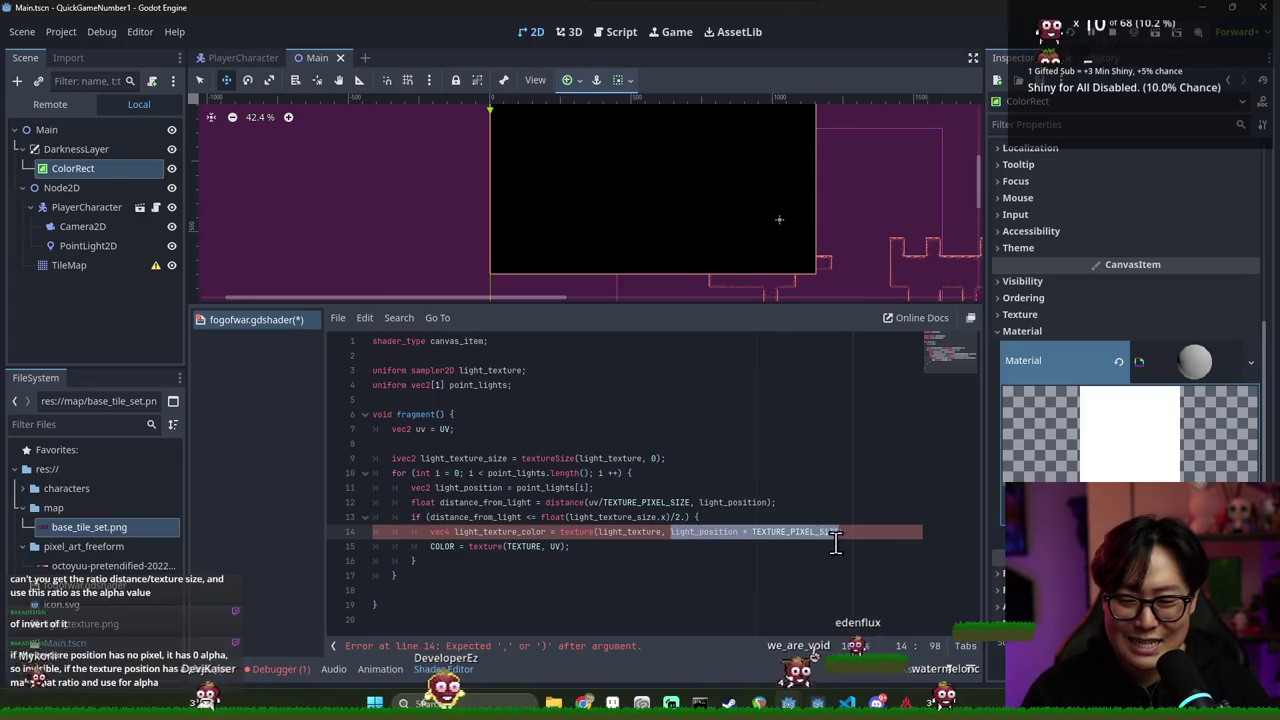
{"action": "left_click", "coordinate": [838, 533]}
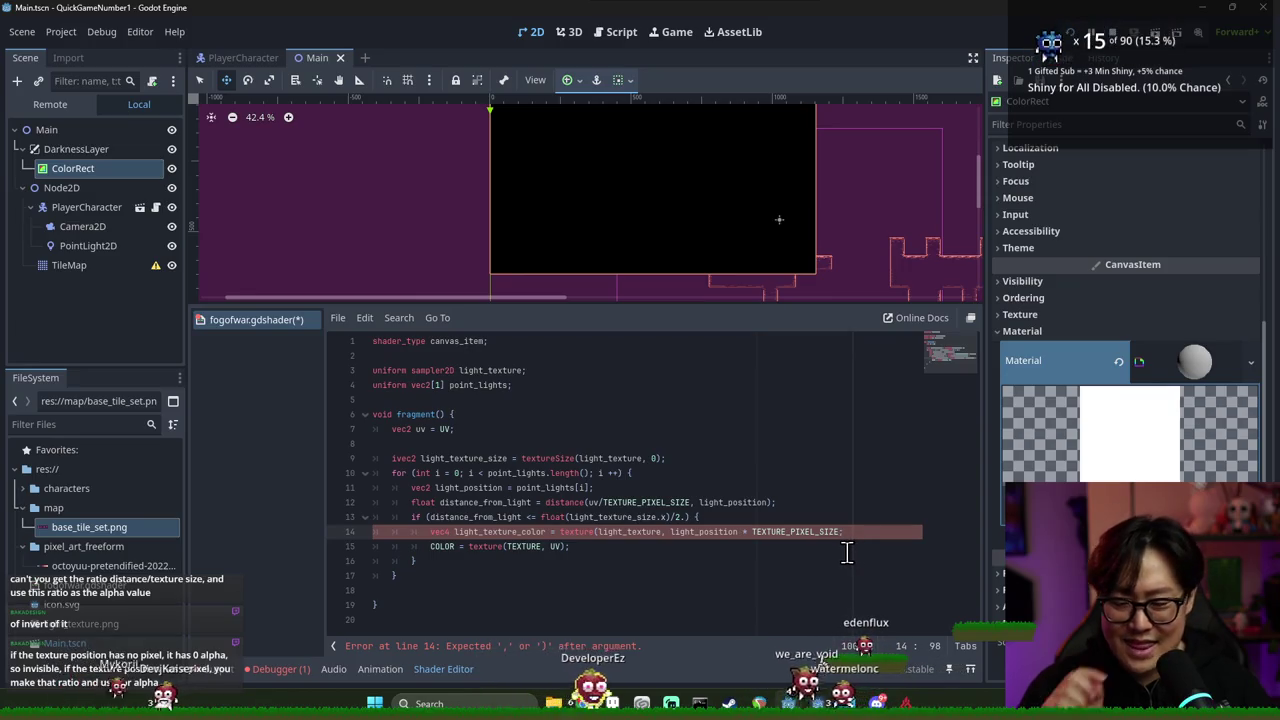
{"action": "left_click", "coordinate": [672, 532]}
{"action": "type", "text": "("}
{"action": "type", "text": ")"}
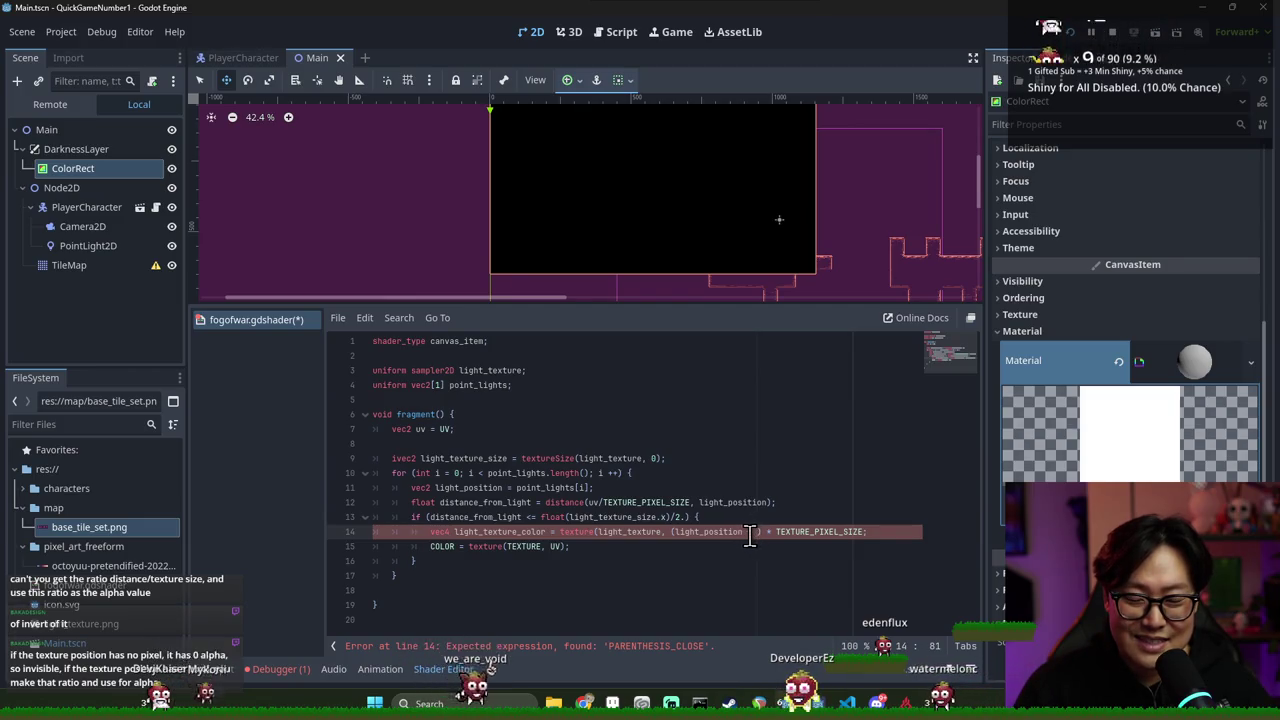
Leave the caret after light_position on line 14 and bring up Windows search
{"action": "double_click", "coordinate": [731, 533]}
{"action": "left_click", "coordinate": [757, 536]}
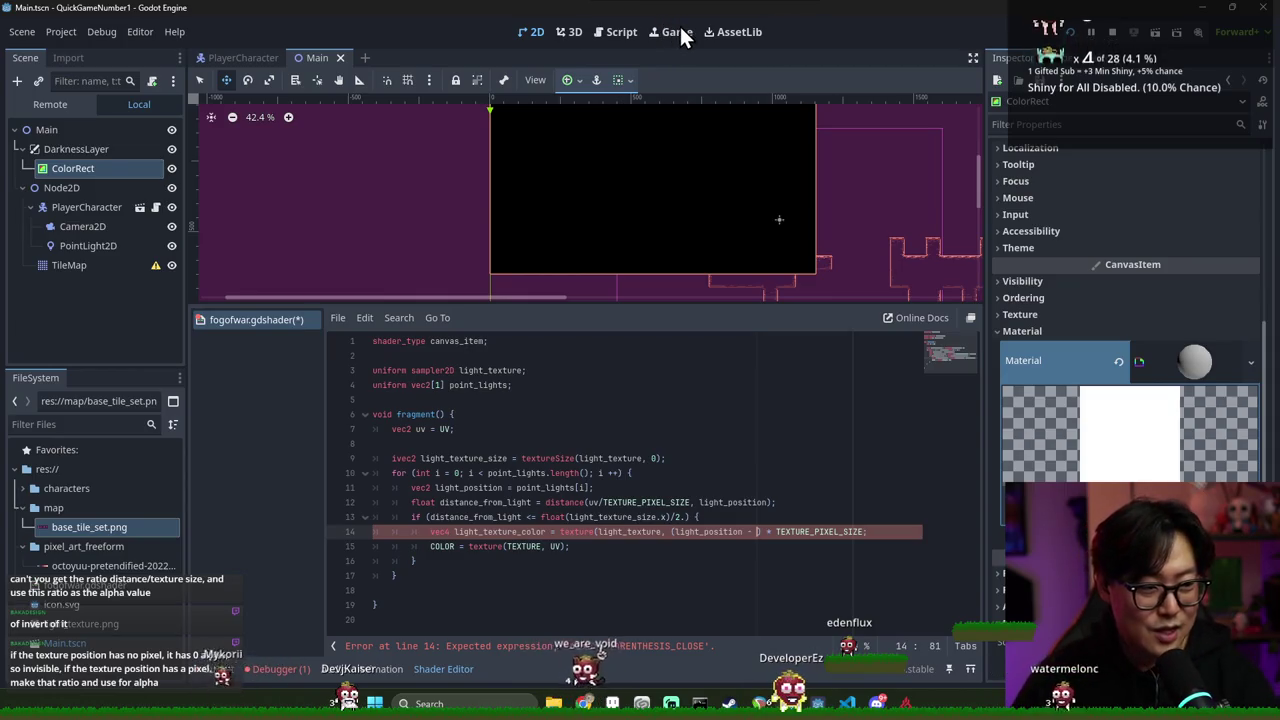
{"action": "key", "text": "super"}
Launch Paint via search and sketch a small square labelled Ly on its side
{"action": "type", "text": "paint"}
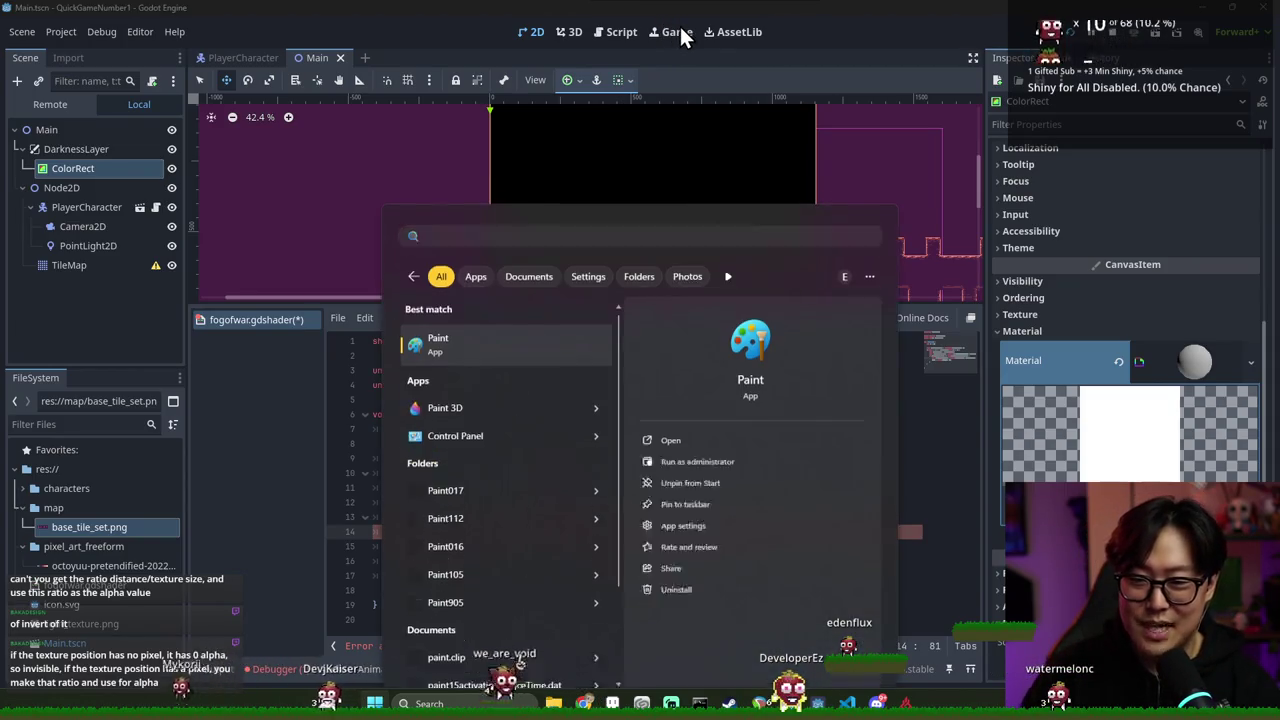
{"action": "key", "text": "Return"}
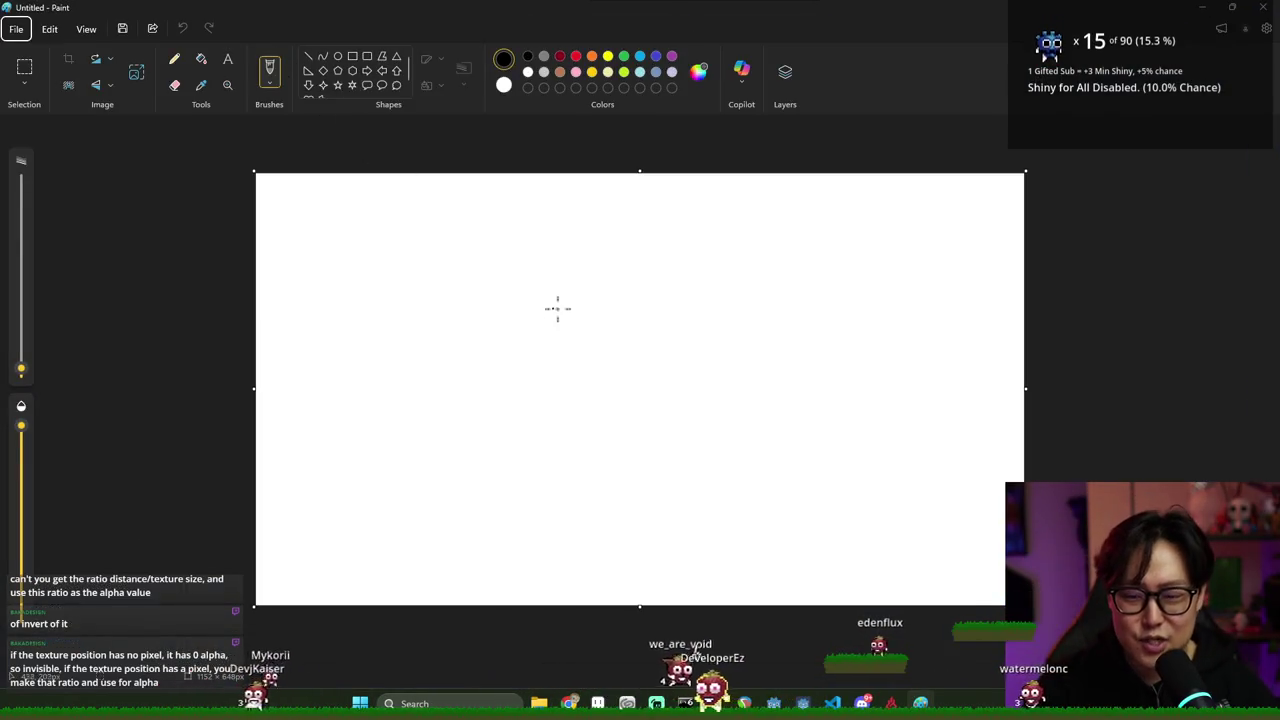
{"action": "mouse_move", "coordinate": [540, 277]}
{"action": "left_mouse_down"}
{"action": "mouse_move", "coordinate": [588, 320]}
{"action": "mouse_move", "coordinate": [540, 321]}
{"action": "mouse_move", "coordinate": [563, 280]}
{"action": "left_mouse_up"}
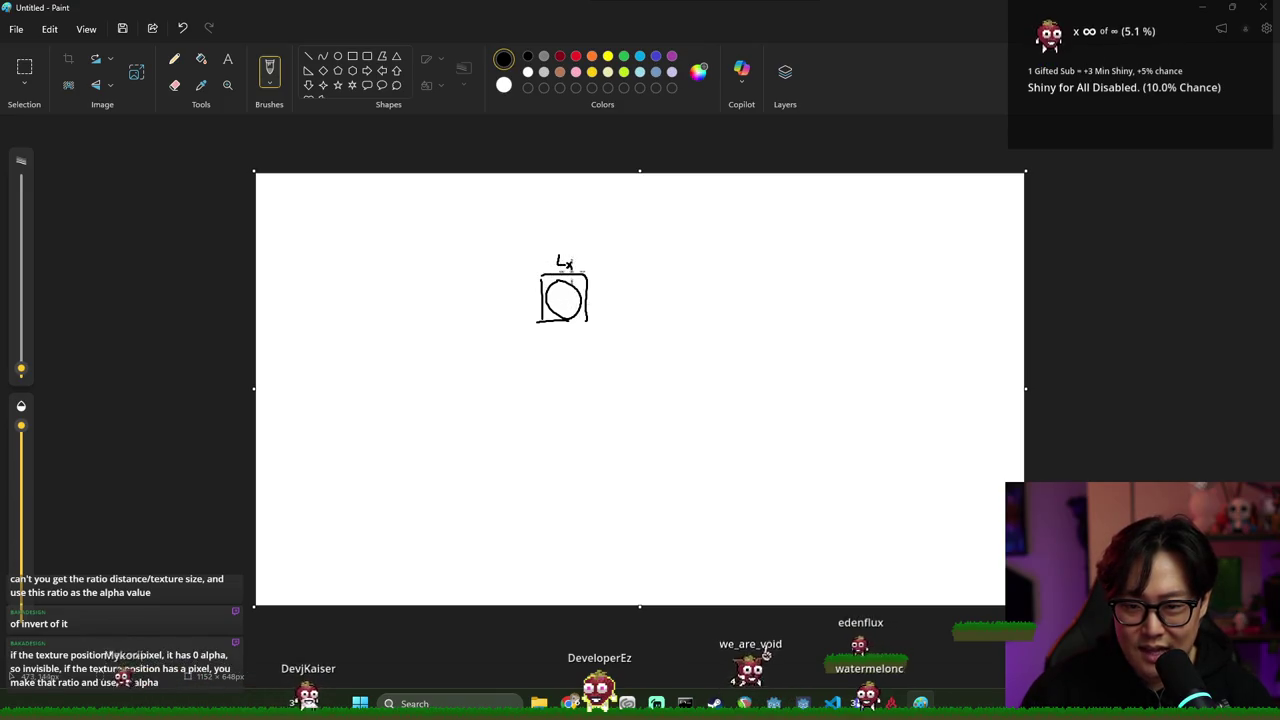
{"action": "left_click_drag", "start_coordinate": [519, 292], "coordinate": [522, 307]}
{"action": "left_click_drag", "start_coordinate": [522, 307], "coordinate": [529, 304]}
{"action": "left_click_drag", "start_coordinate": [534, 300], "coordinate": [528, 311]}
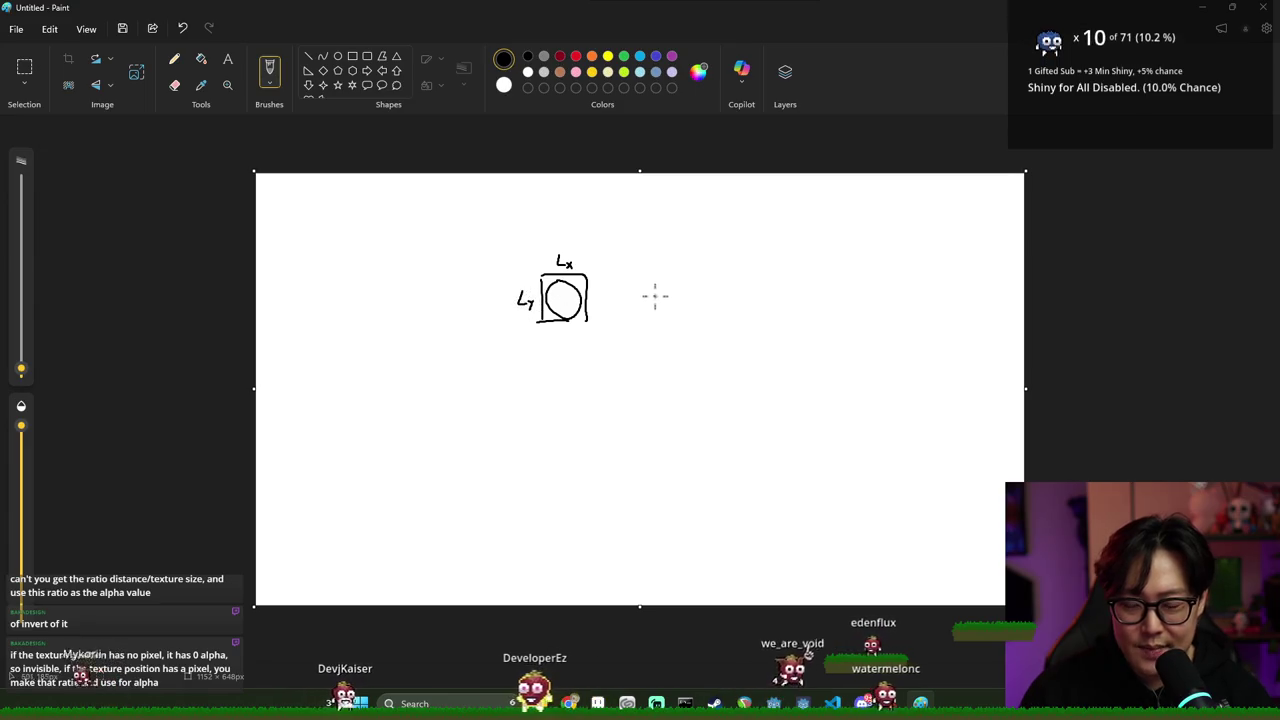
Draw a large rectangle to the right and title it TEXTURE
{"action": "mouse_move", "coordinate": [662, 285]}
{"action": "left_mouse_down"}
{"action": "mouse_move", "coordinate": [654, 378]}
{"action": "mouse_move", "coordinate": [763, 278]}
{"action": "mouse_move", "coordinate": [888, 443]}
{"action": "left_mouse_up"}
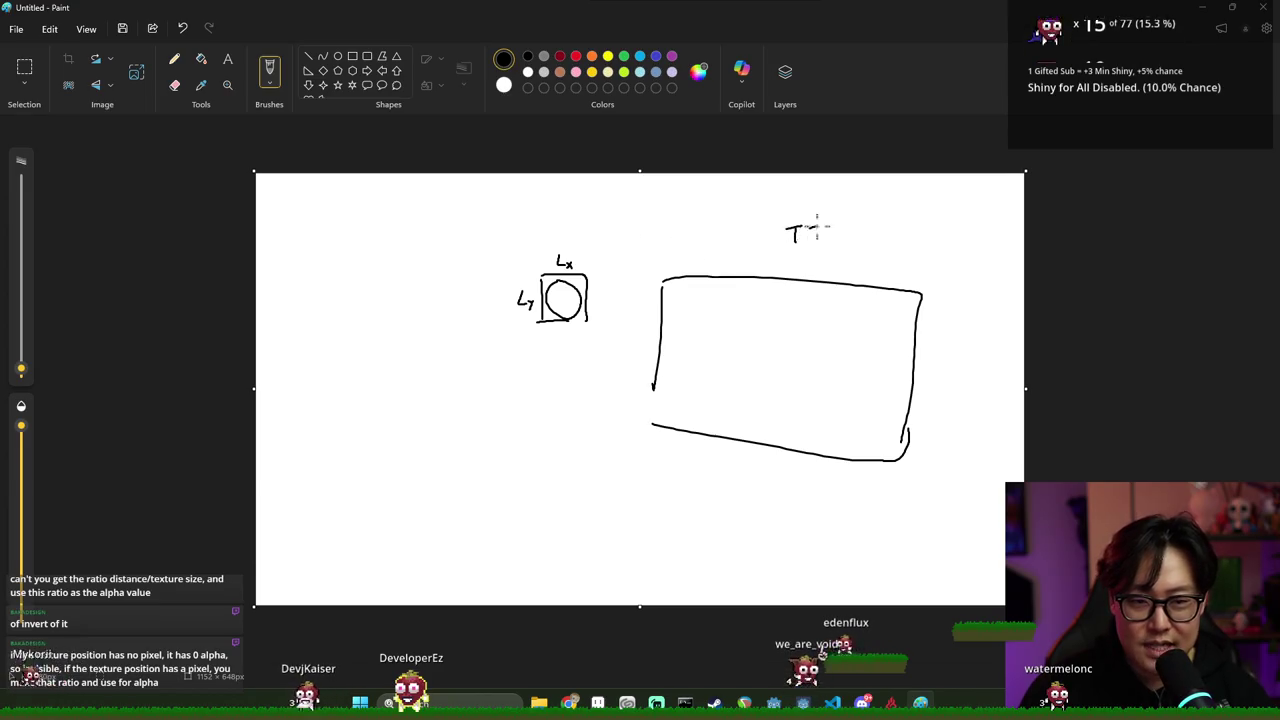
{"action": "left_click_drag", "start_coordinate": [821, 225], "coordinate": [835, 243]}
{"action": "mouse_move", "coordinate": [835, 225]}
{"action": "left_mouse_down"}
{"action": "mouse_move", "coordinate": [821, 243]}
{"action": "mouse_move", "coordinate": [853, 226]}
{"action": "left_mouse_up"}
{"action": "mouse_move", "coordinate": [846, 226]}
{"action": "left_mouse_down"}
{"action": "mouse_move", "coordinate": [846, 243]}
{"action": "mouse_move", "coordinate": [864, 224]}
{"action": "mouse_move", "coordinate": [884, 242]}
{"action": "left_mouse_up"}
{"action": "left_click_drag", "start_coordinate": [884, 232], "coordinate": [897, 242]}
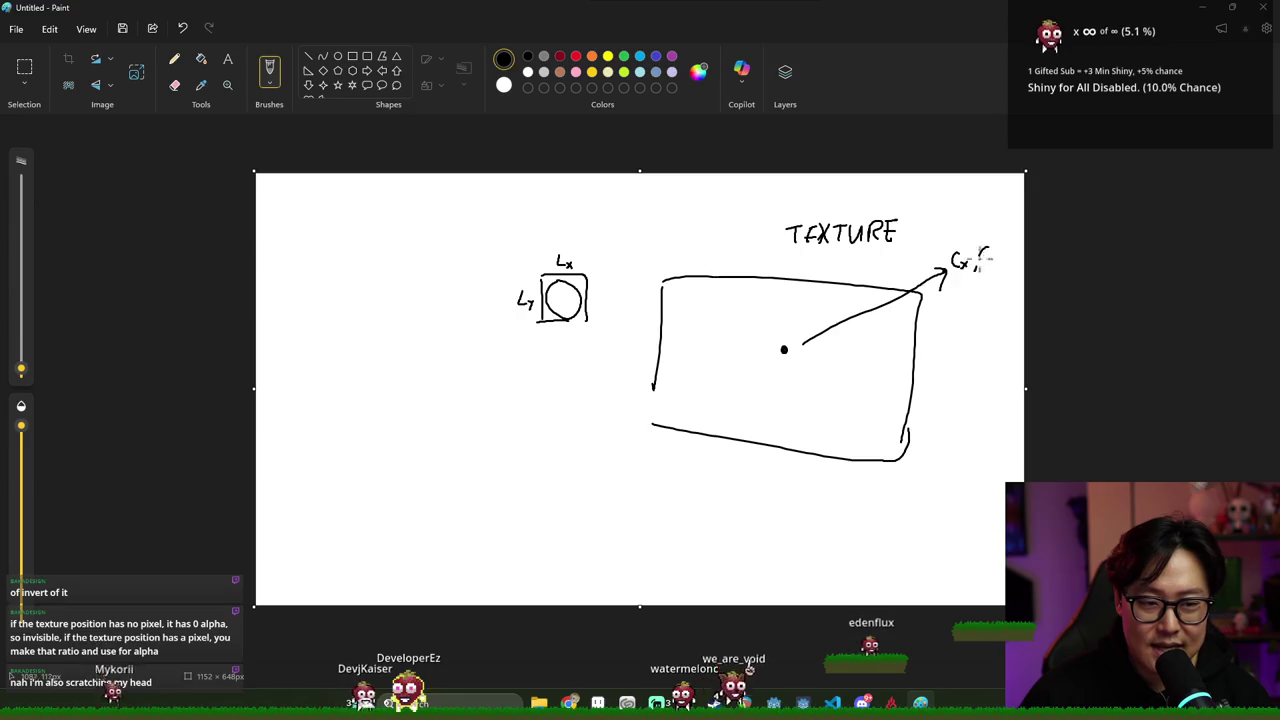
Mark a dot inside the TEXTURE rectangle, undoing the stray curve and circle
{"action": "left_click", "coordinate": [785, 349]}
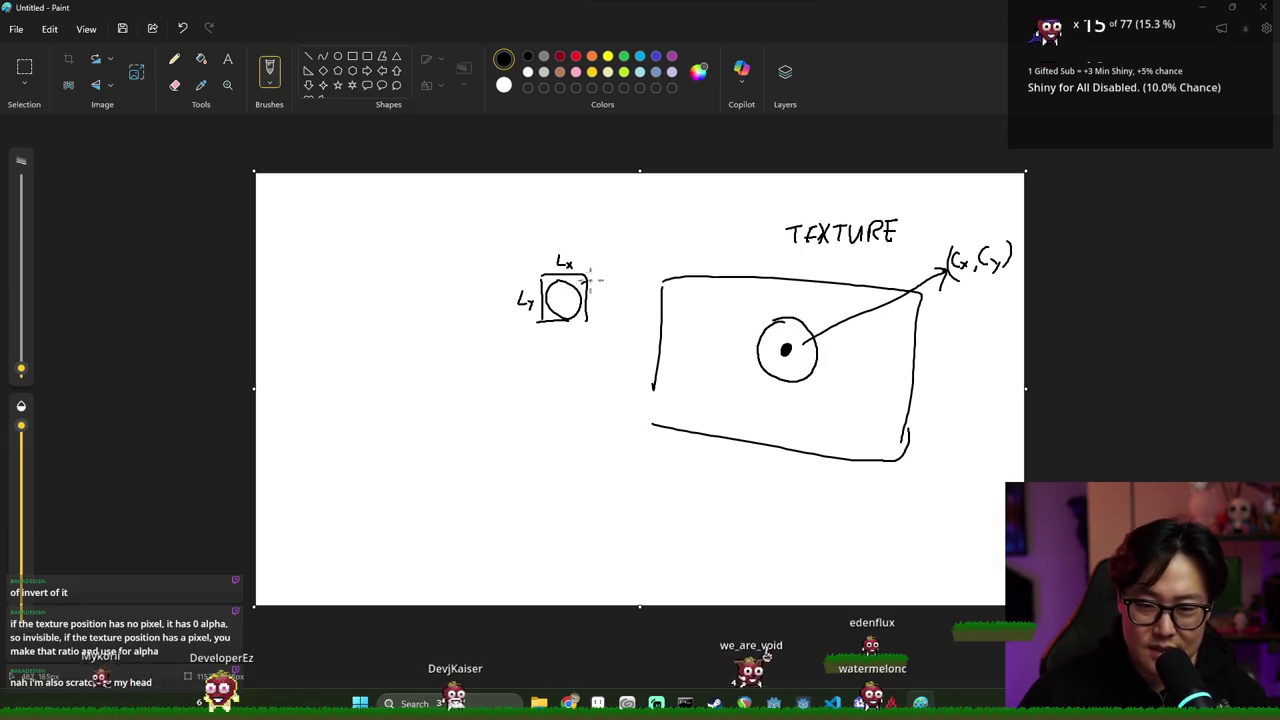
{"action": "key", "text": "ctrl+z"}
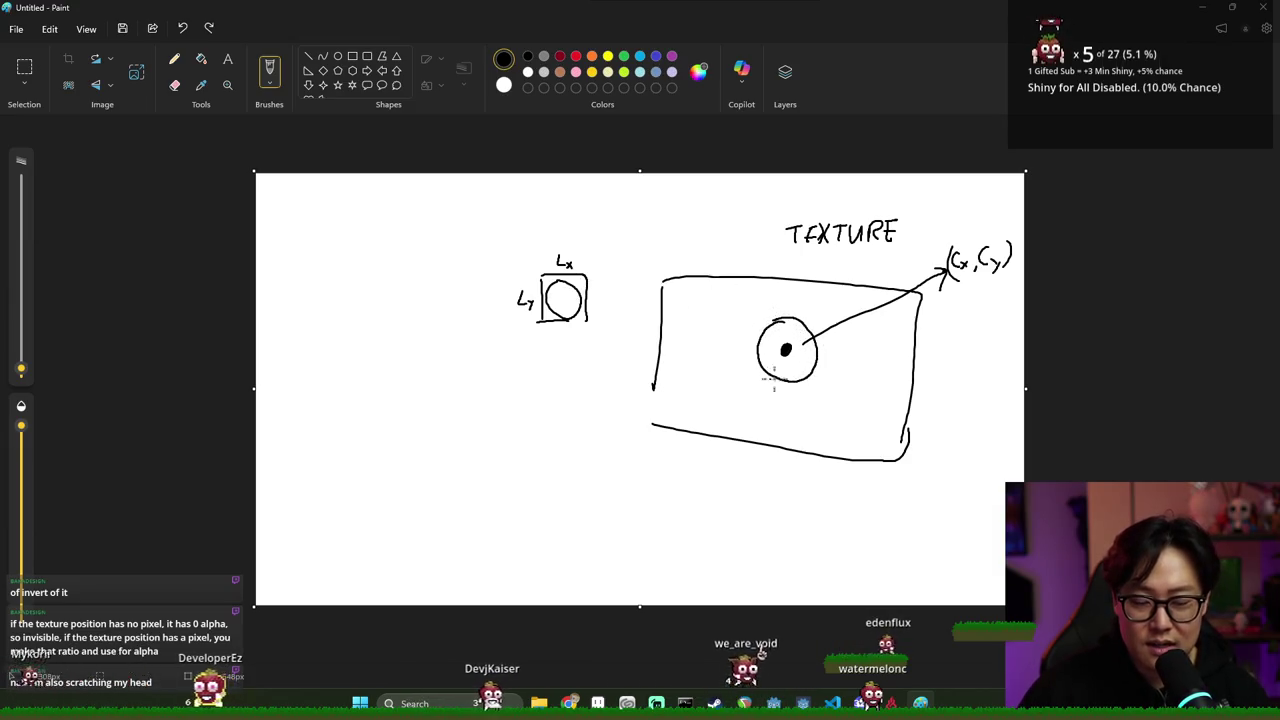
{"action": "key", "text": "ctrl+z"}
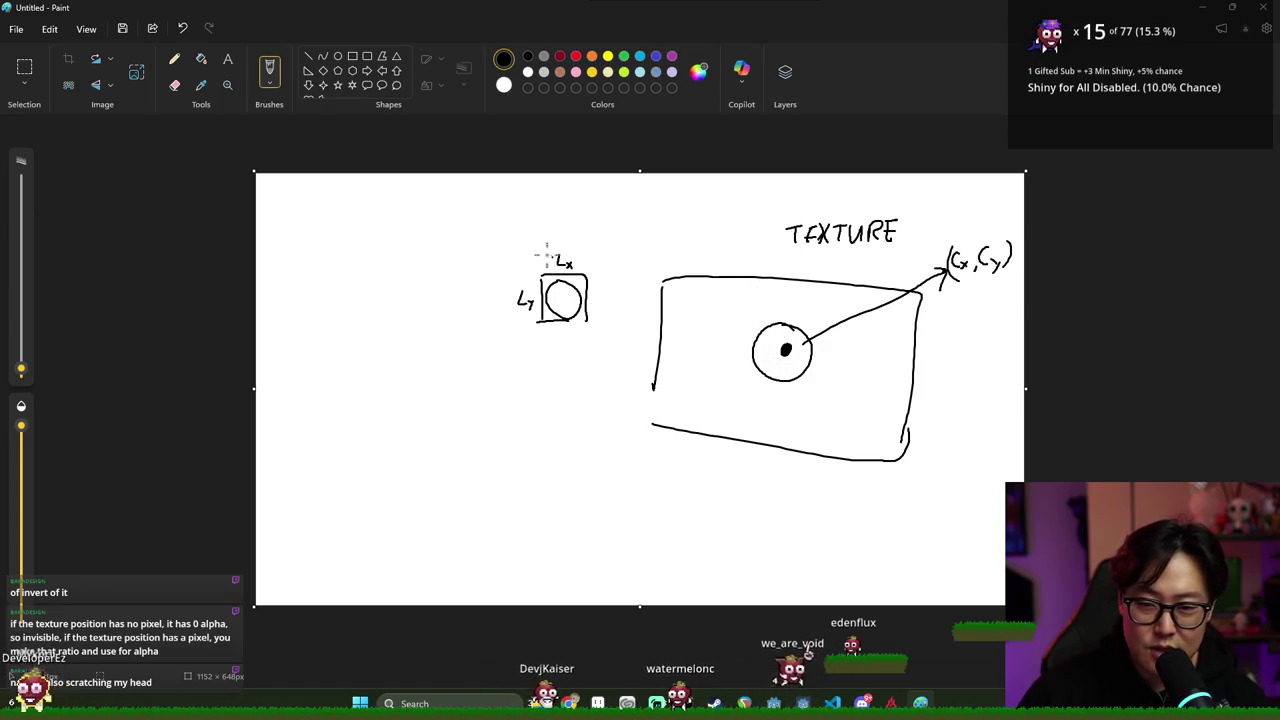
Write the uv(L) label above the small square, undoing stray strokes
{"action": "mouse_move", "coordinate": [526, 228]}
{"action": "left_mouse_down"}
{"action": "mouse_move", "coordinate": [535, 238]}
{"action": "mouse_move", "coordinate": [535, 225]}
{"action": "mouse_move", "coordinate": [552, 225]}
{"action": "left_mouse_up"}
{"action": "key", "text": "ctrl+z"}
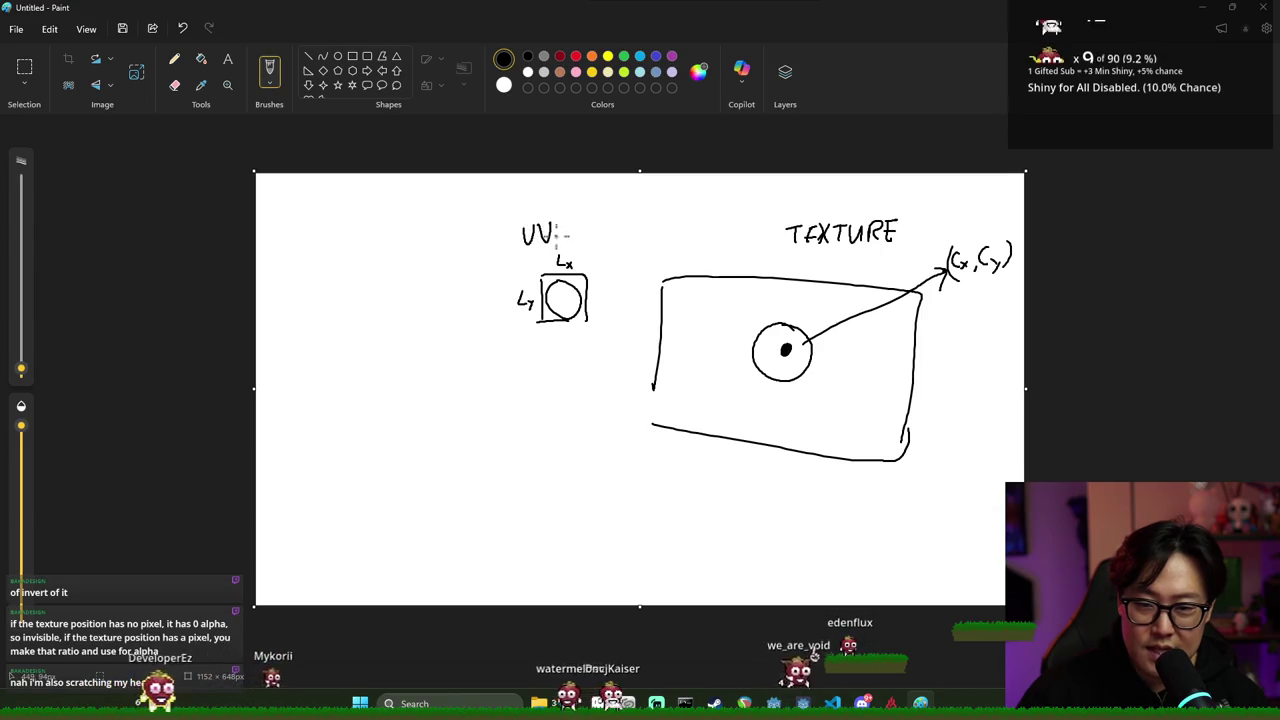
{"action": "key", "text": "ctrl+z"}
{"action": "key", "text": "ctrl+z"}
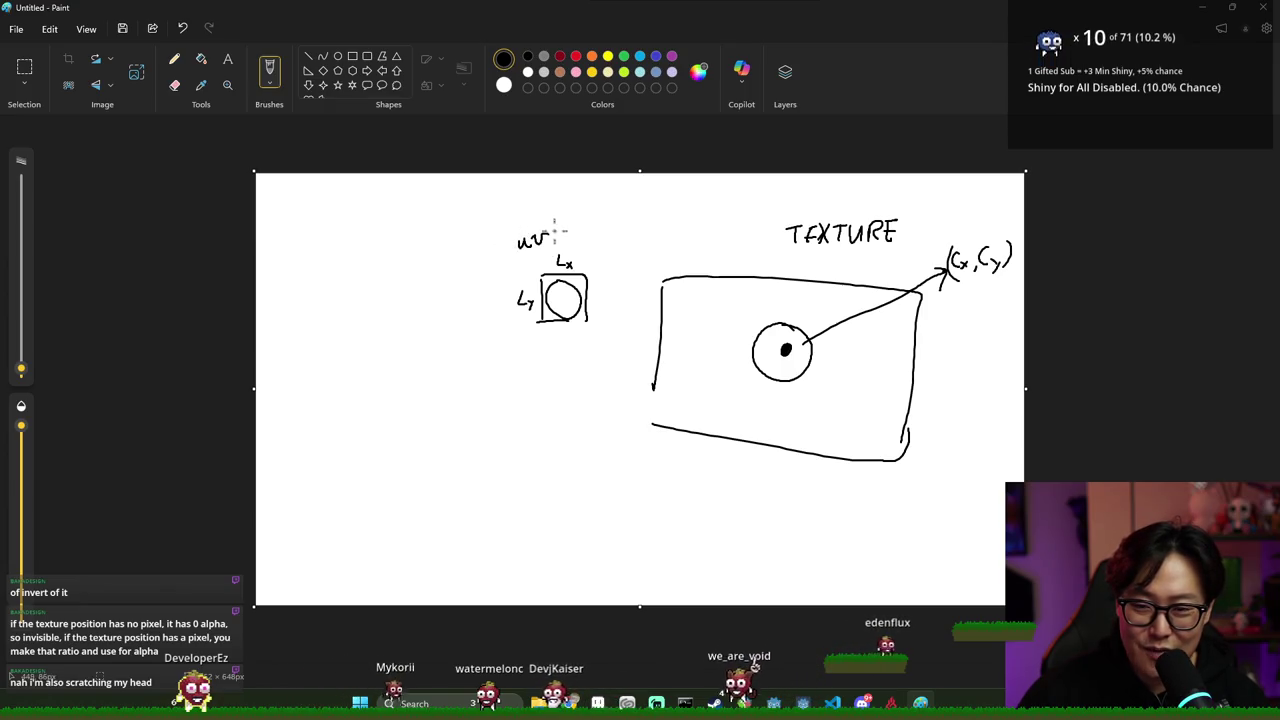
{"action": "mouse_move", "coordinate": [563, 220]}
{"action": "left_mouse_down"}
{"action": "mouse_move", "coordinate": [560, 243]}
{"action": "mouse_move", "coordinate": [610, 228]}
{"action": "left_mouse_up"}
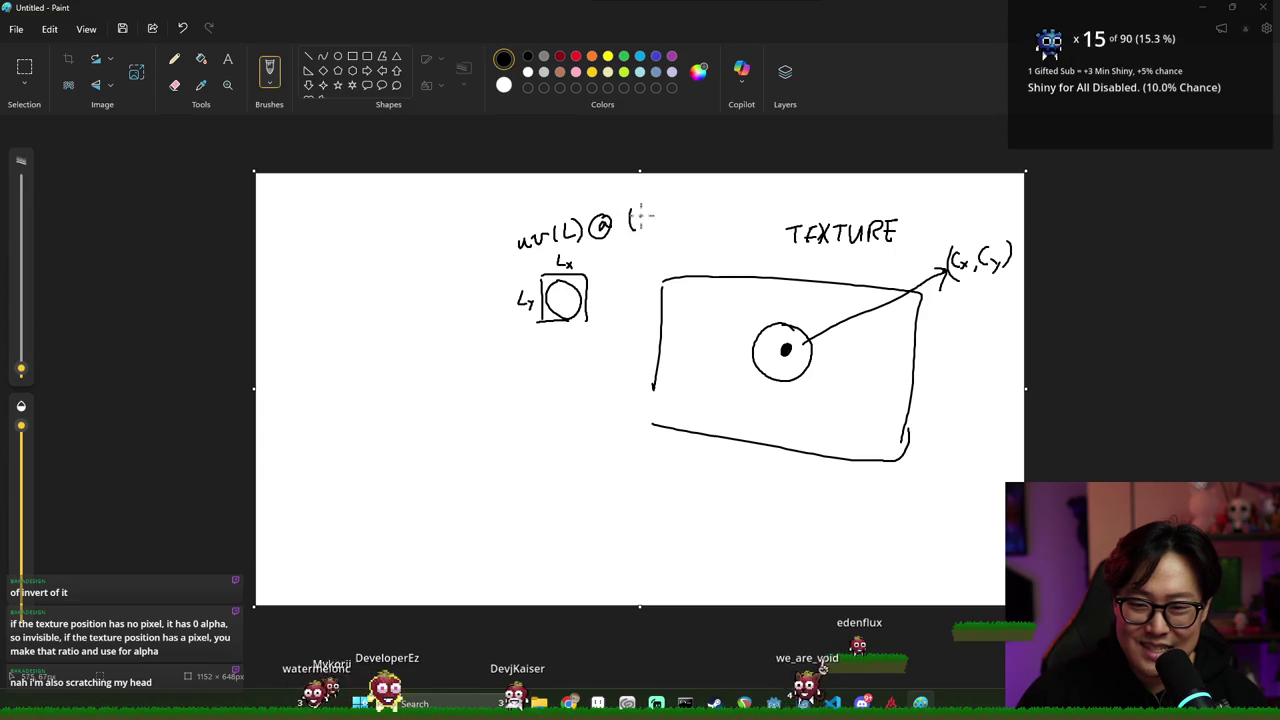